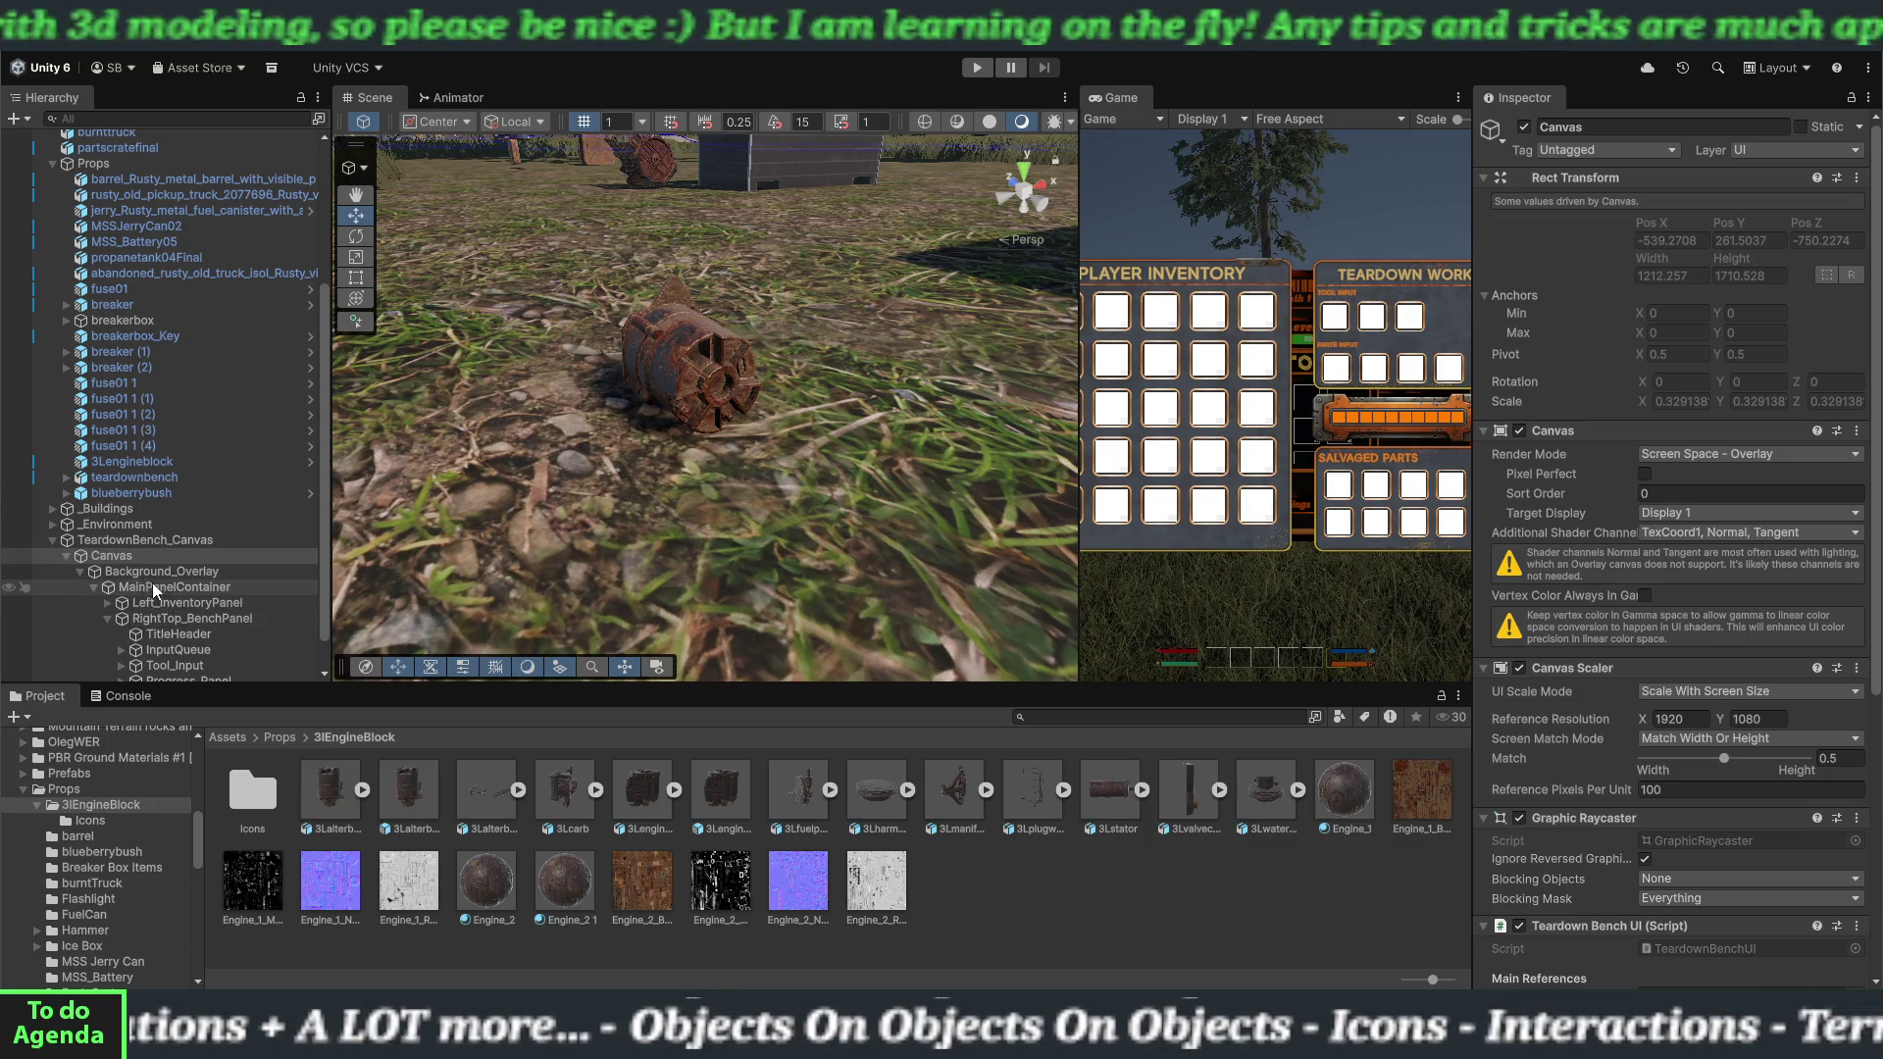
Open the Props > Hammer folder and briefly expand the oldNEWhammer icon's sprite.
scroll(132, 890, "down", 3)
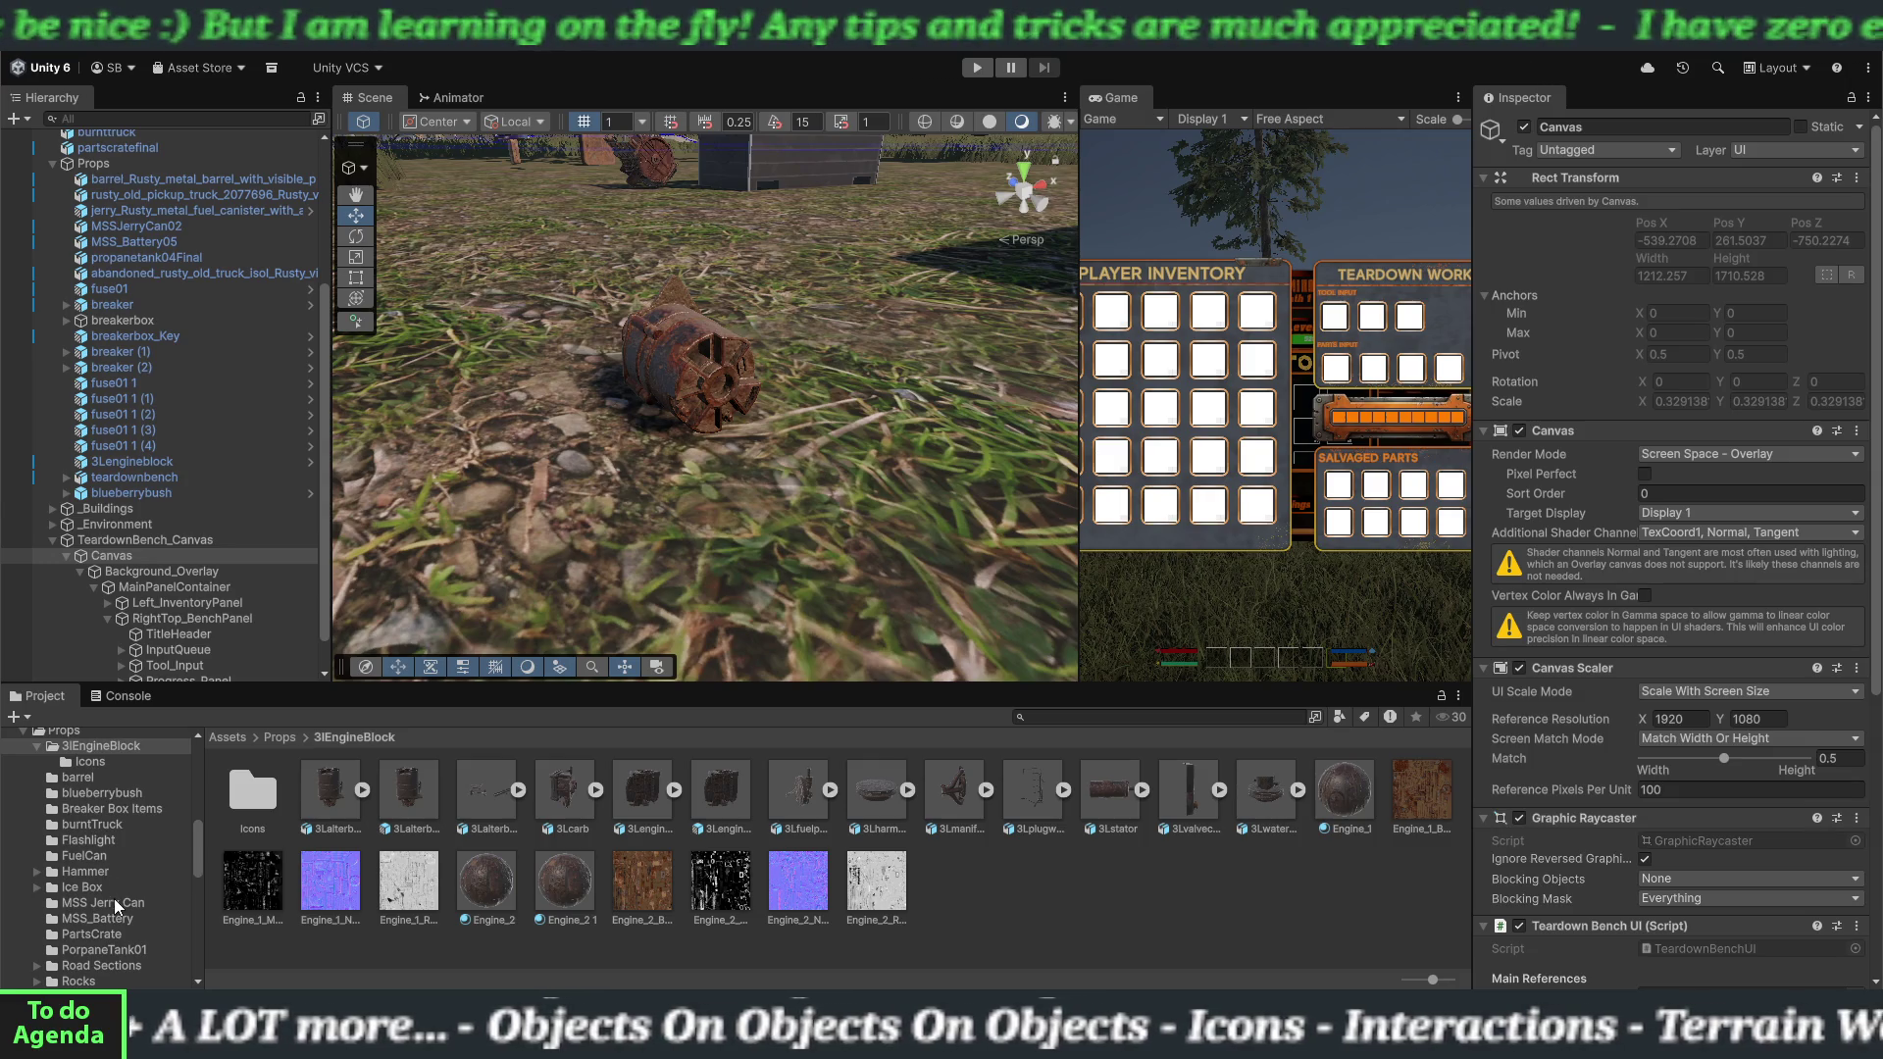
scroll(108, 898, "down", 5)
scroll(98, 928, "up", 5)
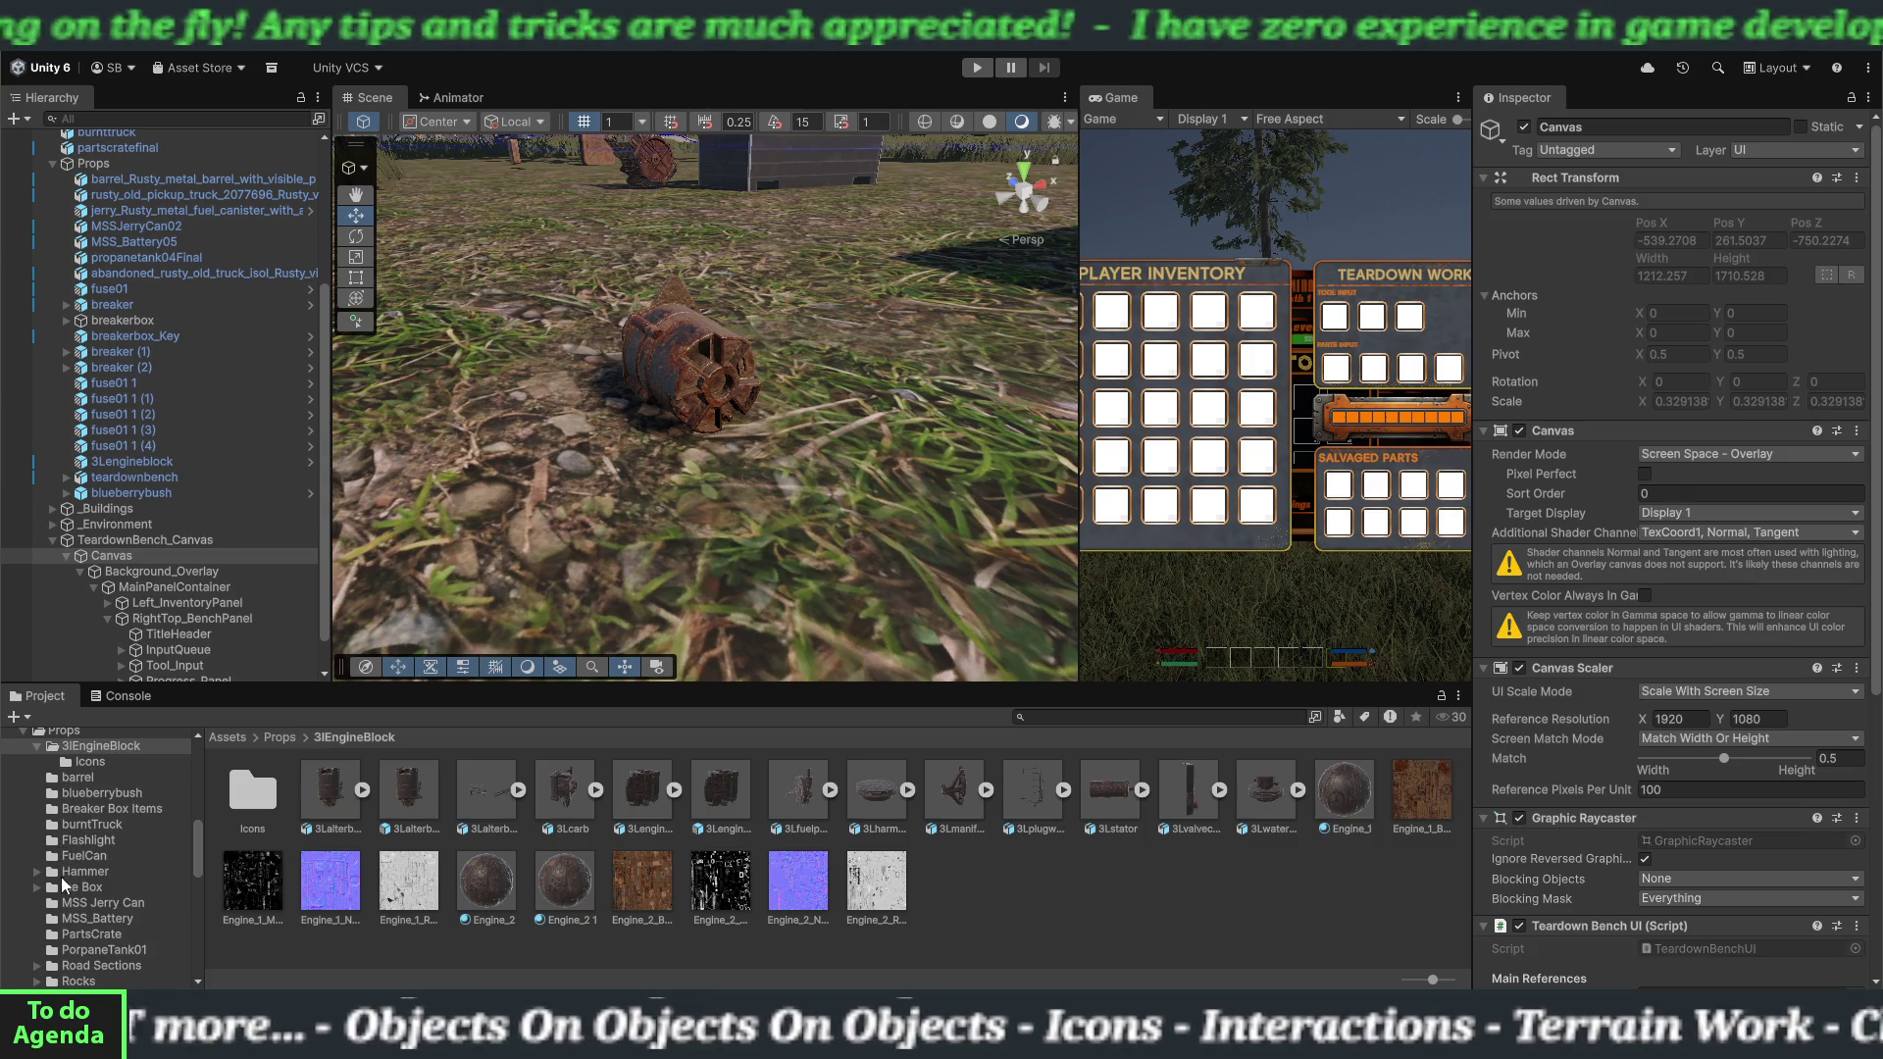
left_click(67, 873)
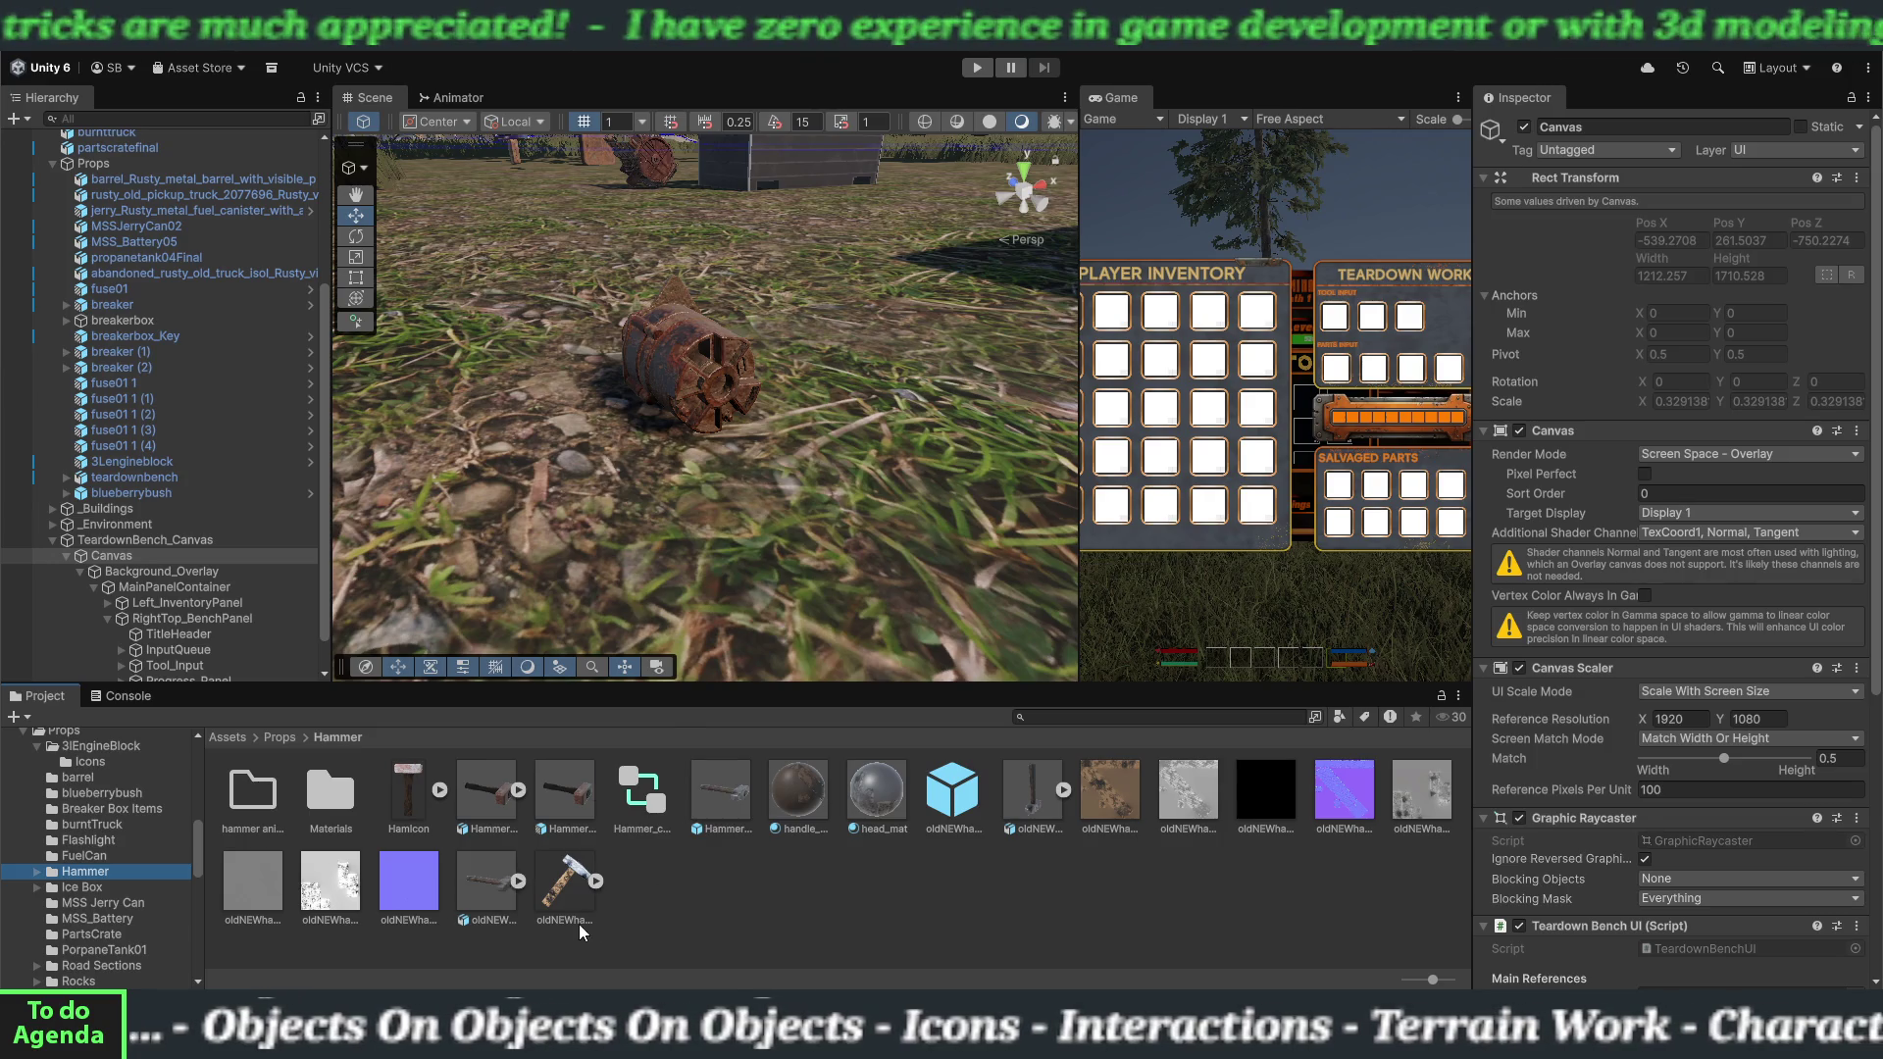
left_click(597, 881)
left_click(596, 881)
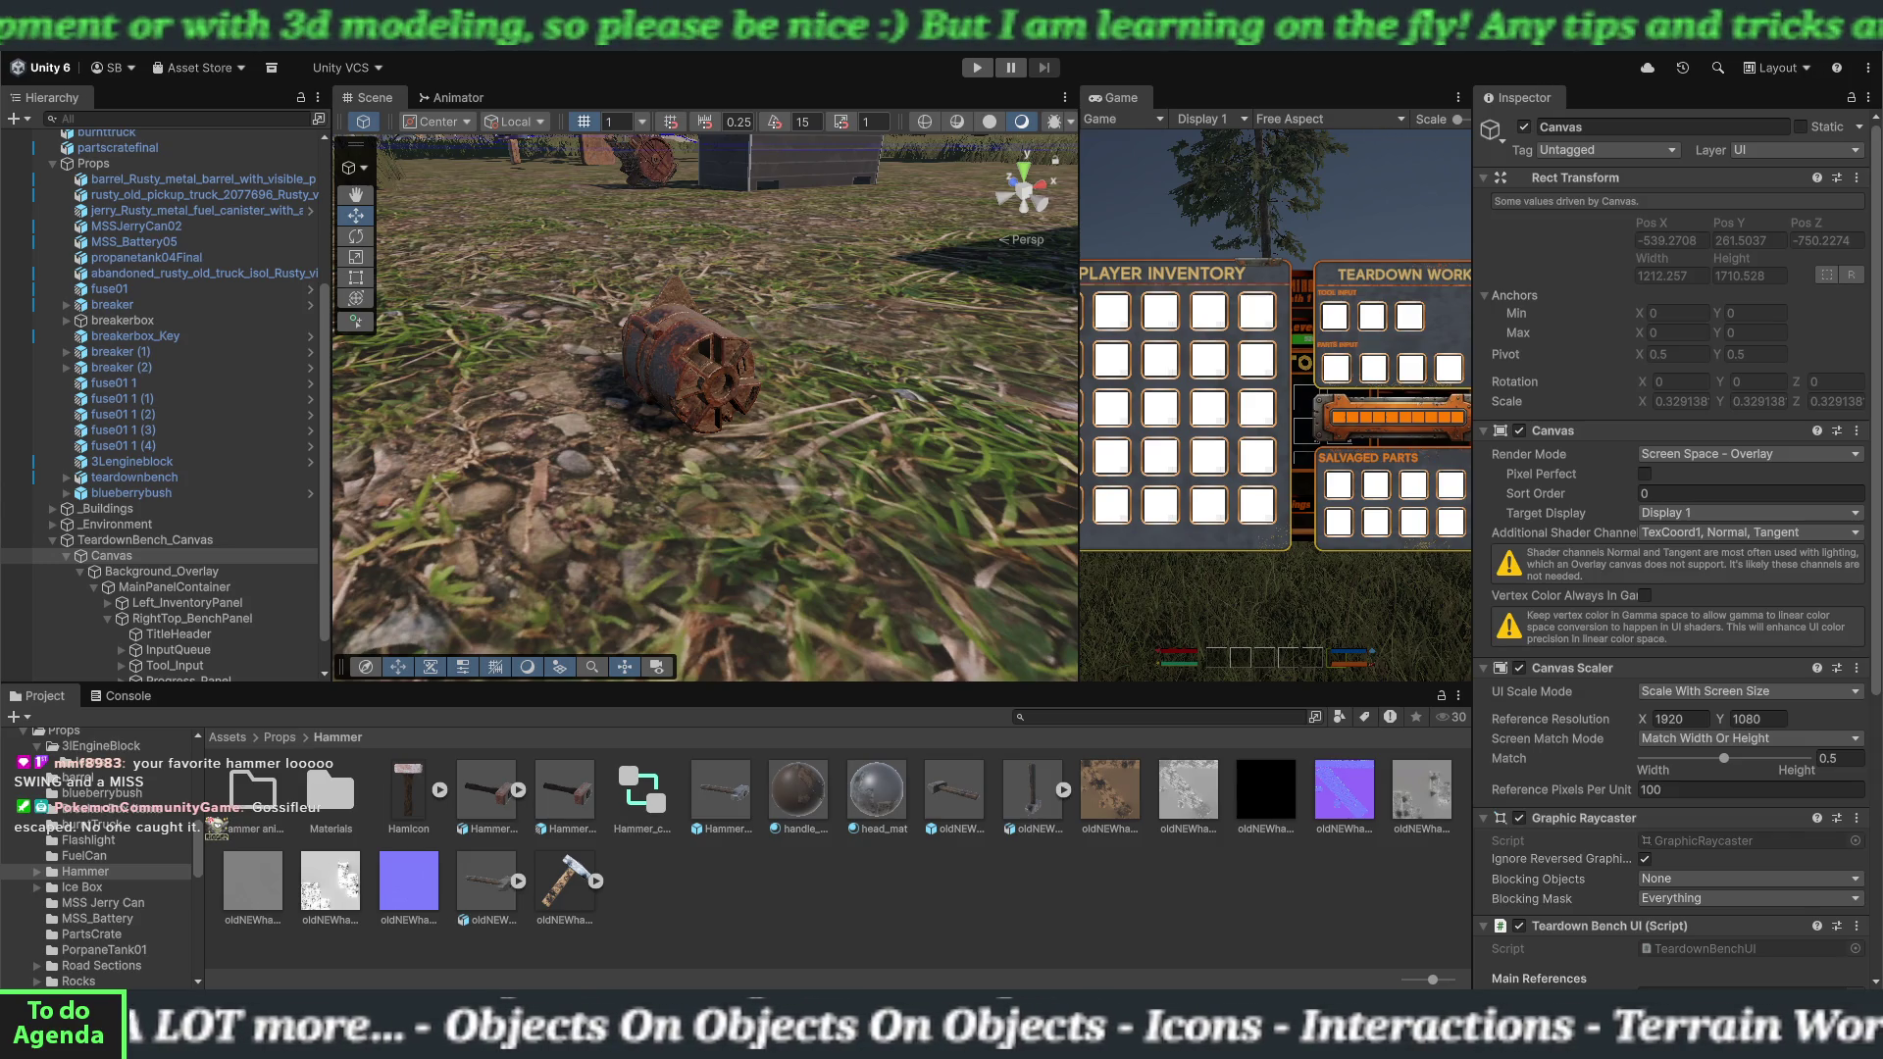
In the Photoshop icon document, hide Layers 8 and 7 to leave an empty canvas.
key("alt+Tab")
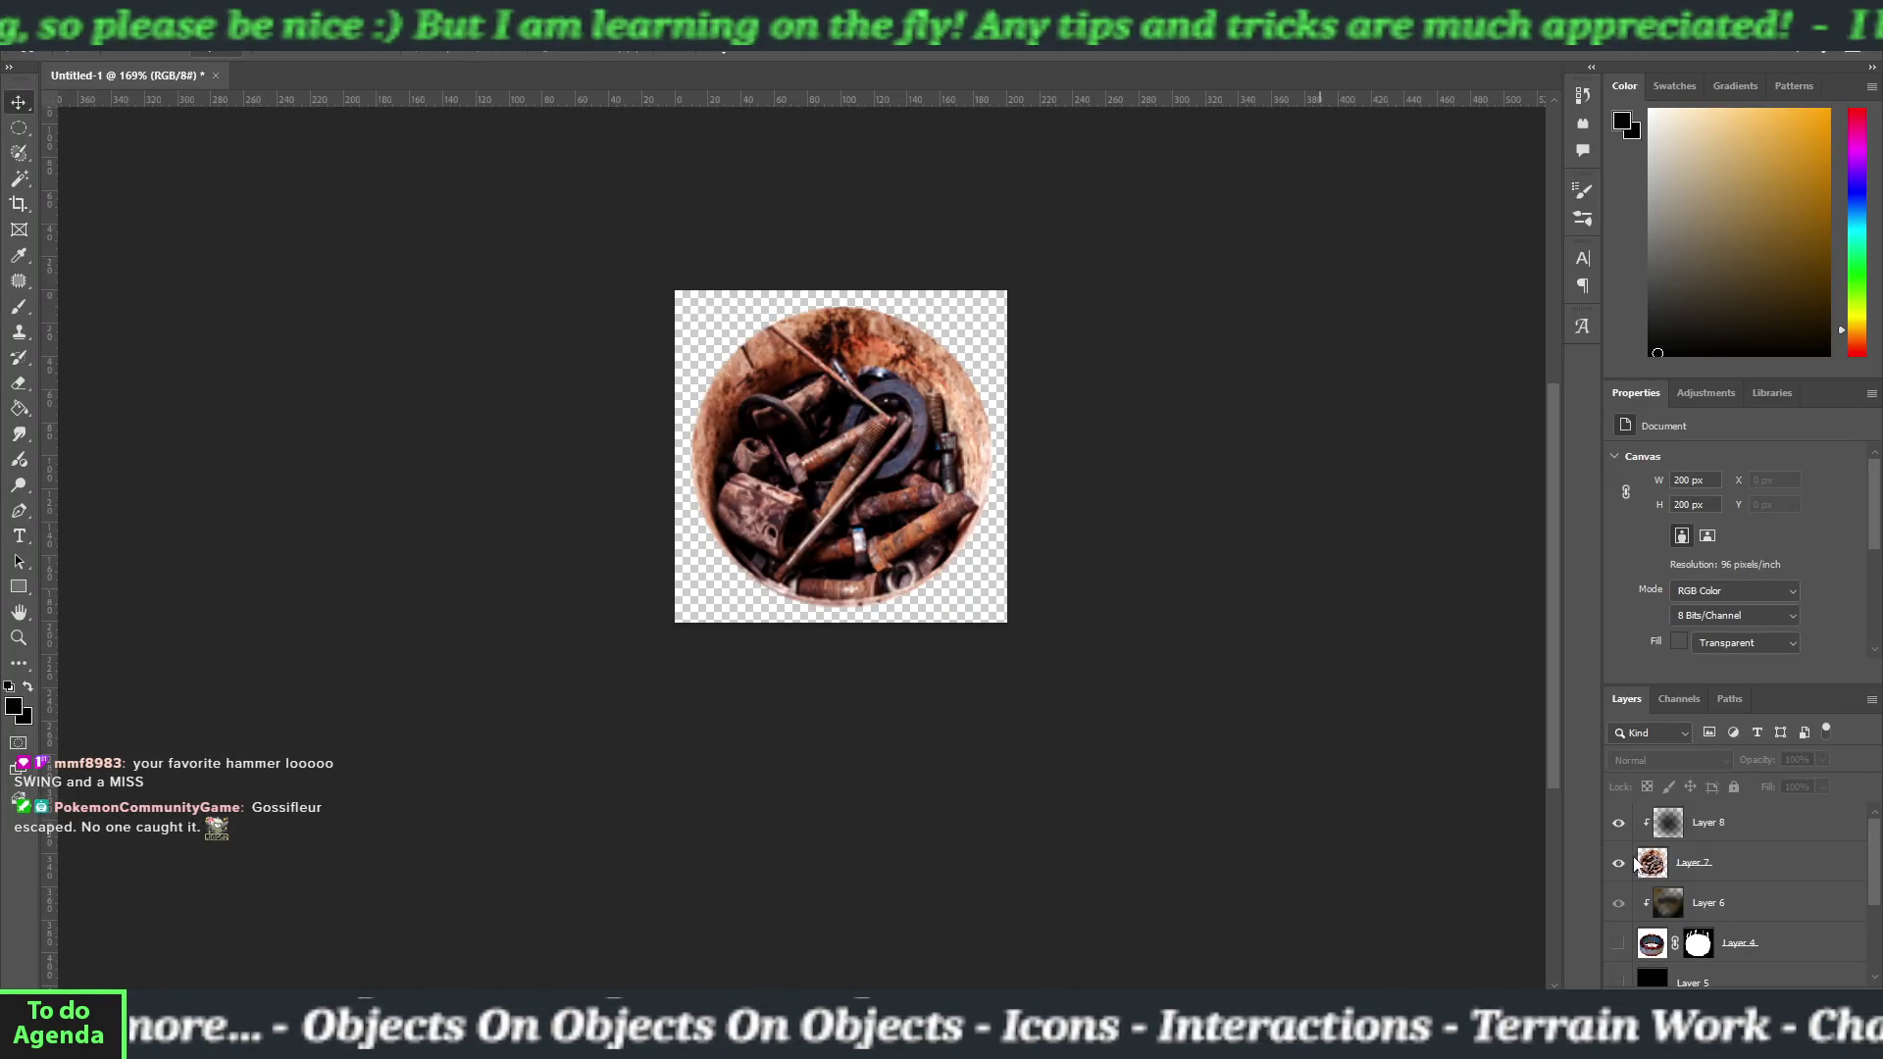
left_click(1622, 832)
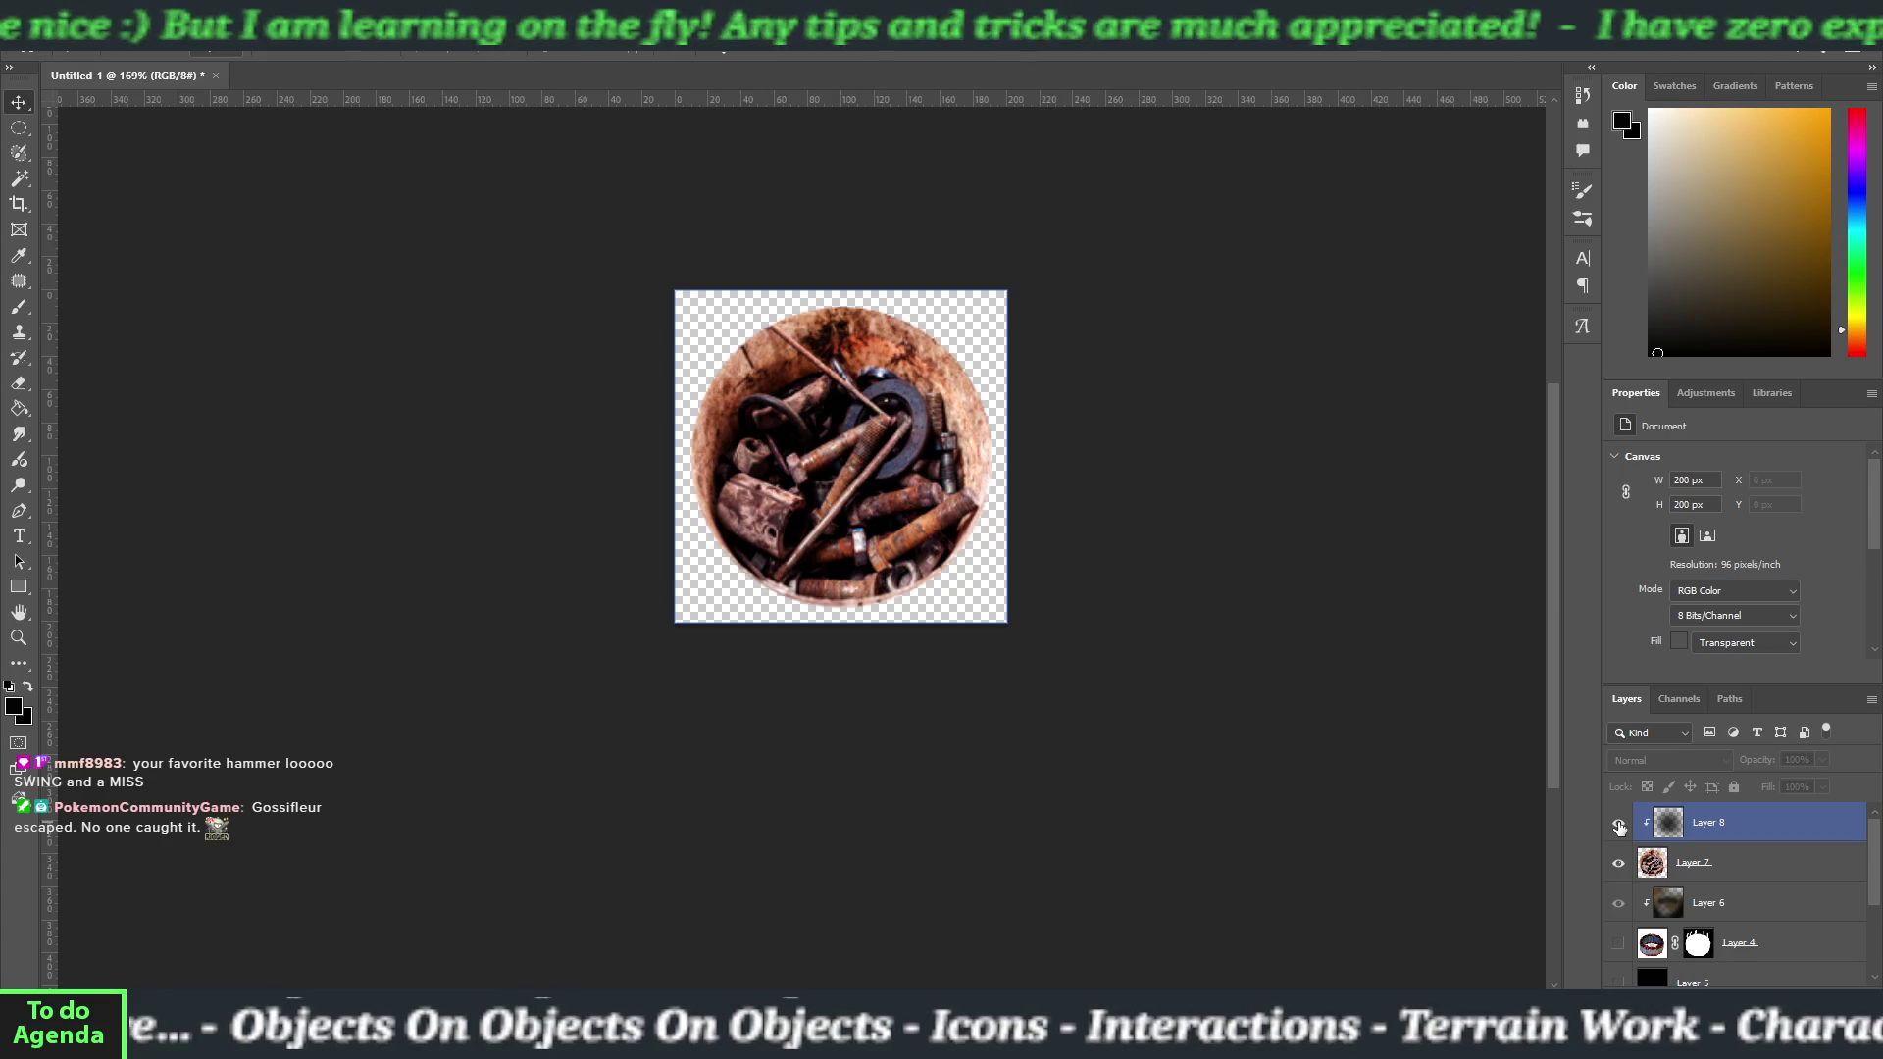
left_click(1620, 823)
left_click(1620, 863)
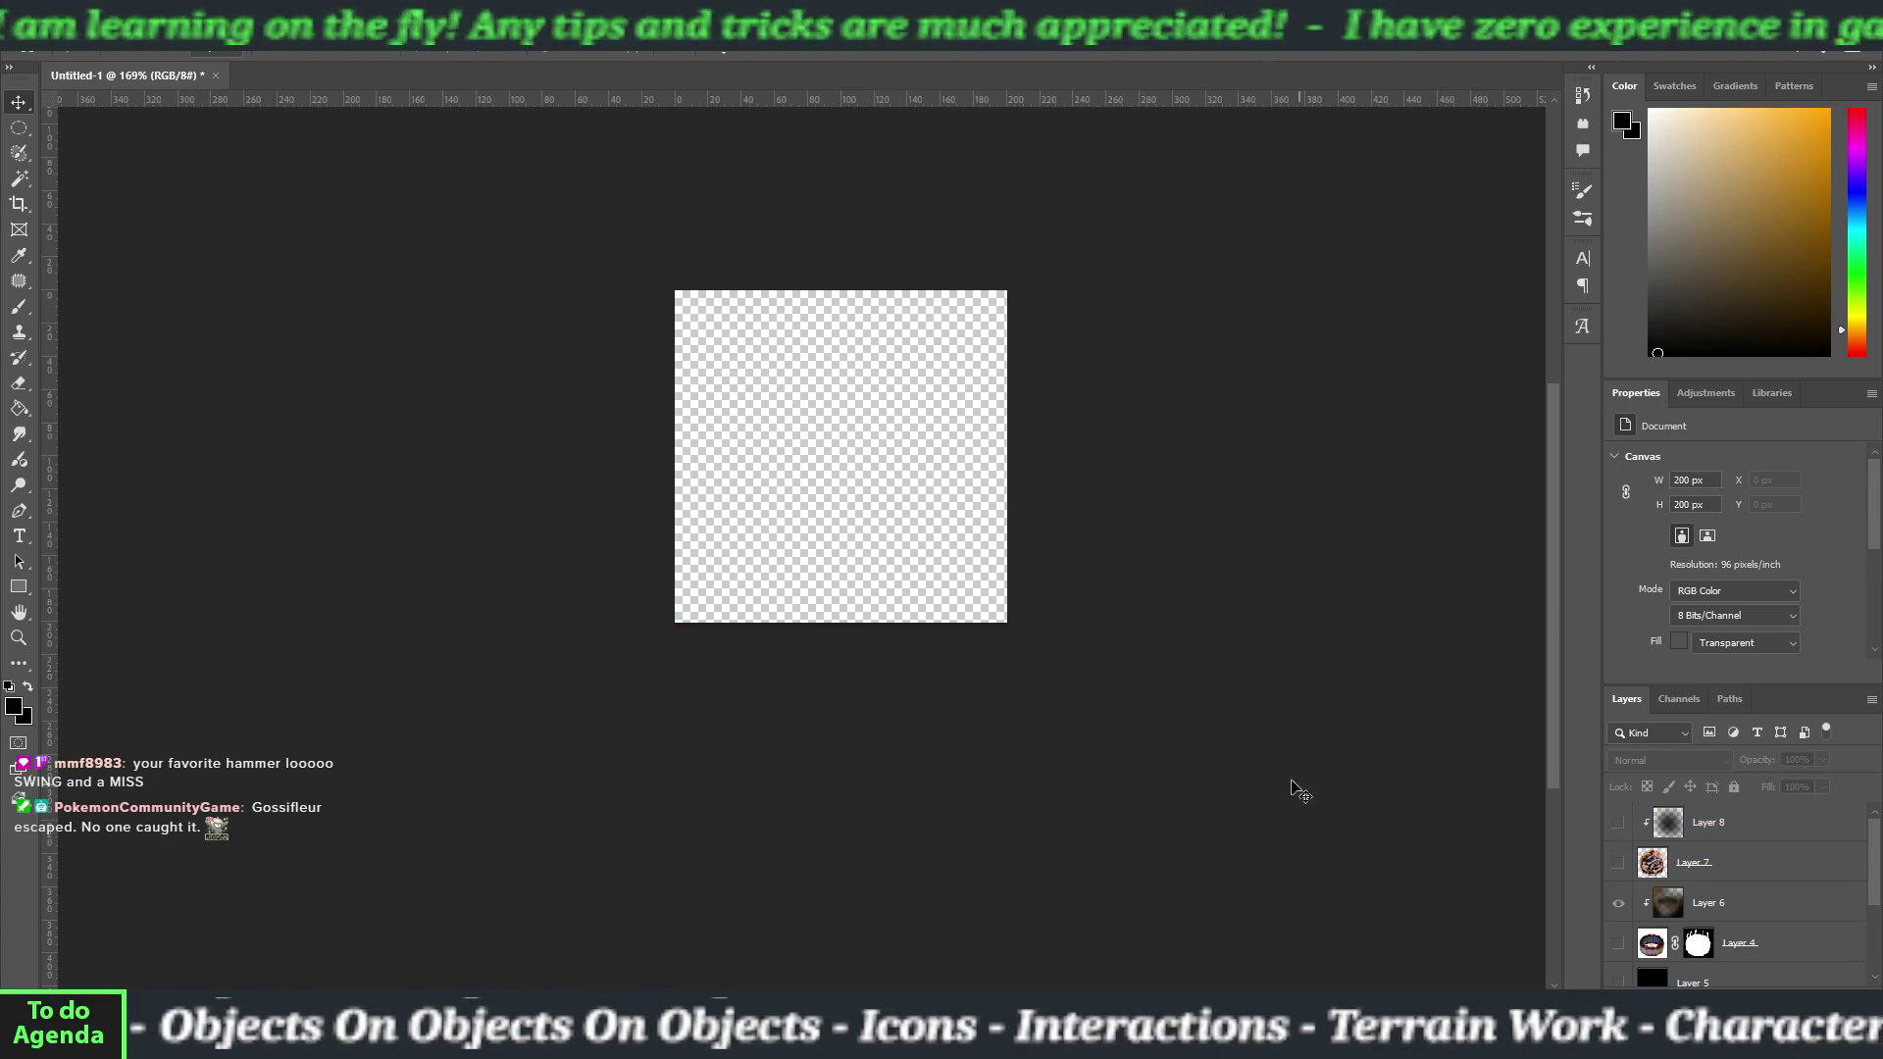
Paste the hammer image and scale it down to fit the 200 px canvas.
key("ctrl+v")
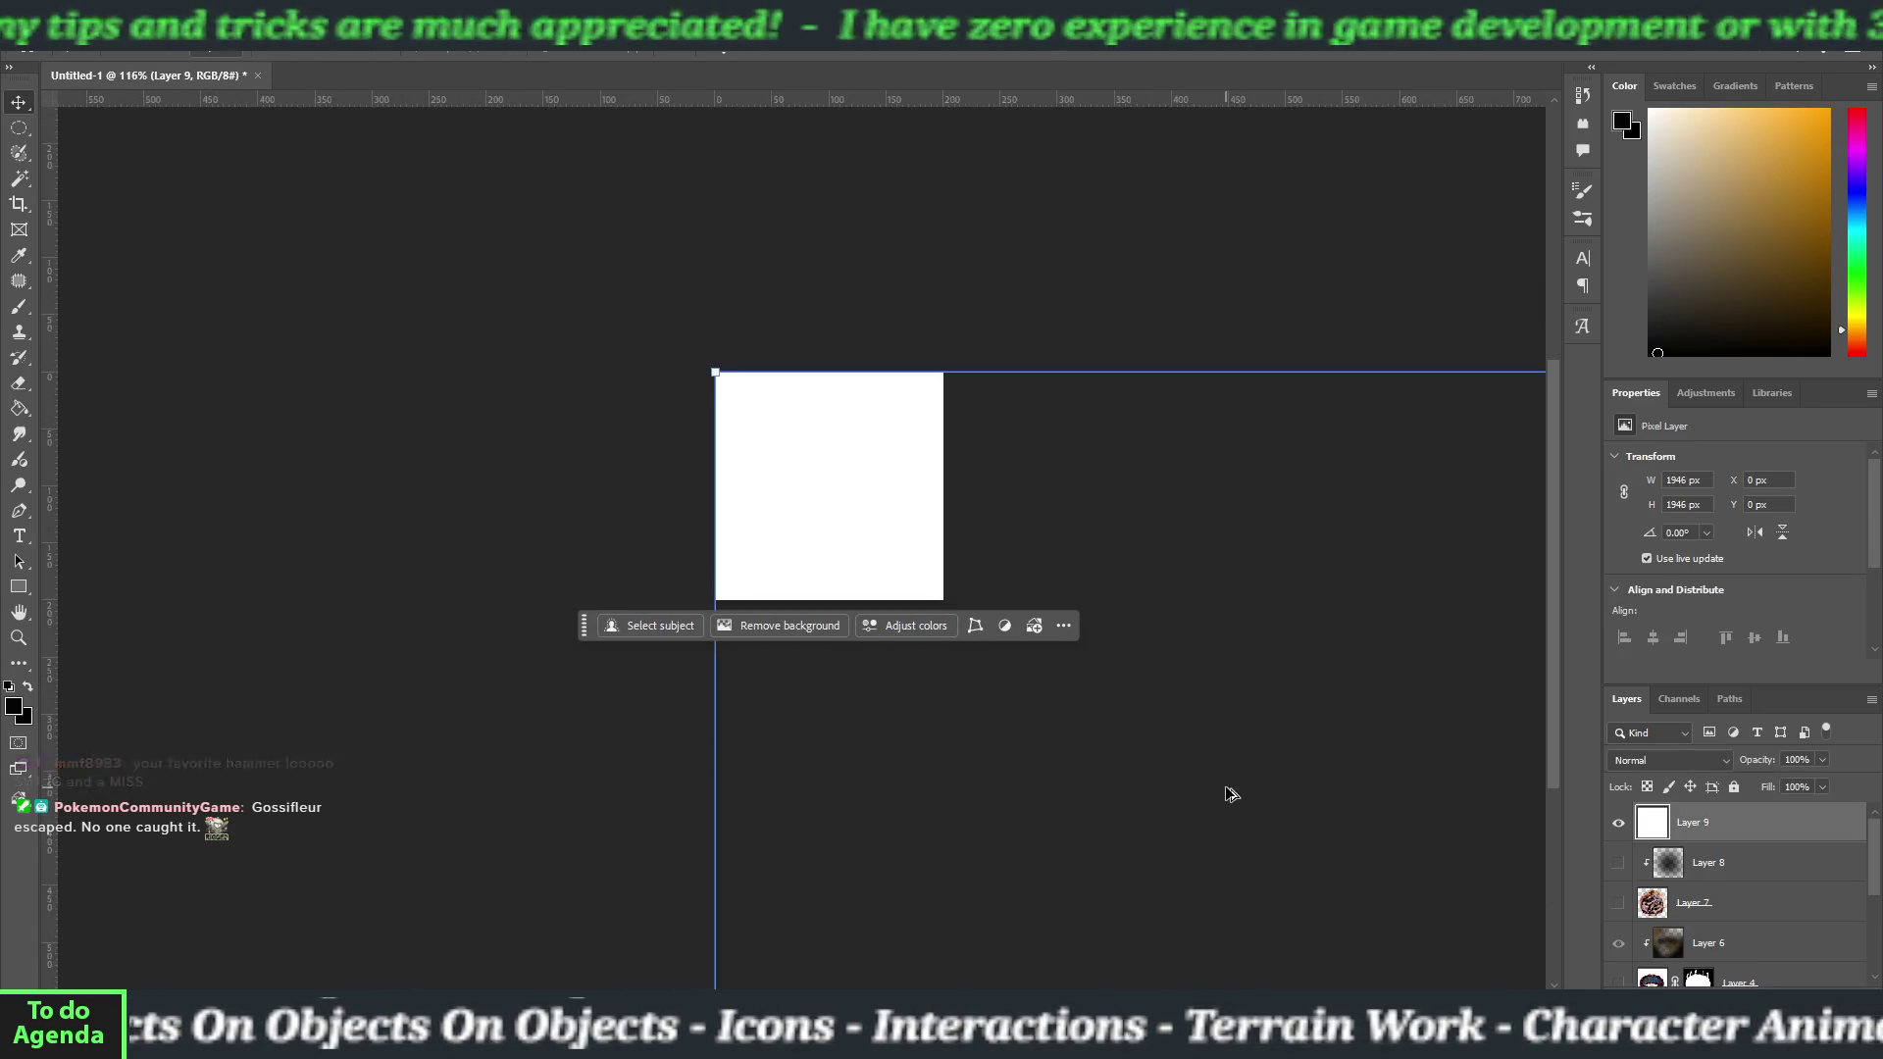
scroll(1232, 794, "down", 10)
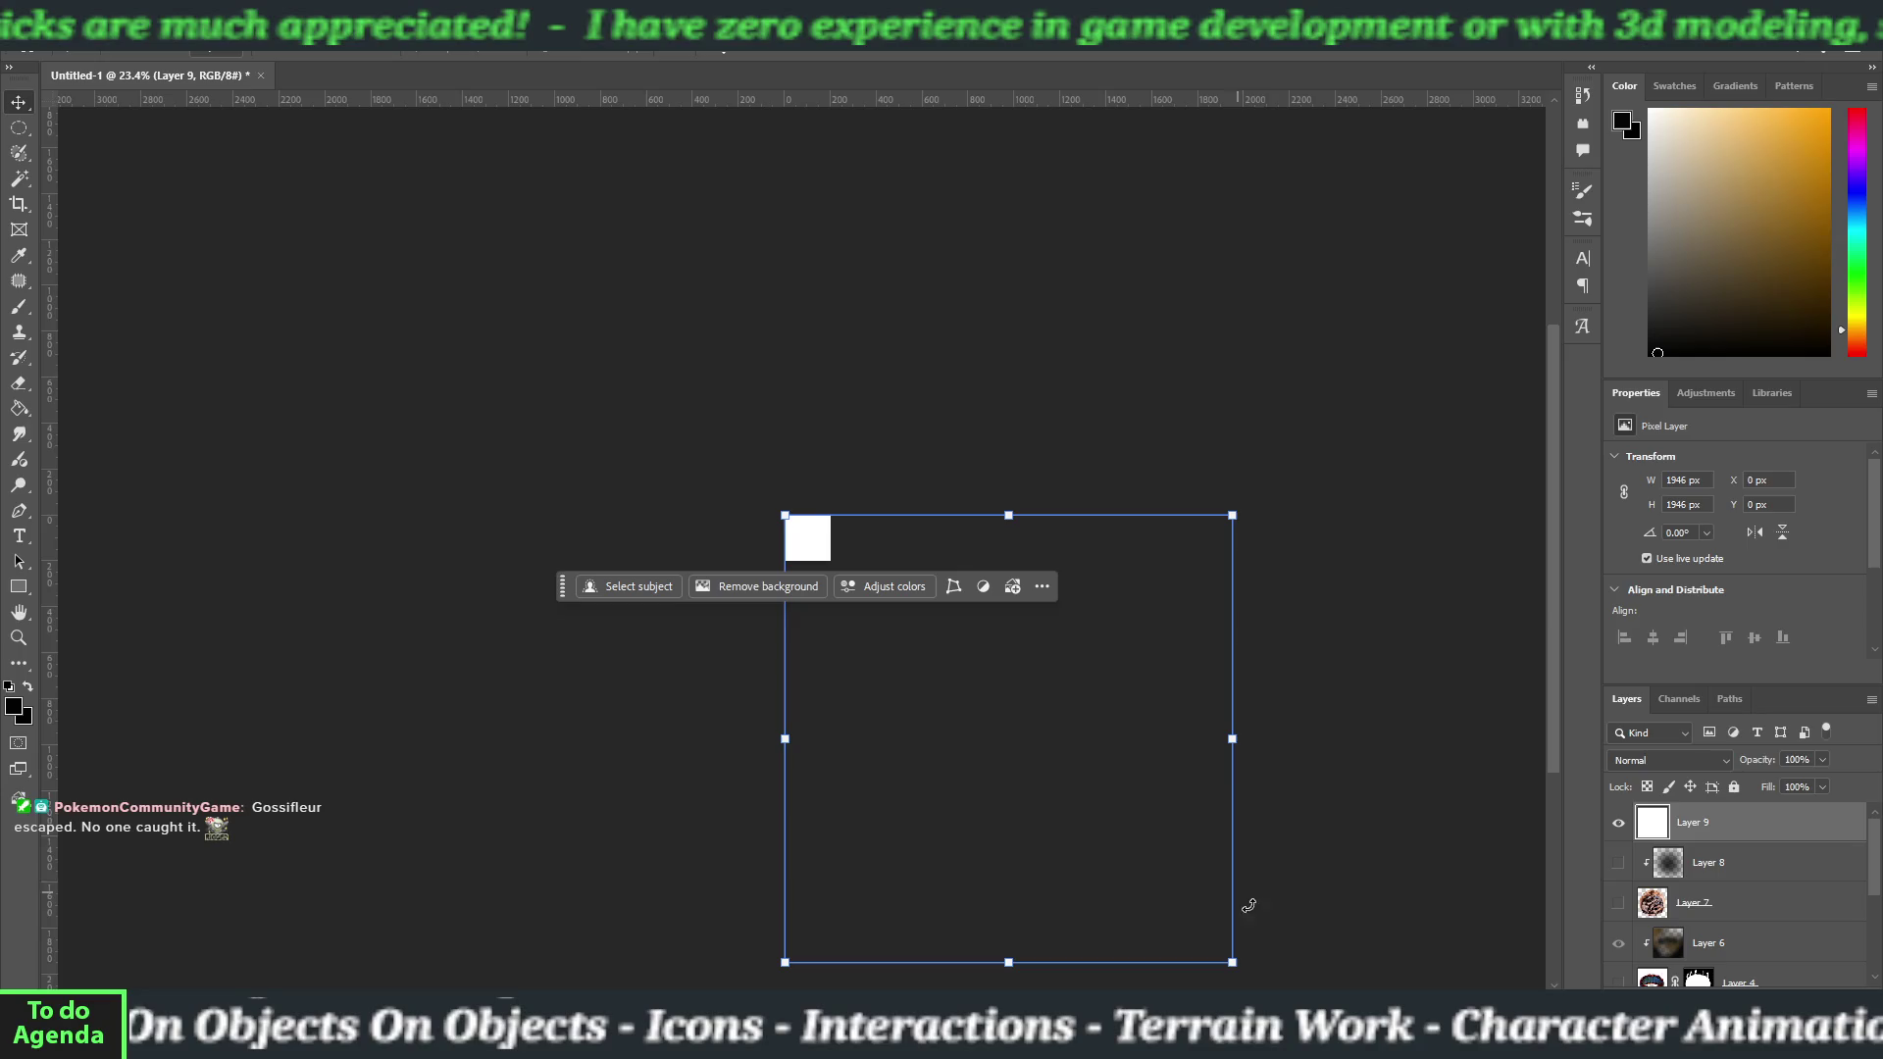
mouse_move(1232, 961)
left_mouse_down()
mouse_move(994, 663)
mouse_move(833, 562)
left_mouse_up()
scroll(824, 559, "up", 1)
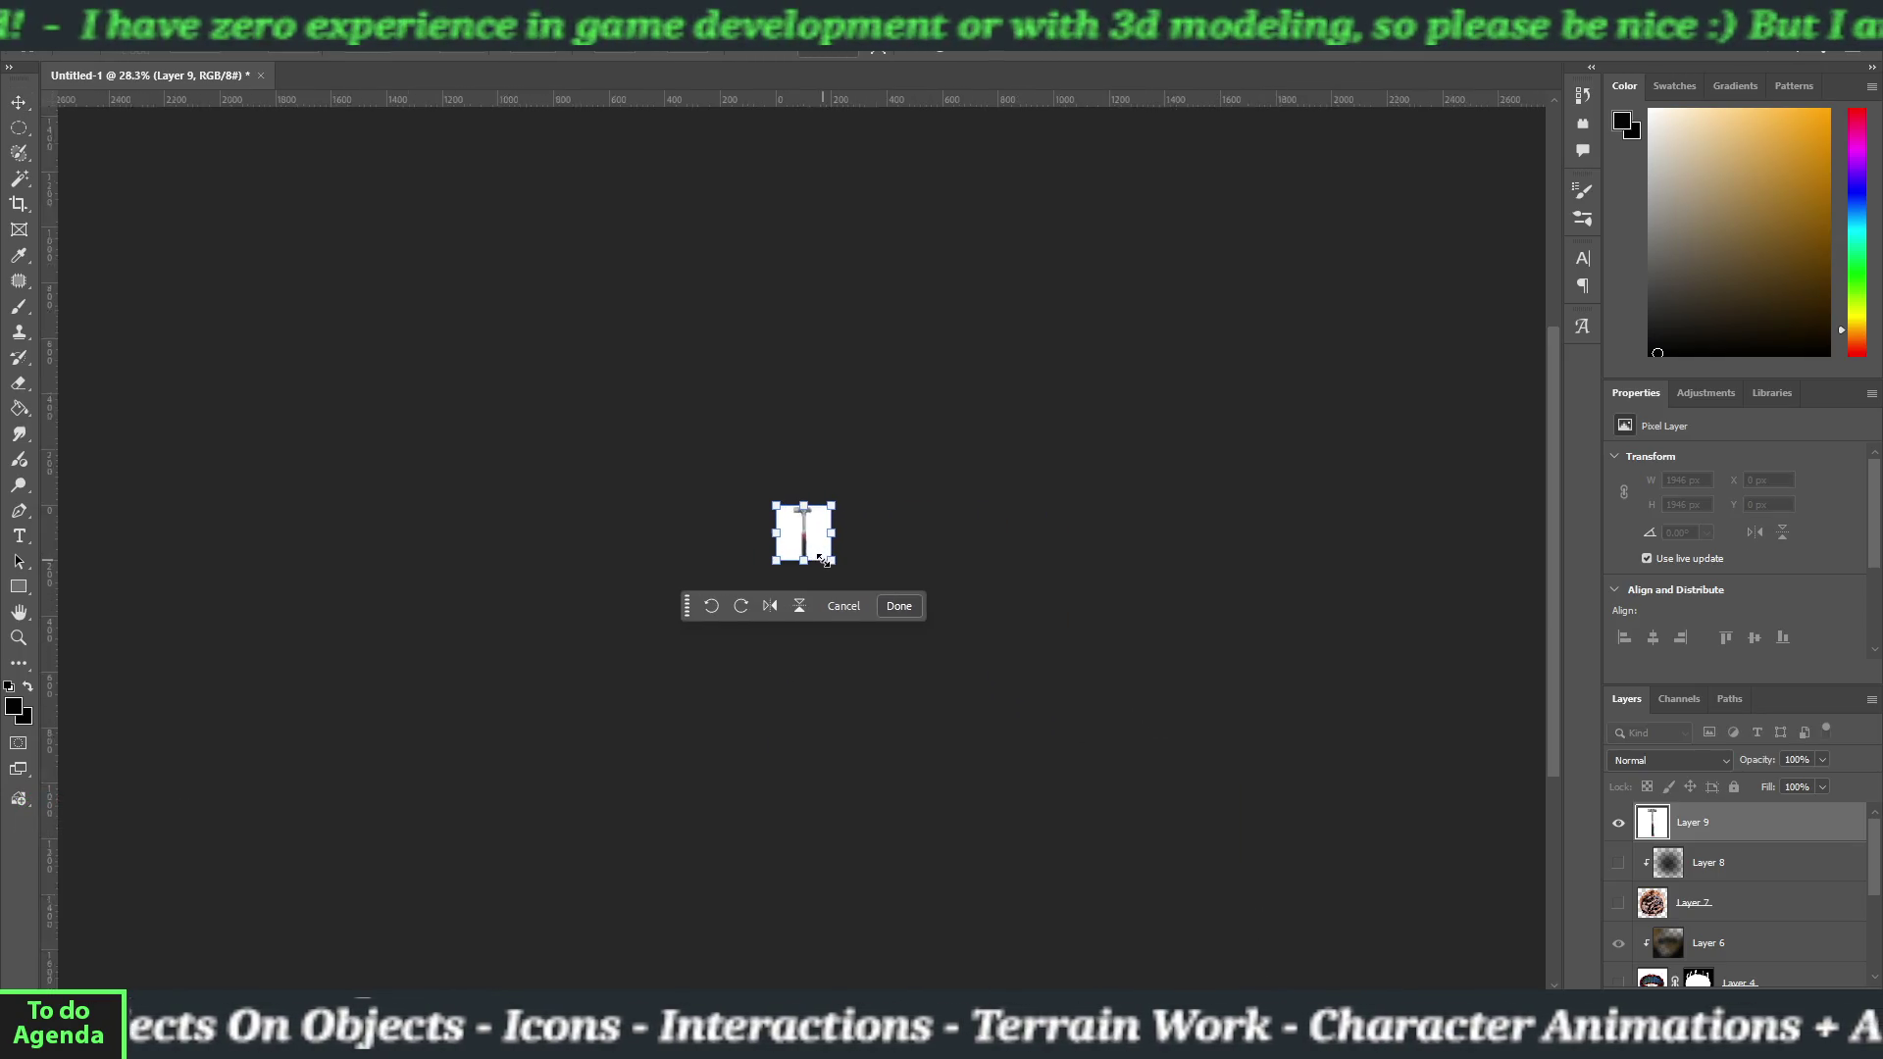
scroll(824, 559, "up", 8)
left_click(837, 648)
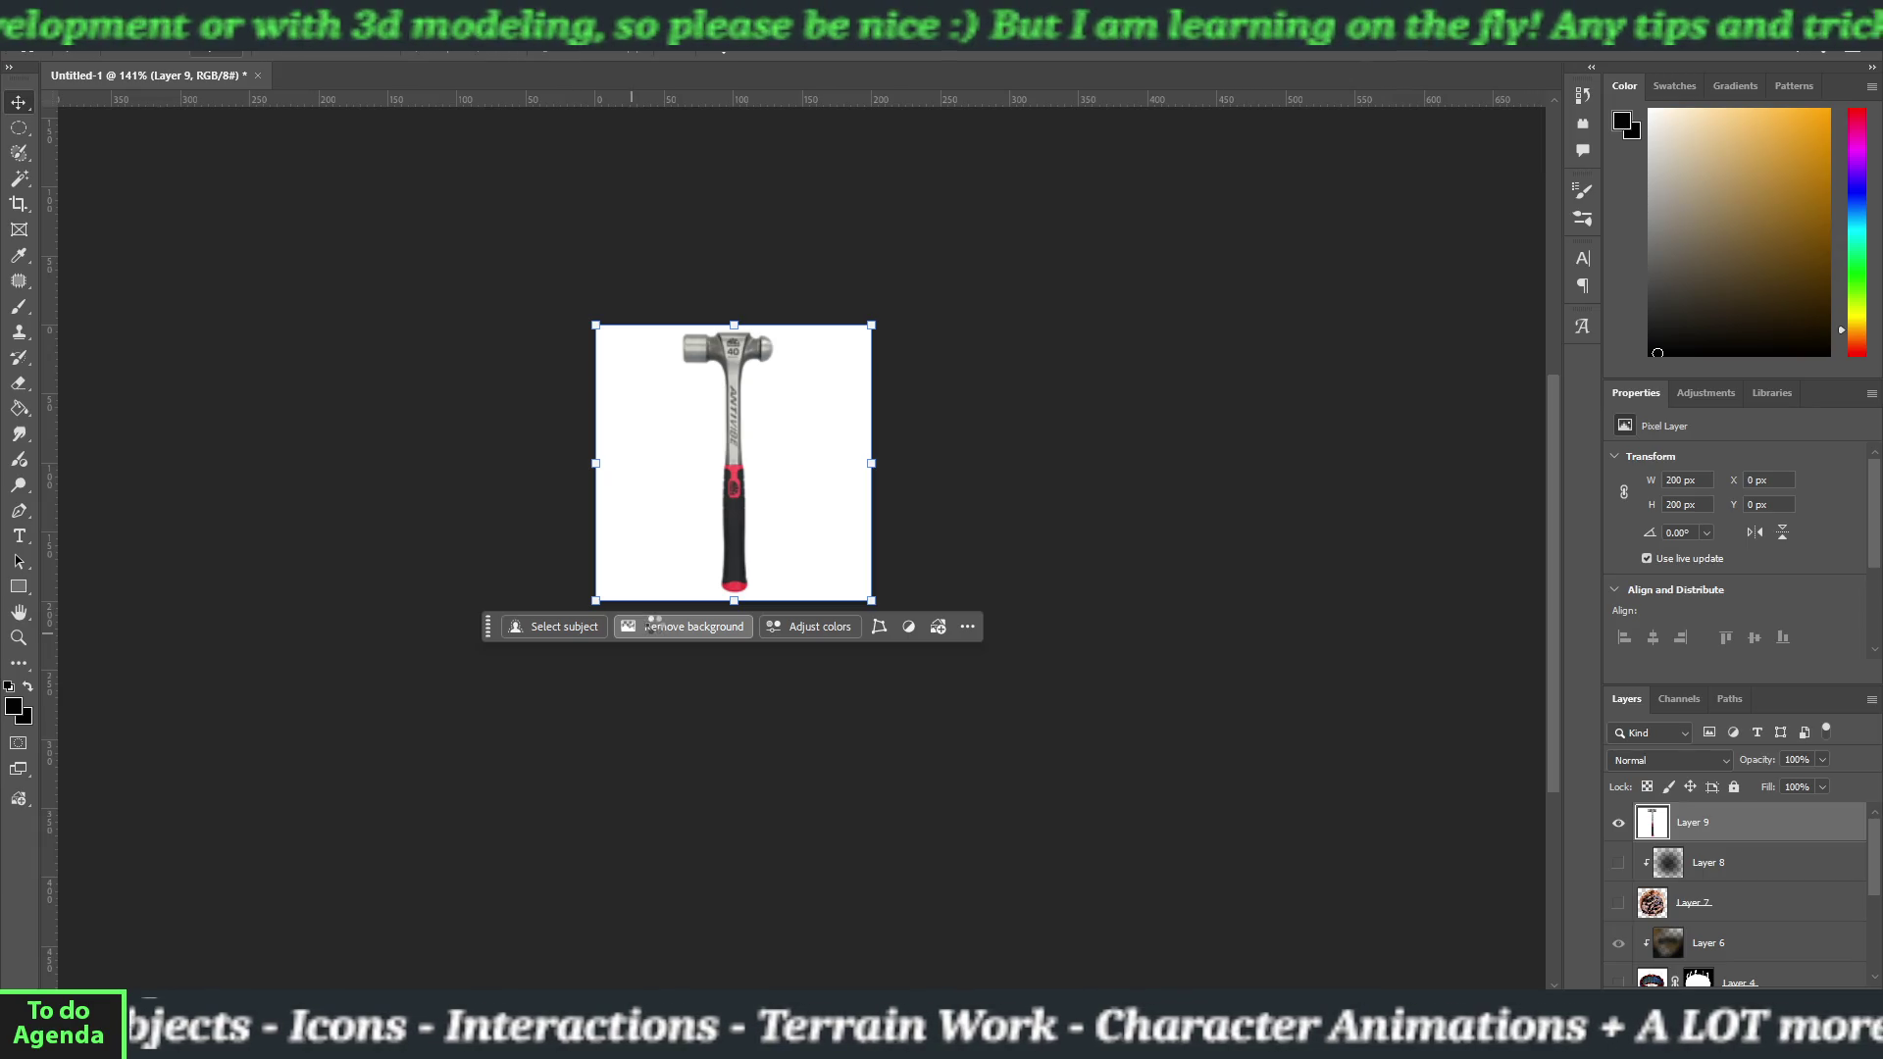
Remove the hammer's background, then go to File > Export.
left_click(653, 626)
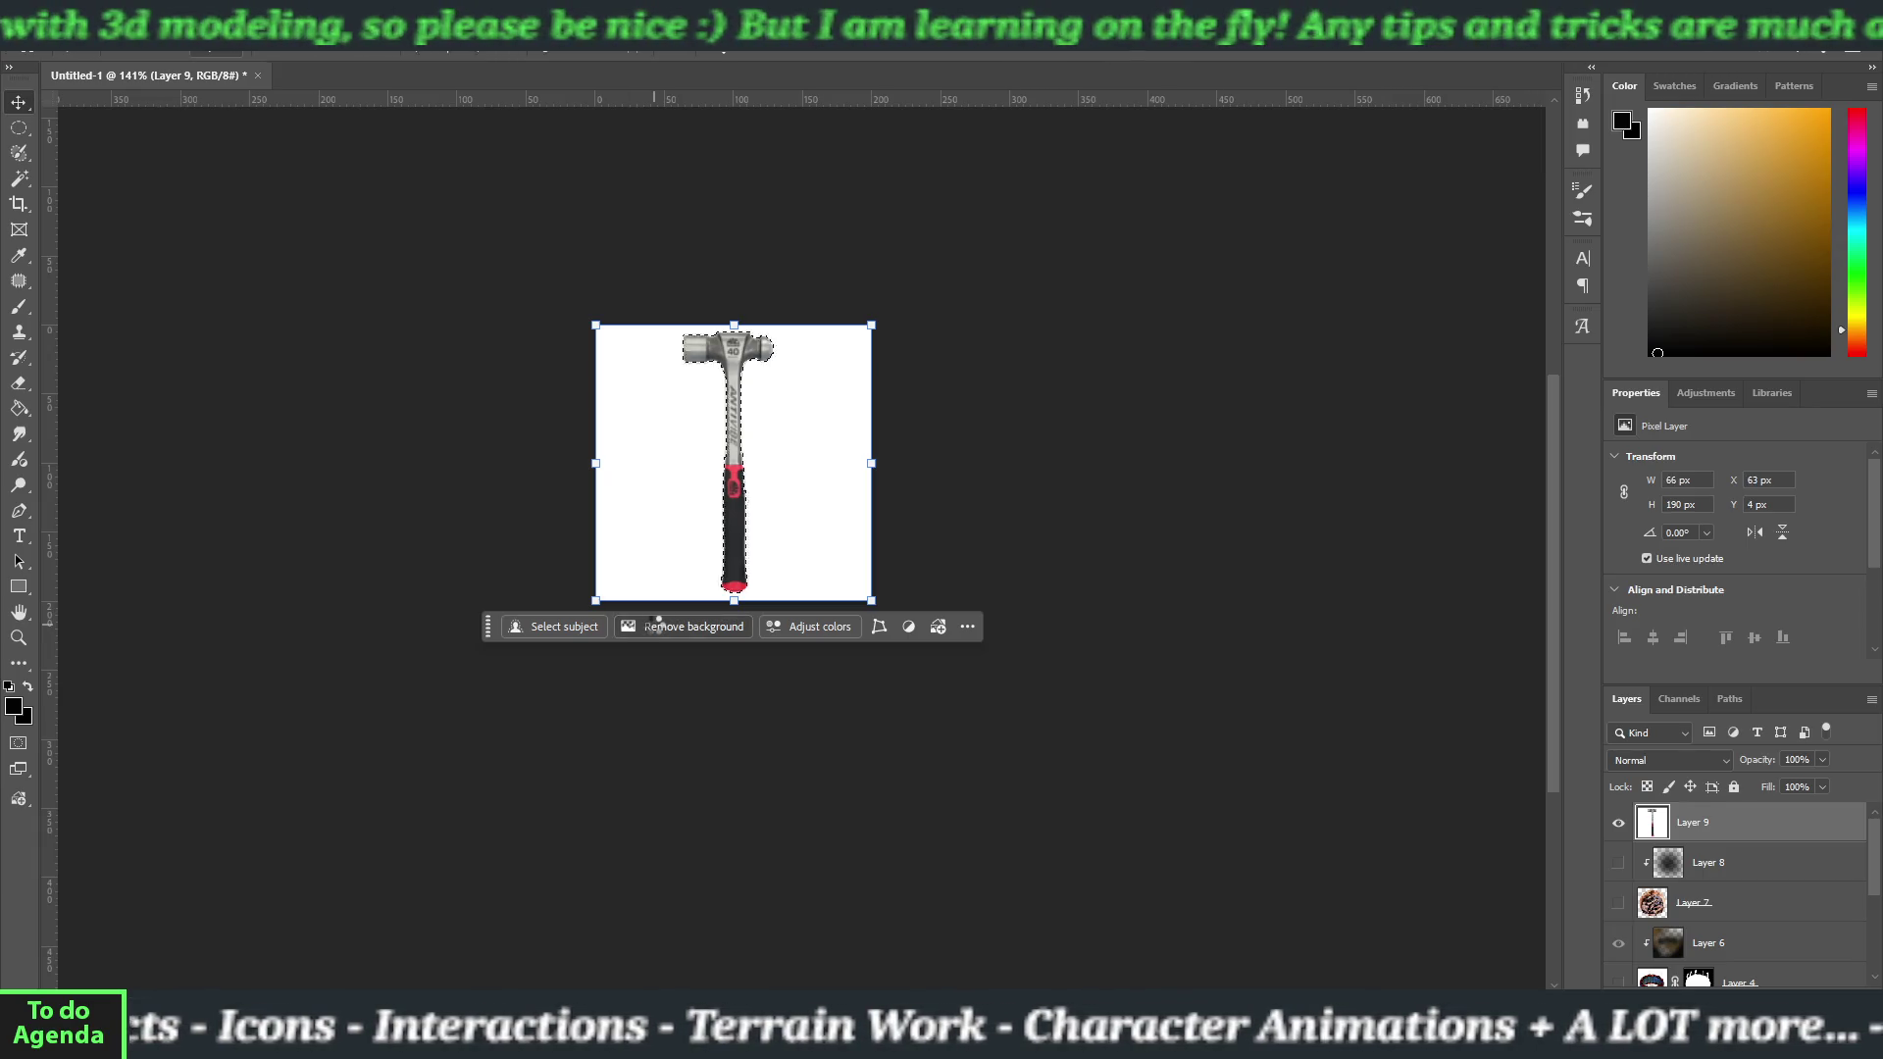
left_click(770, 733)
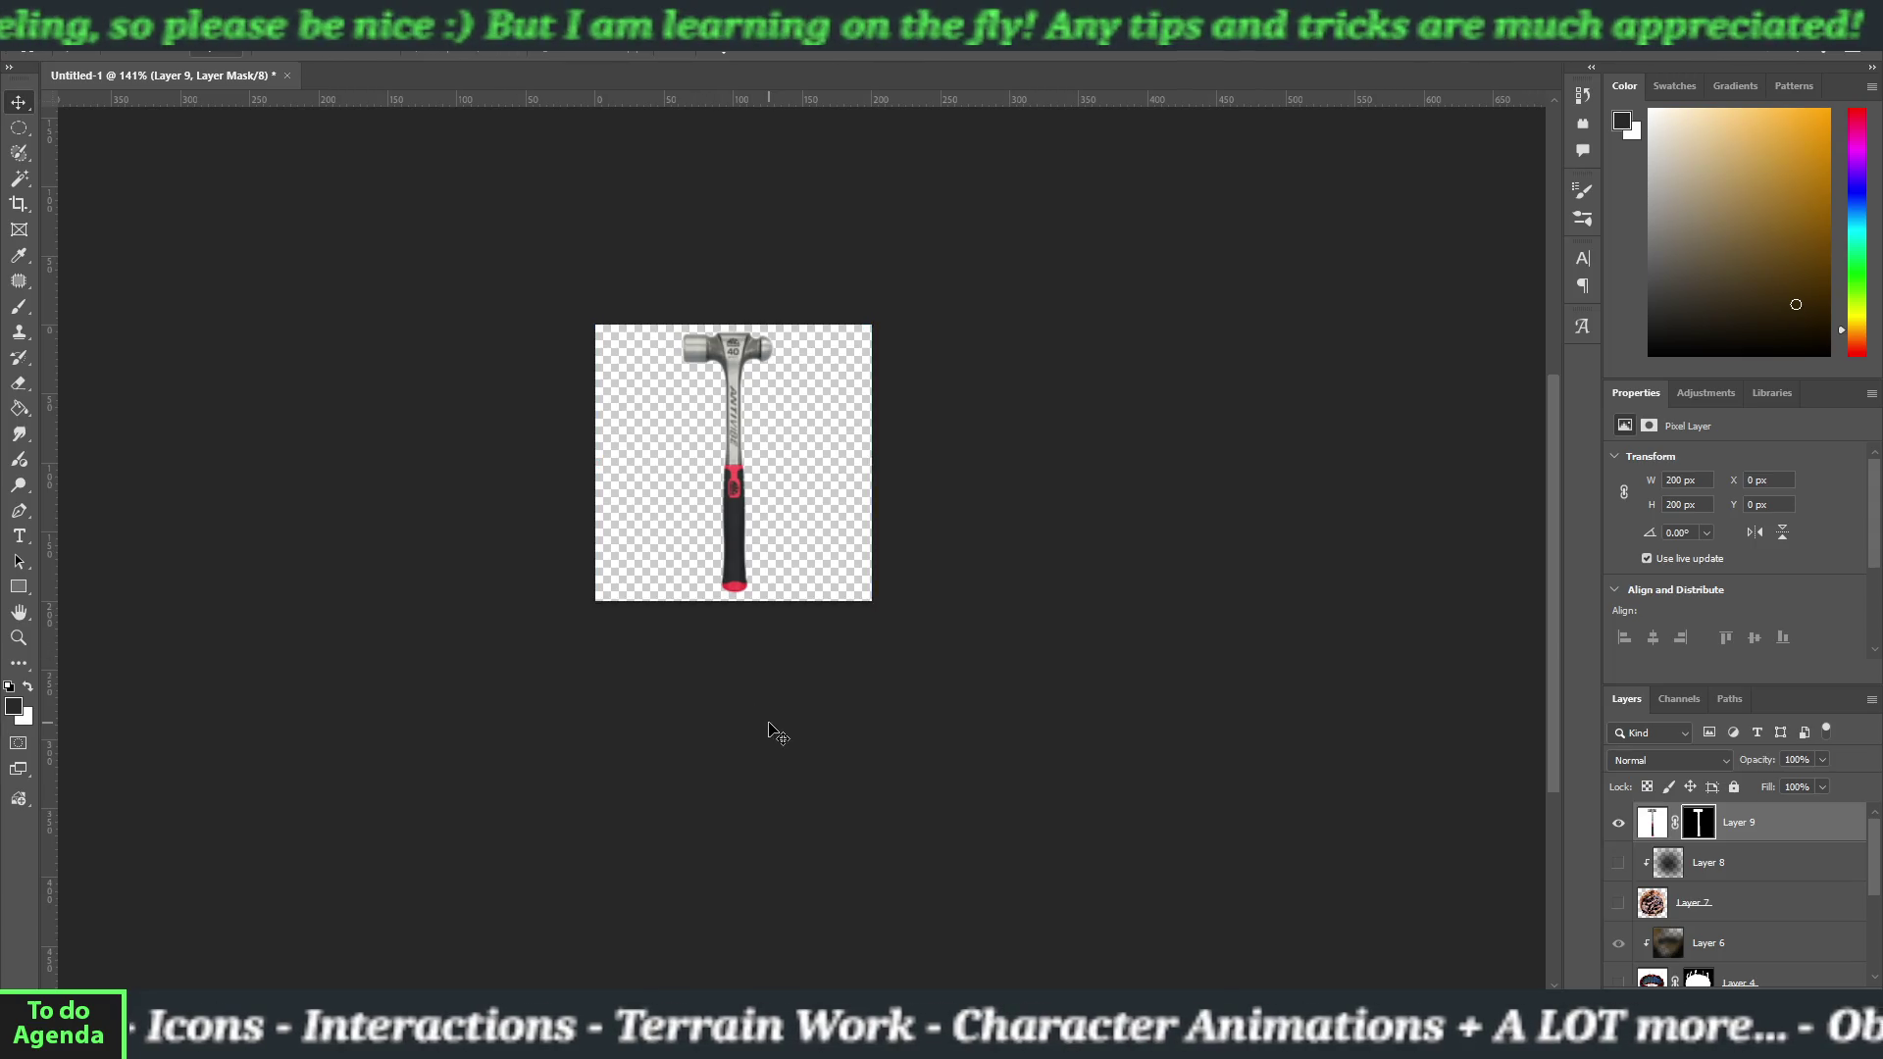
left_click(44, 39)
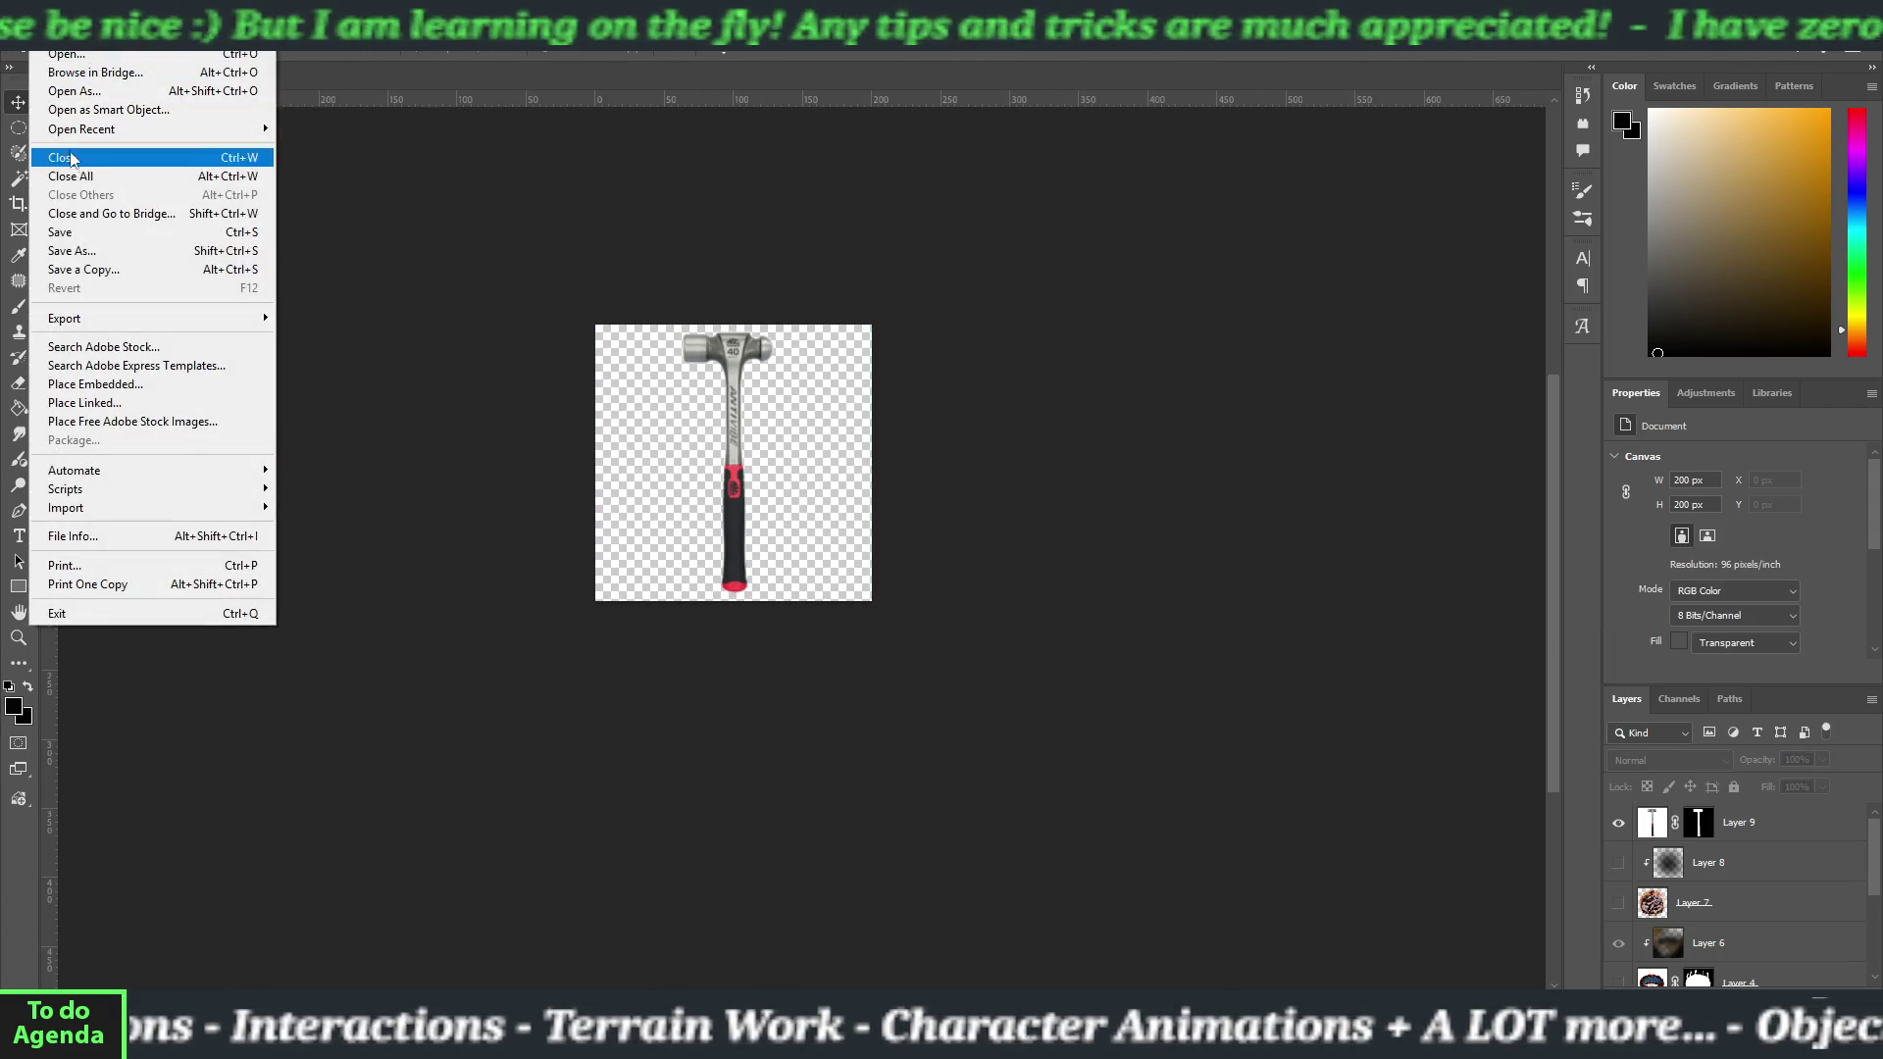
mouse_move(152, 322)
left_click(304, 336)
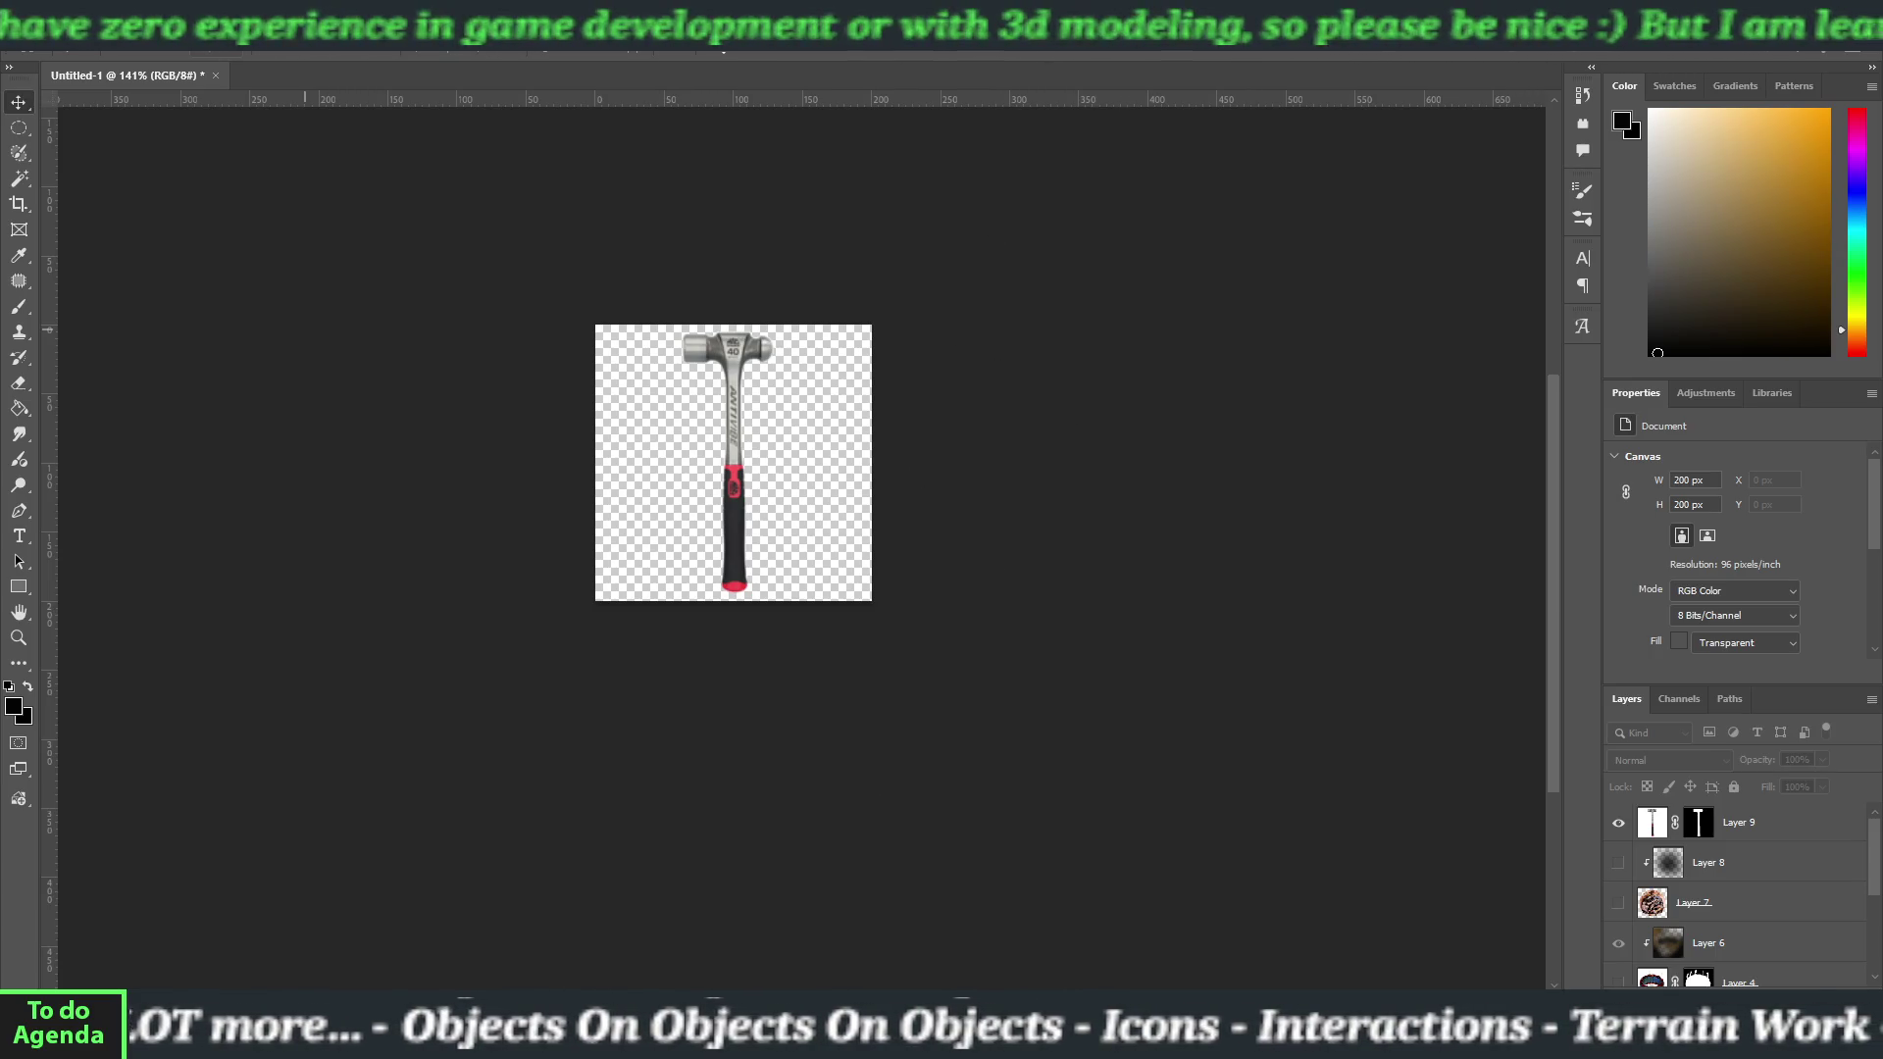
Export the transparent hammer icon as a PNG and return to Unity.
mouse_move(1052, 1030)
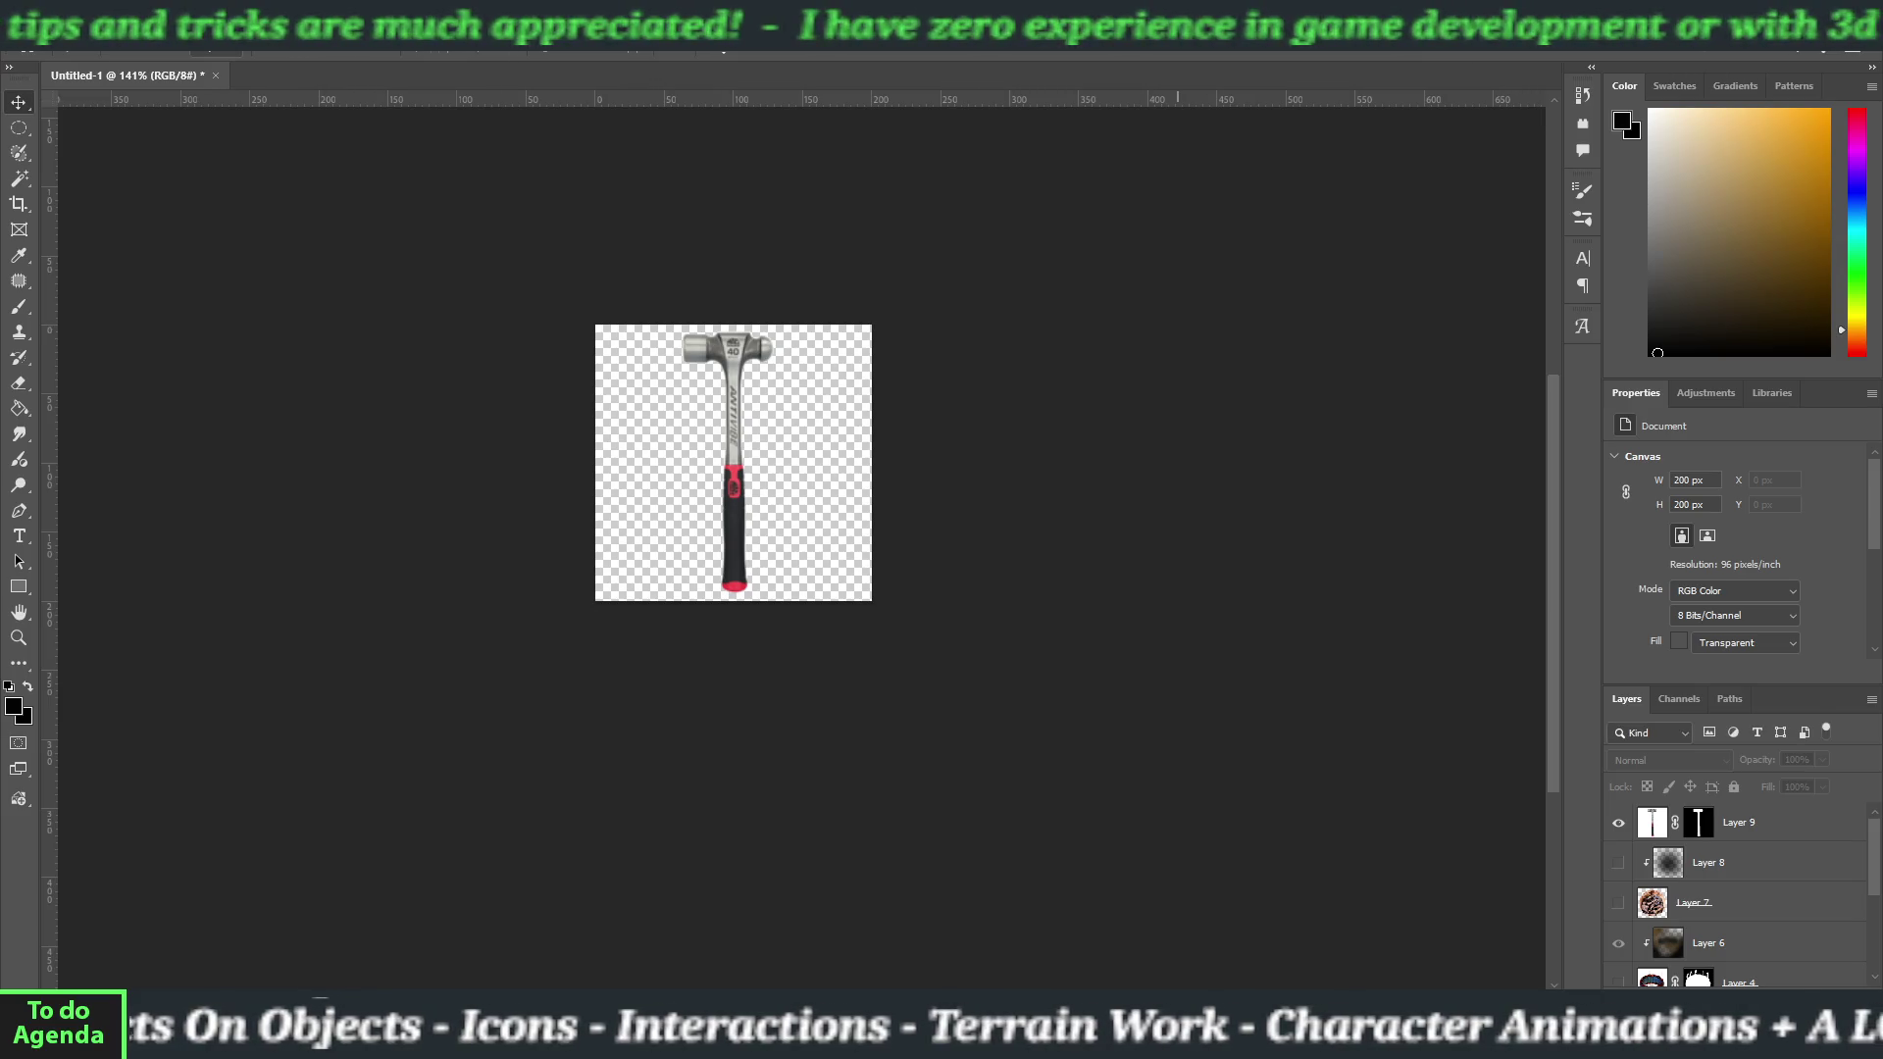
key("alt+Tab")
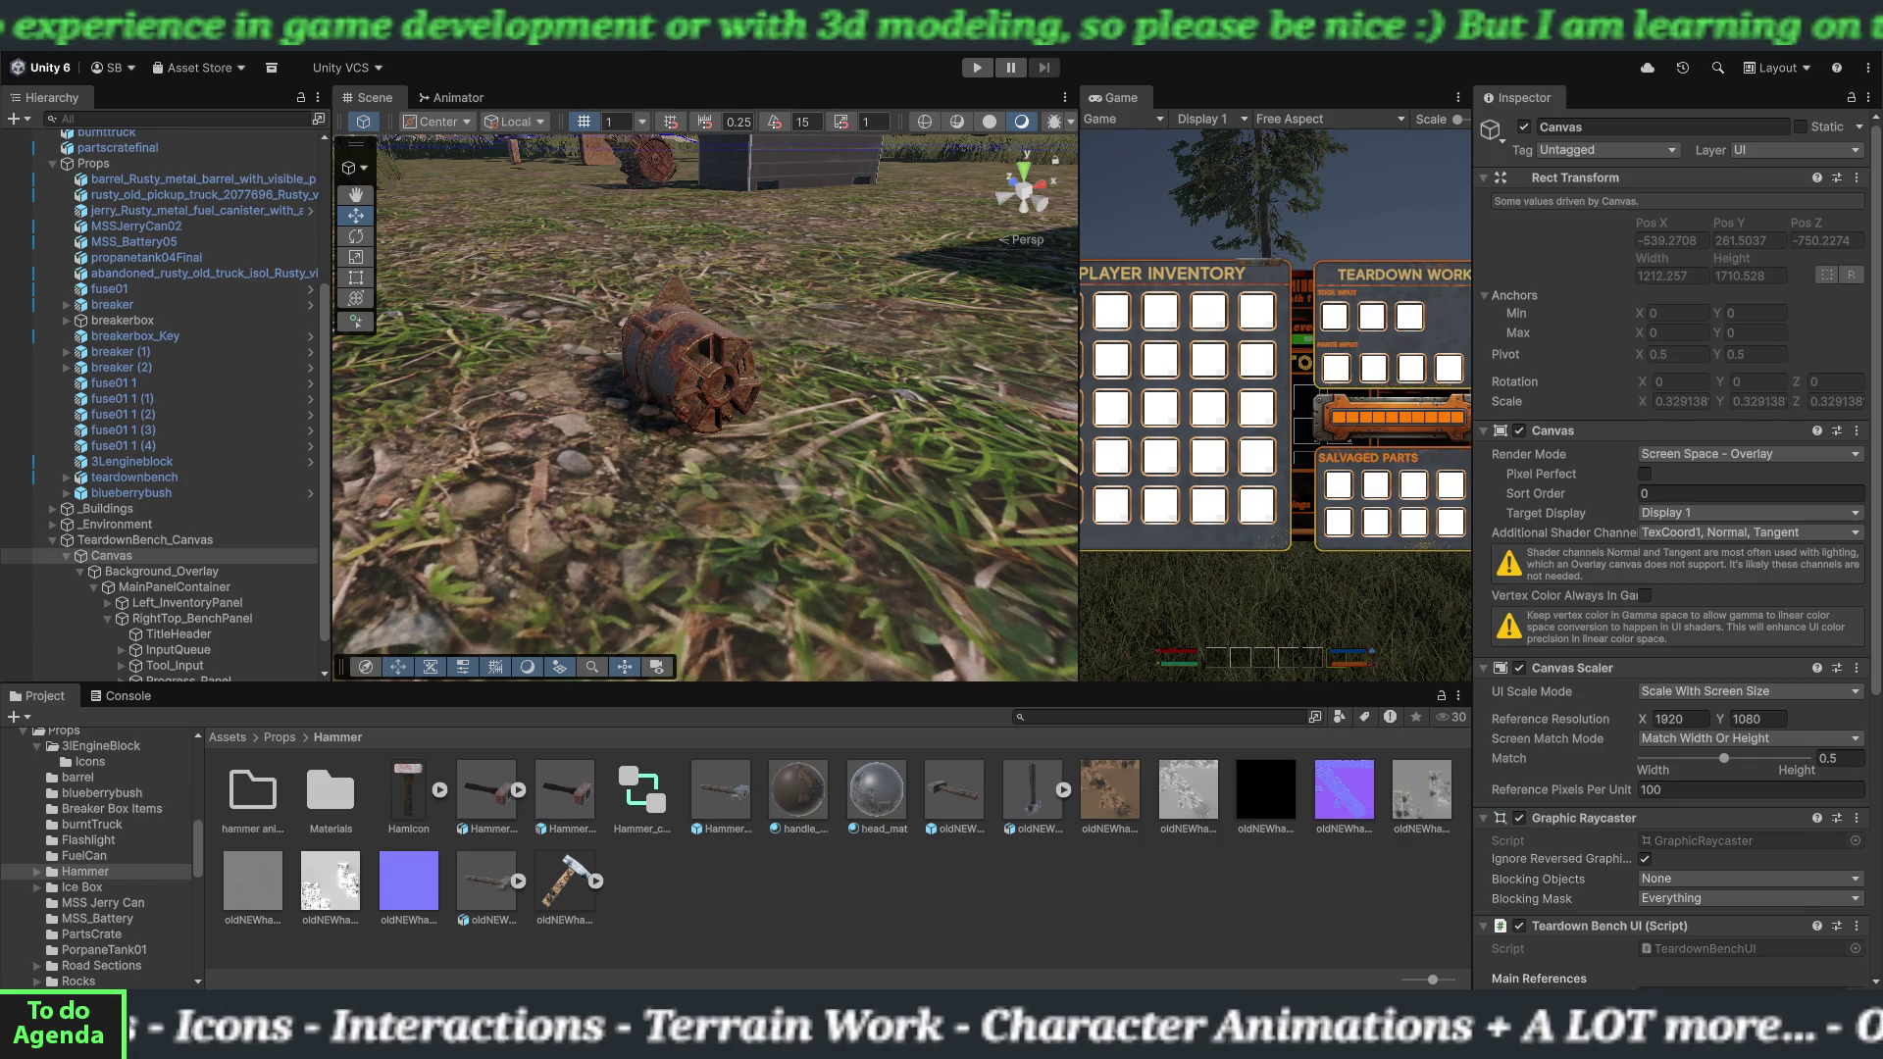
Import Basic Hammer.png as a Full Rect Sprite (2D and UI), apply, and select the Canvas.
left_click_drag(725, 920, 720, 915)
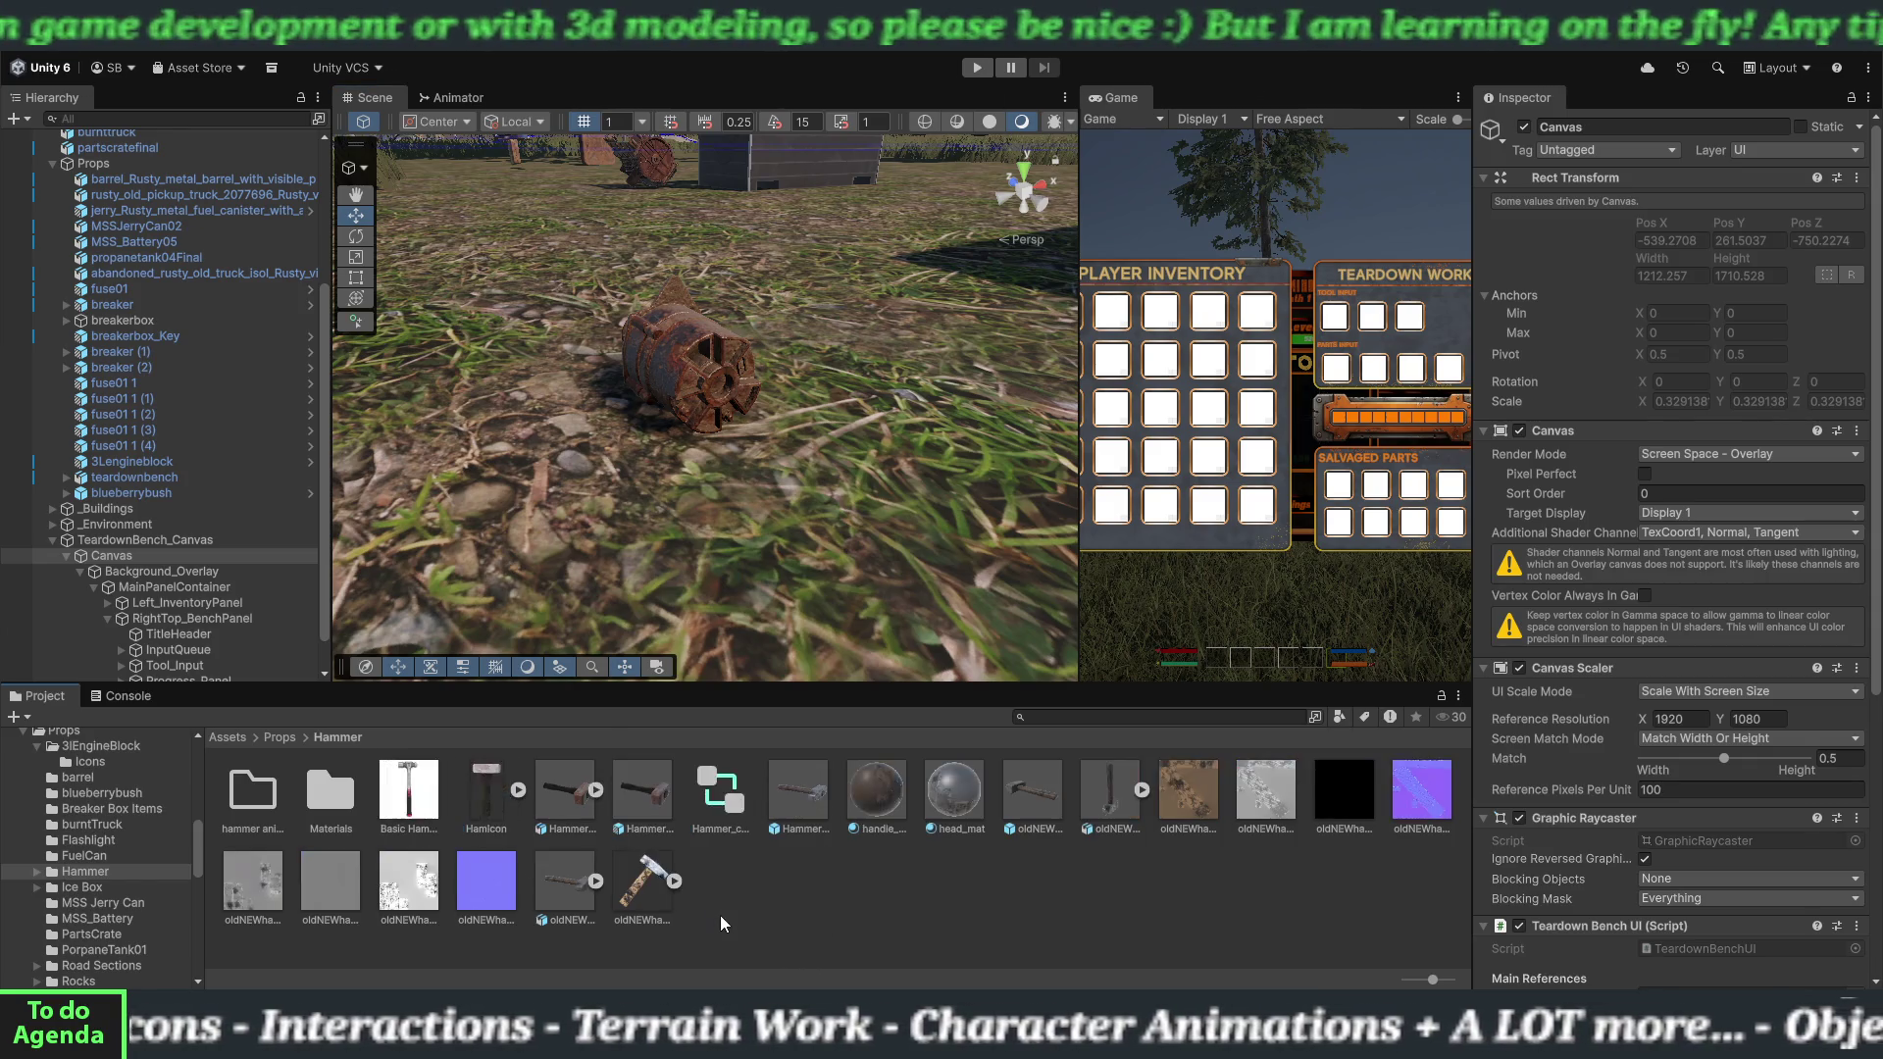
left_click(402, 809)
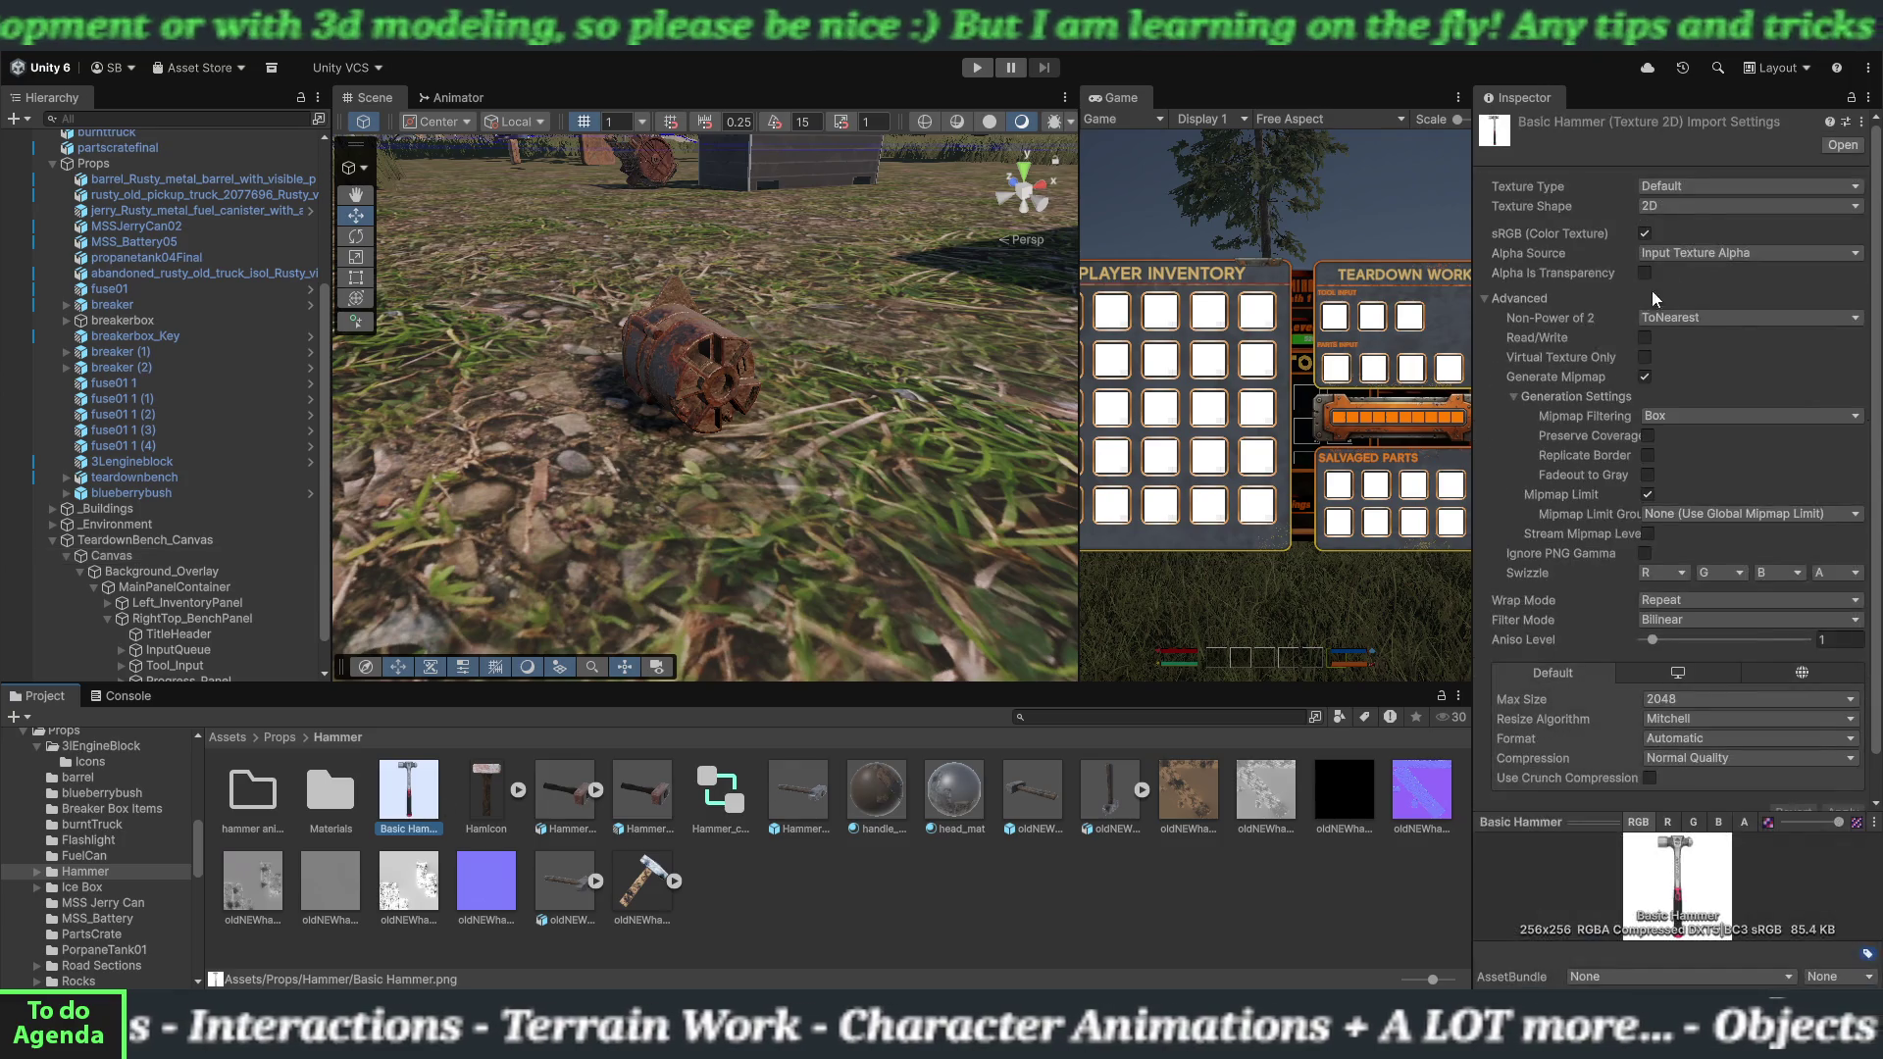
left_click(1706, 186)
left_click(1702, 273)
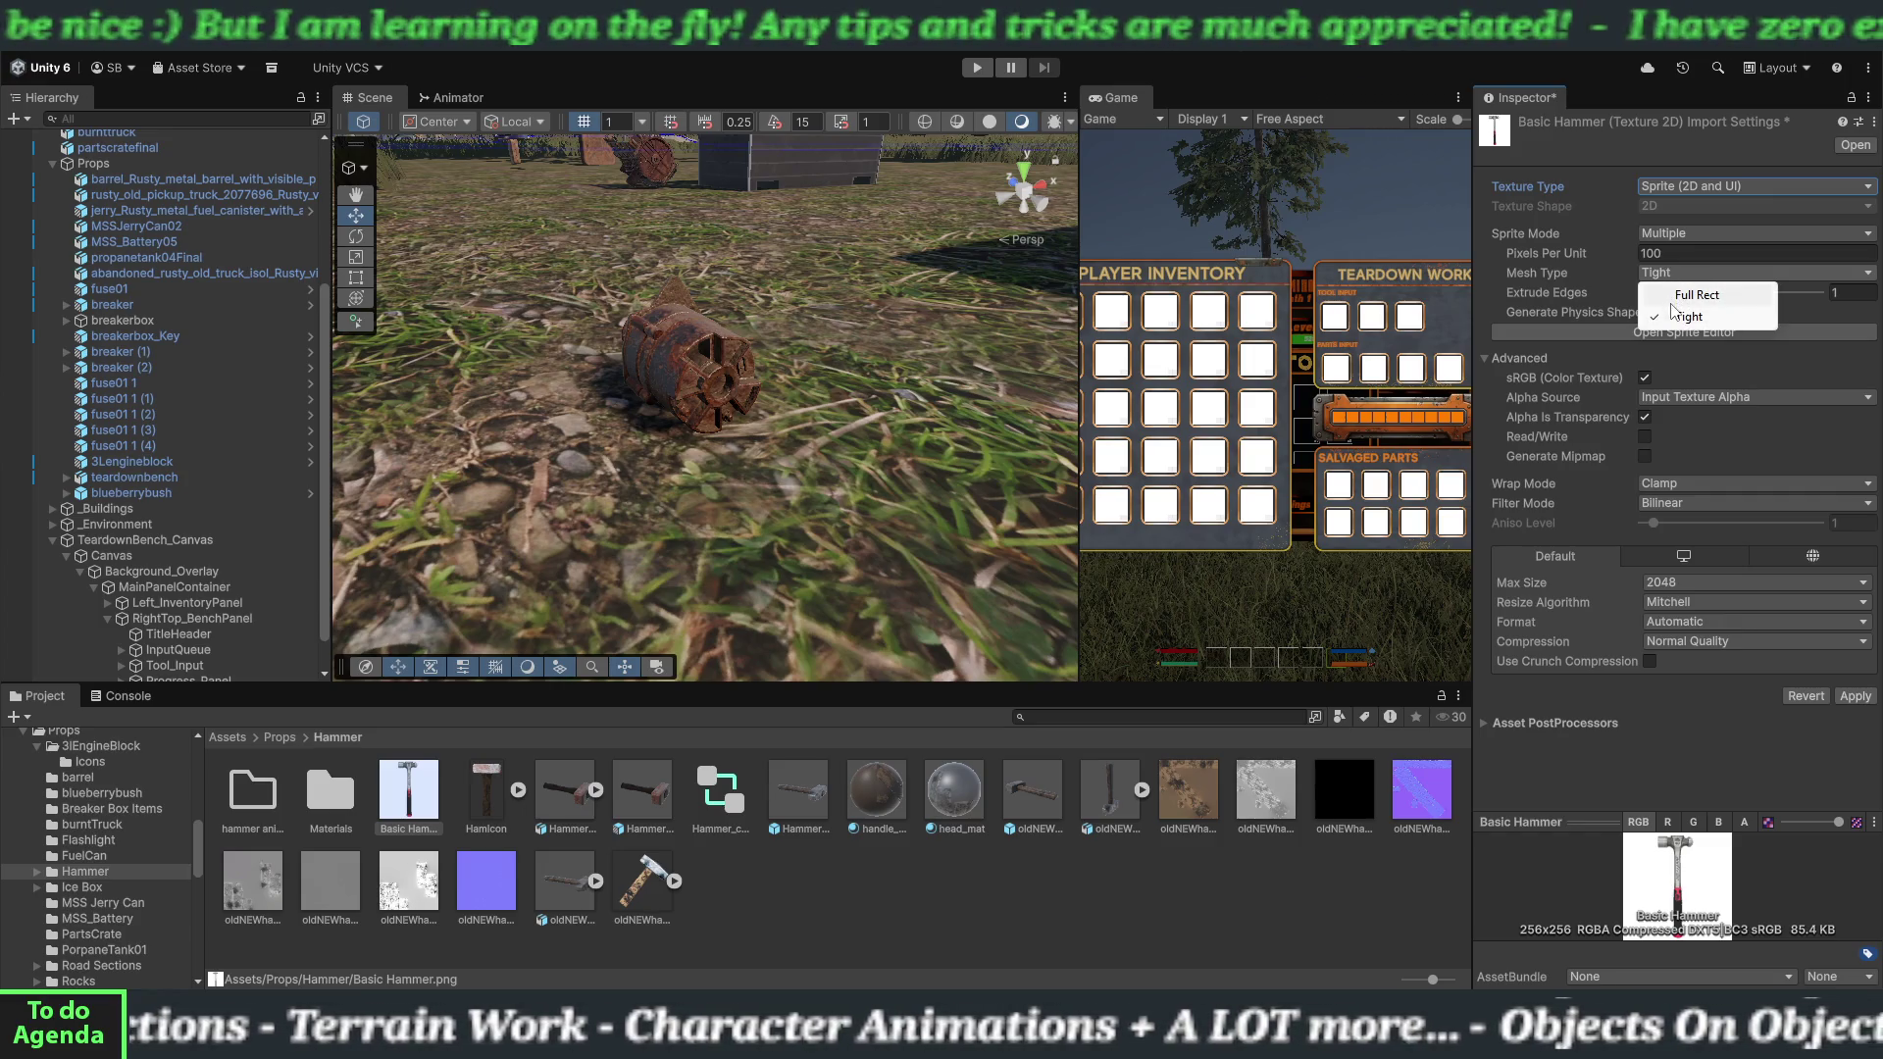
left_click(1684, 297)
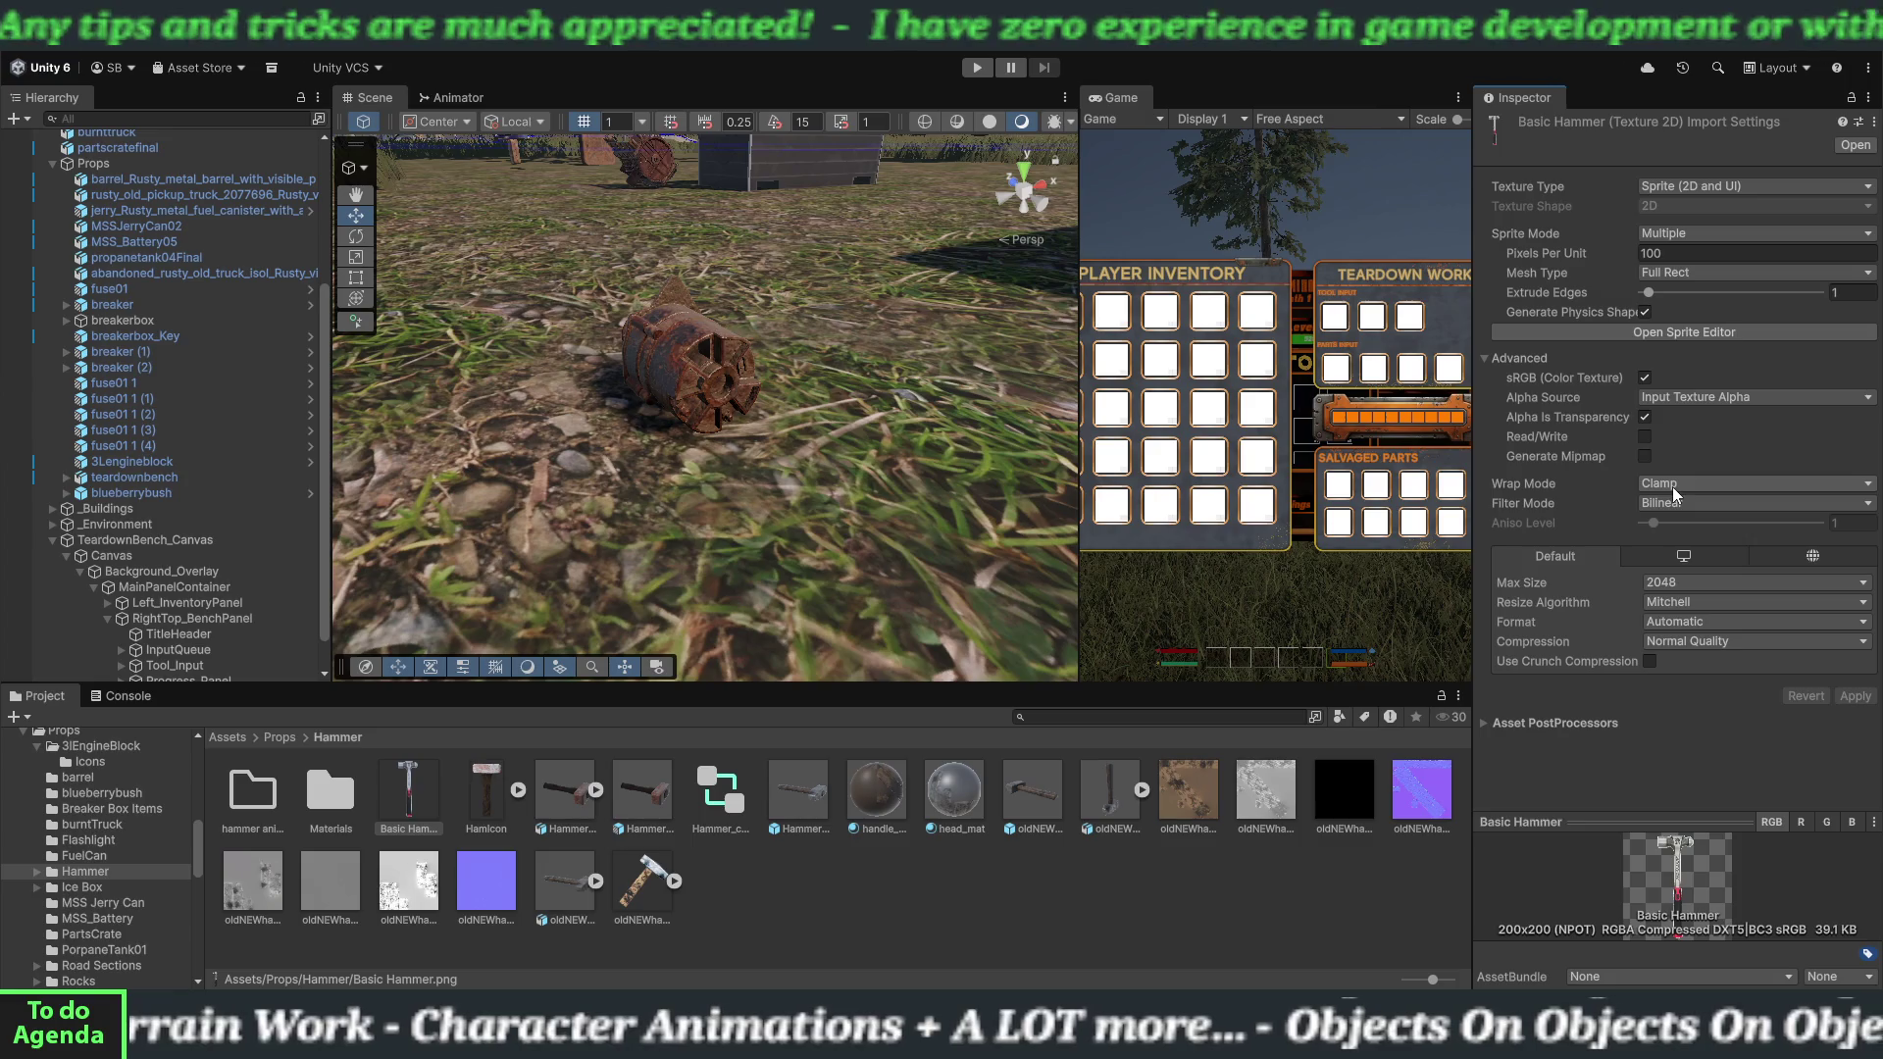
left_click(1697, 332)
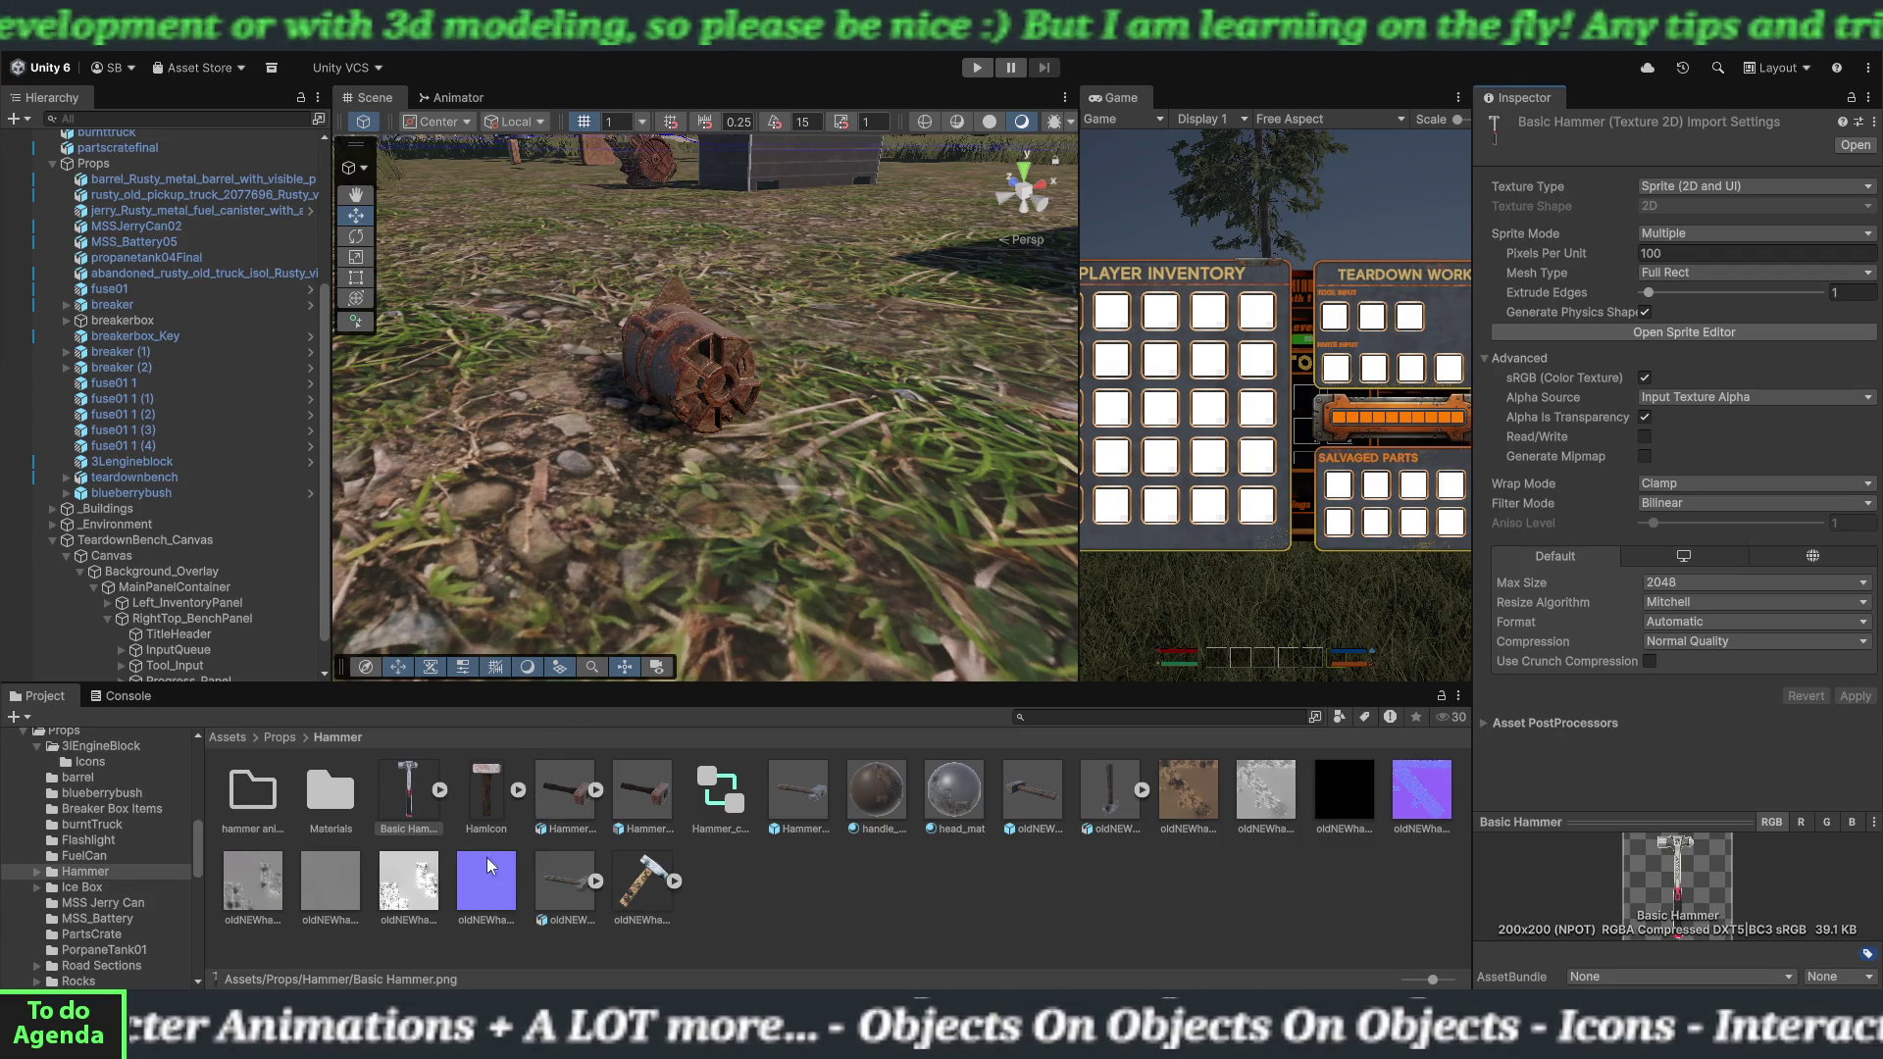
left_click(167, 561)
scroll(1477, 752, "down", 5)
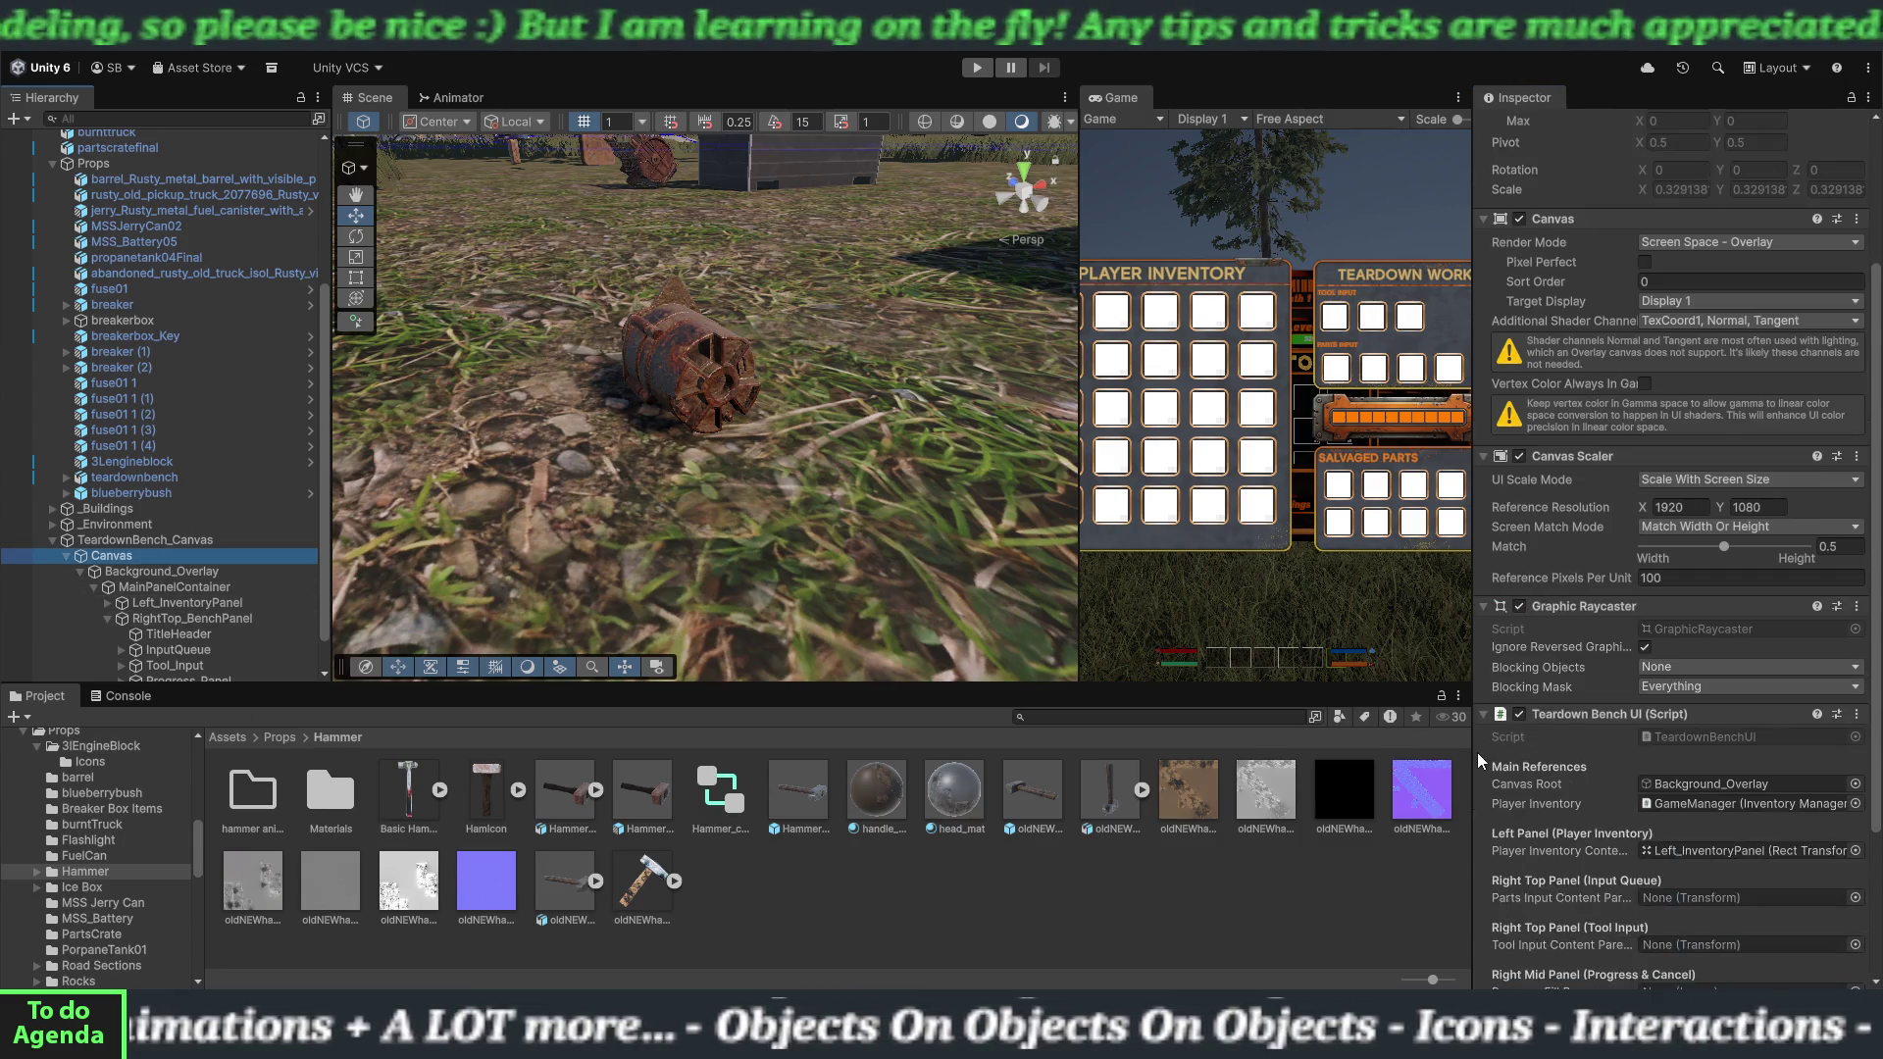
scroll(1477, 751, "down", 2)
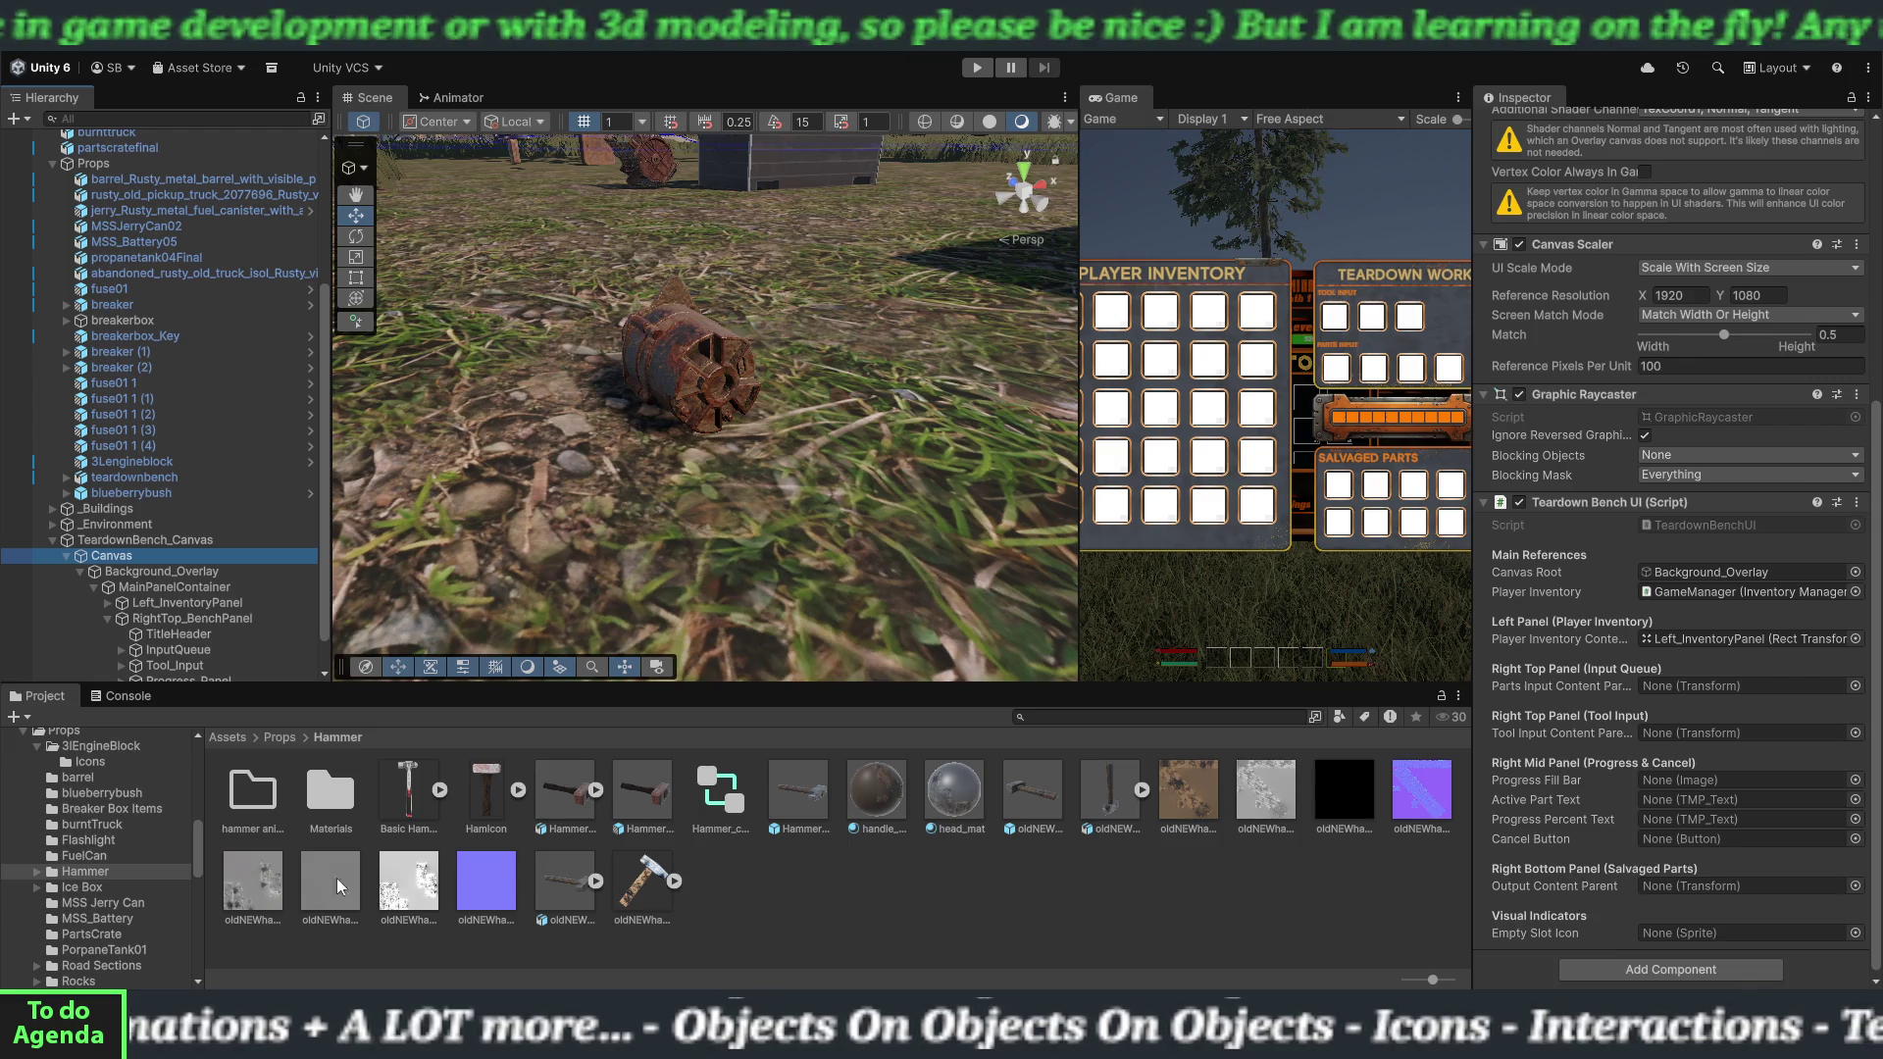
scroll(152, 902, "down", 3)
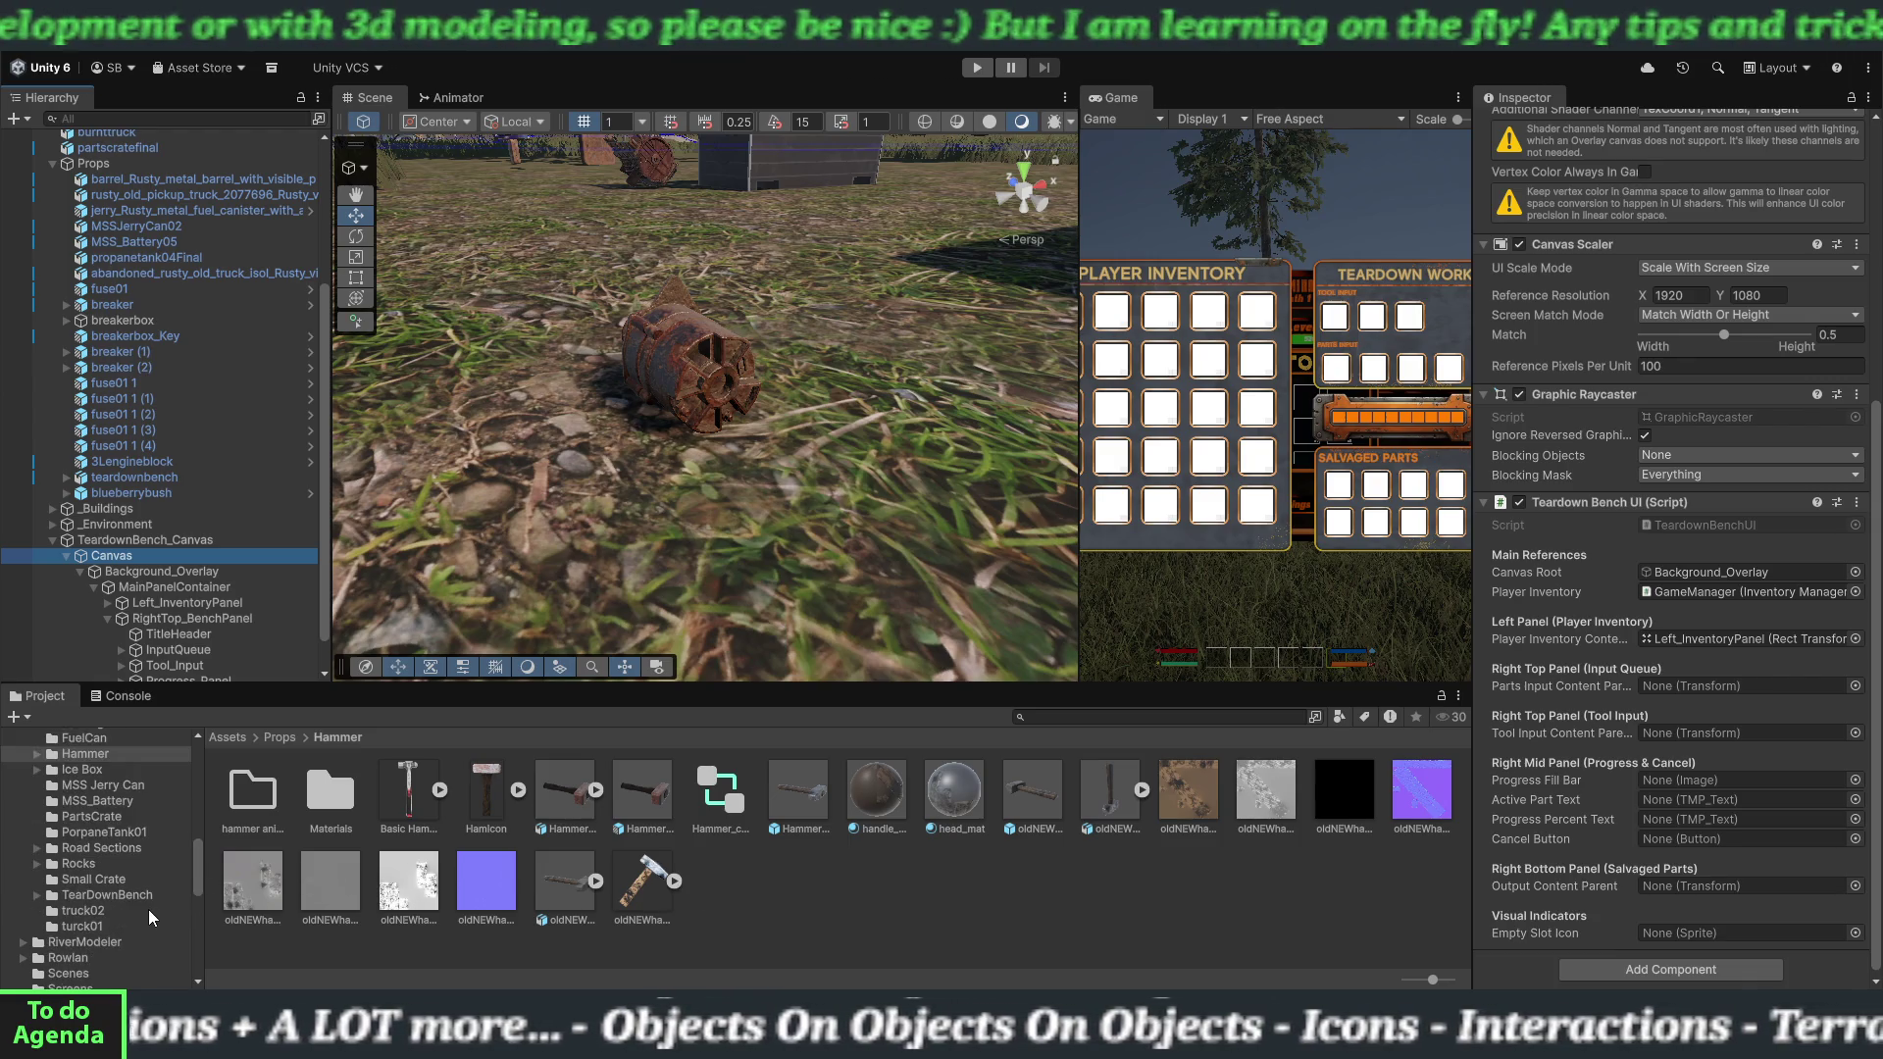
scroll(128, 878, "up", 4)
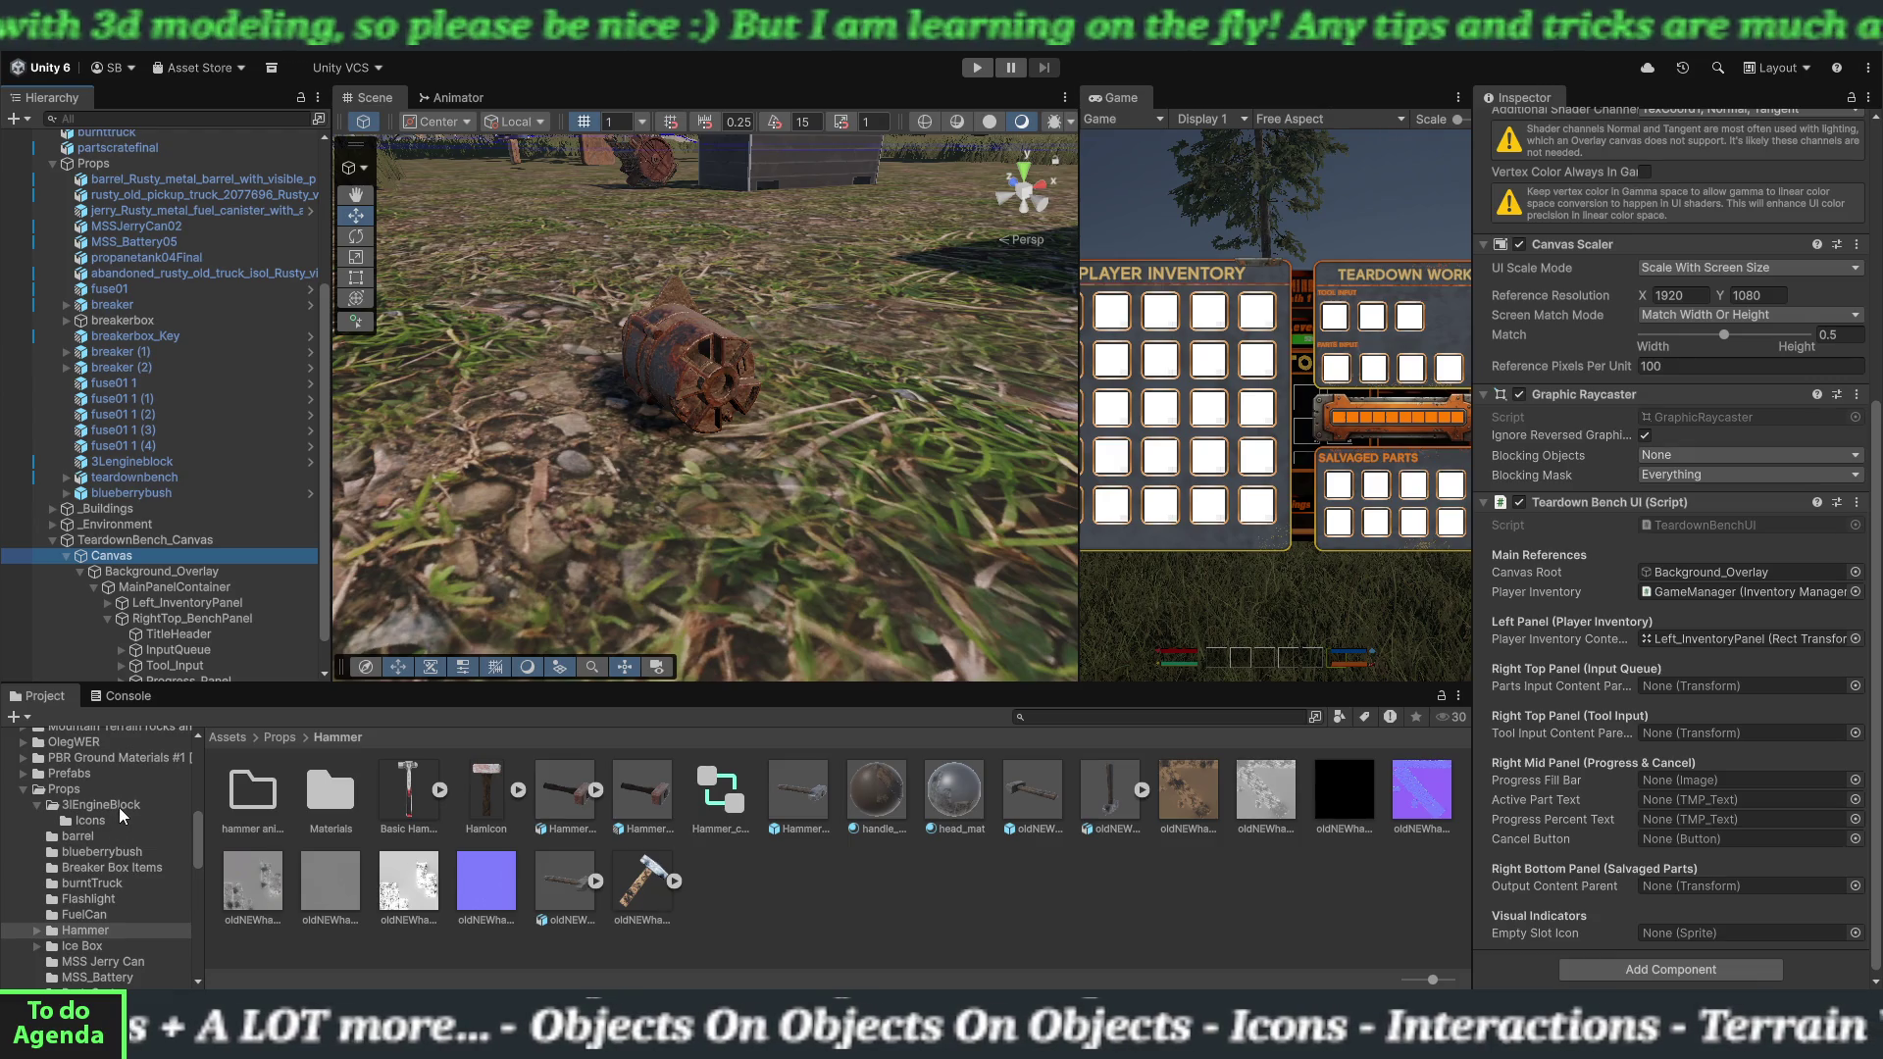
Open the 3lEngineBlock folder, inspect 3Lstator's import settings, and drag the valve cover into the scene.
left_click(104, 805)
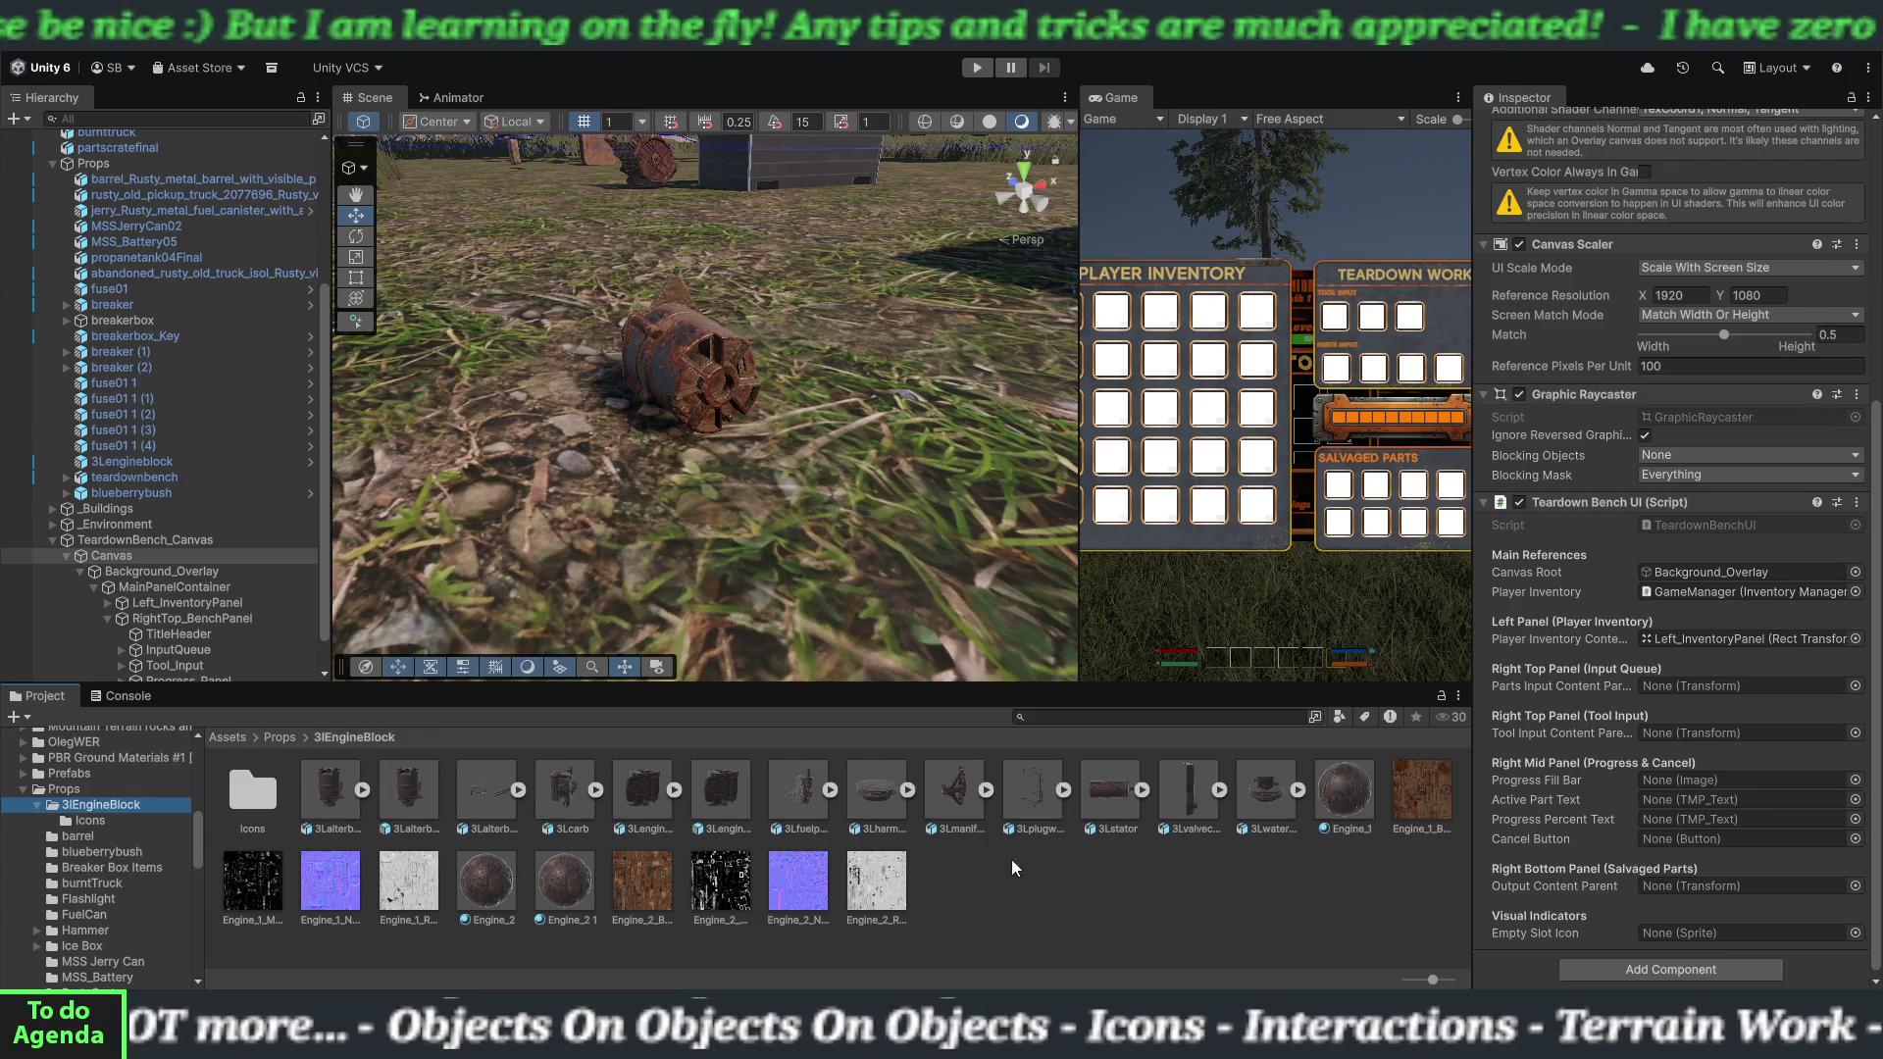
left_click(1112, 831)
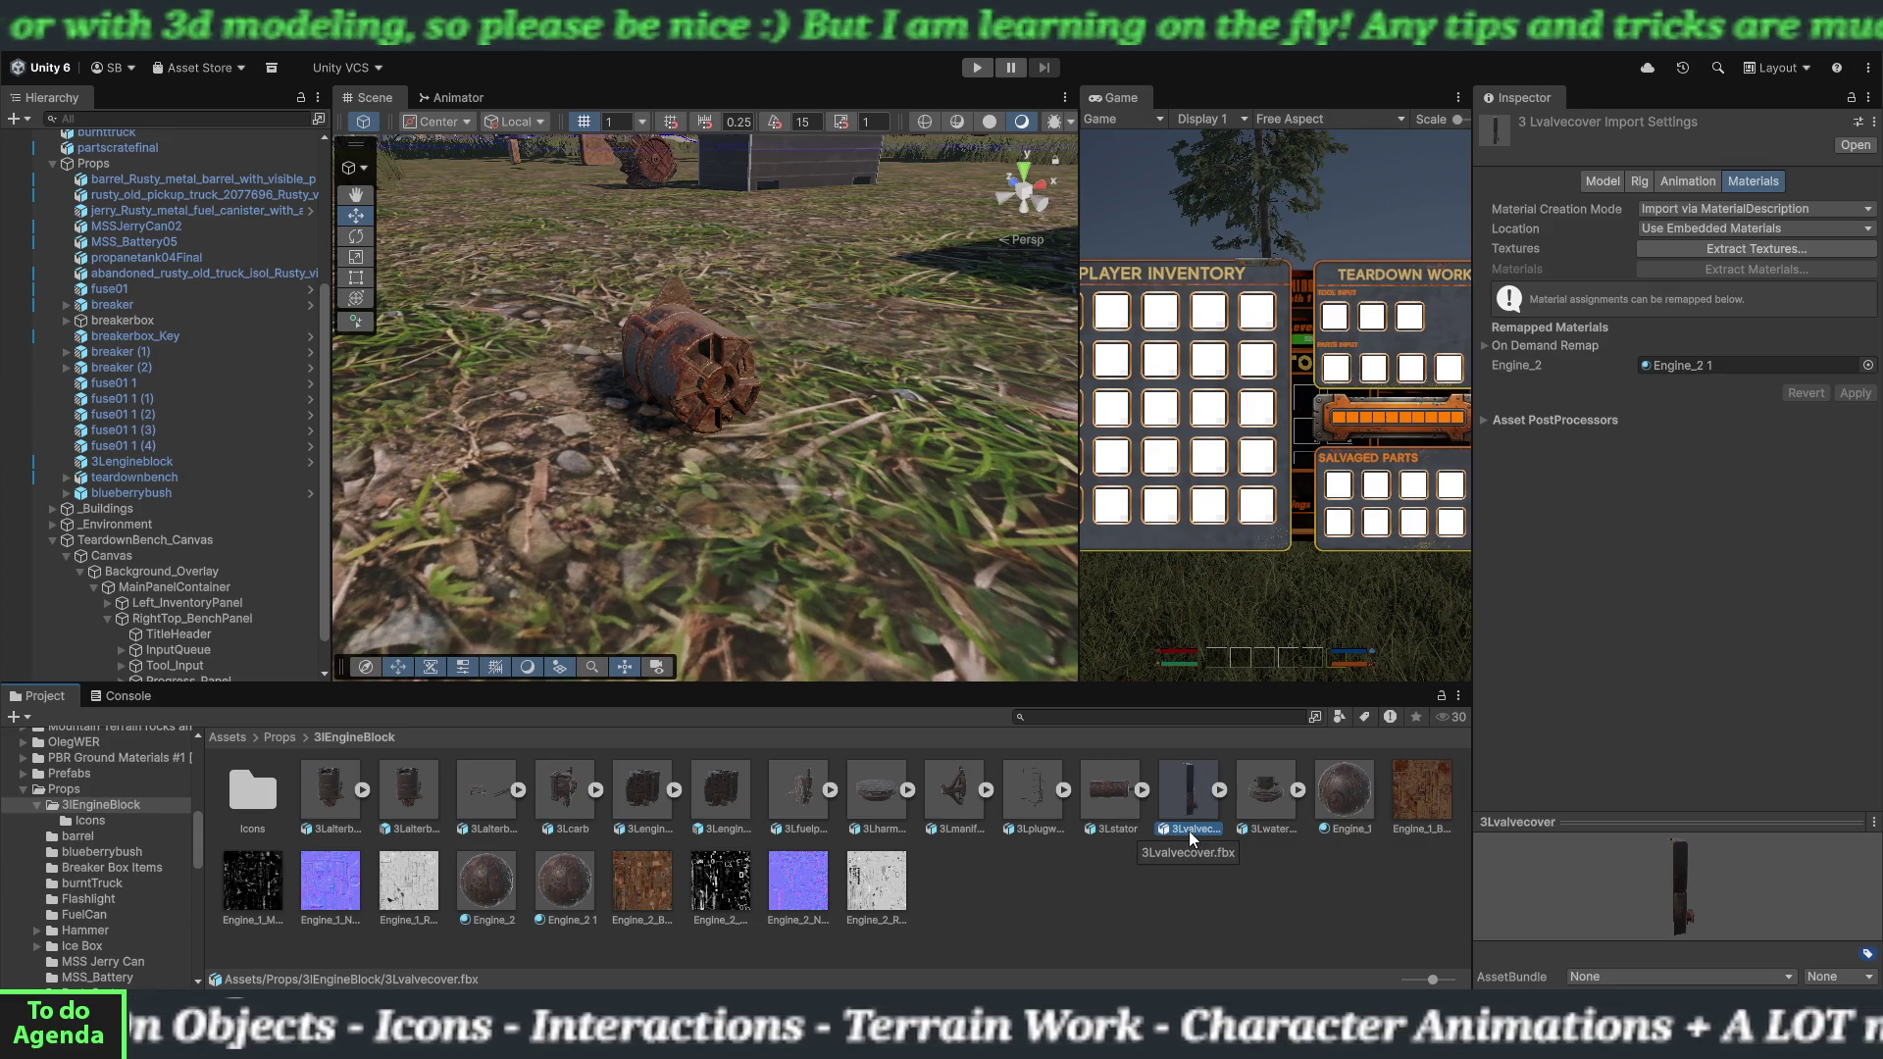
mouse_move(1192, 820)
left_mouse_down()
mouse_move(800, 546)
mouse_move(985, 477)
mouse_move(946, 352)
mouse_move(904, 355)
left_mouse_up()
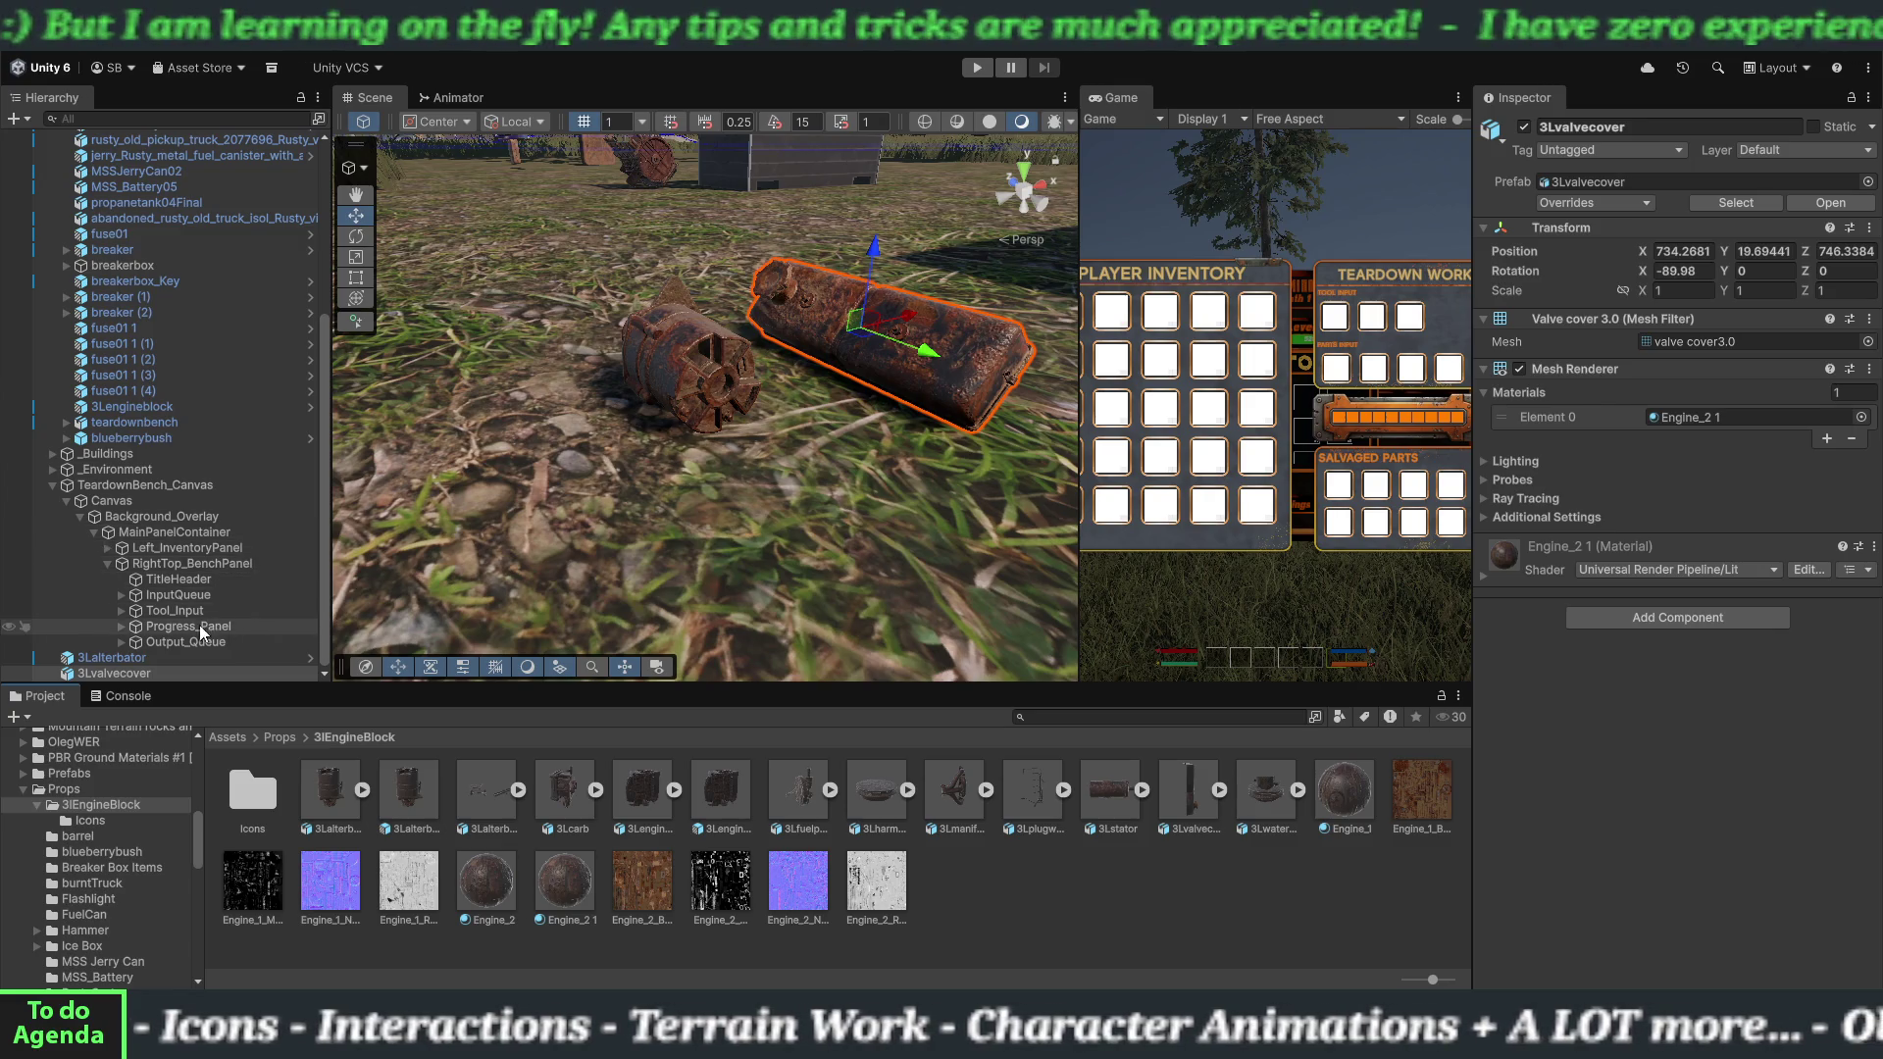
Rename the placed 3Lvalvecover object in the Hierarchy to 'Basic Hammer'.
left_click(149, 673)
scroll(103, 901, "down", 8)
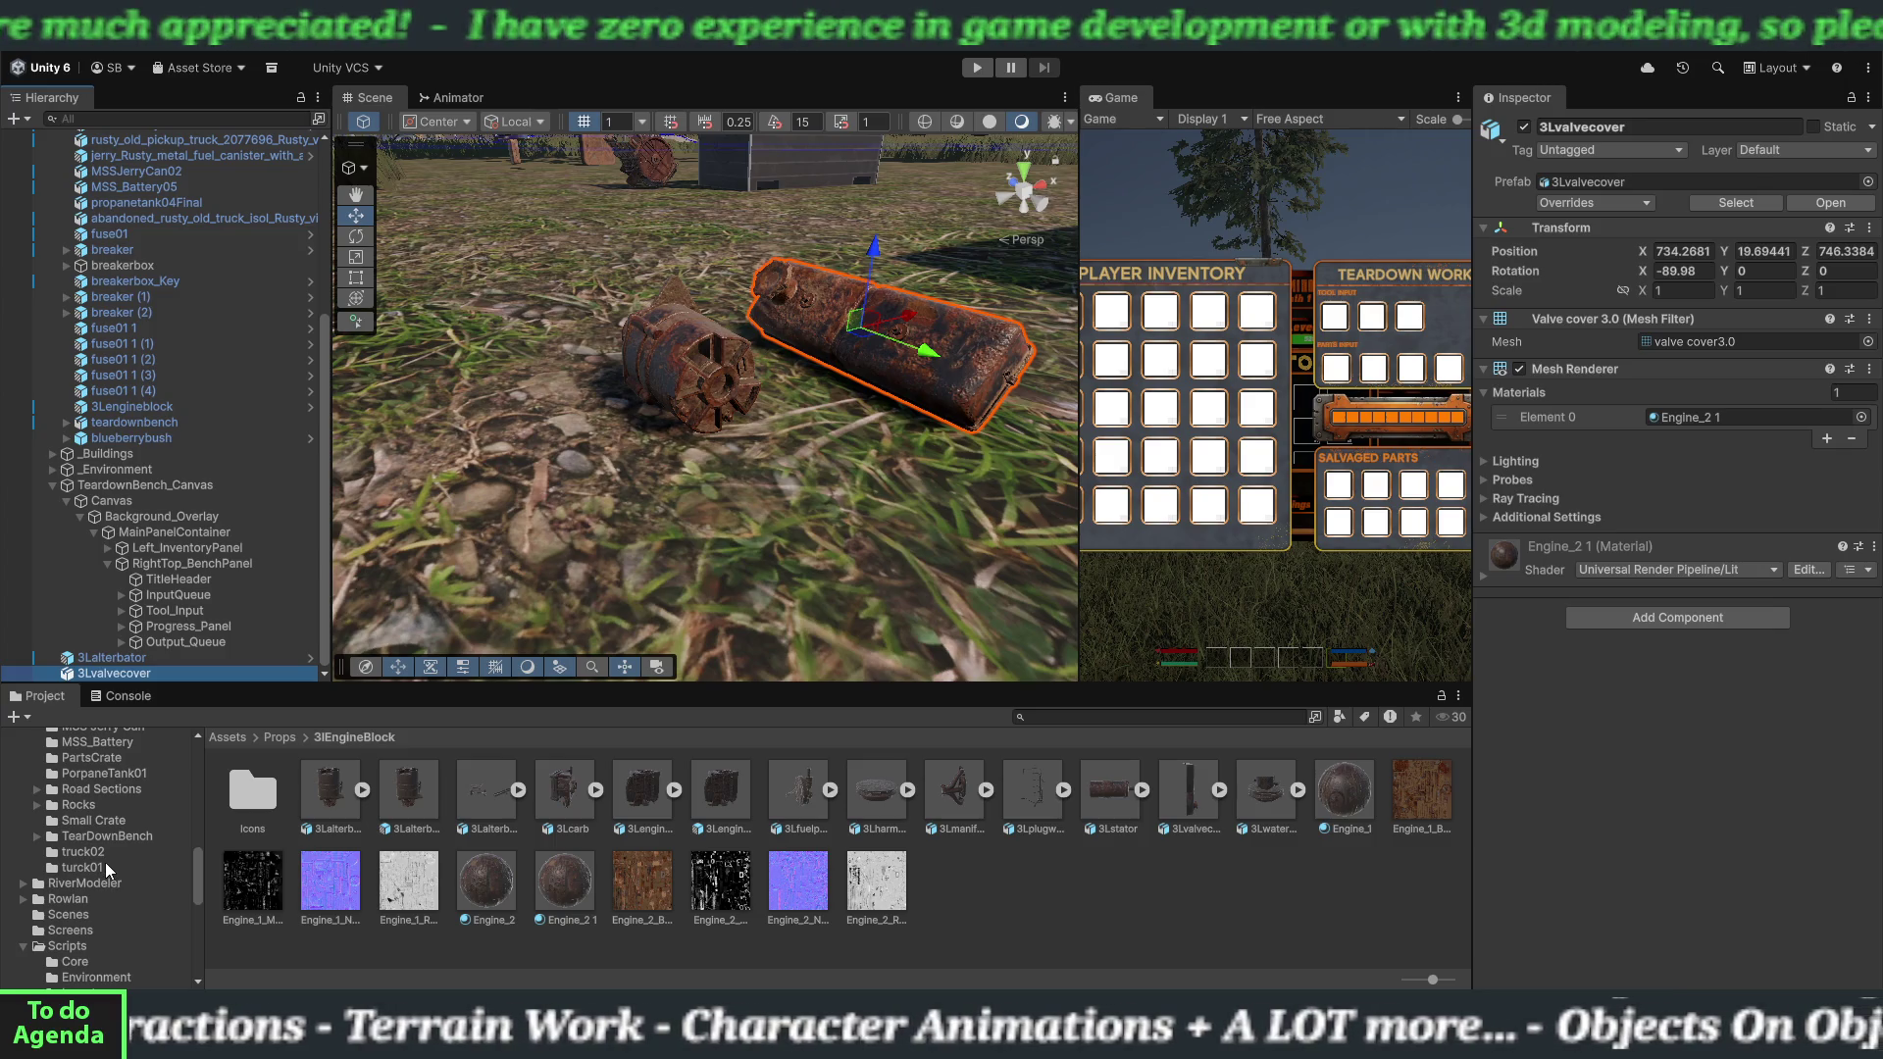
left_click(133, 673)
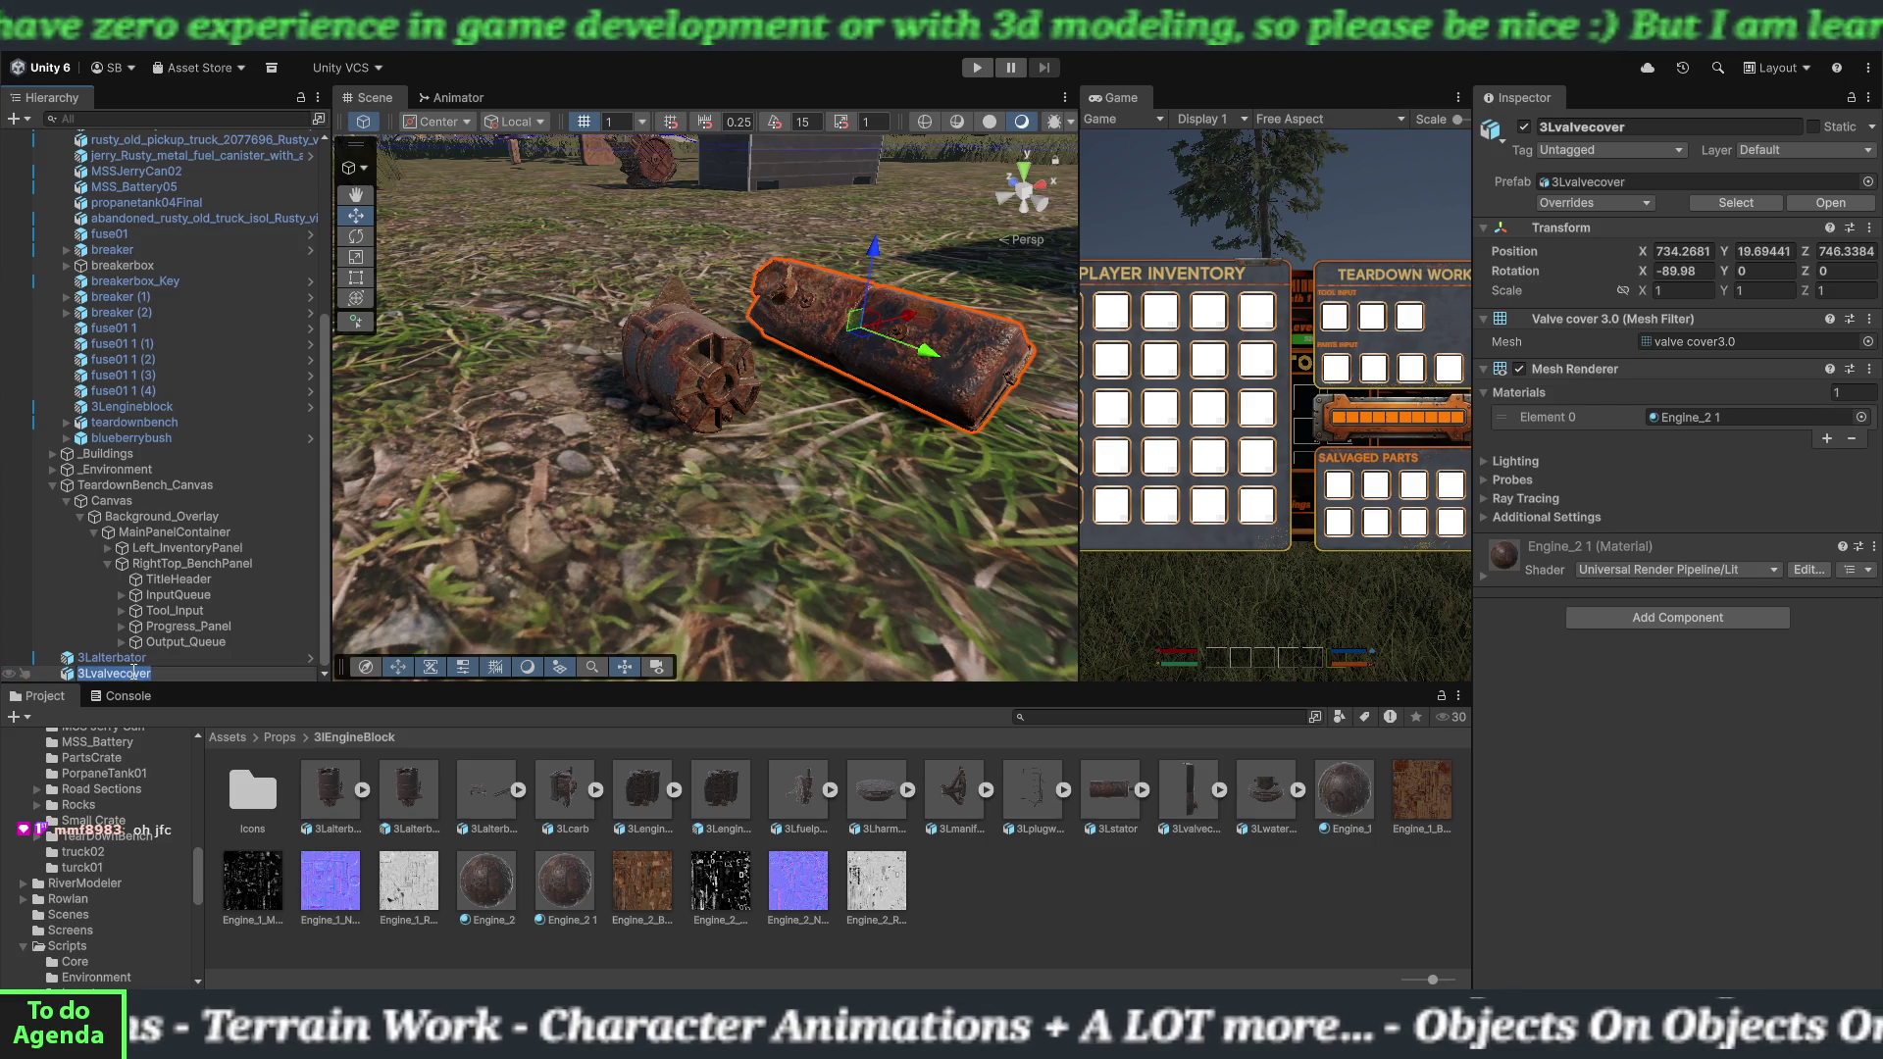
type("Basic Hammer")
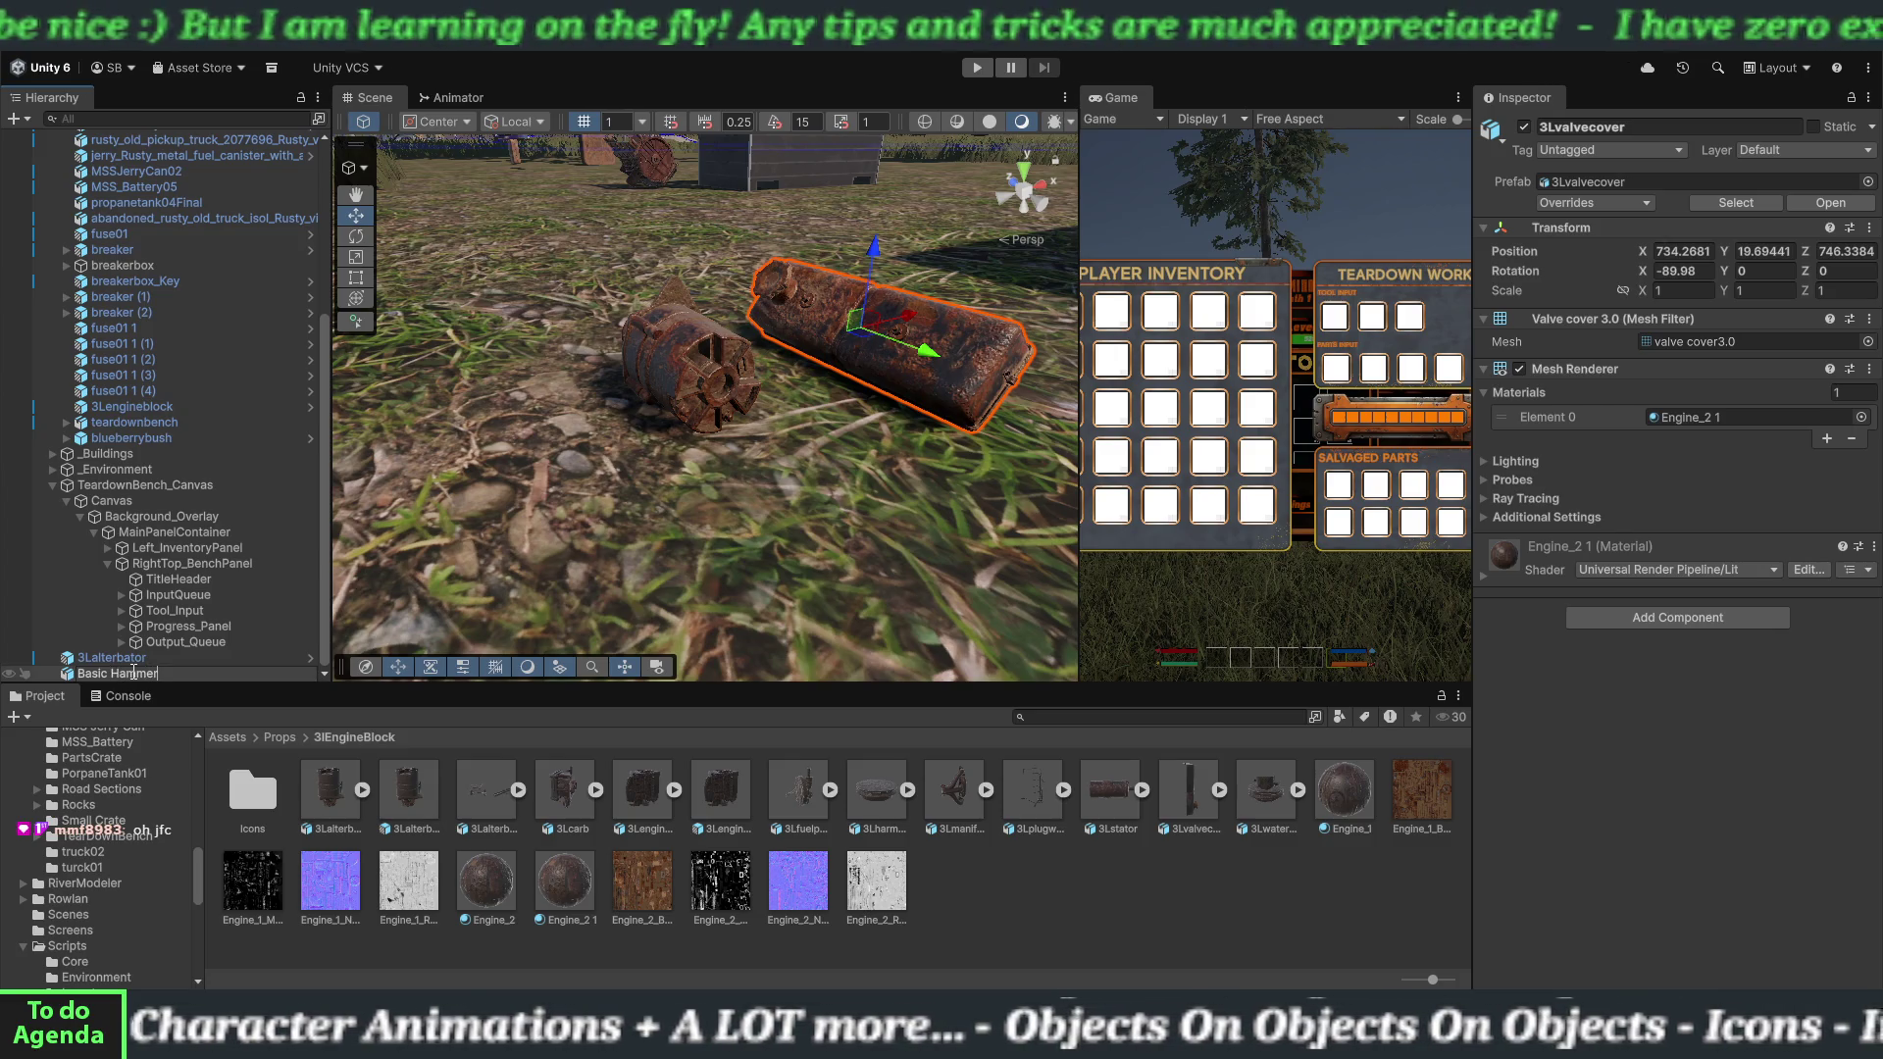
key("Return")
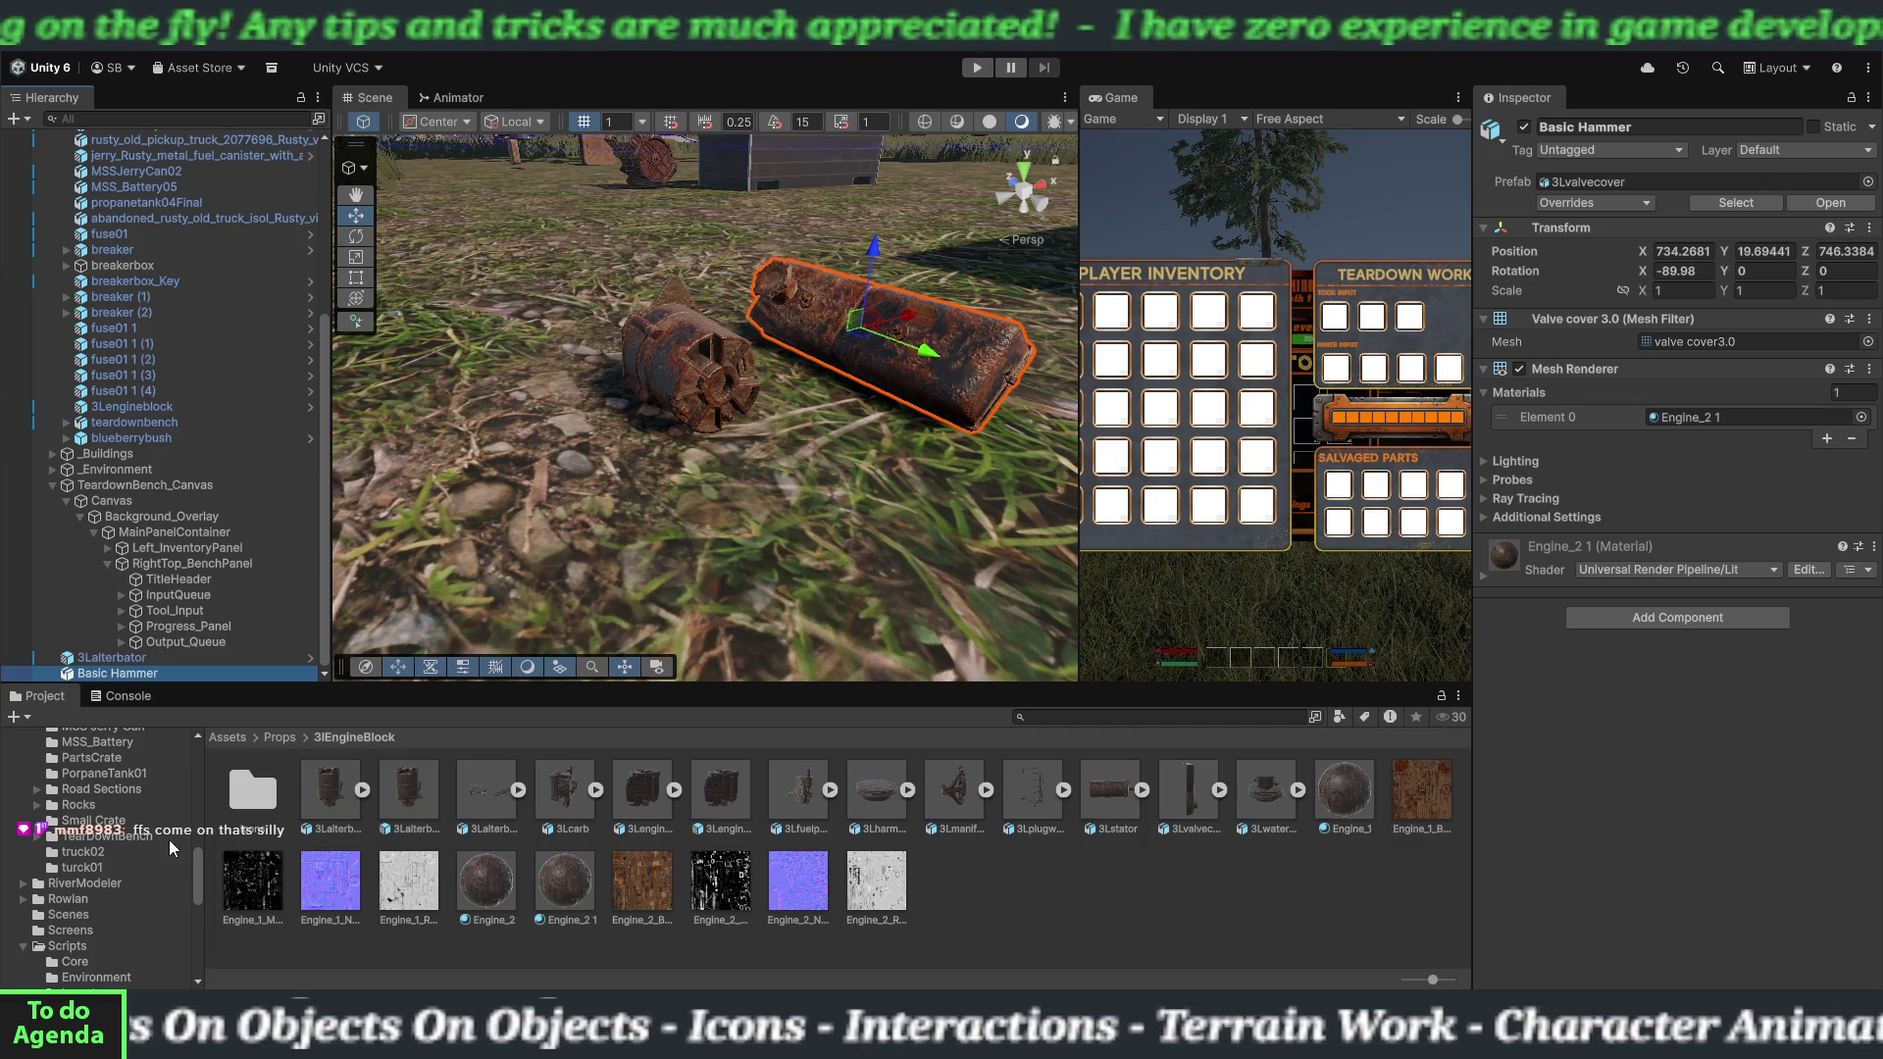
Scroll the Project tree and open Assets > Scripts > Inventory.
scroll(139, 855, "down", 3)
scroll(140, 855, "down", 12)
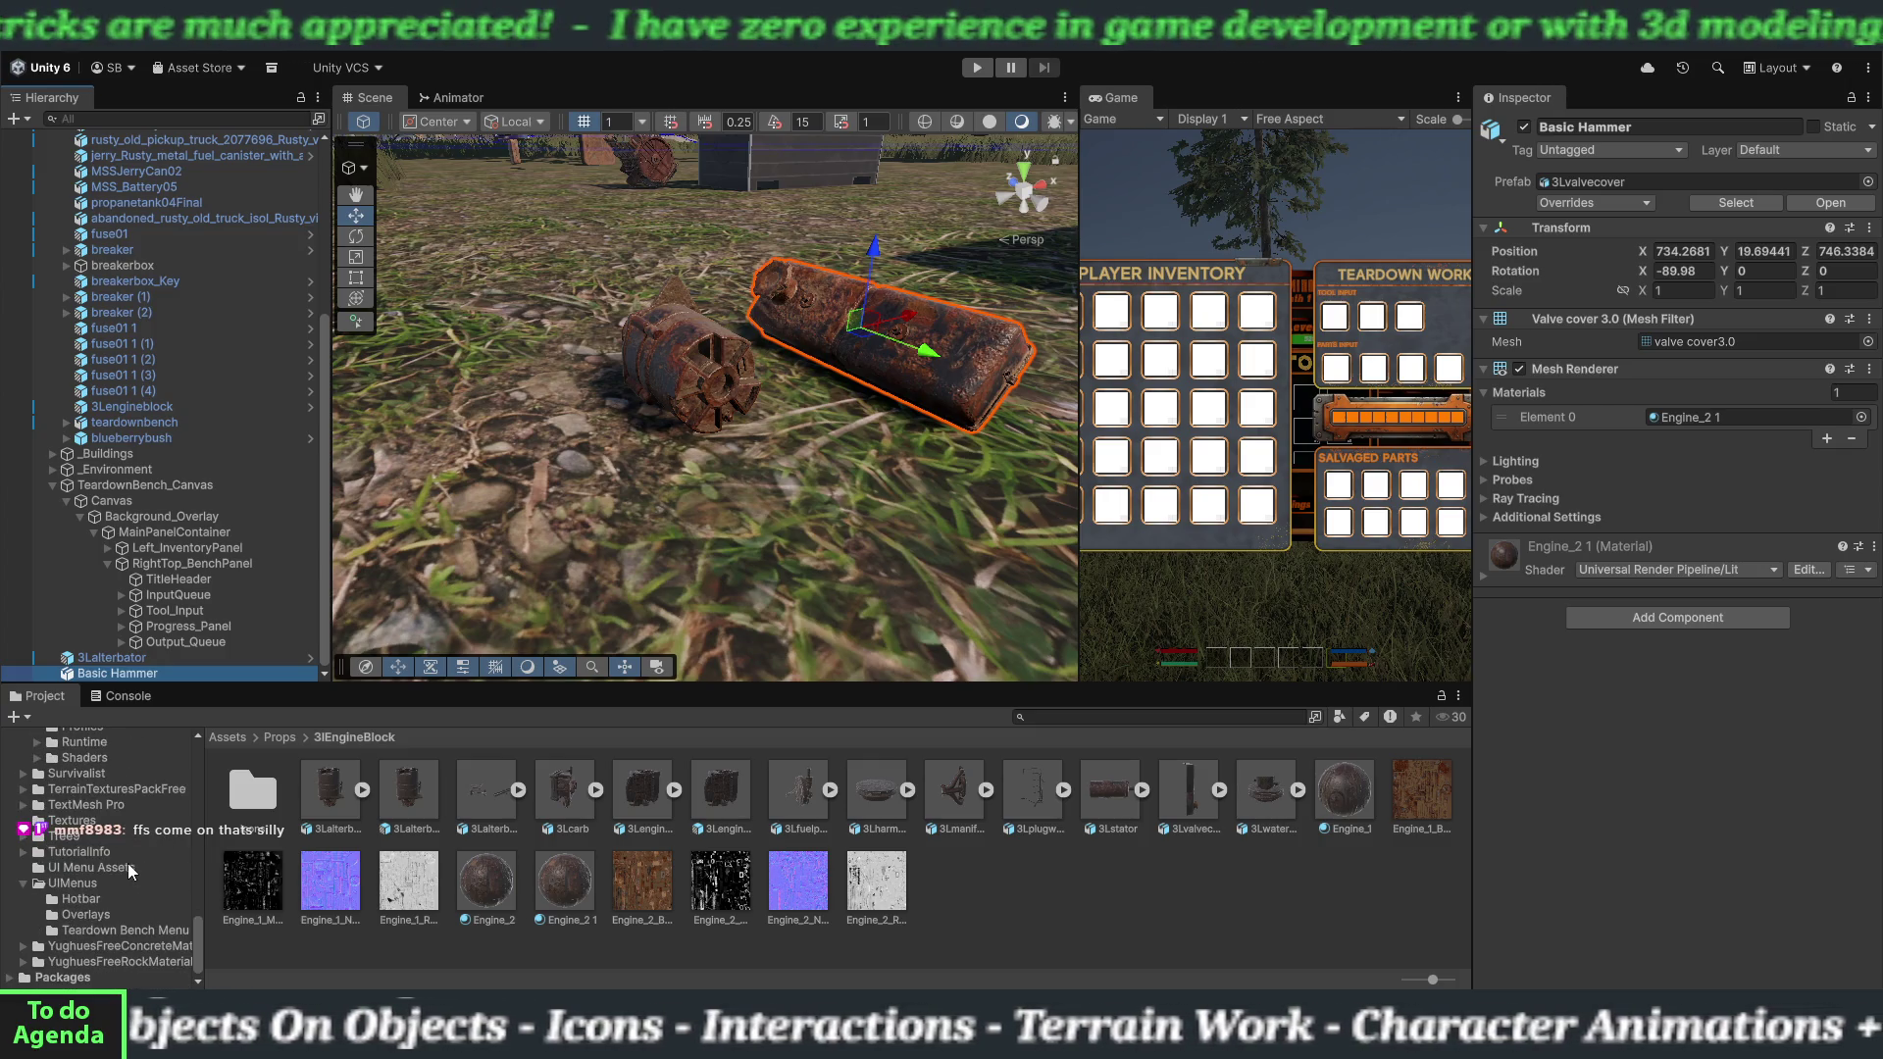
scroll(93, 861, "up", 2)
scroll(95, 862, "up", 5)
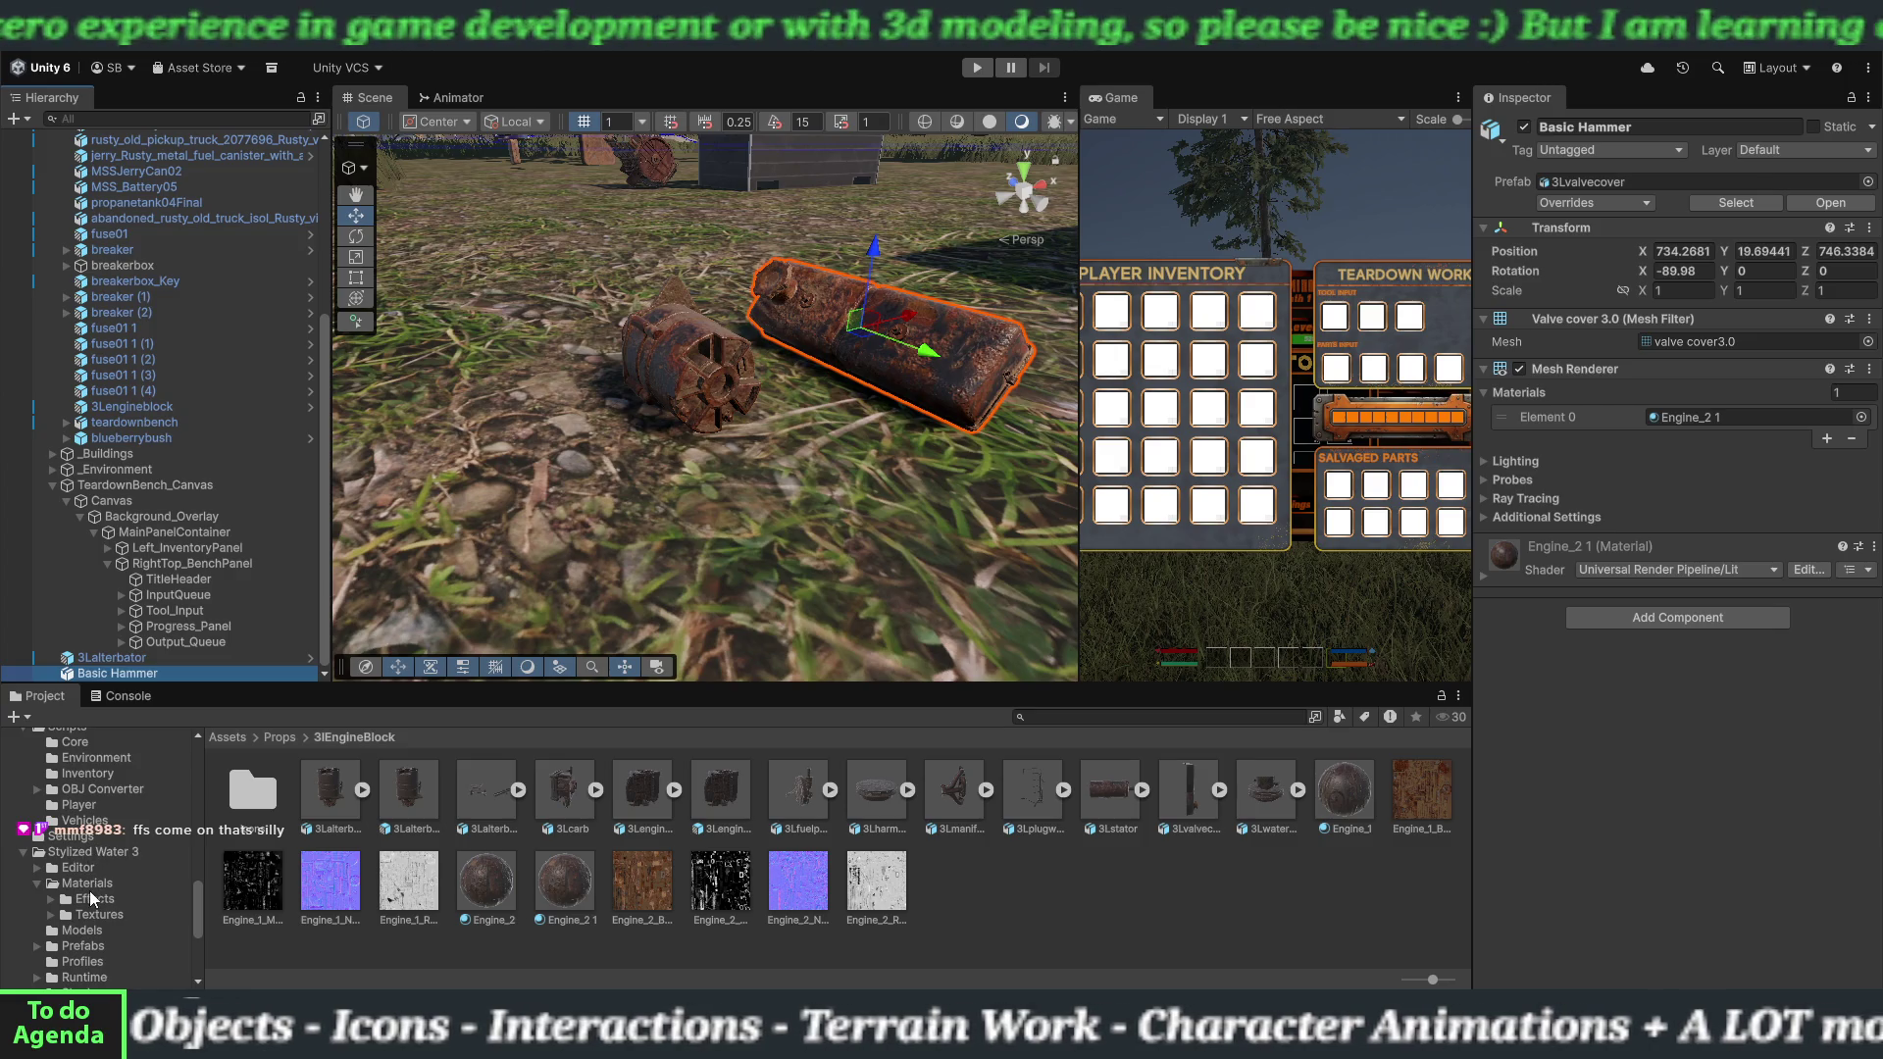
scroll(127, 914, "down", 4)
scroll(125, 920, "up", 7)
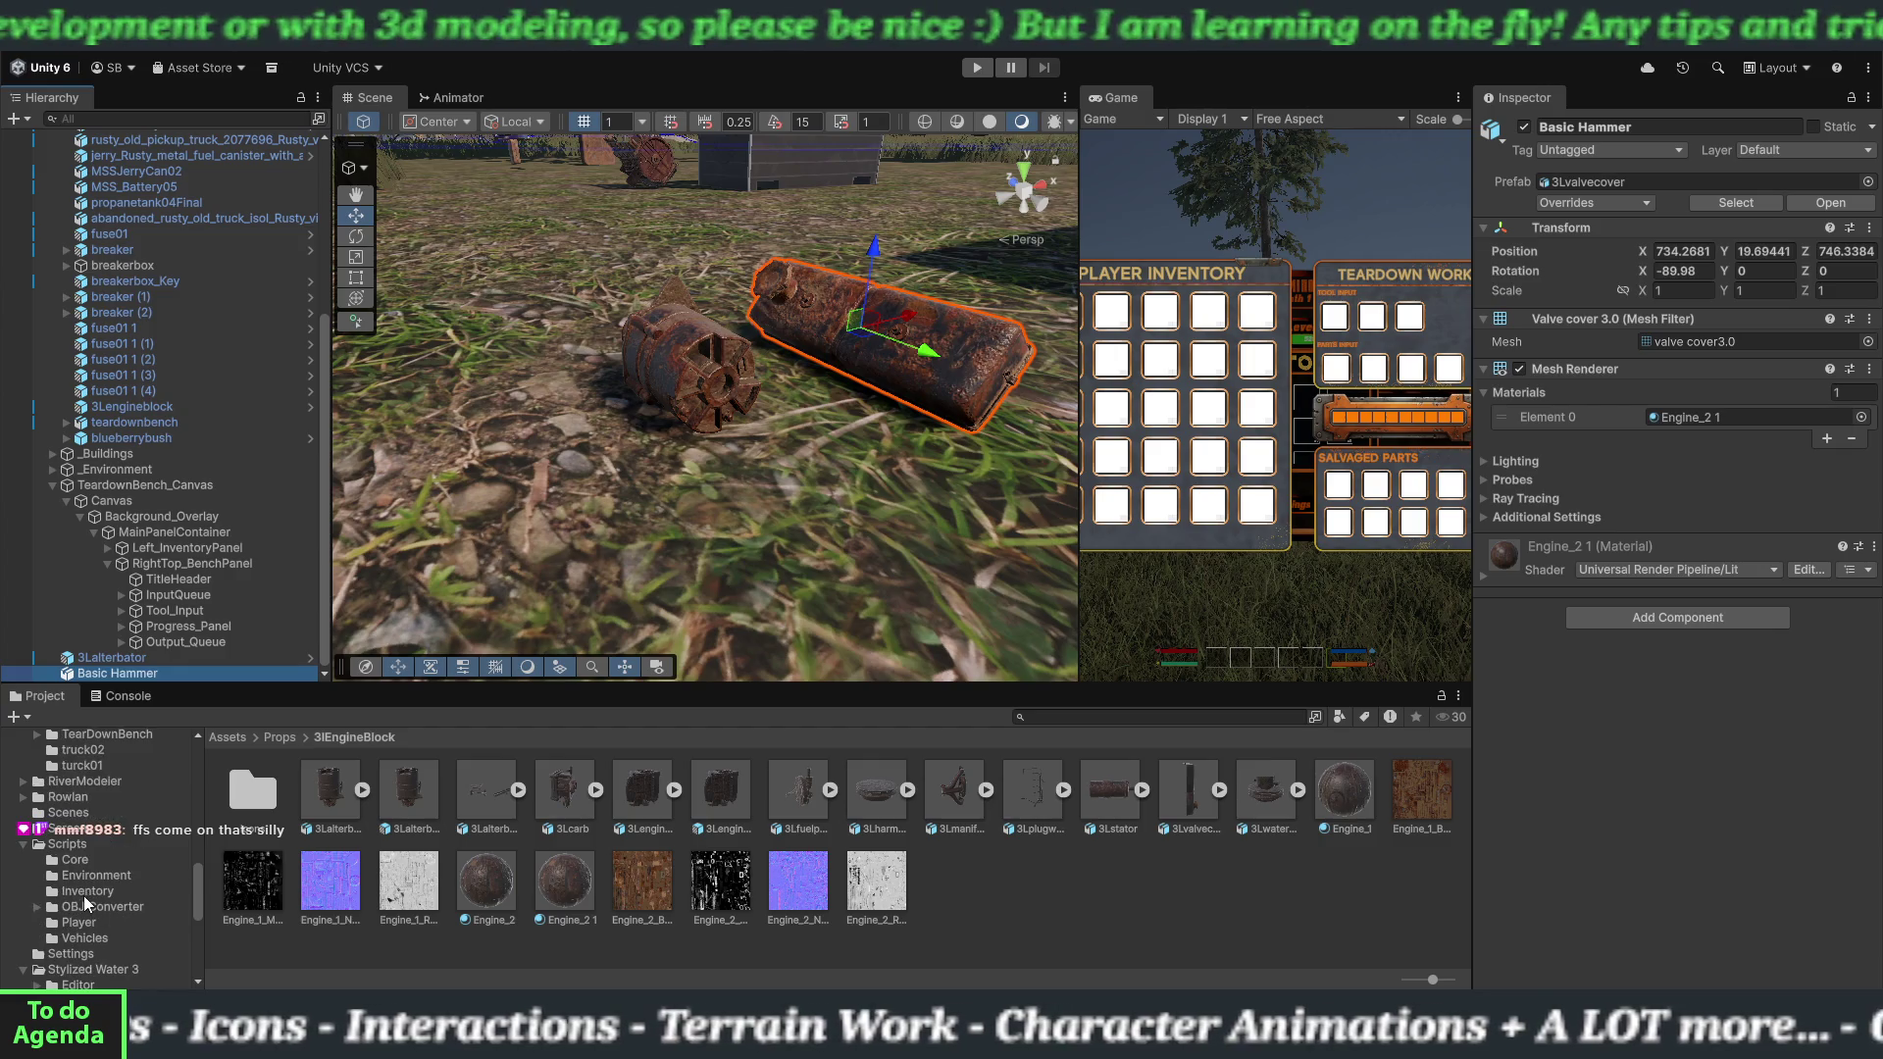
left_click(84, 892)
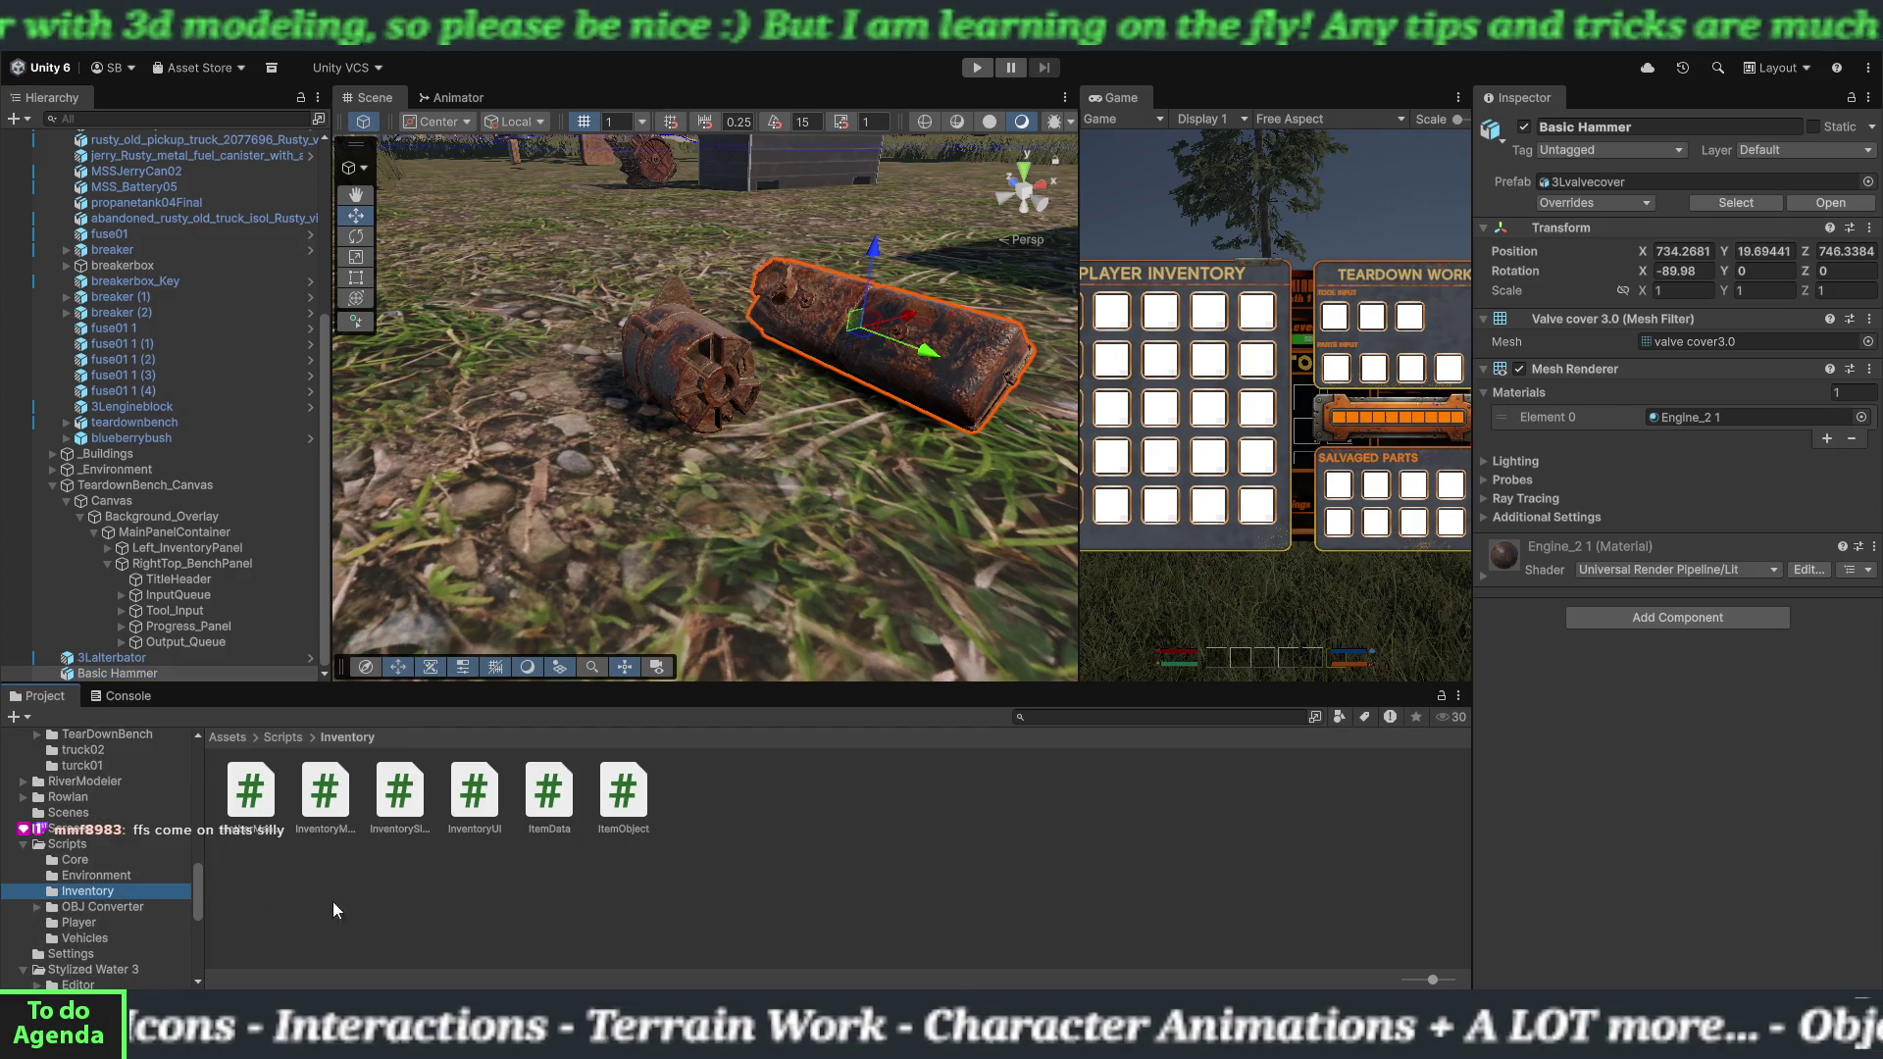
Attach ItemData to Basic Hammer with item name Basic Hammer and weight 4.
mouse_move(549, 797)
left_mouse_down()
mouse_move(554, 814)
mouse_move(161, 673)
left_mouse_up()
left_click(1688, 615)
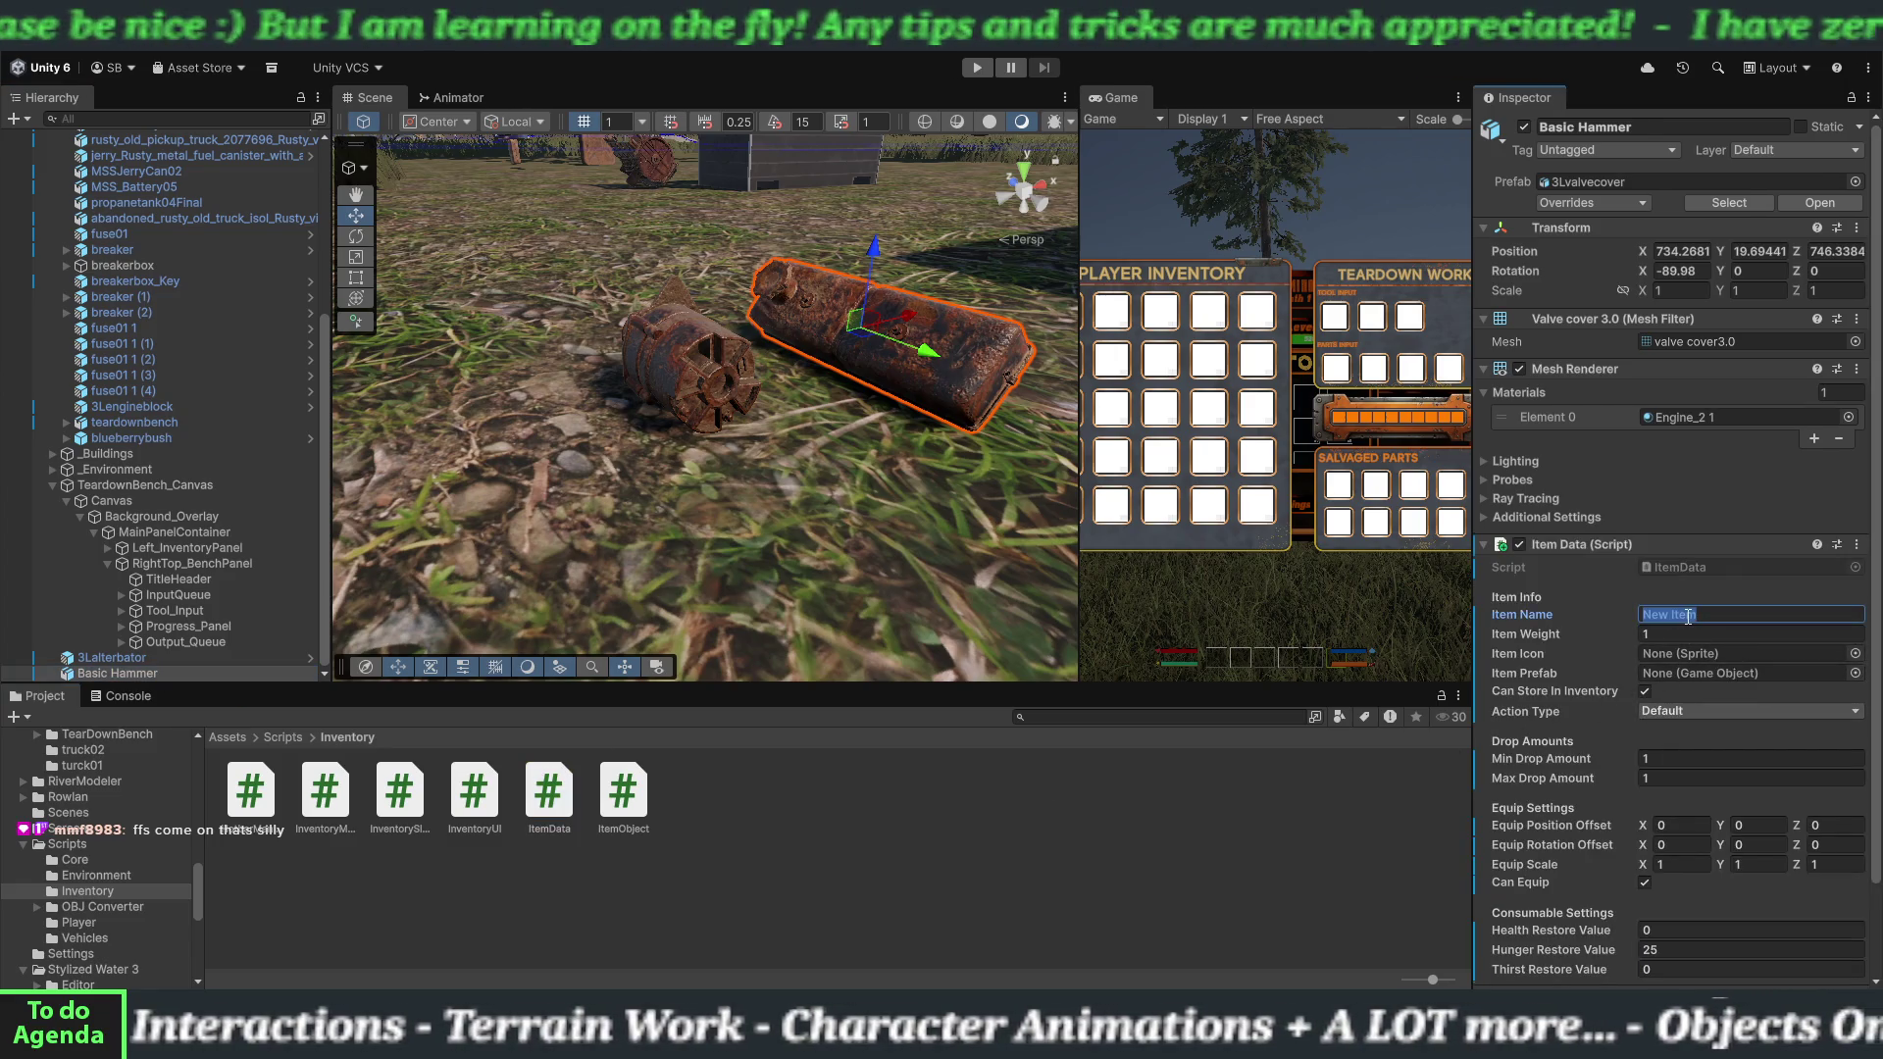
type("Basic Hammer")
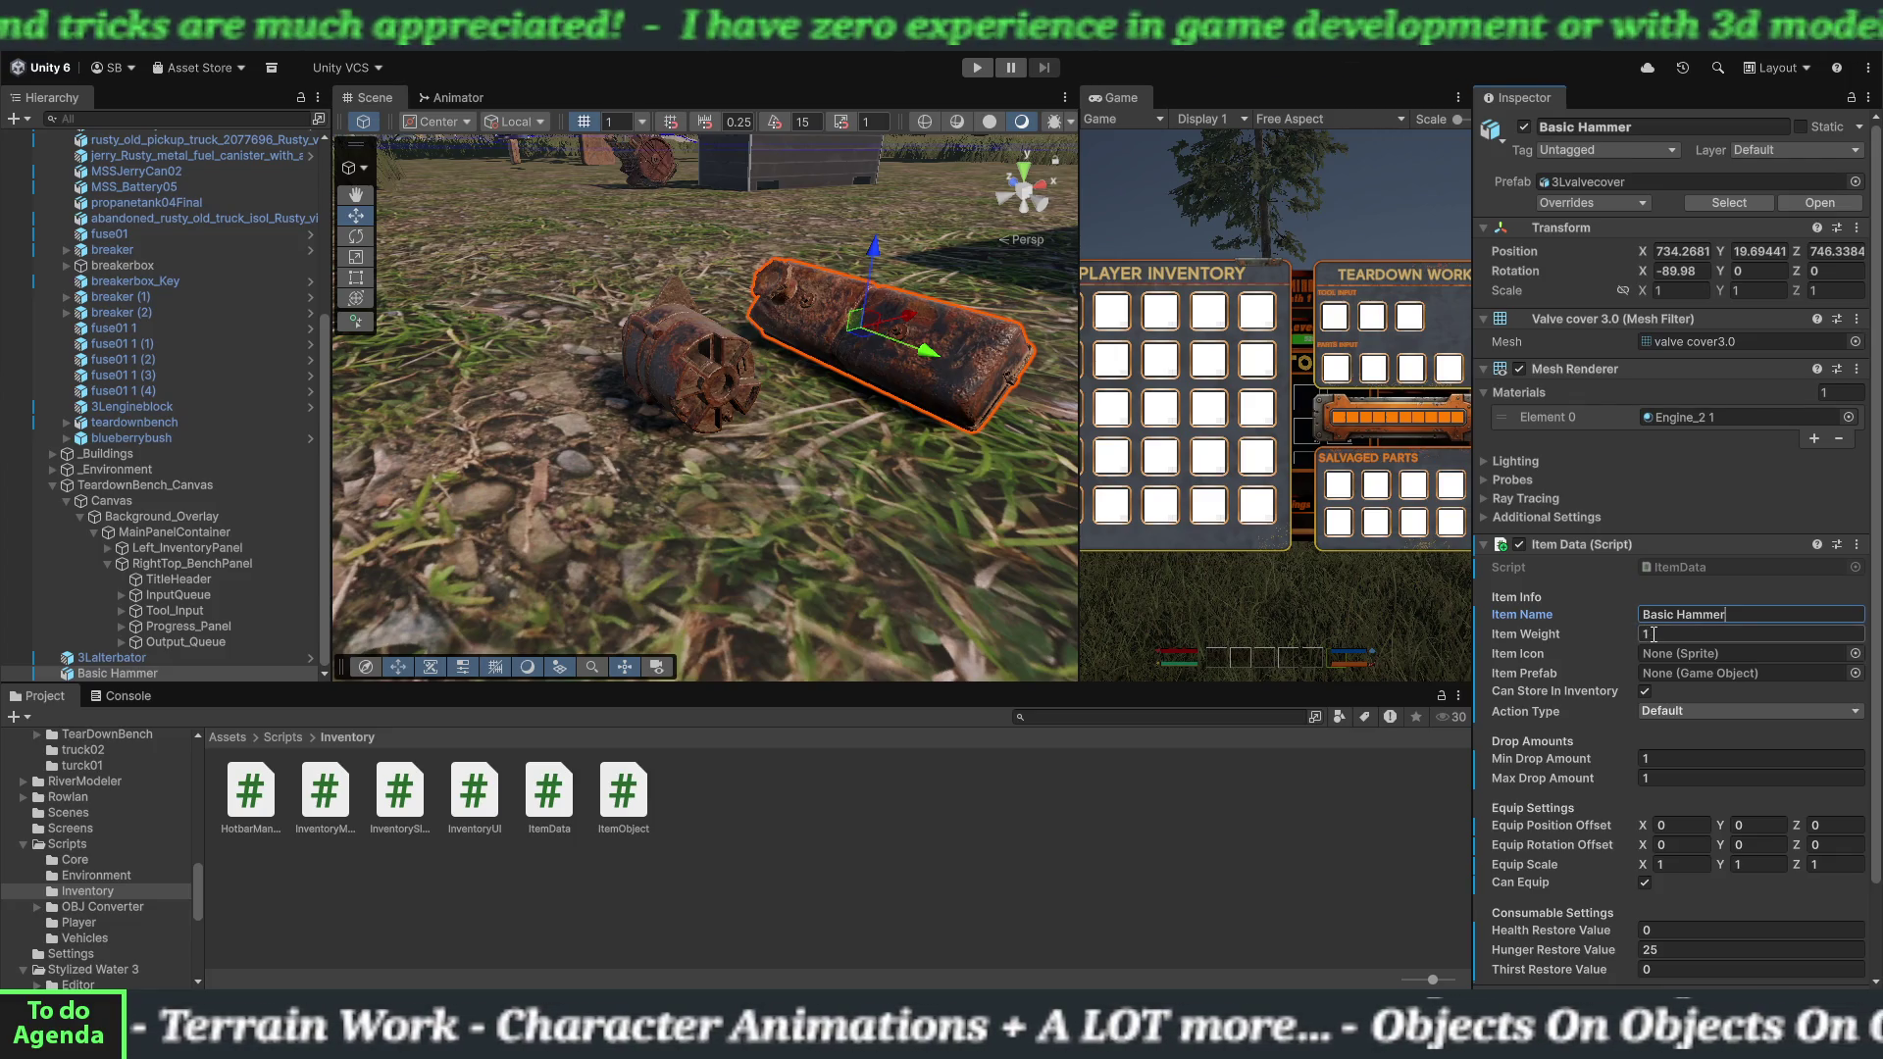
key("BackSpace")
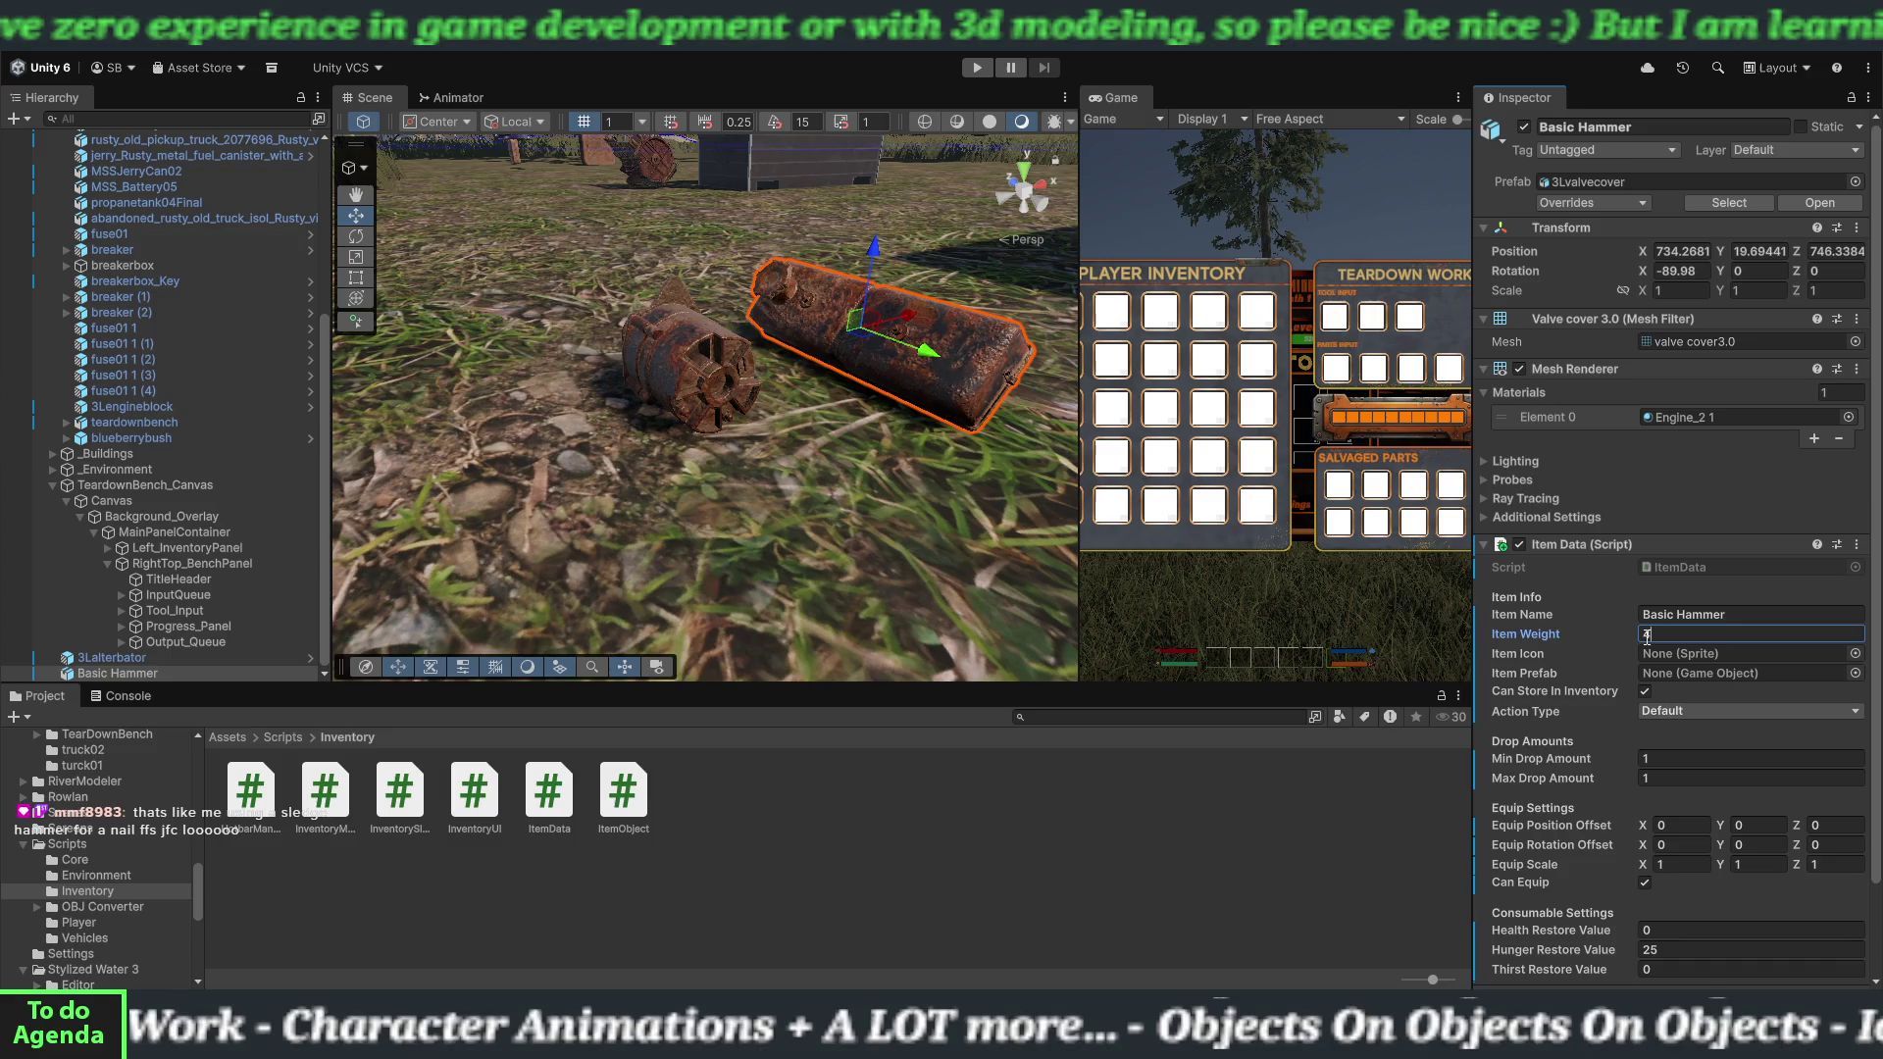
type("2")
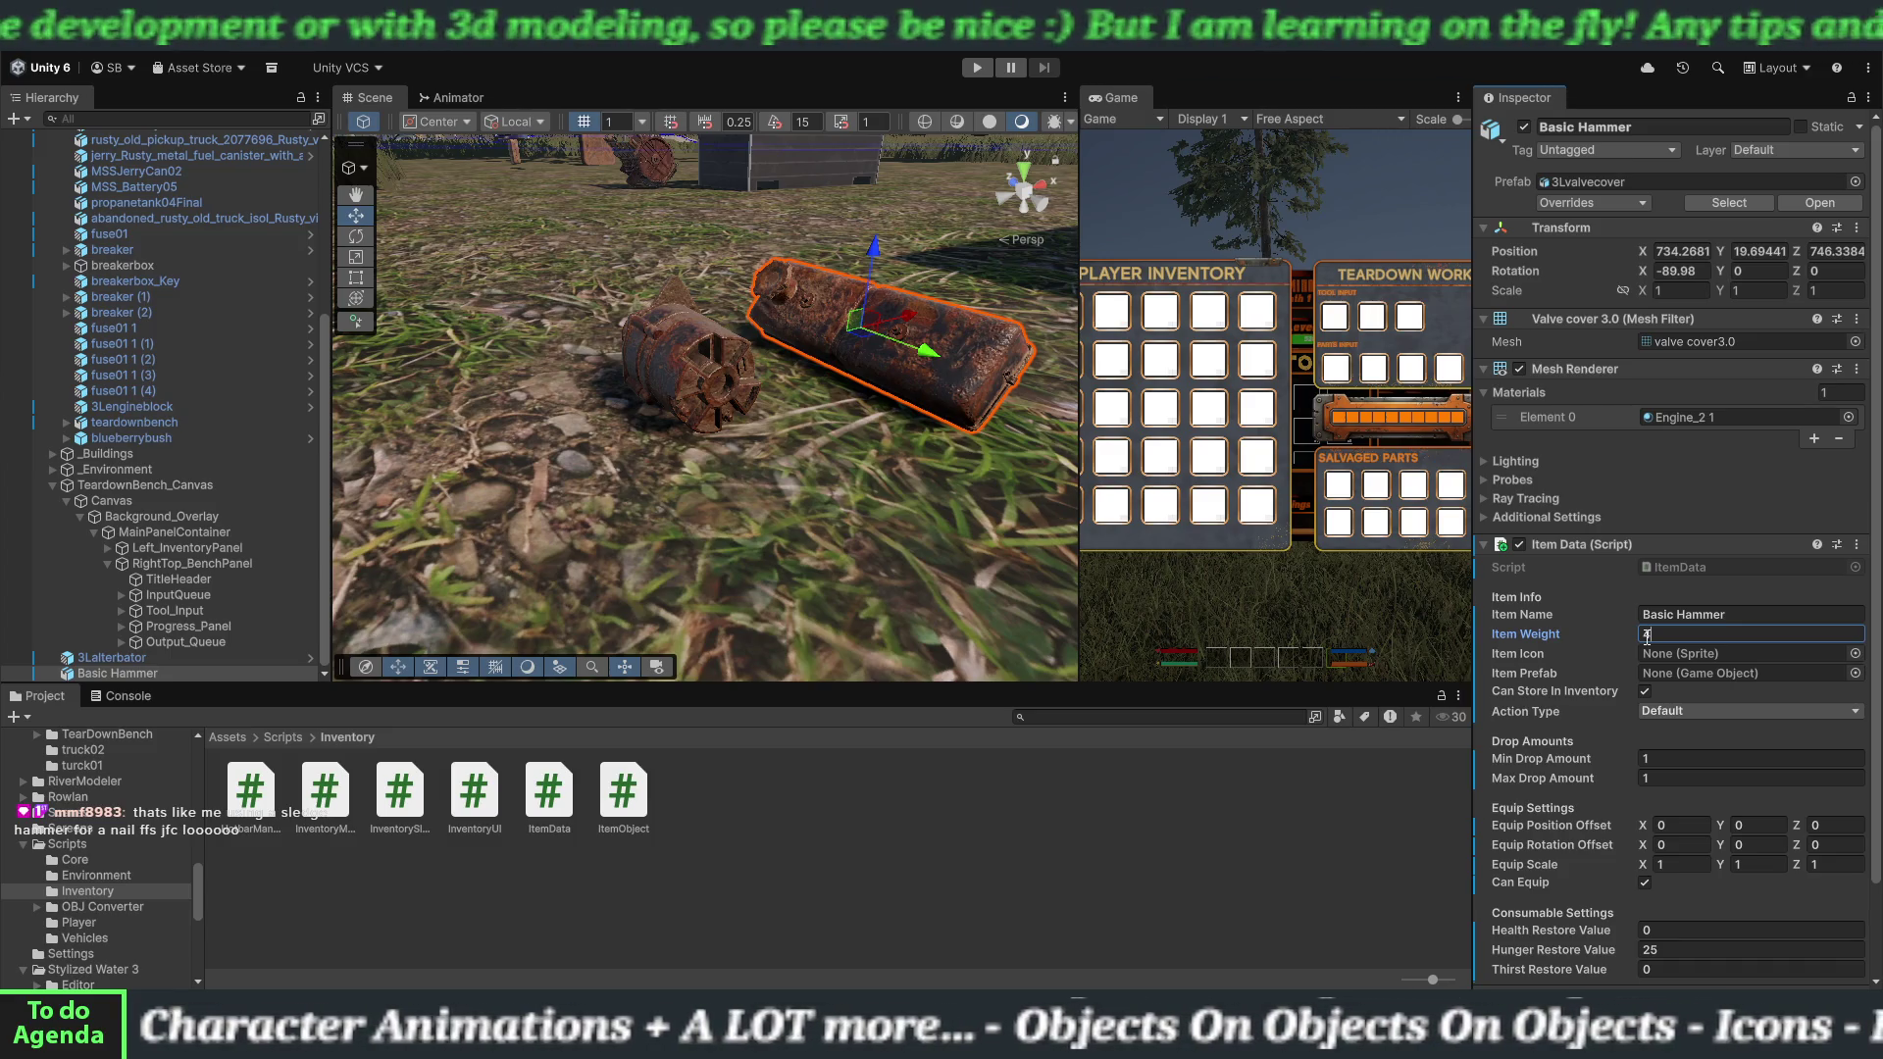
key("BackSpace")
type("4")
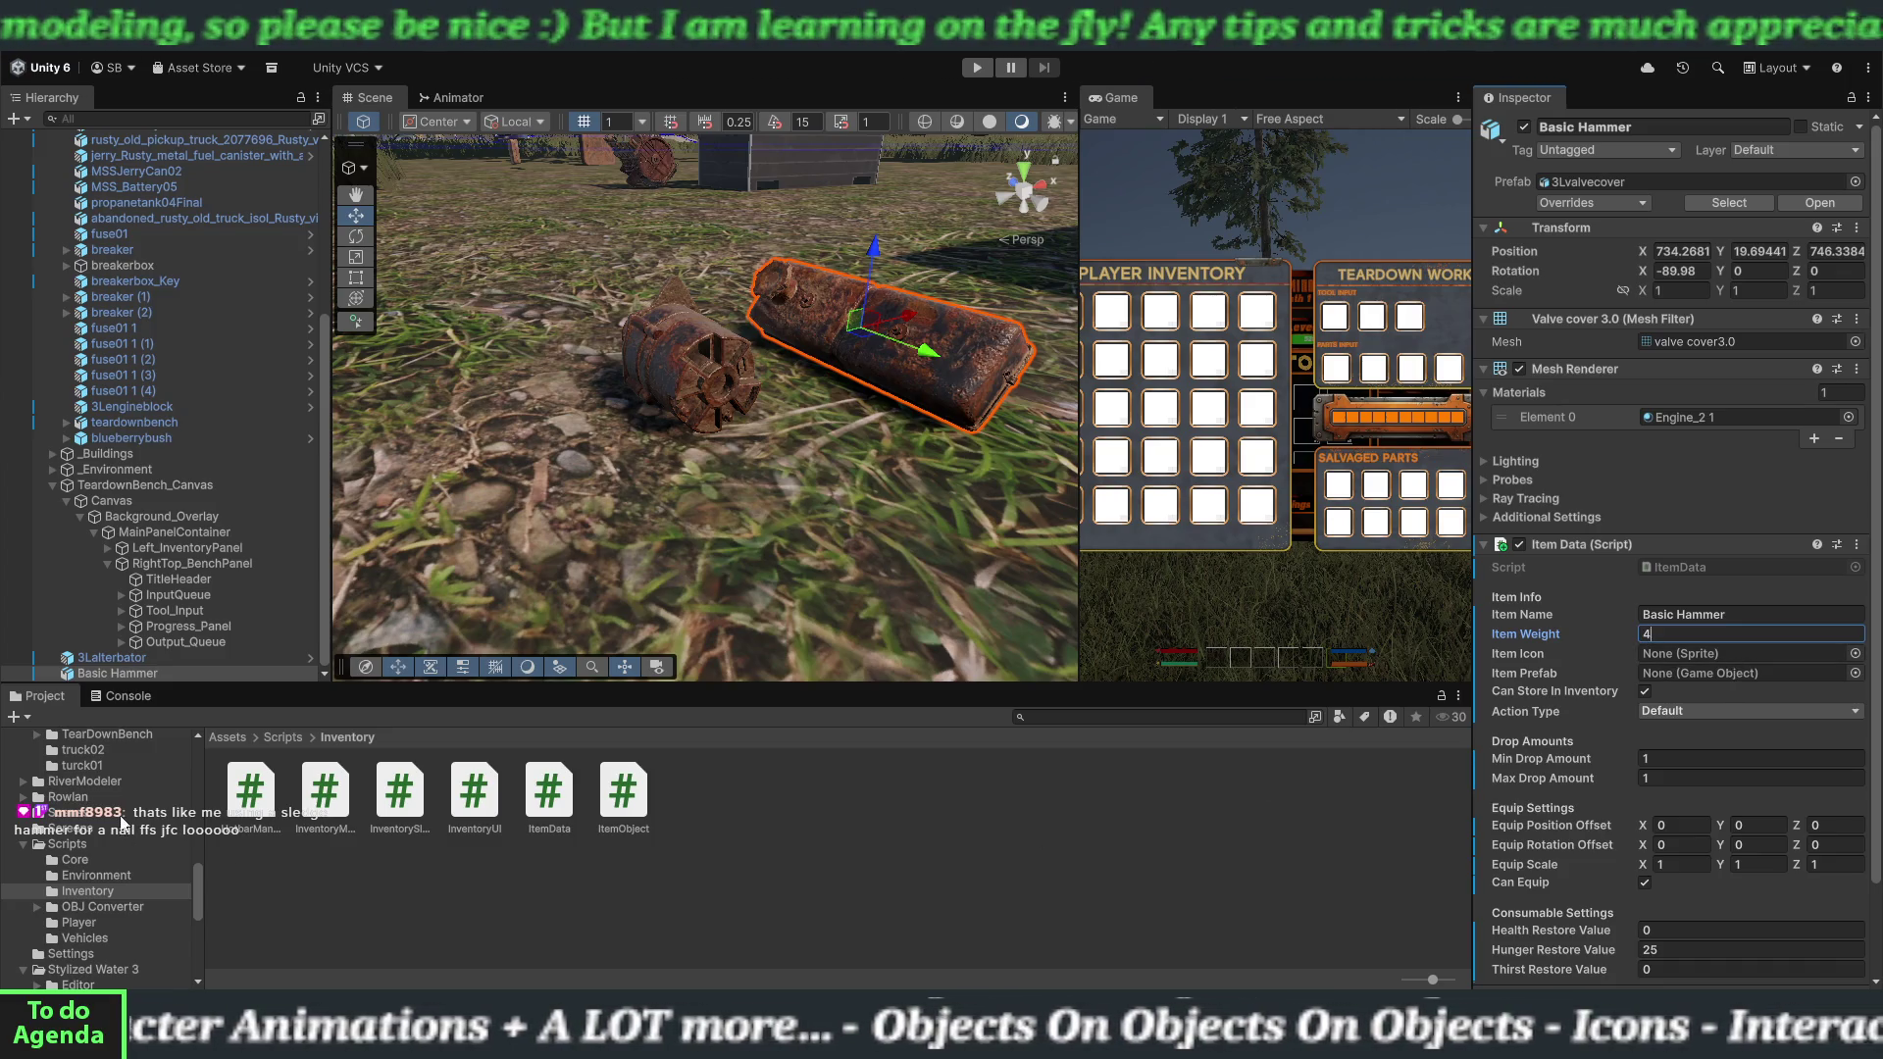
Set the Item Icon to the Basic Hammer sprite and uncheck Can Equip.
scroll(108, 828, "up", 5)
left_click(95, 828)
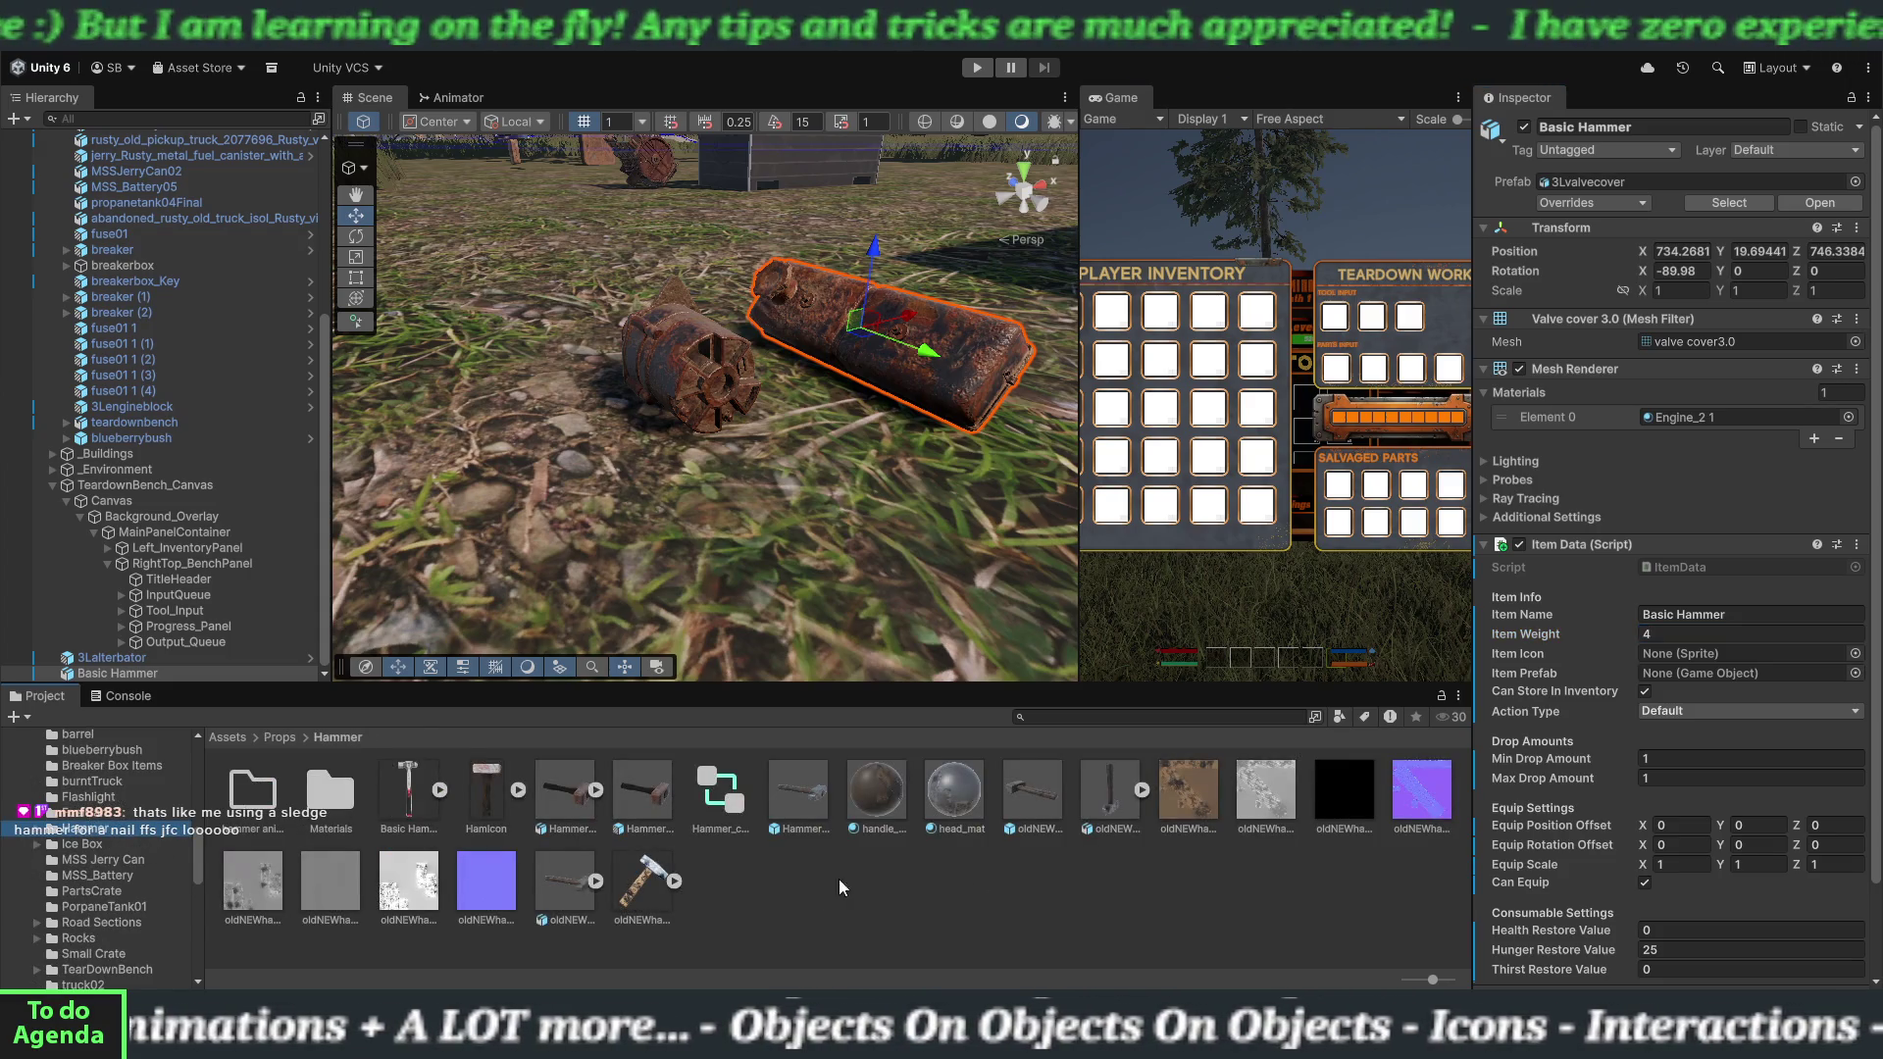
left_click_drag(438, 841, 1673, 651)
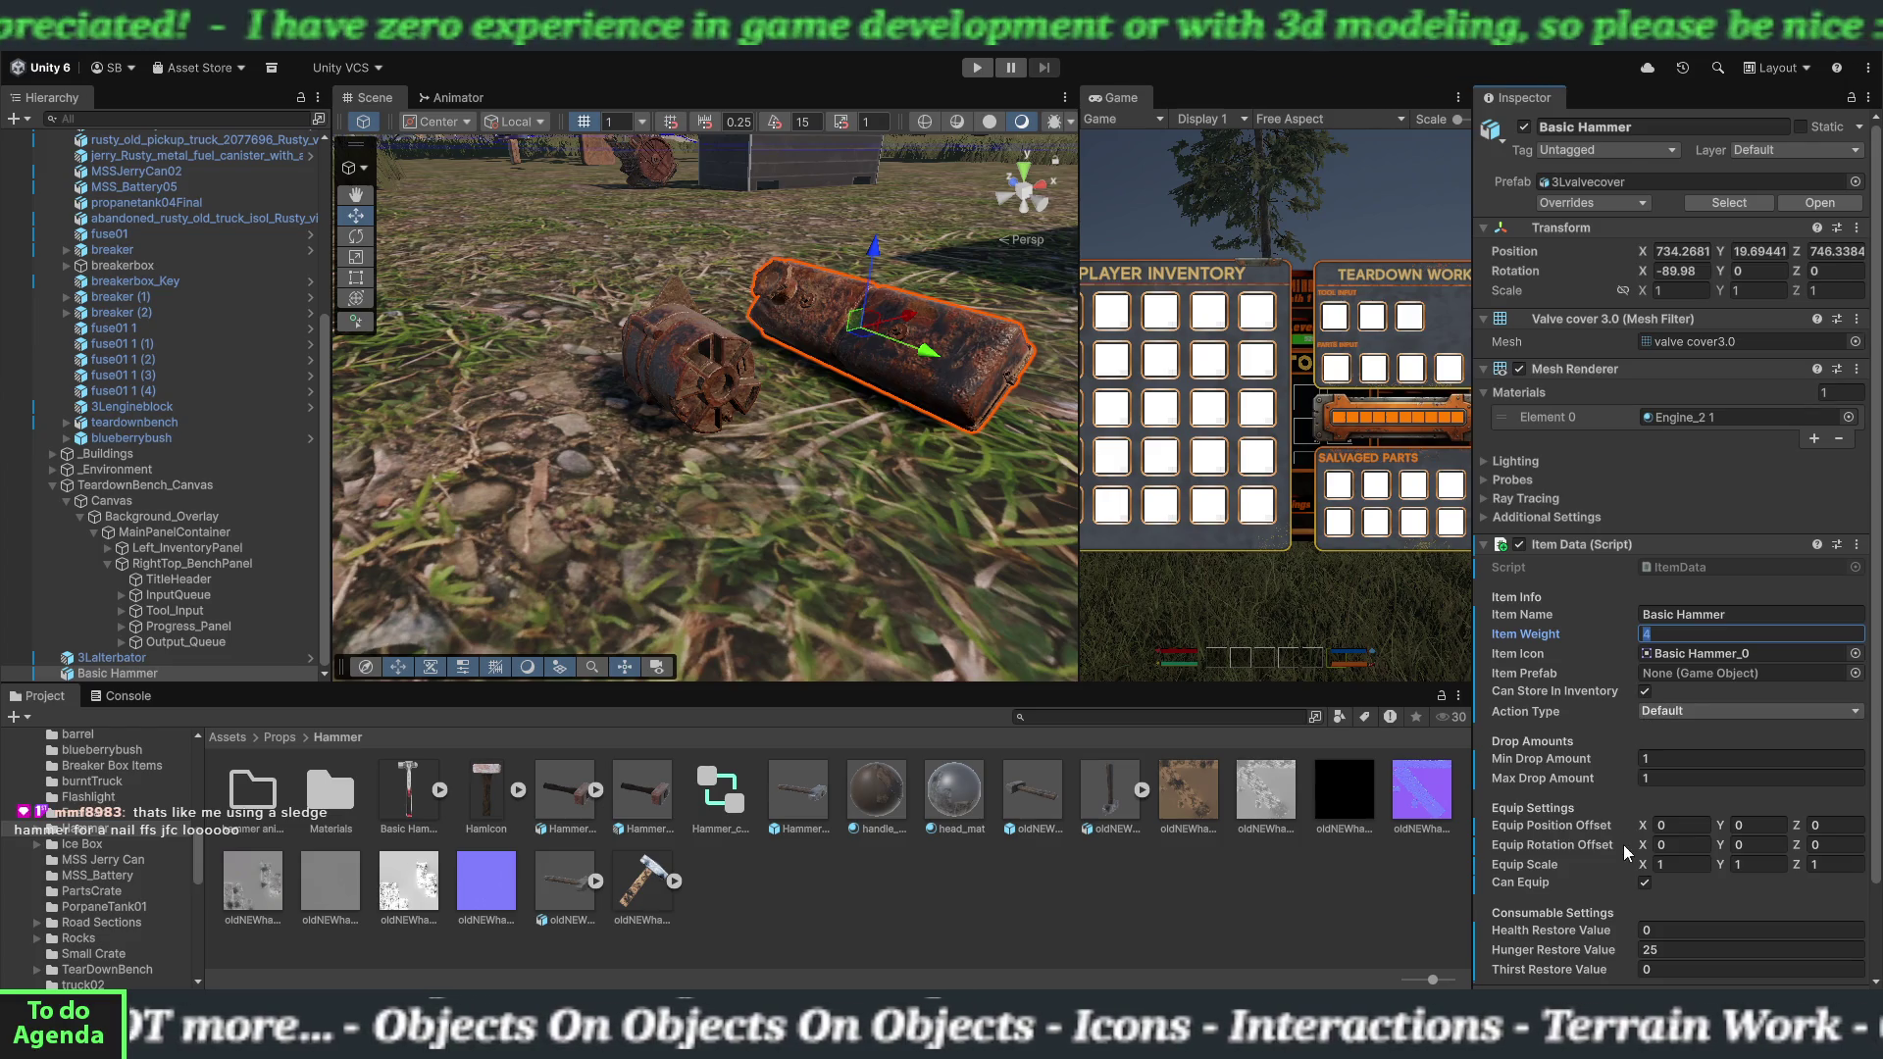
left_click(1645, 883)
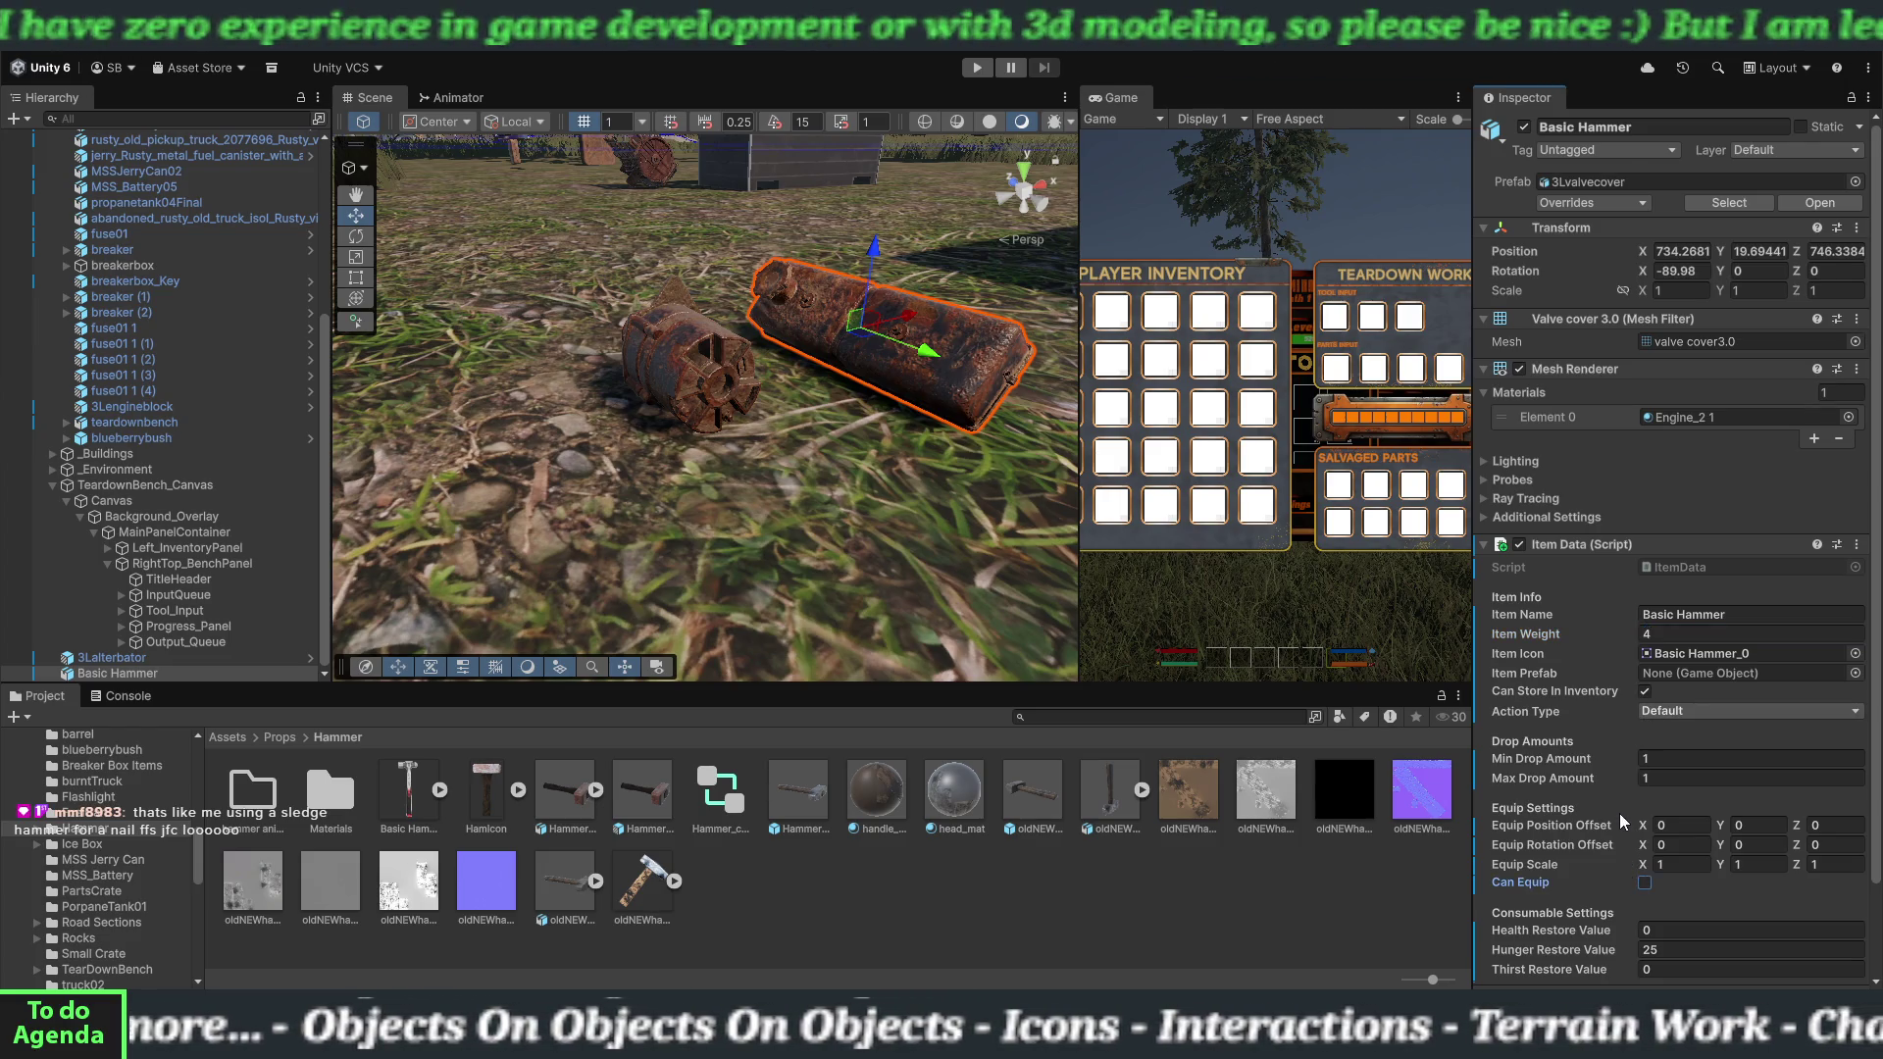
Add a Rigidbody to Basic Hammer with Continuous collision detection.
left_click(1583, 546)
left_click(1614, 643)
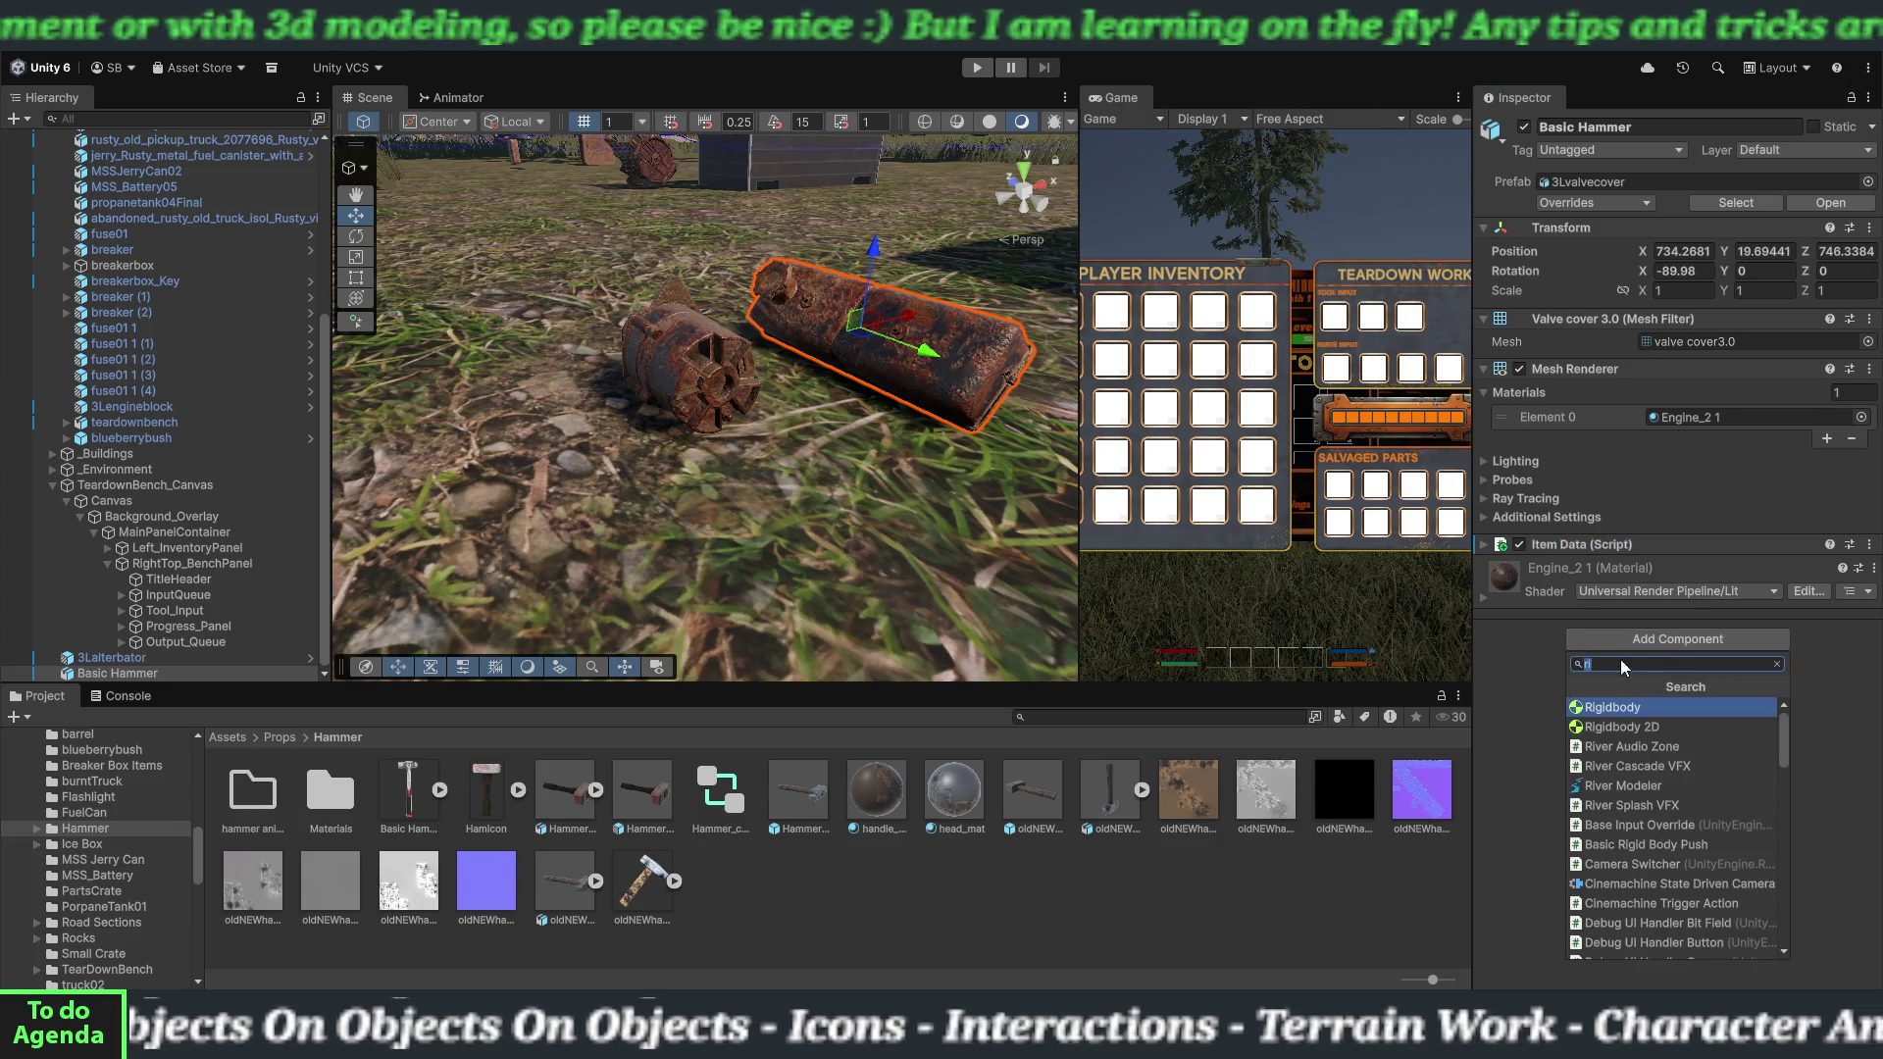
left_click(1633, 708)
left_click(1619, 567)
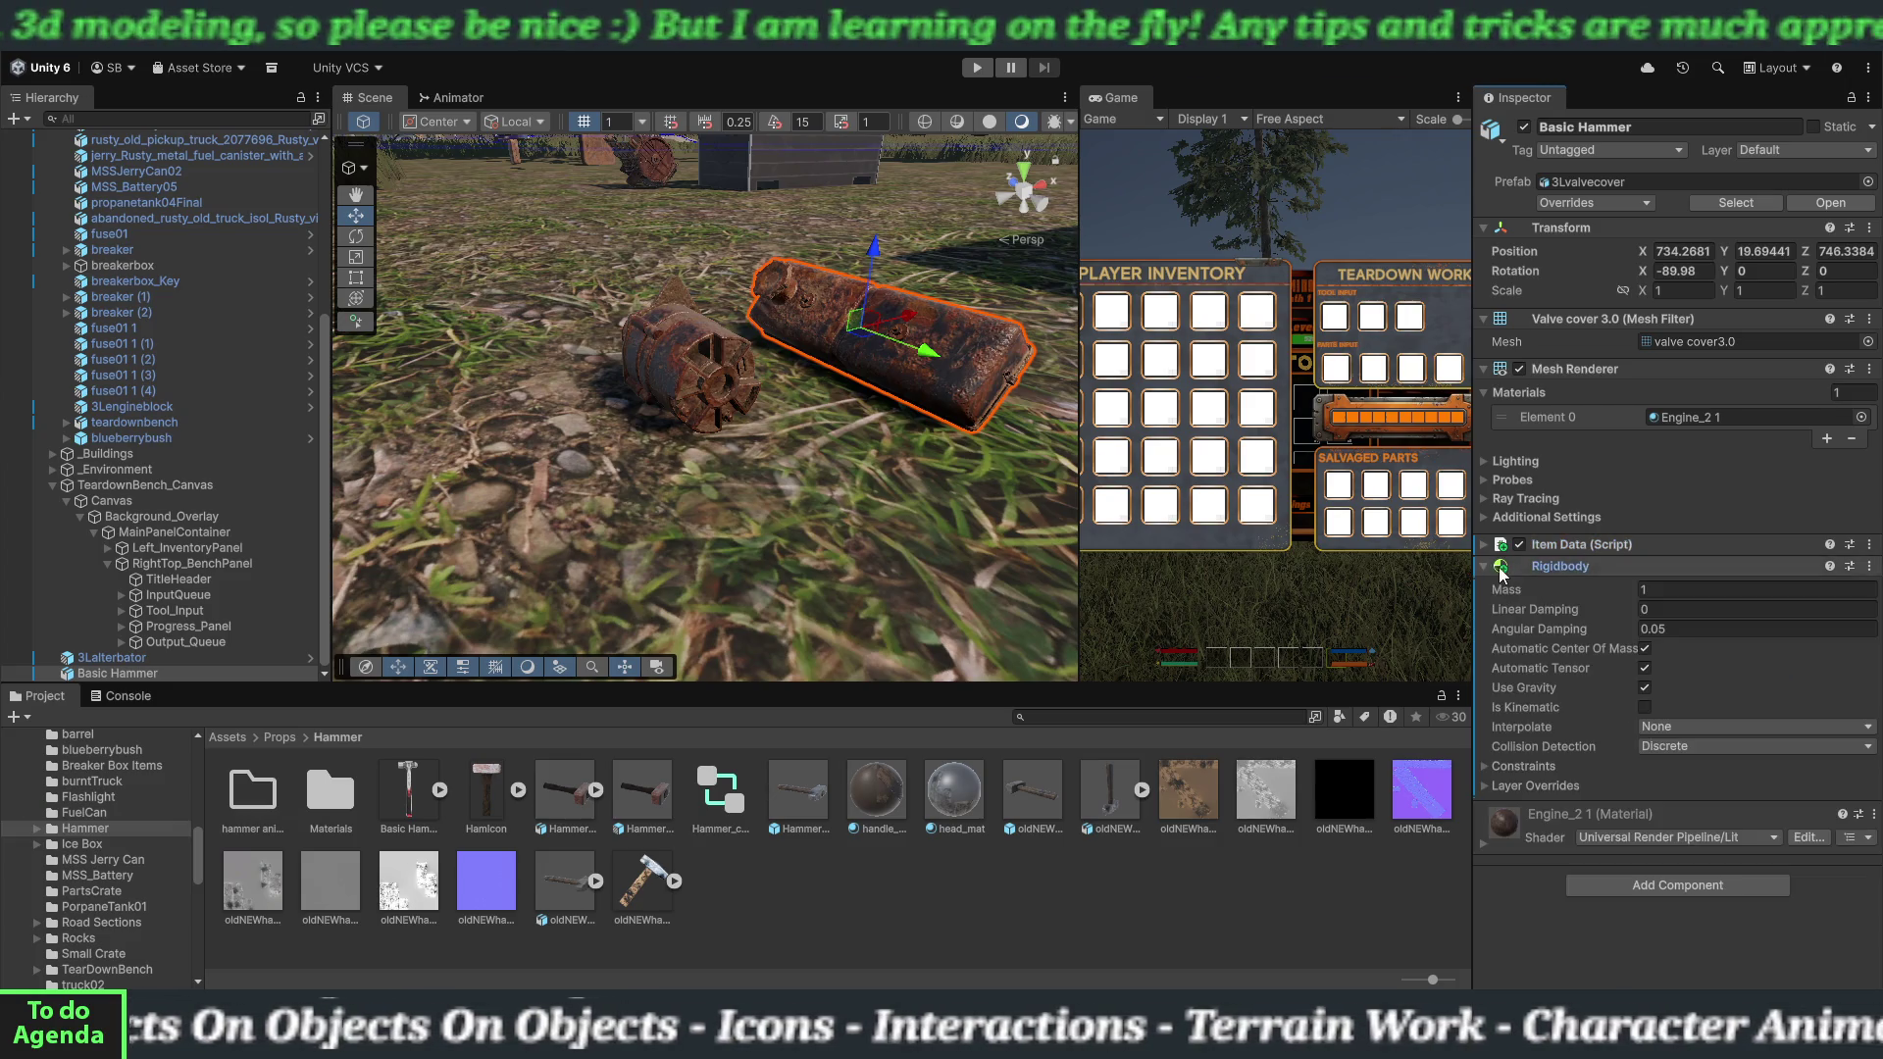
left_click(1645, 591)
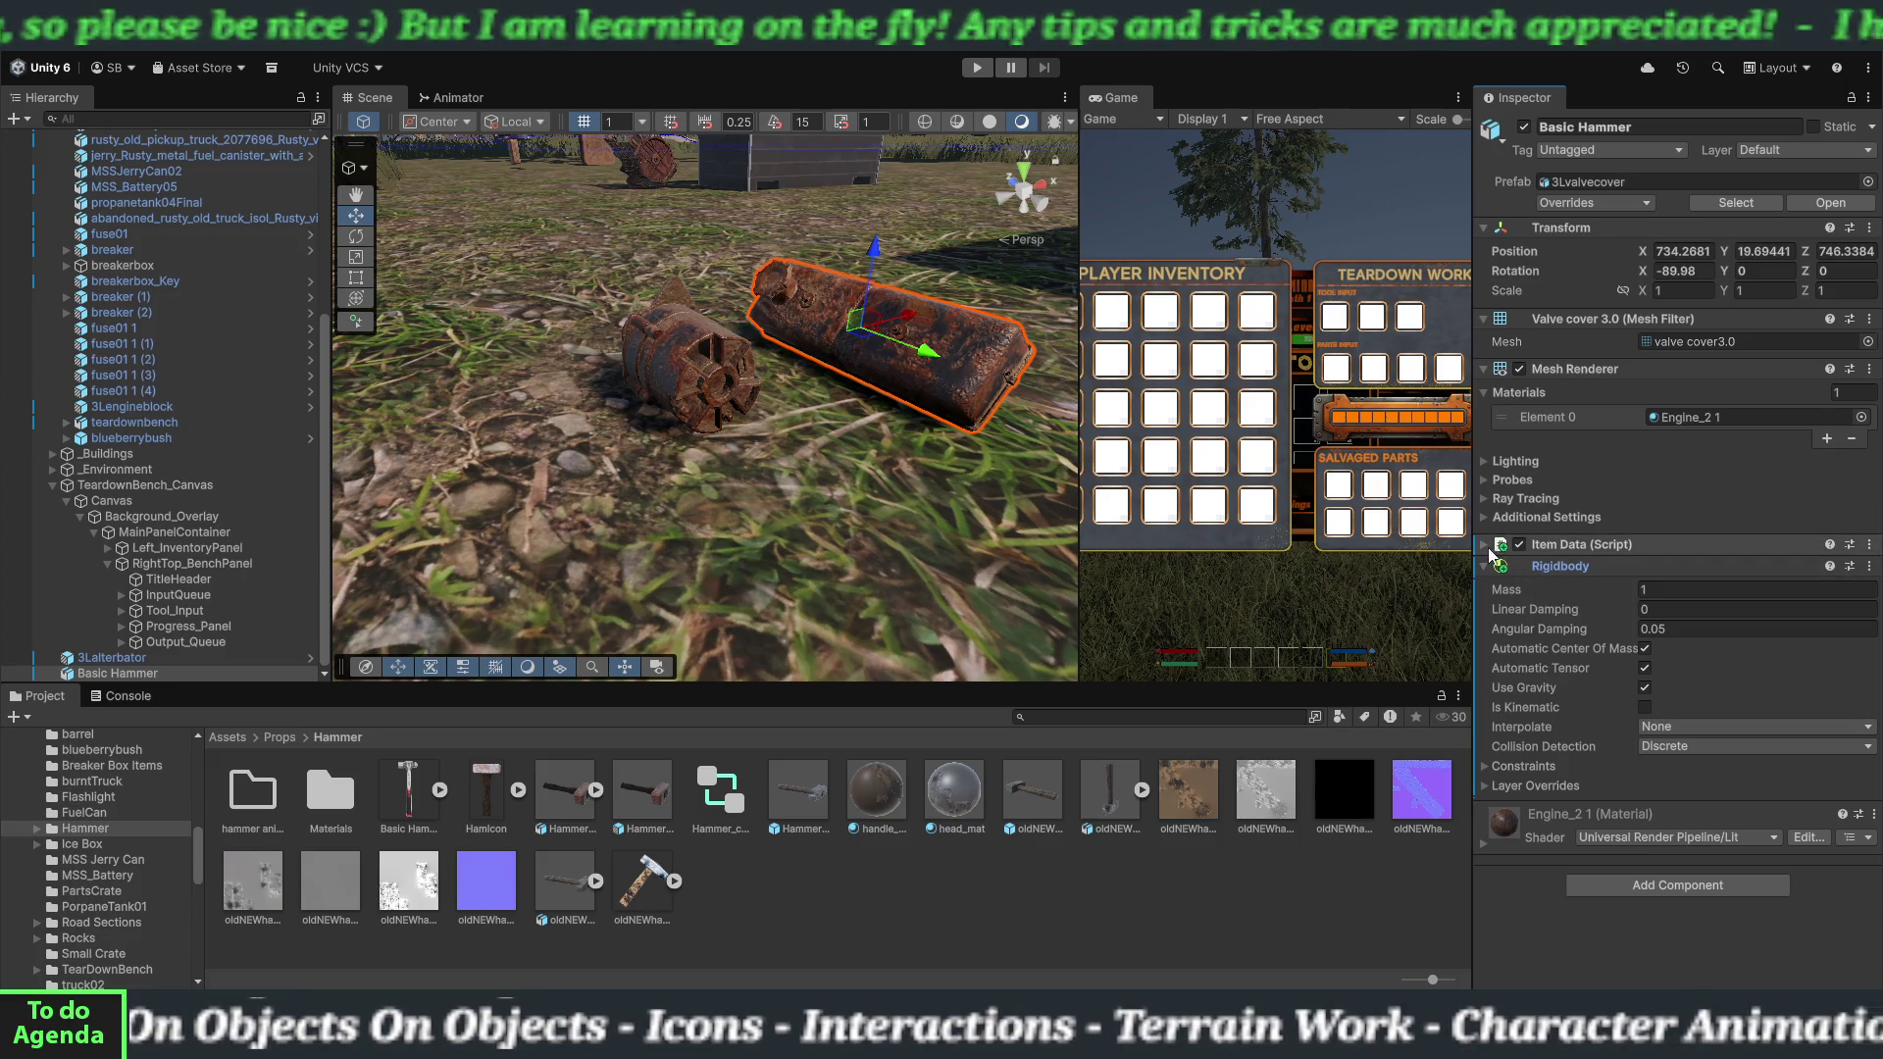
left_click(1485, 545)
left_click(1485, 546)
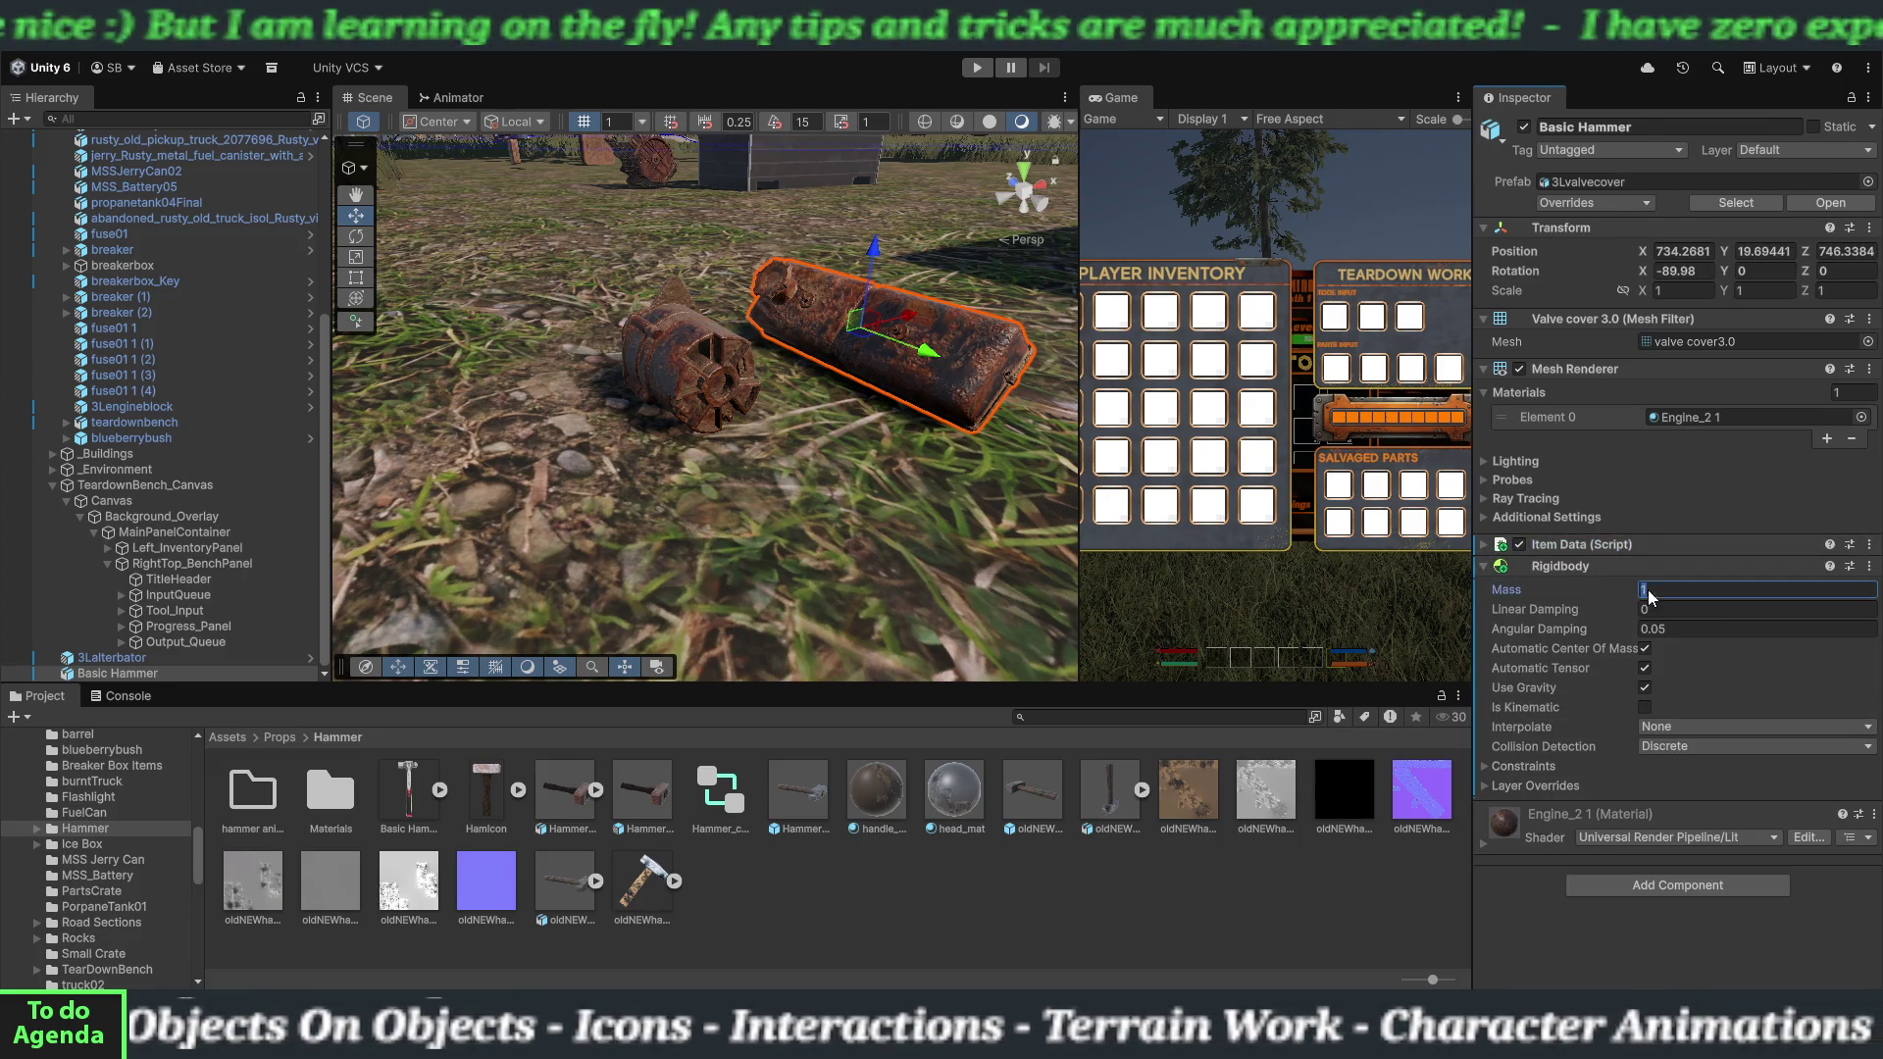
type("4")
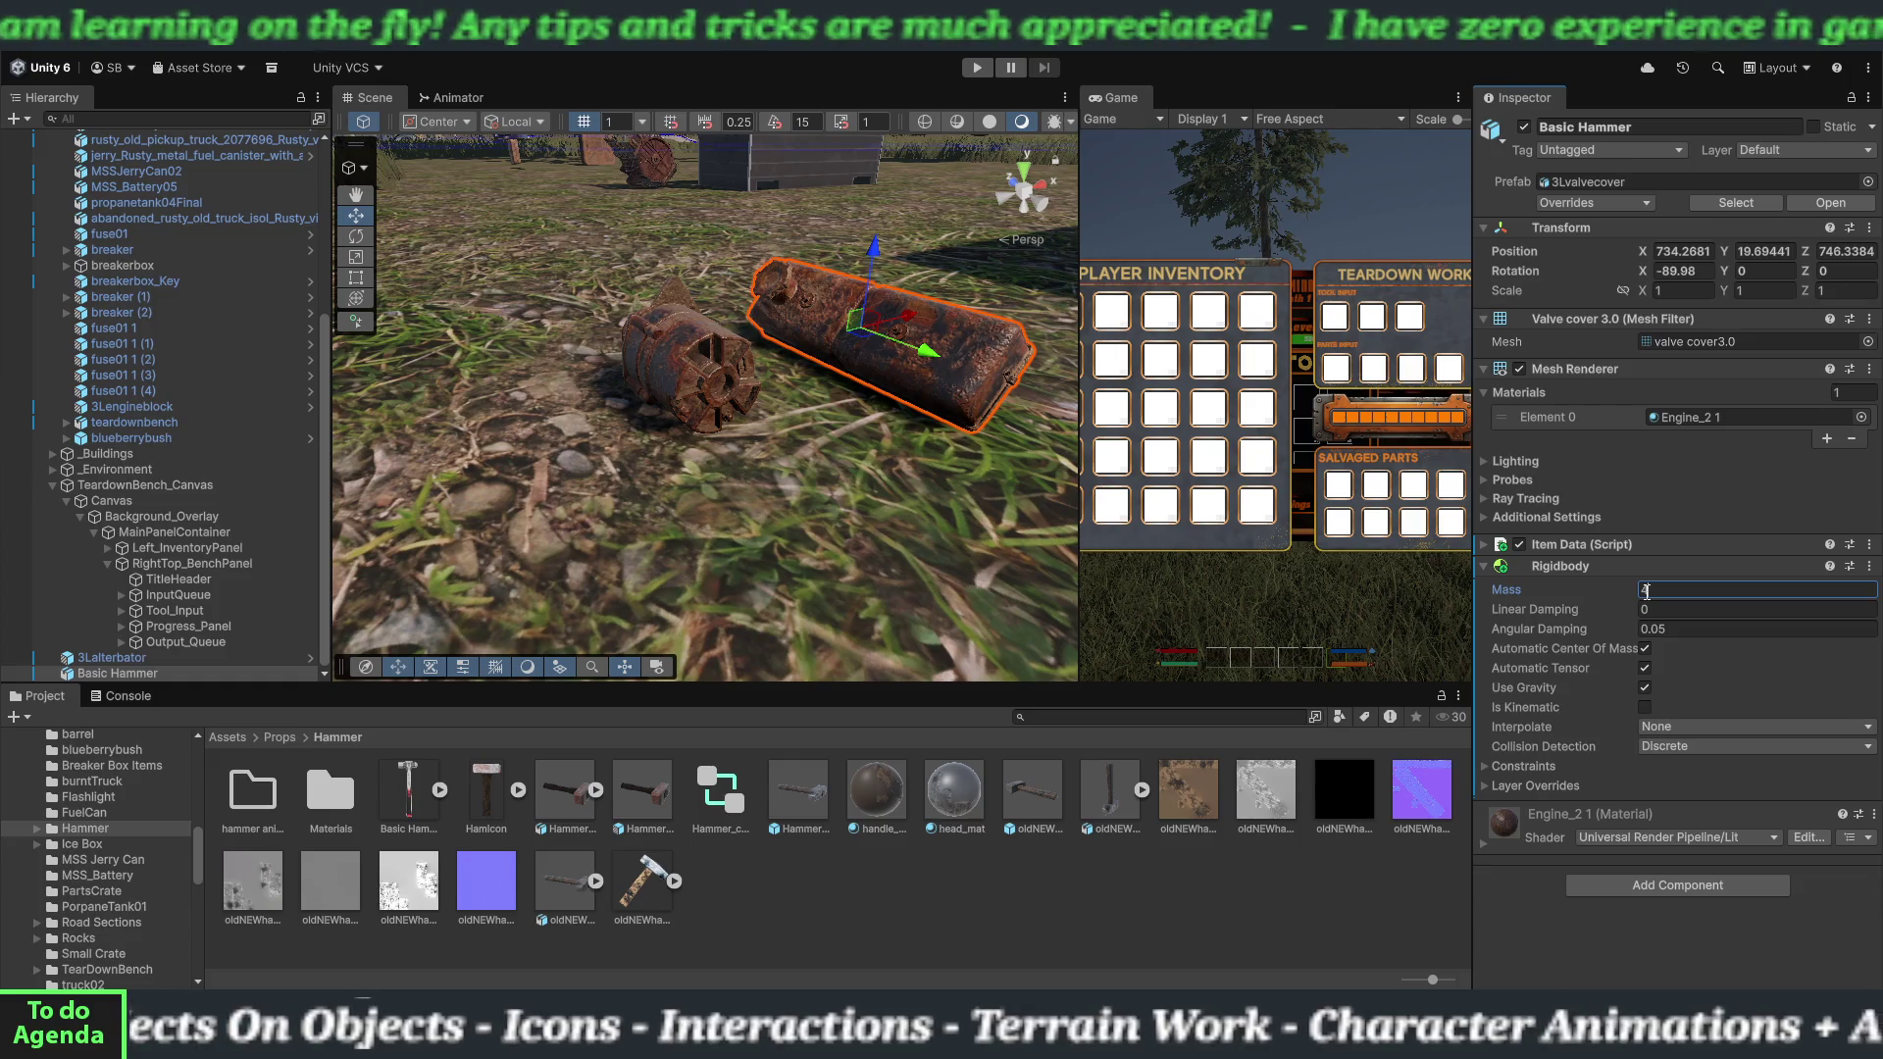
left_click(1699, 745)
left_click(1697, 786)
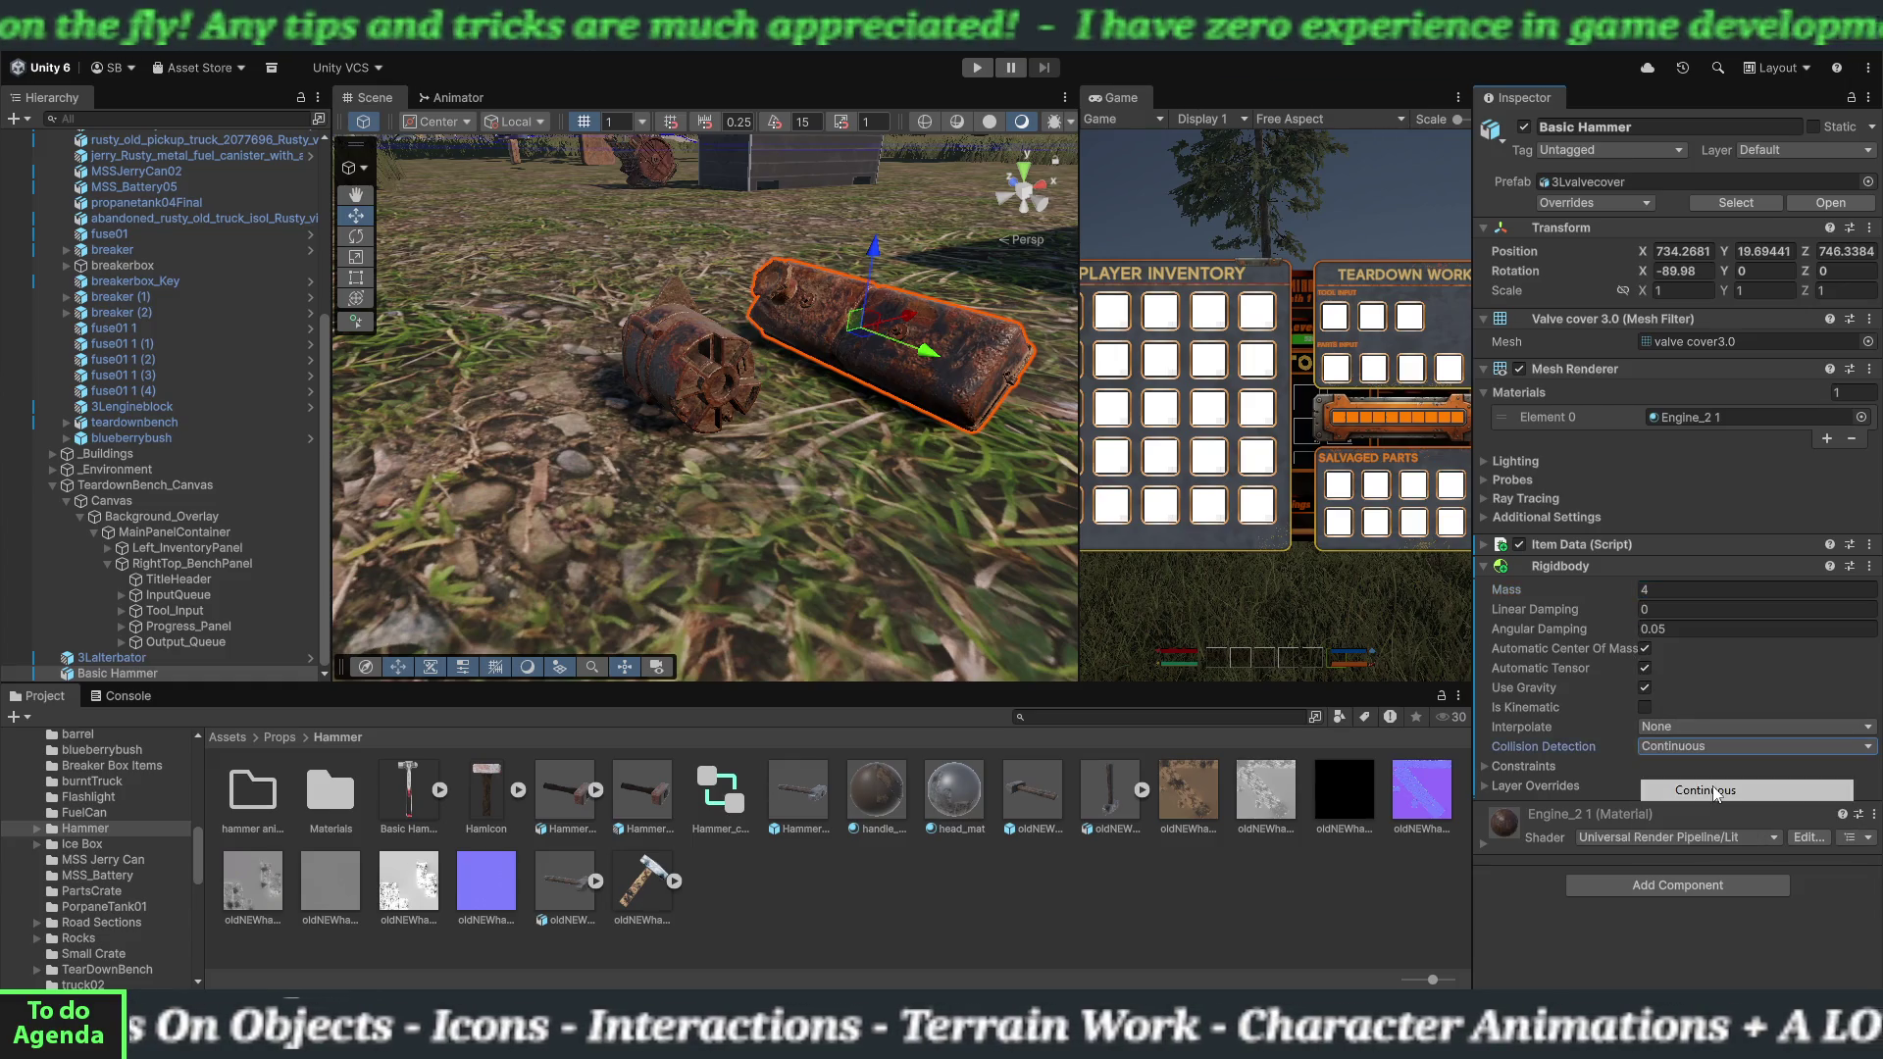
left_click(1485, 566)
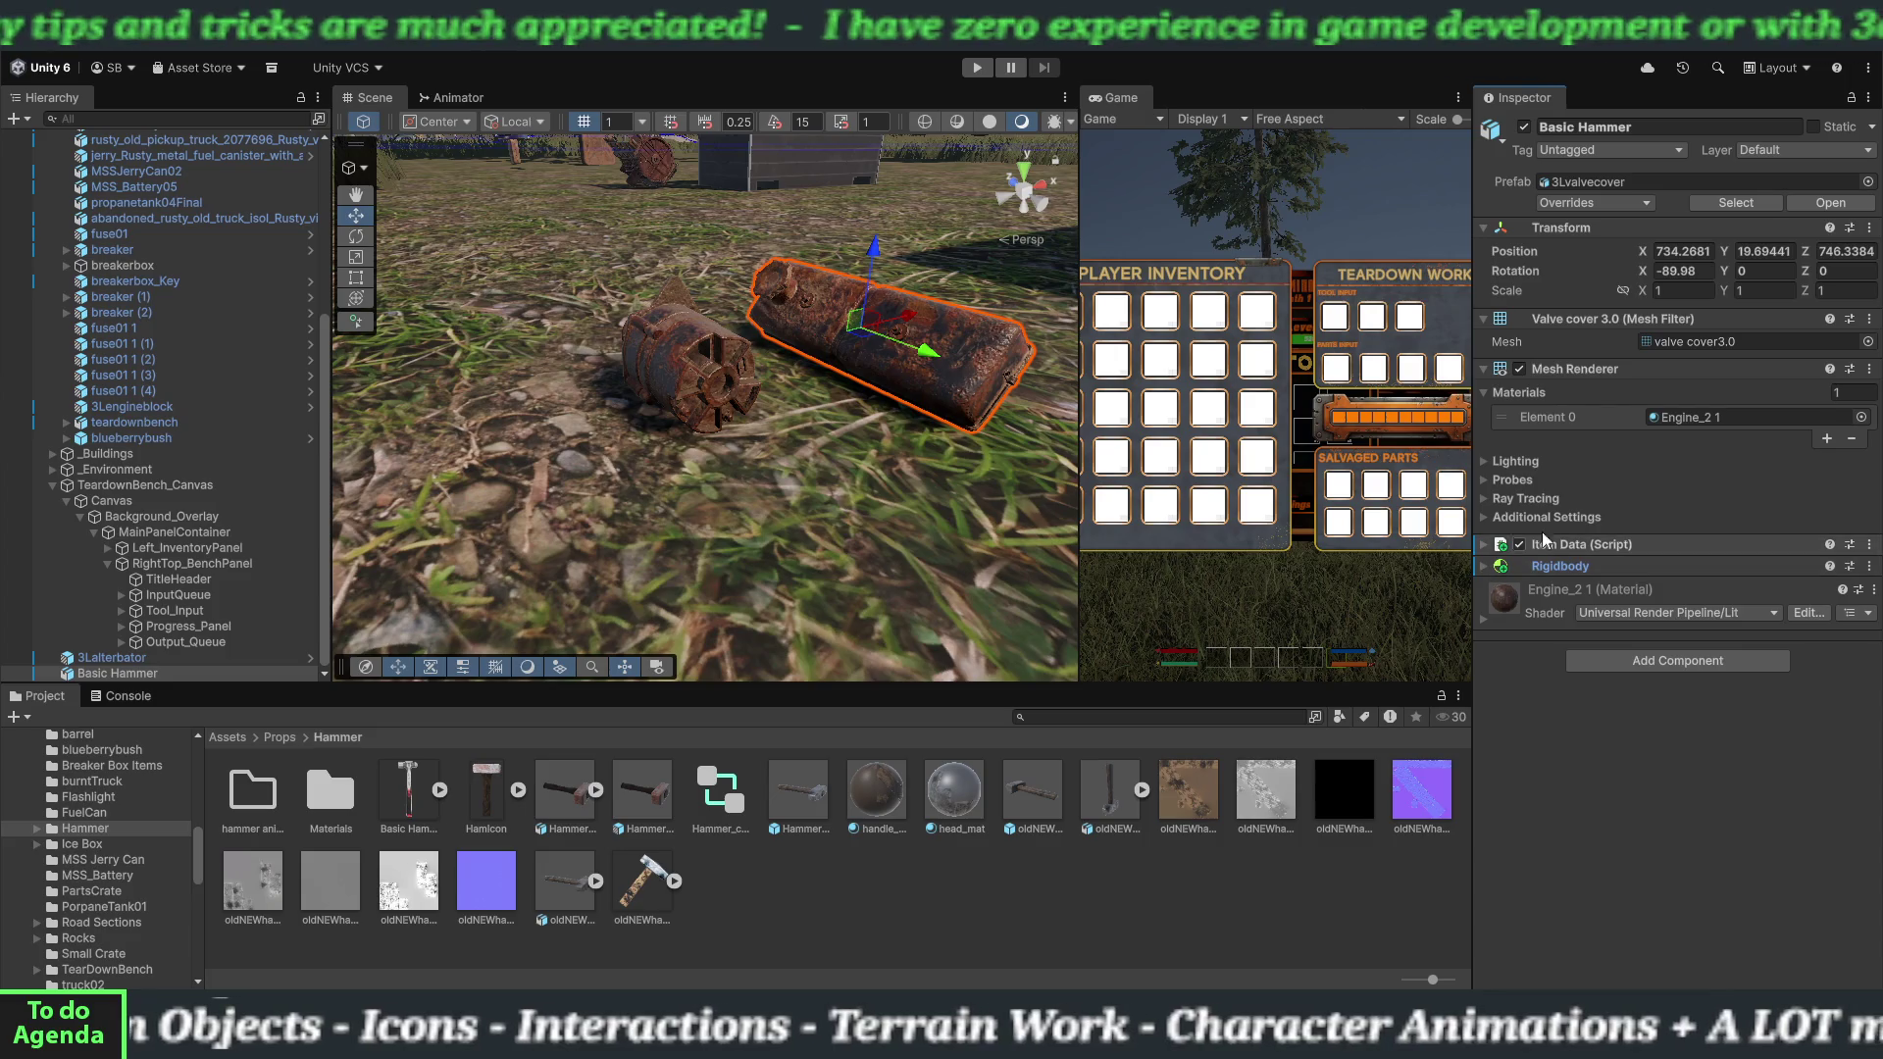
Add a Box Collider, tag the hammer Item and place it on the Interactable layer.
left_click(1674, 663)
type("ri")
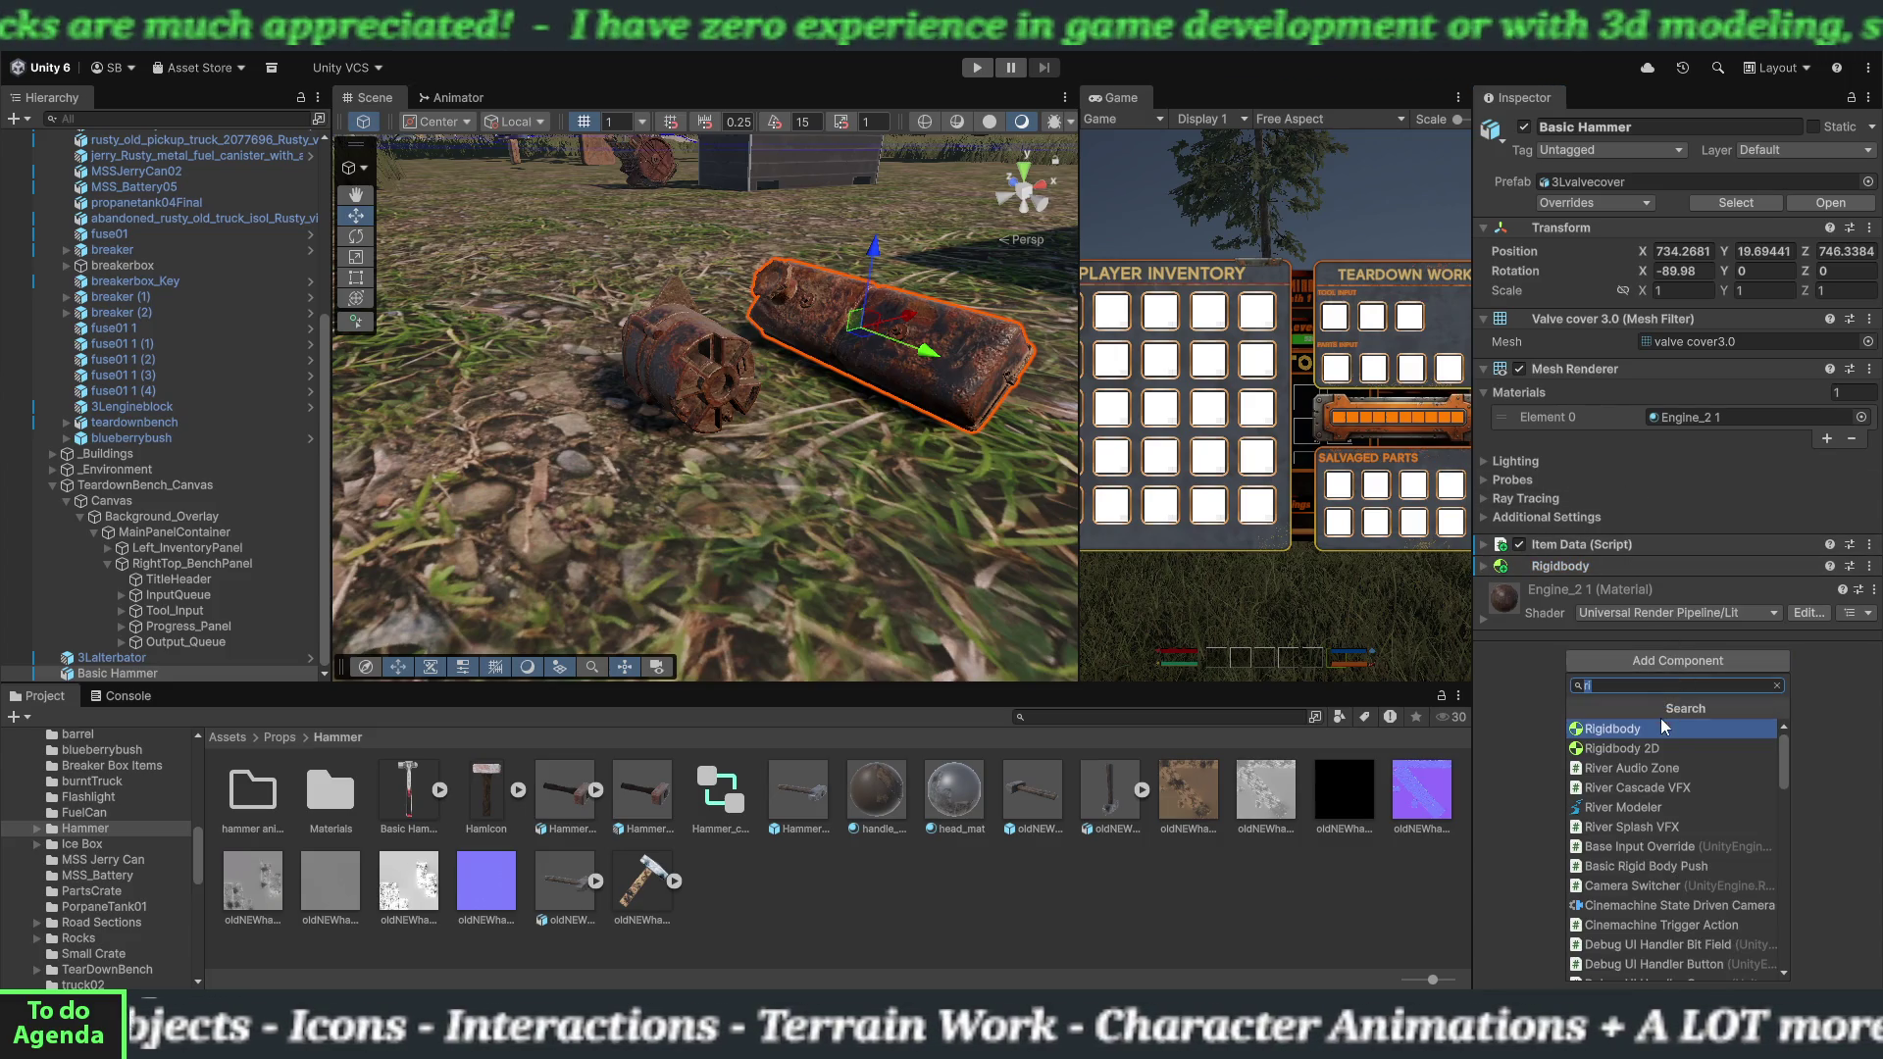
type("bo")
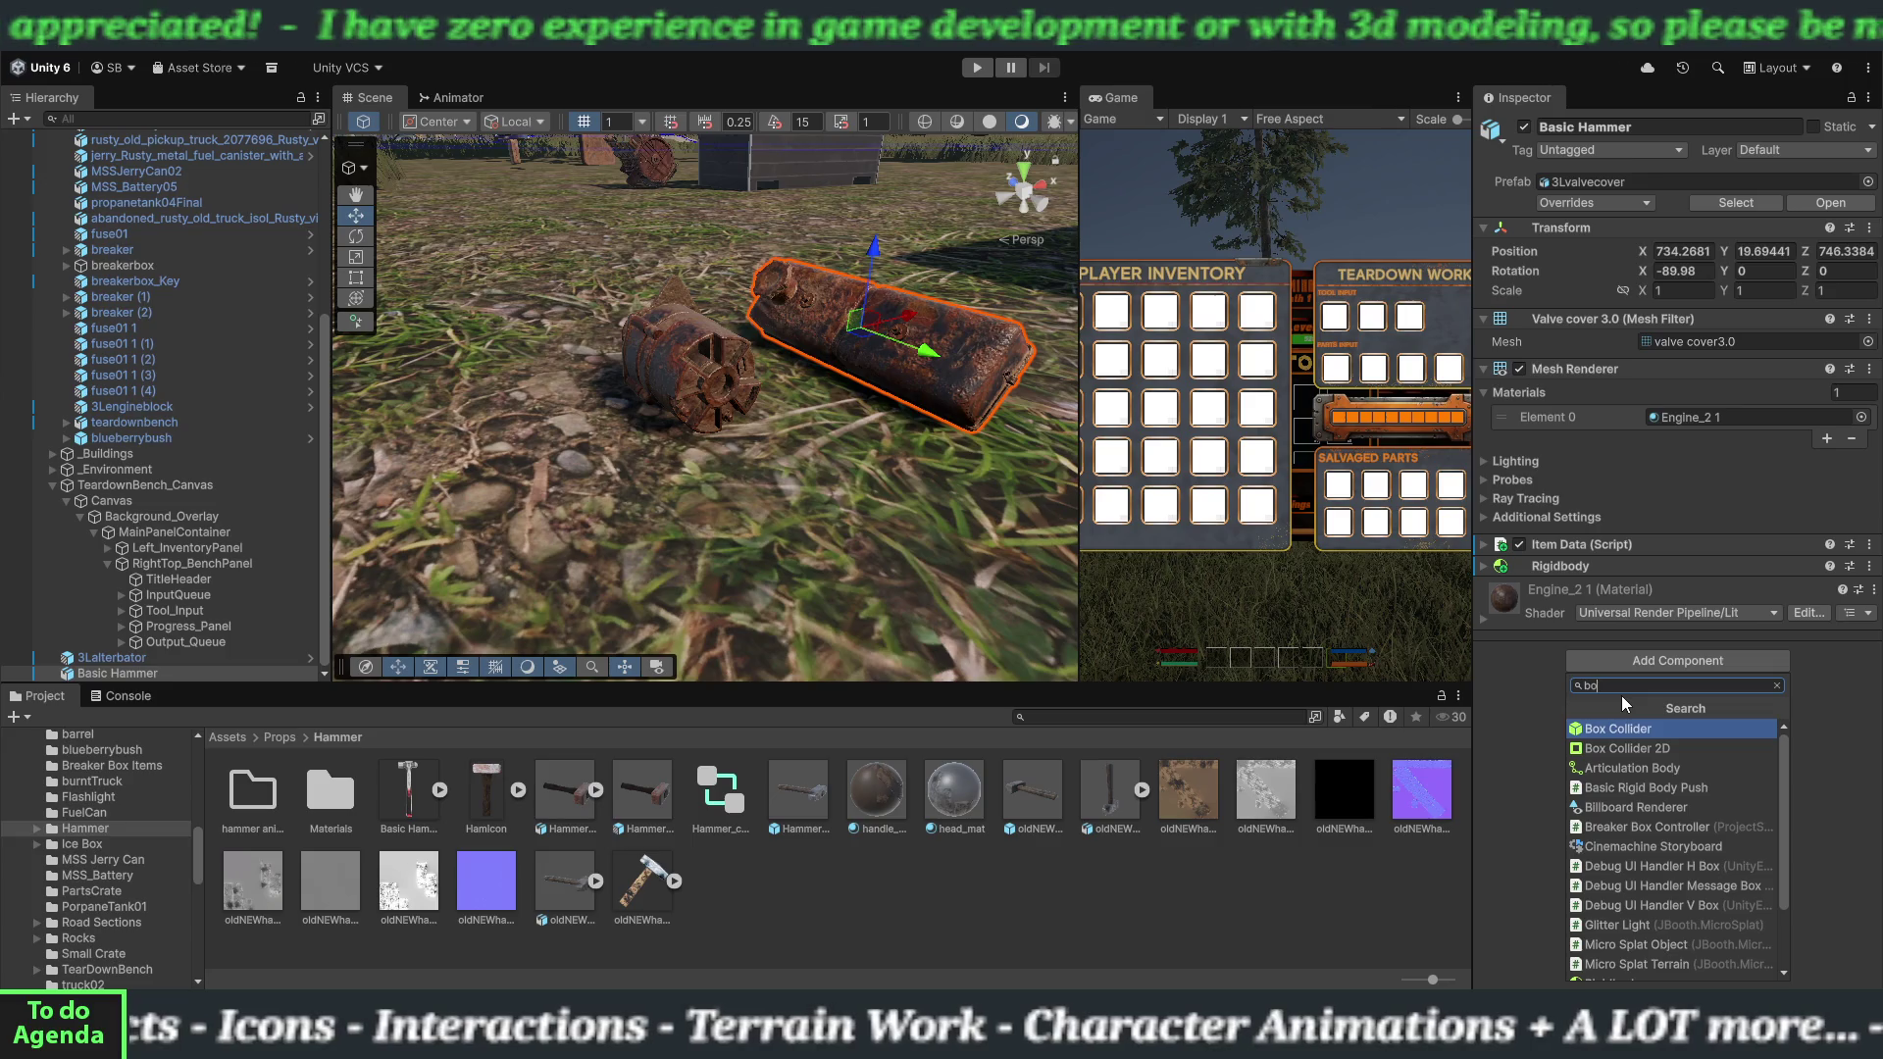
left_click(1634, 728)
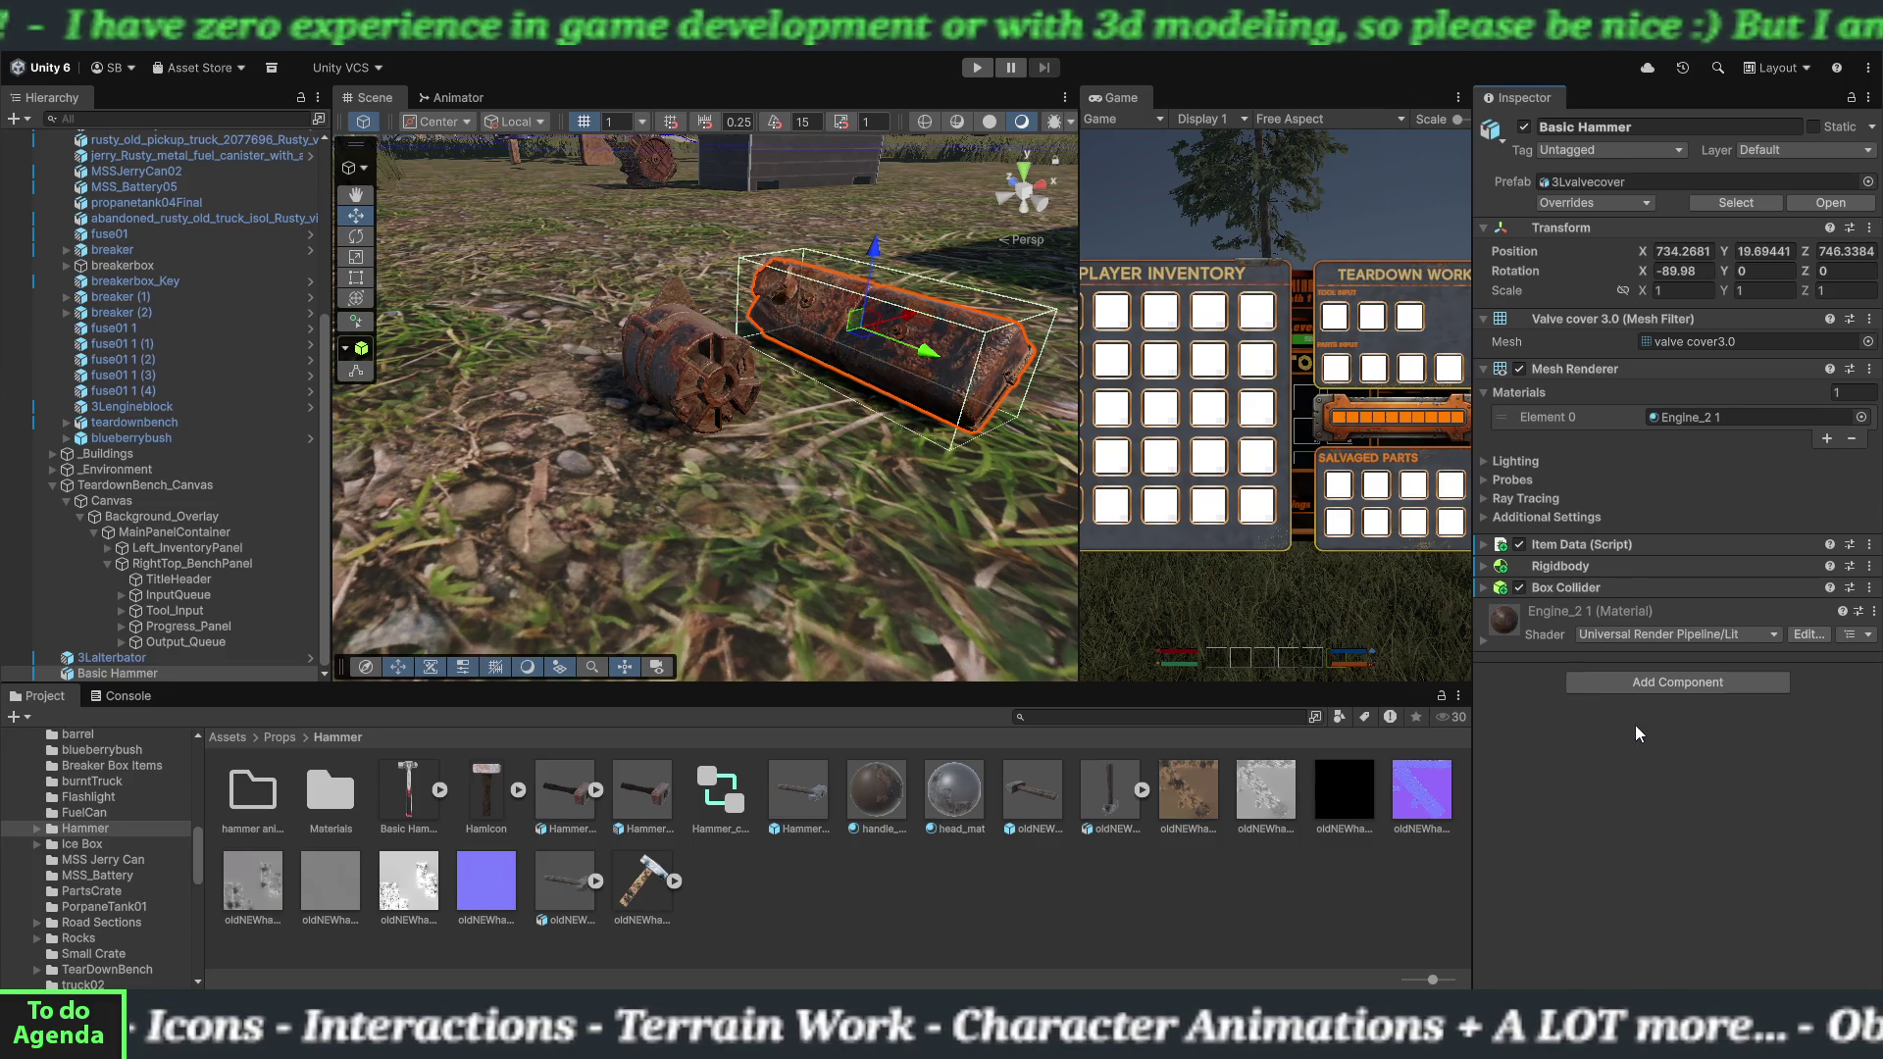
left_click(1645, 151)
left_click(1584, 324)
left_click(1765, 151)
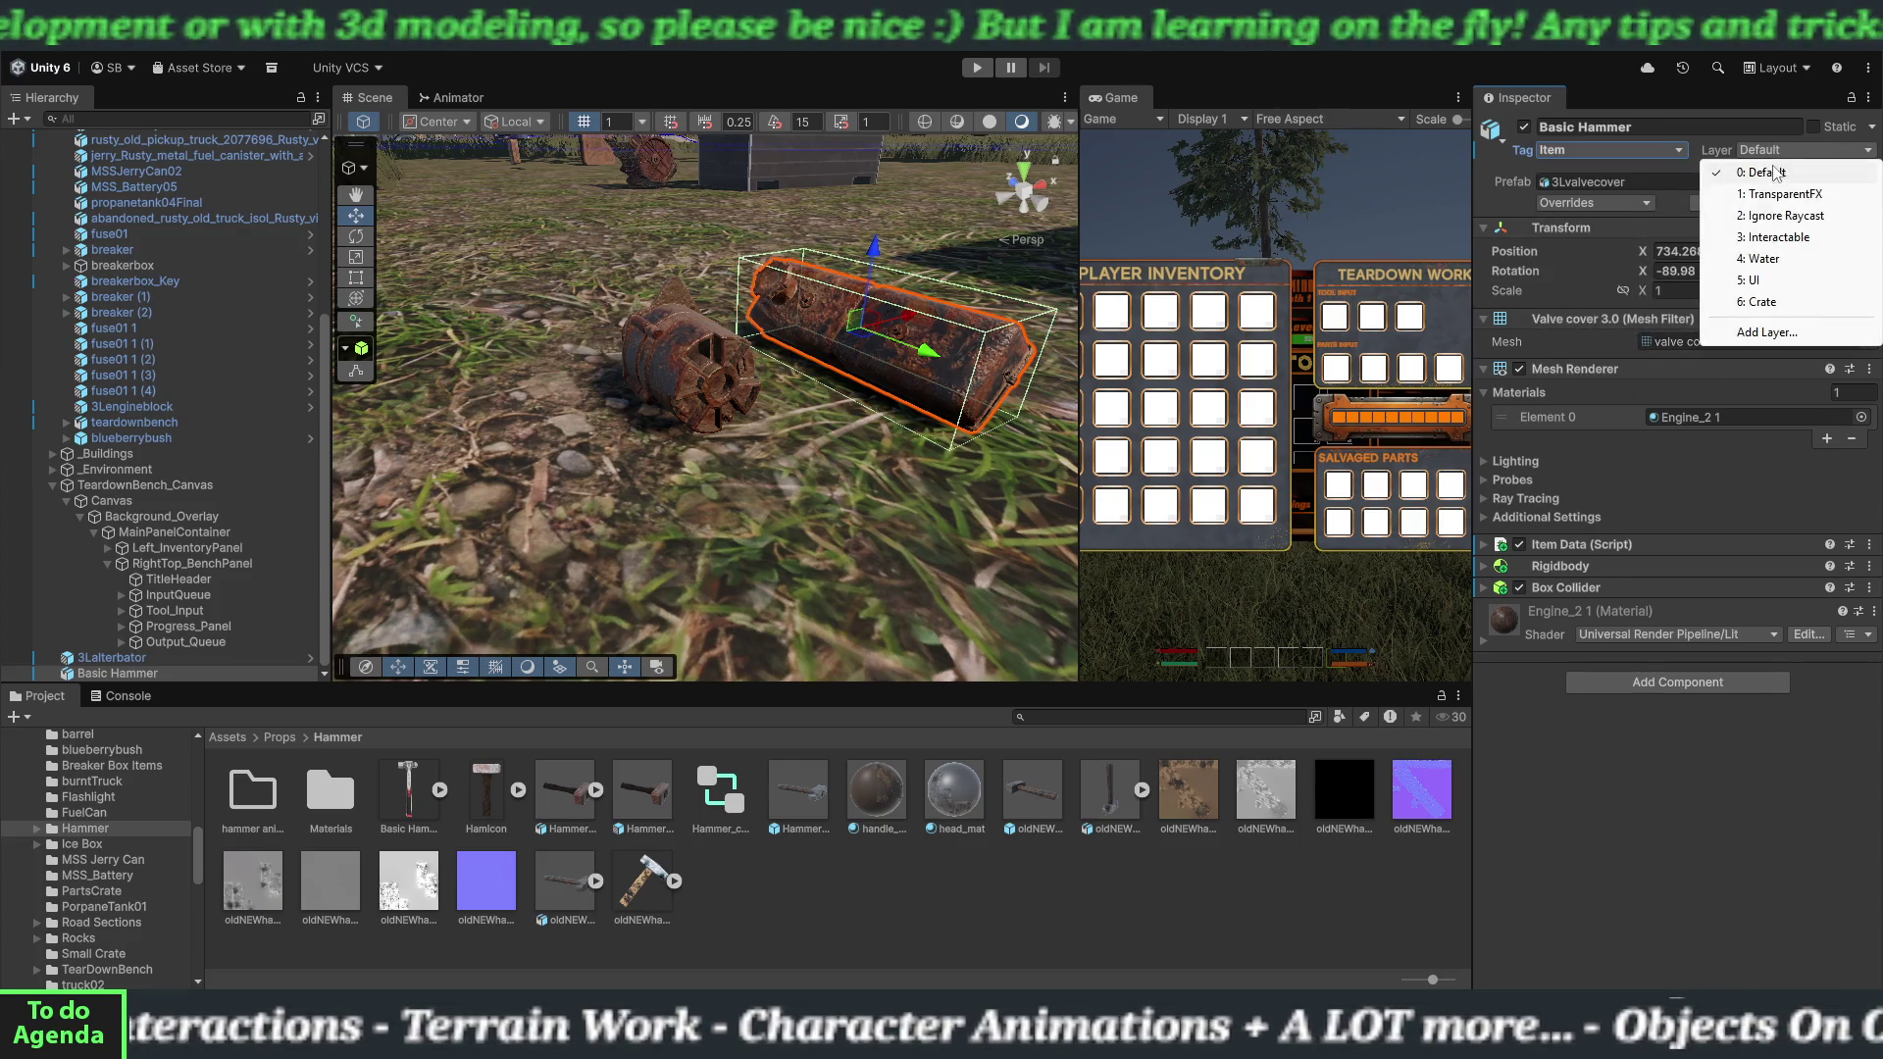
left_click(1766, 239)
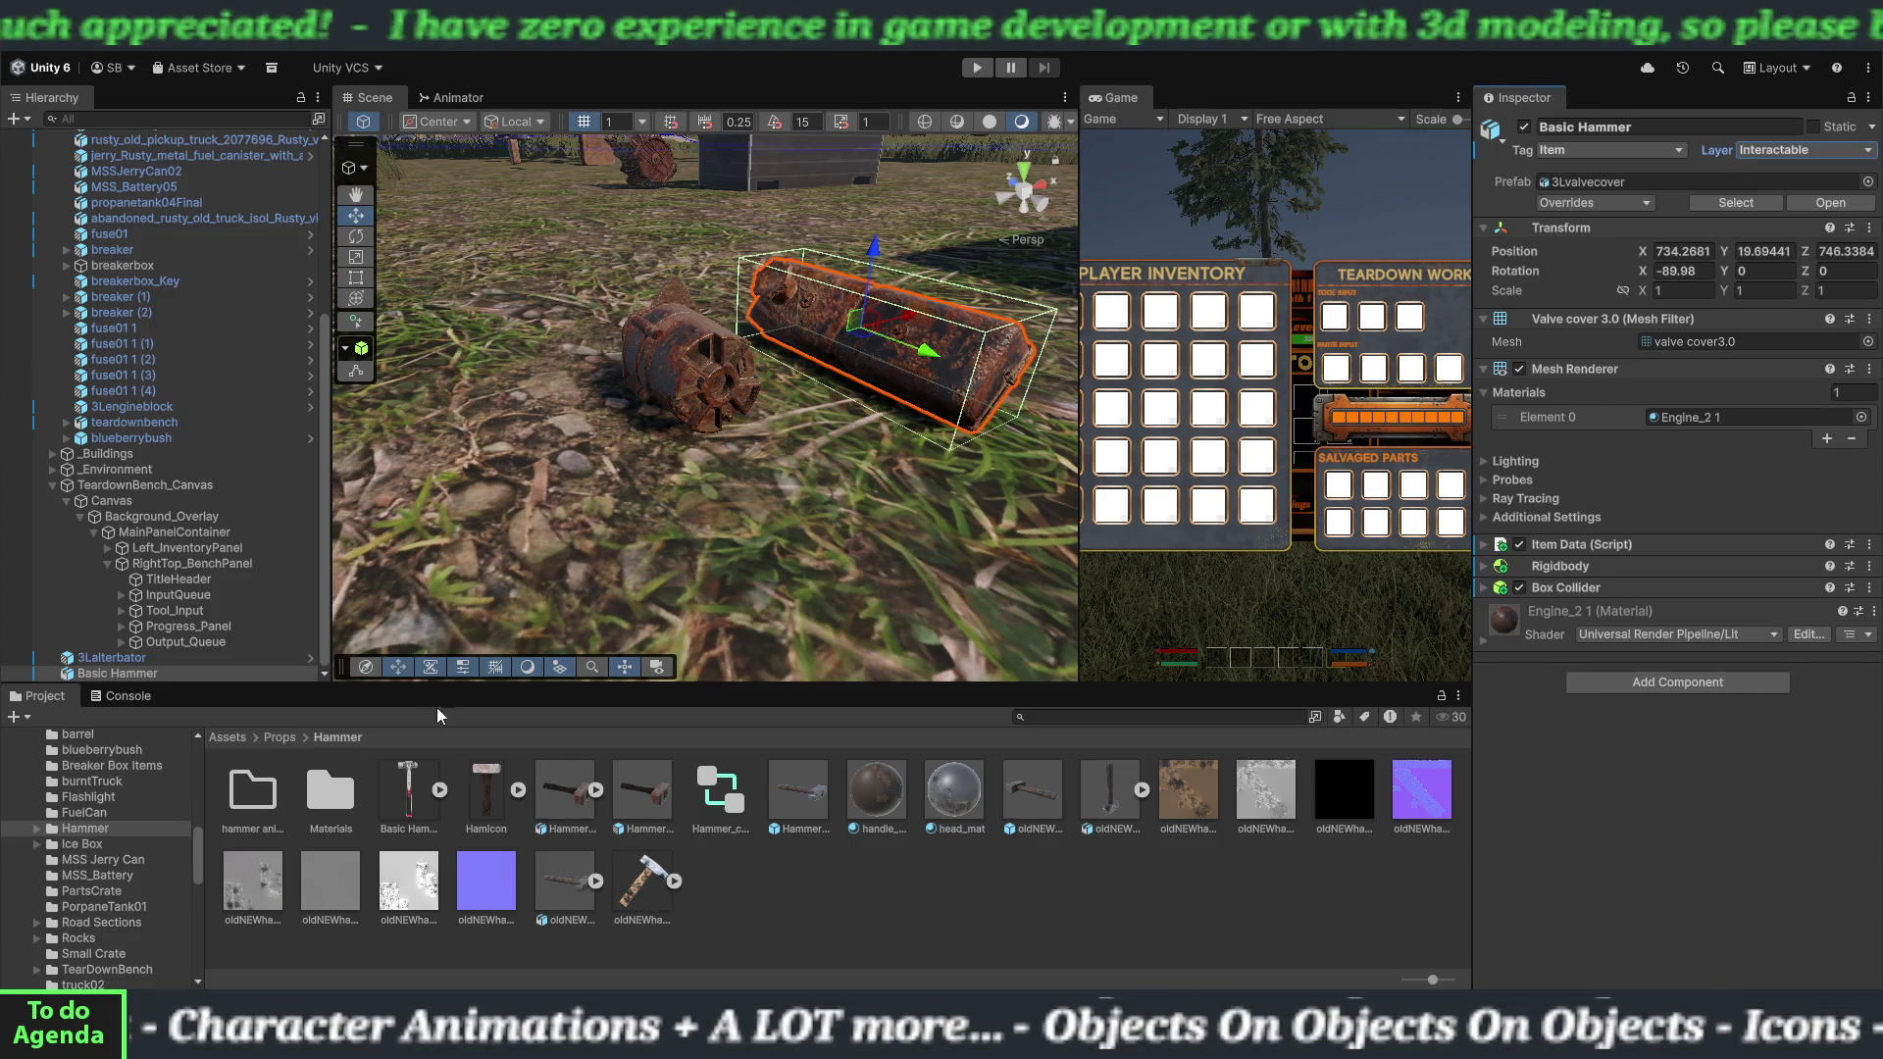
left_click(115, 503)
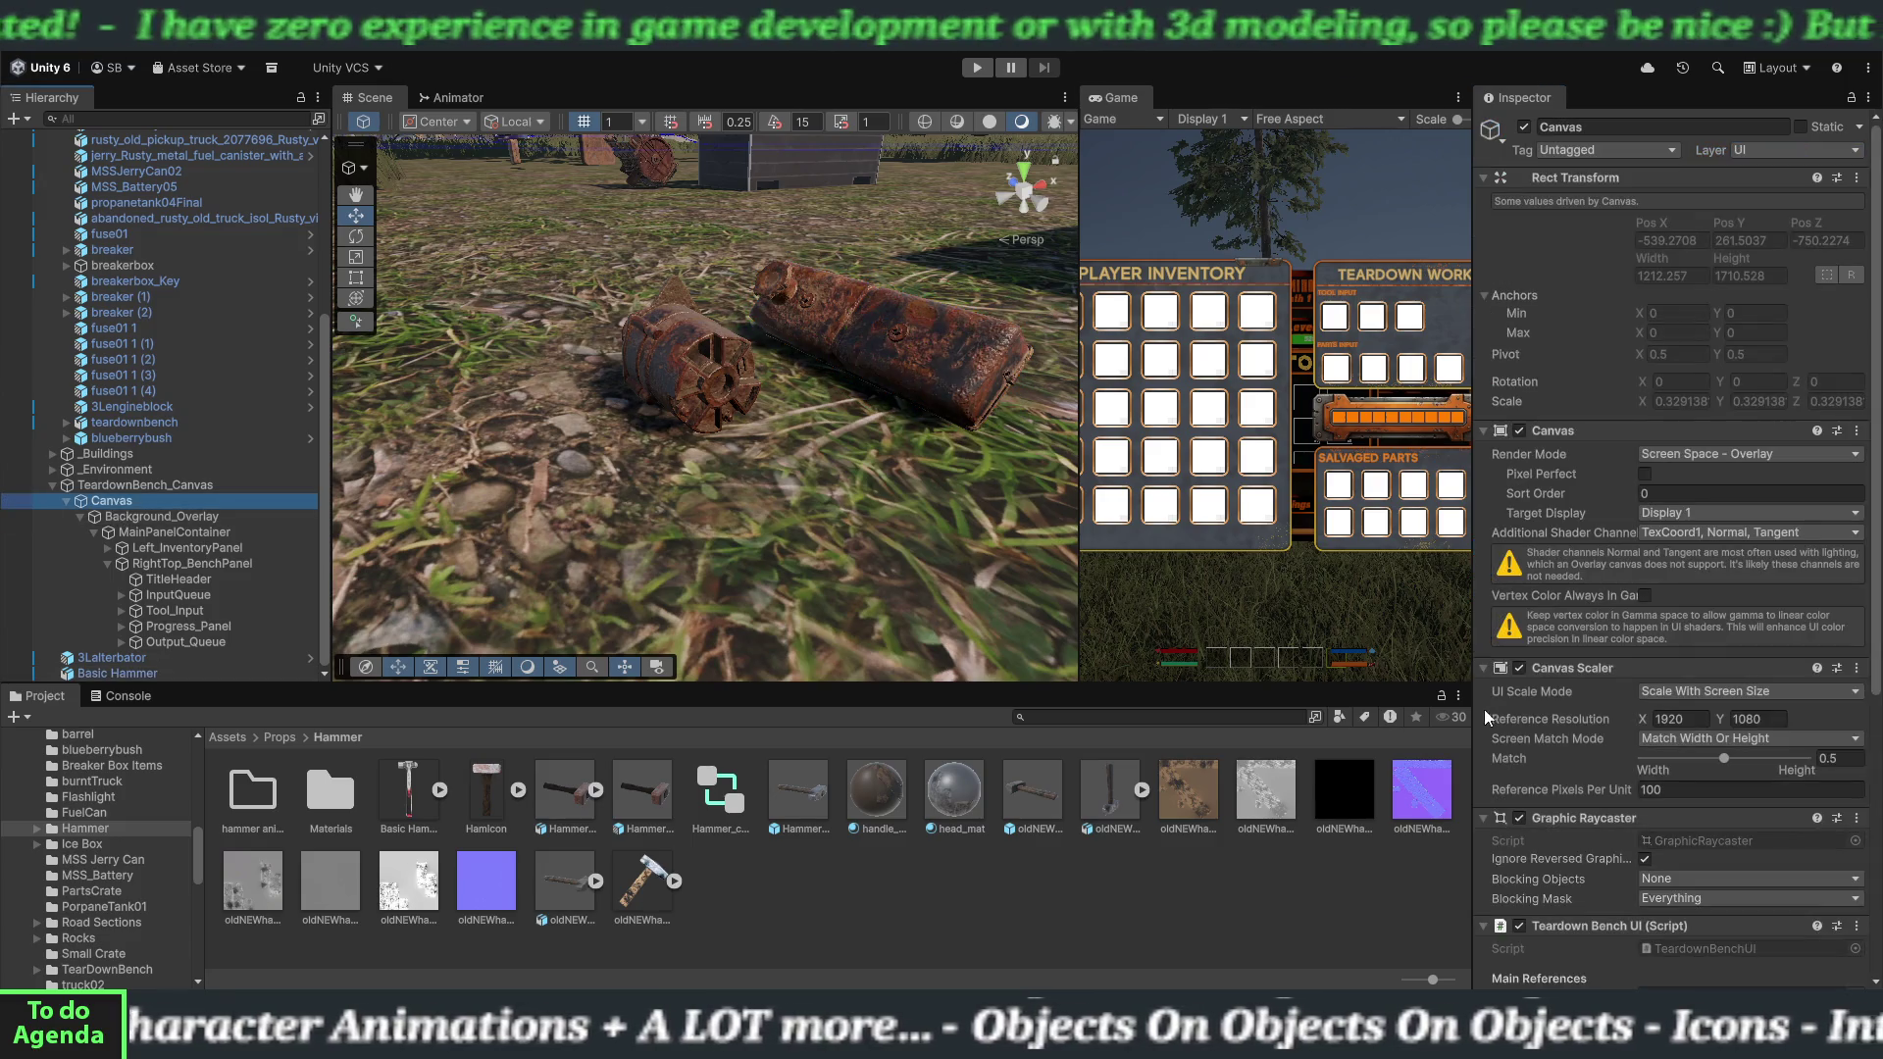
Drag the Scene/Game divider left to enlarge the Game view, then enter Play mode.
scroll(1514, 734, "down", 3)
scroll(1514, 734, "down", 3)
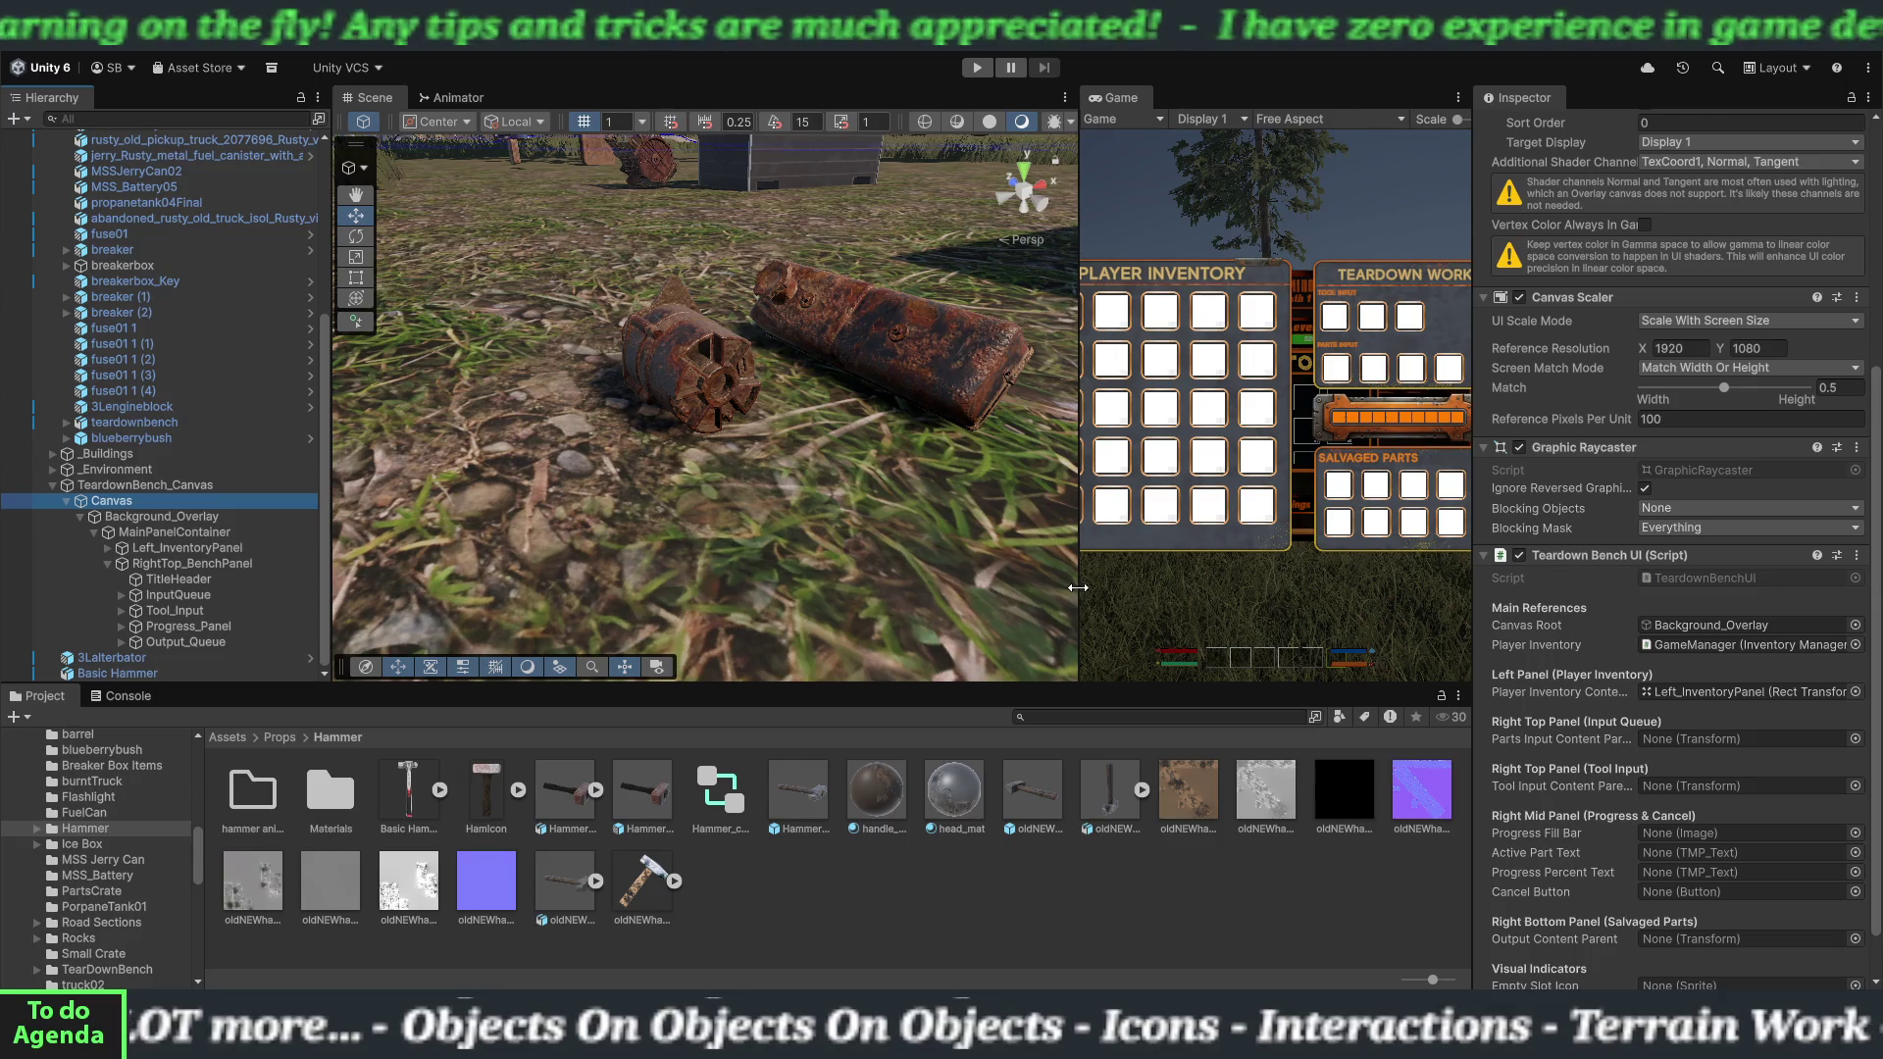
mouse_move(1078, 587)
left_mouse_down()
mouse_move(777, 572)
mouse_move(643, 376)
mouse_move(509, 378)
left_mouse_up()
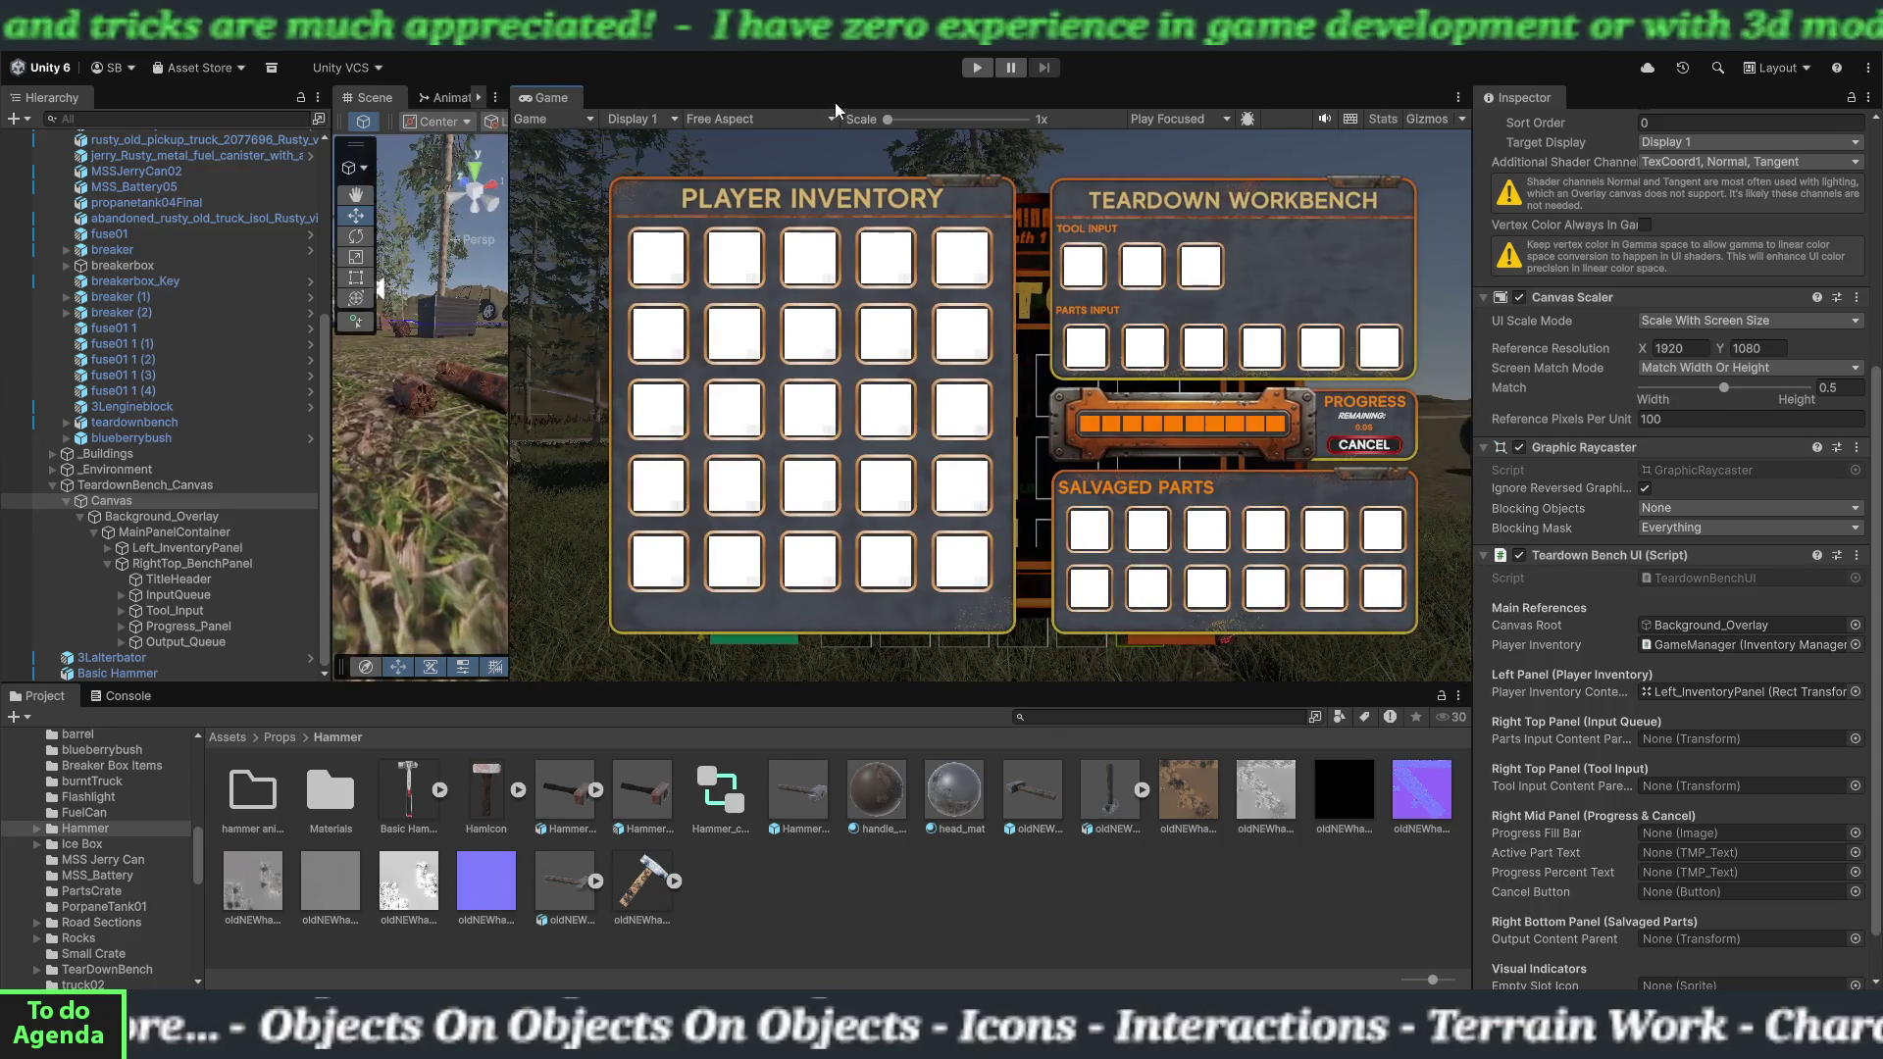
left_click(976, 67)
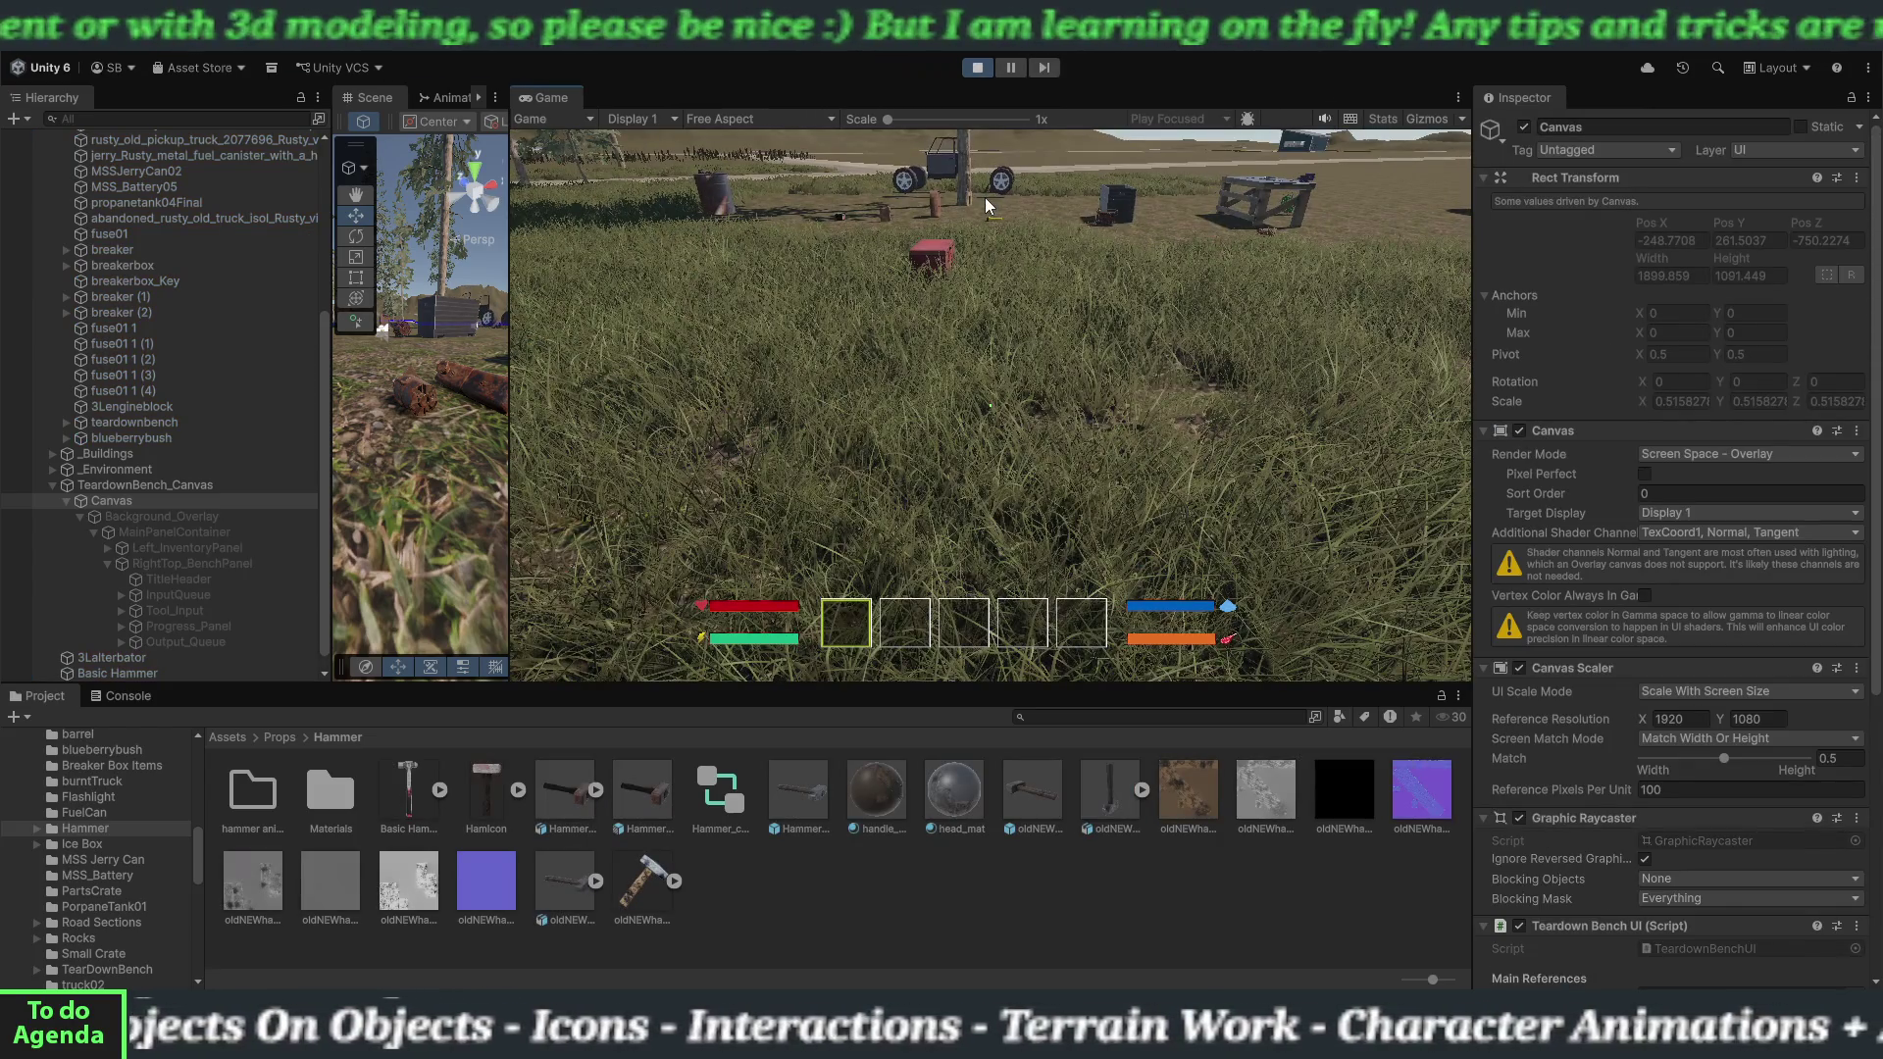
Walk the player up to the teardown workbench, open its screen, and load the hammer into Tool Input.
key("w")
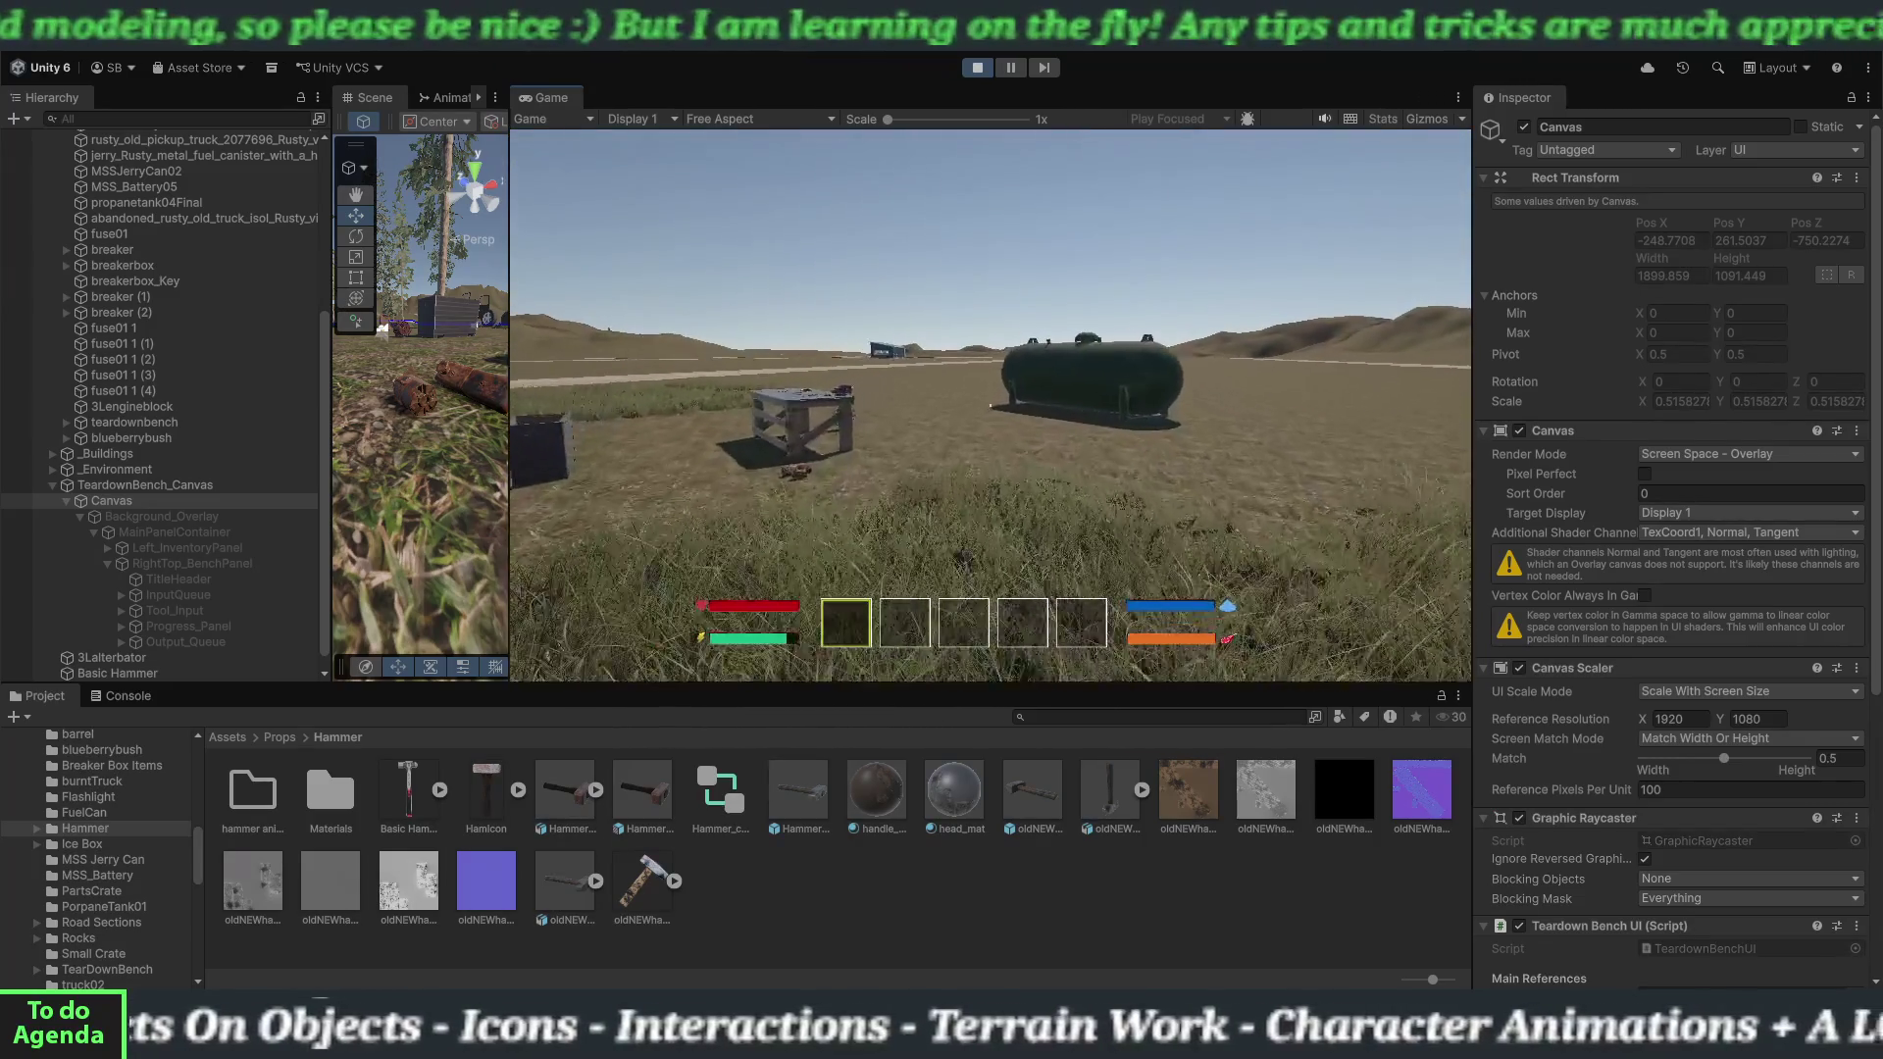
key("w")
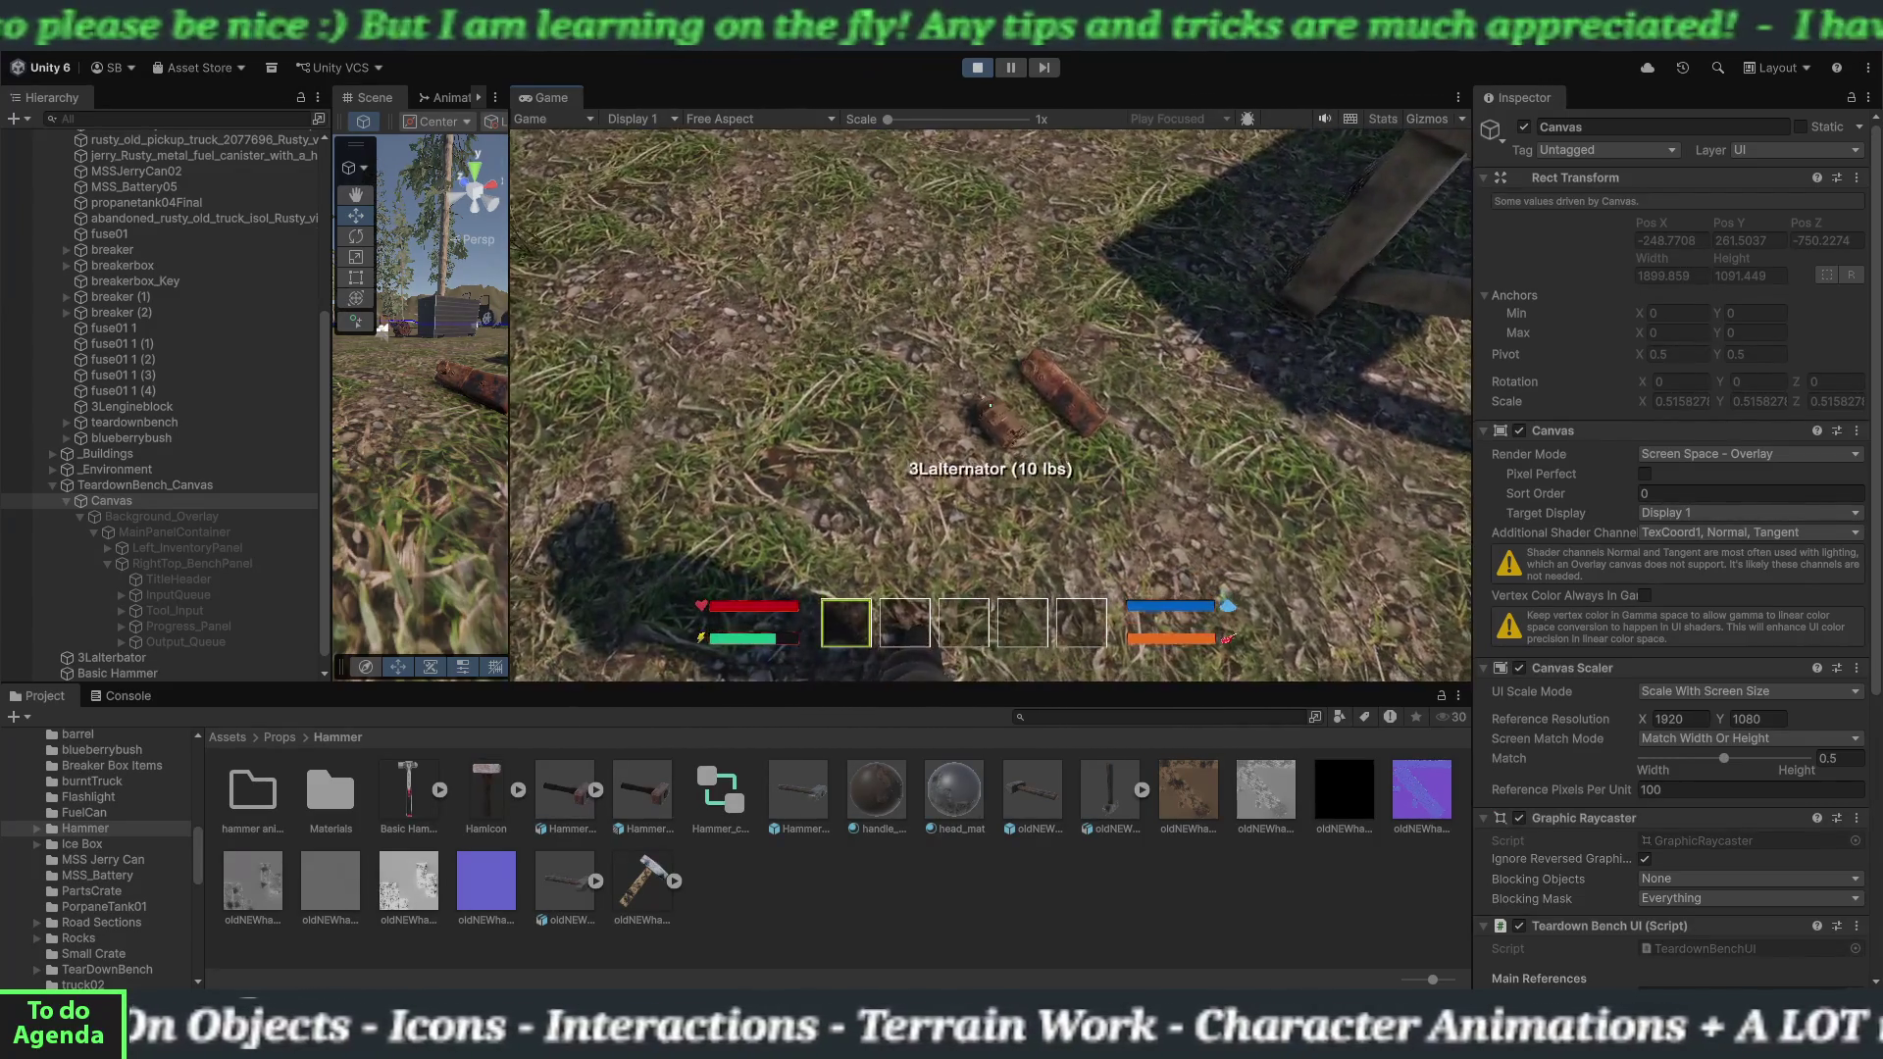
key("s")
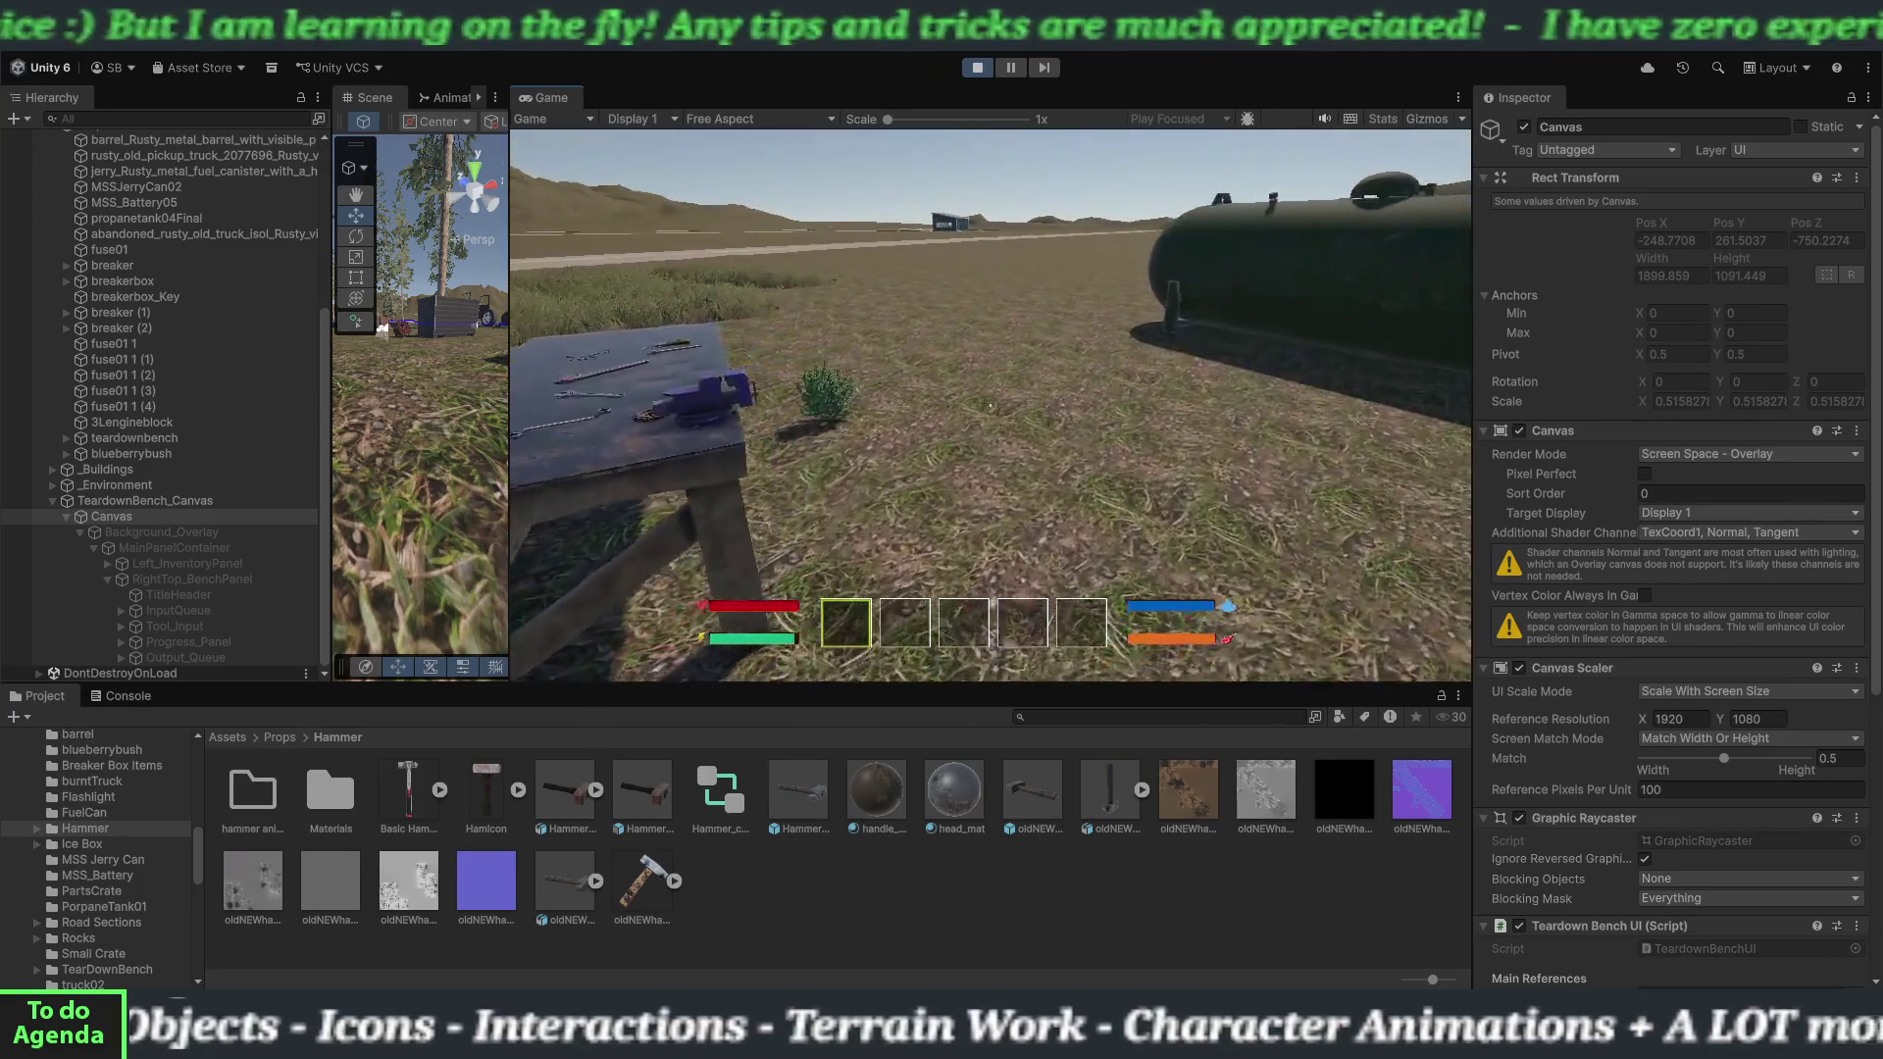
key("w")
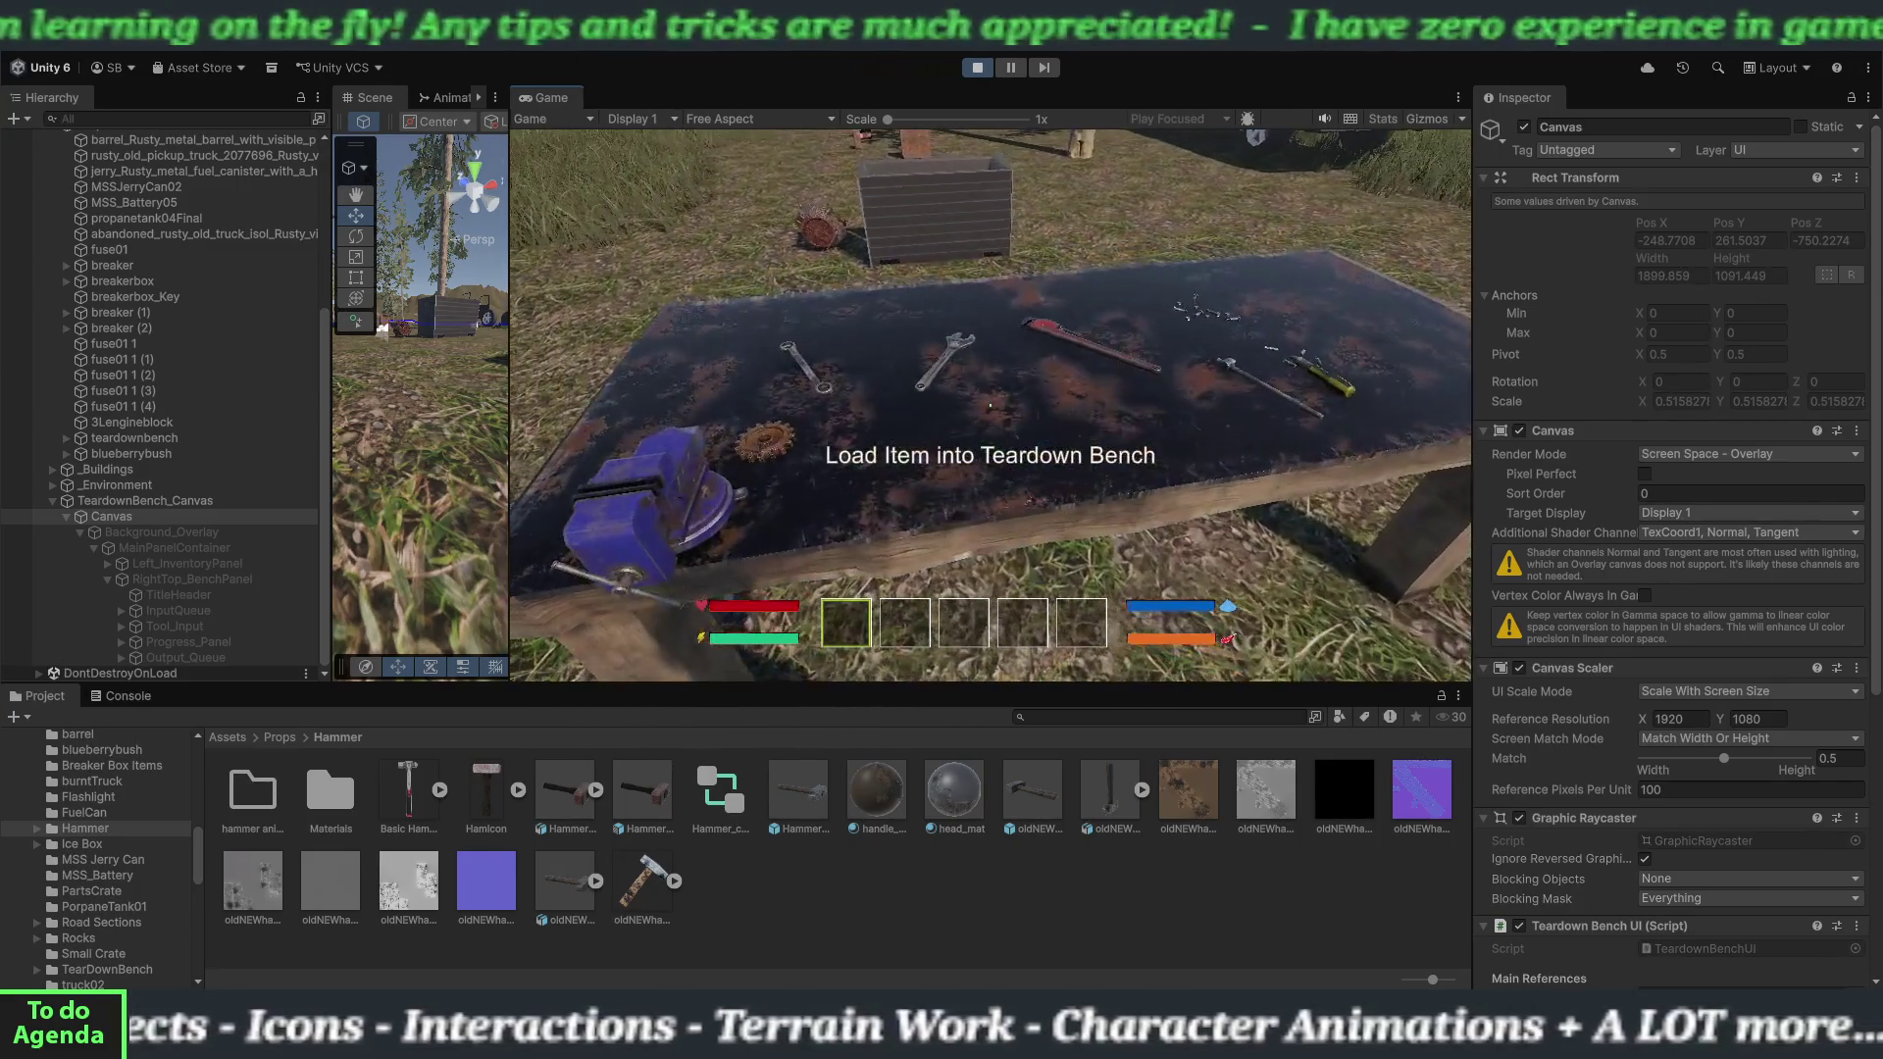
key("e")
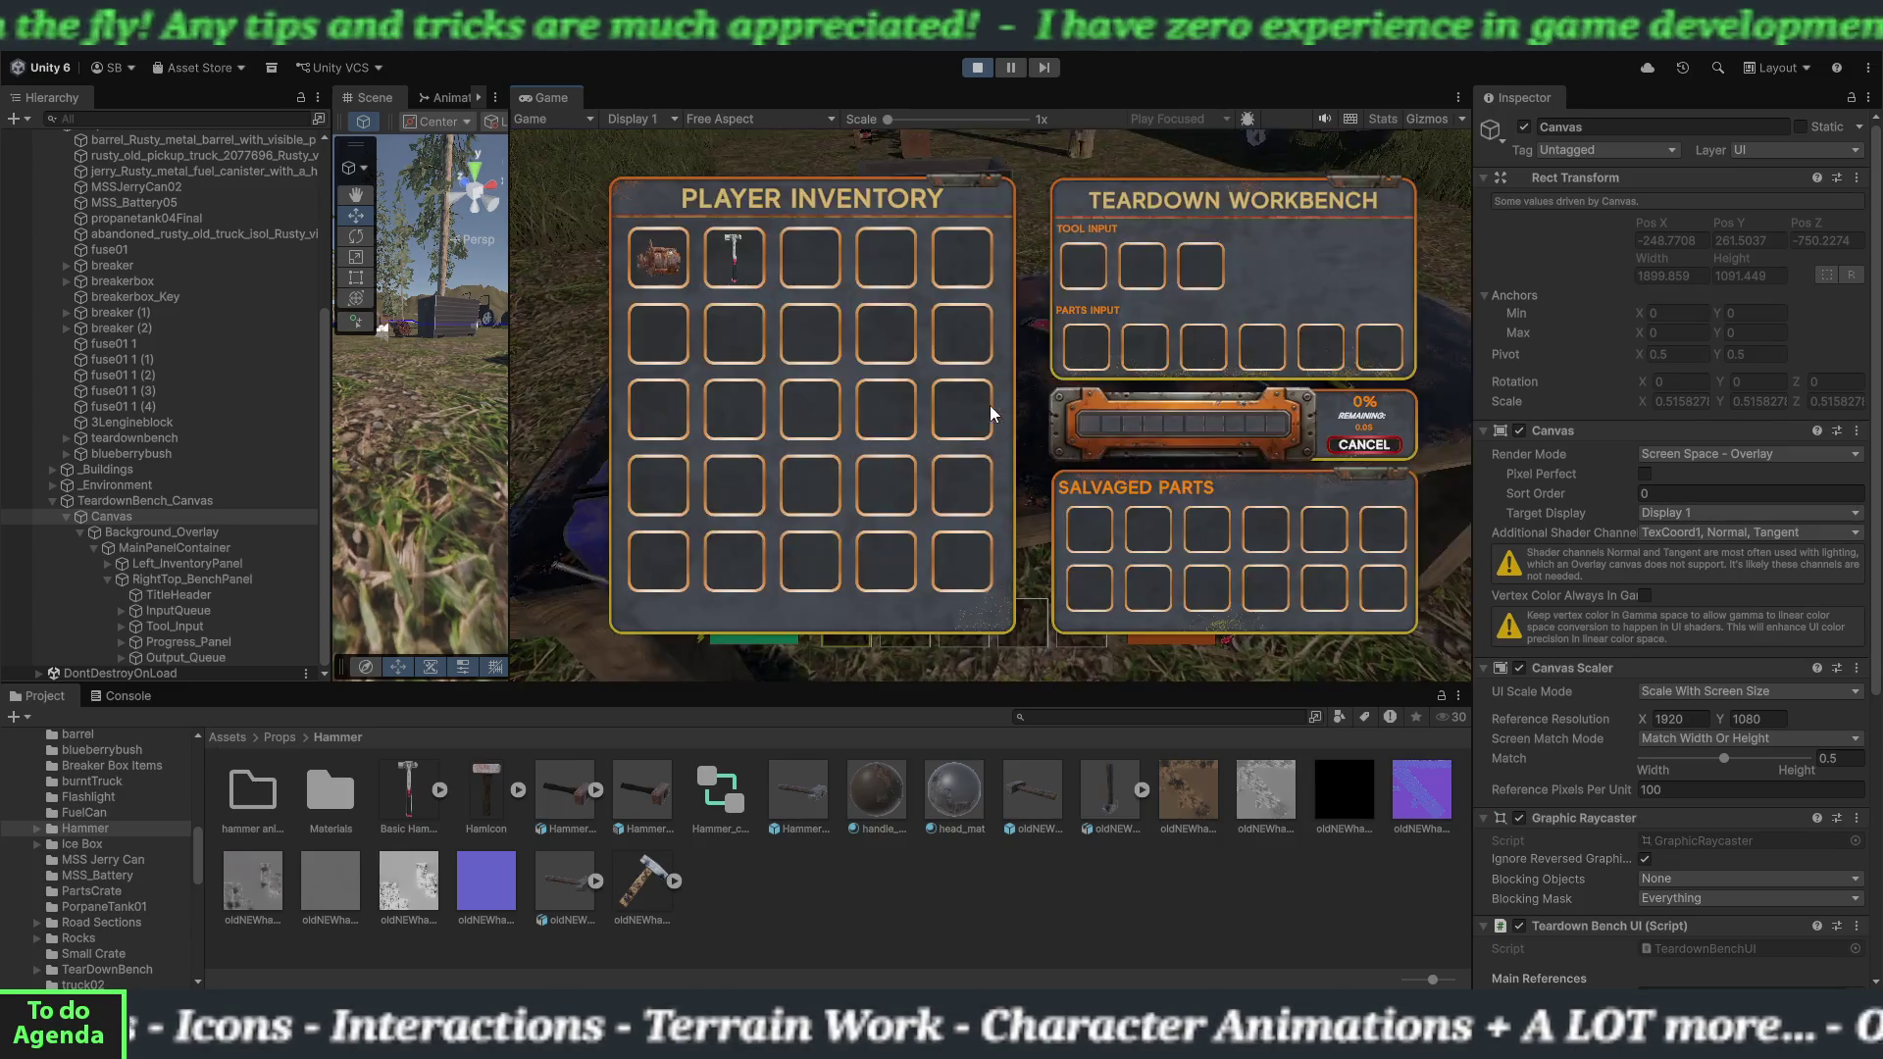
left_click(744, 265)
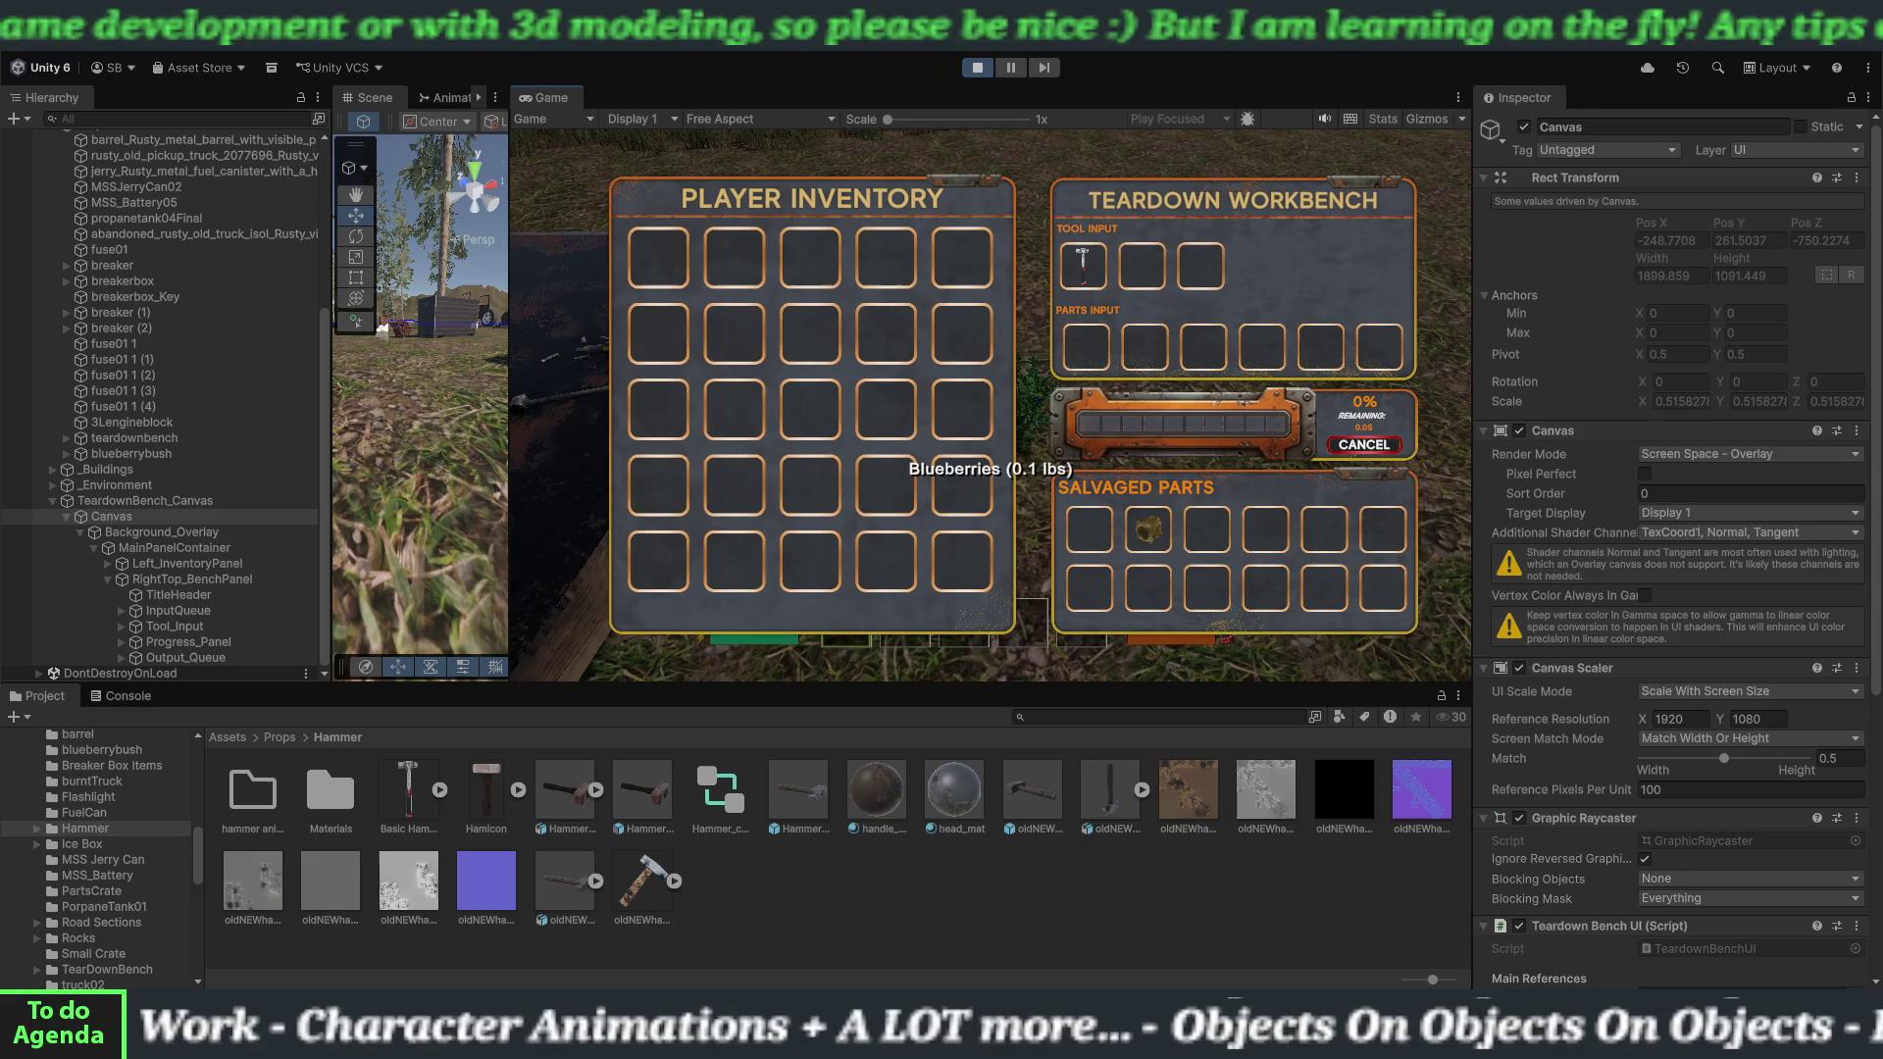
Move the salvaged part into inventory, confirm it reads cast aluminum (Clean), then stop Play mode.
key("Escape")
key("e")
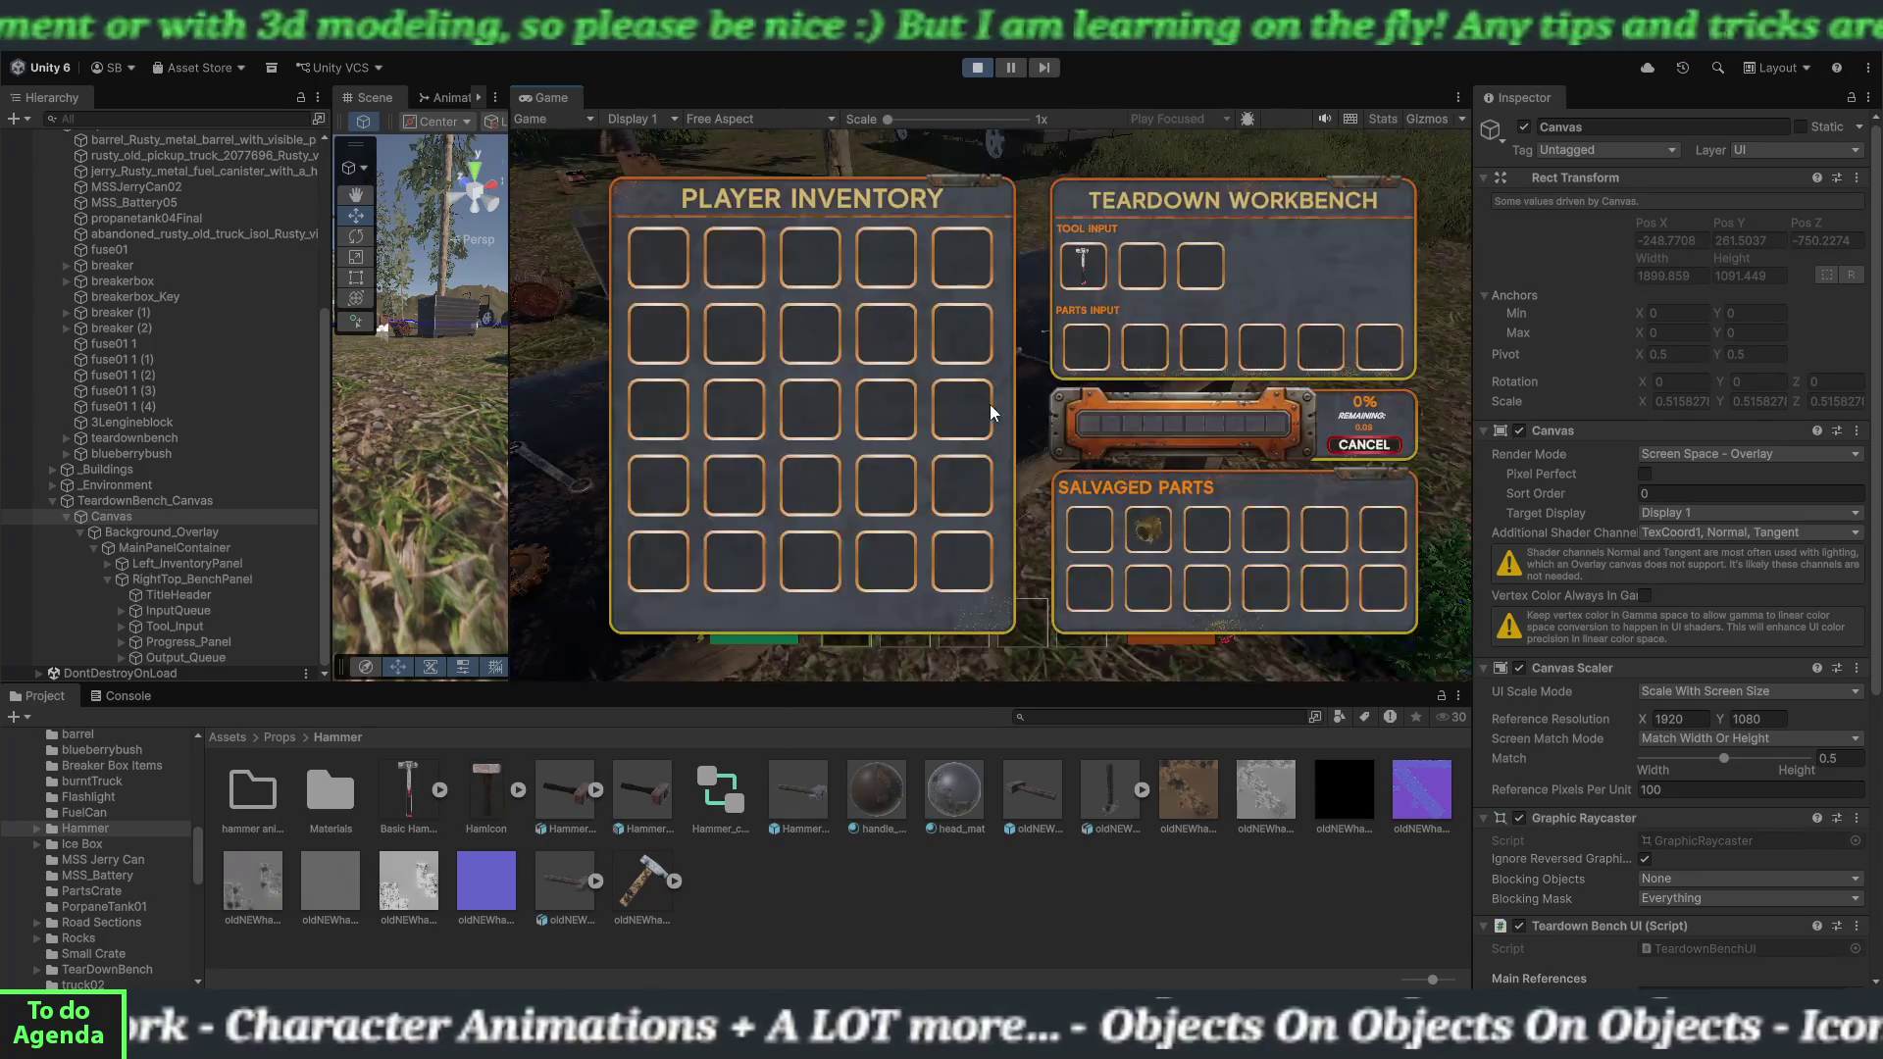
left_click(1147, 531)
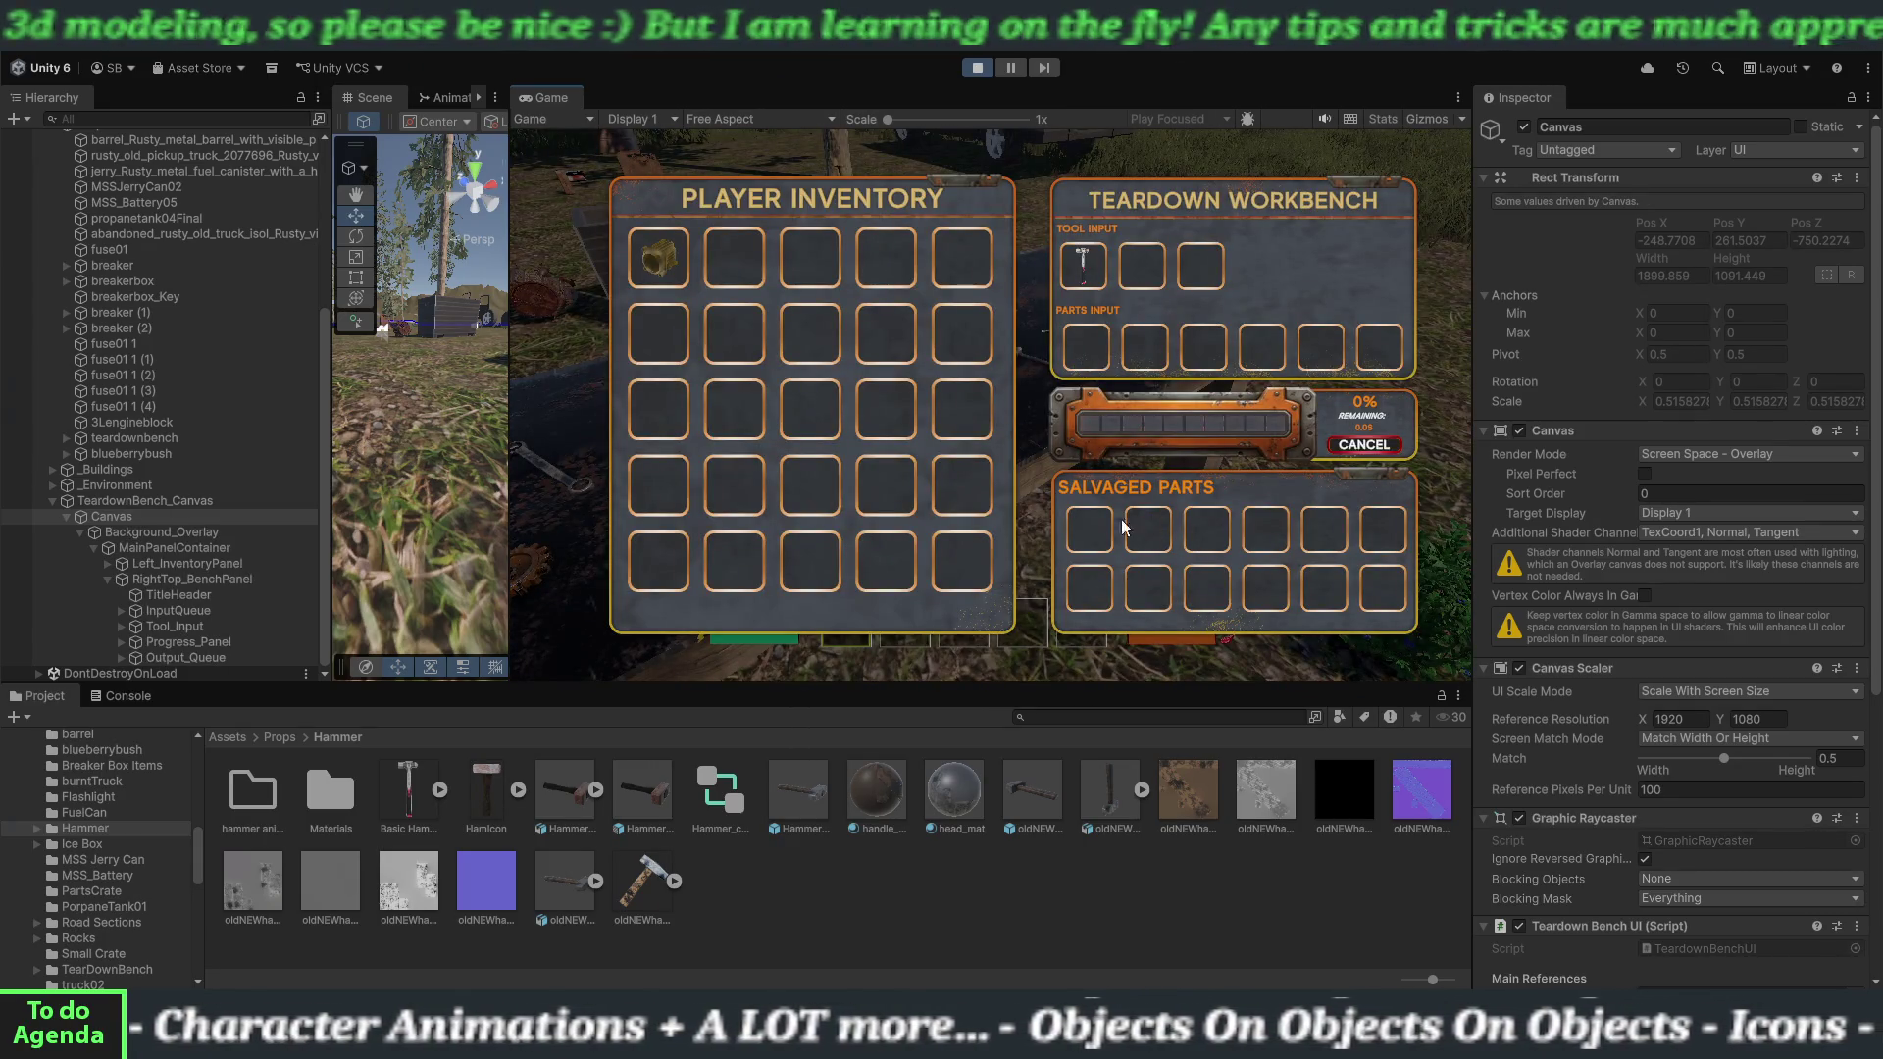
key("Escape")
key("i")
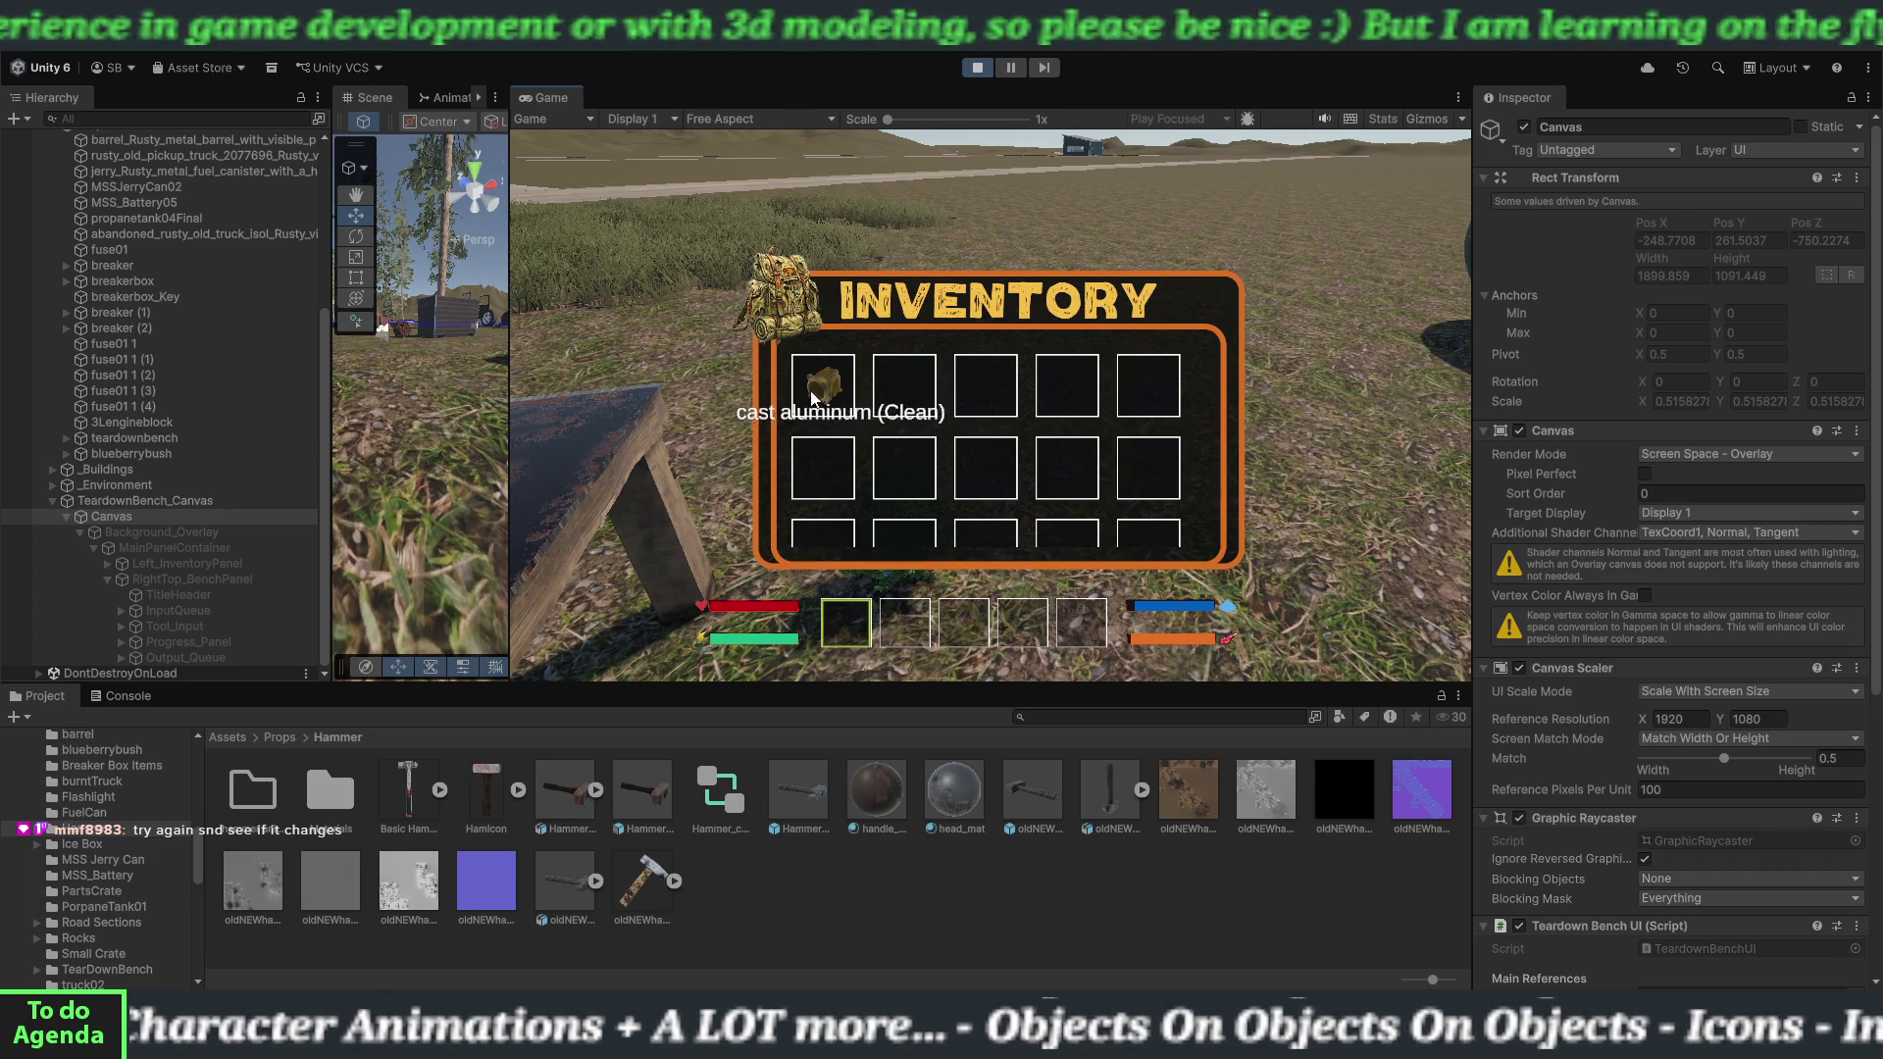
left_click(983, 66)
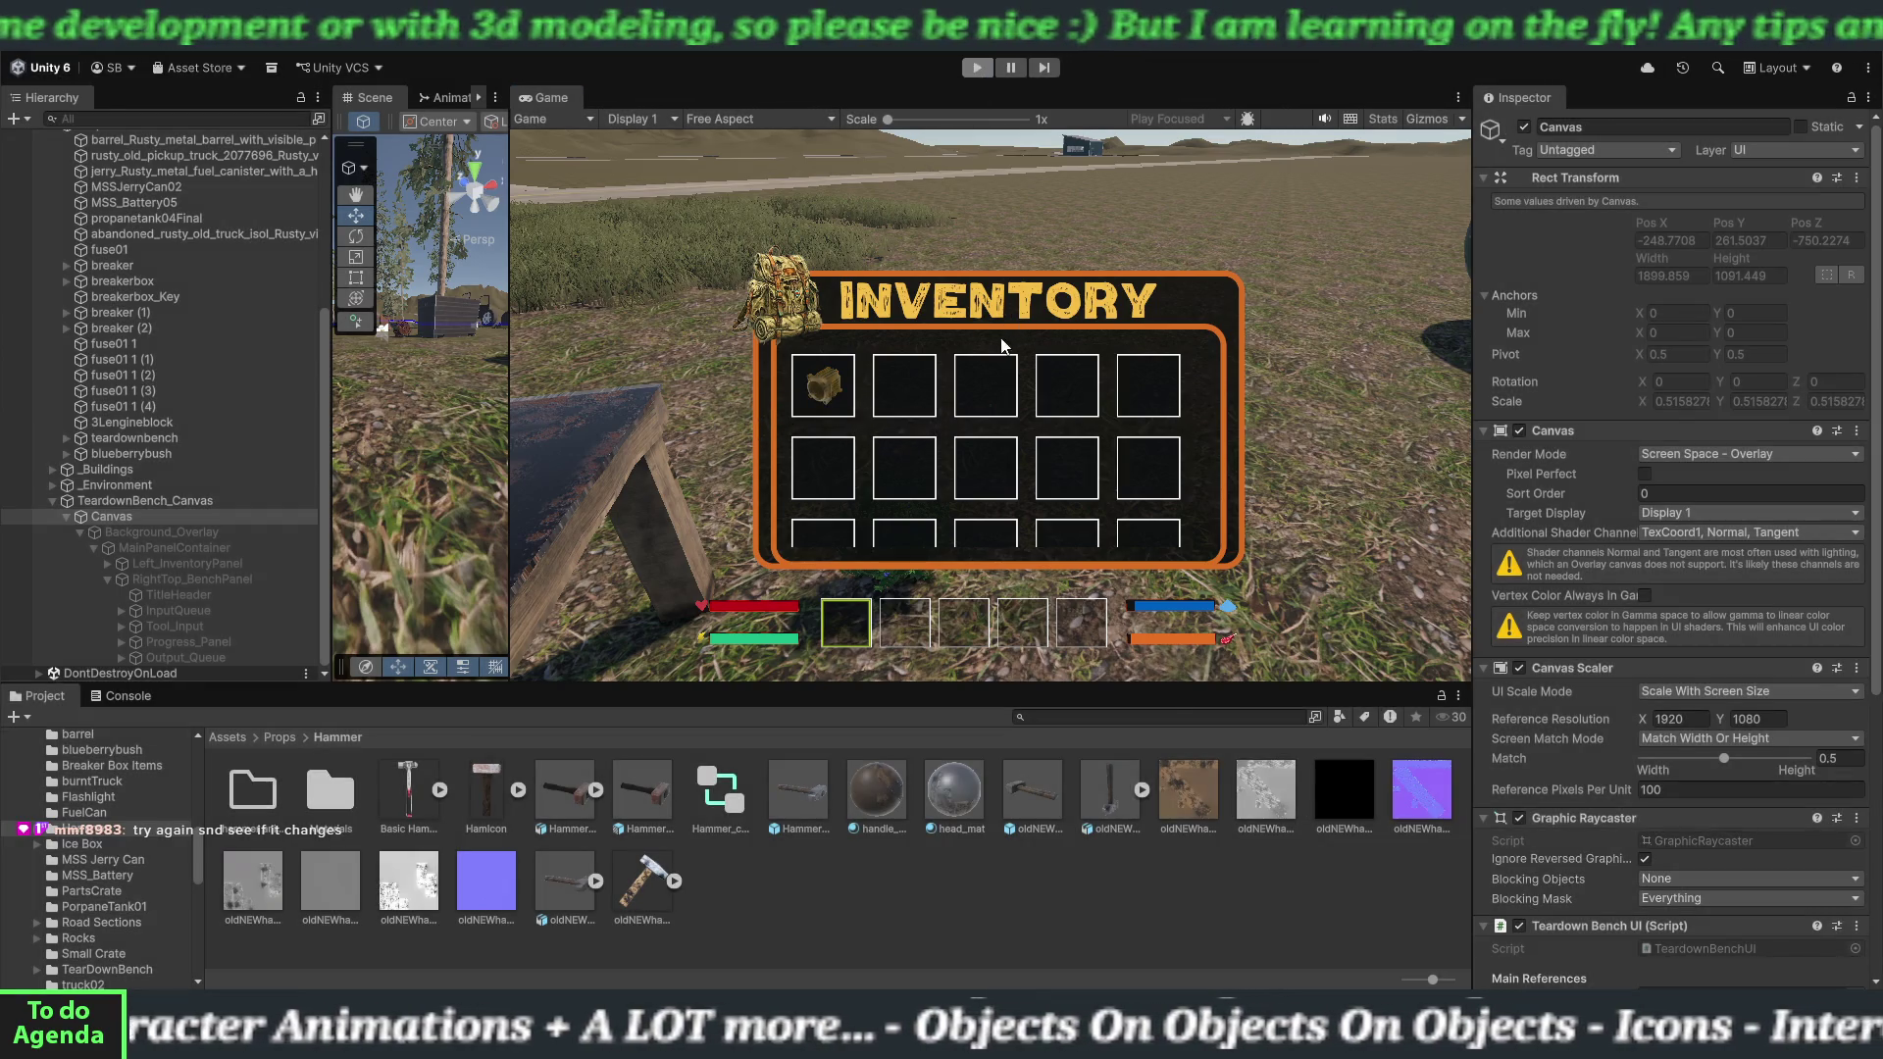
Restart Play mode, walk across the field to the teardown bench, and load the hammer into Tool Input.
left_click(972, 67)
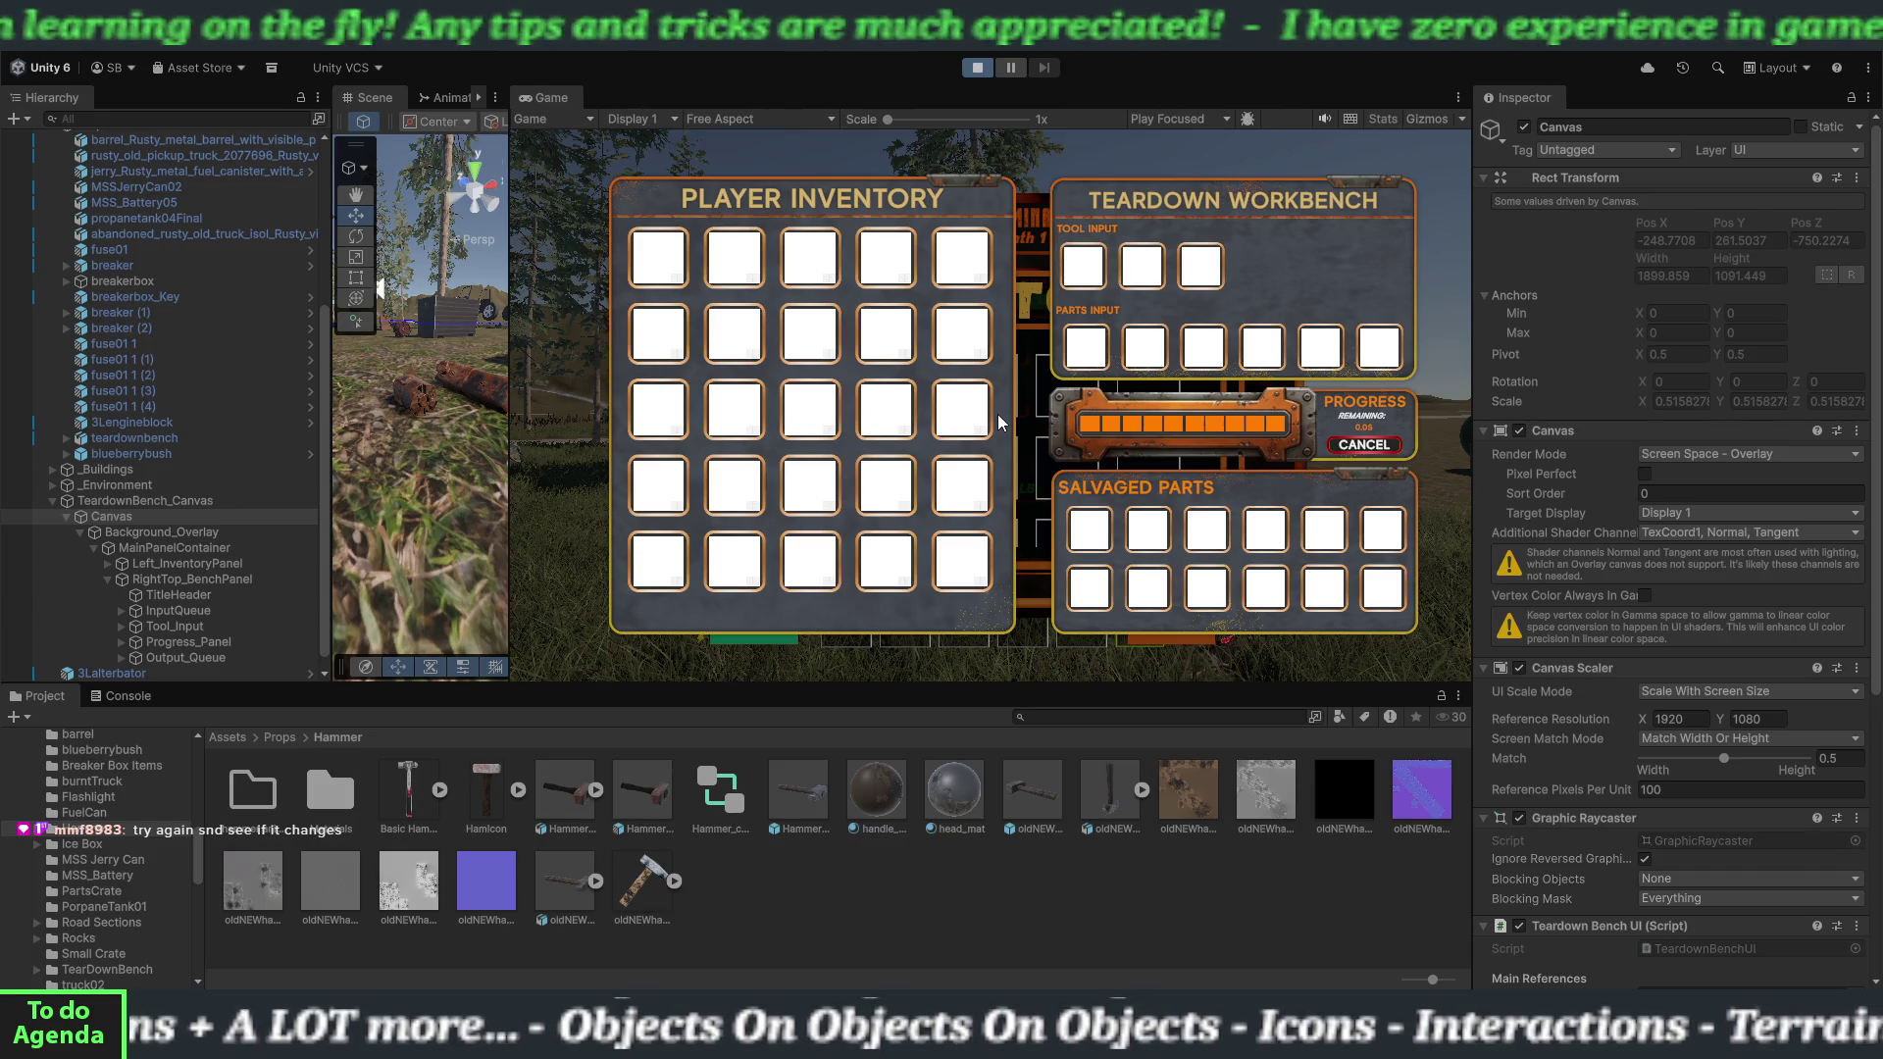
key("Tab")
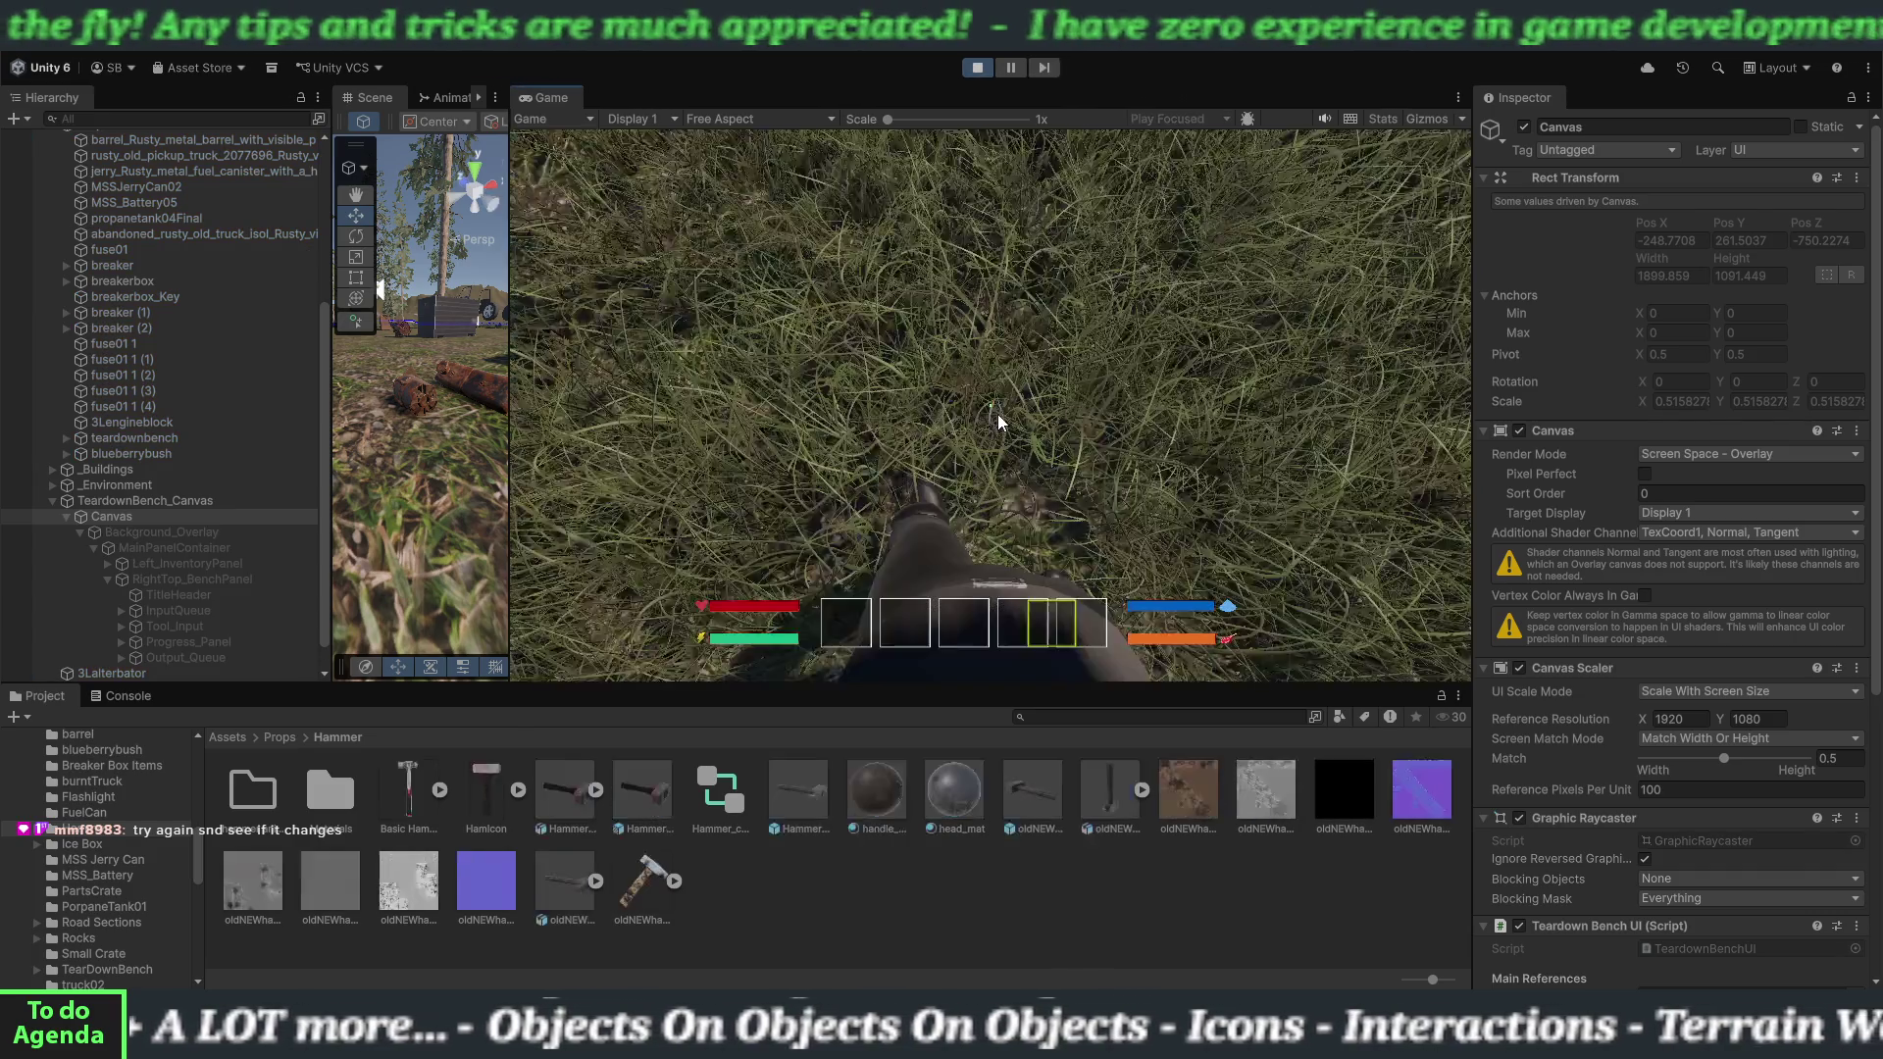
key("shift+w")
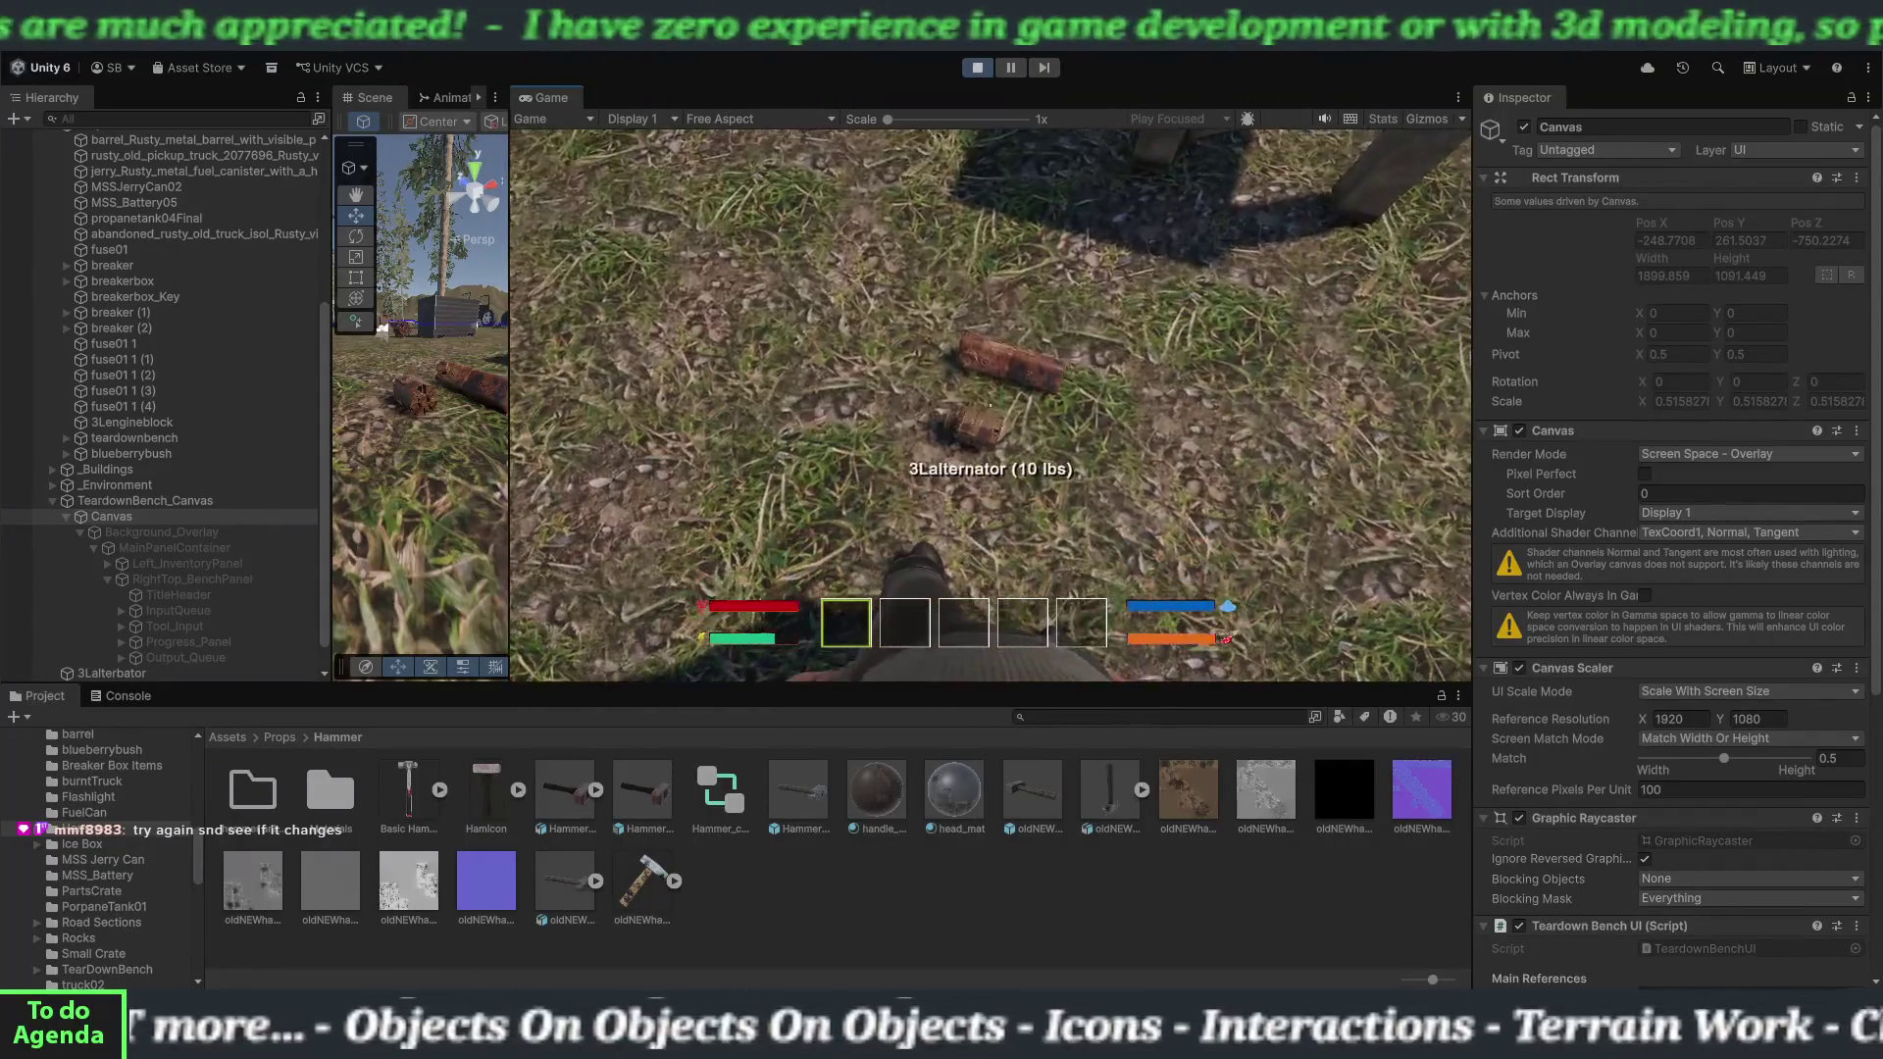
key("w")
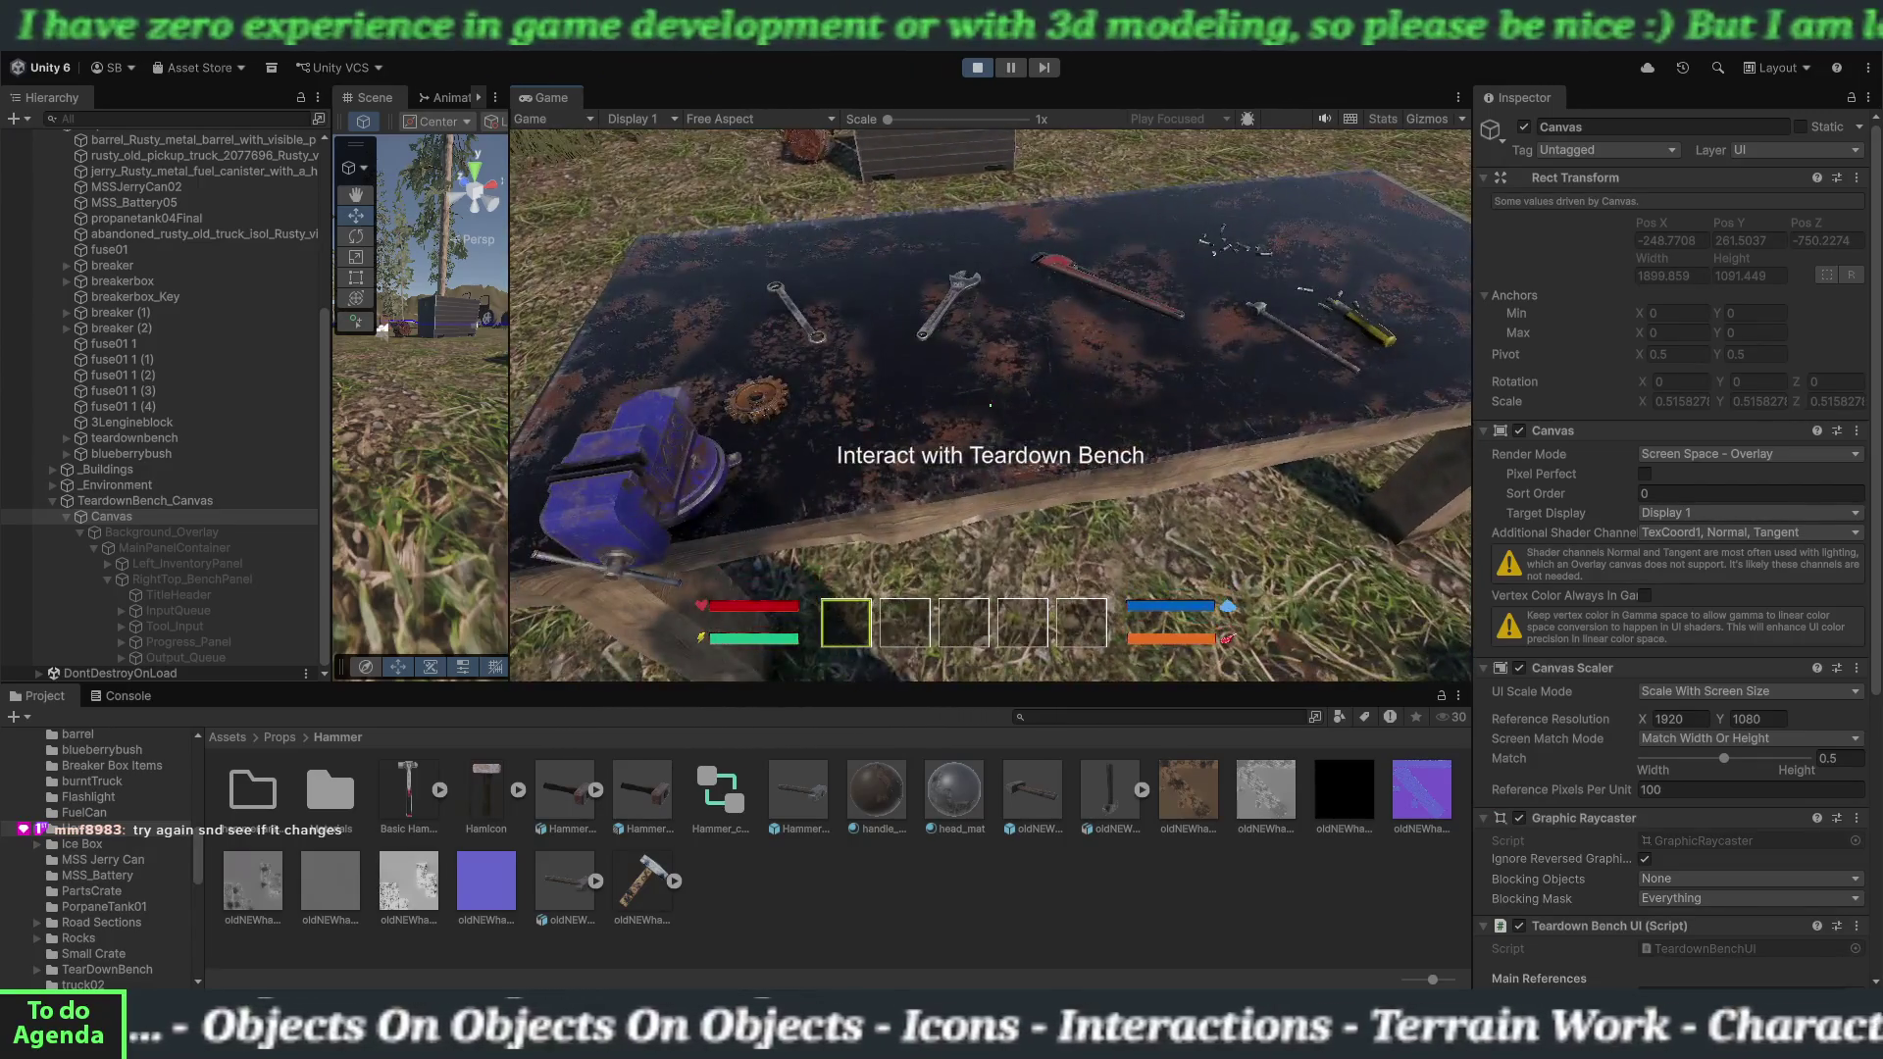
key("e")
left_click(750, 255)
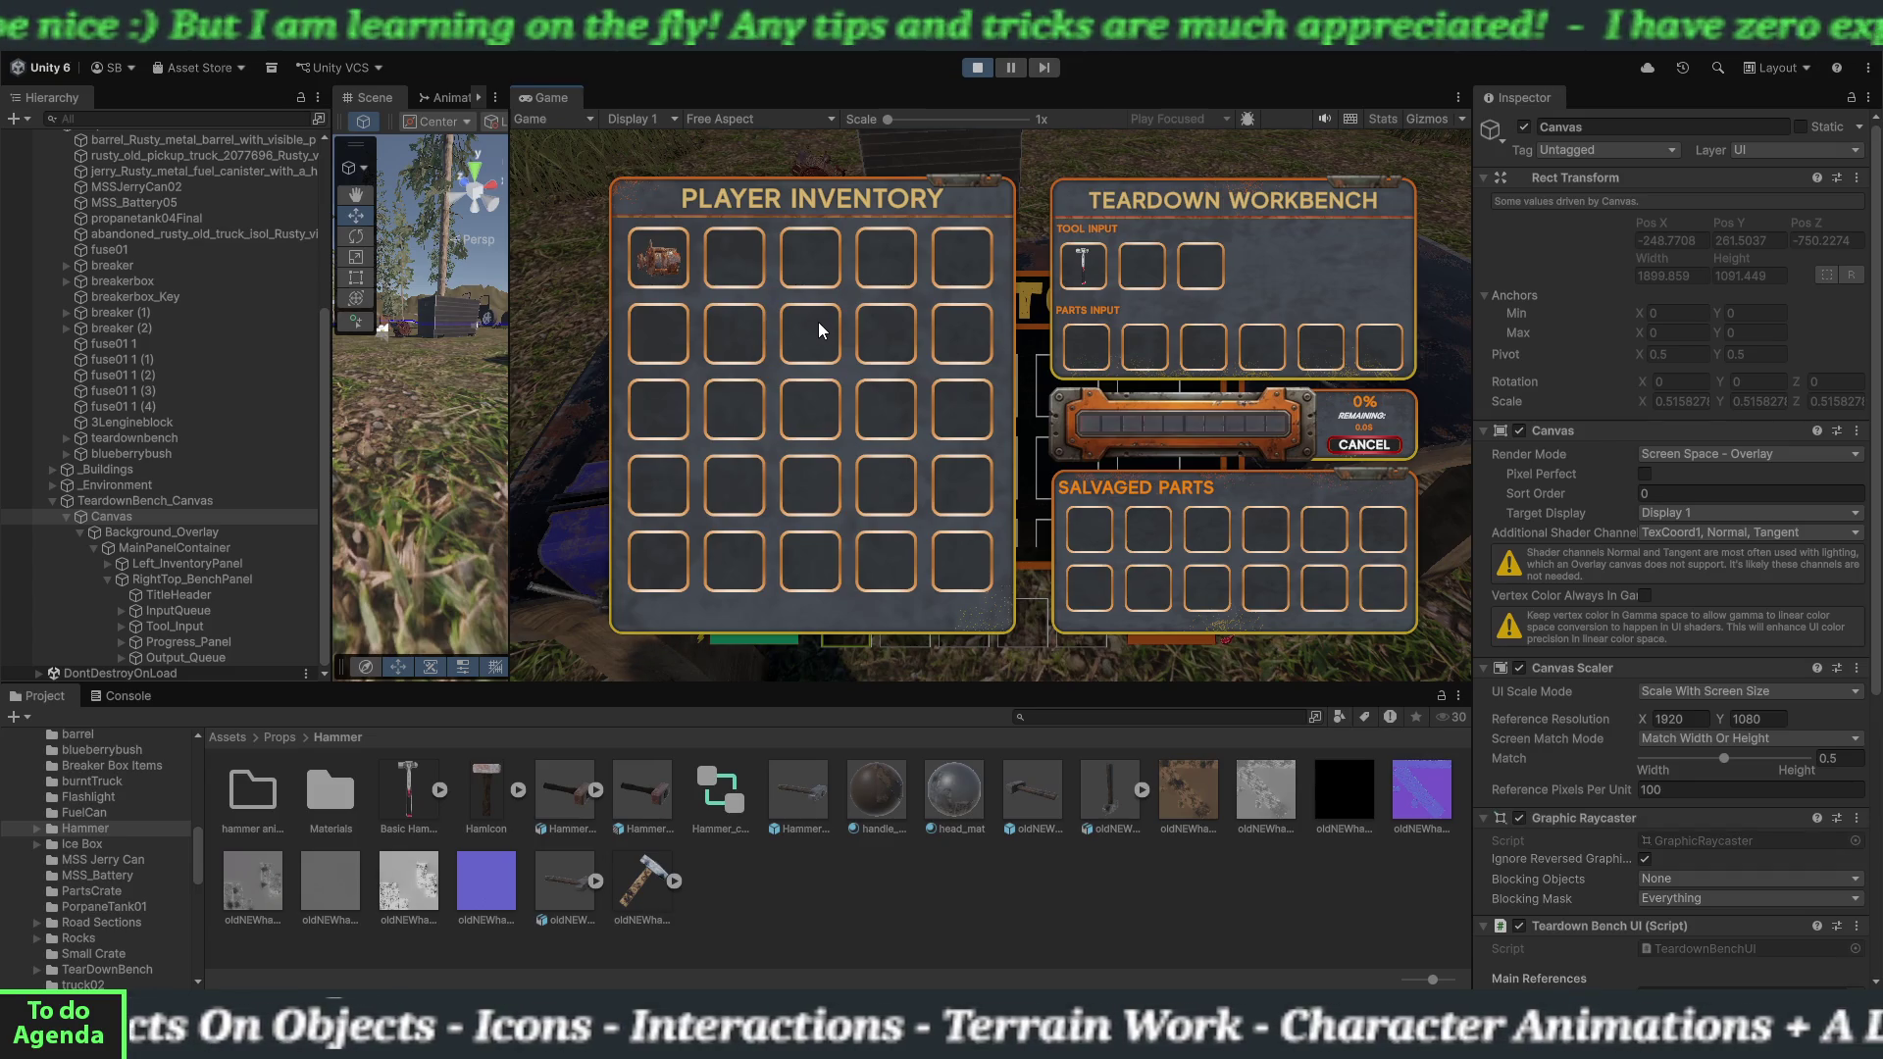
Put the inventory item into Parts Input, let the teardown finish, then close the workbench panels.
left_click(673, 265)
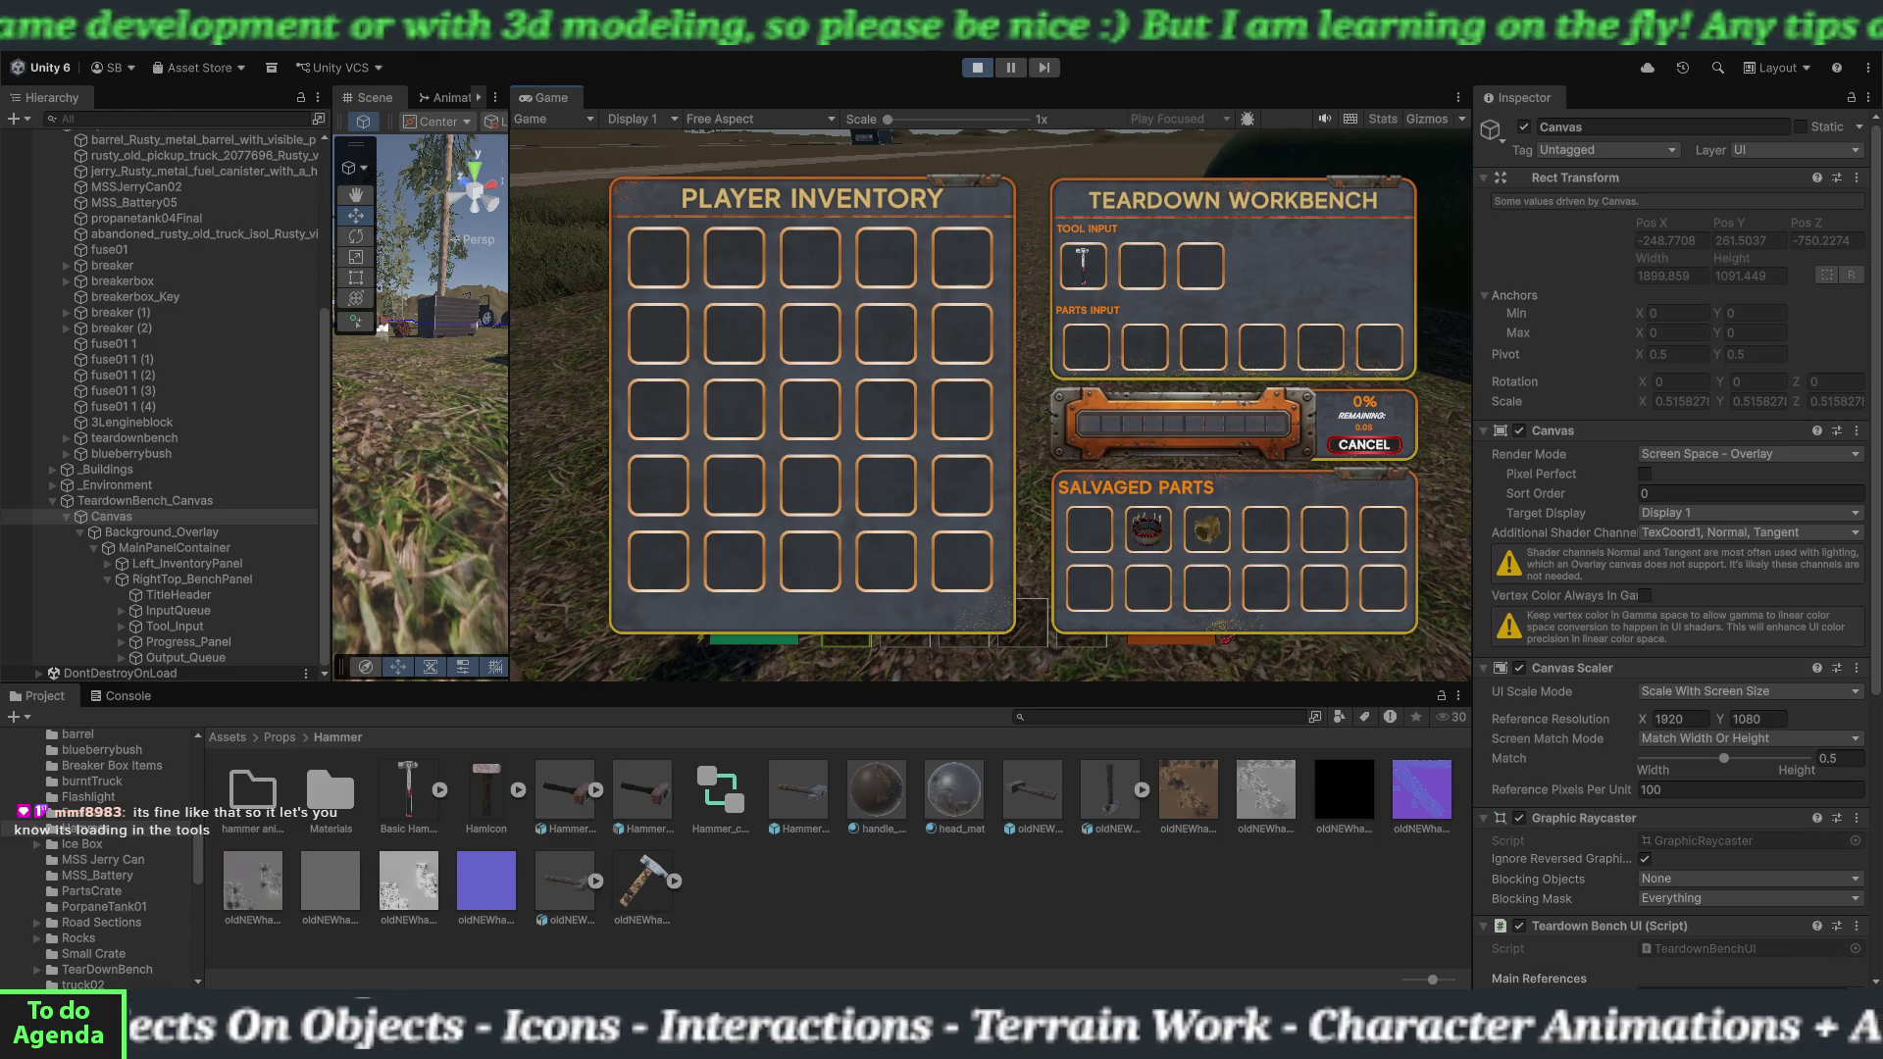
key("Escape")
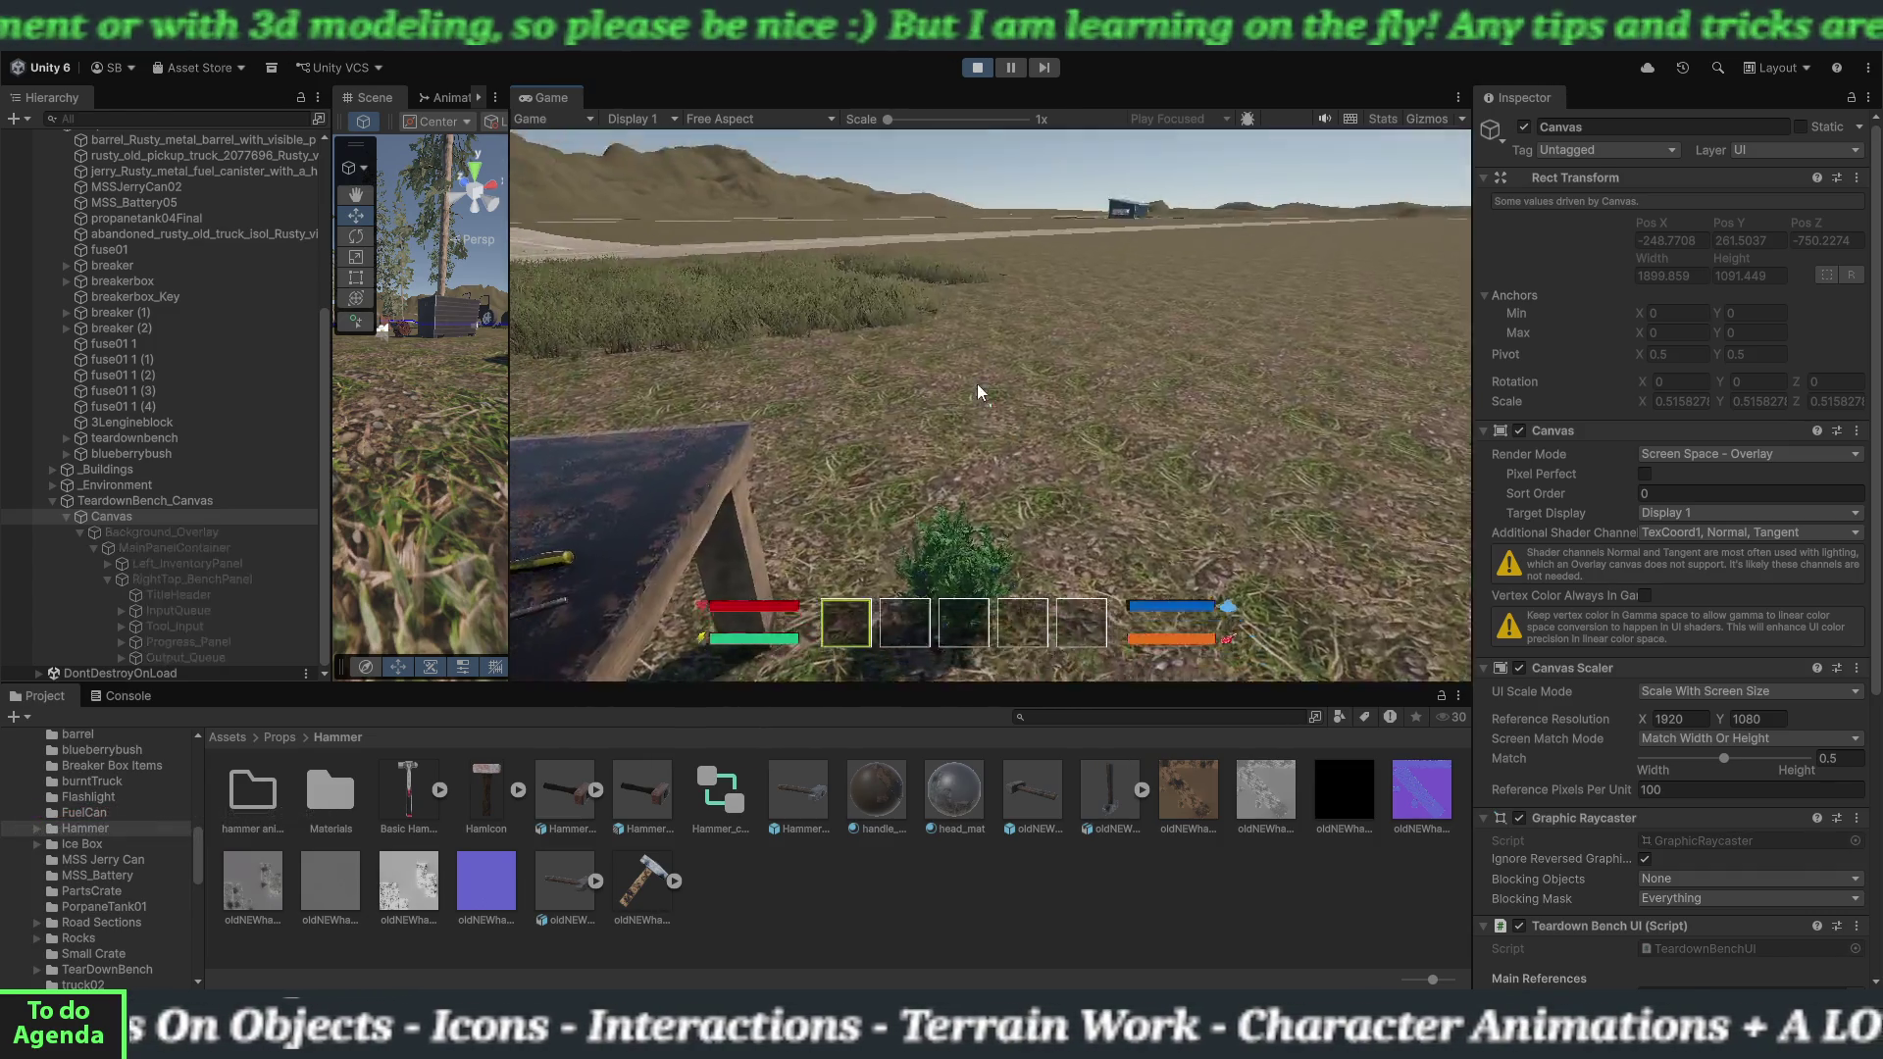
Take the salvaged part from the teardown bench into the second inventory slot.
key("e")
left_click(1197, 537)
left_click(1158, 531)
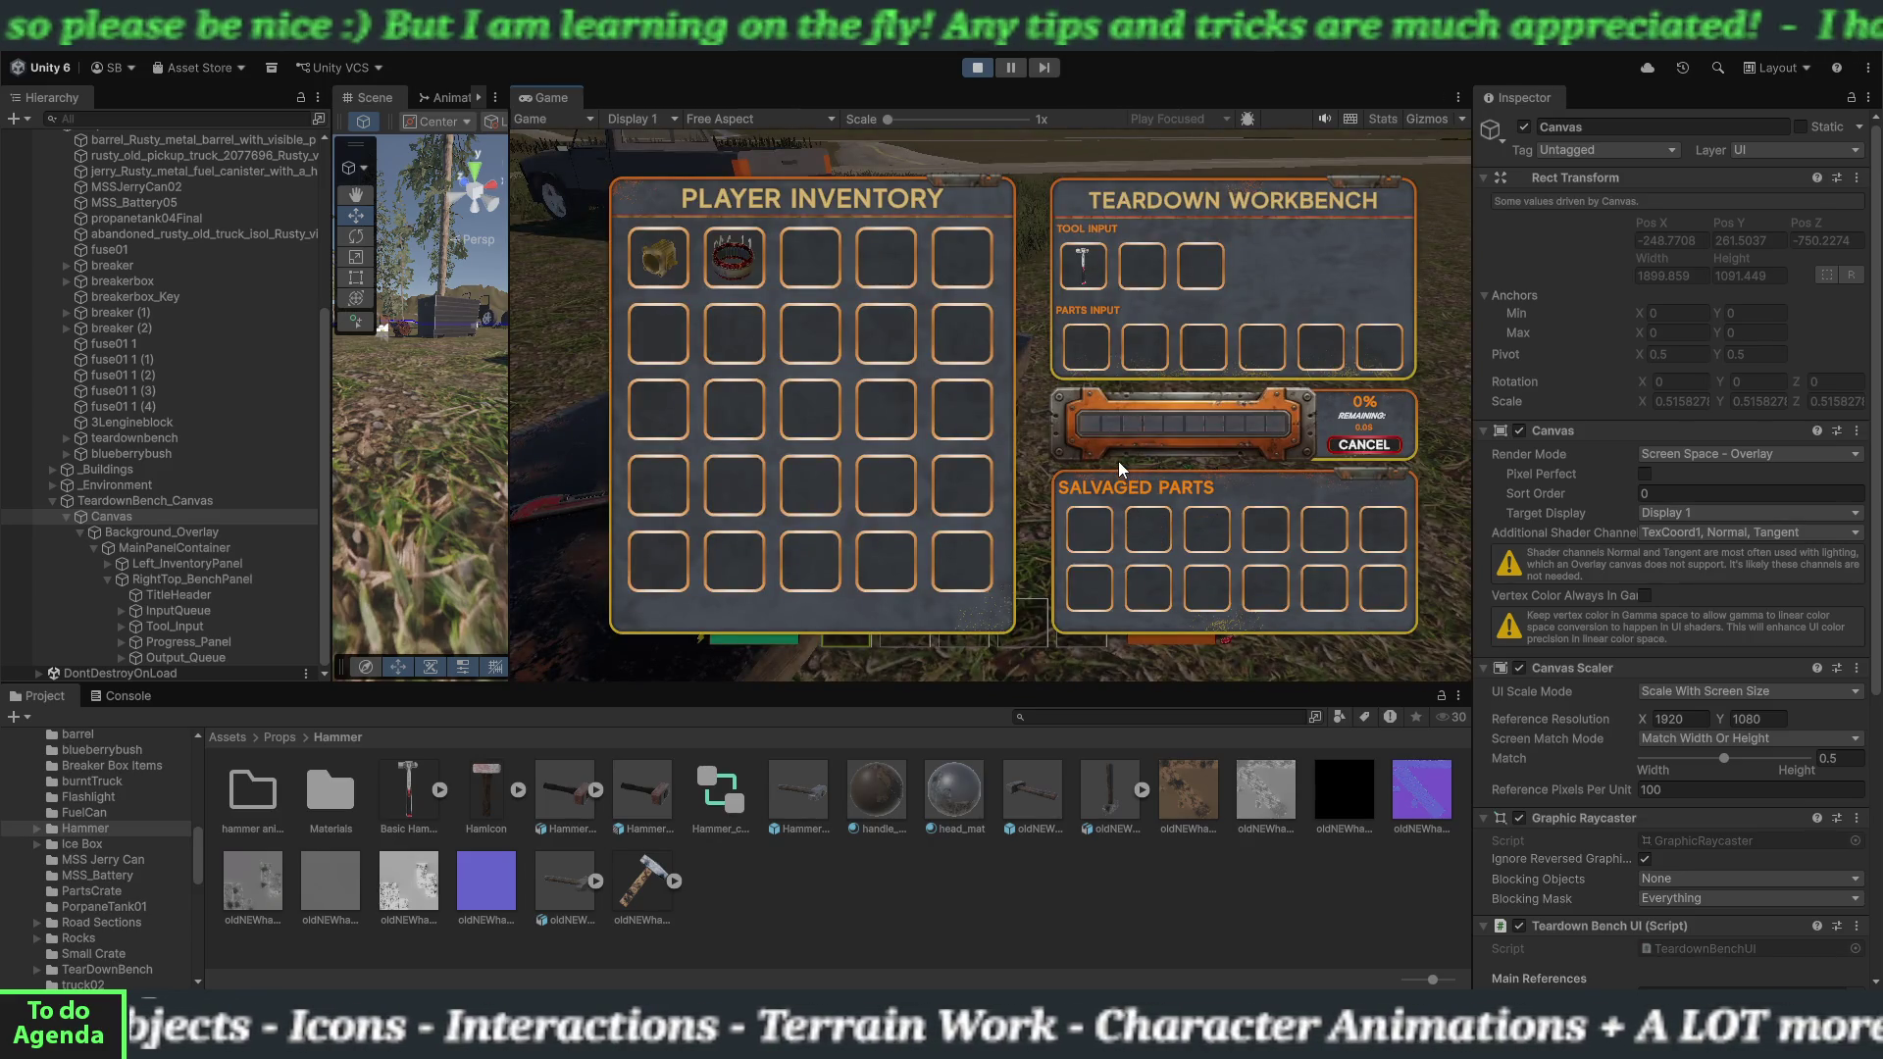
key("Escape")
Inspect the inventory items: a cast aluminum (Rusted) part and an alternator core (Dirty).
key("i")
mouse_move(920, 392)
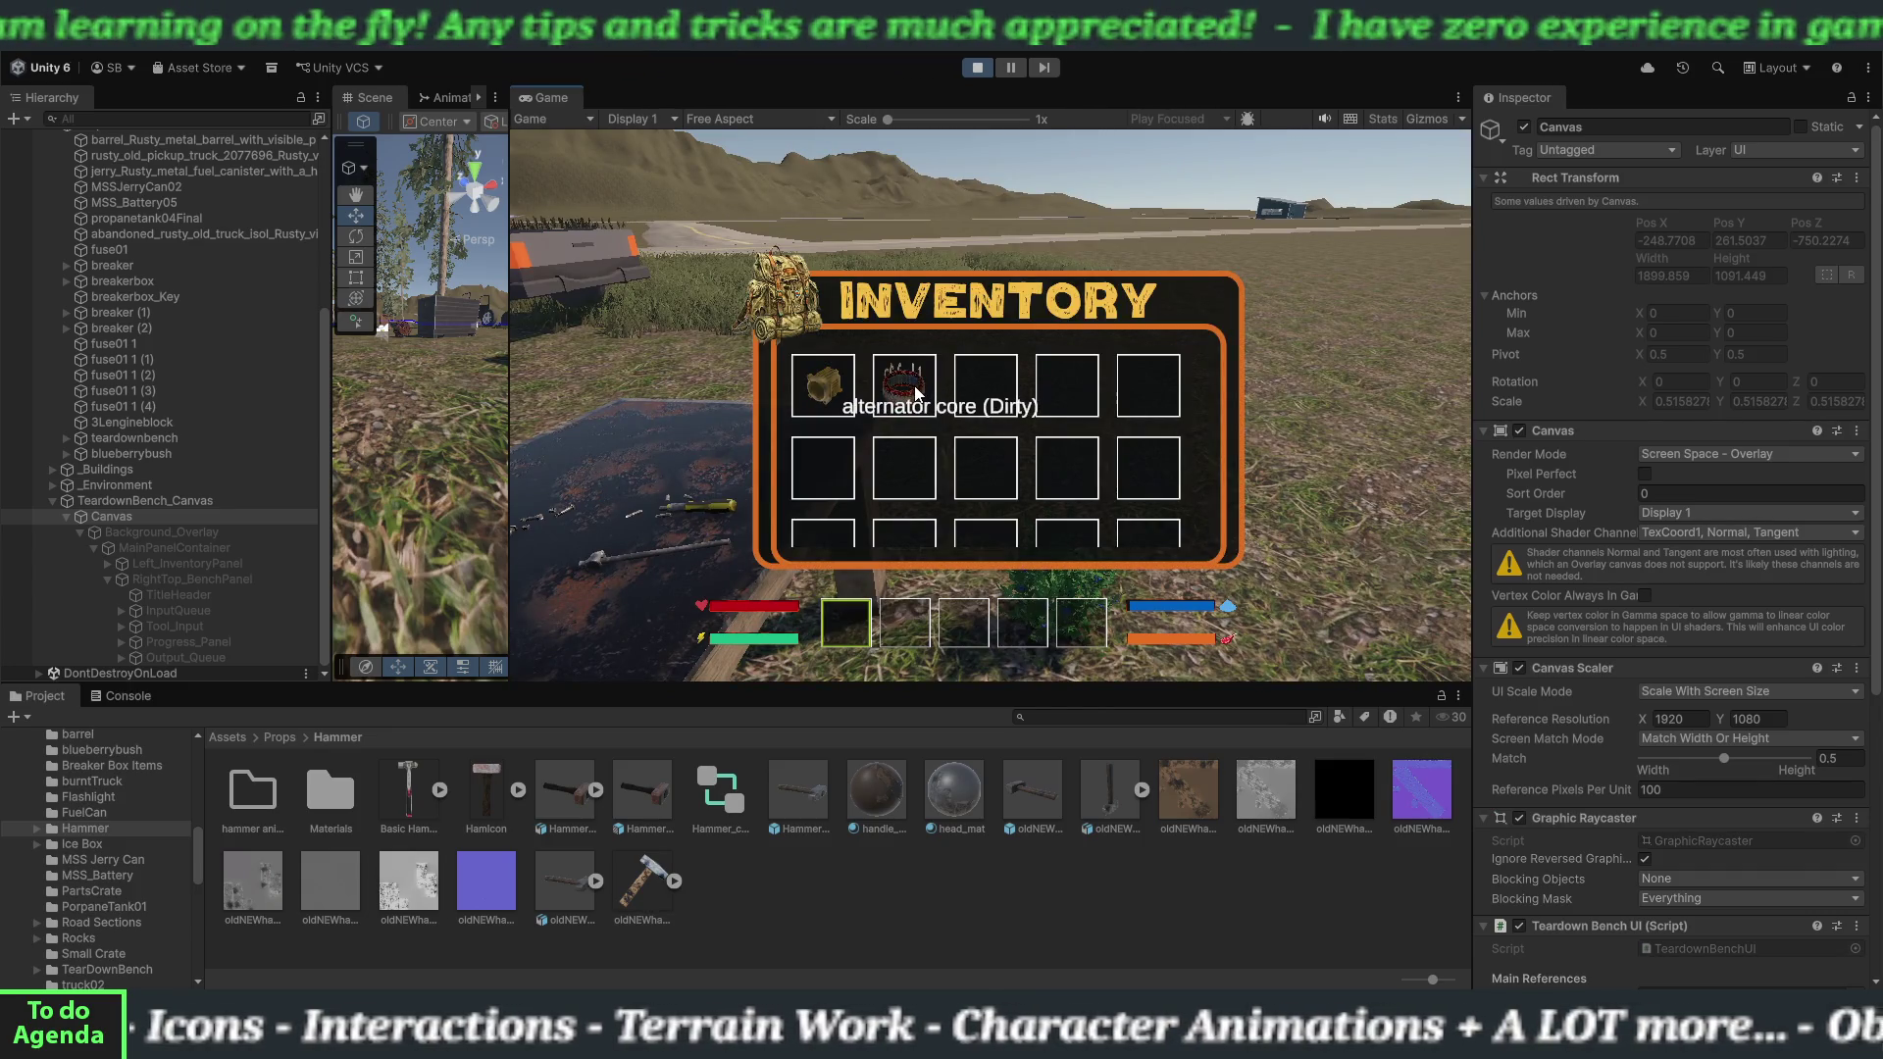
mouse_move(842, 405)
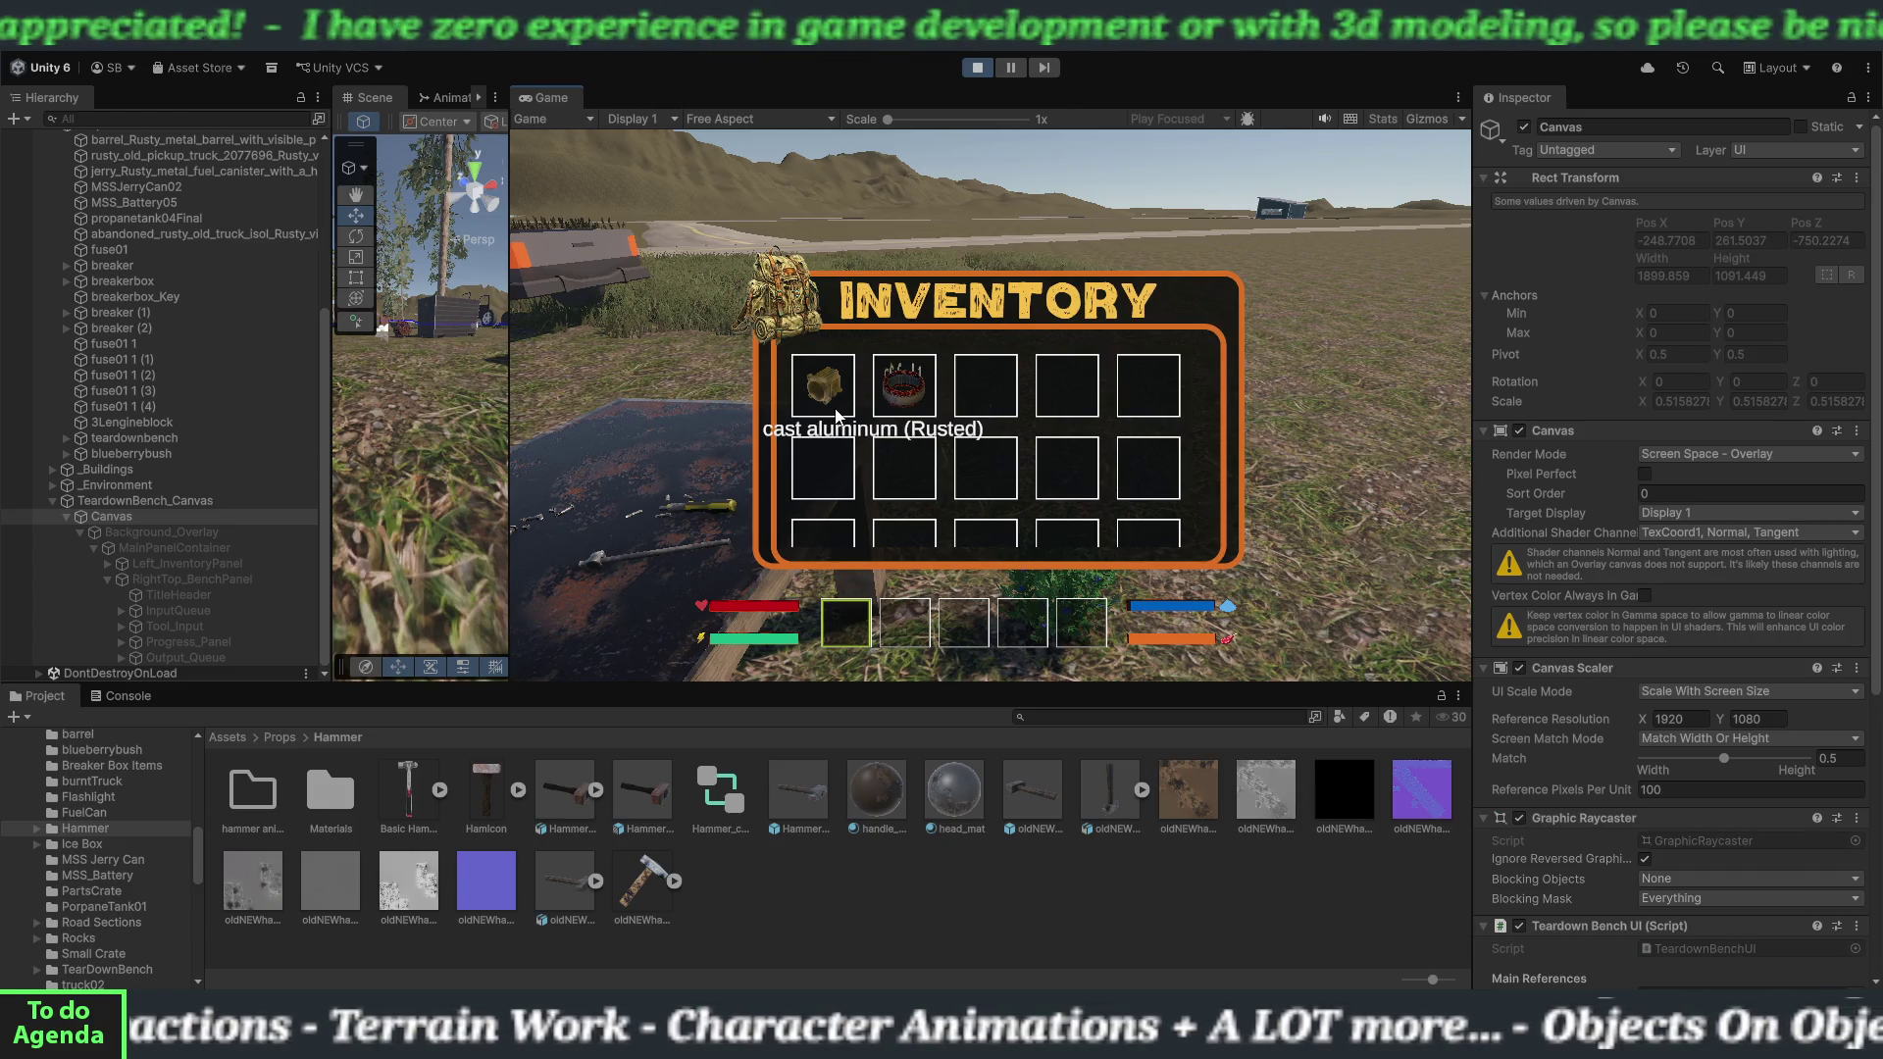
key("Tab")
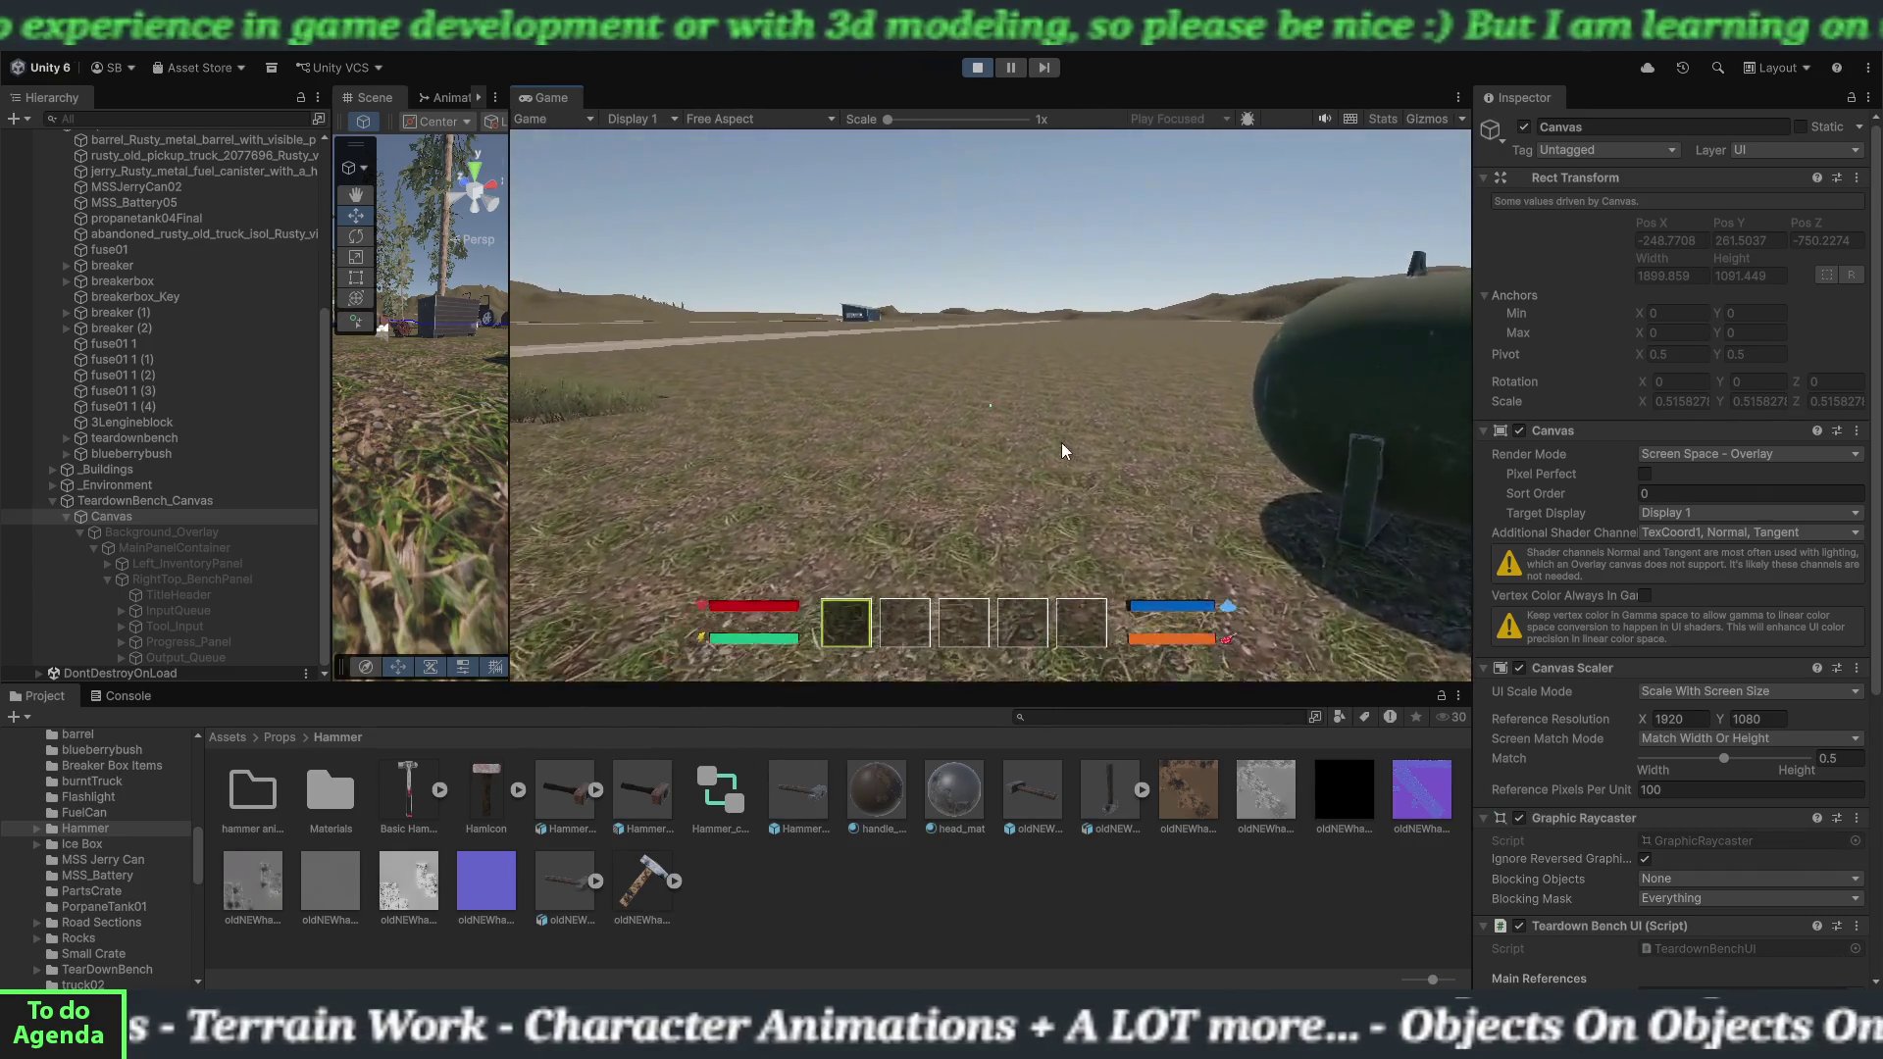
key("w")
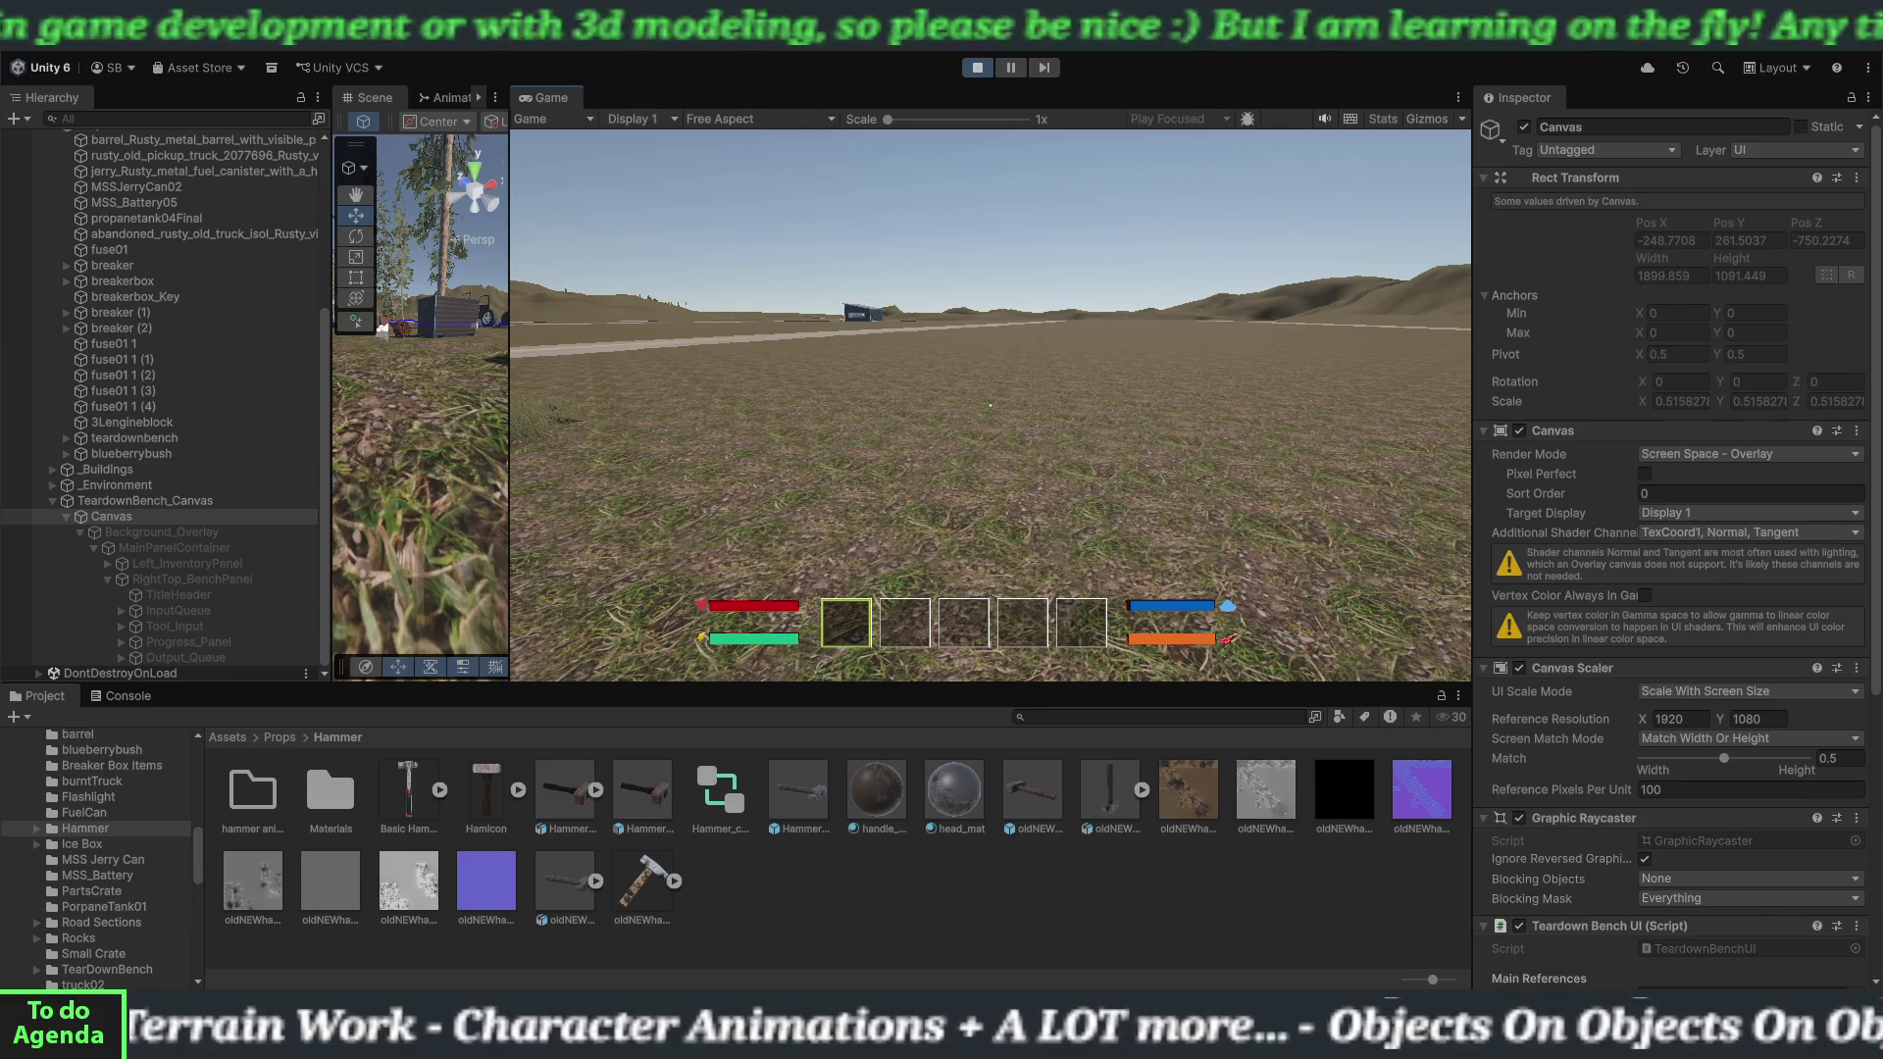
key("i")
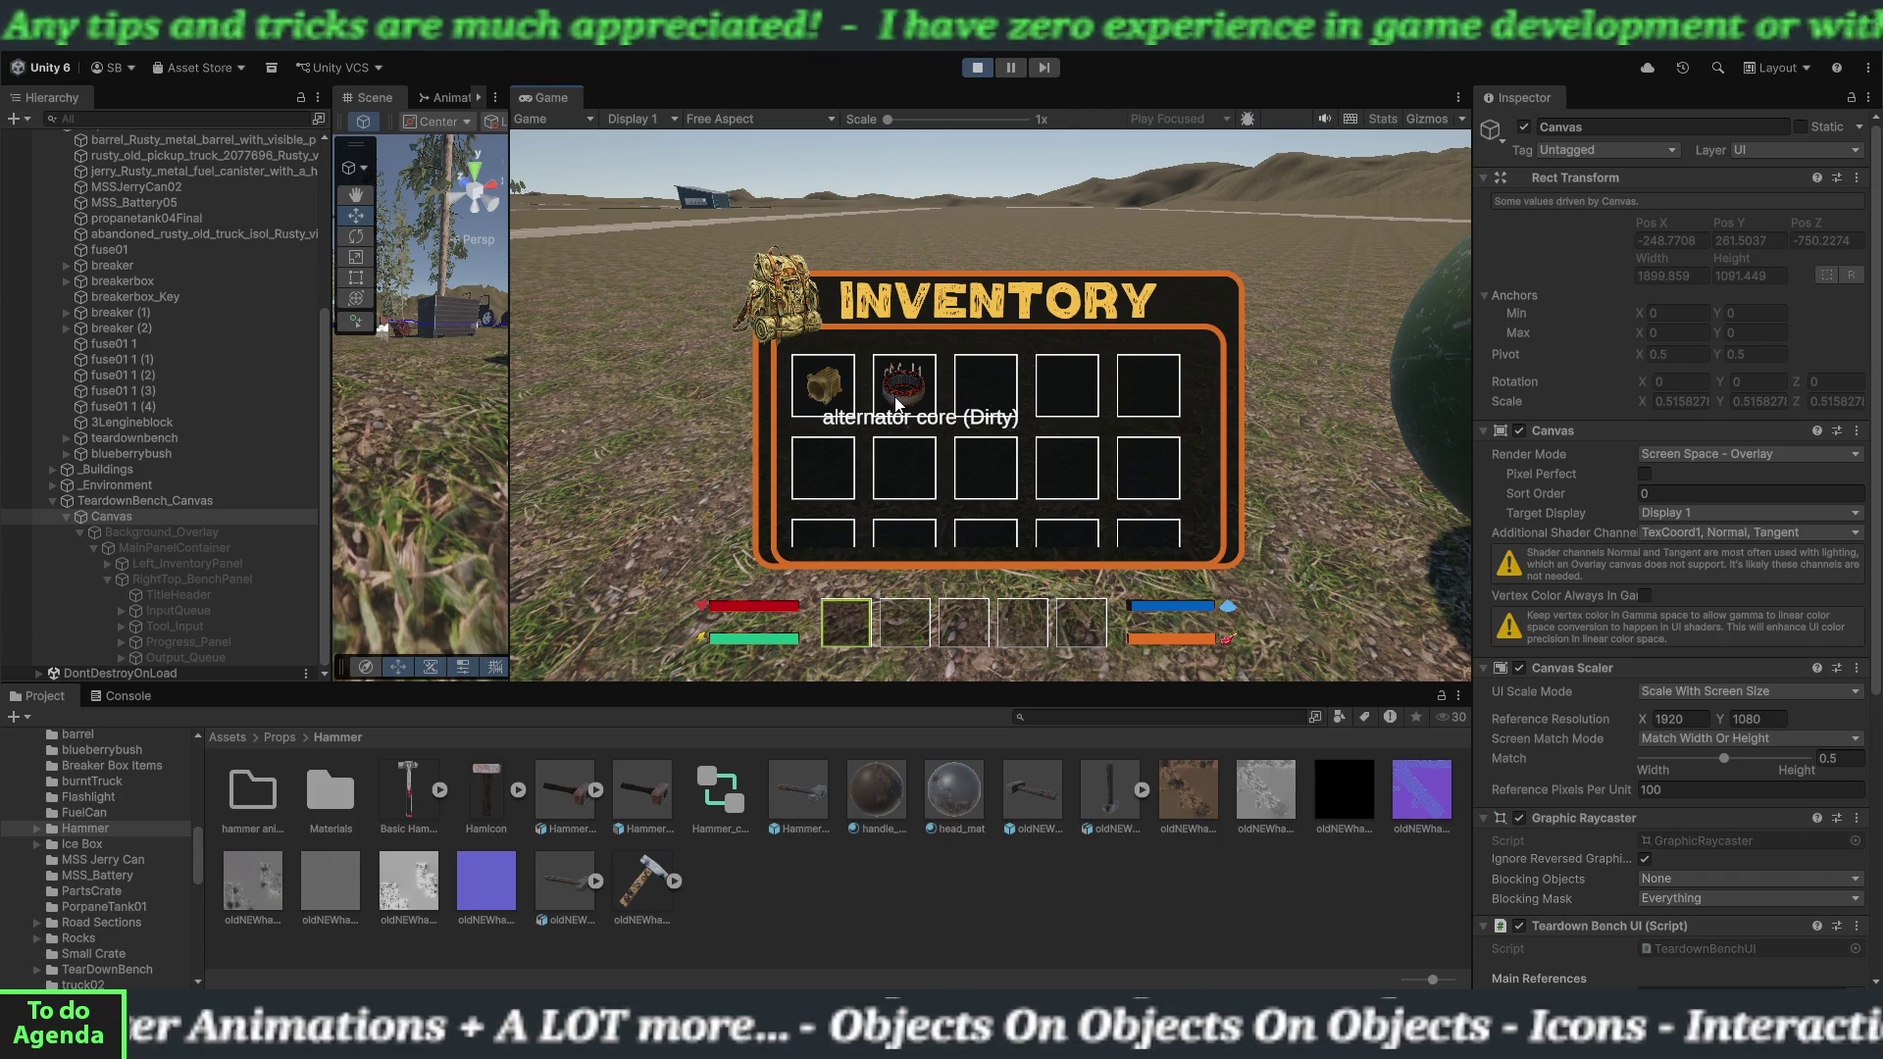
key("Tab")
key("Tab")
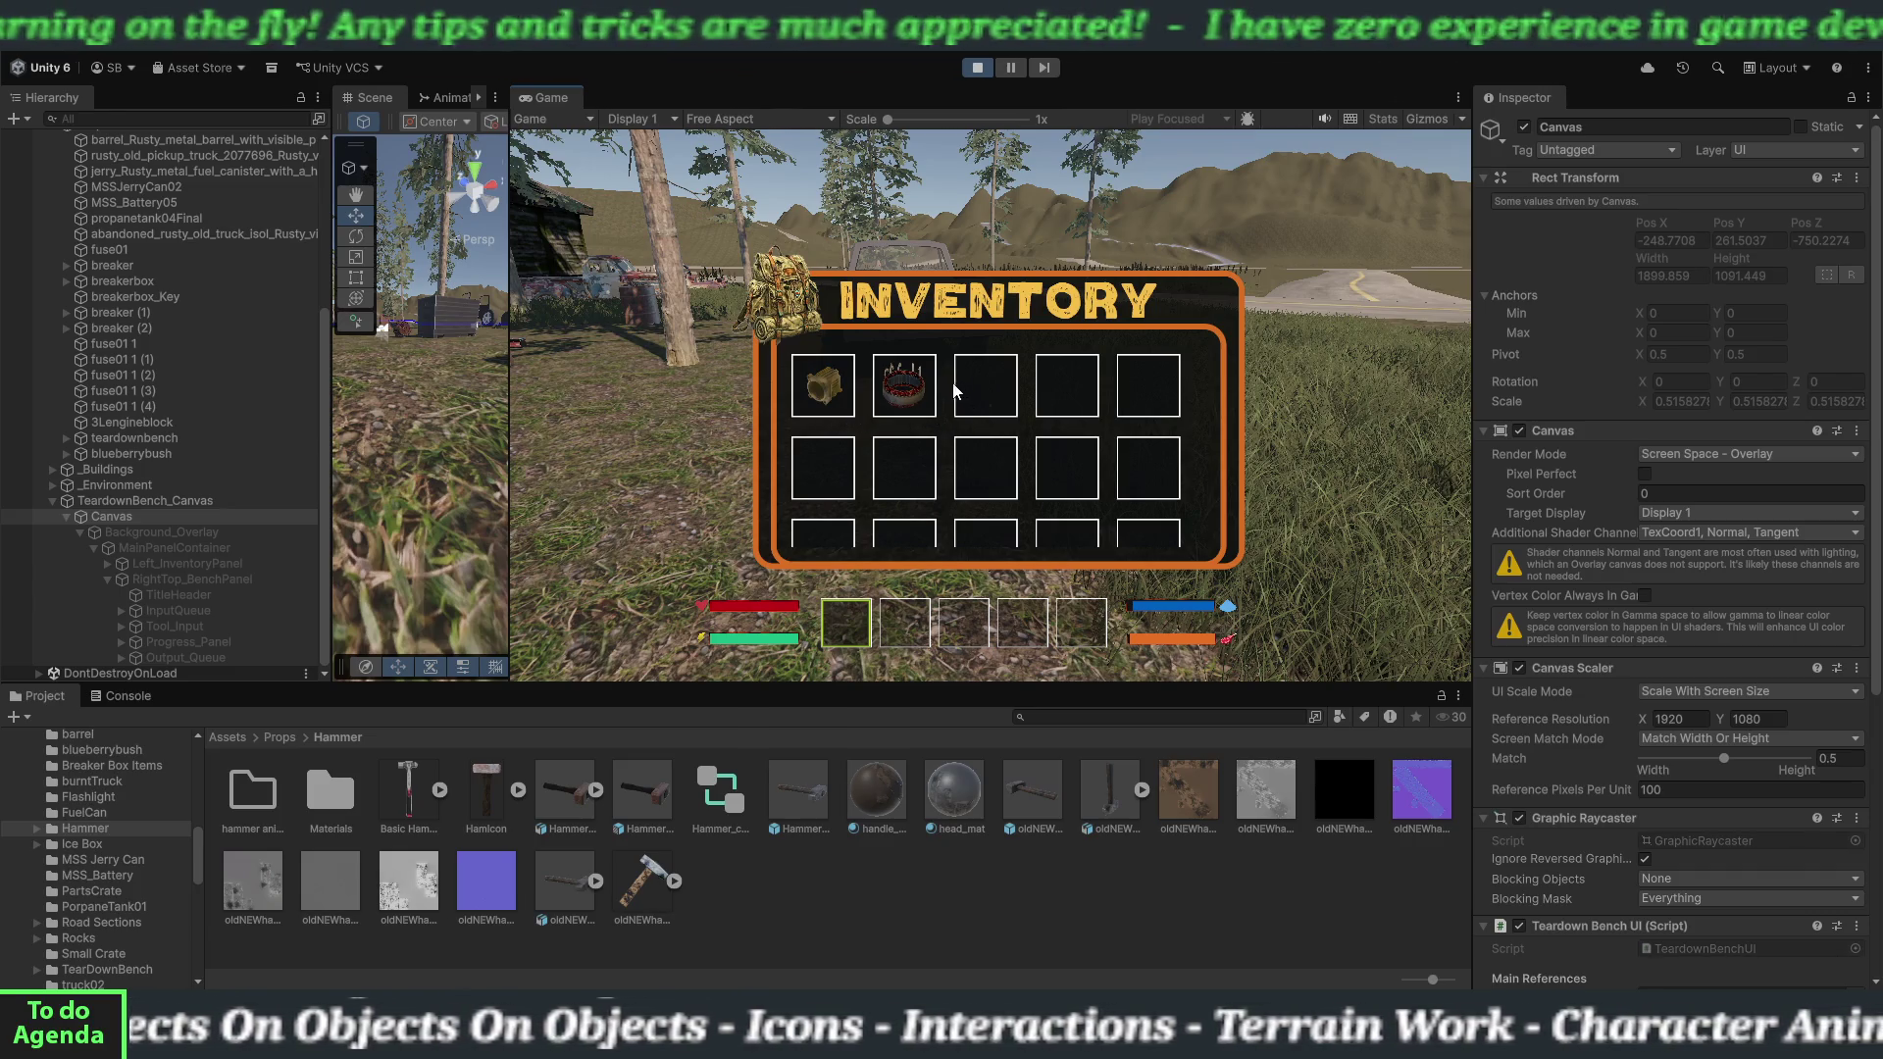
key("Tab")
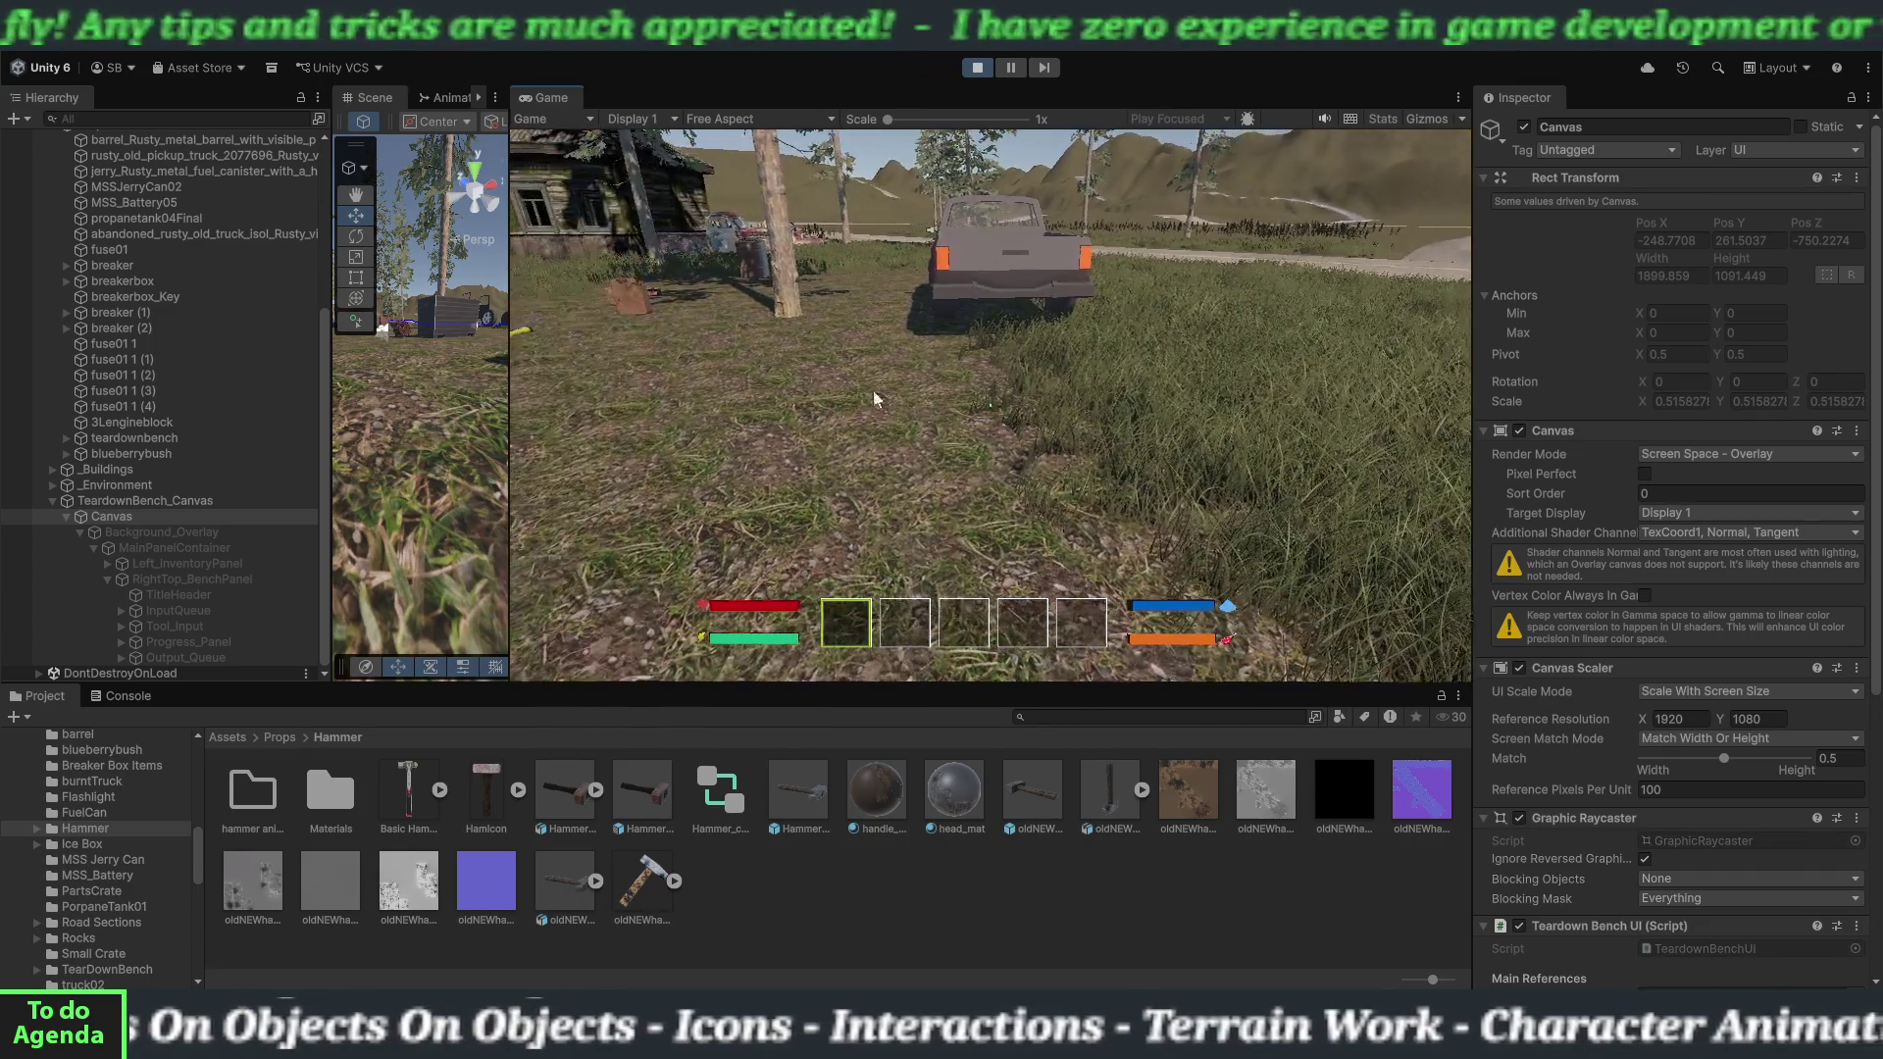
Walk past the teardown bench to the Steel Hammer (1.5 lbs) on the ground, then exit Play mode.
key("w")
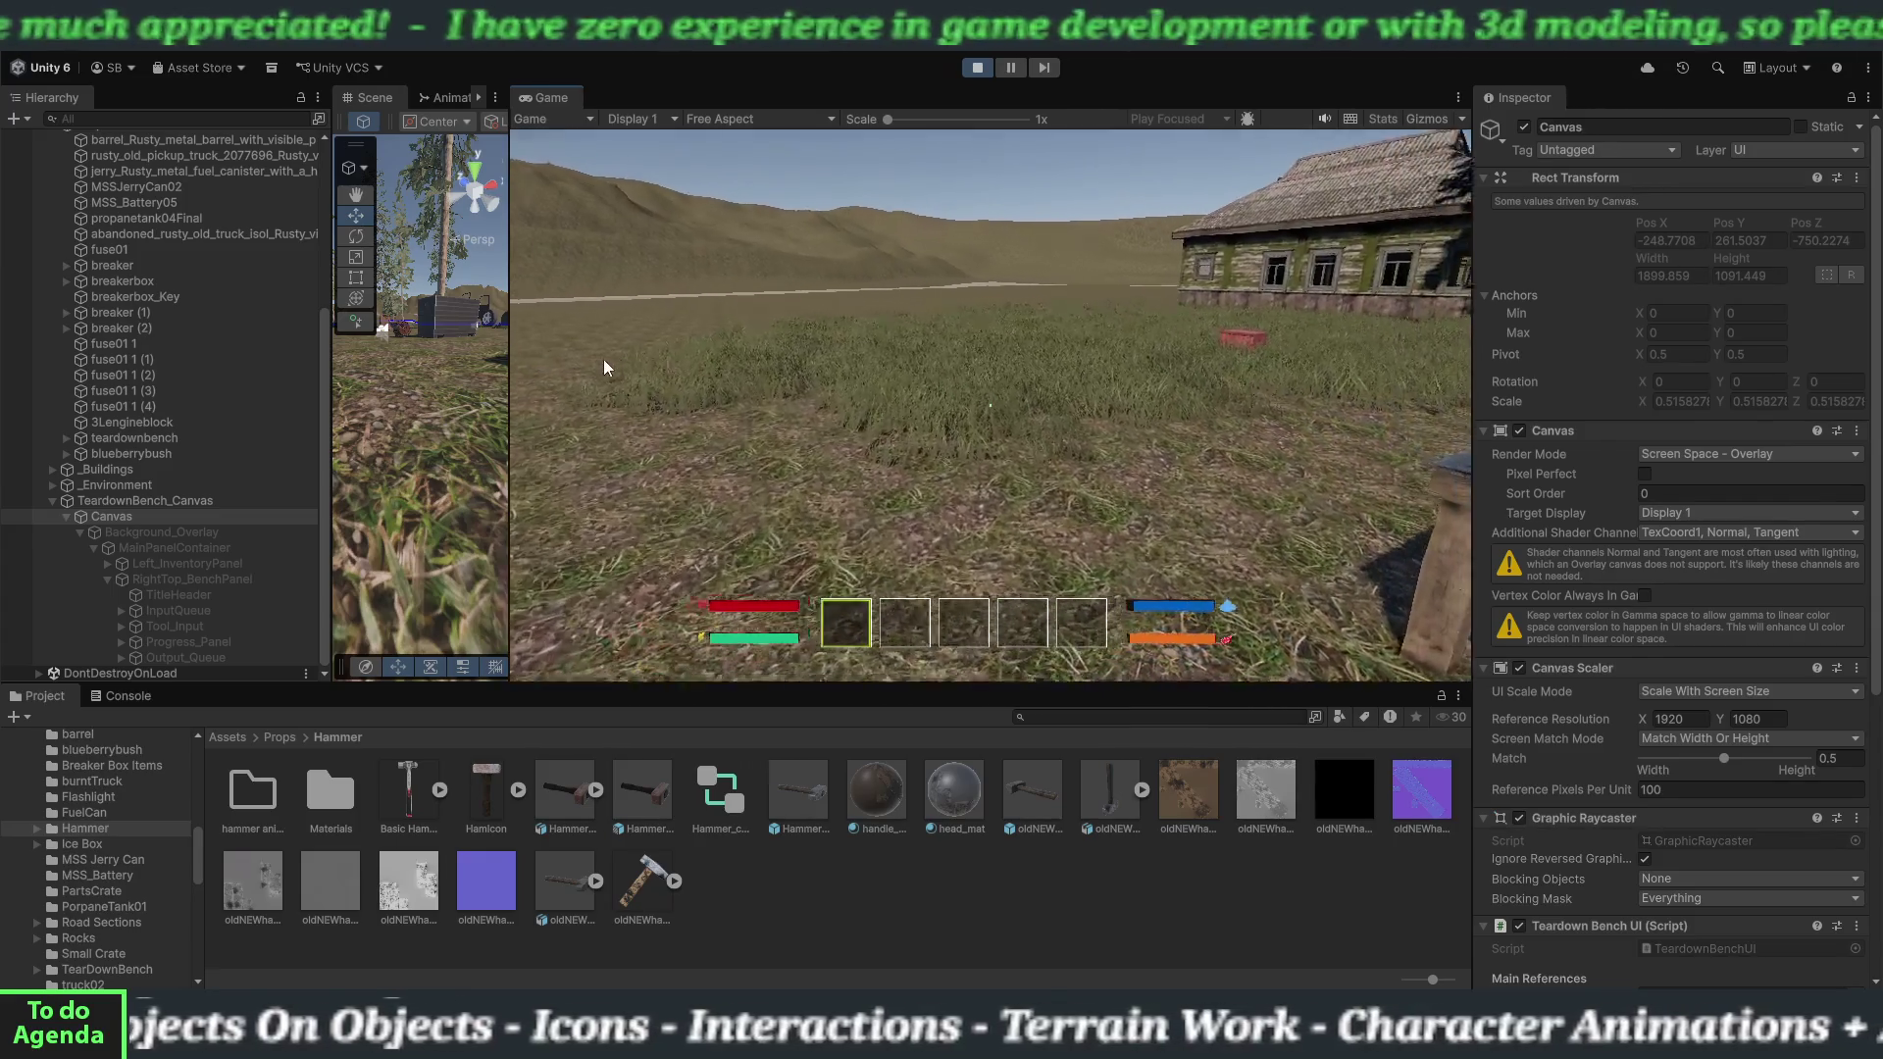
key("w")
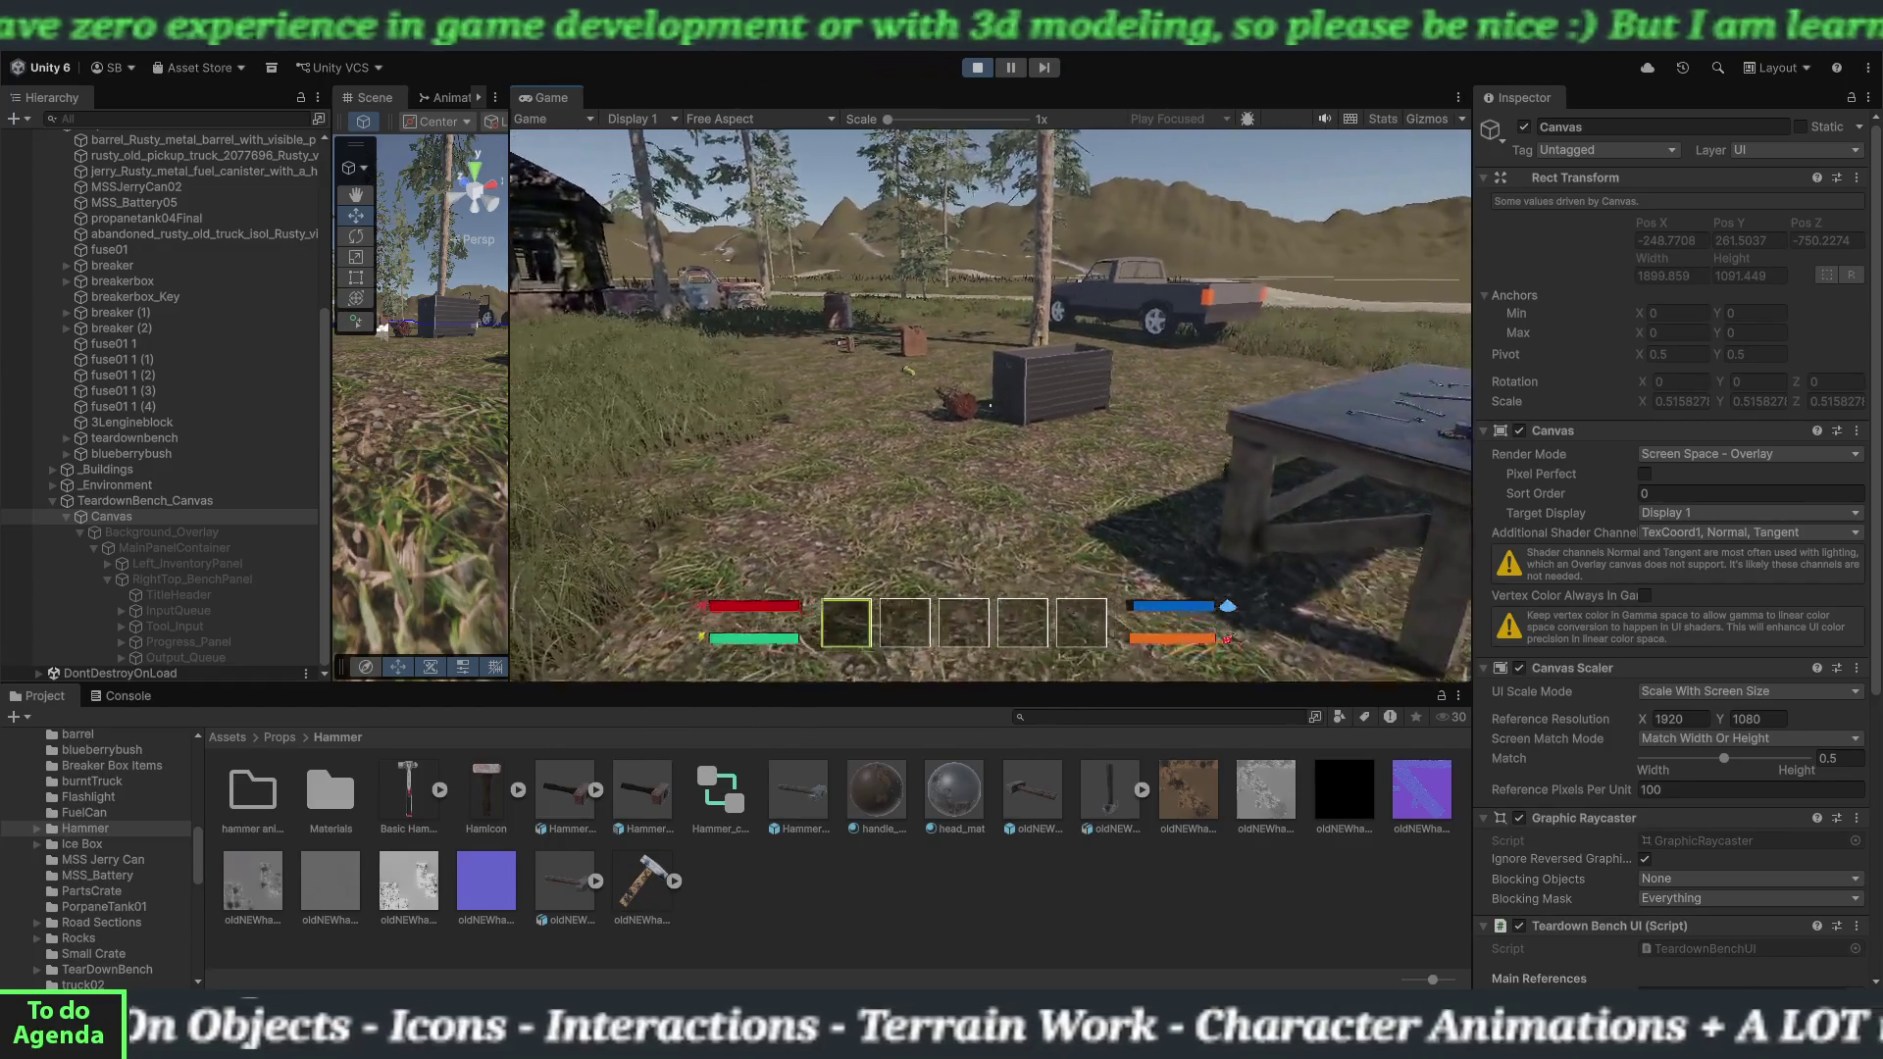
key("w")
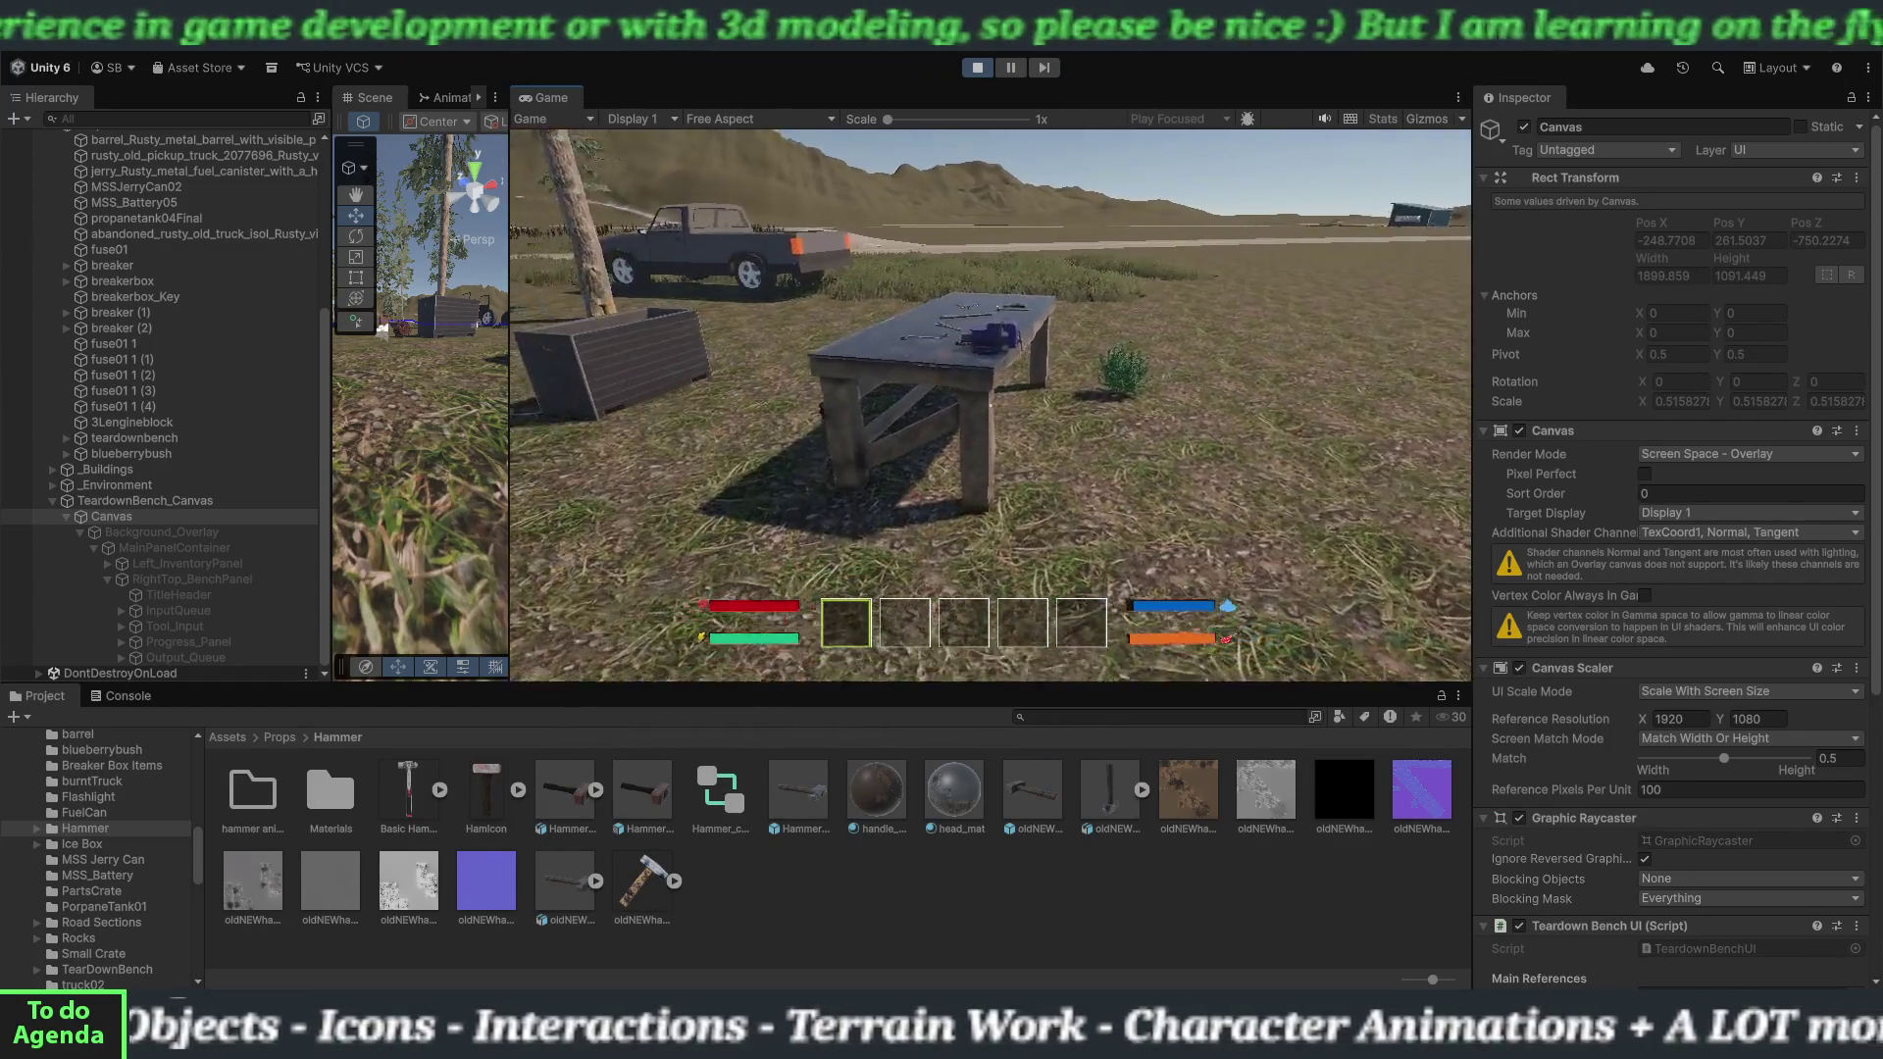
key("w")
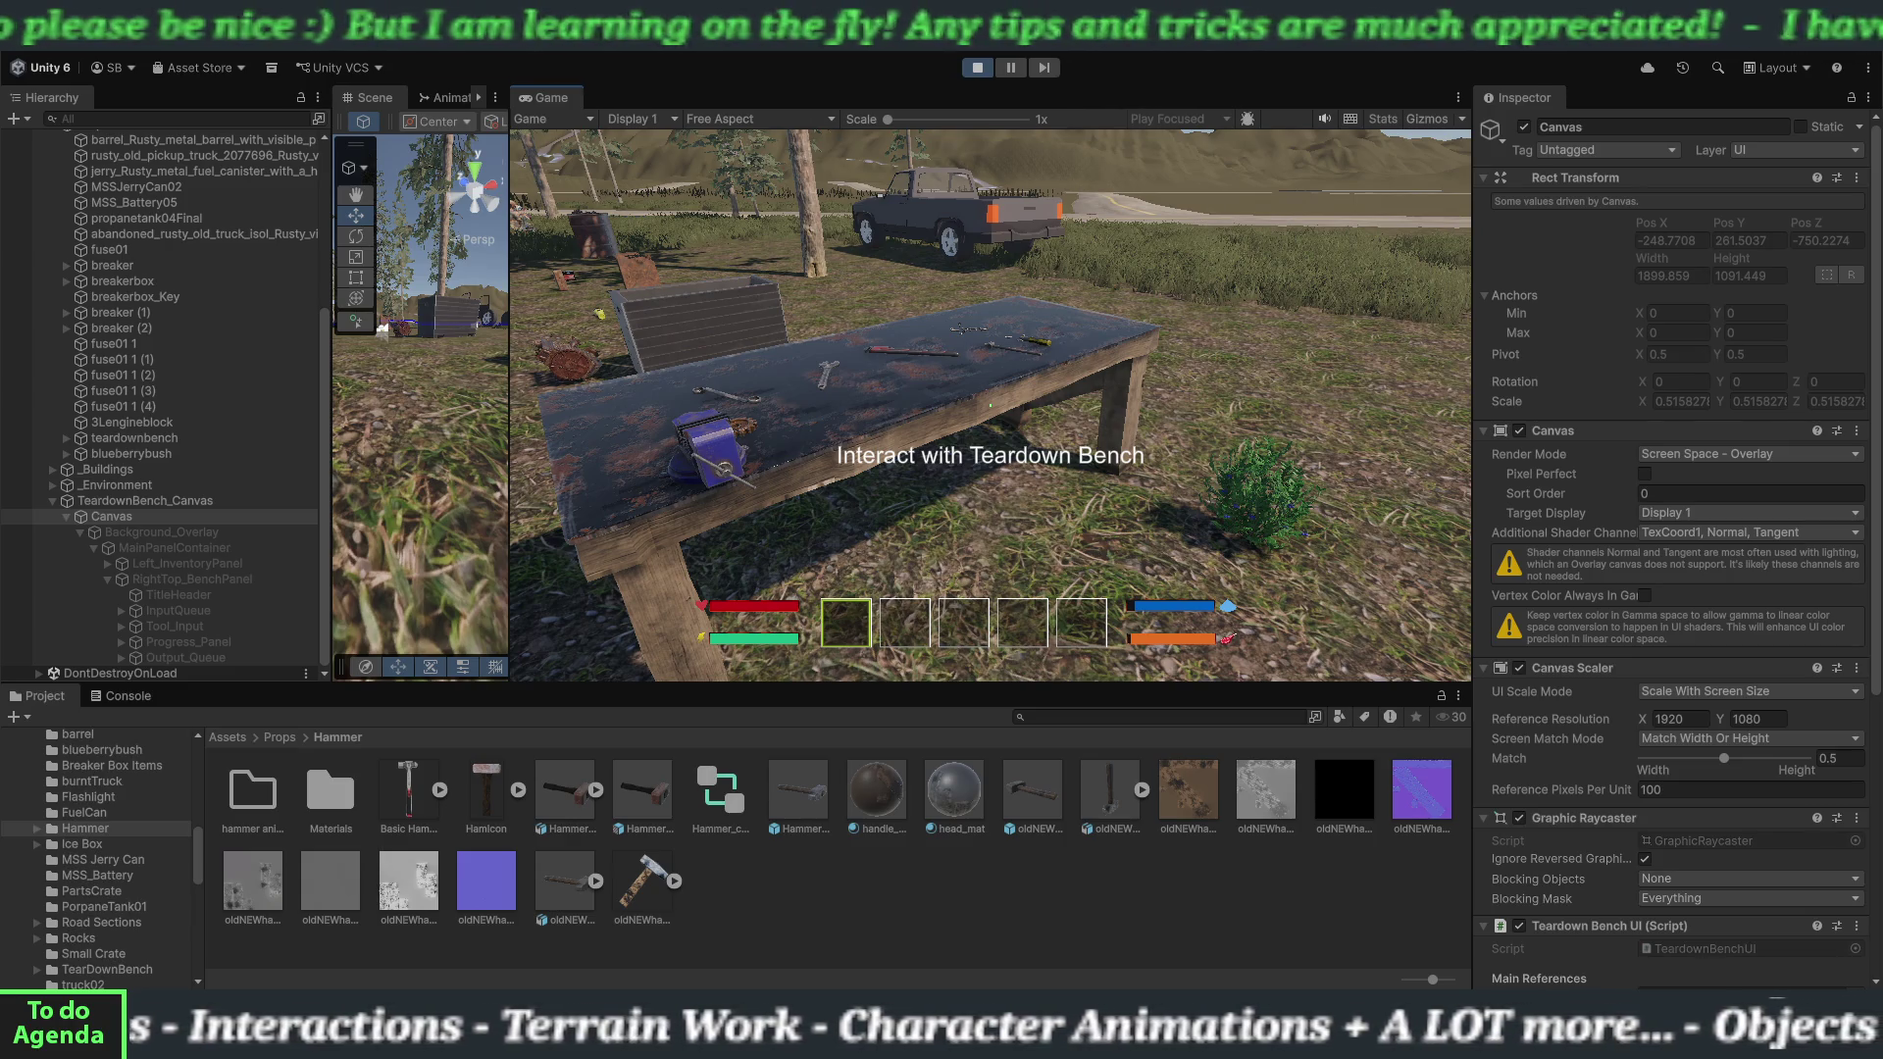
mouse_move(991, 405)
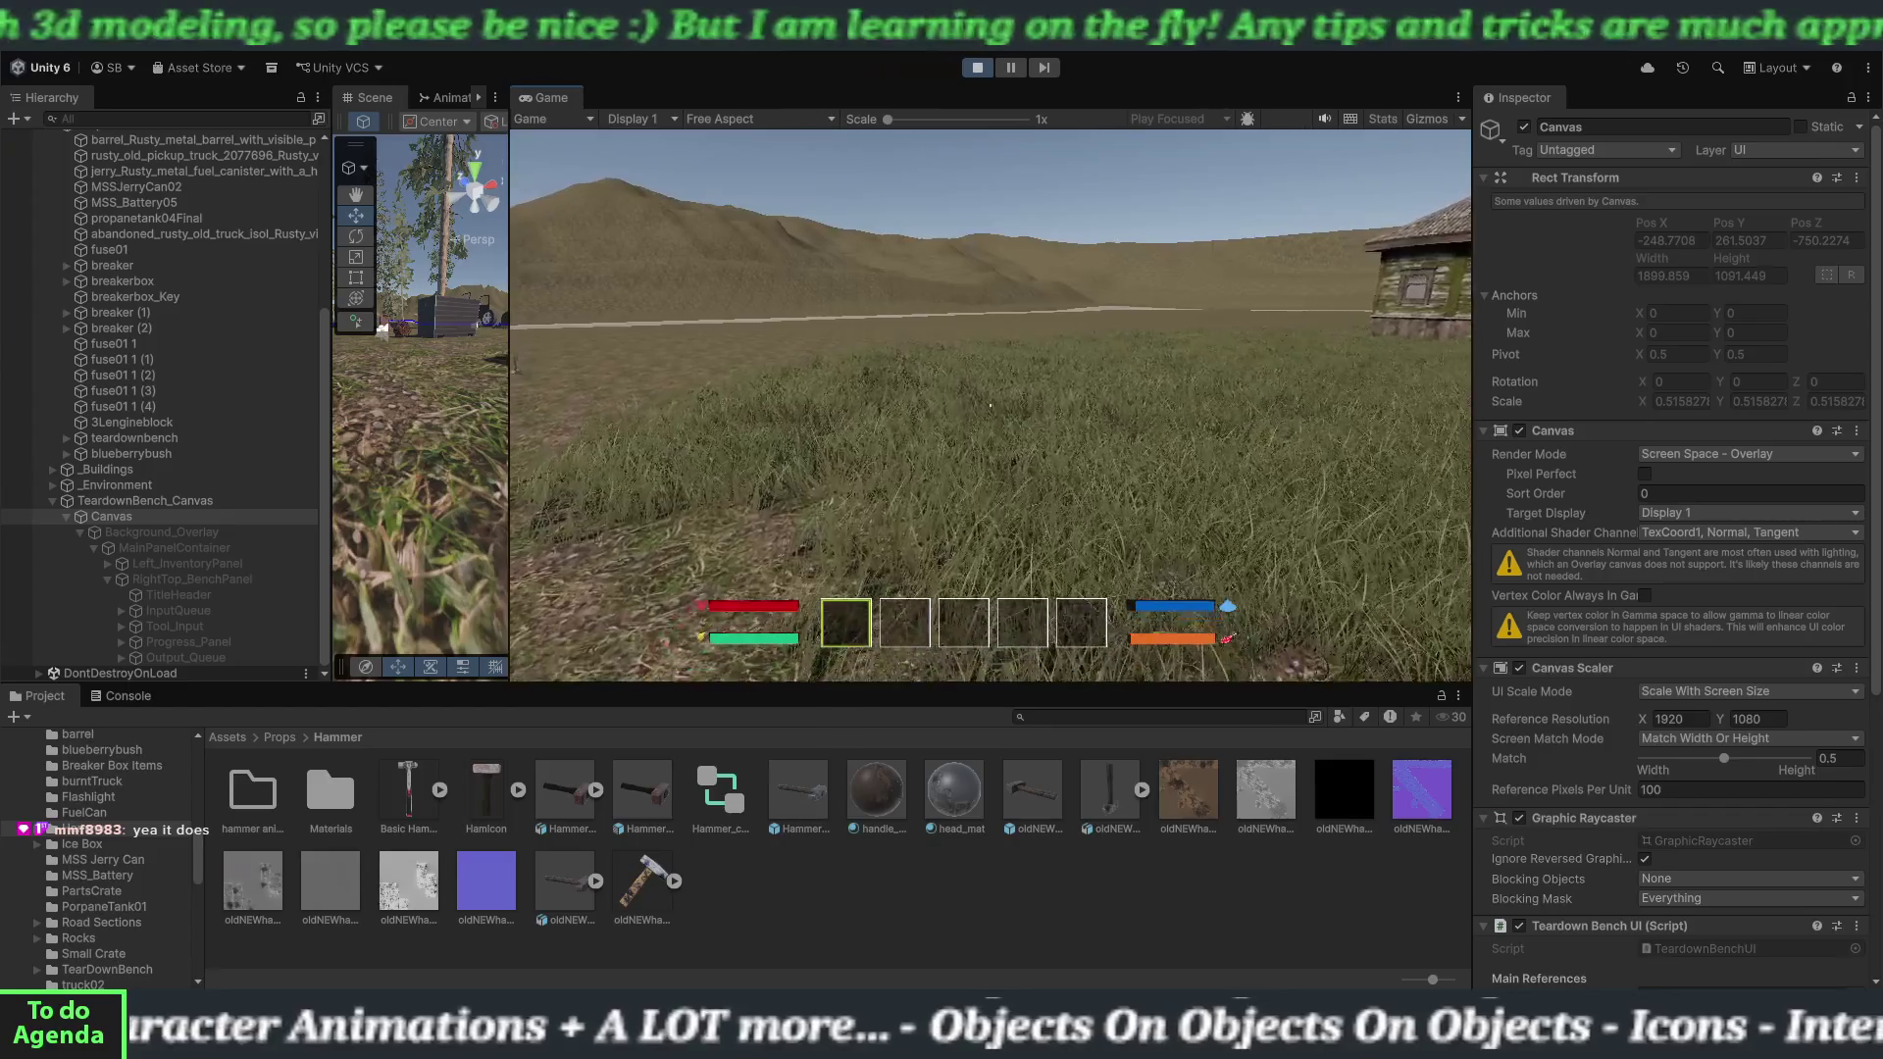
key("w")
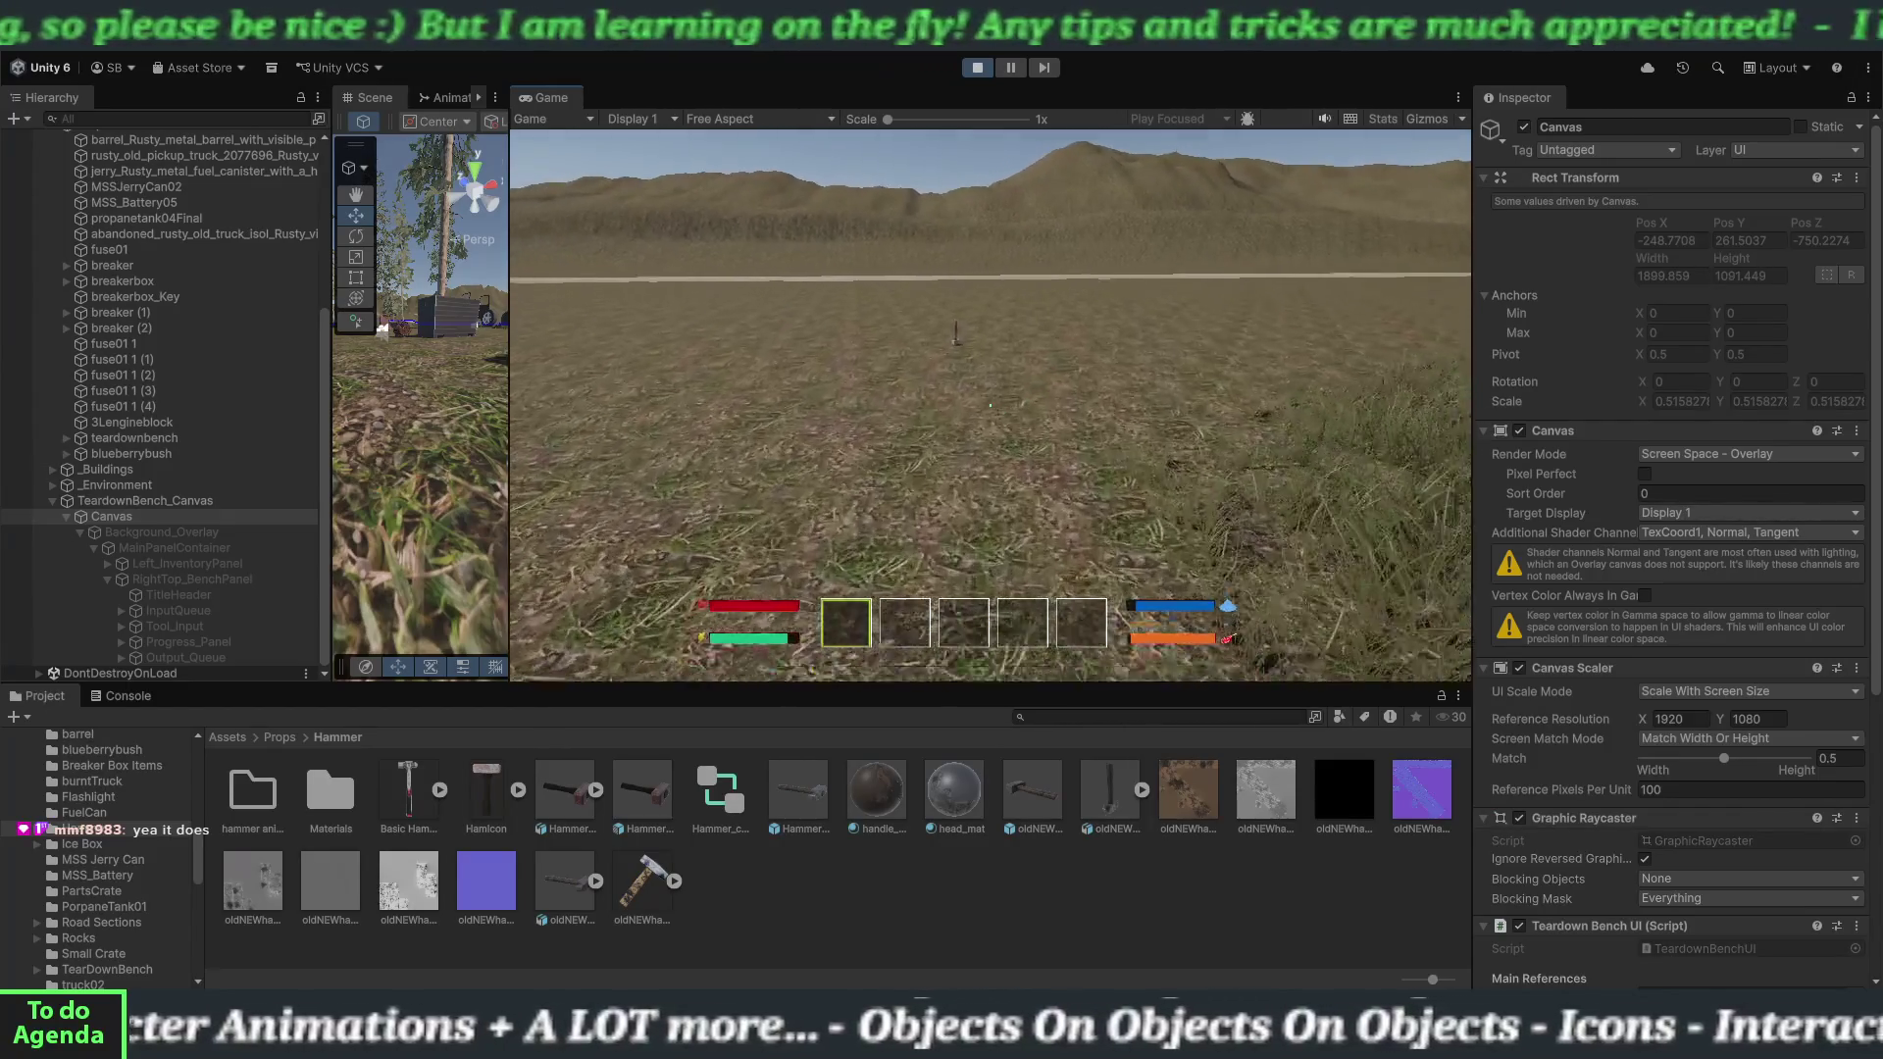
key("w")
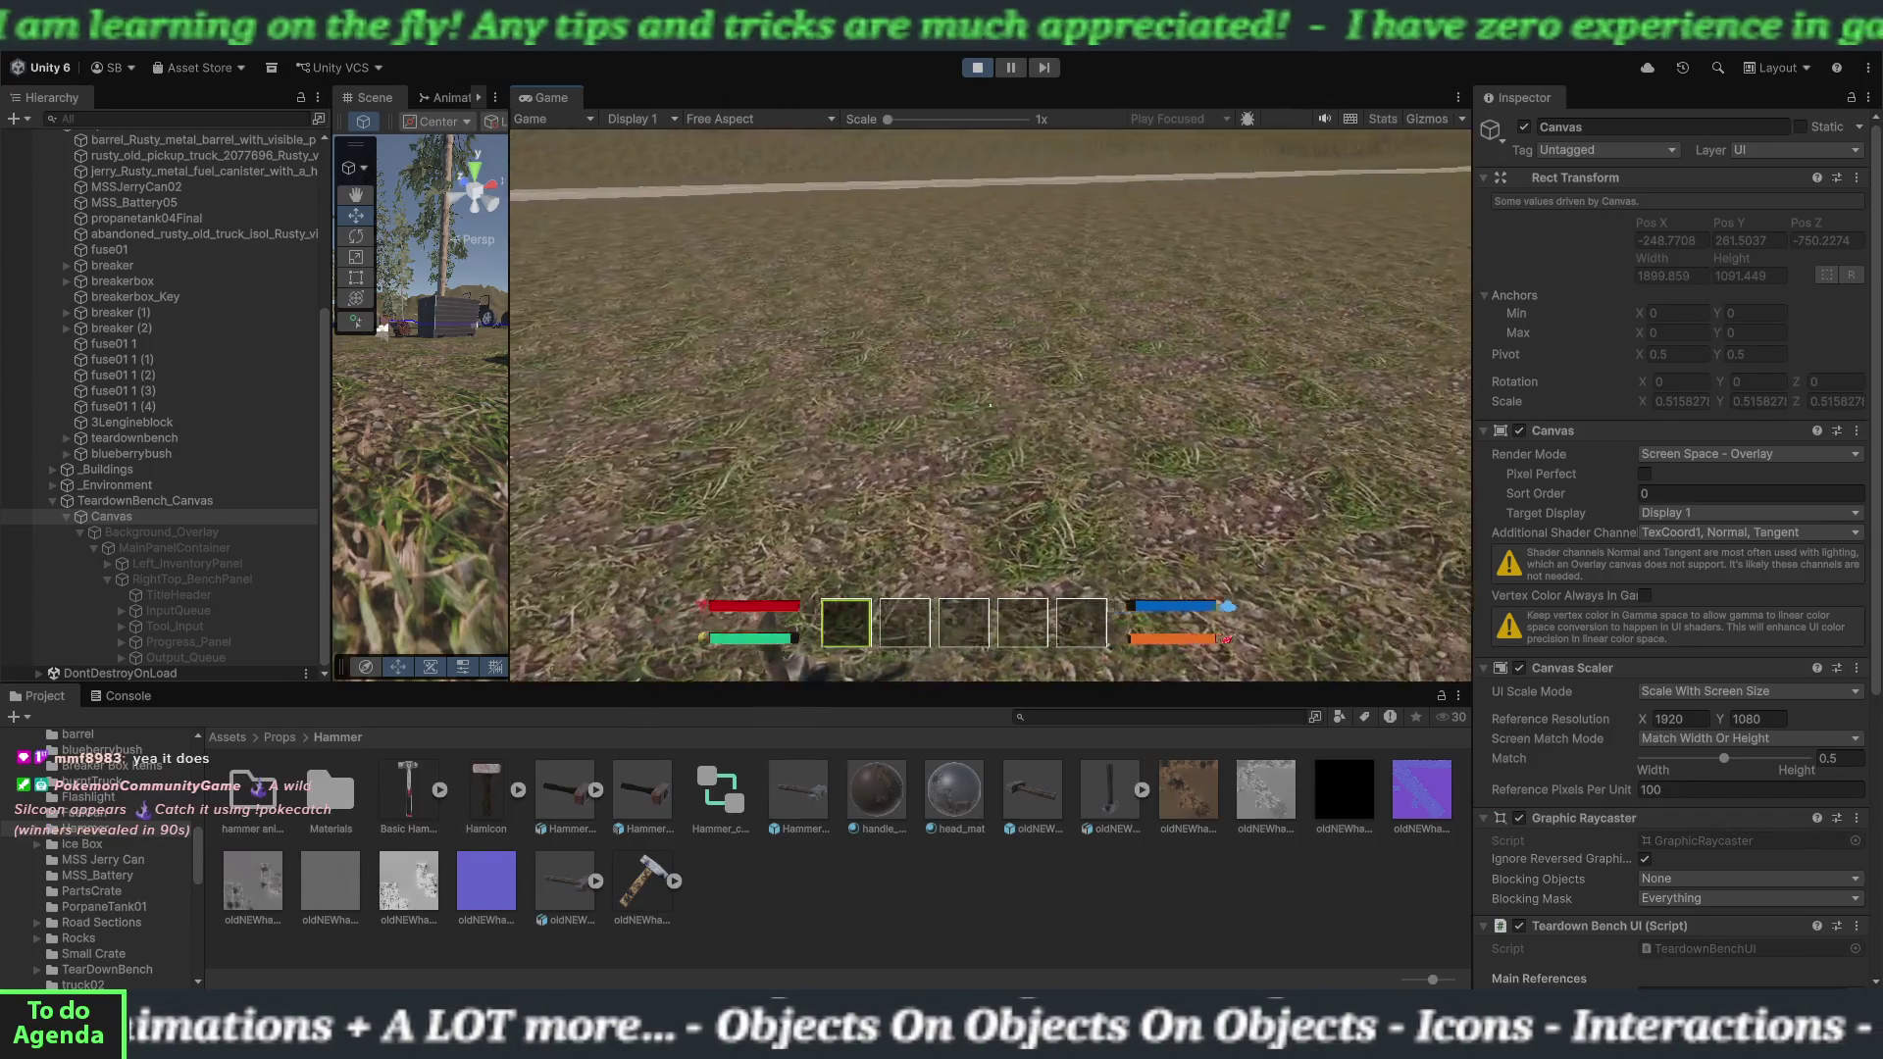
key("w")
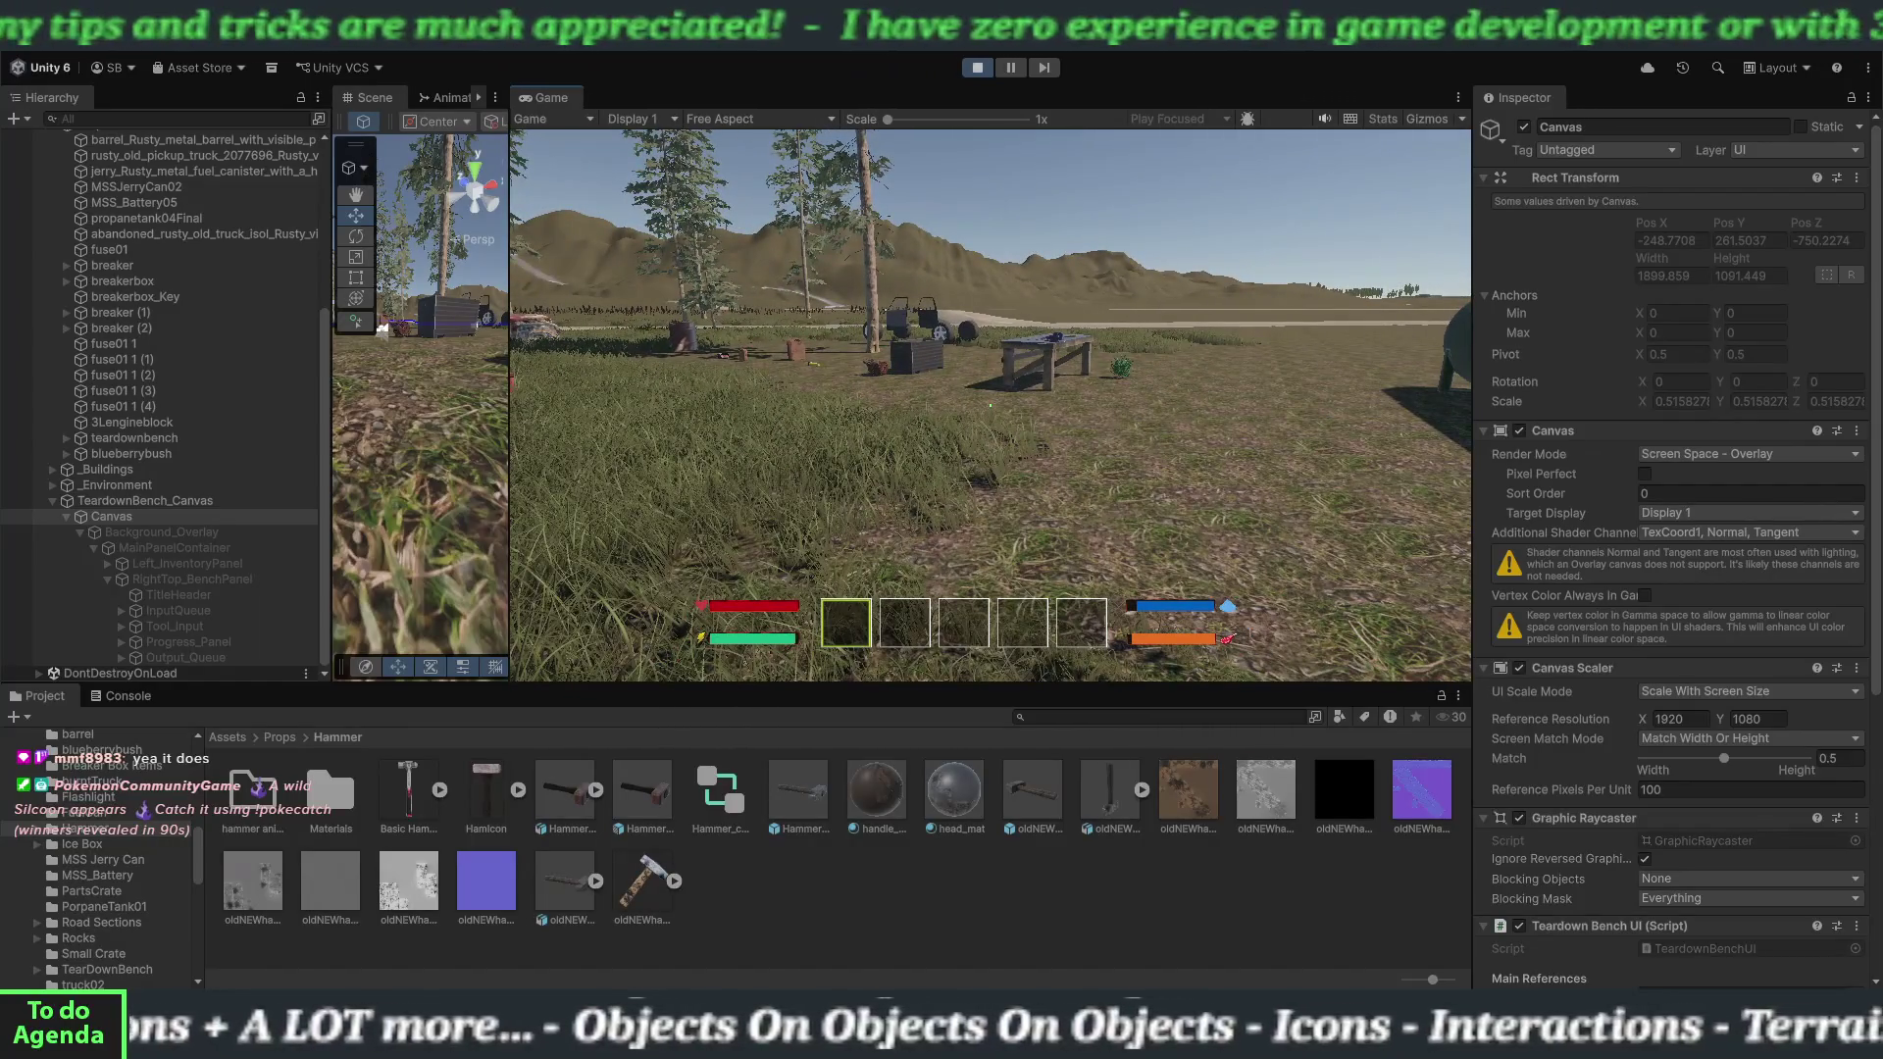
key("Escape")
left_click(978, 67)
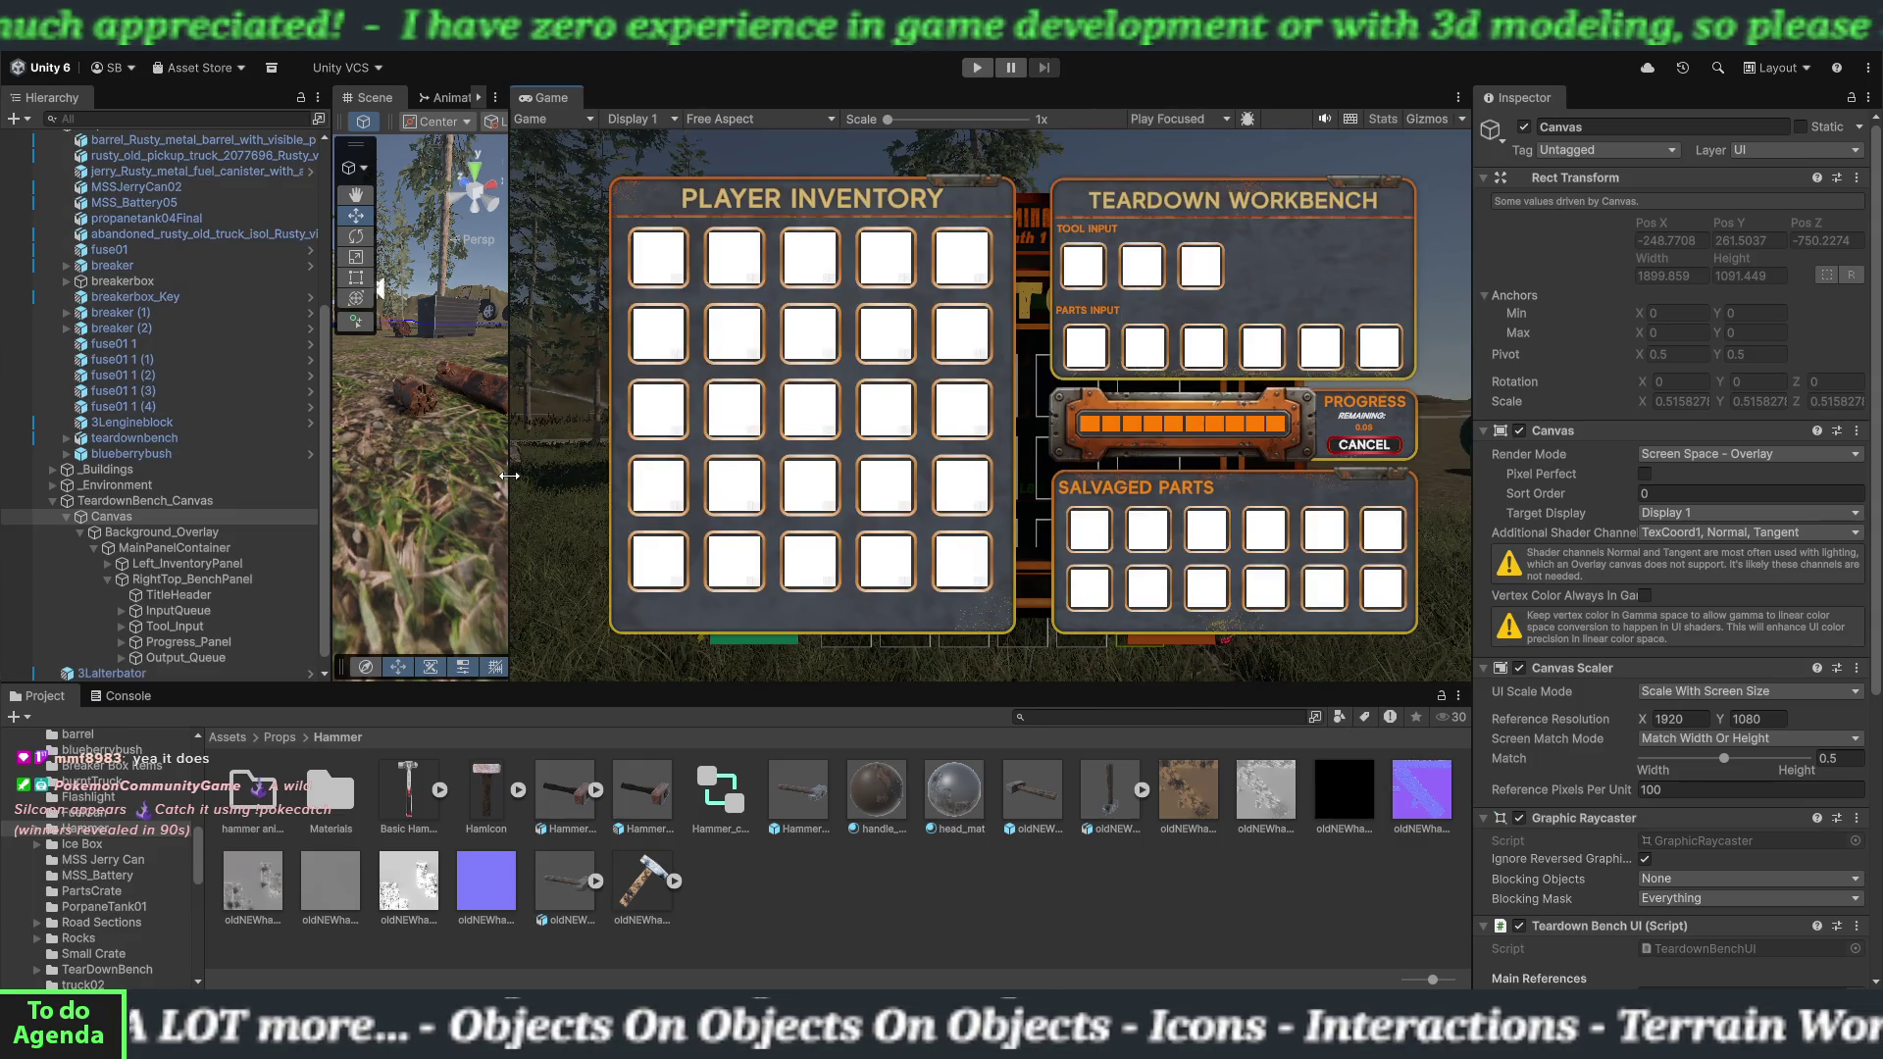
Drag the Scene/Game splitter right to enlarge the Scene view and frame the engine parts.
left_click_drag(511, 476, 1042, 471)
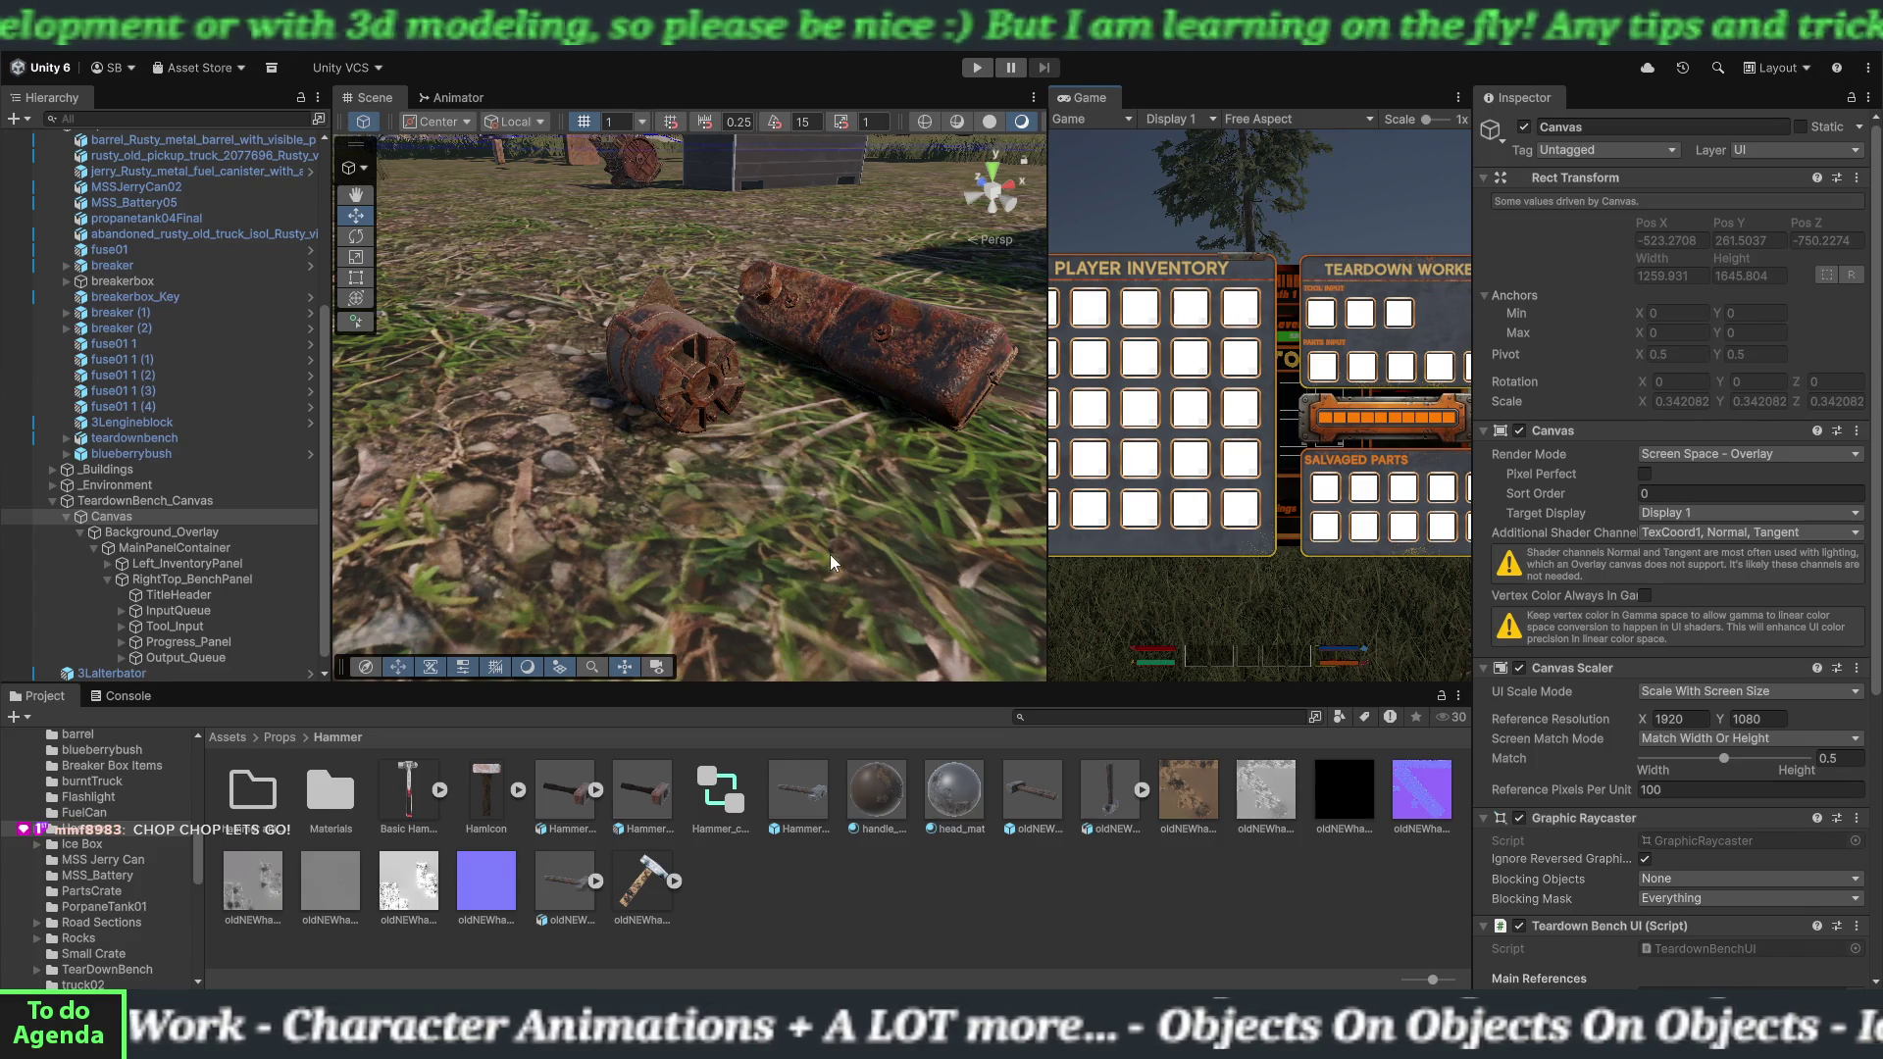
scroll(182, 593, "down", 1)
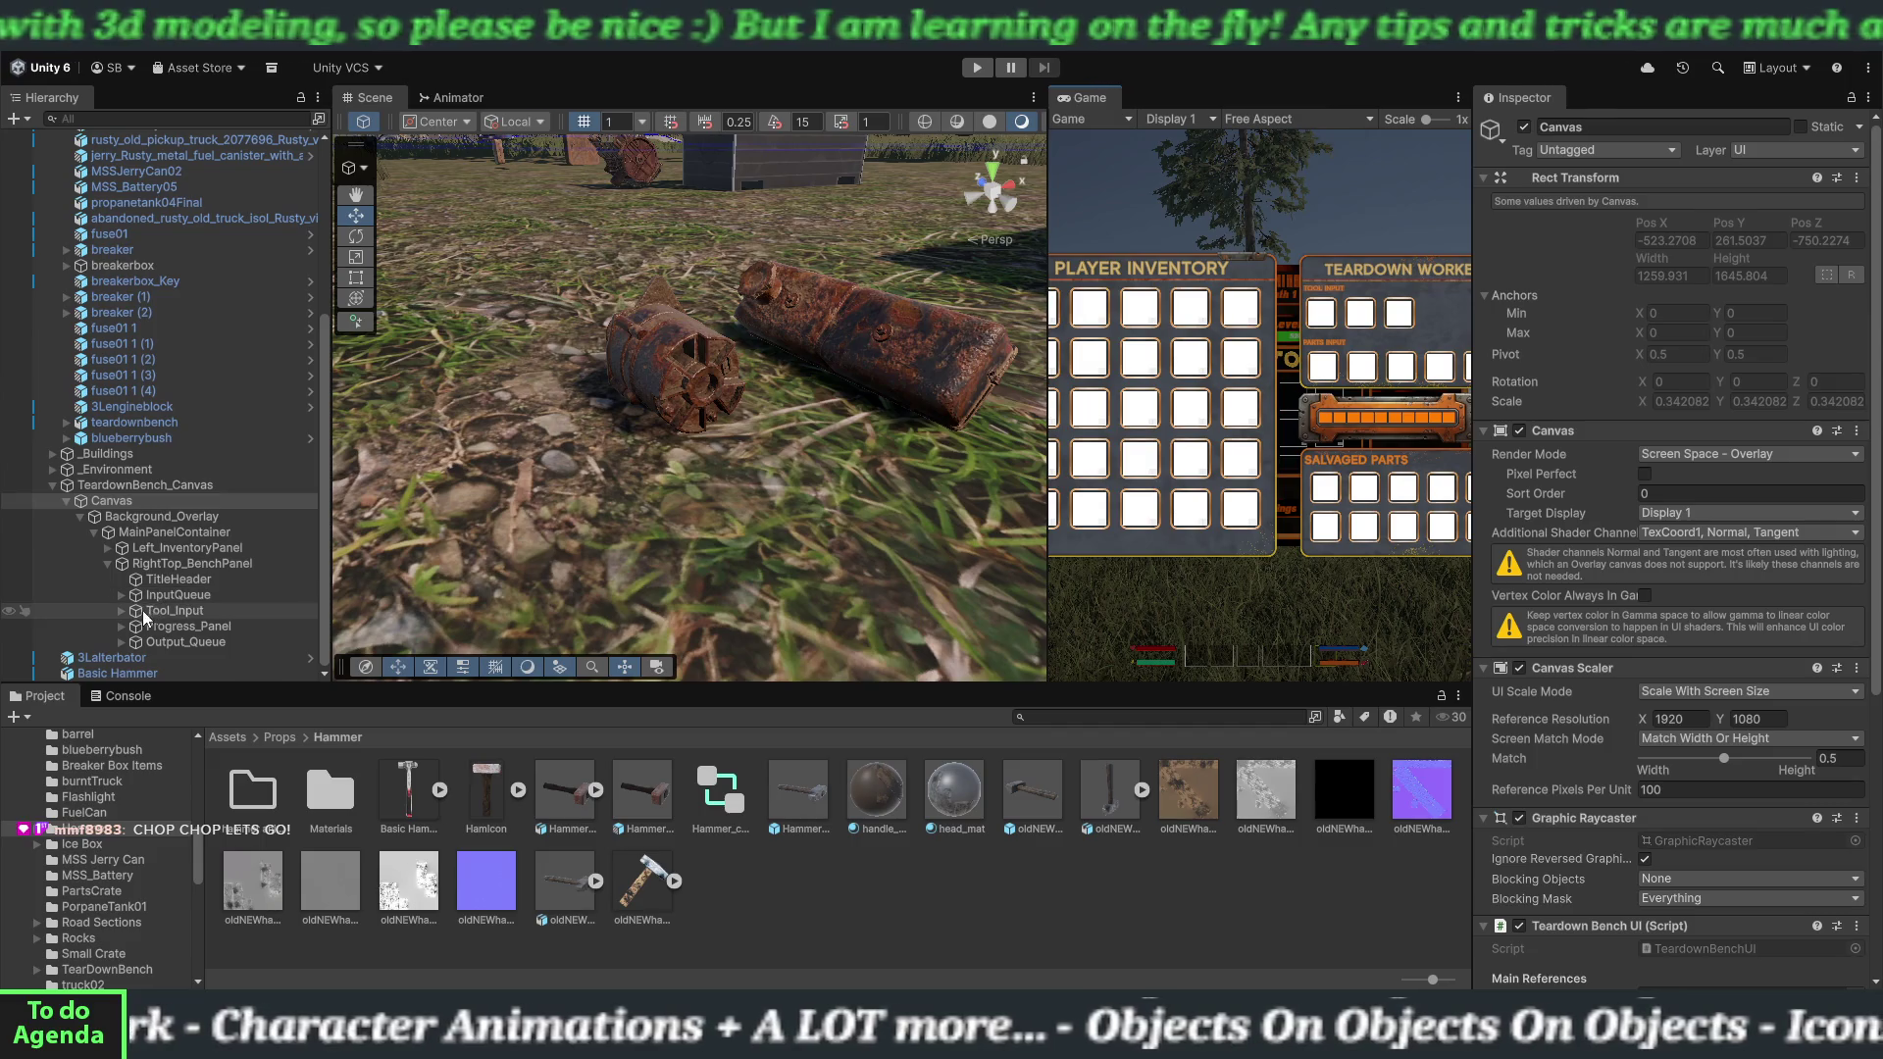
Delete the Basic Hammer object, save the scene, and select the Canvas to view its settings.
left_click(152, 673)
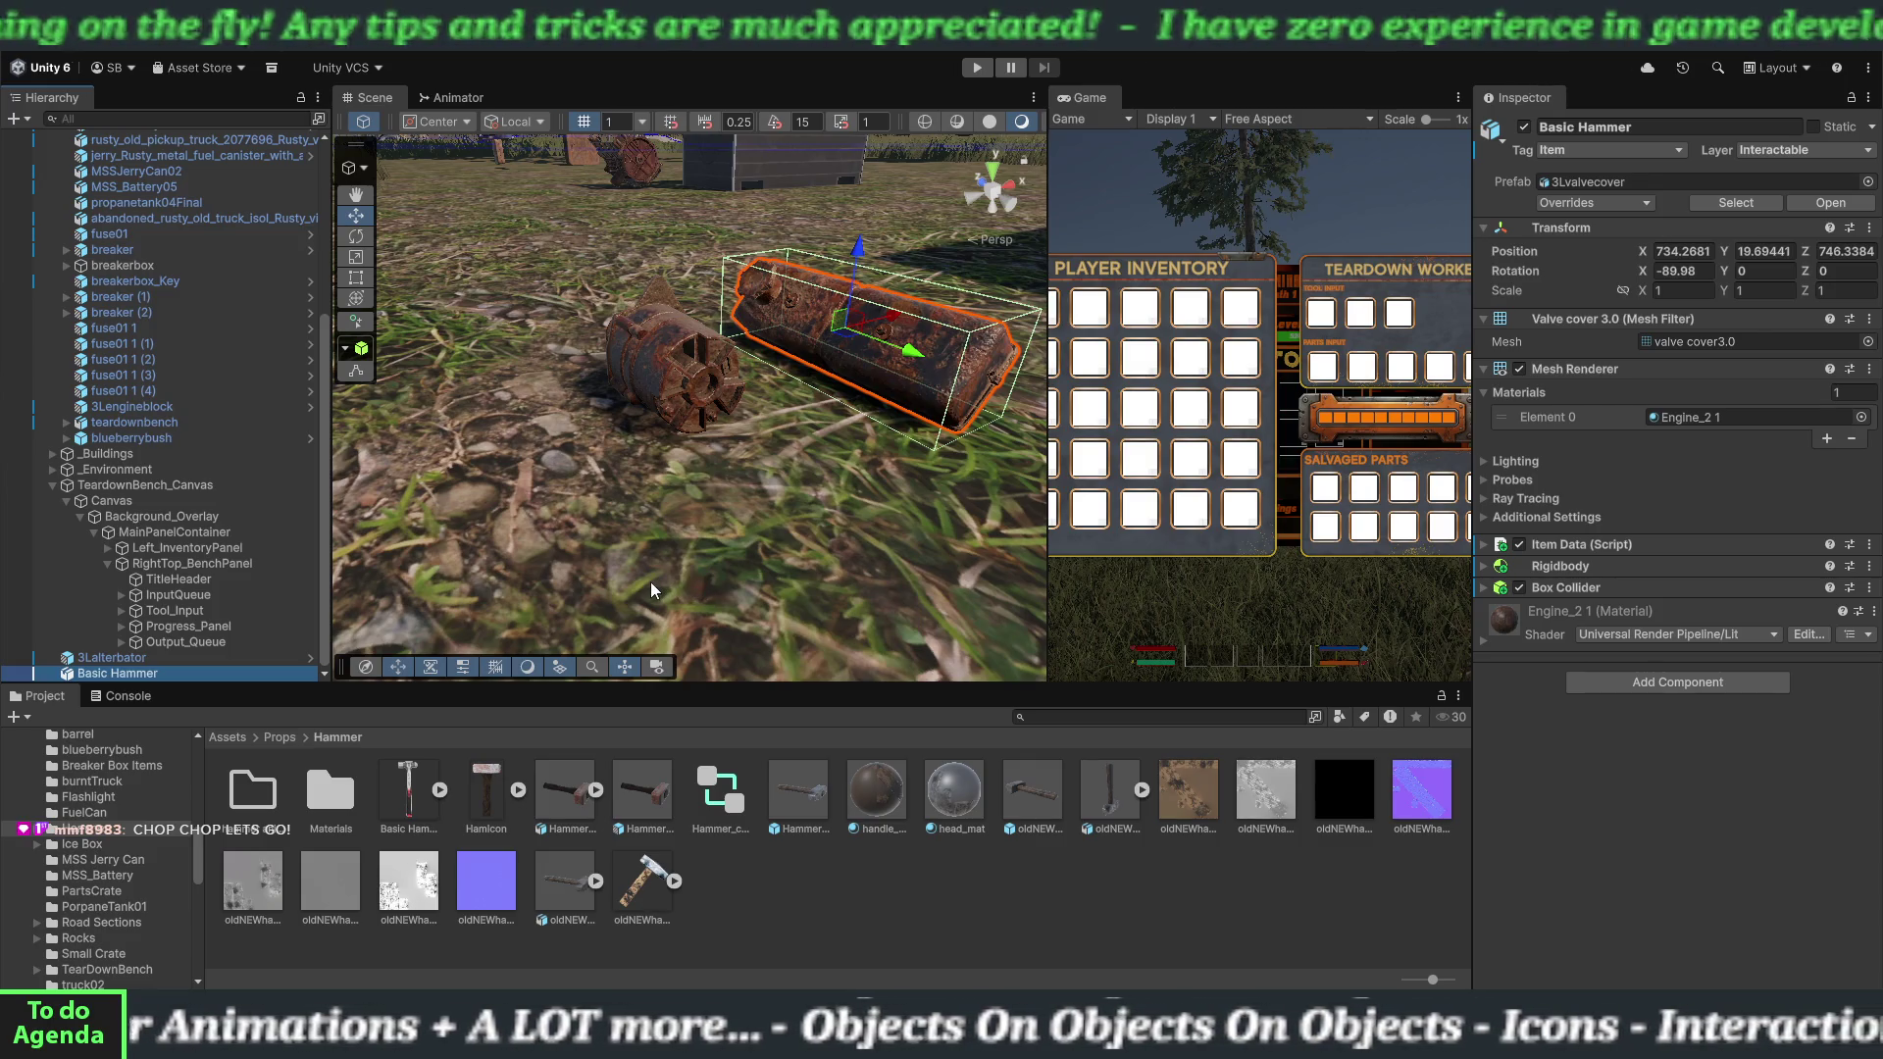
key("Delete")
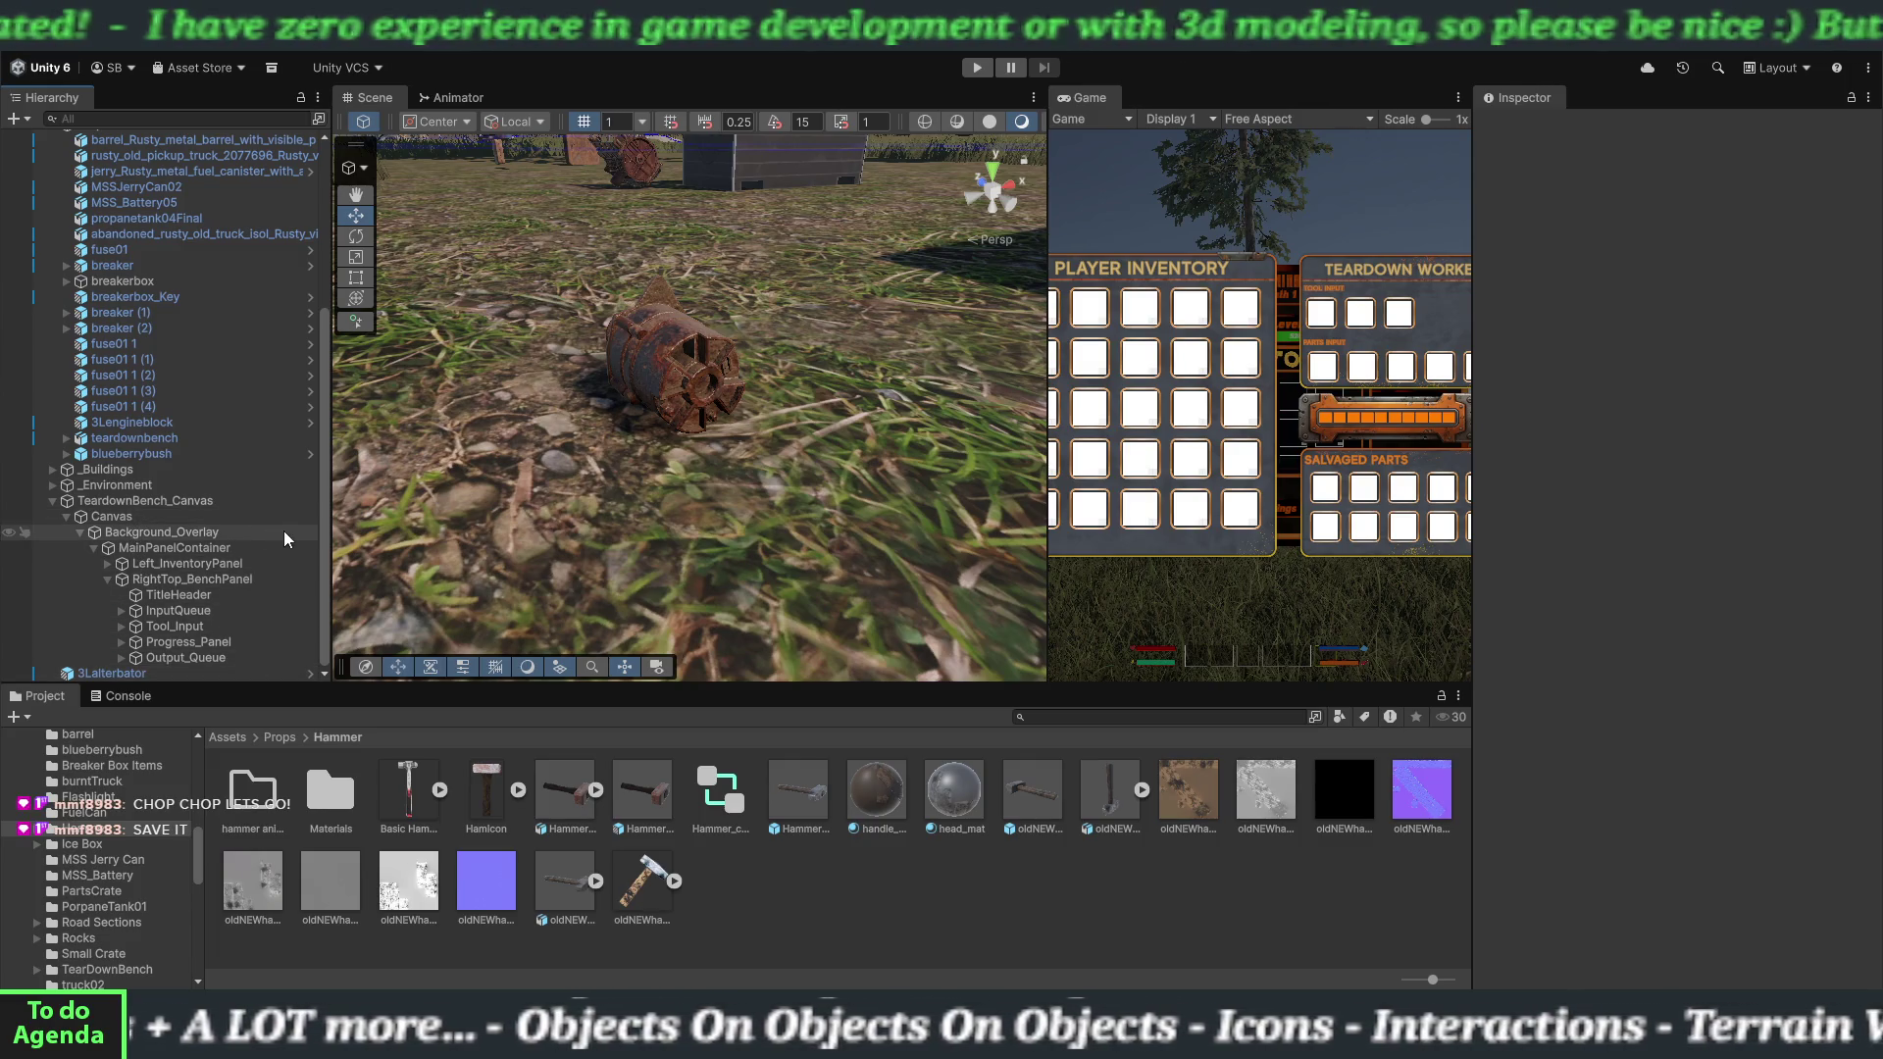
left_click(25, 47)
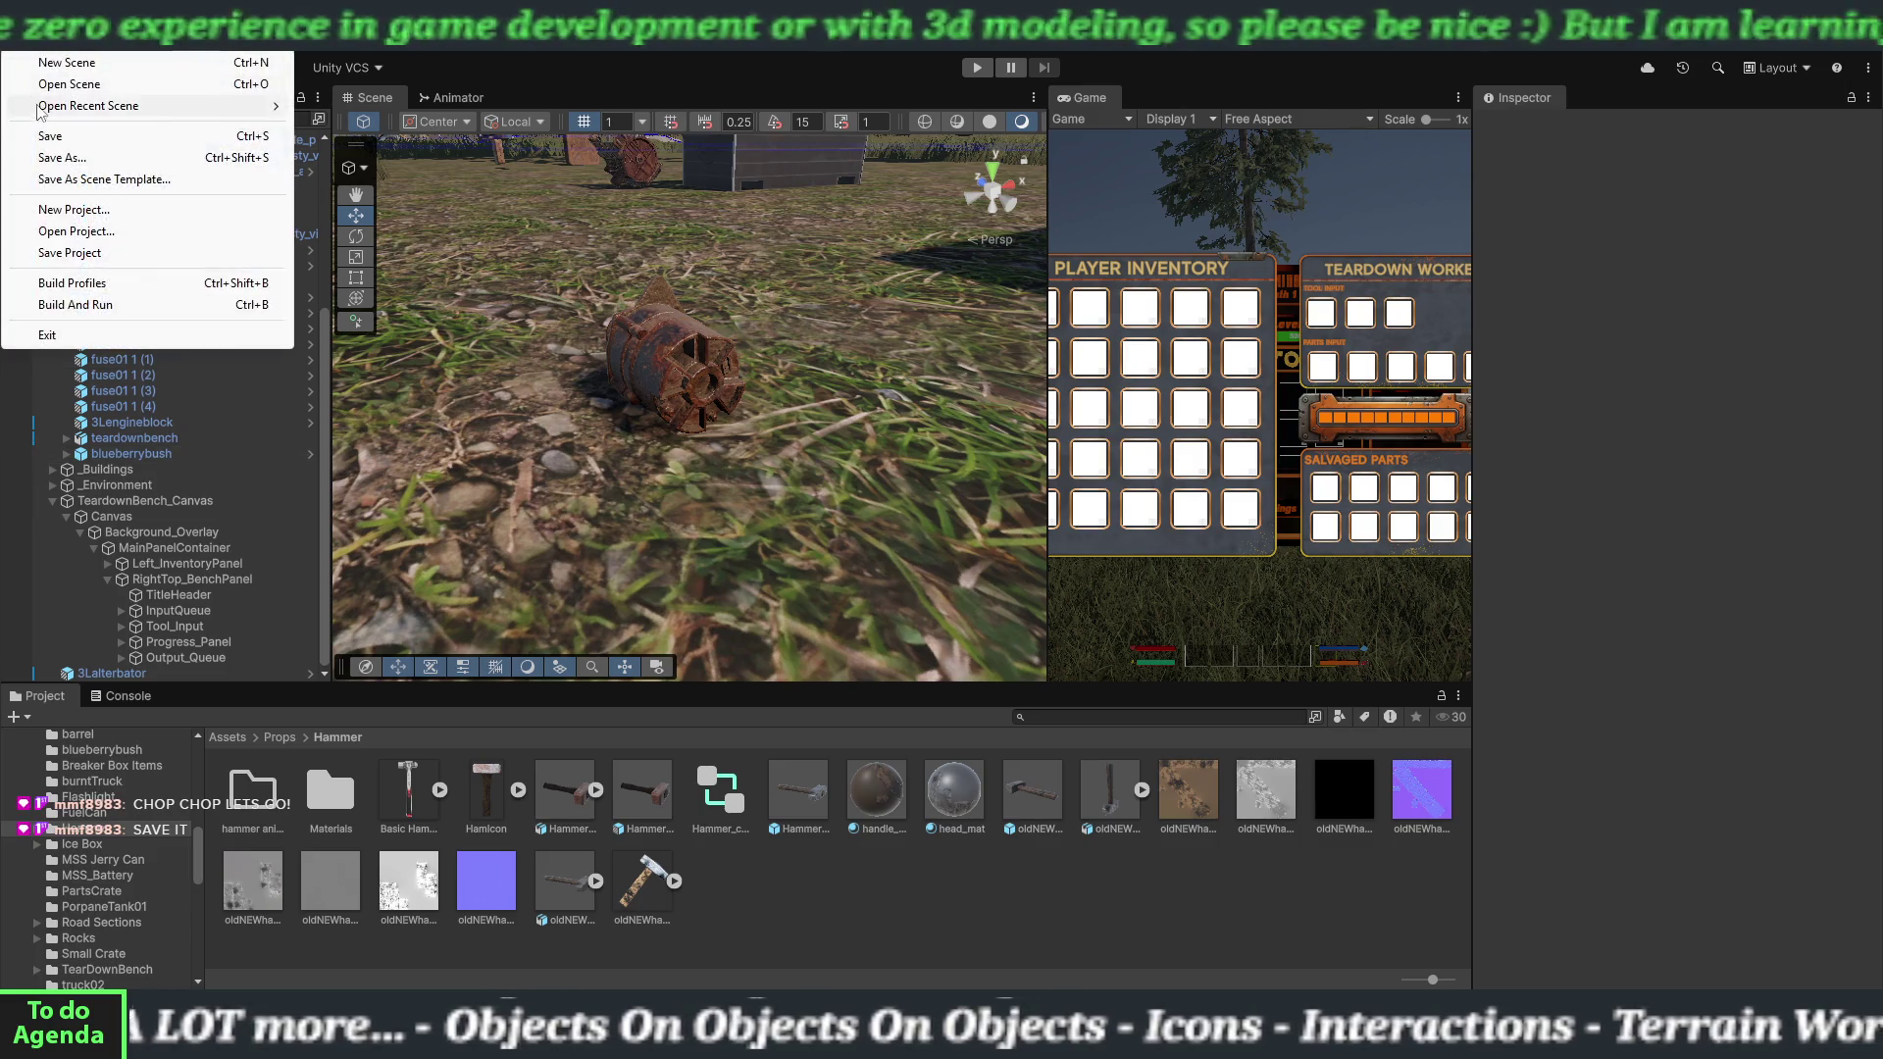
left_click(51, 136)
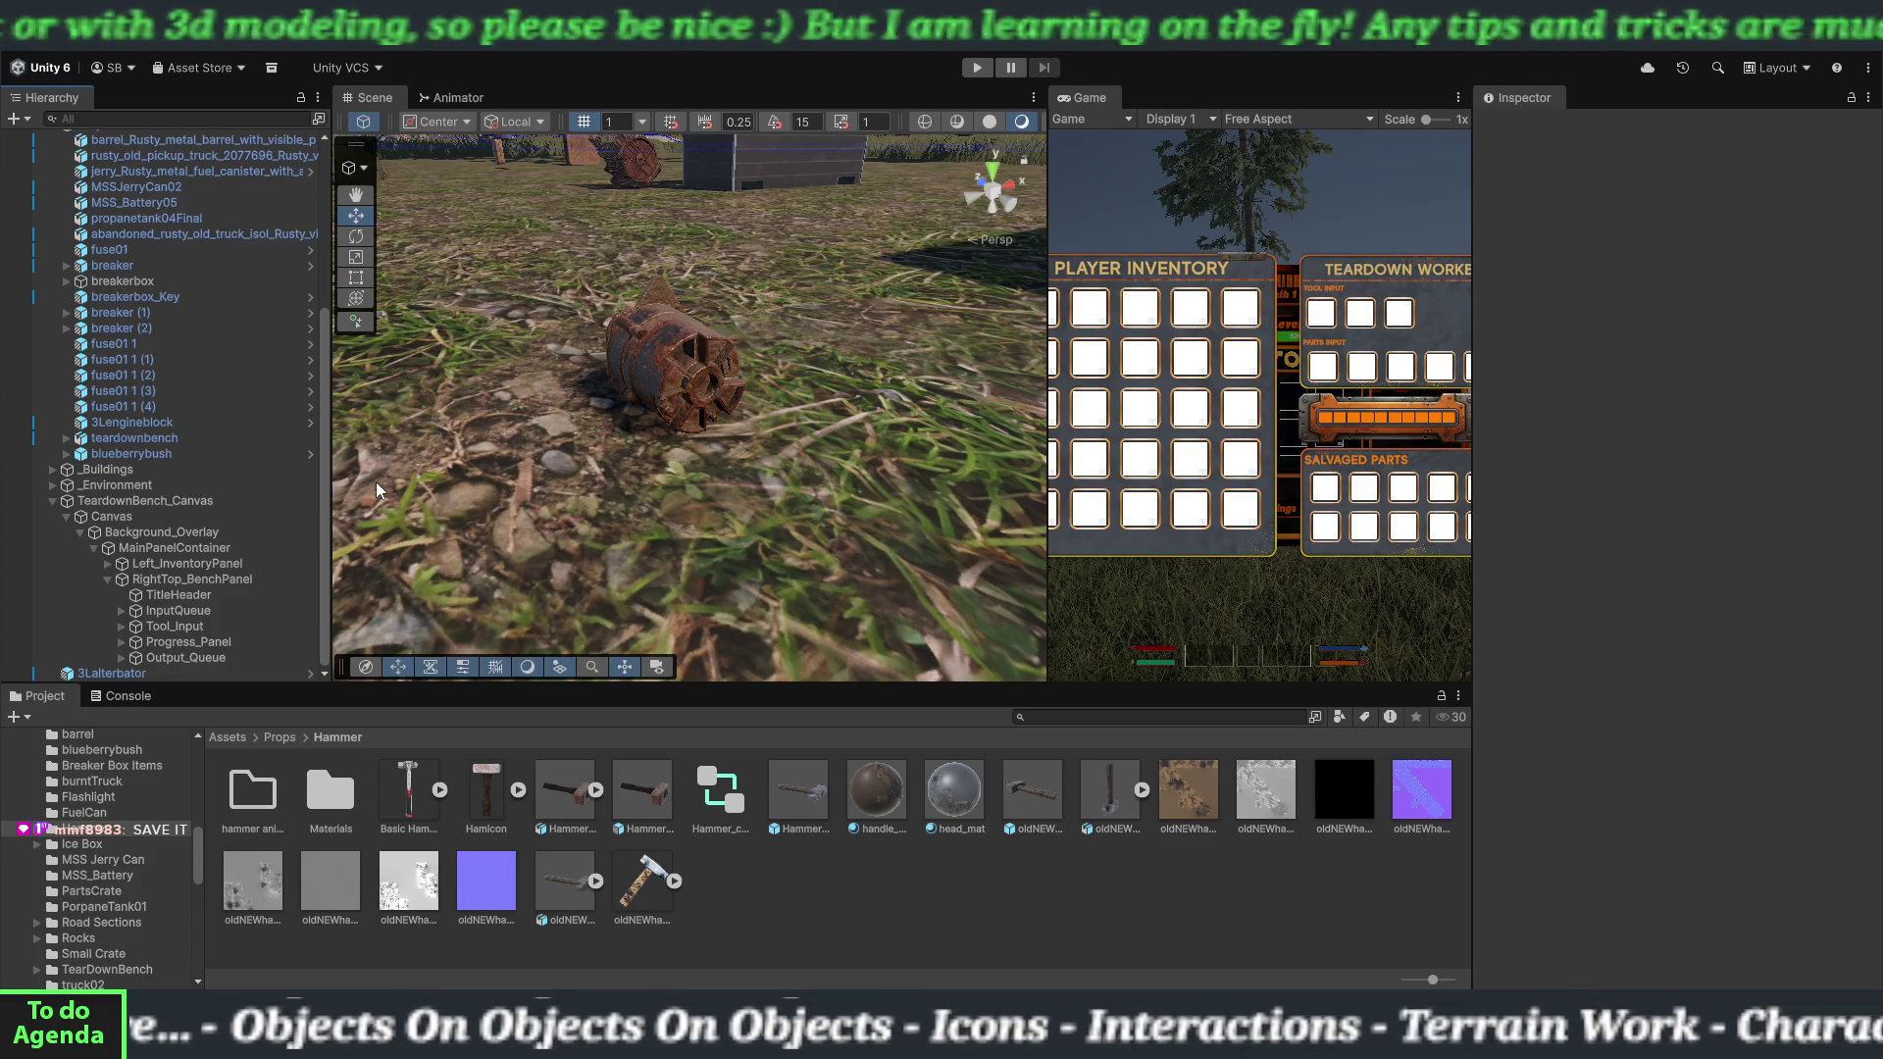
left_click(176, 516)
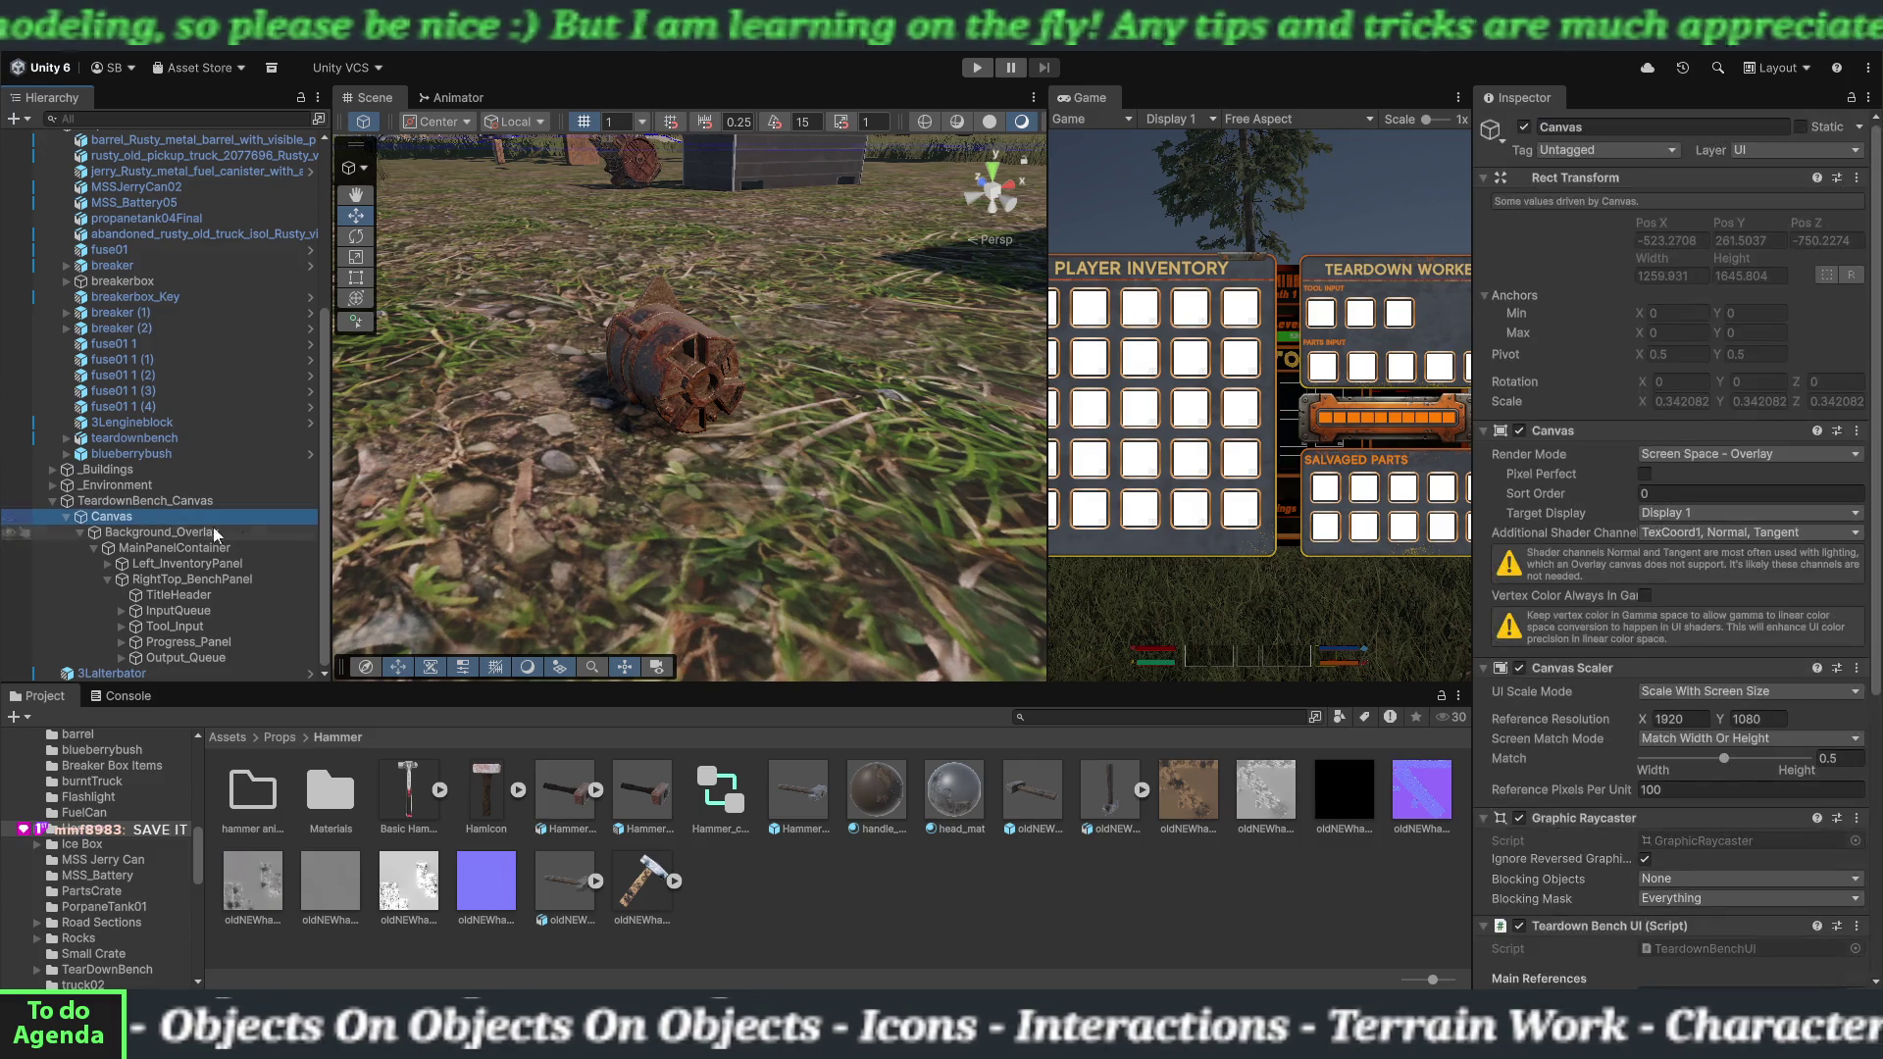
Select teardownbench in the Hierarchy to show its Teardown Bench script, base teardown time 10.
scroll(1506, 729, "down", 5)
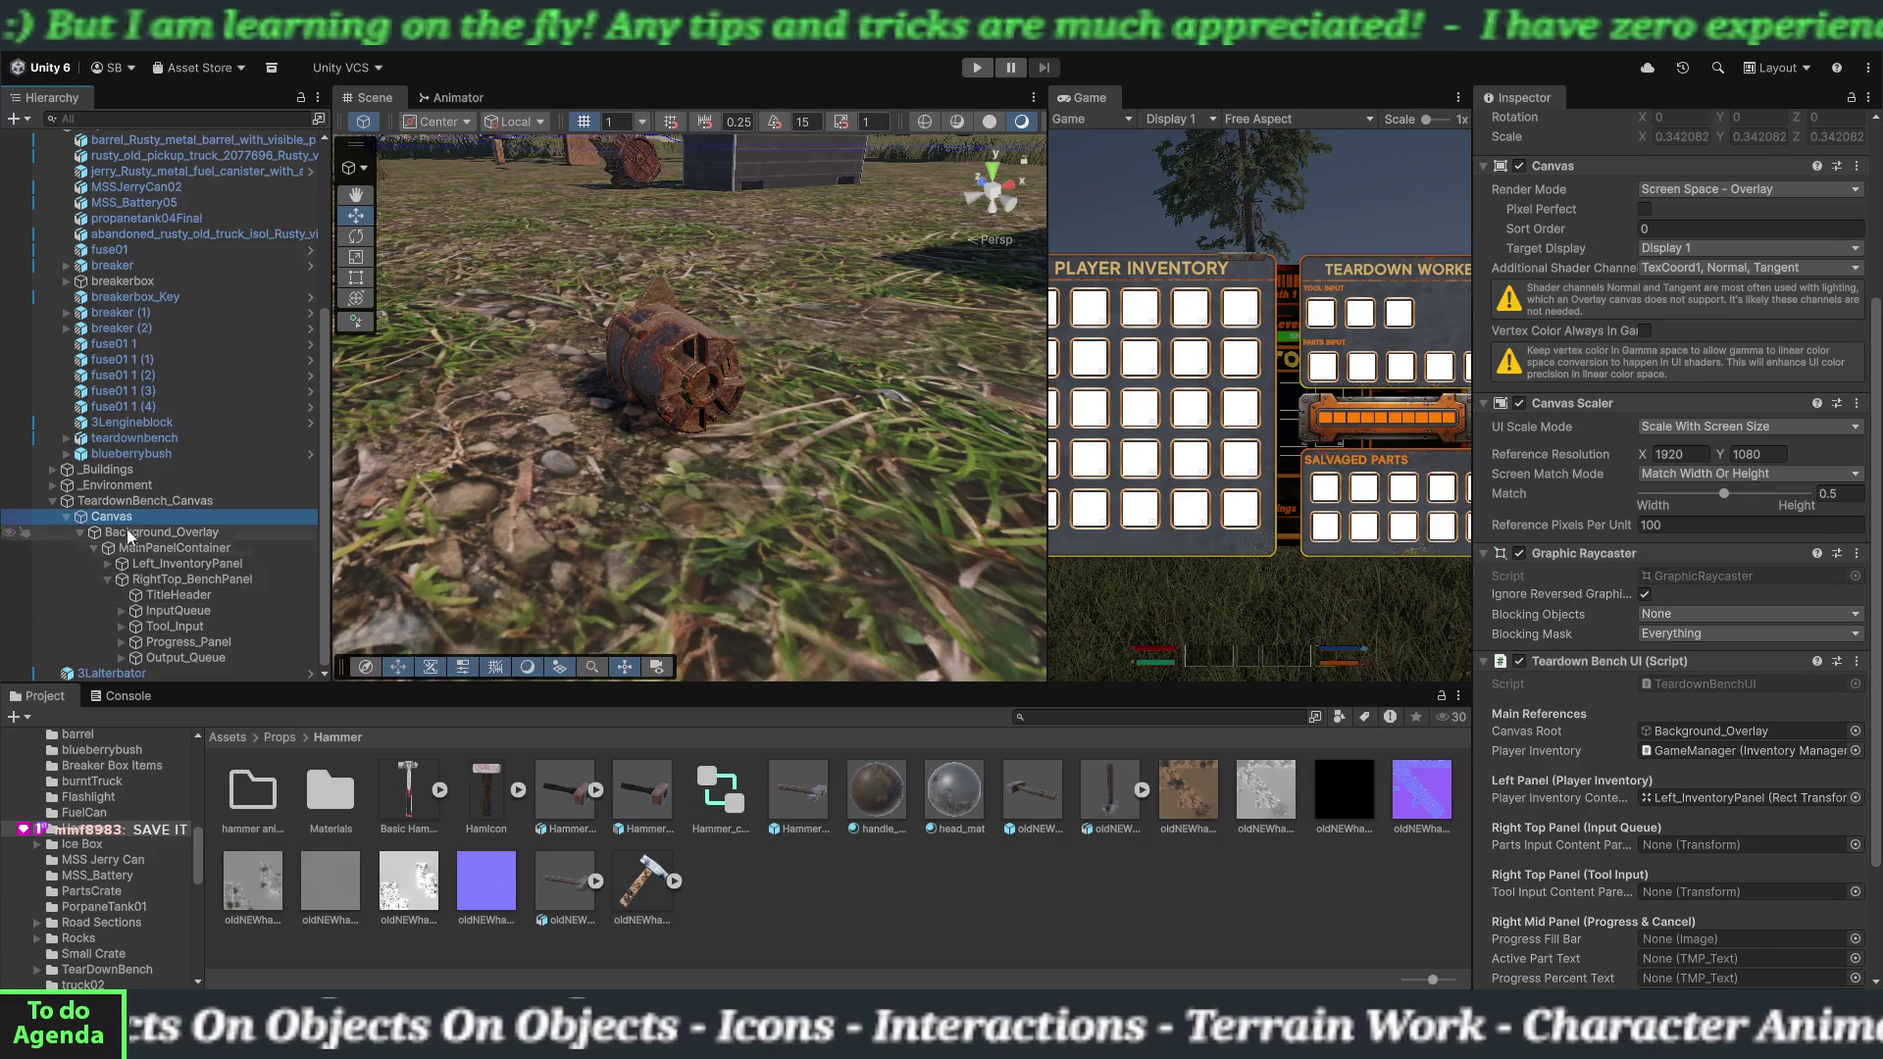
left_click(123, 440)
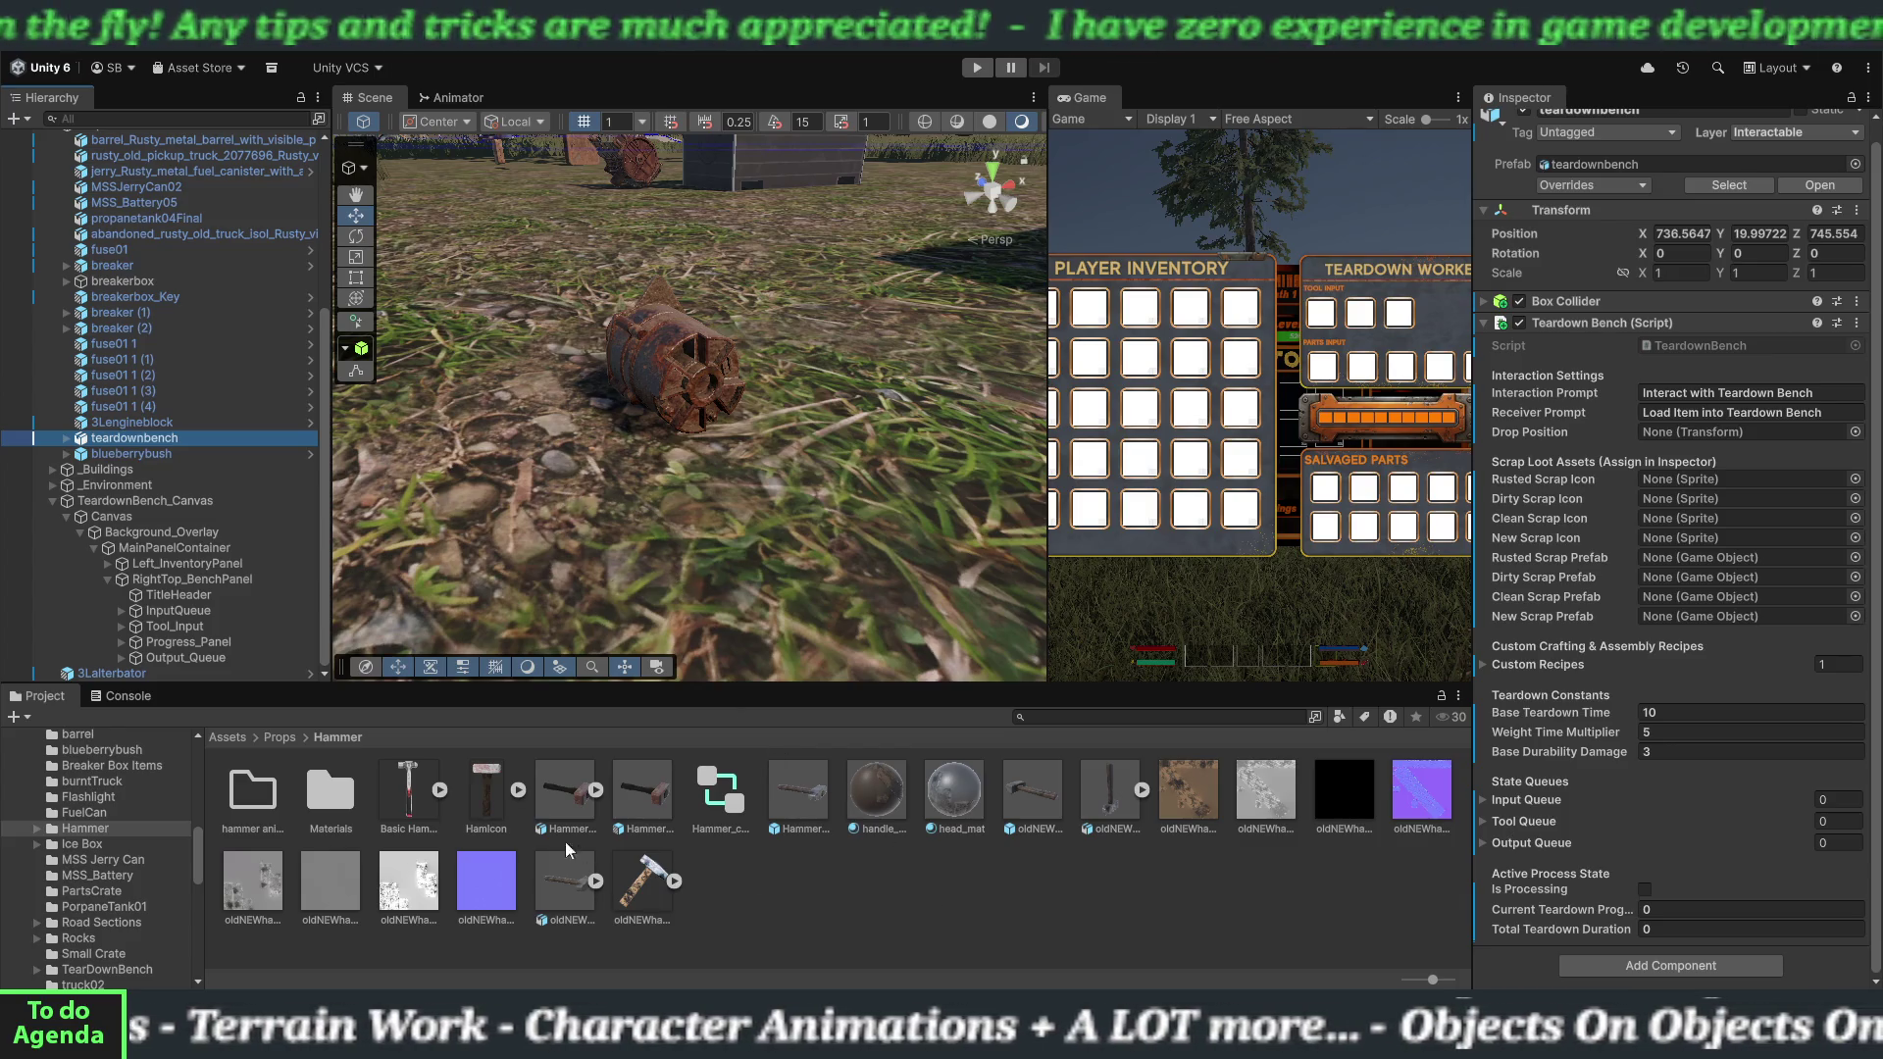
Browse the Project window to Props > 3lEngineBlock > Icons to see the engine part sprites.
scroll(102, 858, "up", 3)
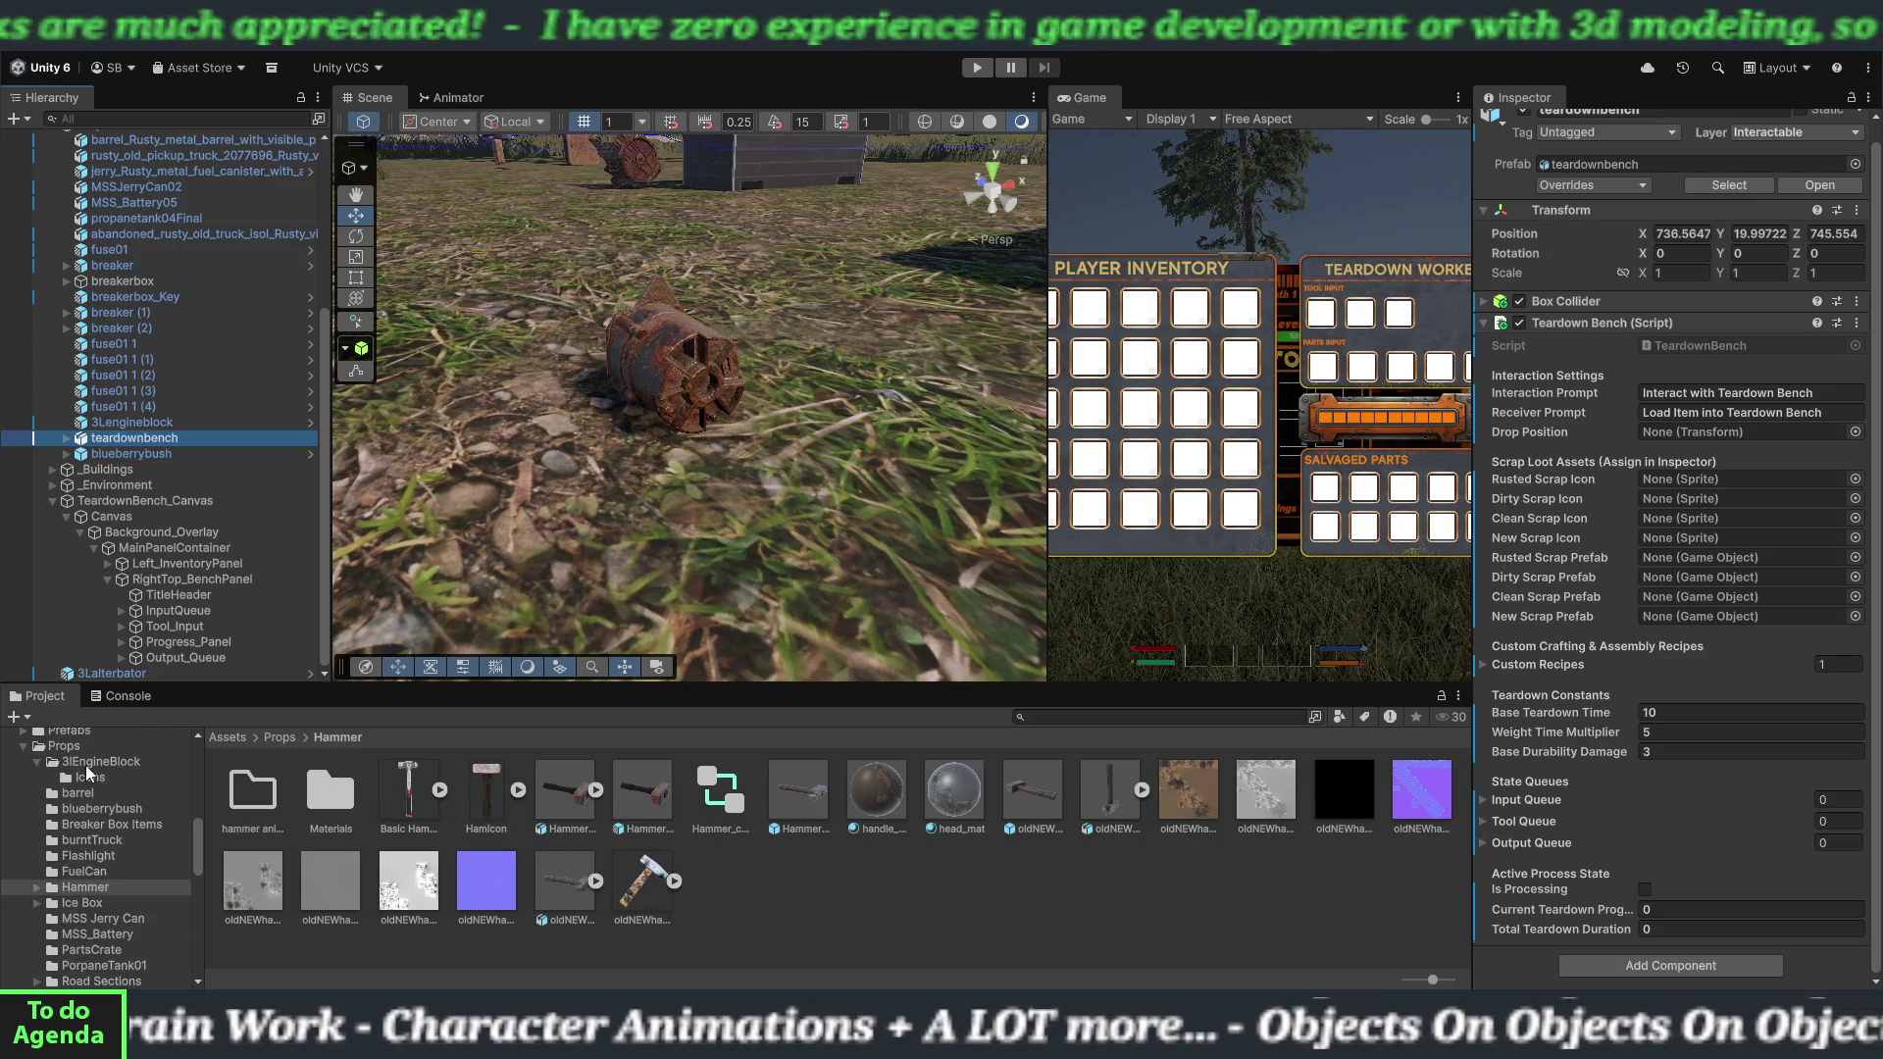
left_click(87, 764)
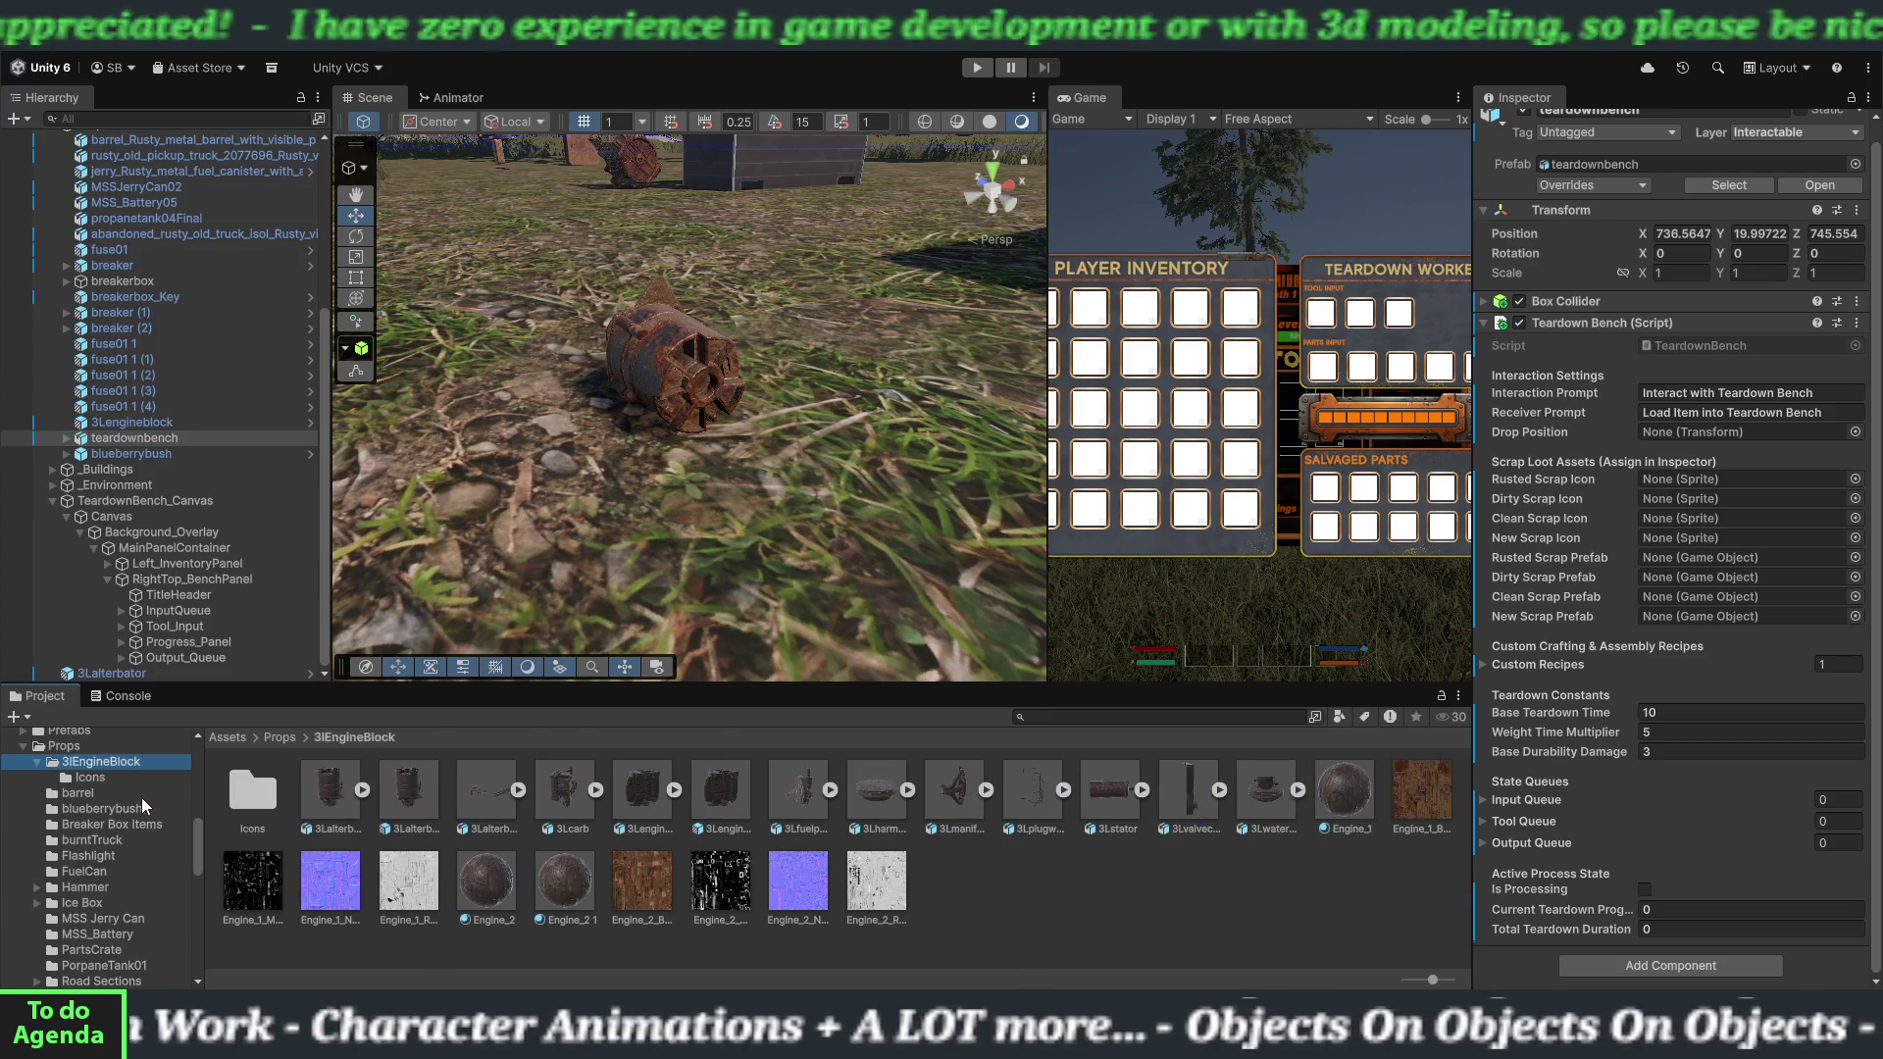
left_click(117, 781)
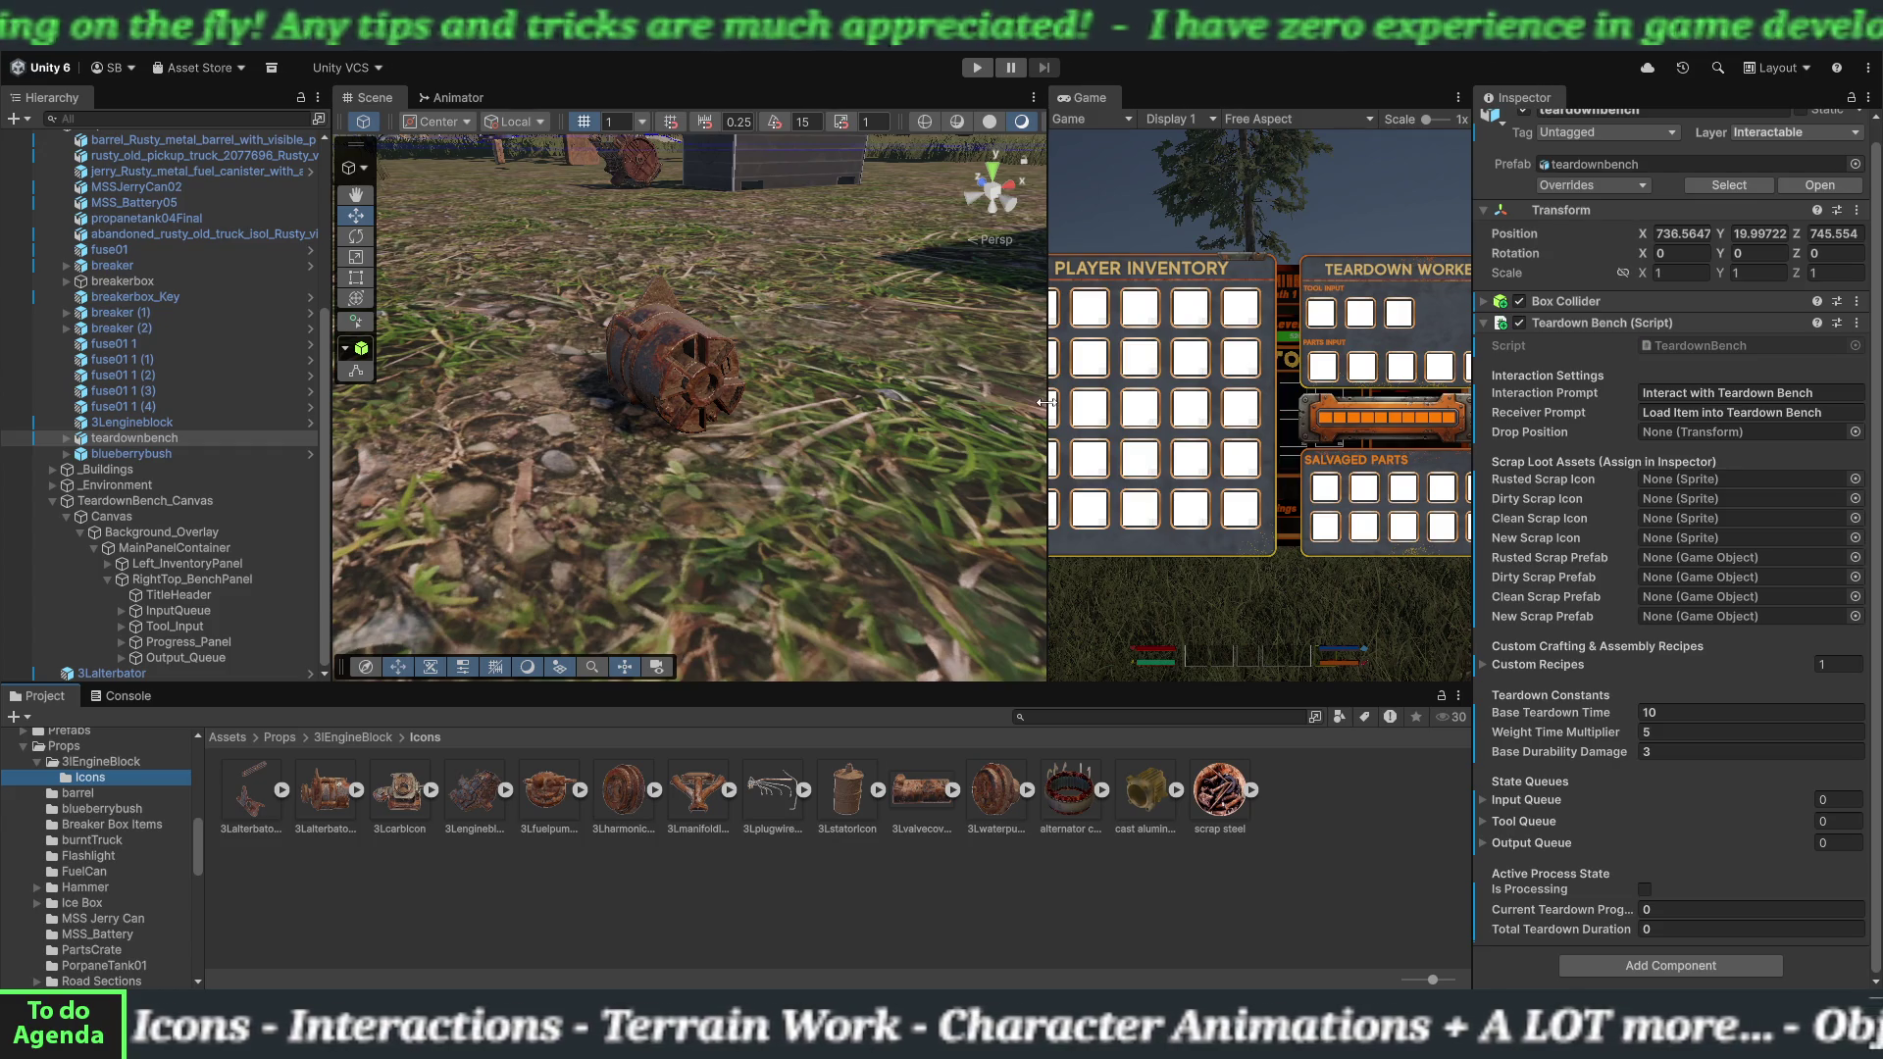
Frame the teardown bench with the Move tool active and nothing selected, then switch to Blender.
scroll(992, 398, "down", 10)
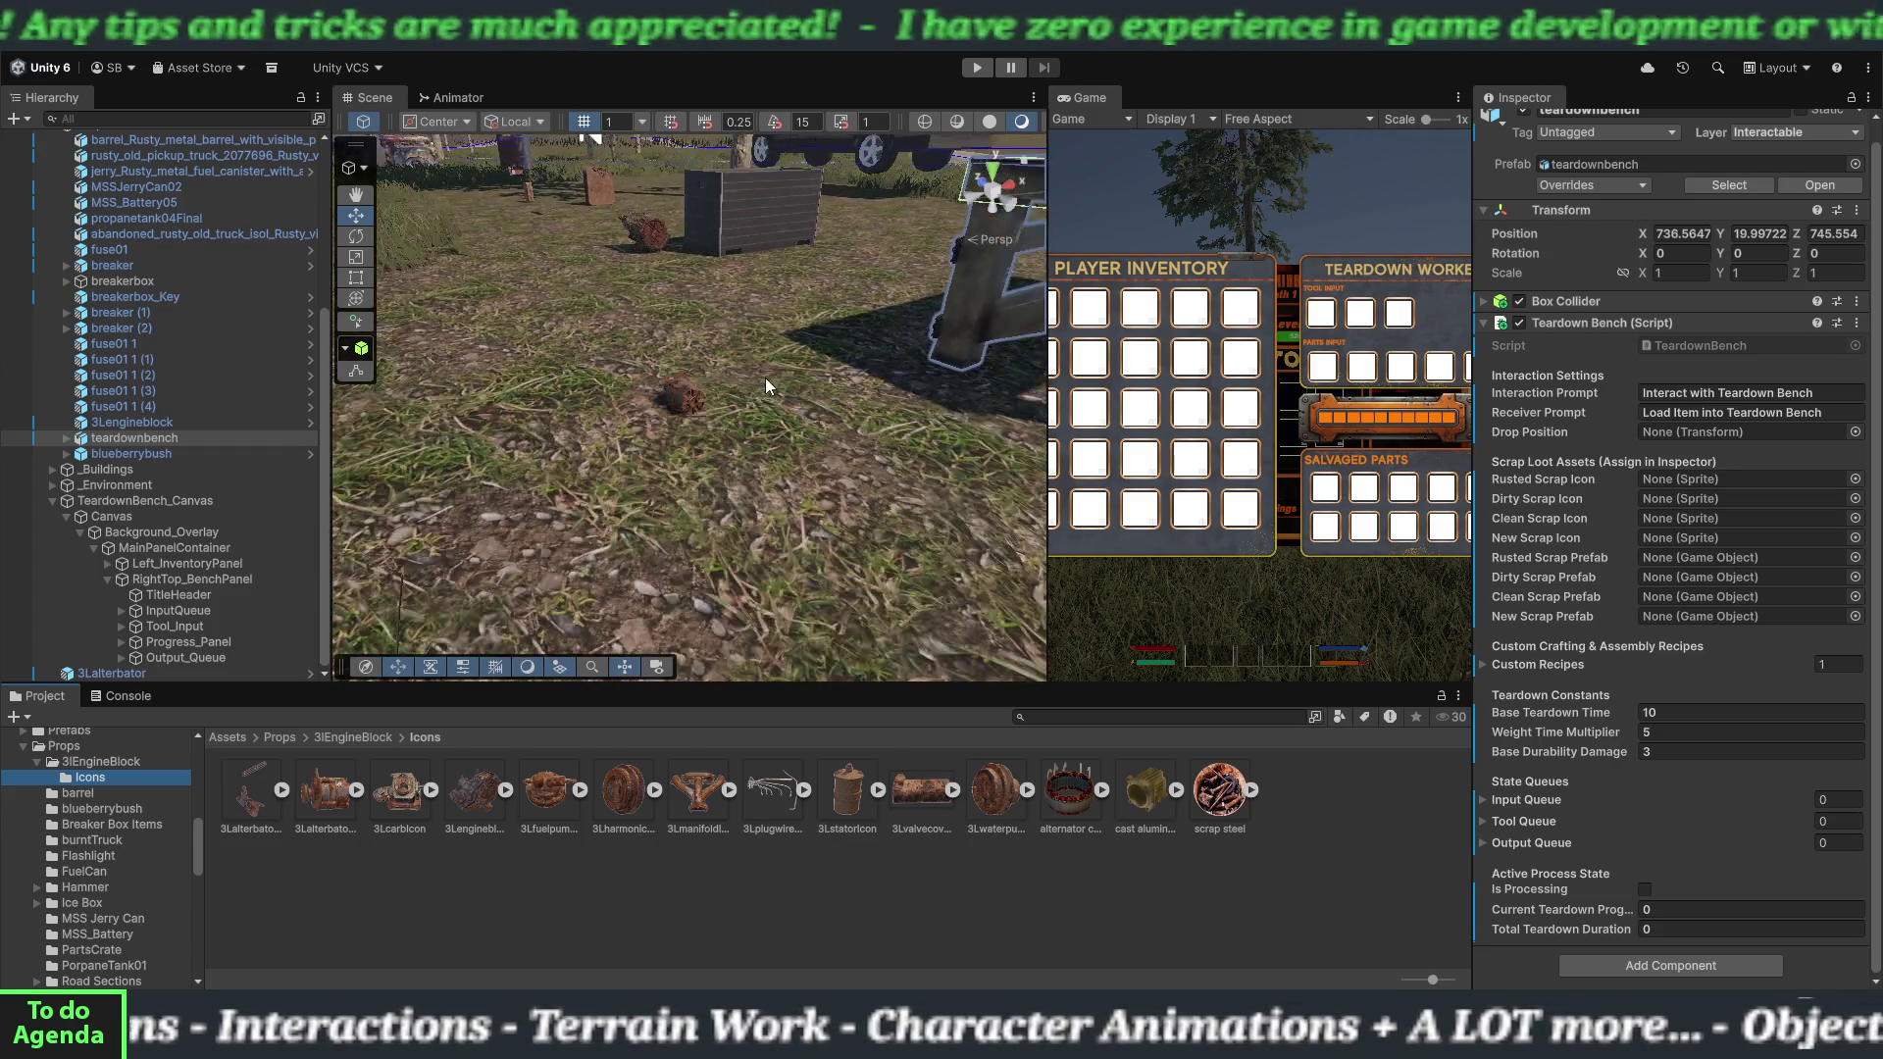
key("f")
key("w")
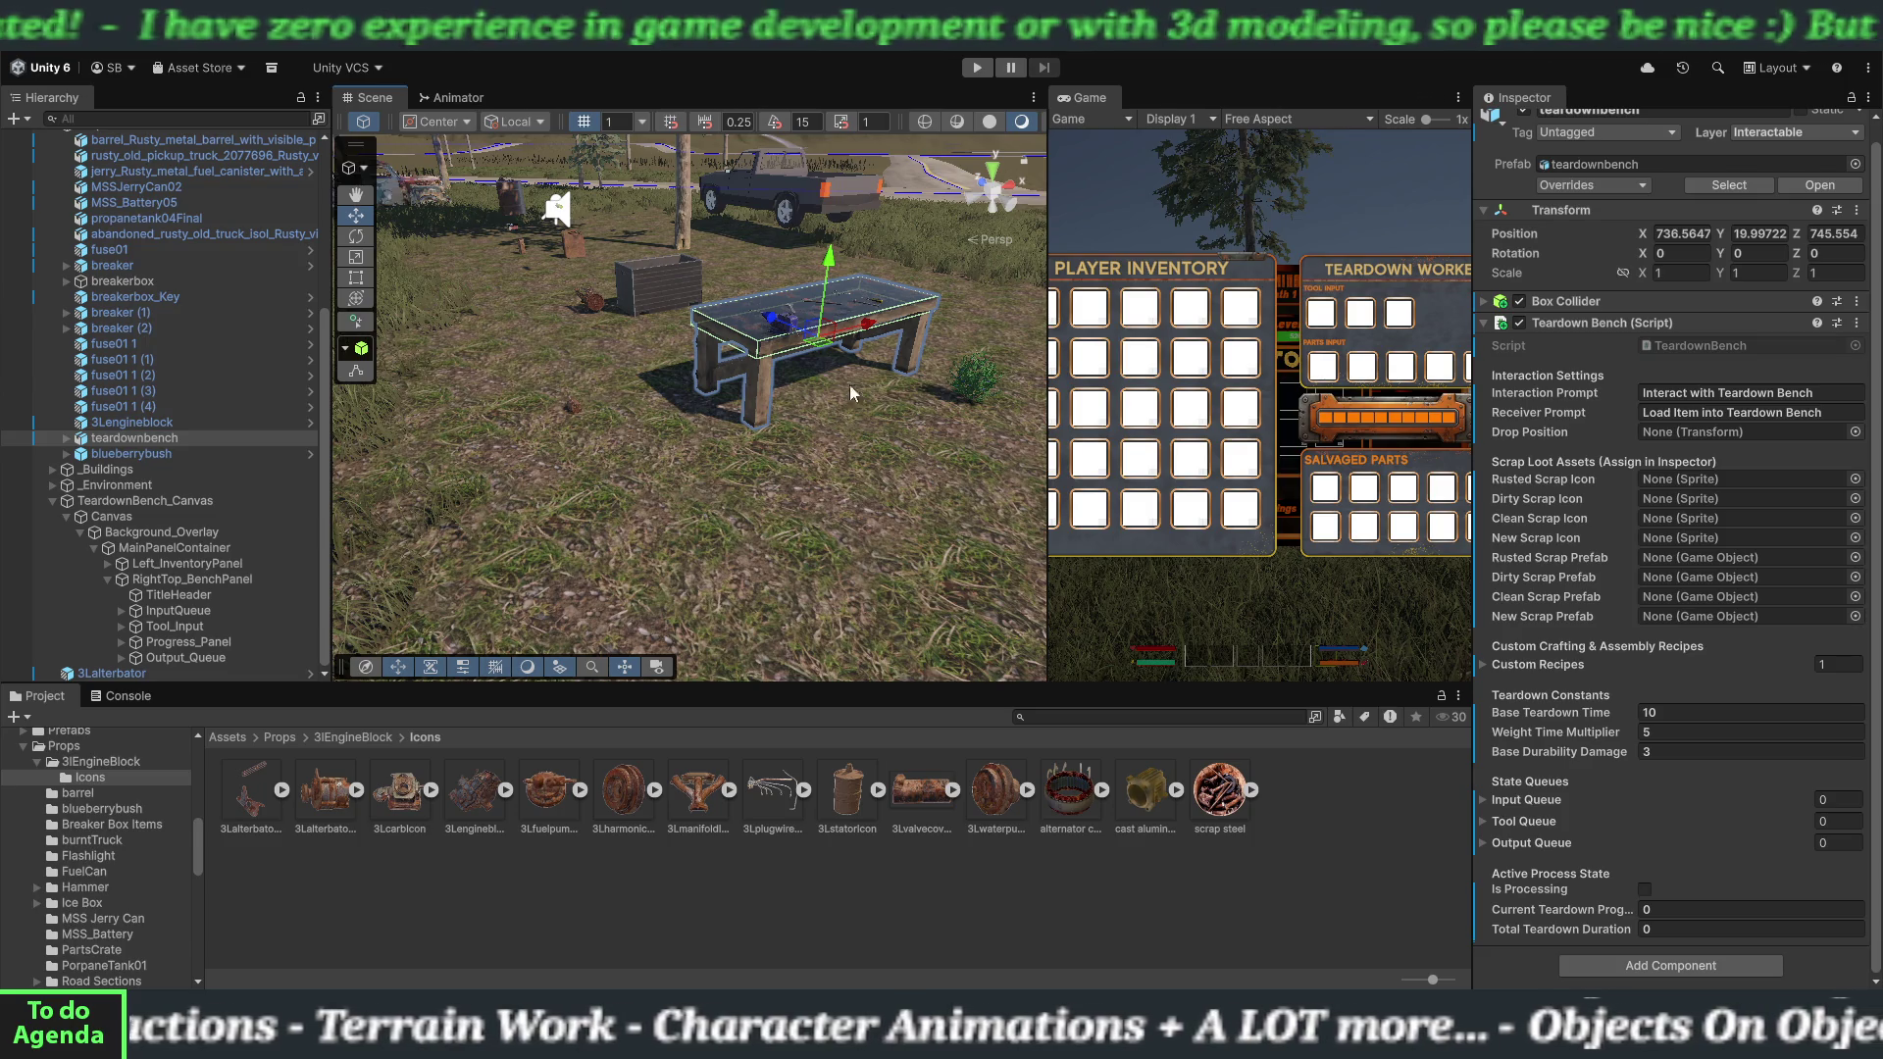
left_click(871, 897)
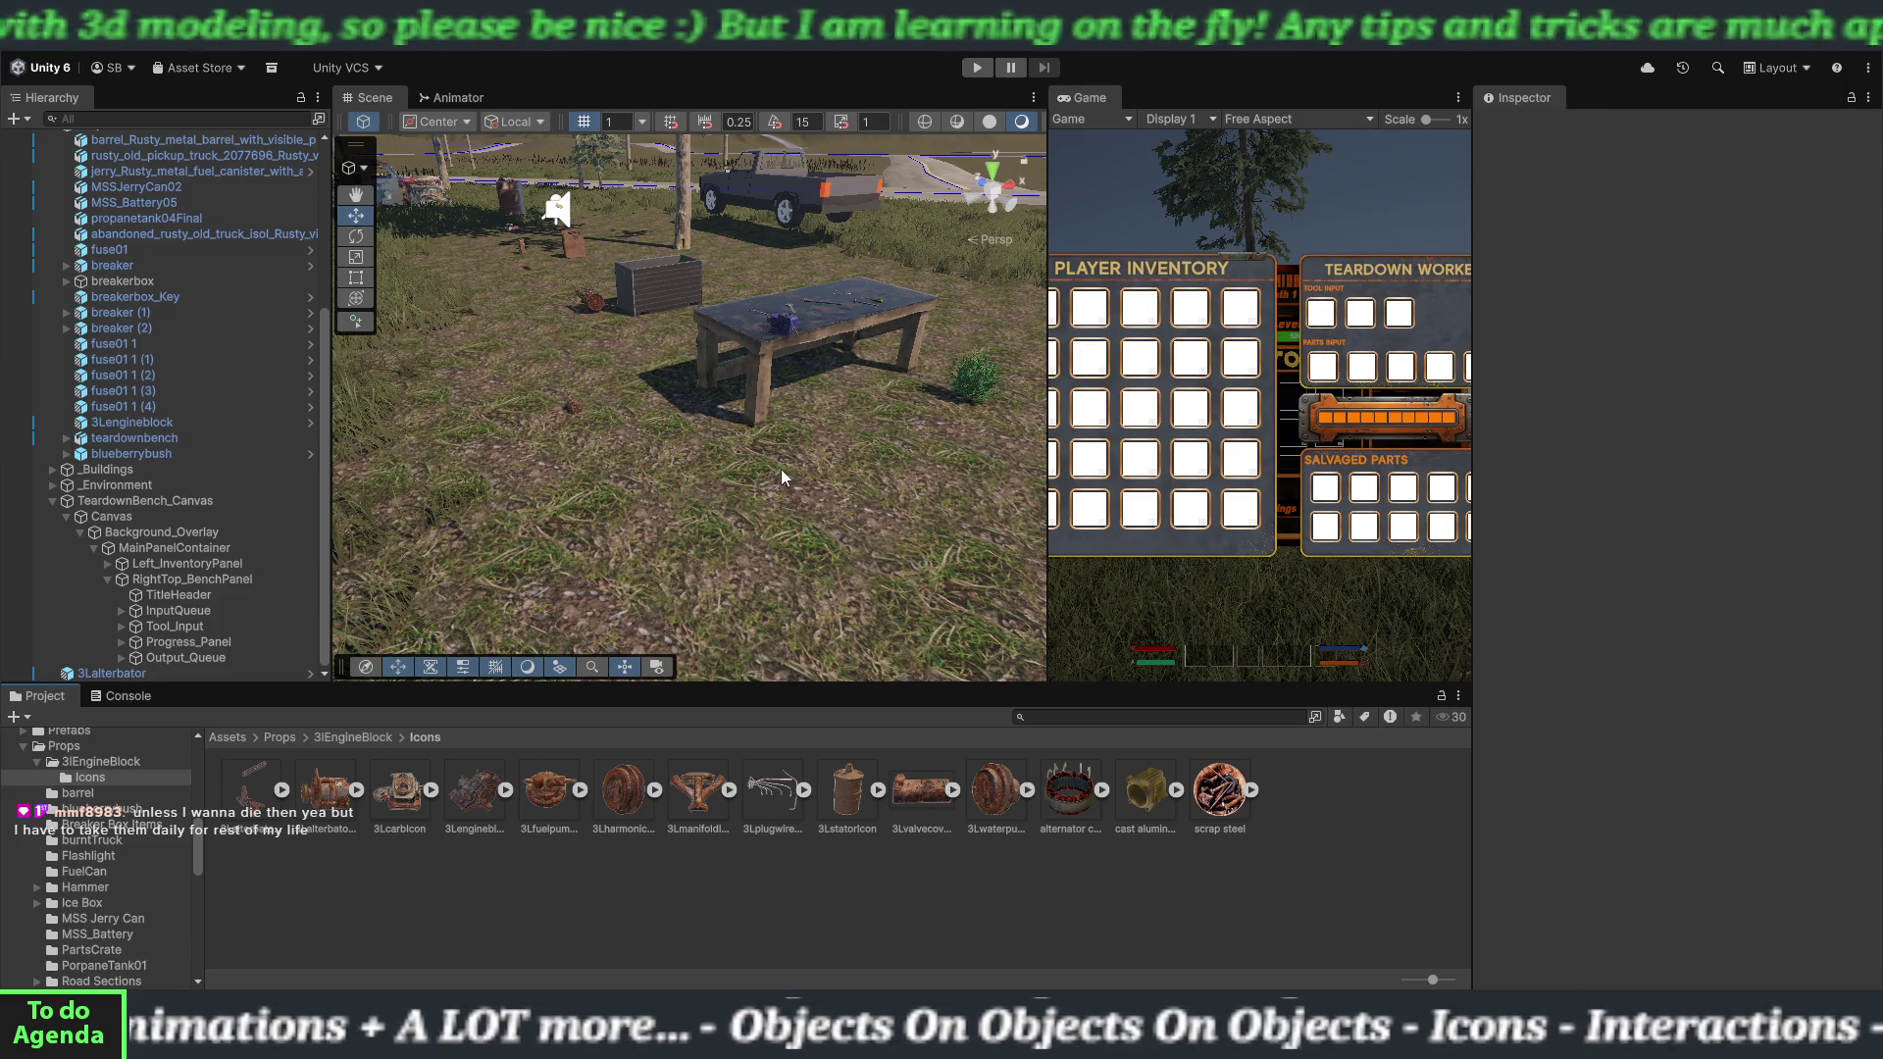
key("alt+Tab")
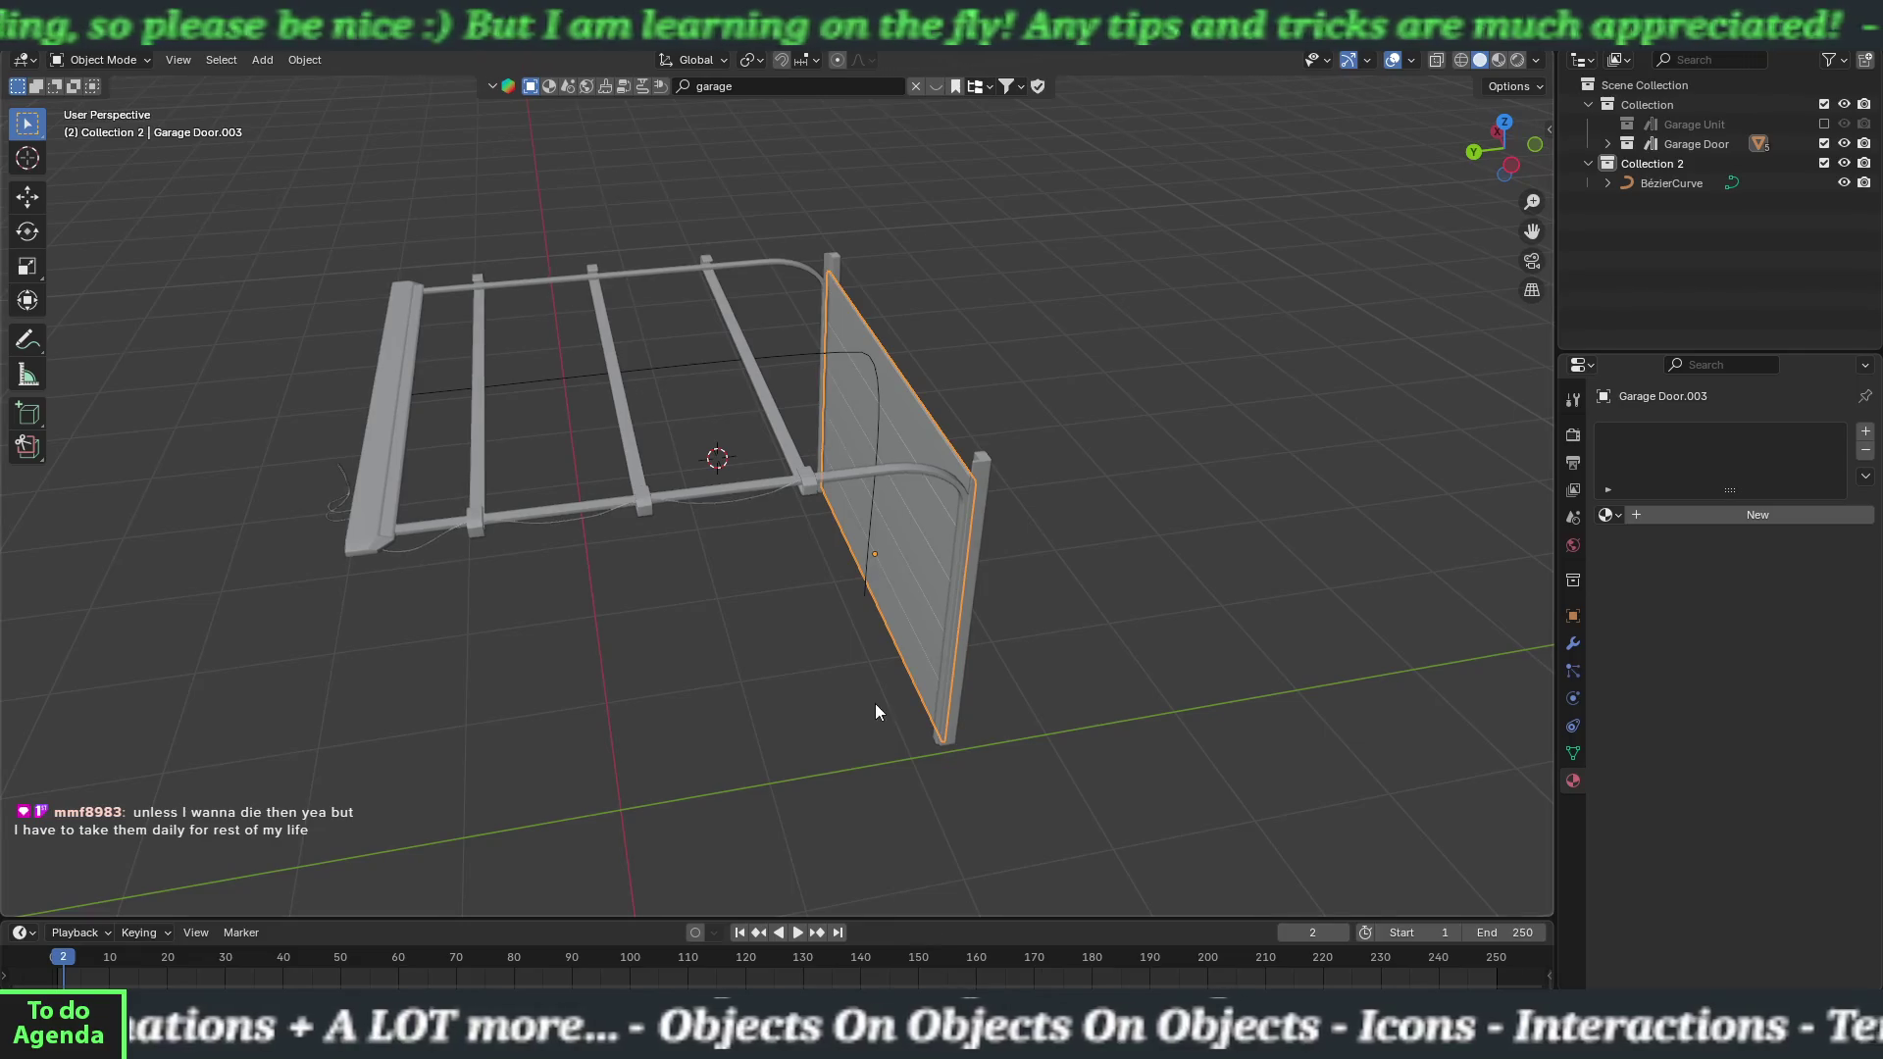
Start a new General file but cancel the prompt, keeping the garage door scene open.
left_click(44, 35)
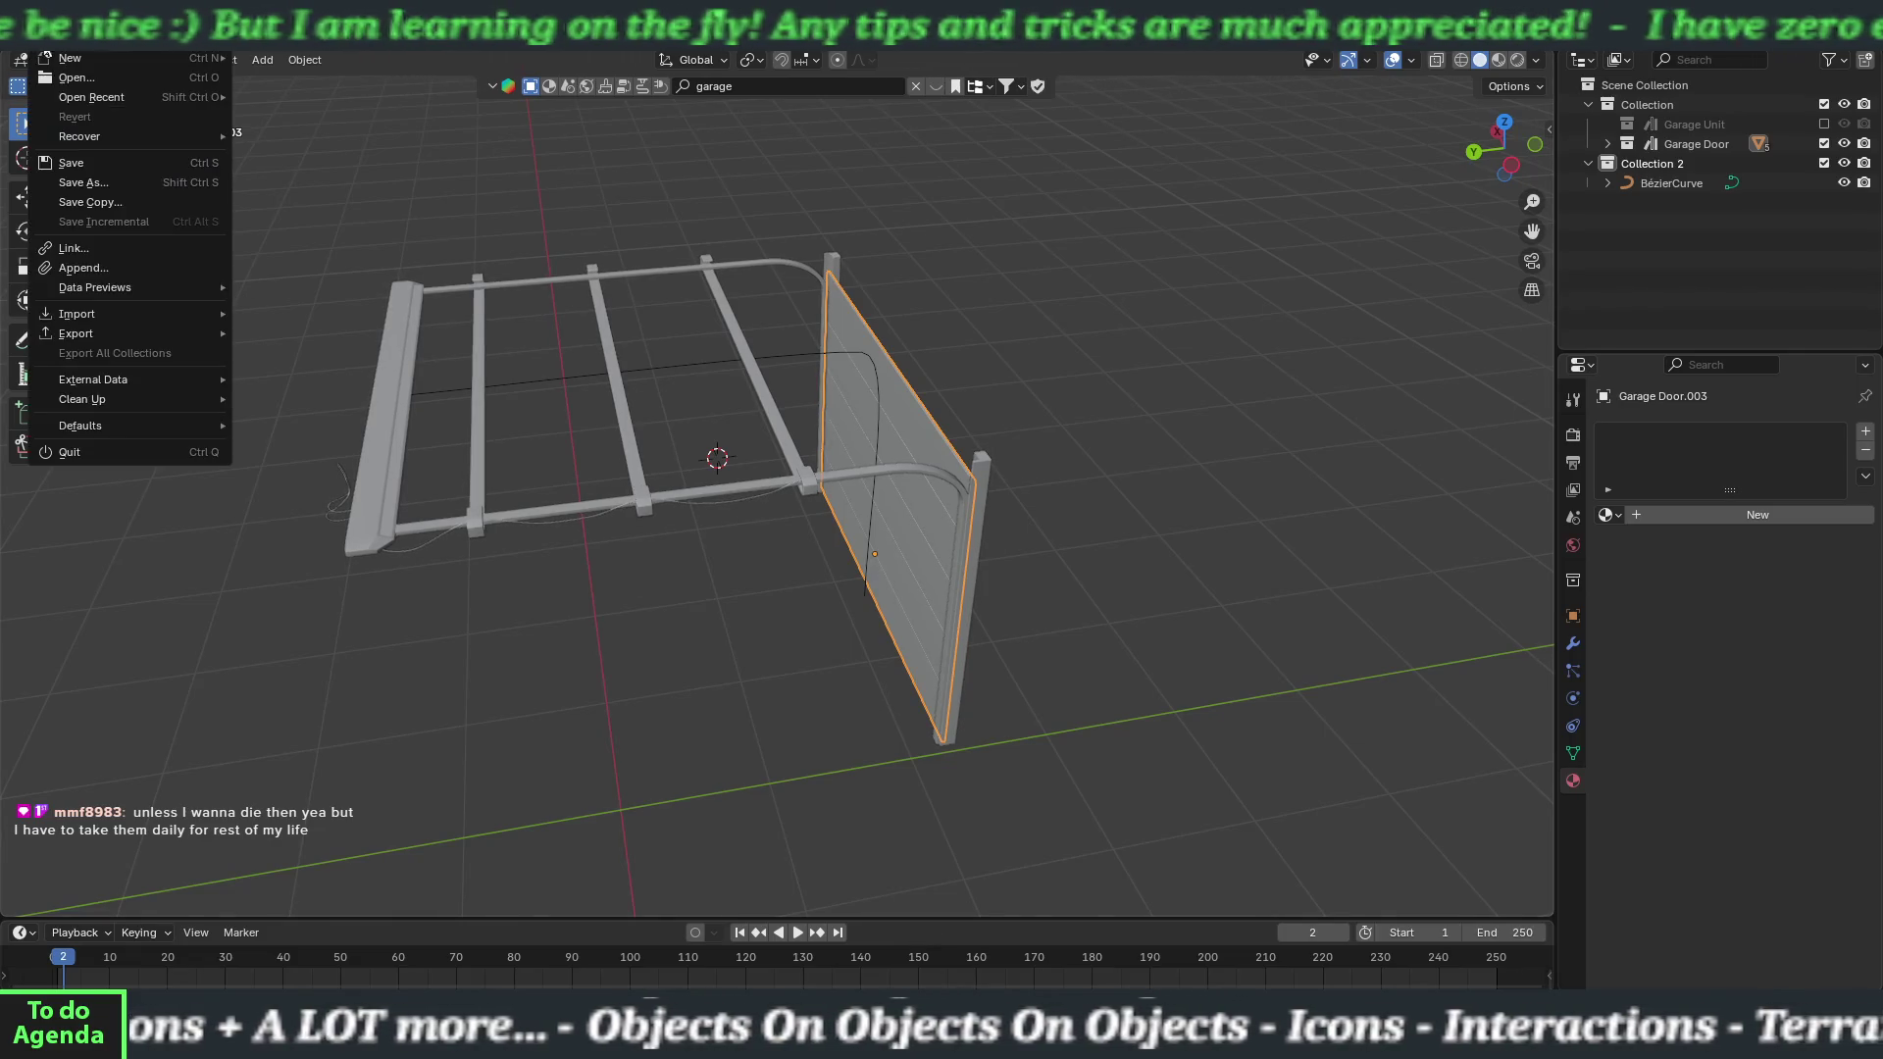
mouse_move(73, 66)
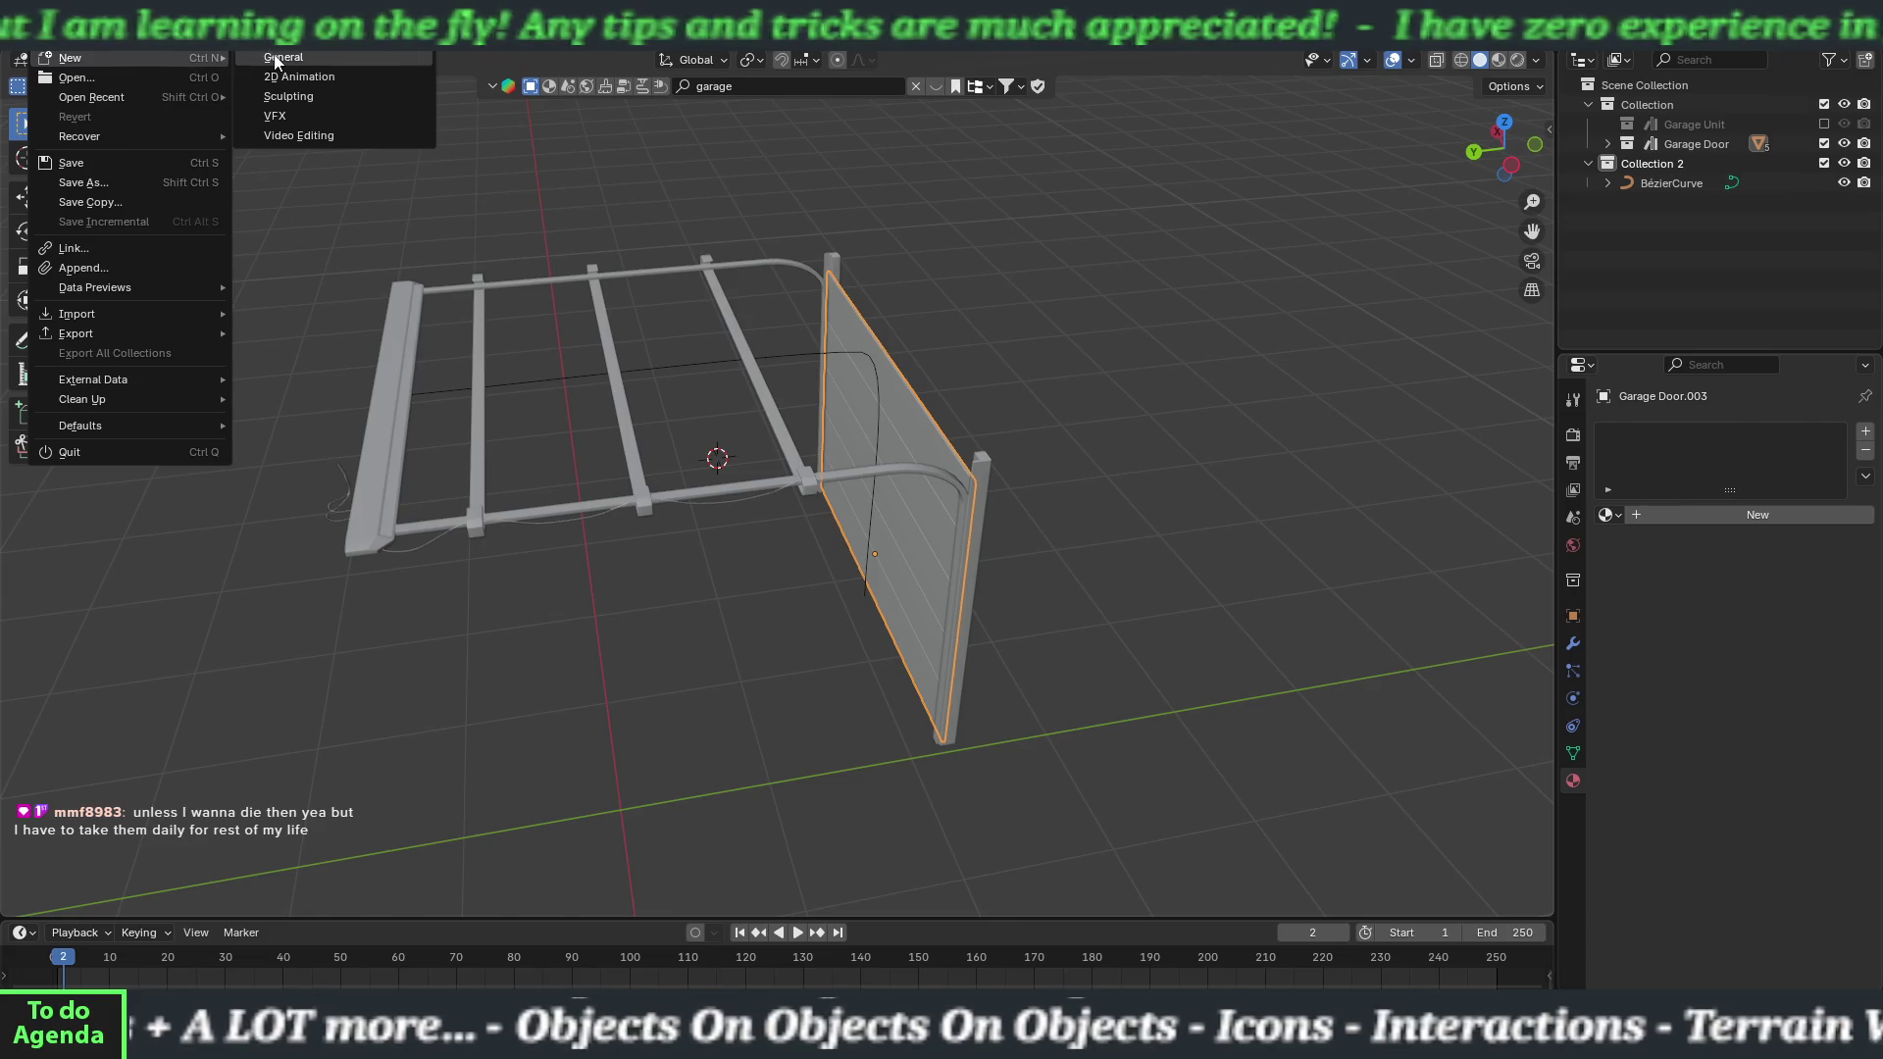
left_click(283, 57)
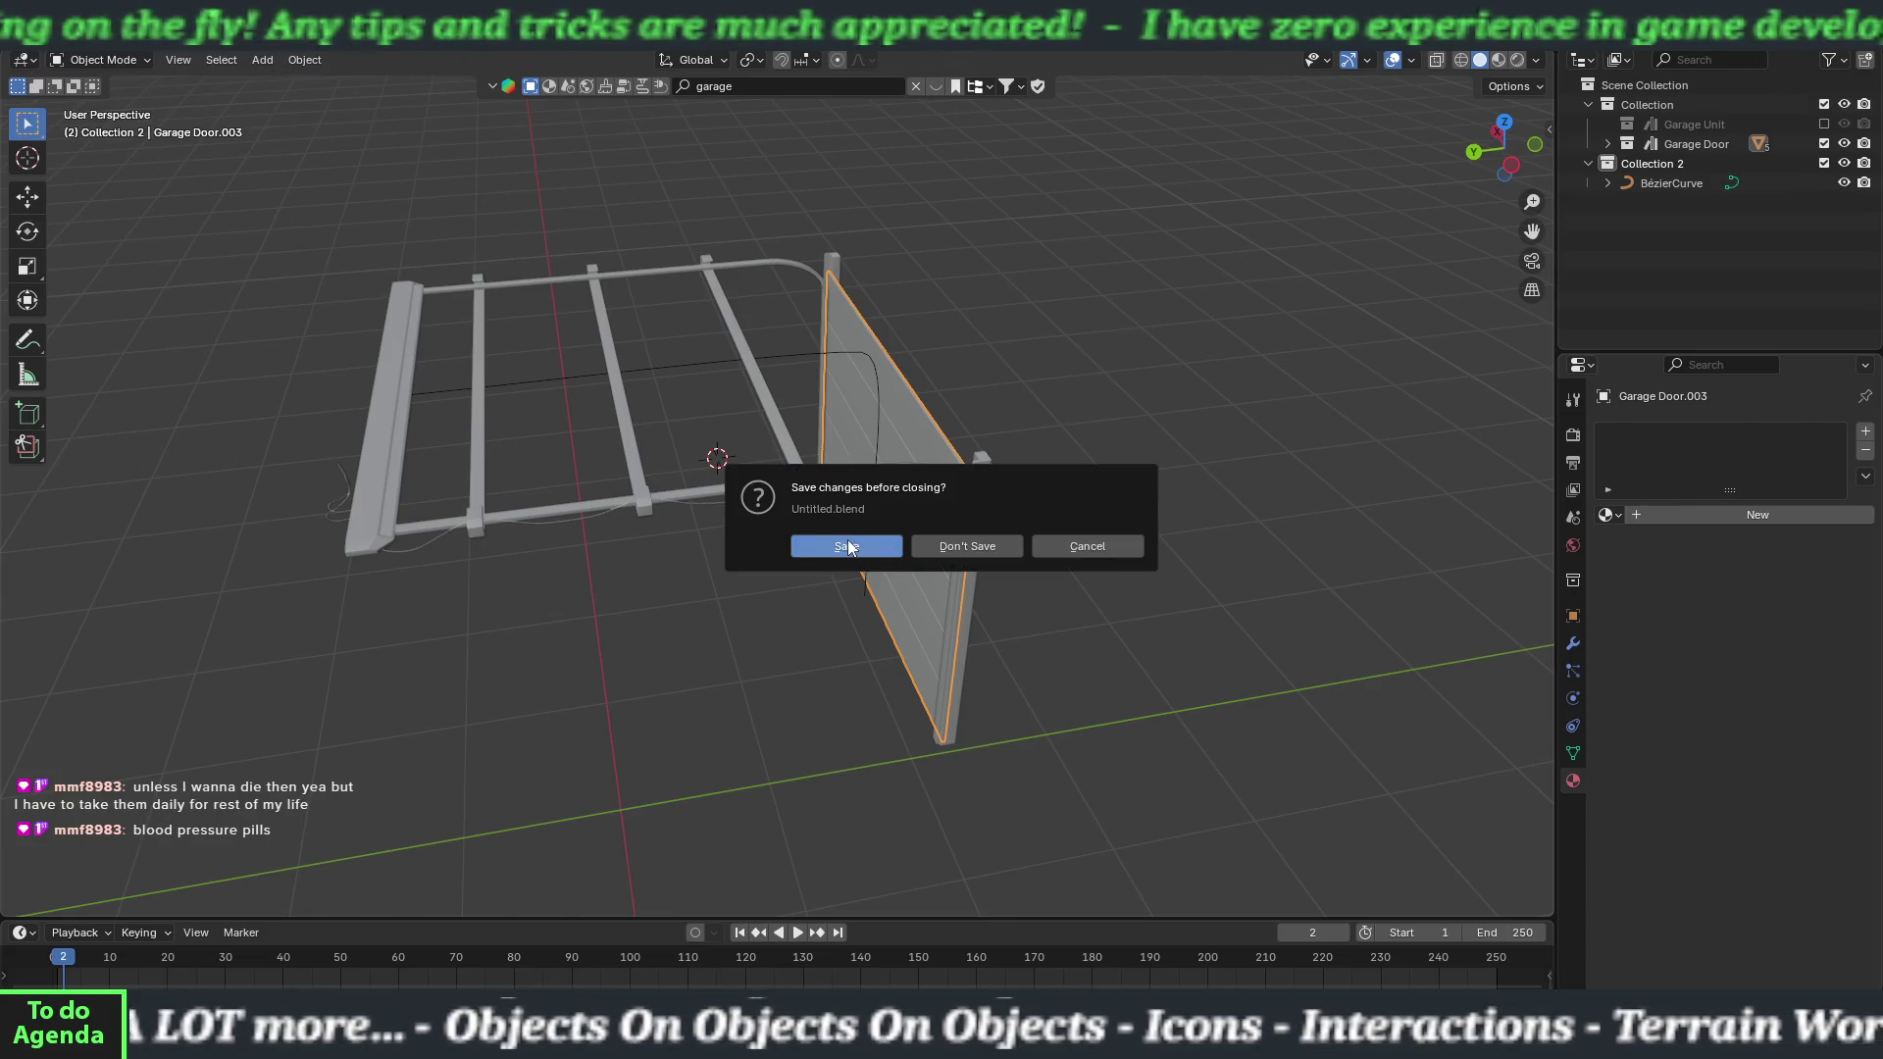
left_click(1074, 547)
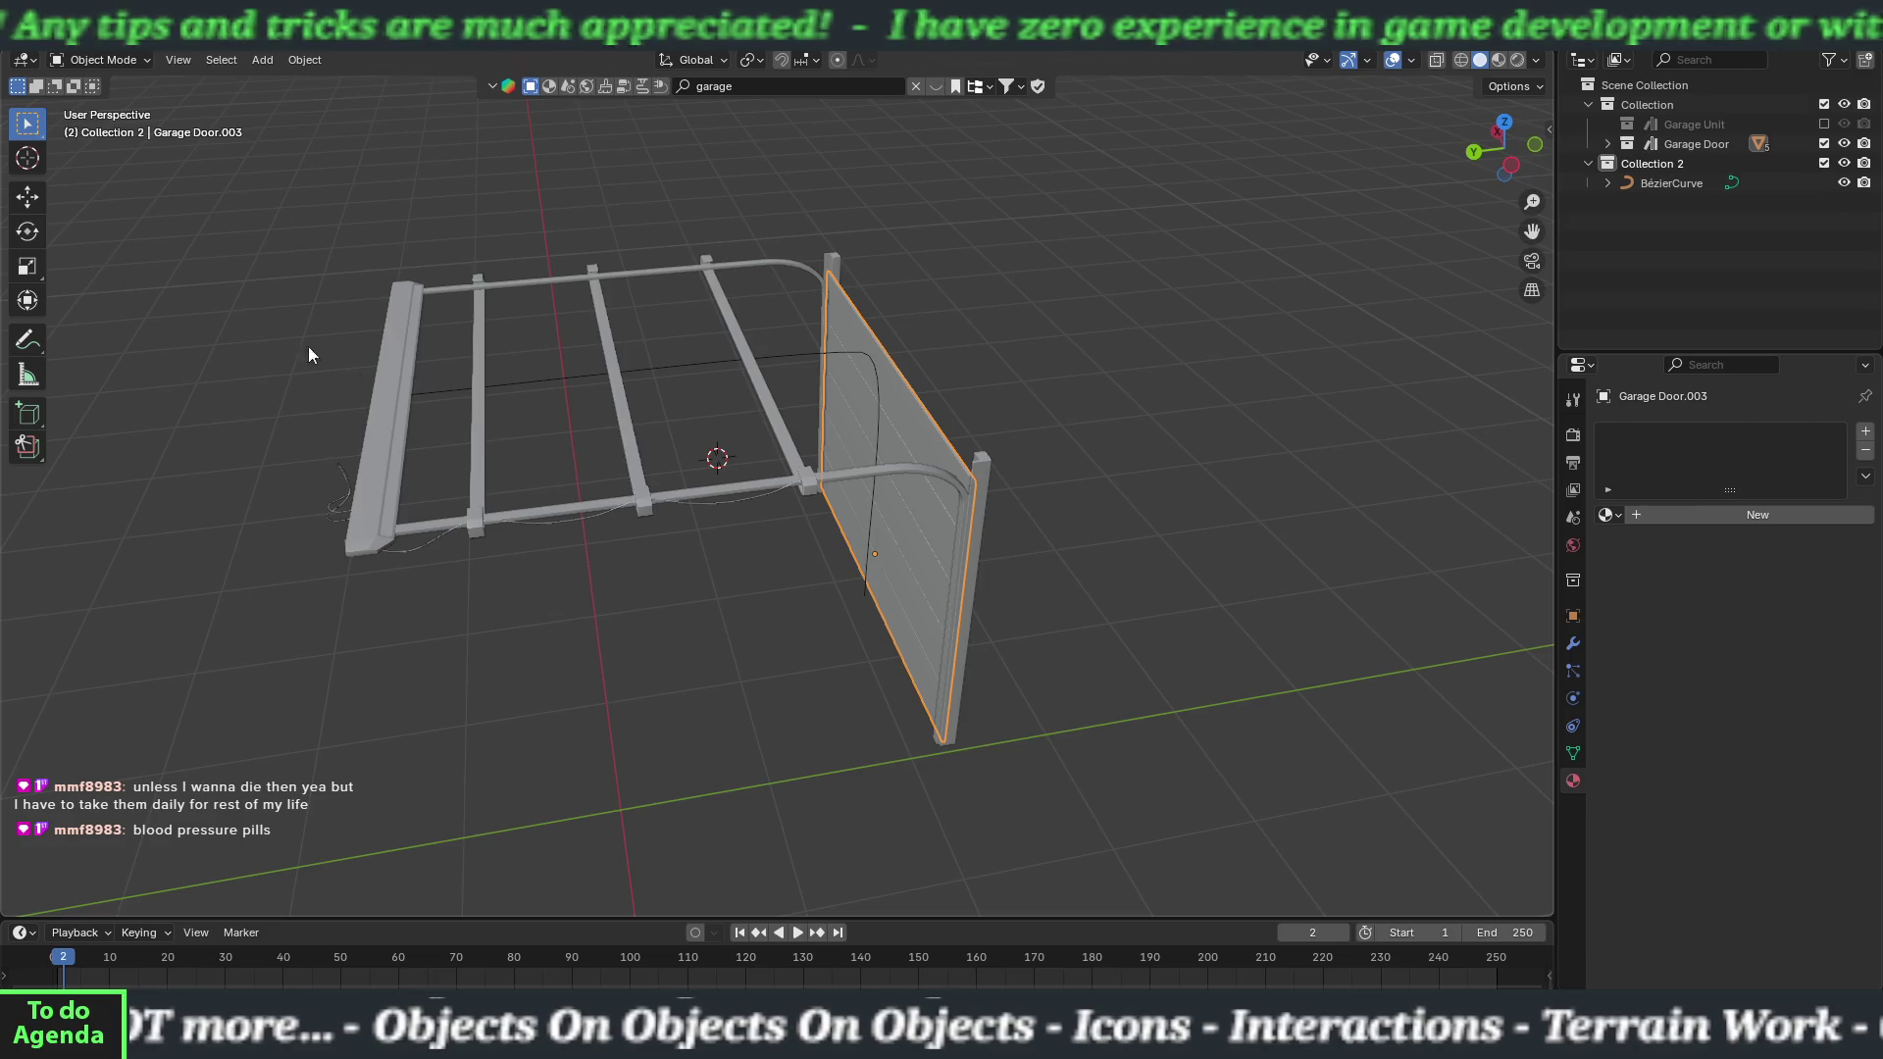
Save the garage door scene as shop01.blend in the parent MSS Game Stuff folder.
left_click(42, 12)
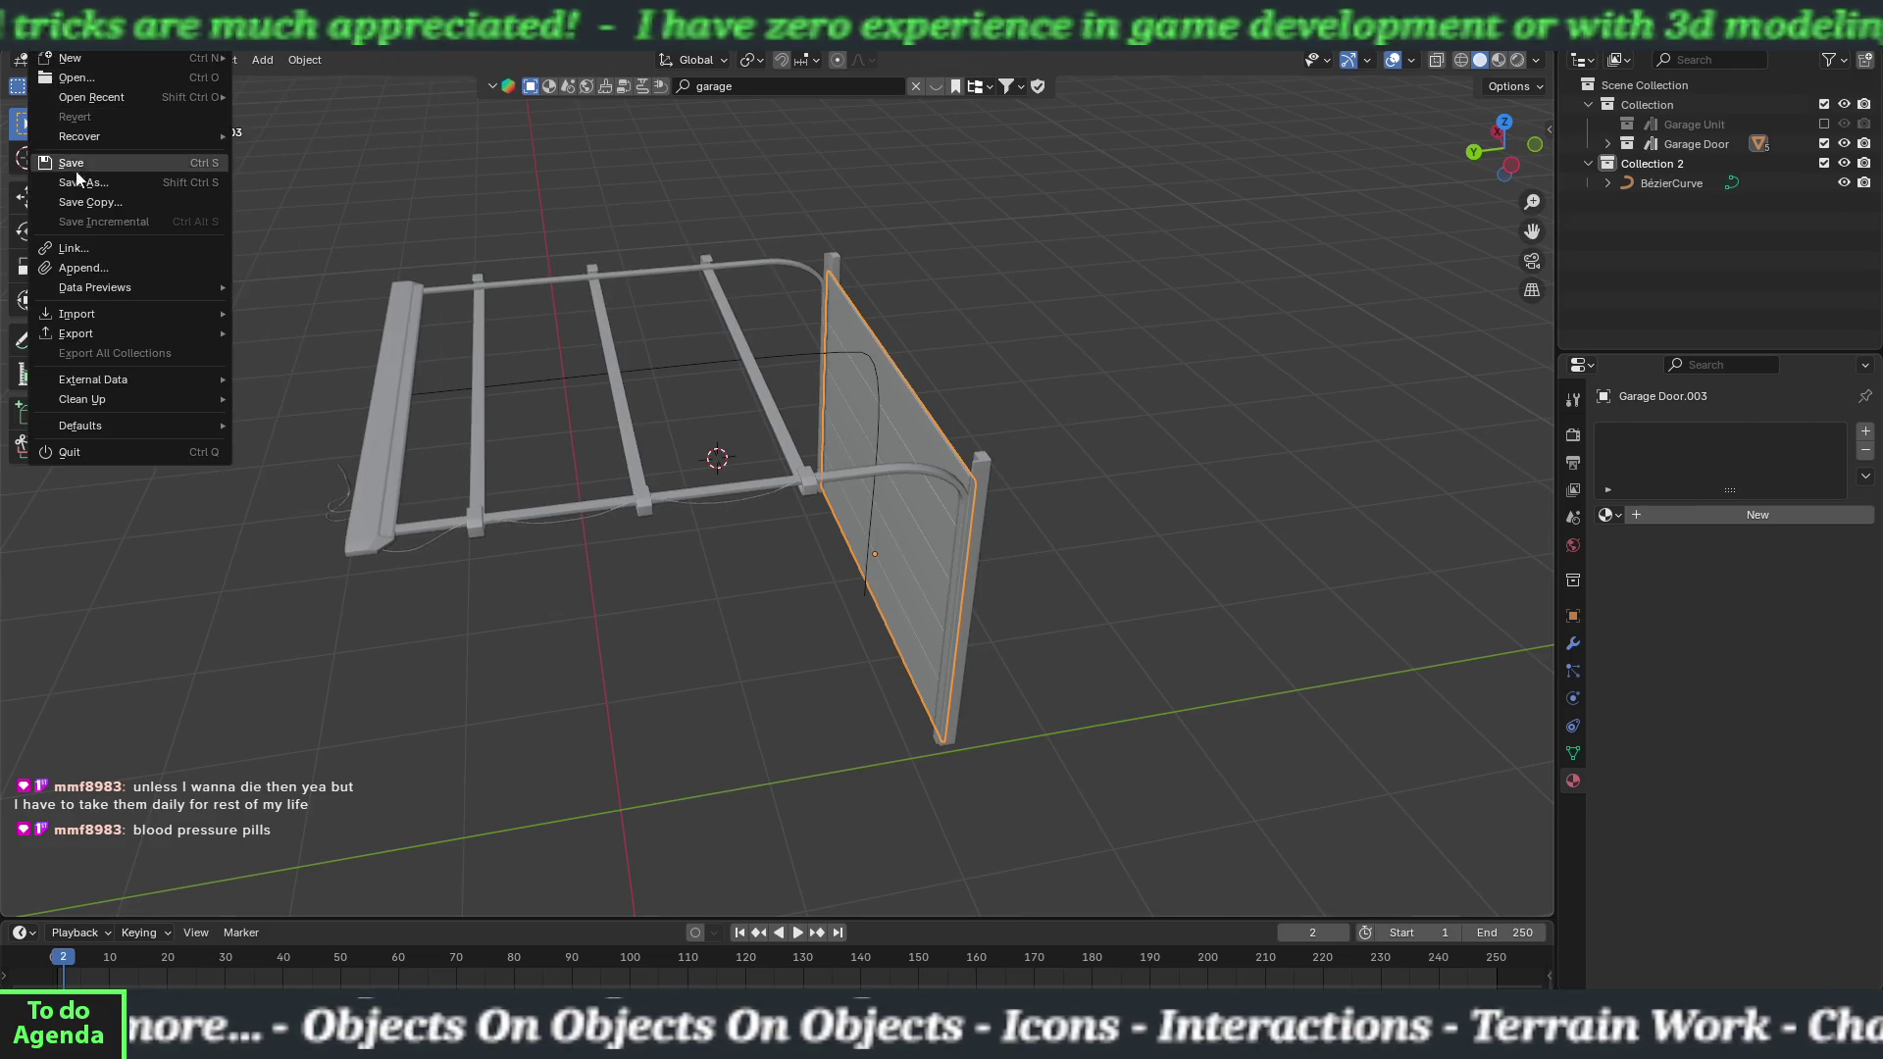
left_click(82, 183)
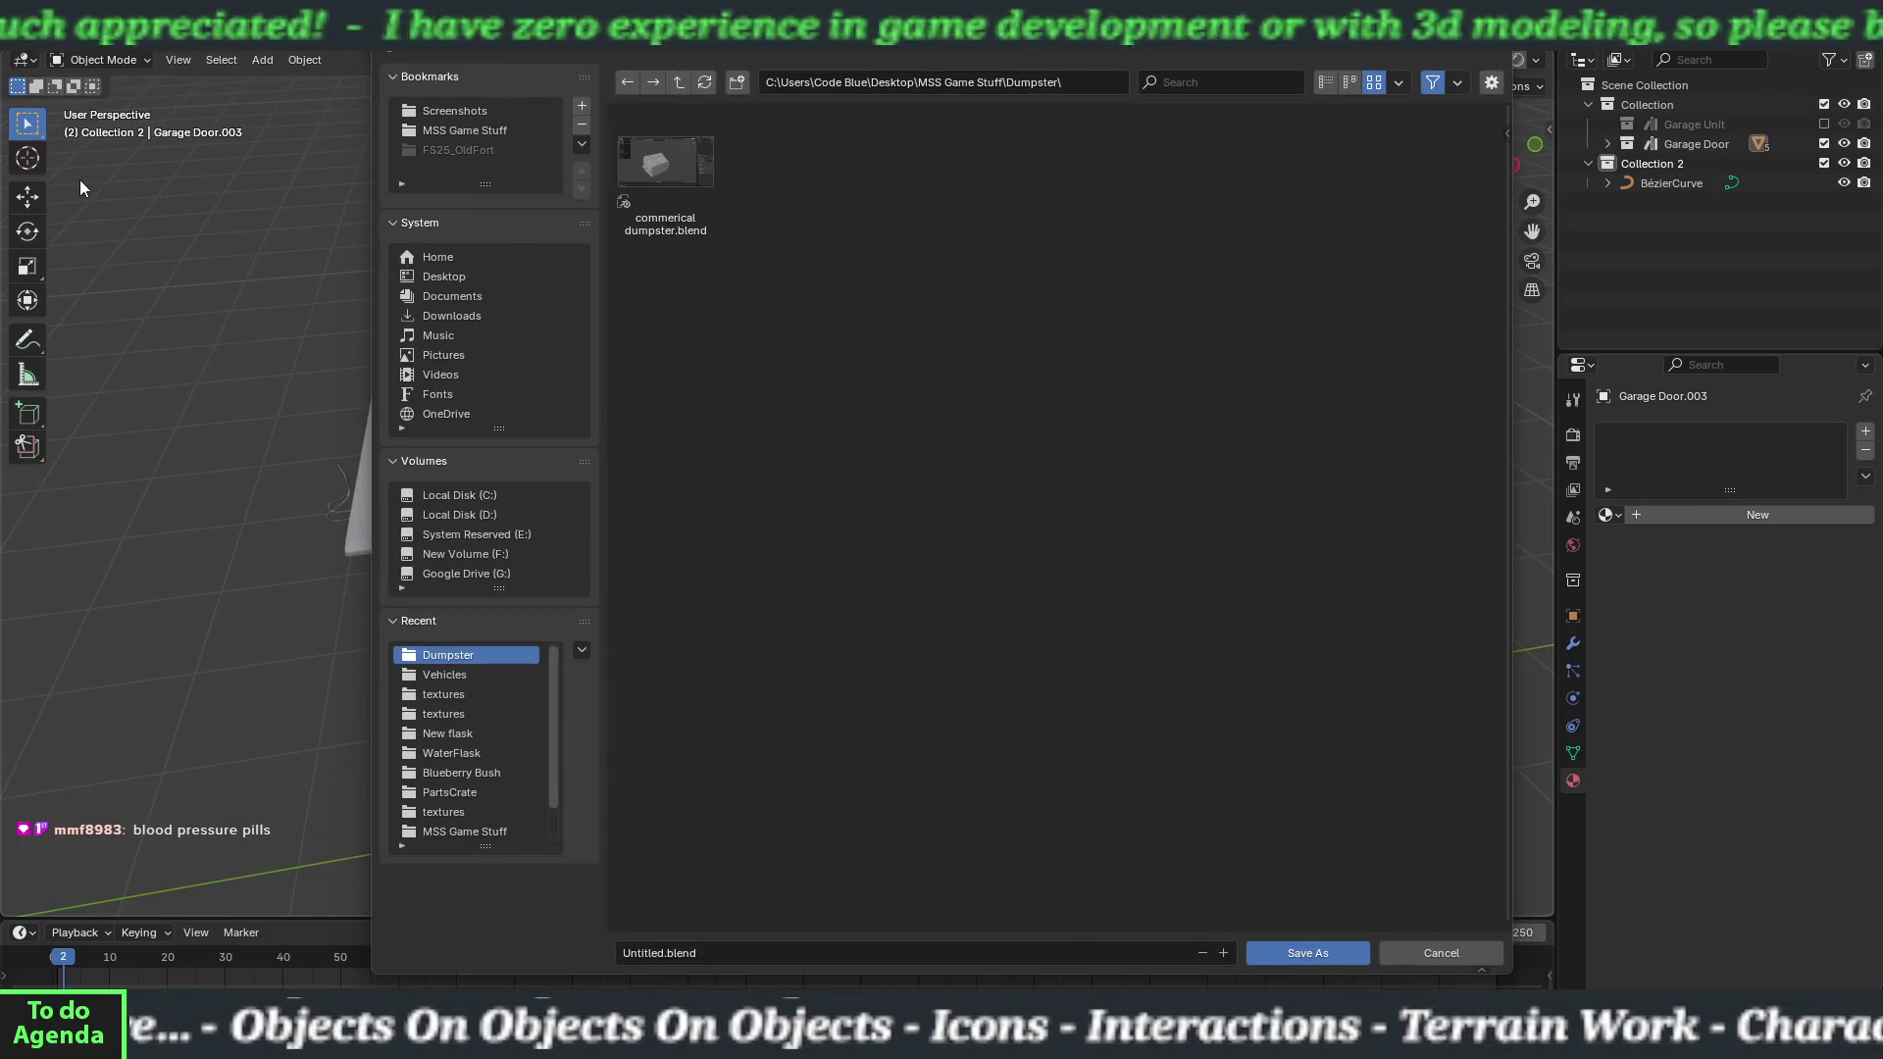
left_click(678, 83)
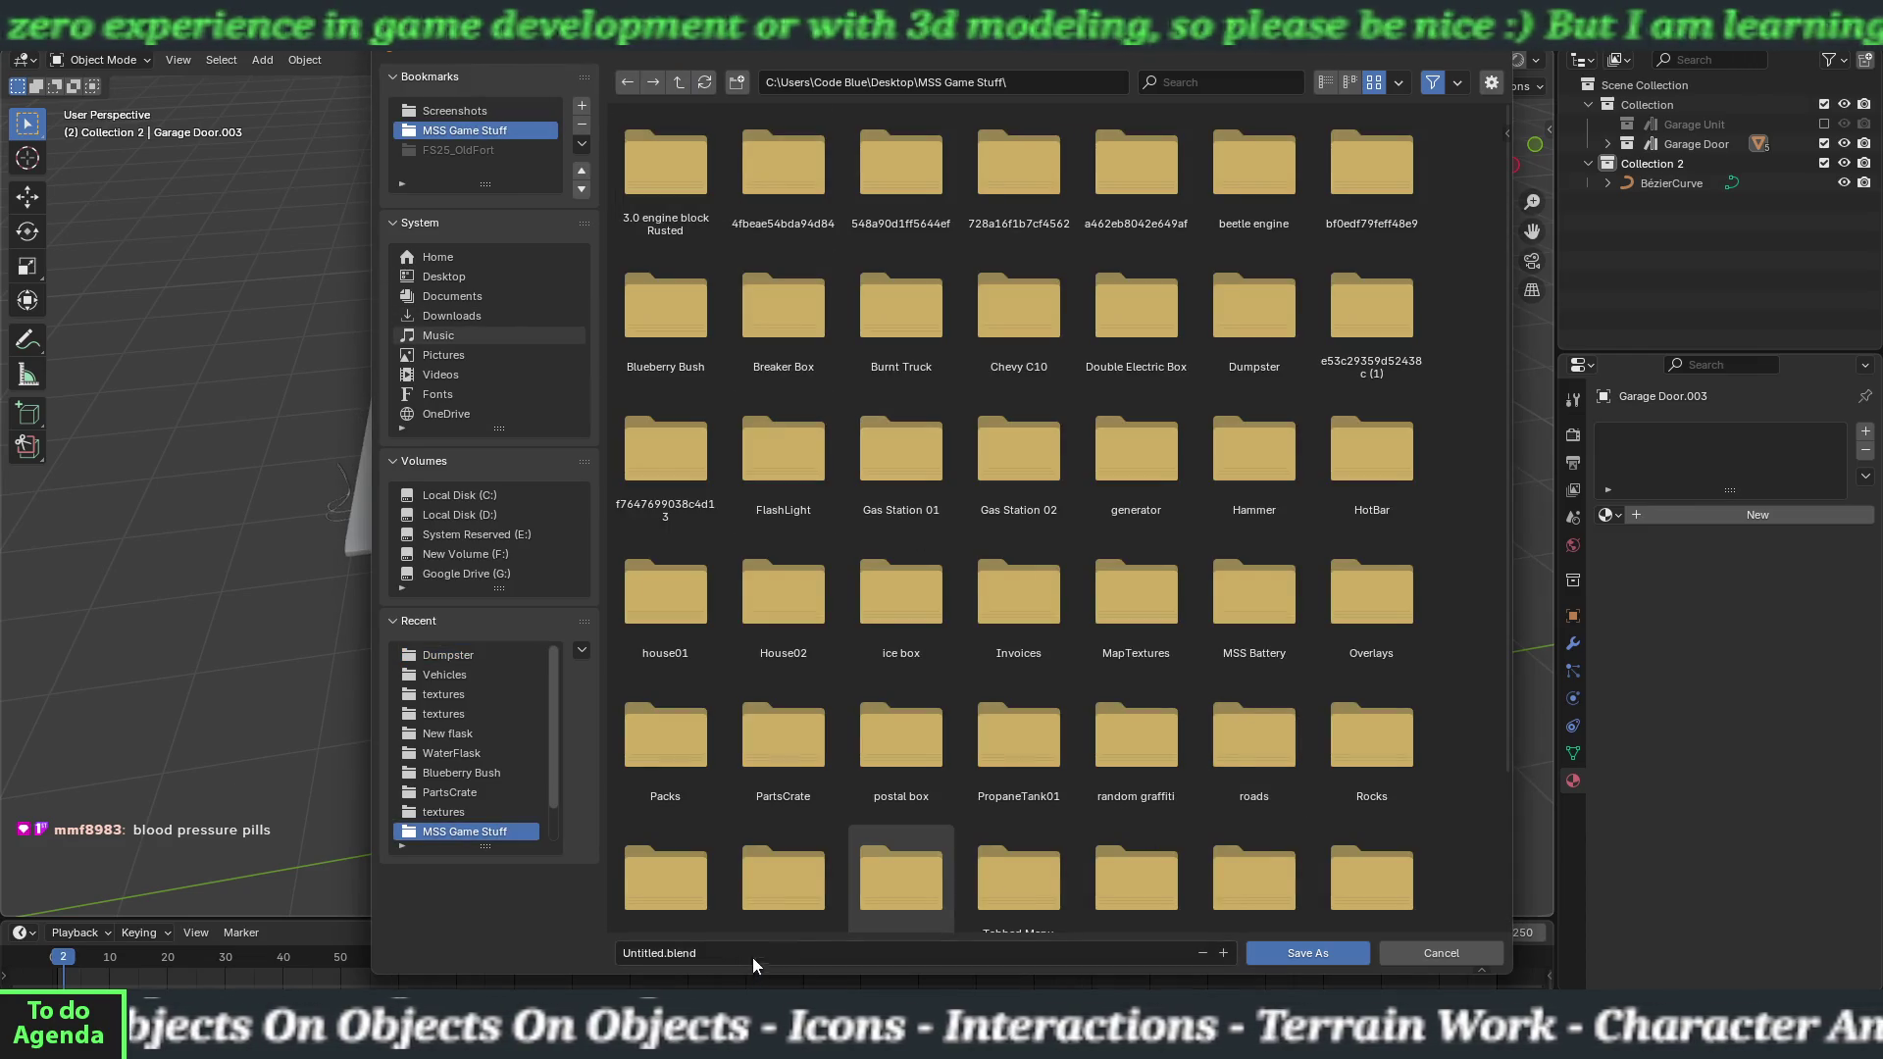
left_click(693, 952)
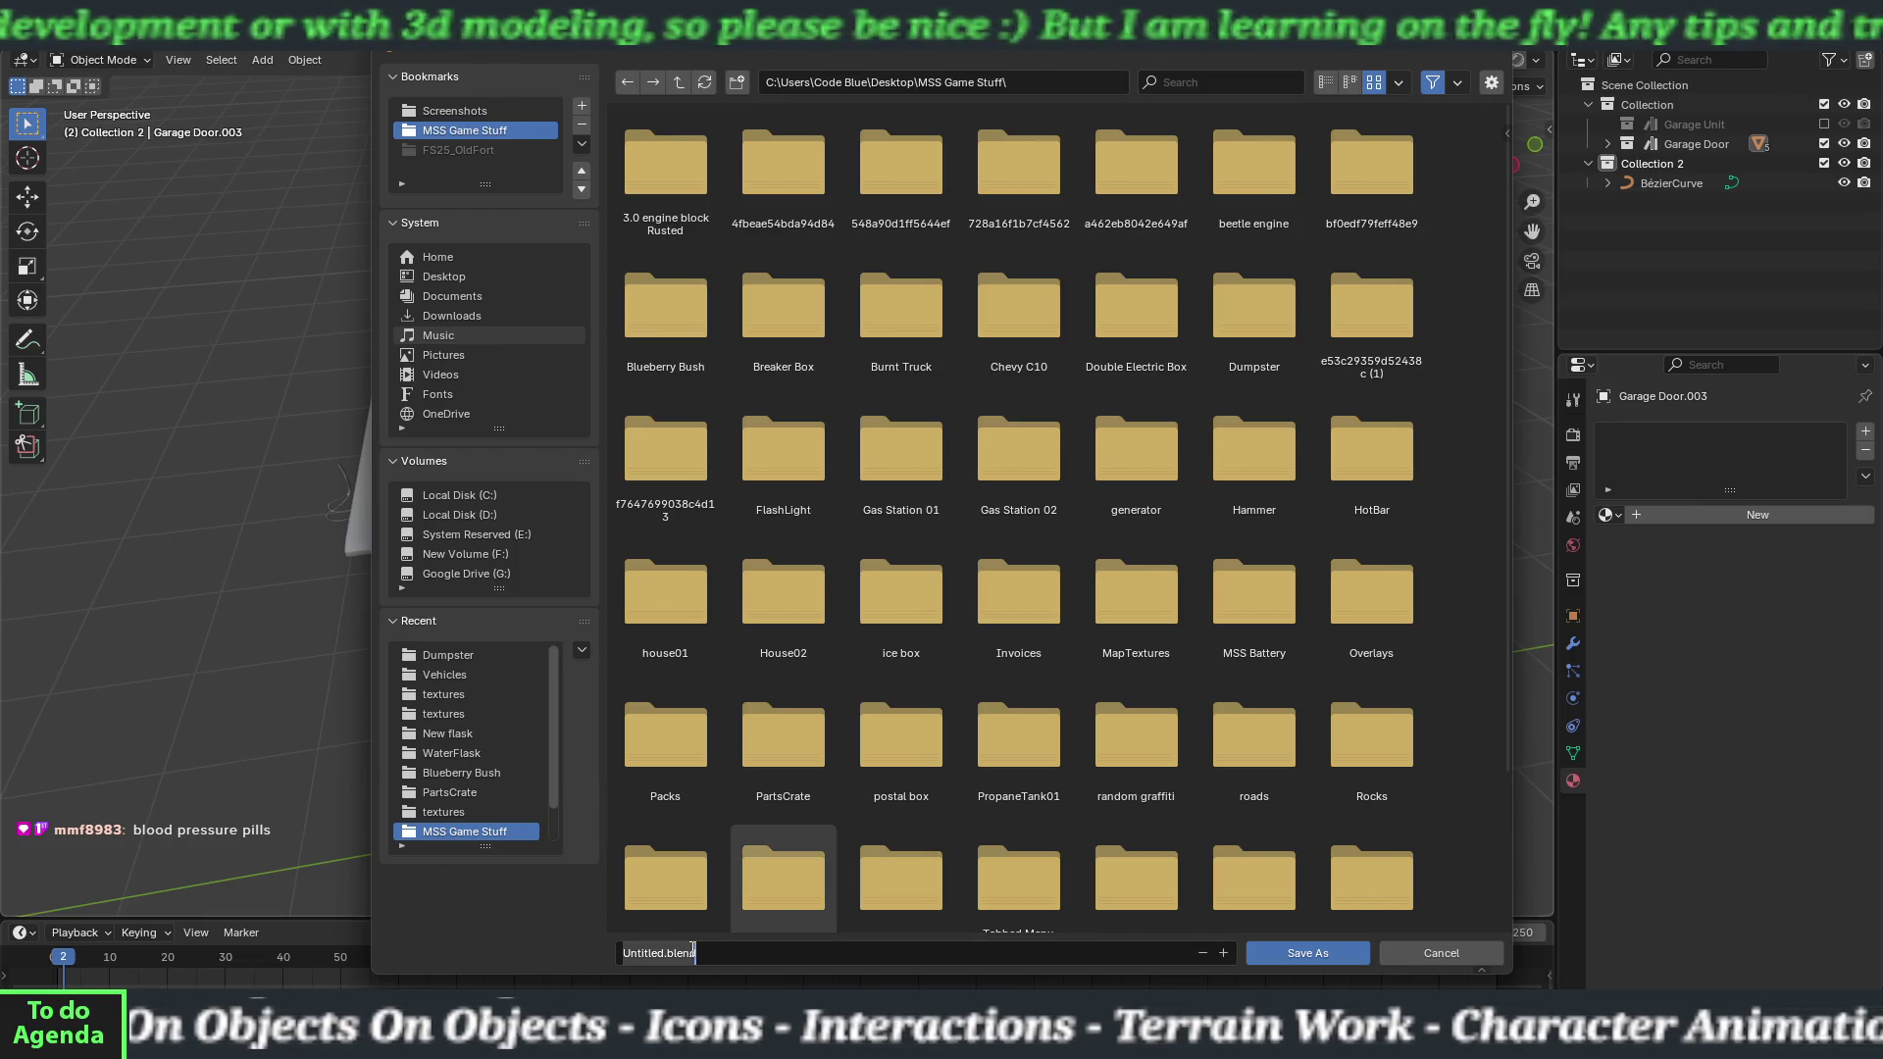
type("shop01")
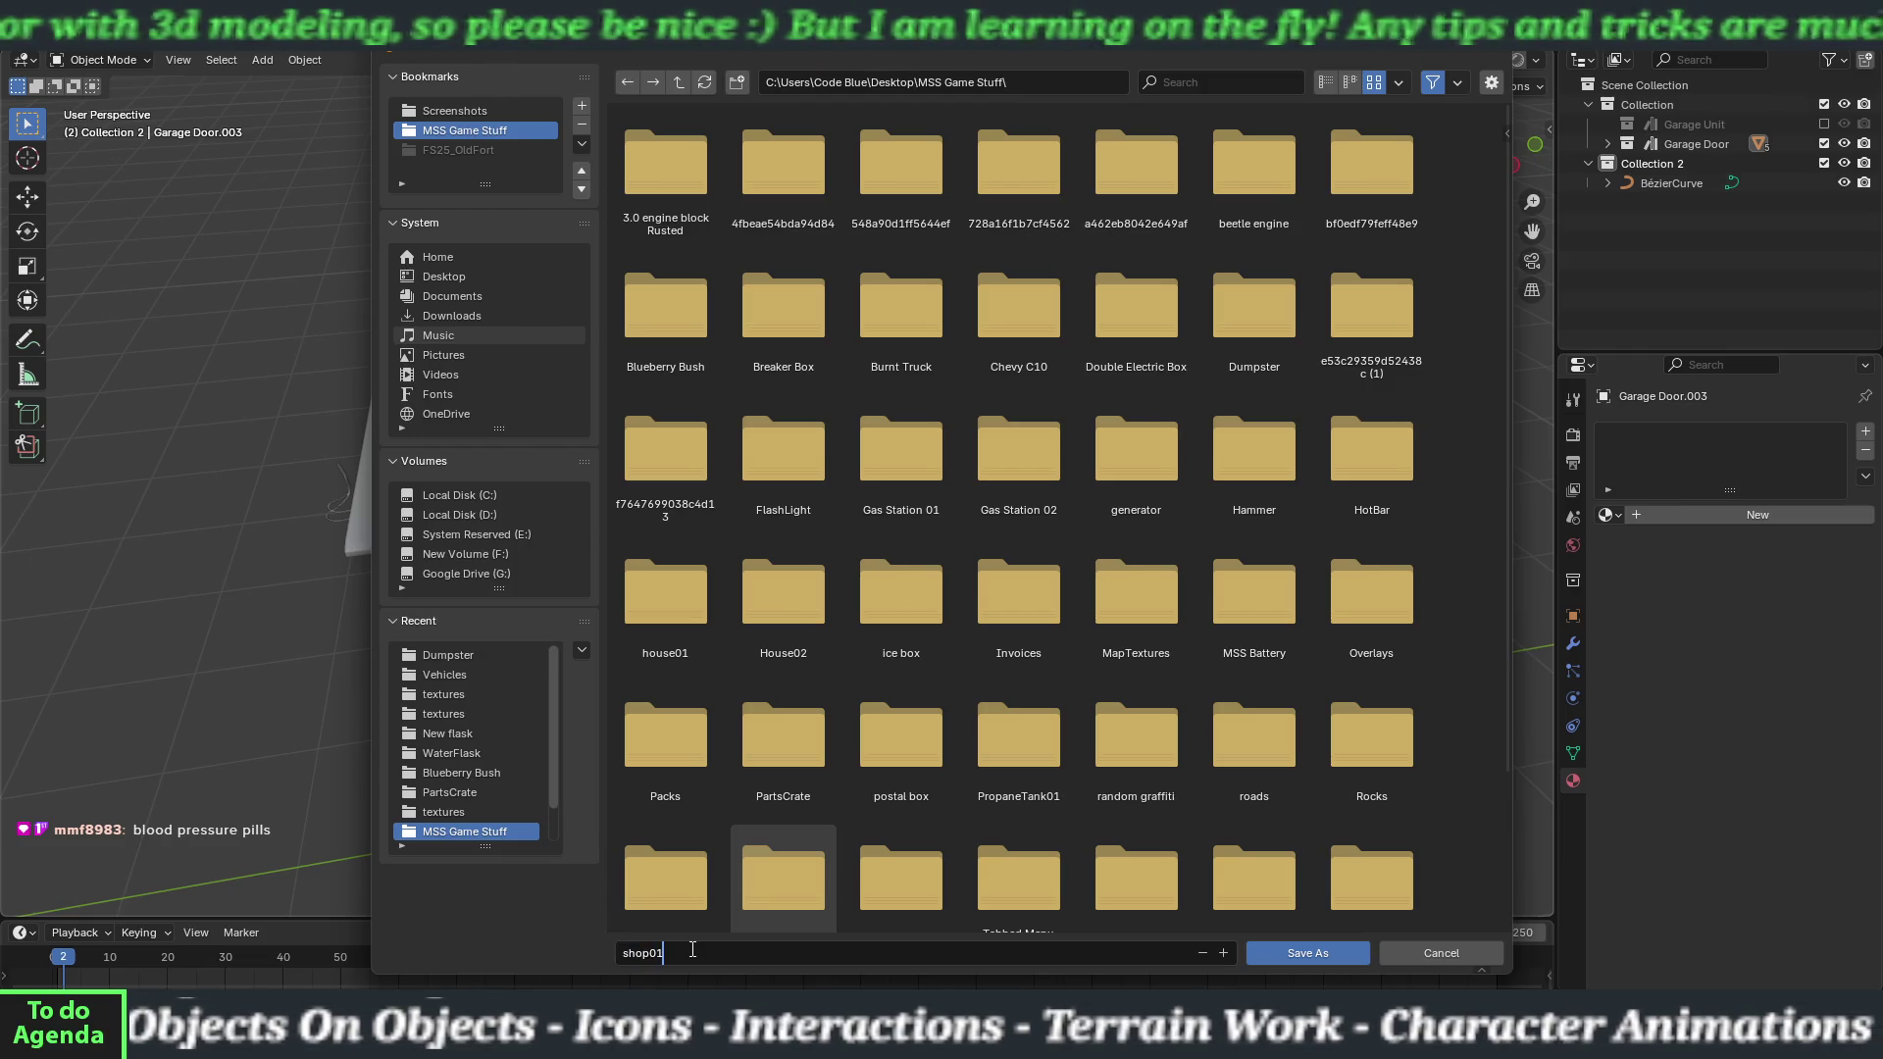
key("Return")
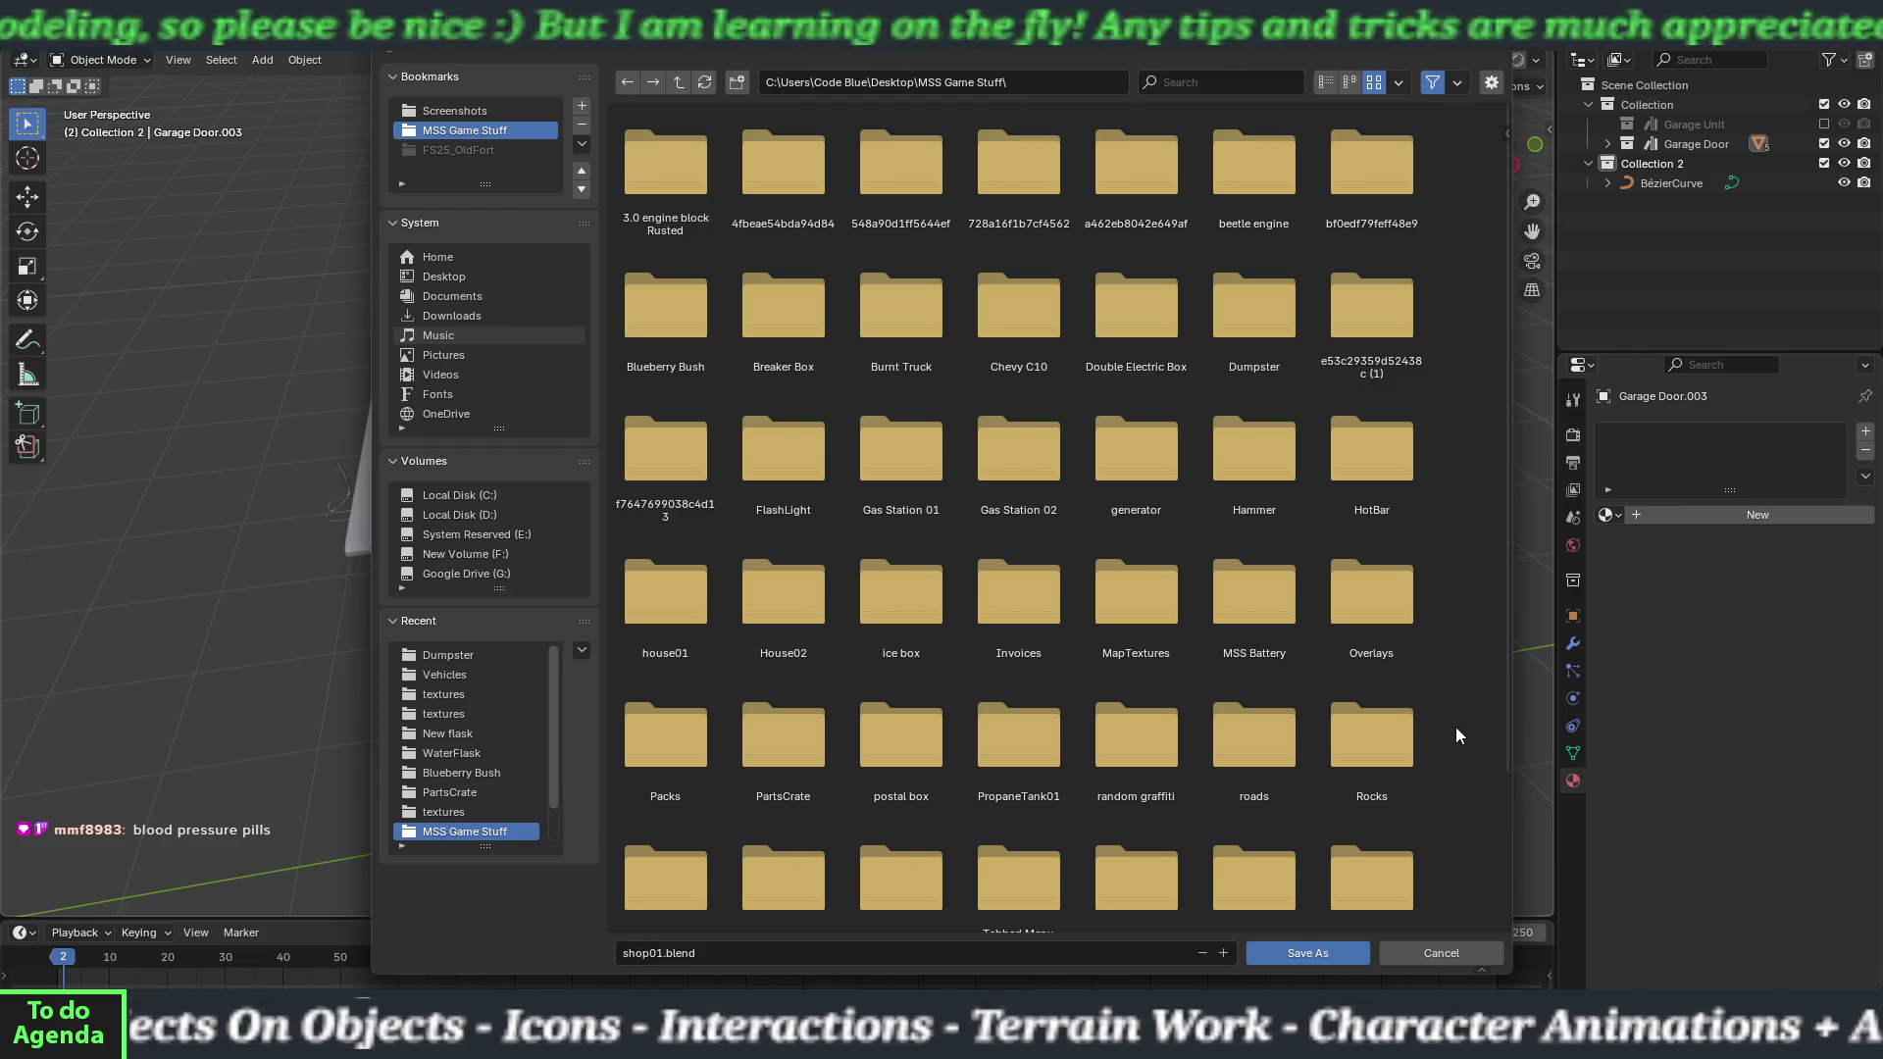
scroll(1456, 727, "down", 4)
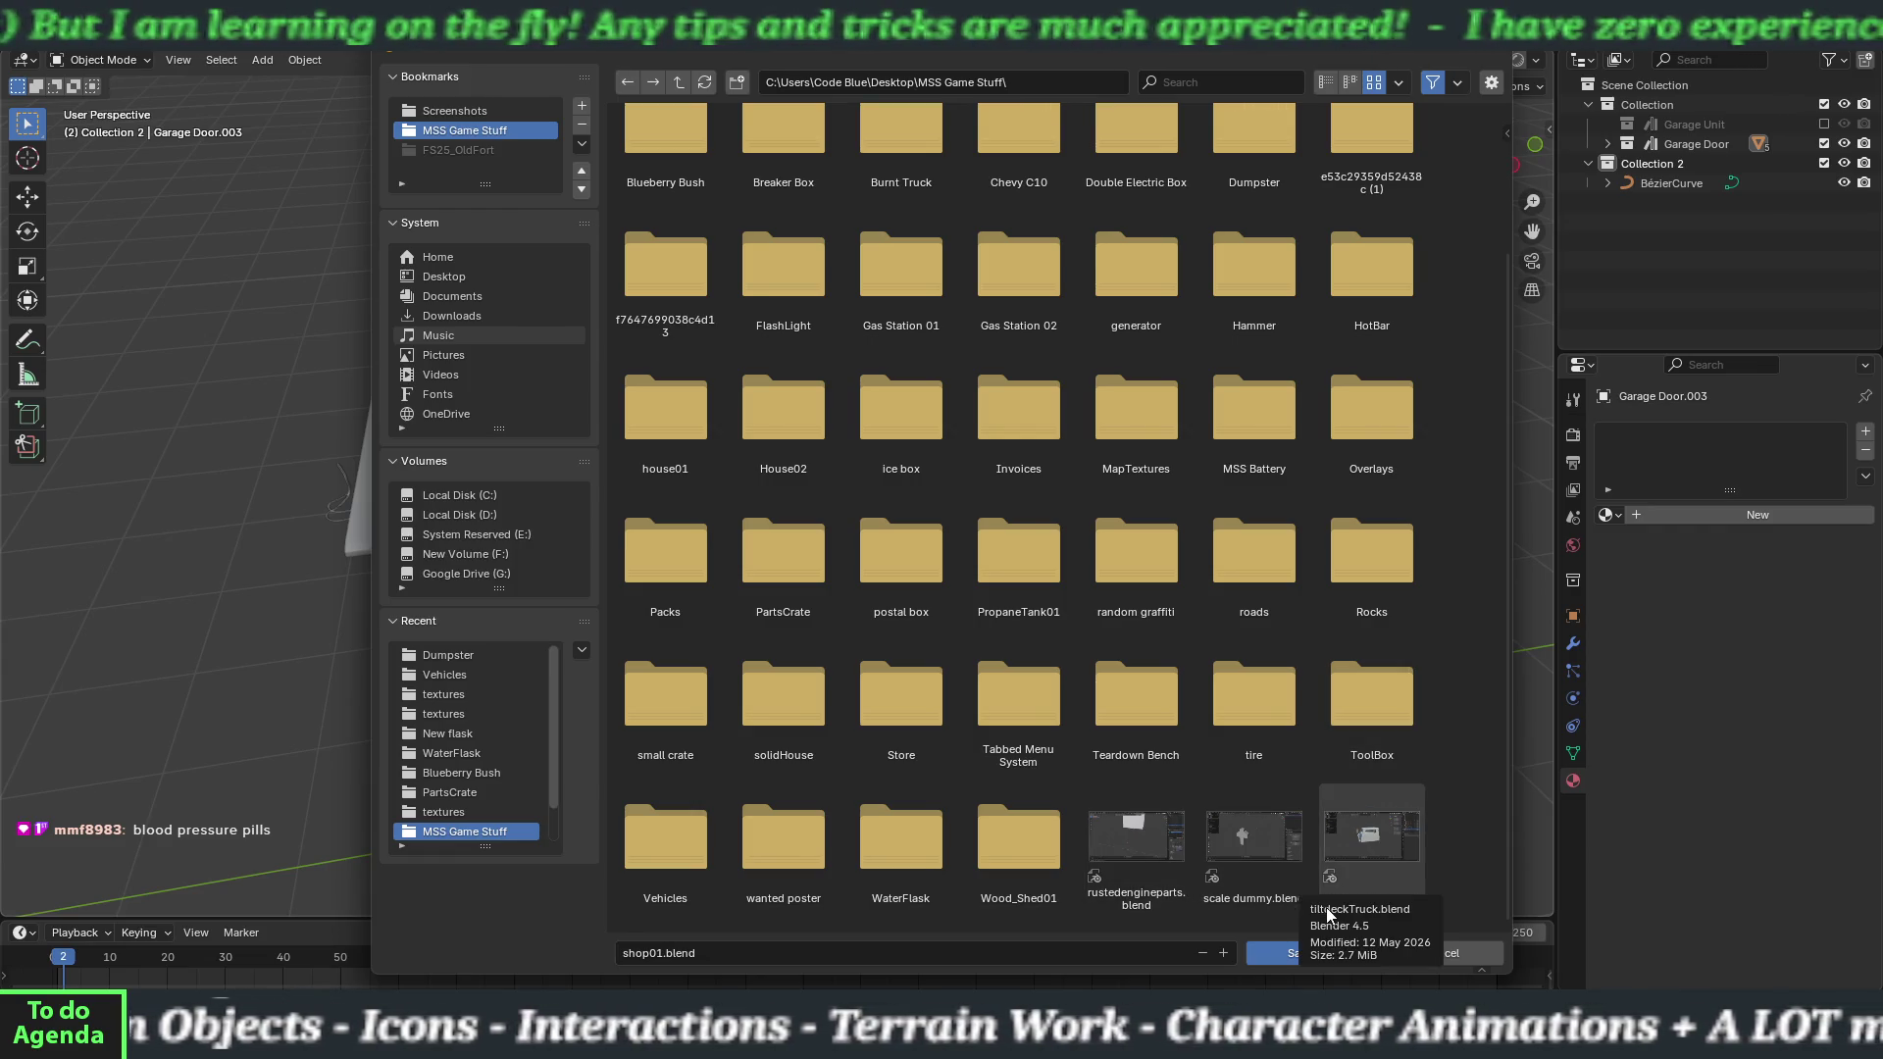
left_click(1268, 949)
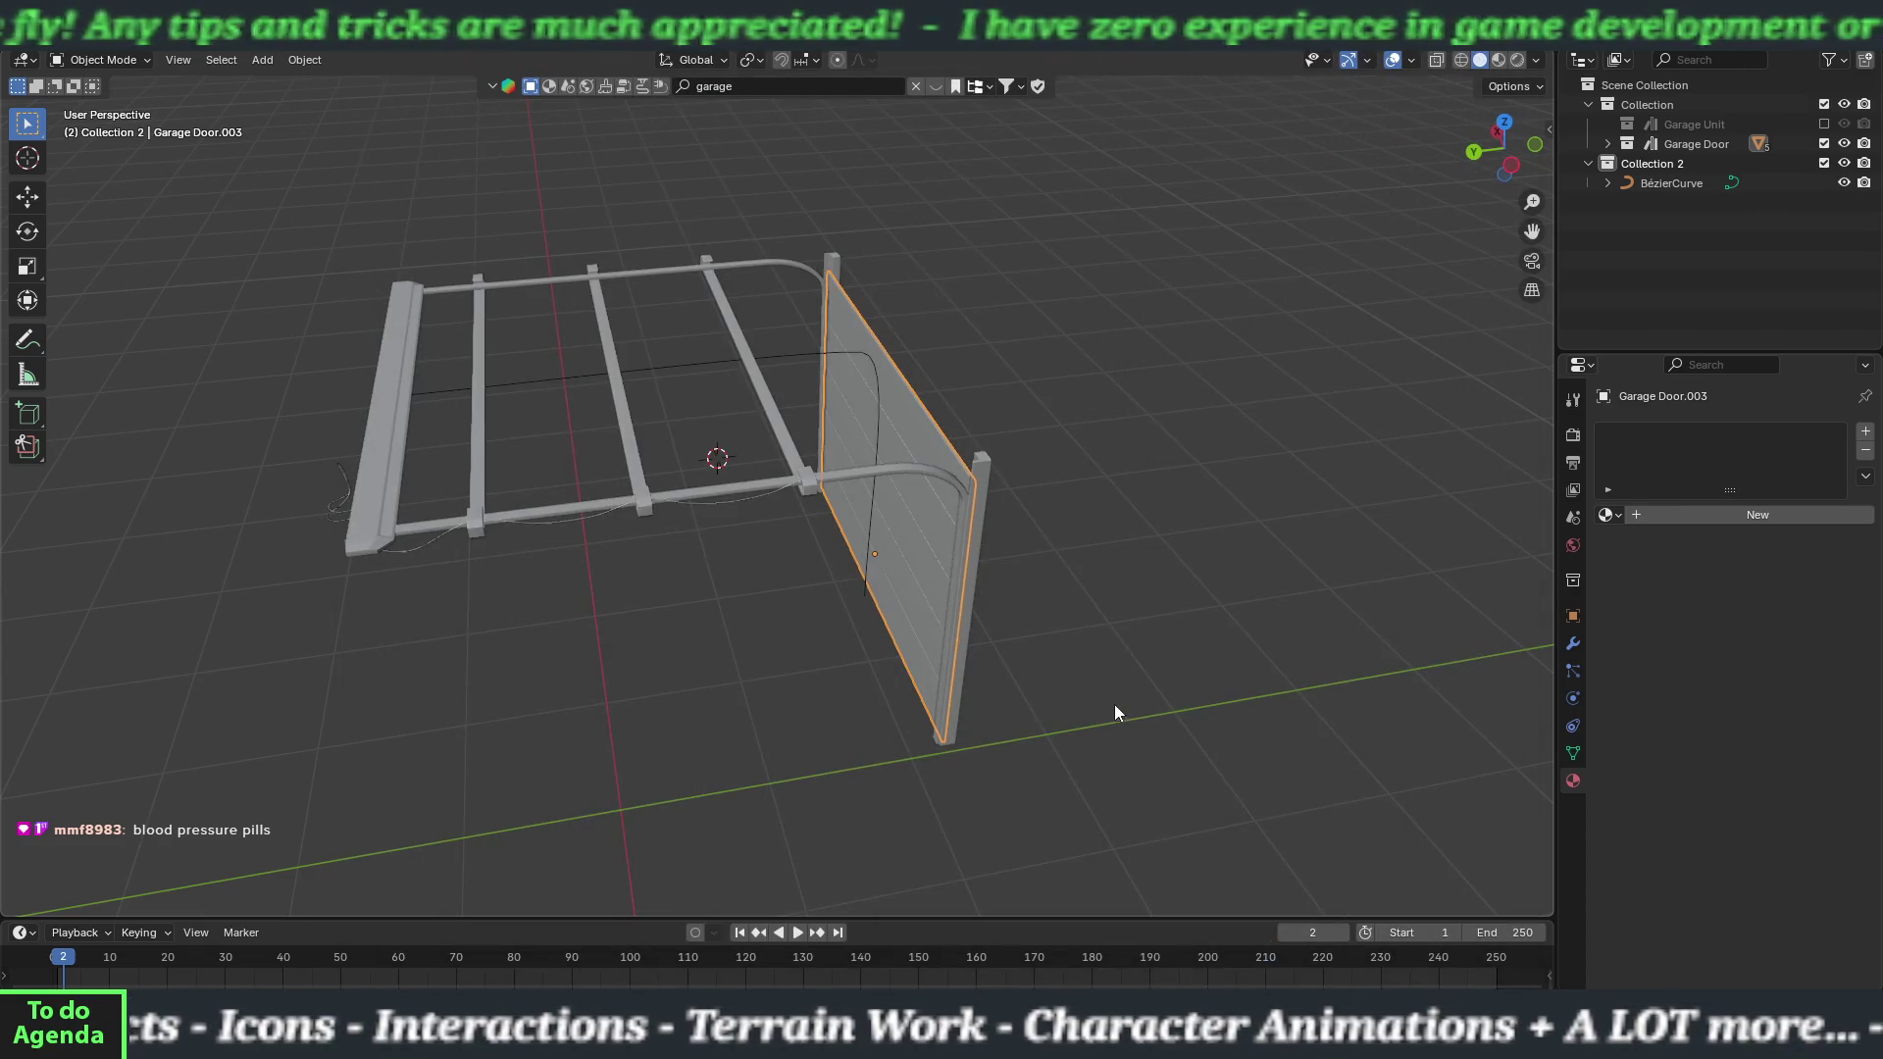
Create a new General file and delete the default camera, cube and light.
left_click(47, 27)
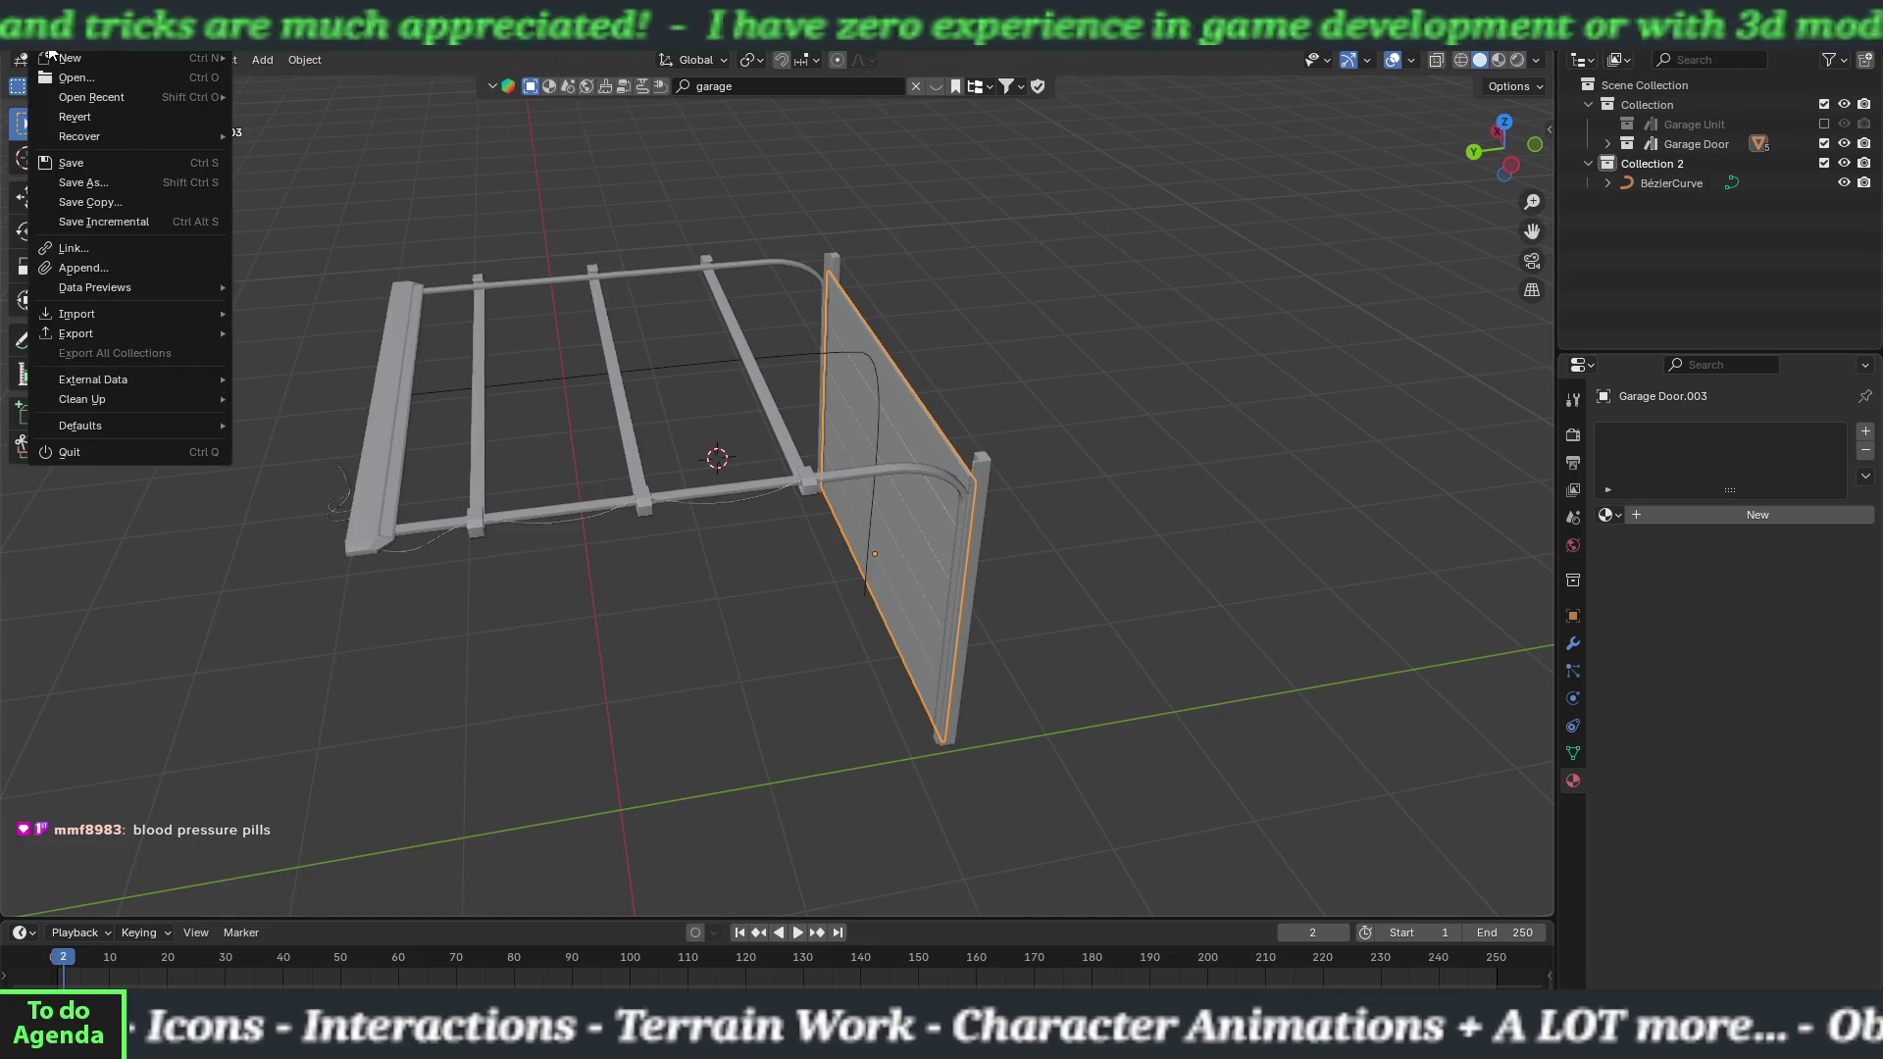
mouse_move(80, 61)
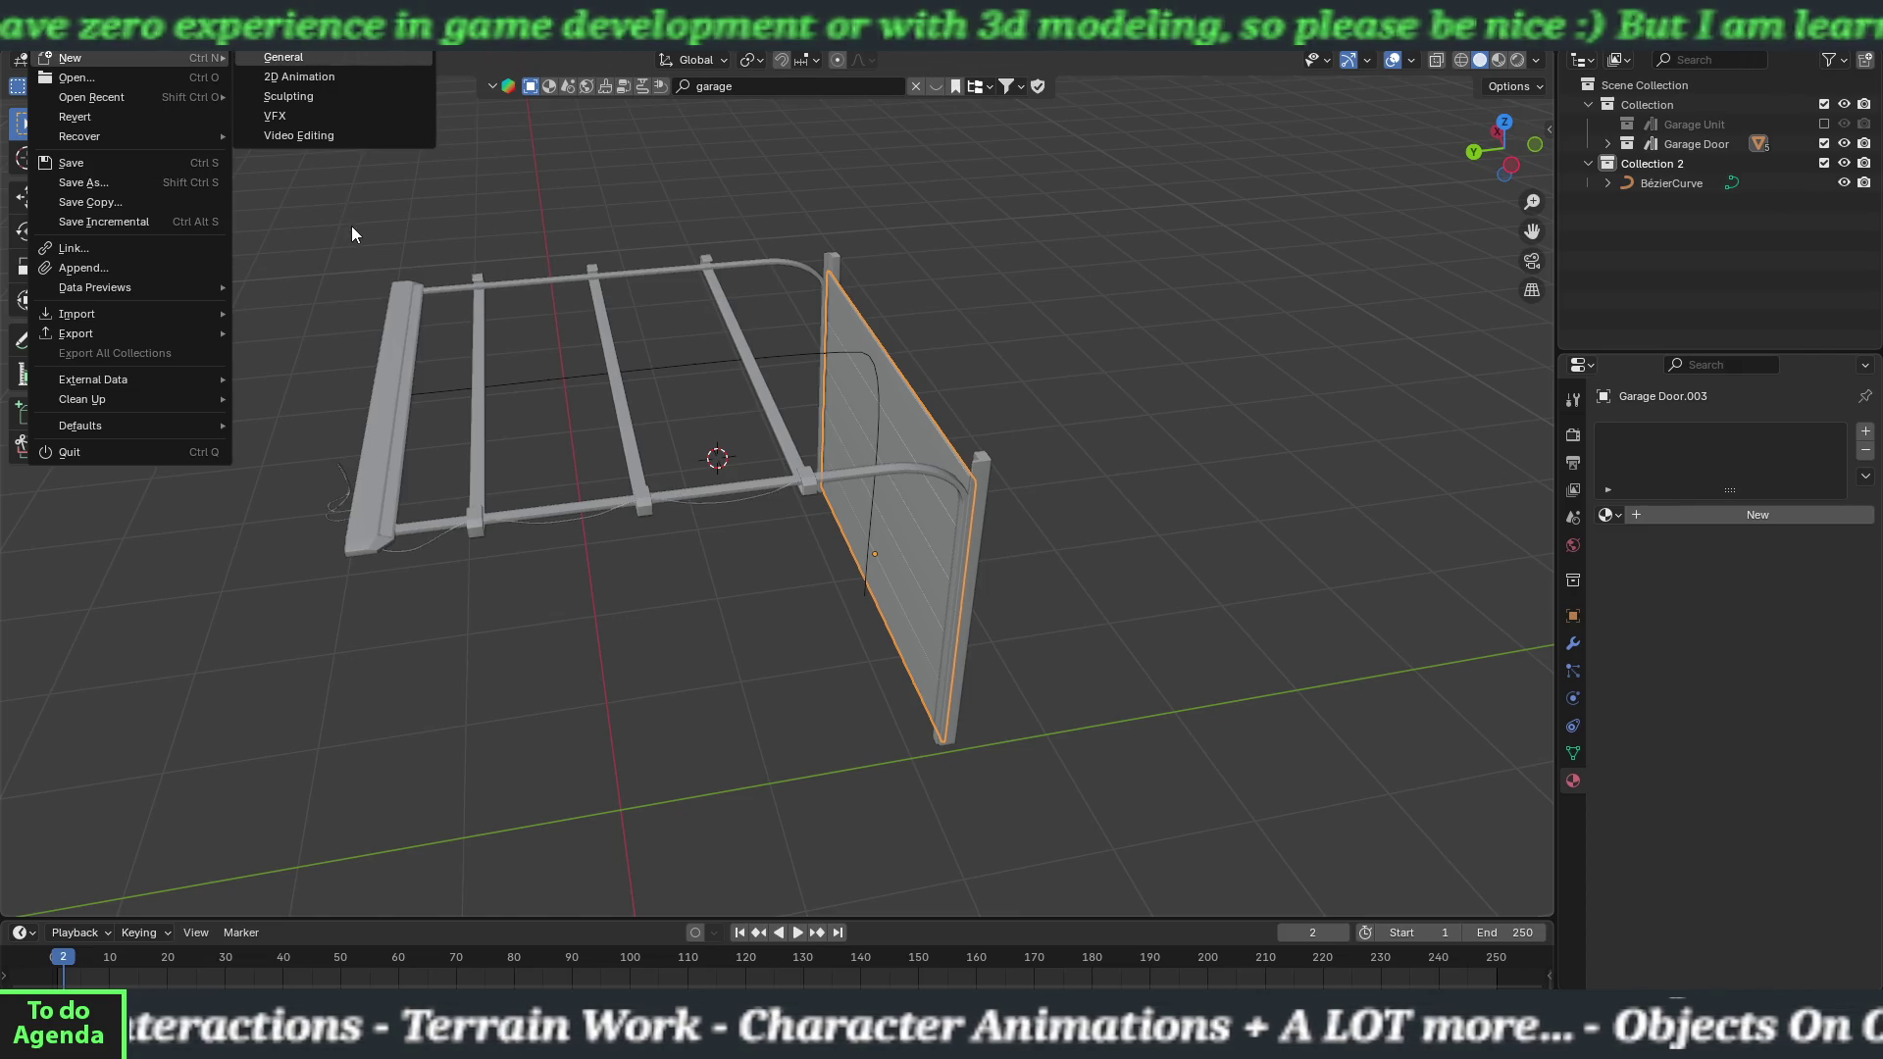
left_click(333, 57)
left_click_drag(238, 126, 1132, 583)
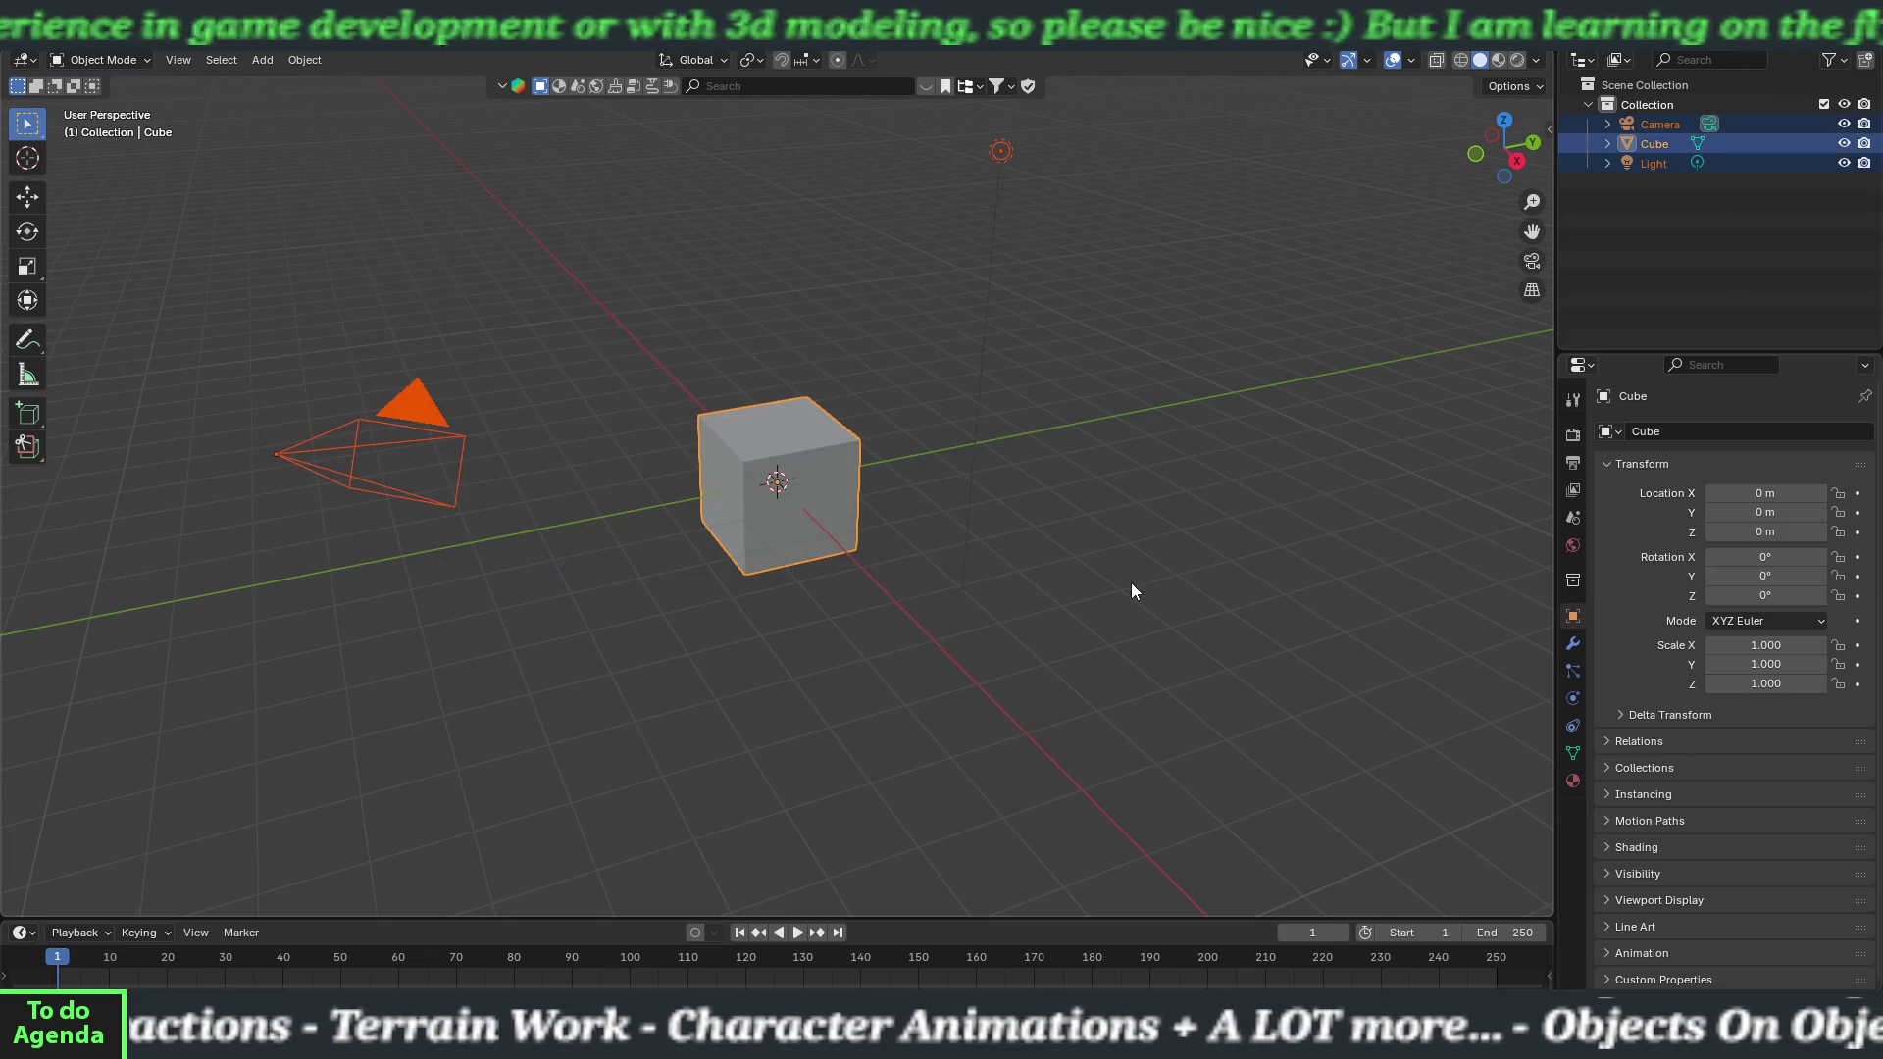
key("Delete")
Search BlenderKit for 'hammer'.
left_click(753, 86)
type("hammer")
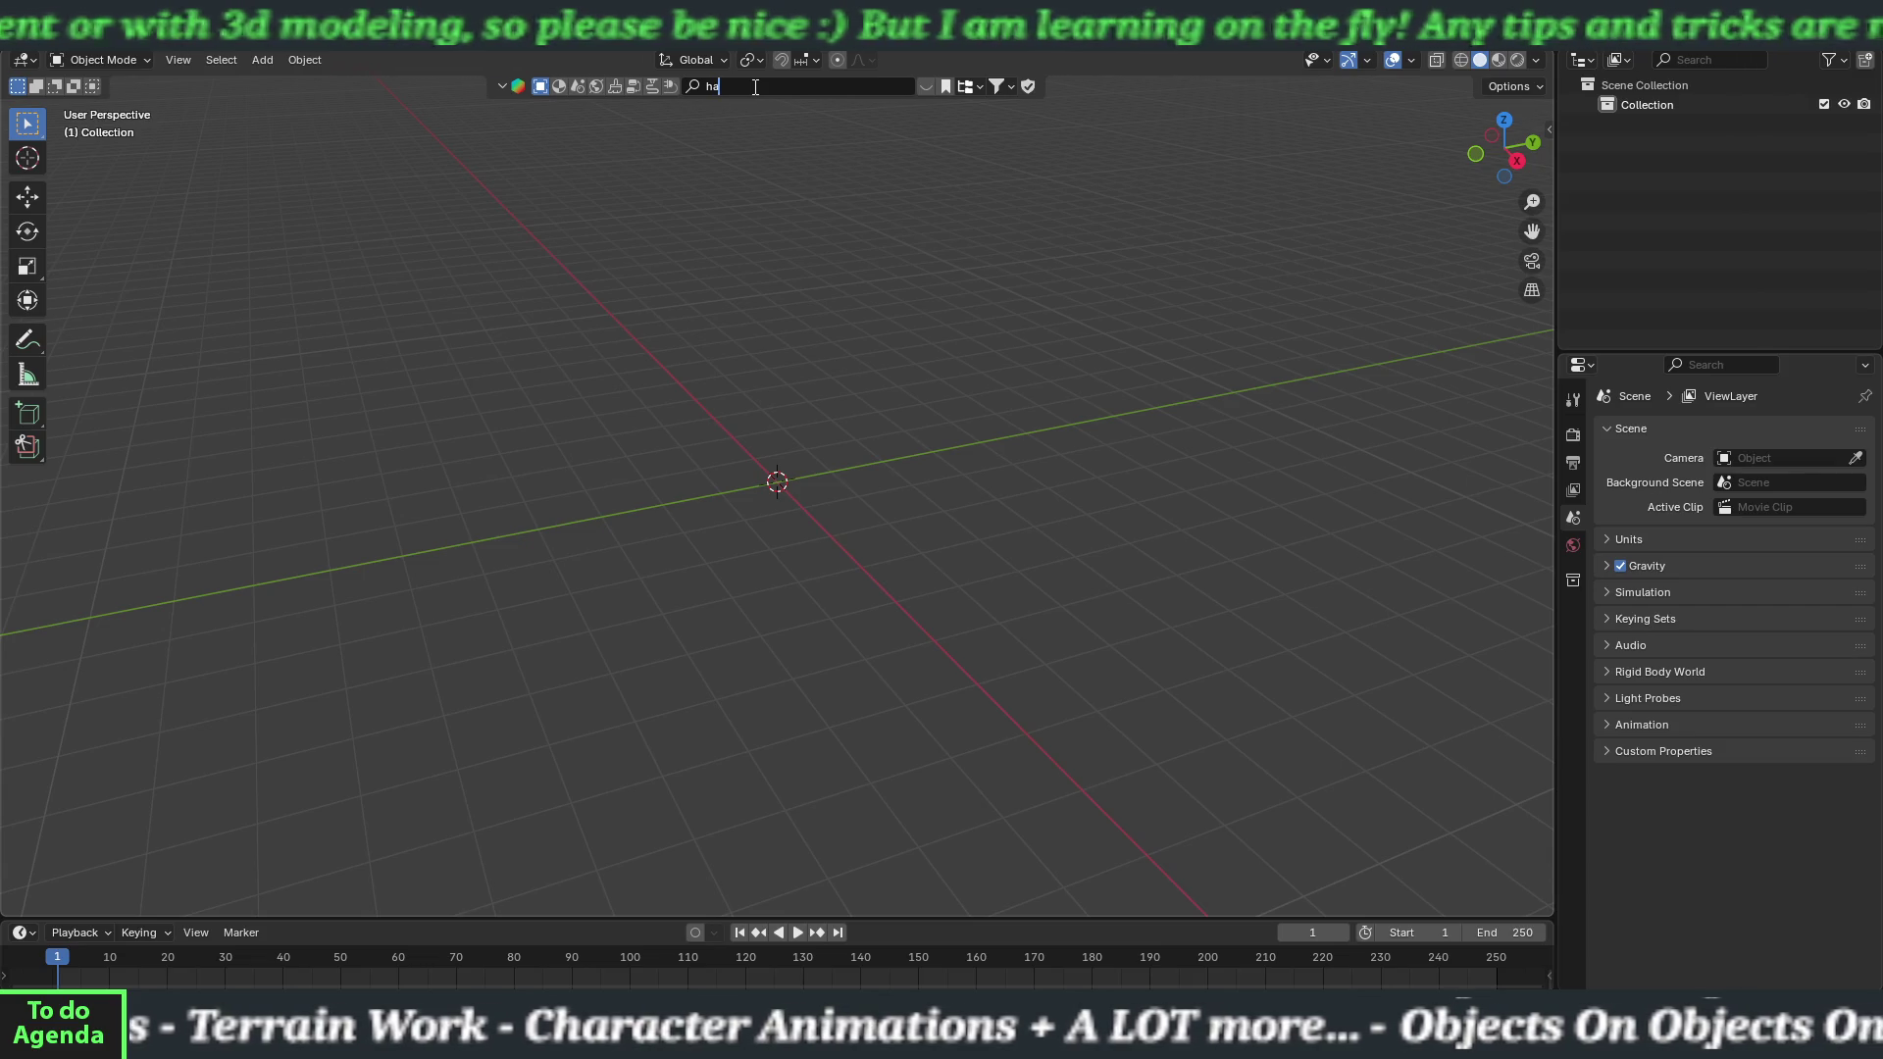
key("Return")
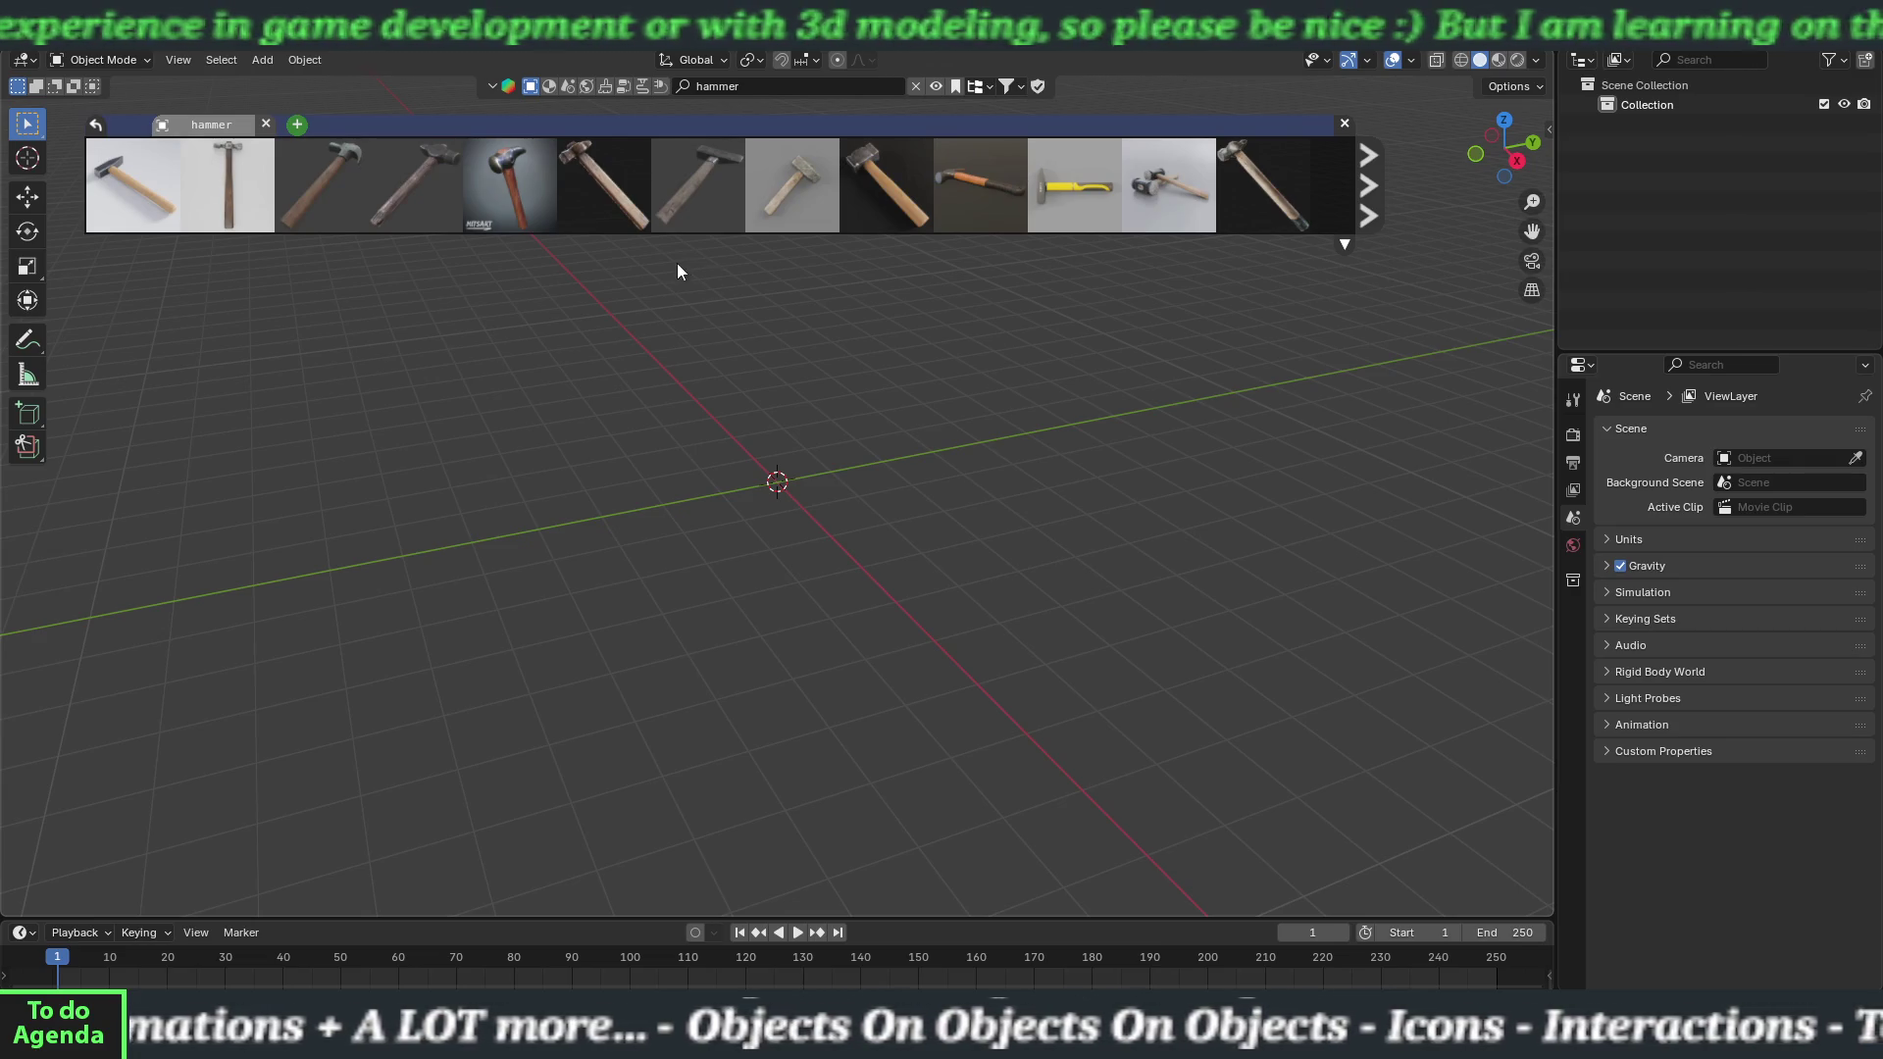
Bookmark the Old Hammer from its BlenderKit details popup, then add it to the scene.
mouse_move(620, 216)
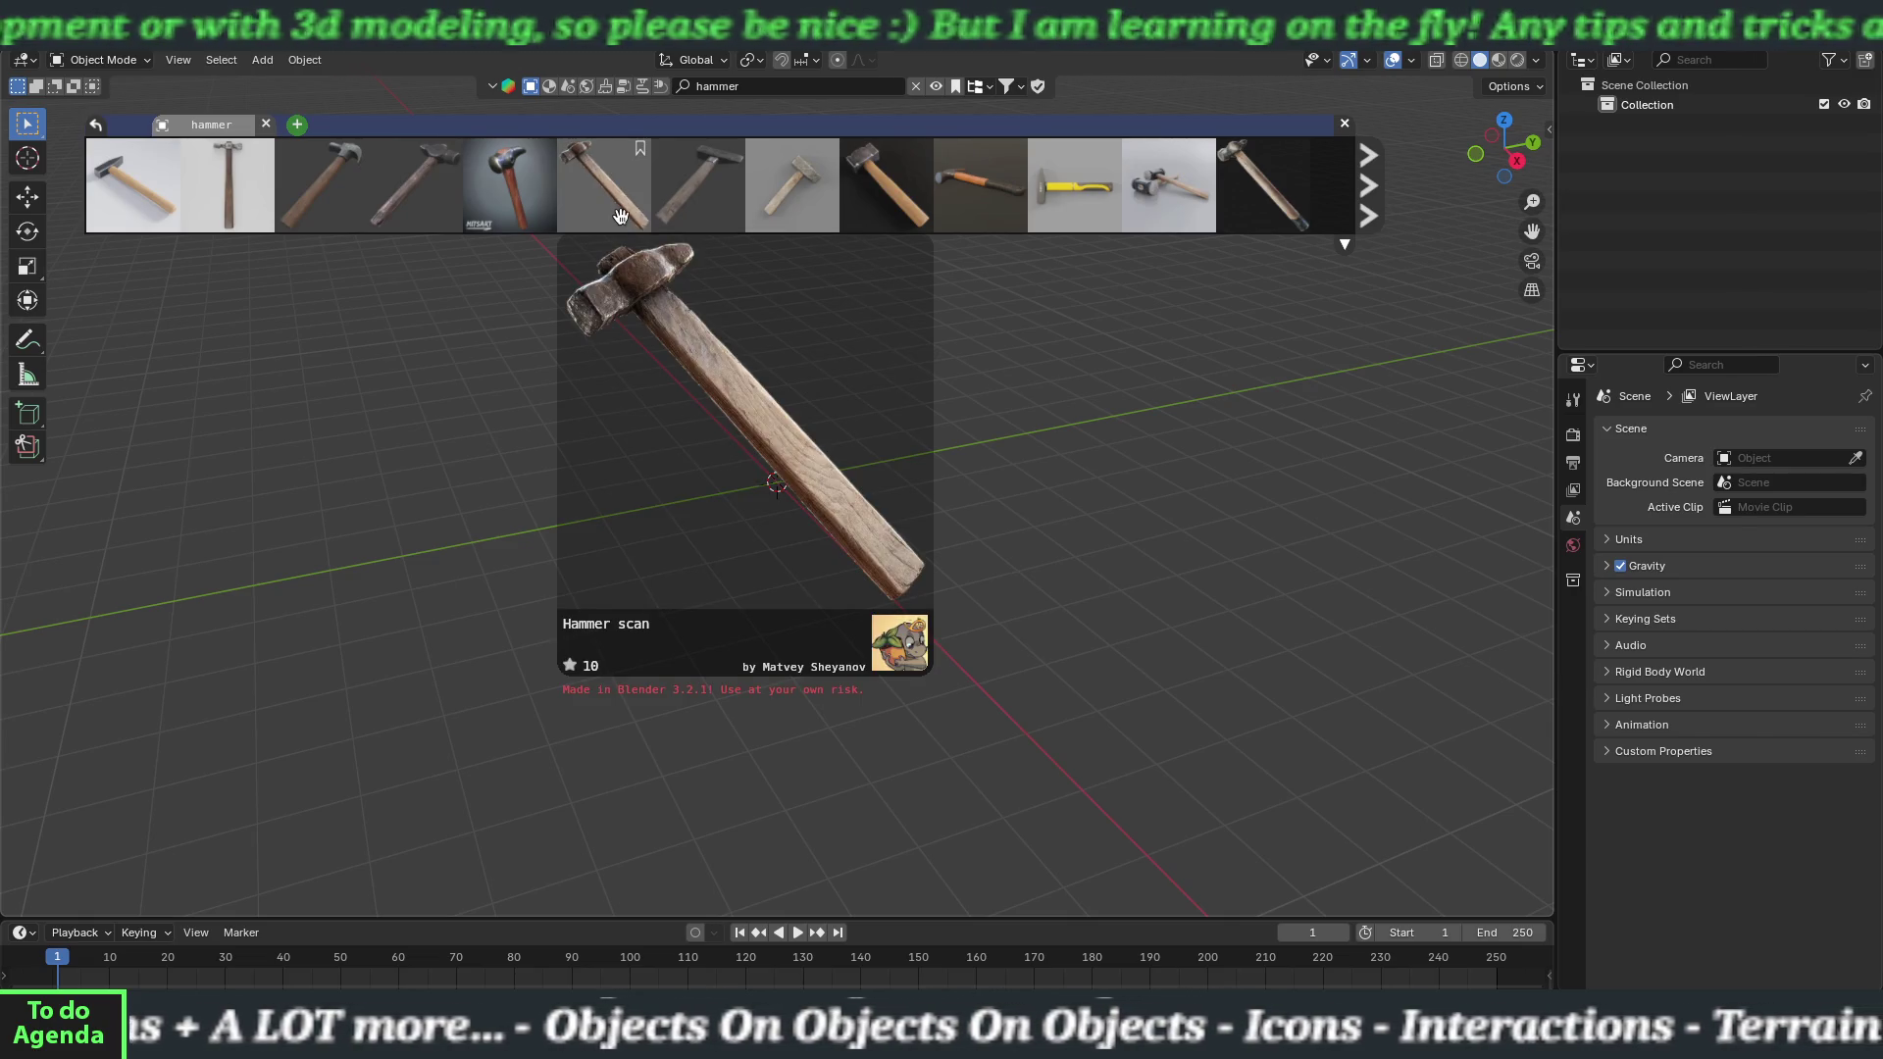
mouse_move(445, 229)
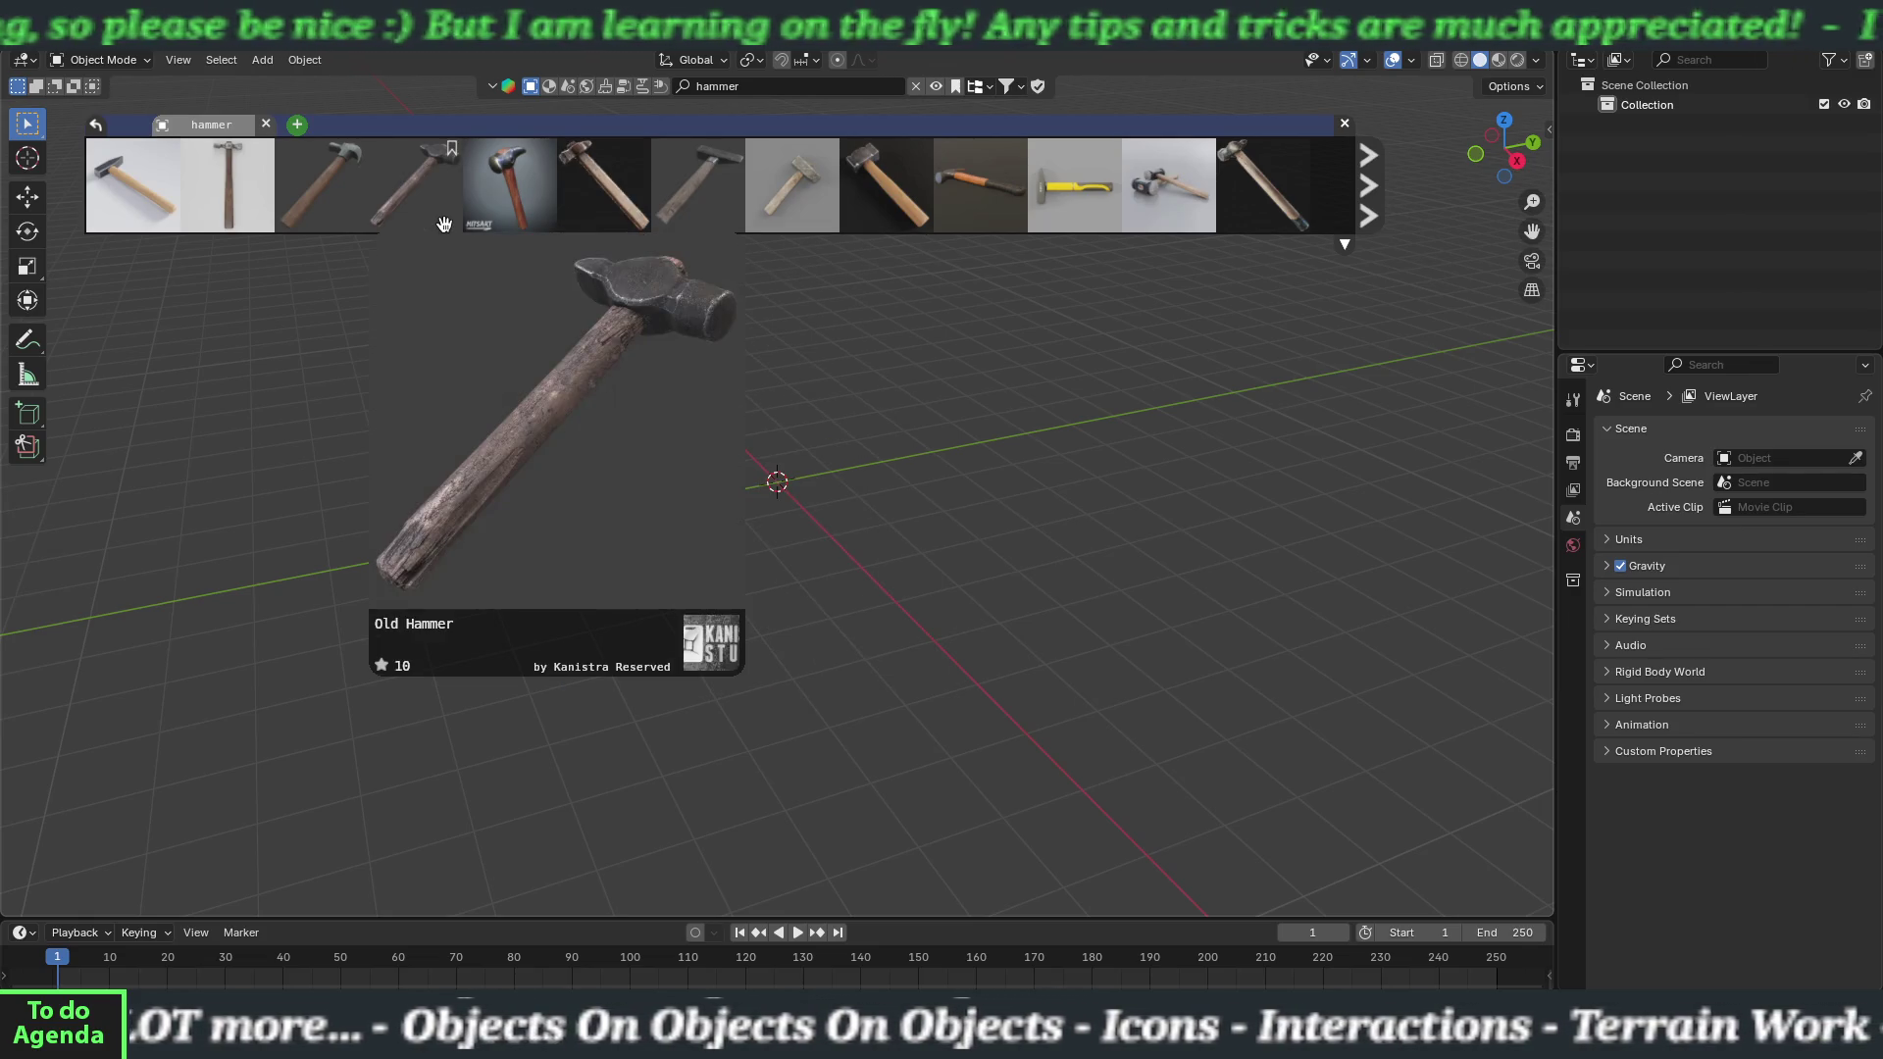
right_click(442, 219)
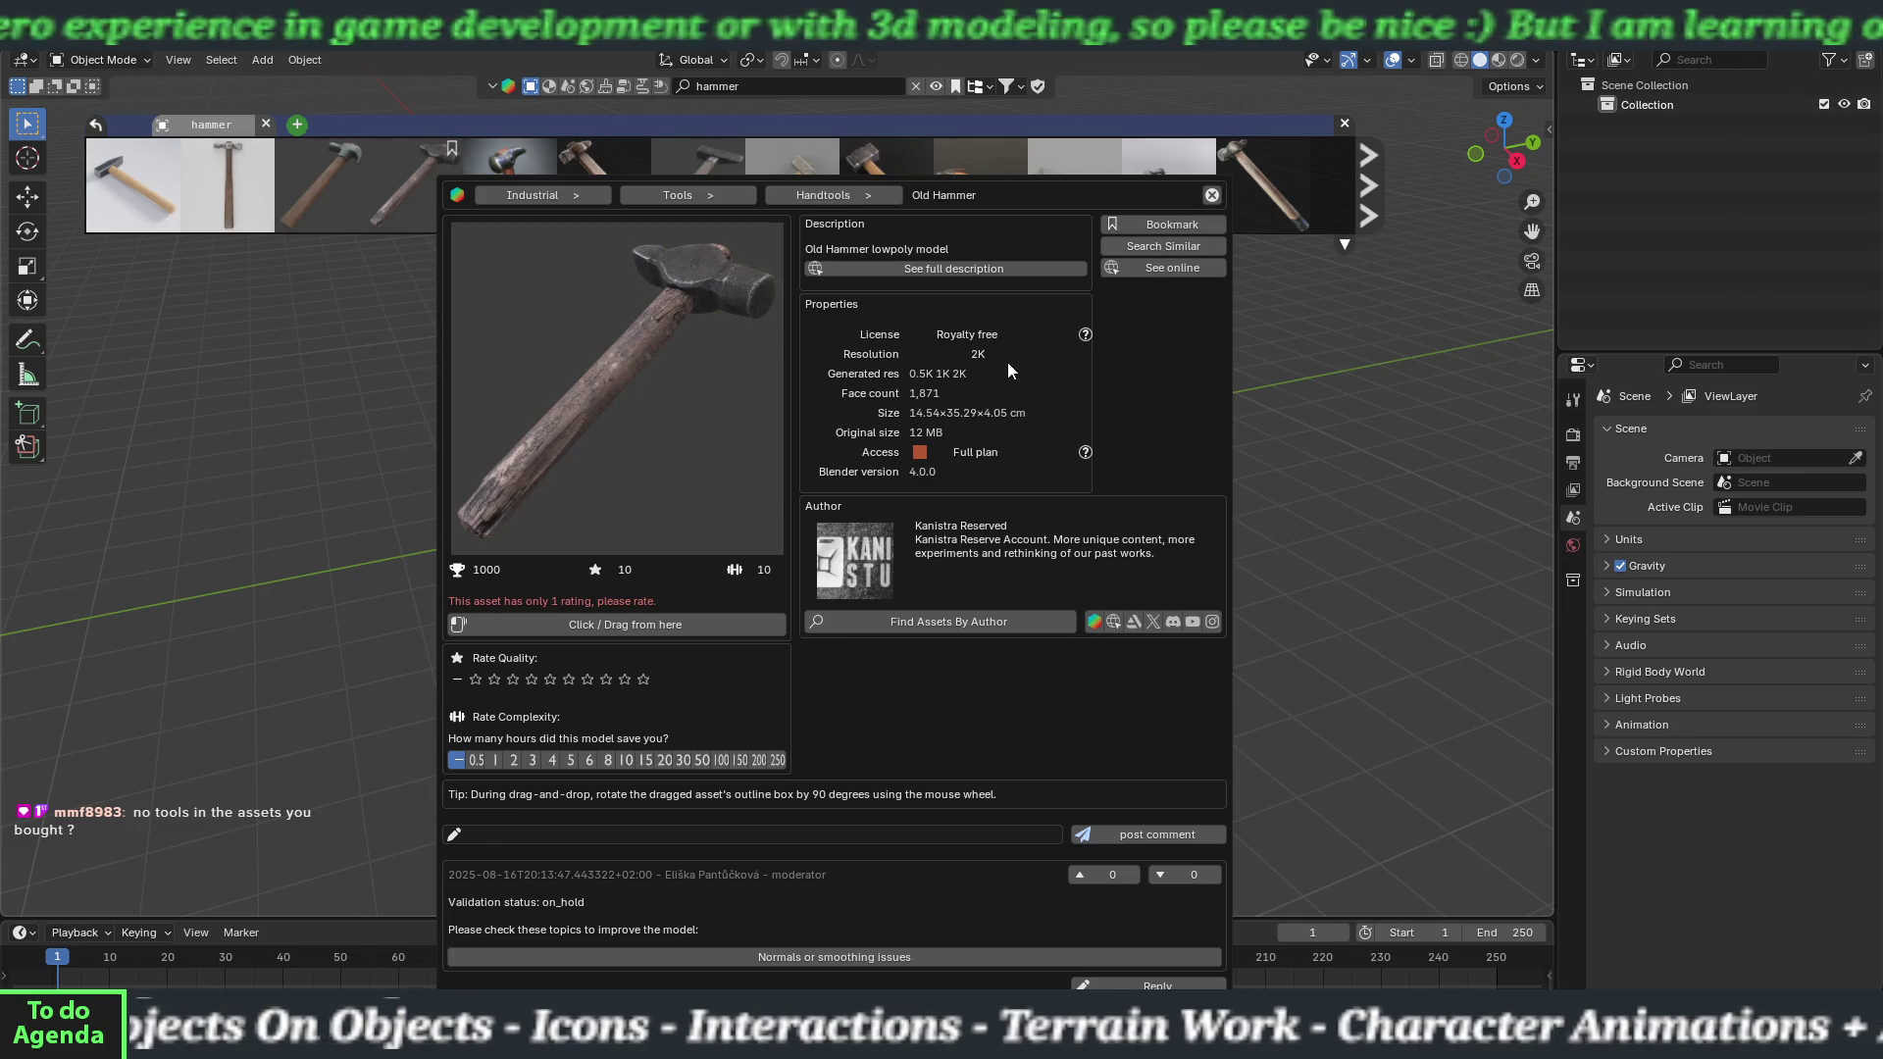
left_click(1201, 224)
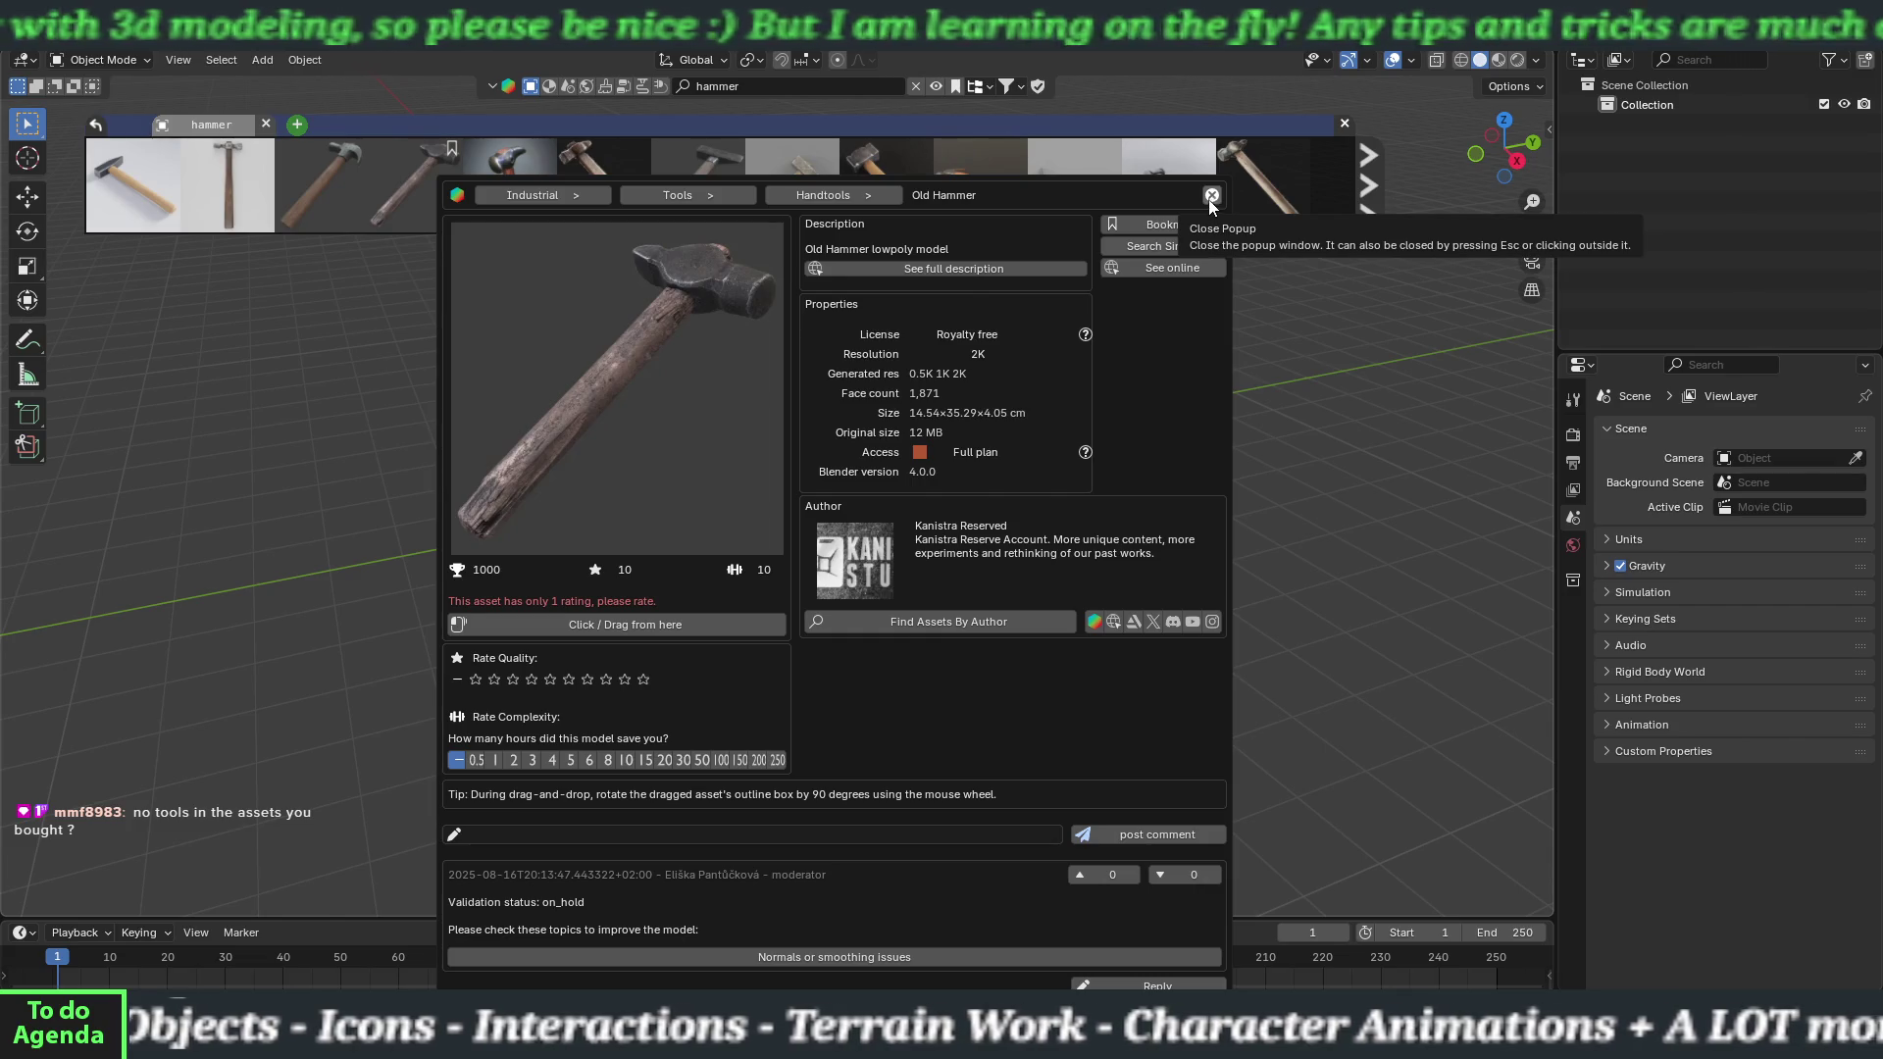
left_click(1208, 198)
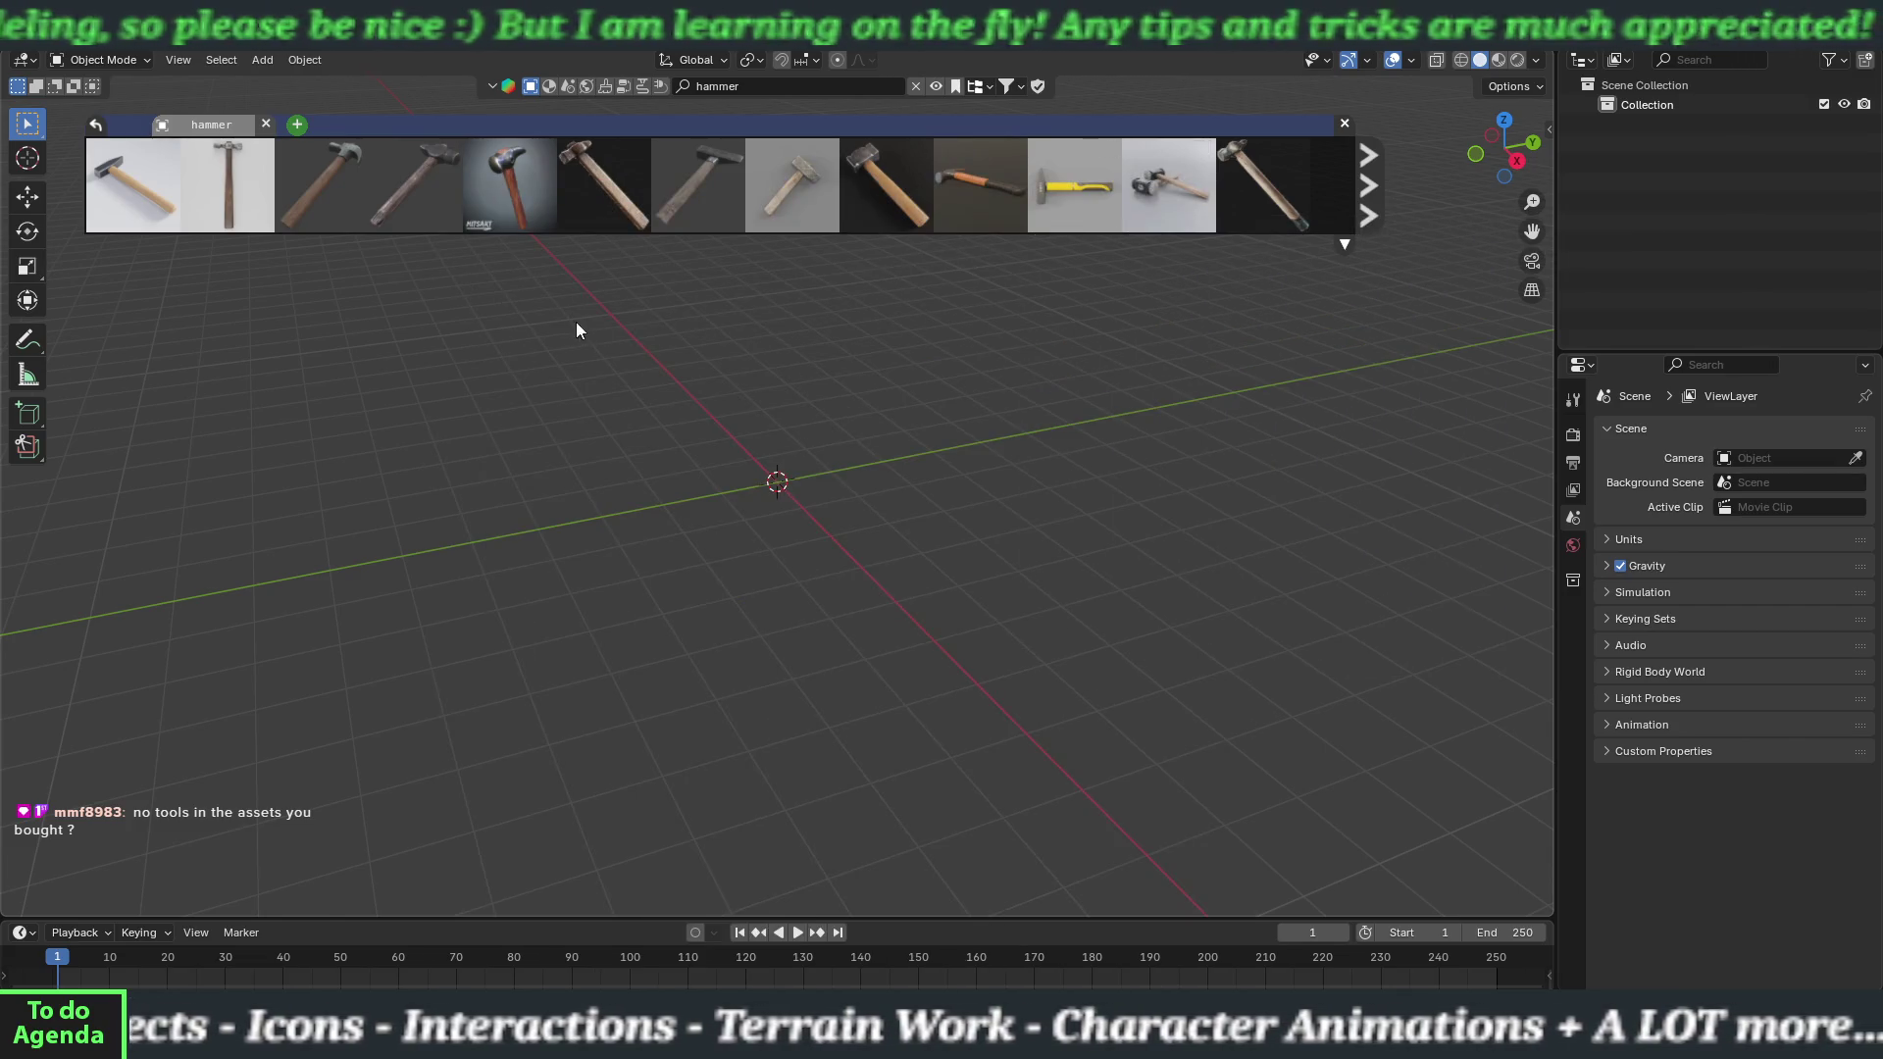
left_click(432, 201)
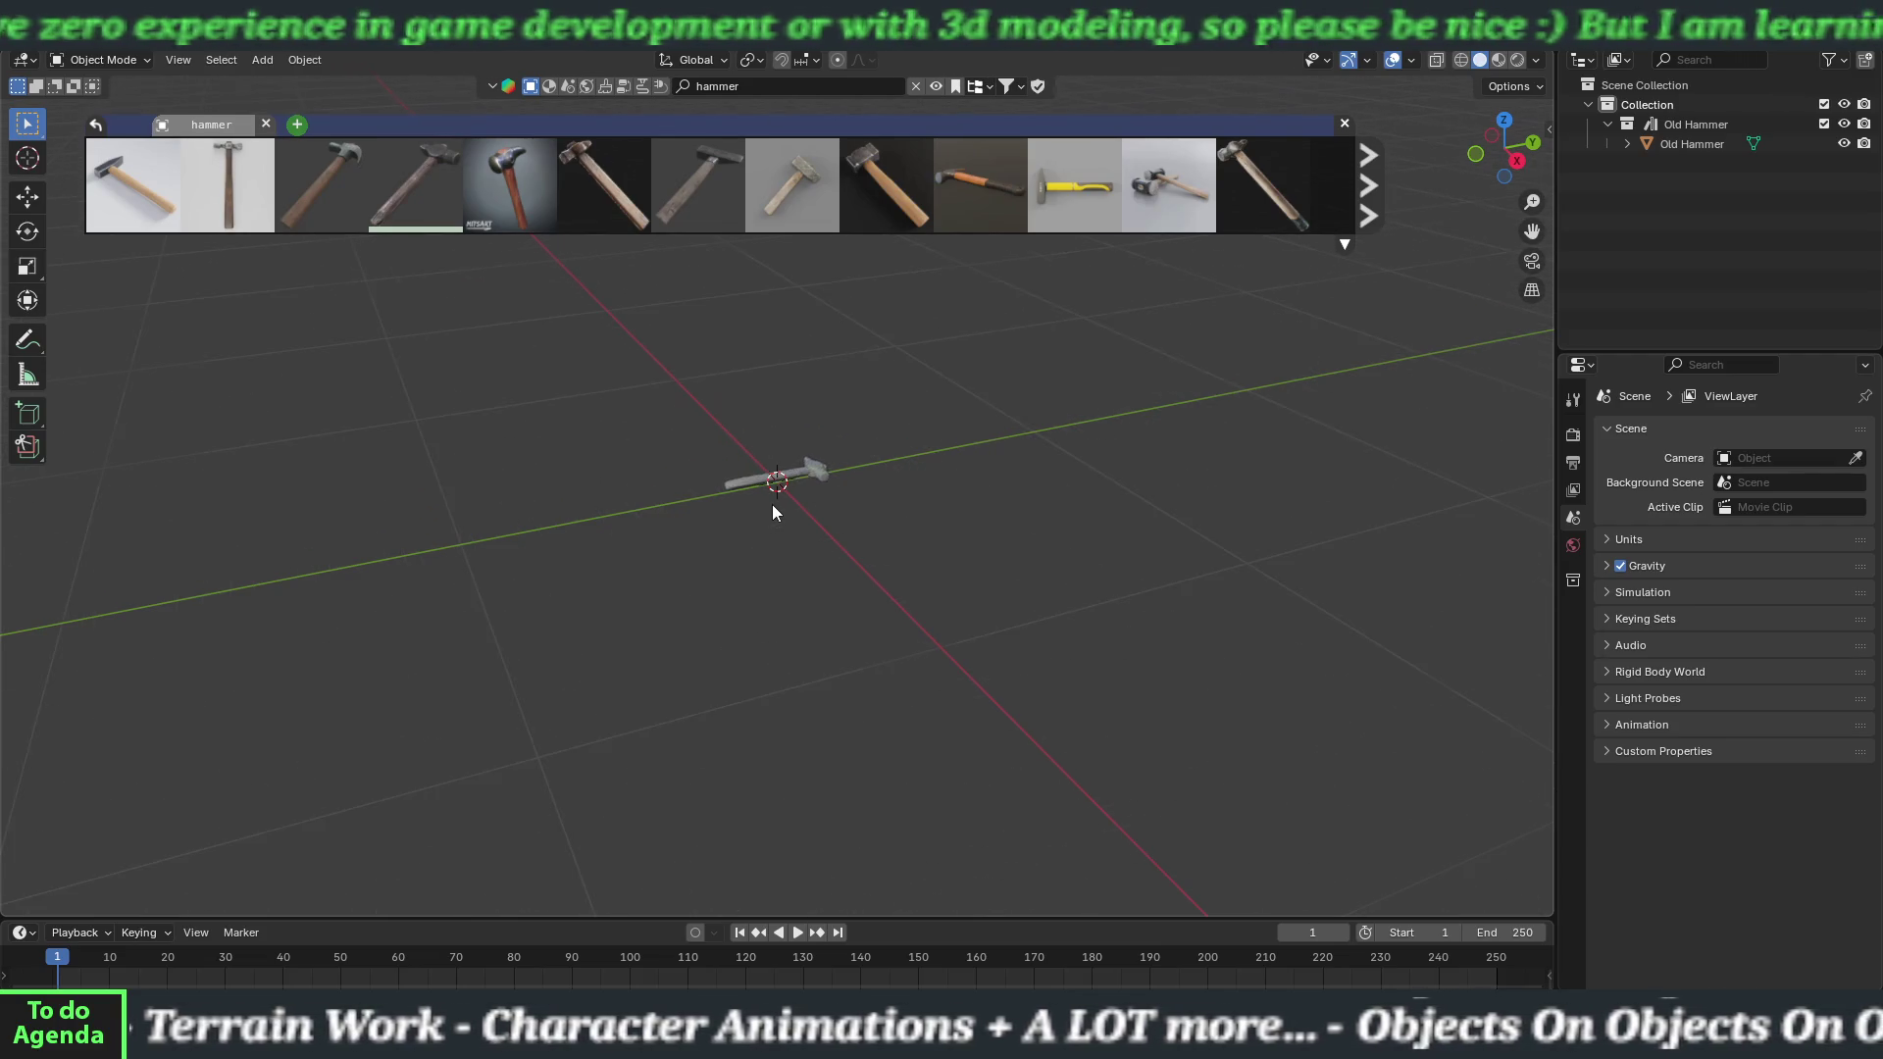
Orbit in on the imported hammer and rename the Old Hammer object to 'Basic Hammer' in the Outliner.
mouse_move(771, 515)
left_mouse_down()
mouse_move(781, 567)
mouse_move(879, 636)
left_mouse_up()
mouse_move(886, 705)
left_mouse_down()
mouse_move(790, 576)
mouse_move(844, 555)
mouse_move(824, 543)
left_mouse_up()
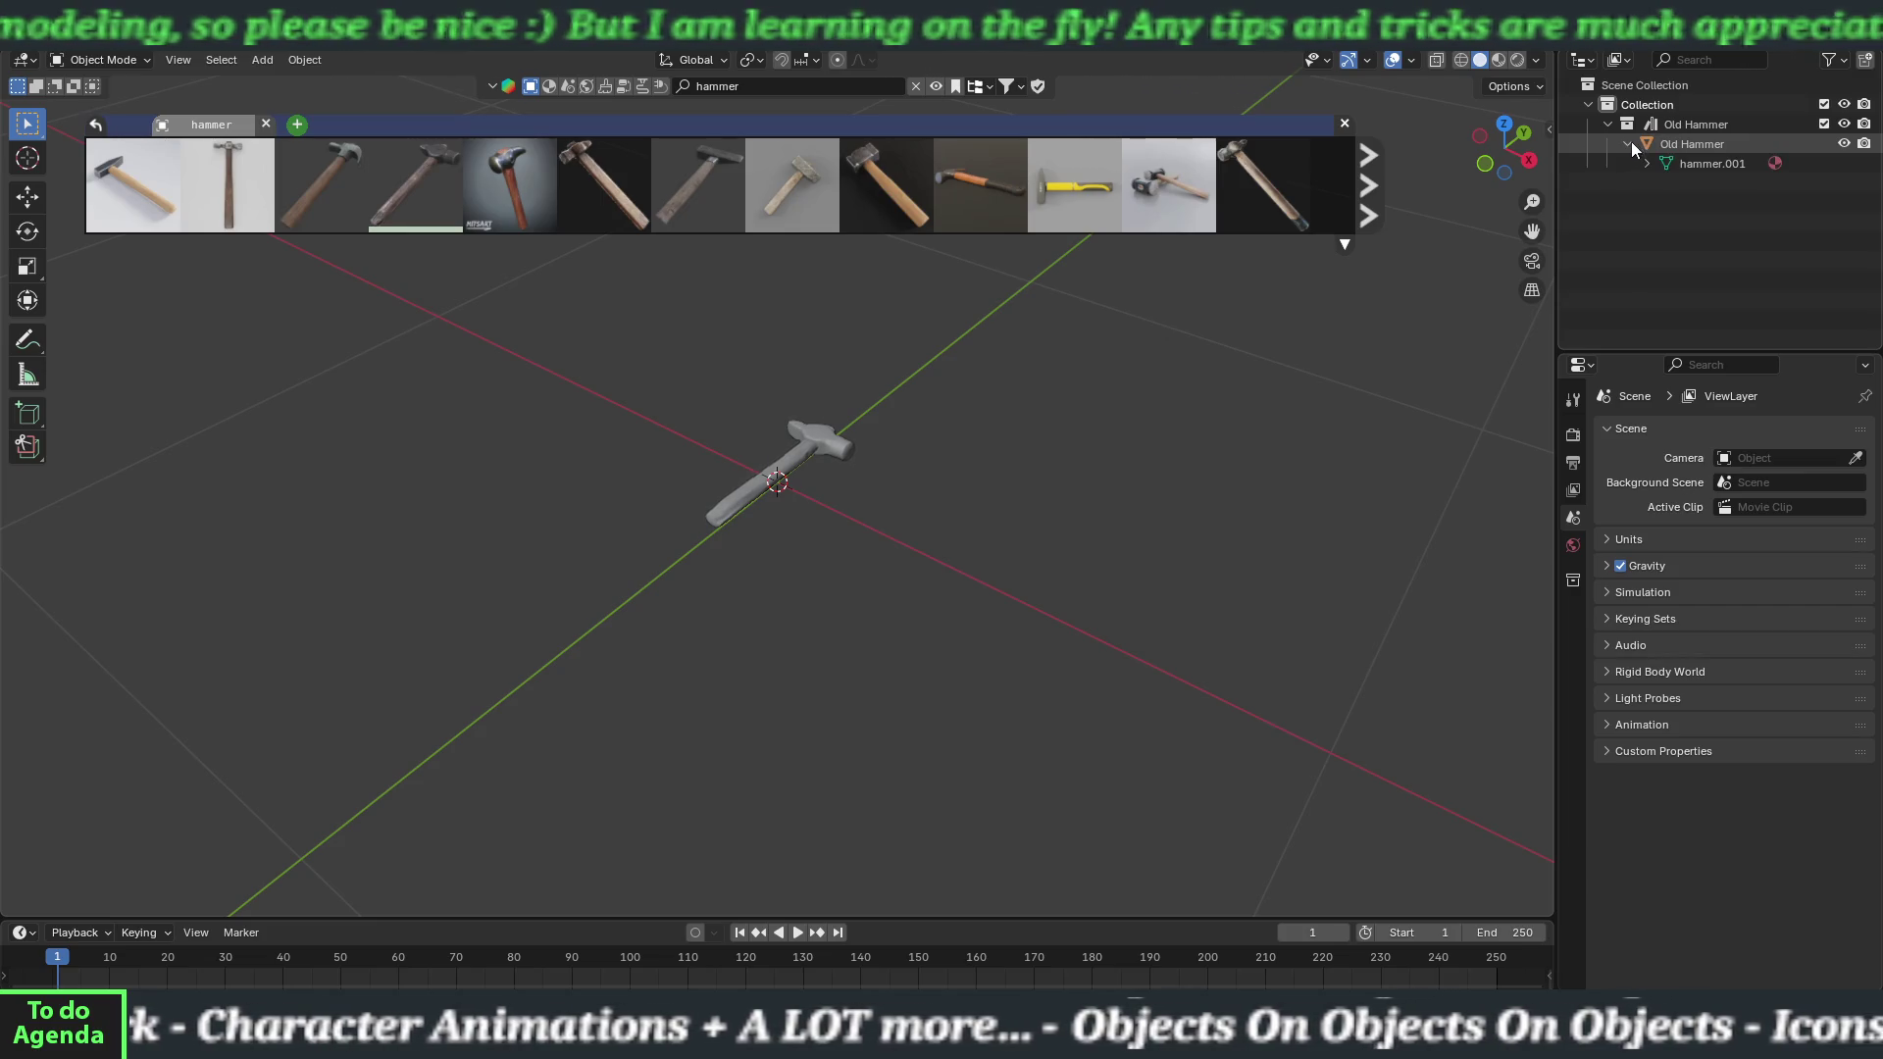
double_click(1680, 145)
type("B")
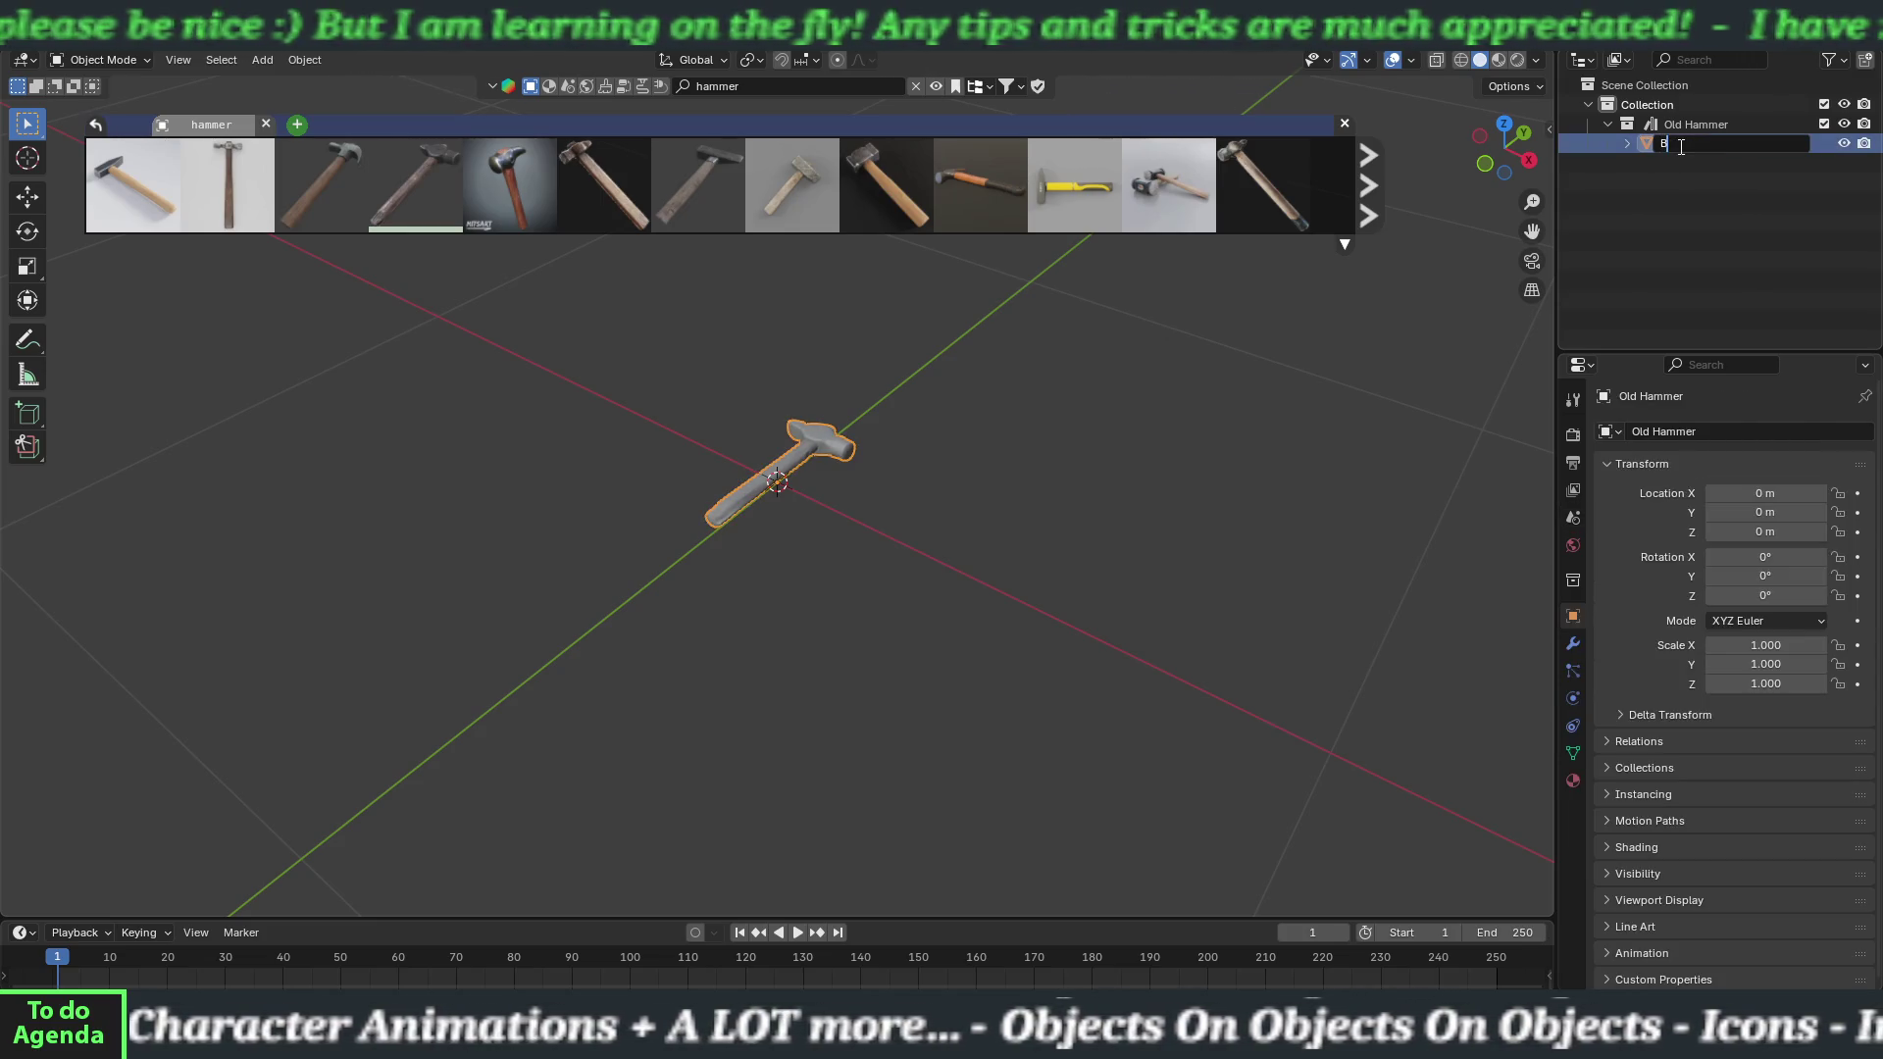
type("asic Ha")
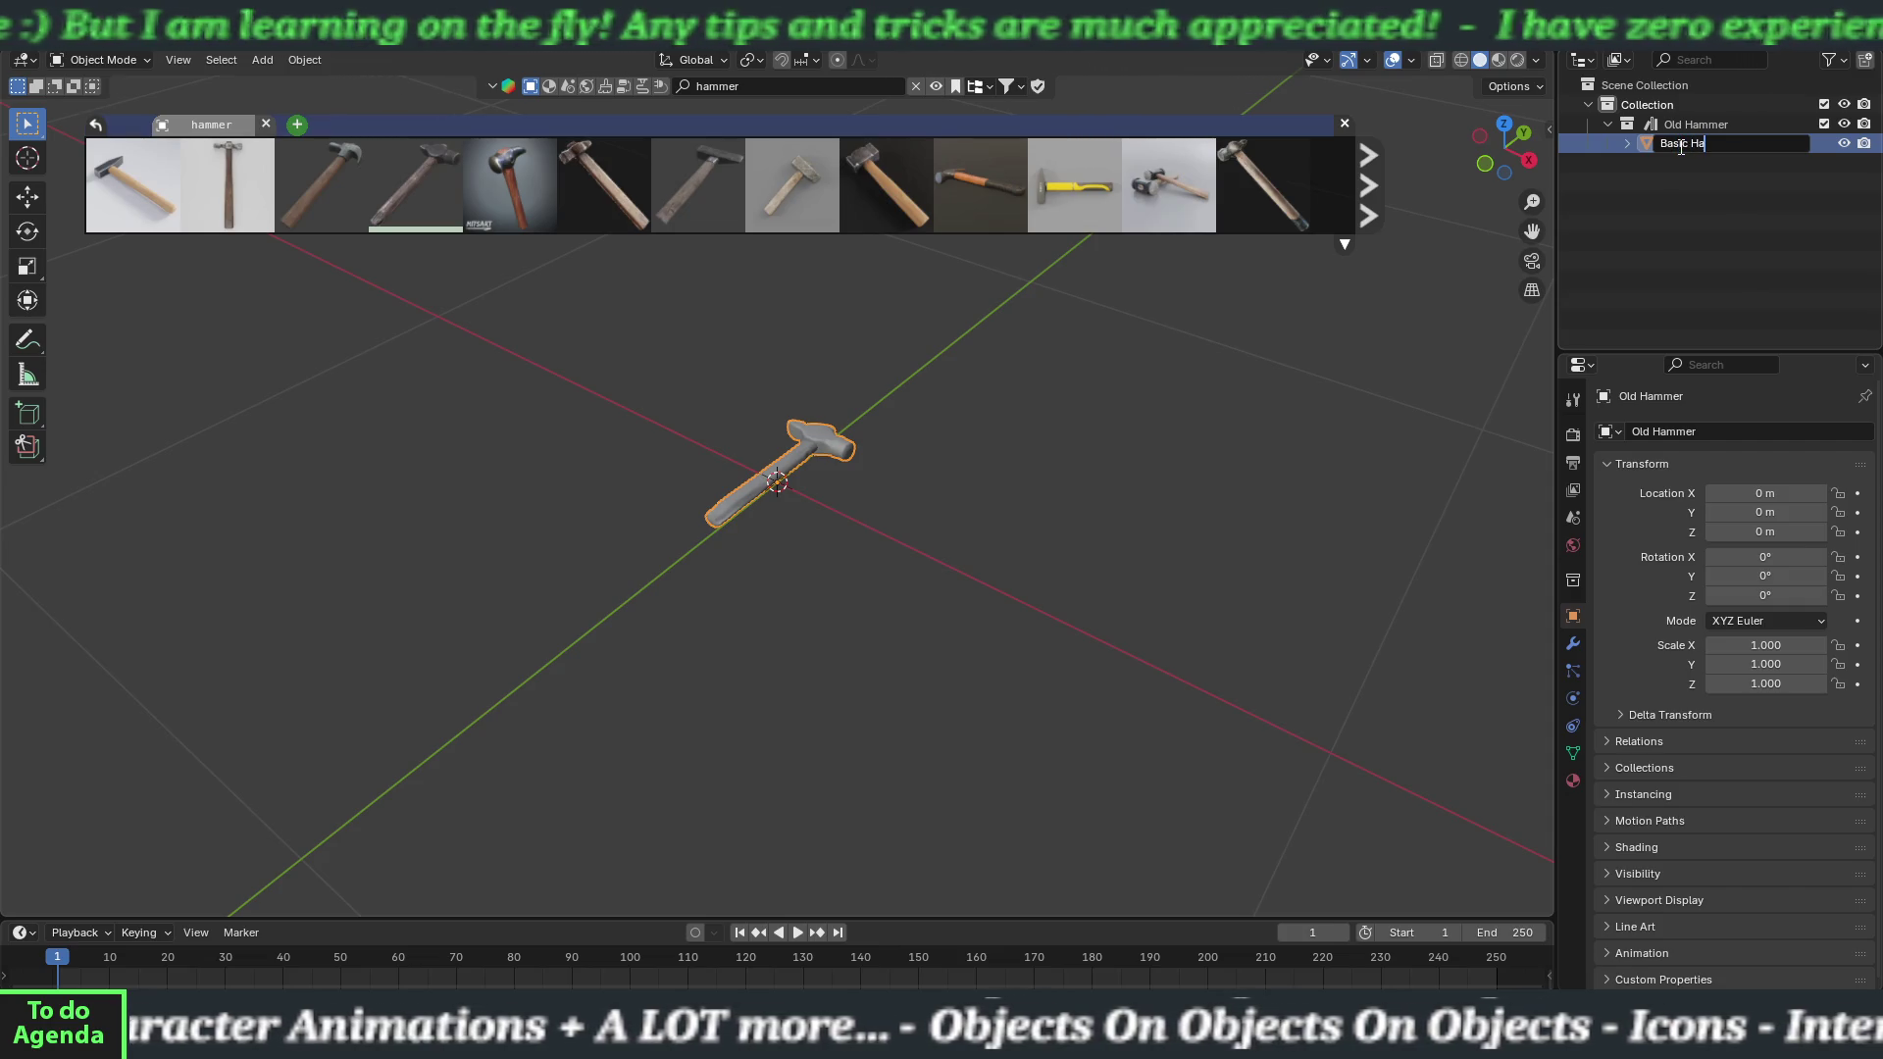
type("mmer")
key("Return")
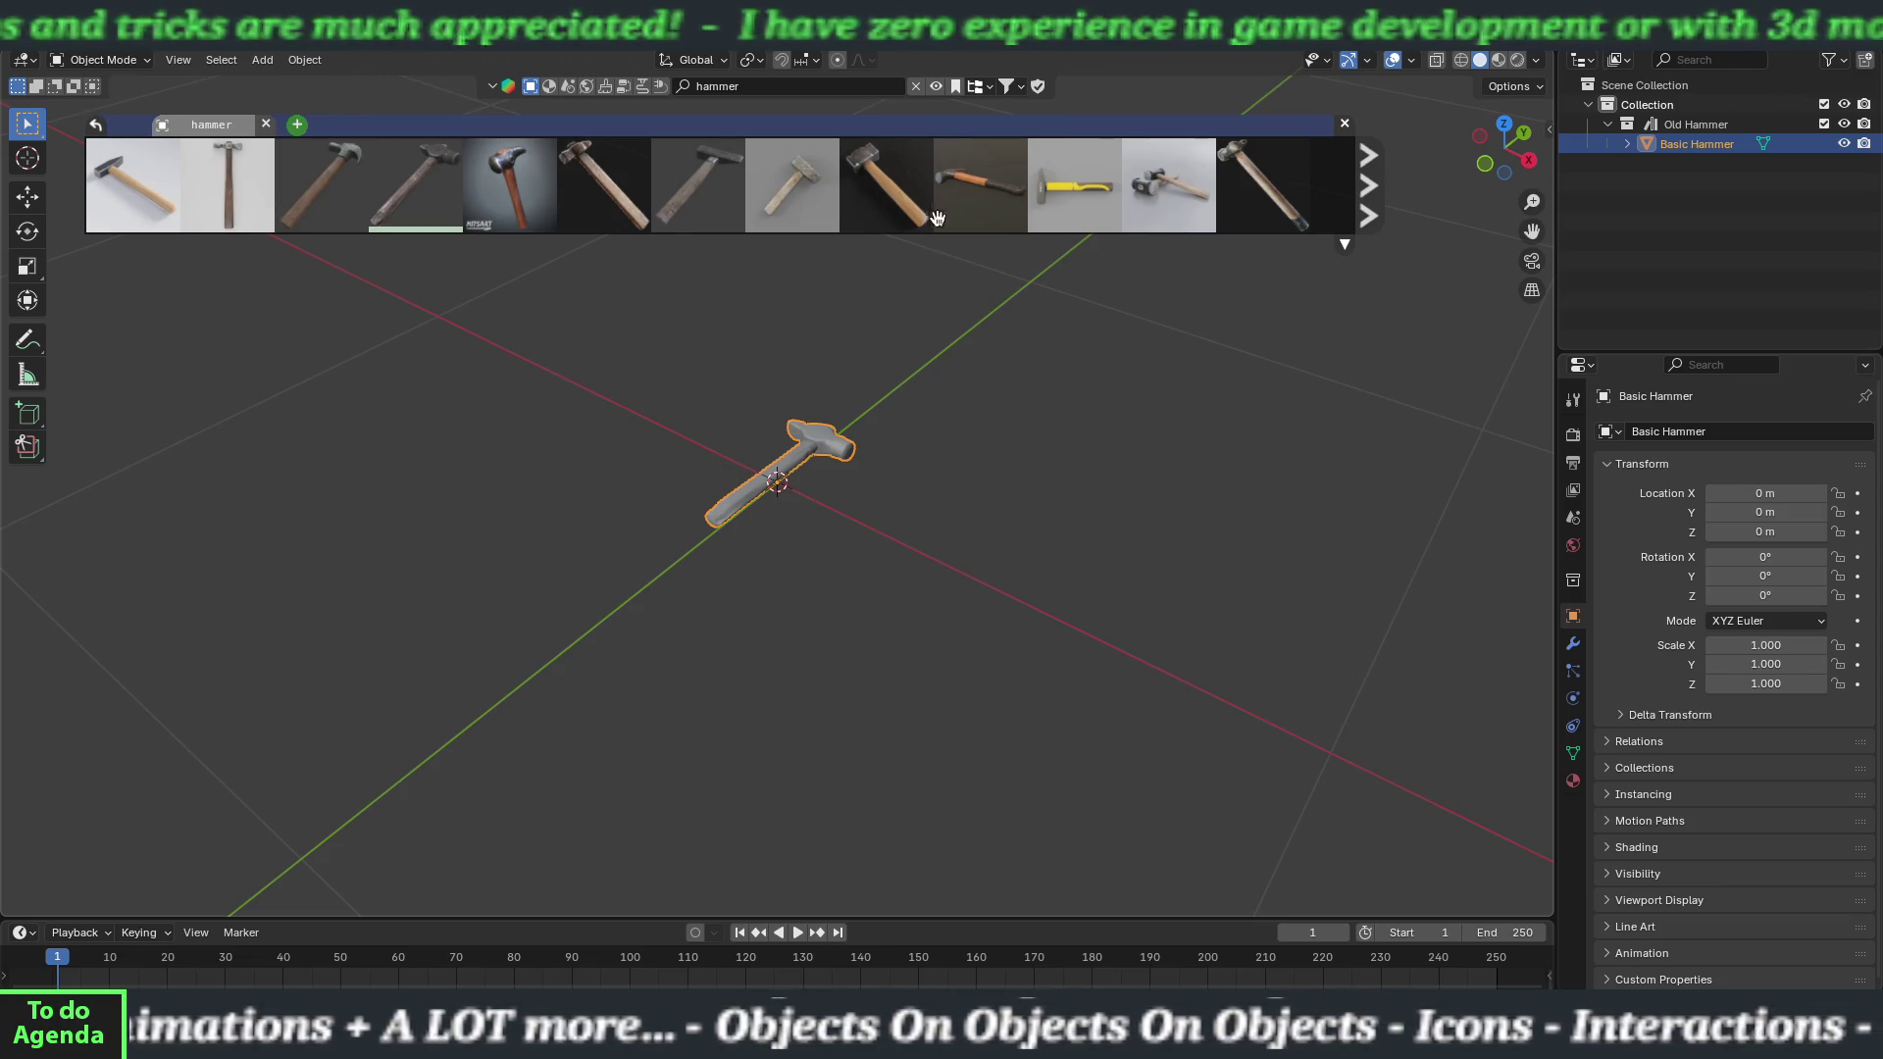
scroll(933, 224, "down", 6)
mouse_move(1041, 195)
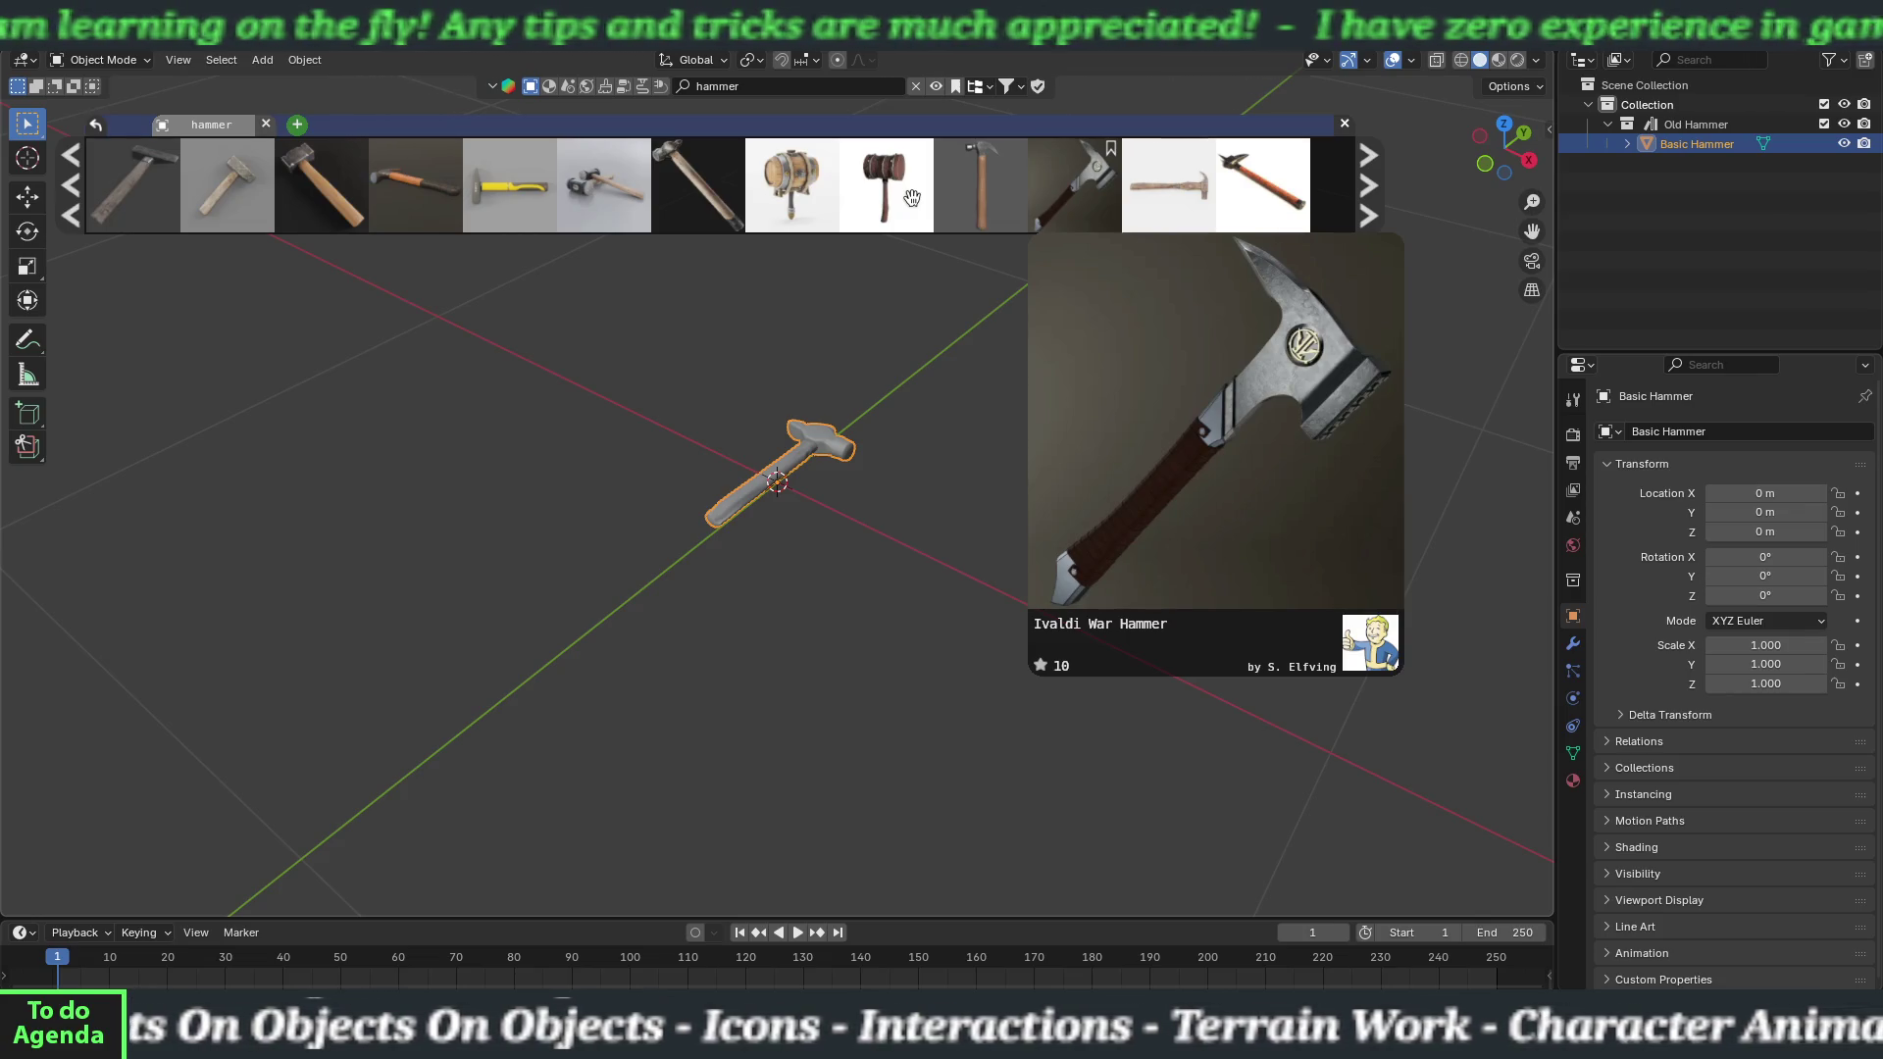
Browse the hammer results, check the Old hammer details, then add the grey block Hammer.
scroll(912, 199, "down", 8)
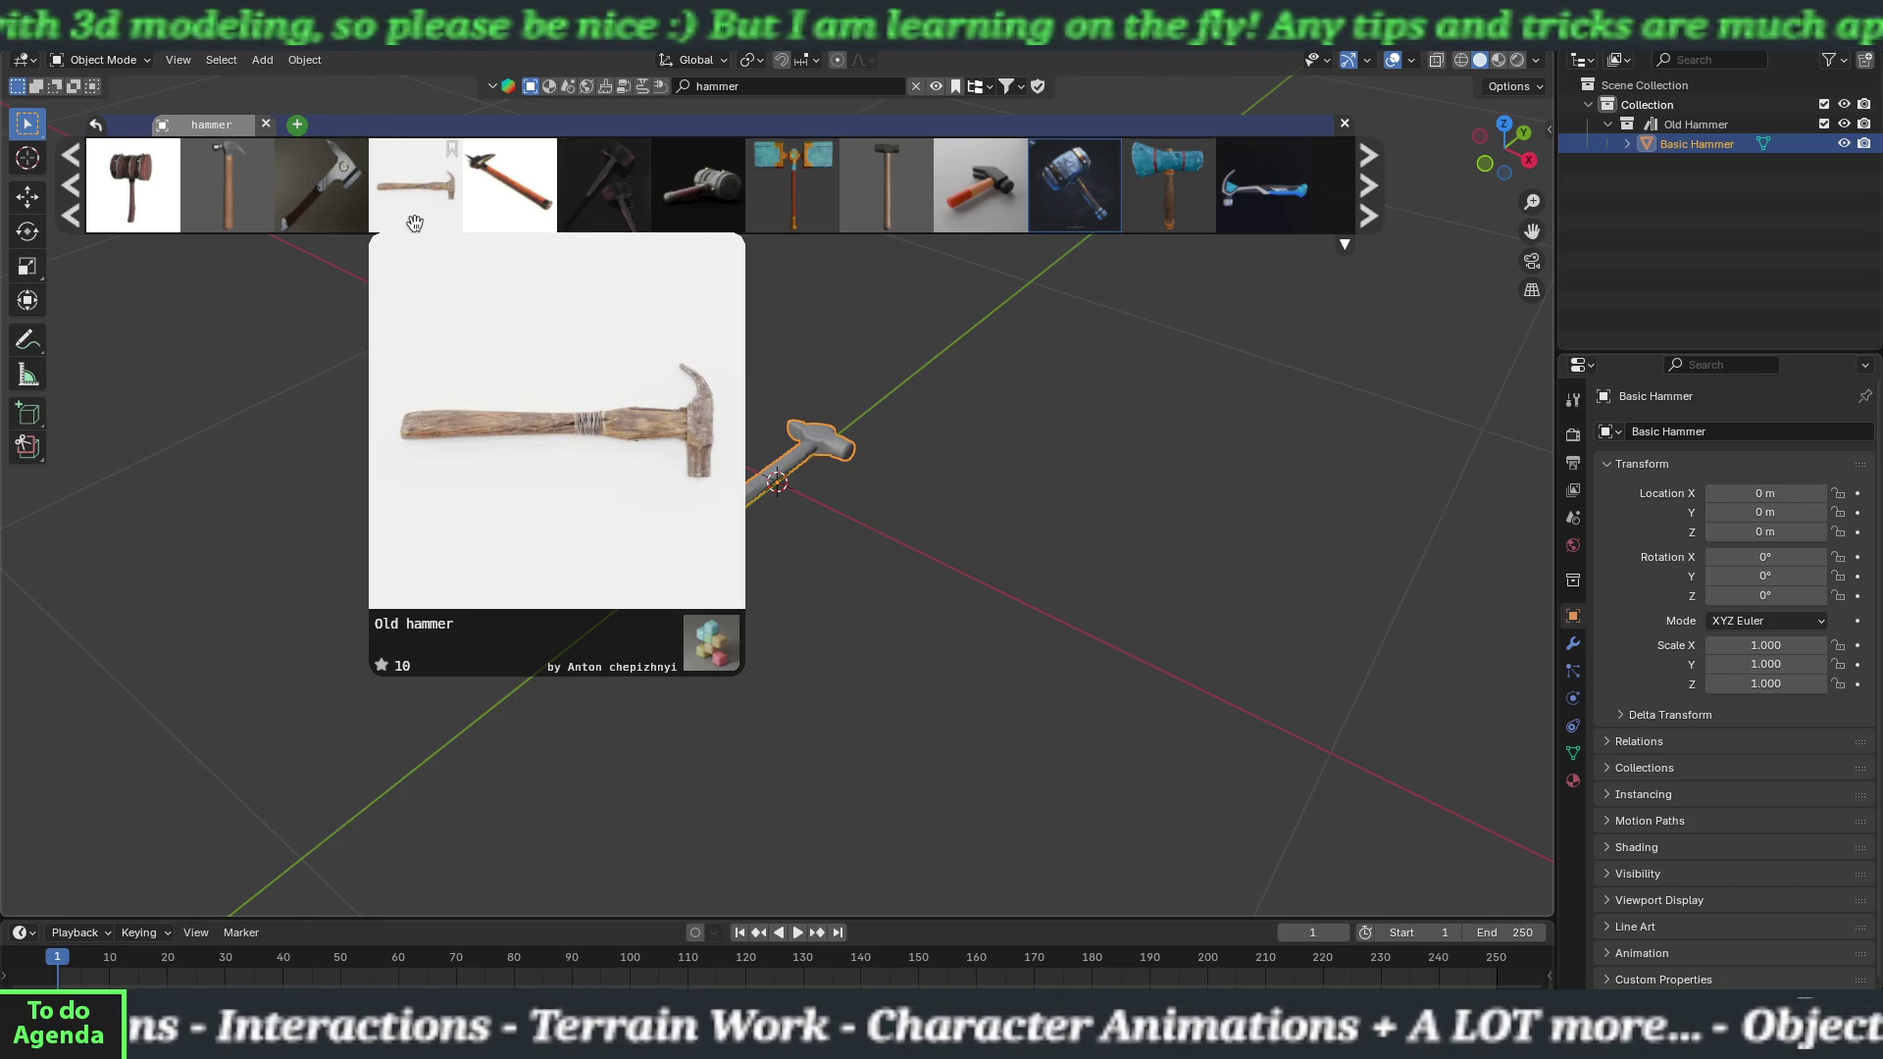
right_click(415, 223)
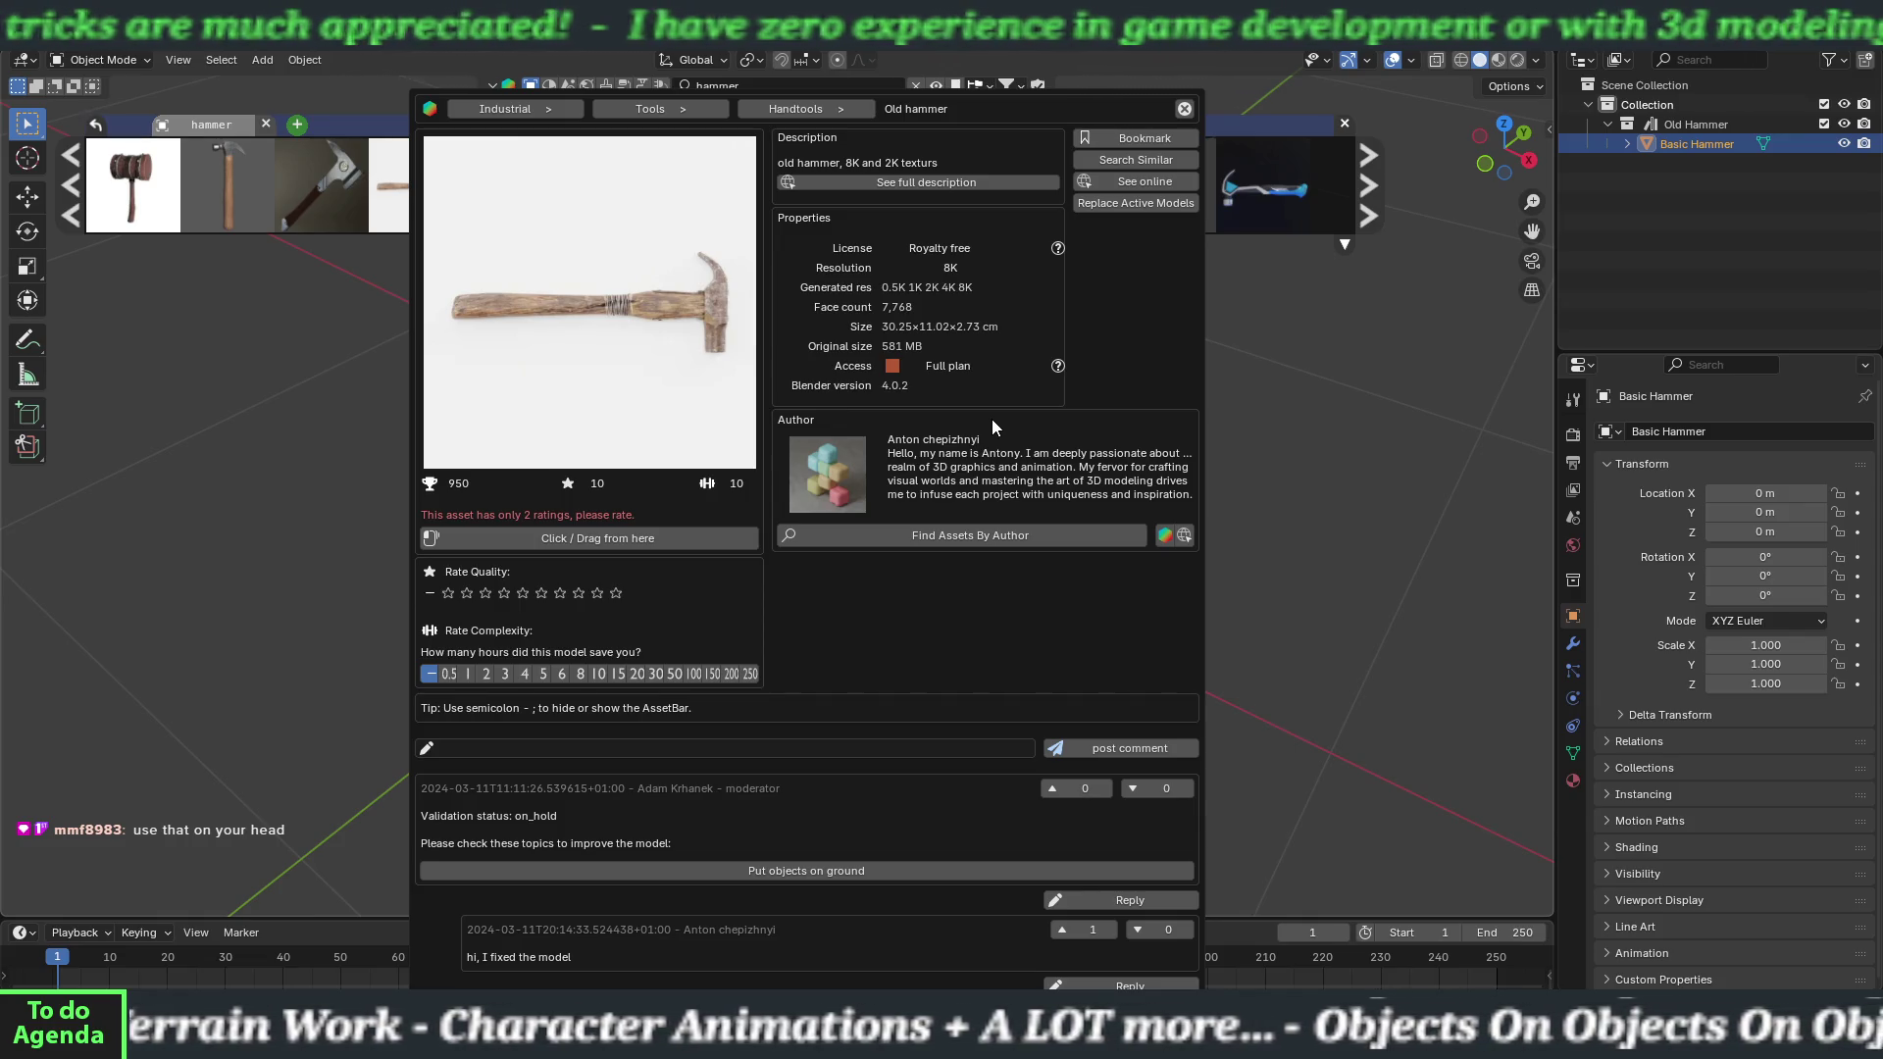
left_click(1184, 108)
mouse_move(1022, 183)
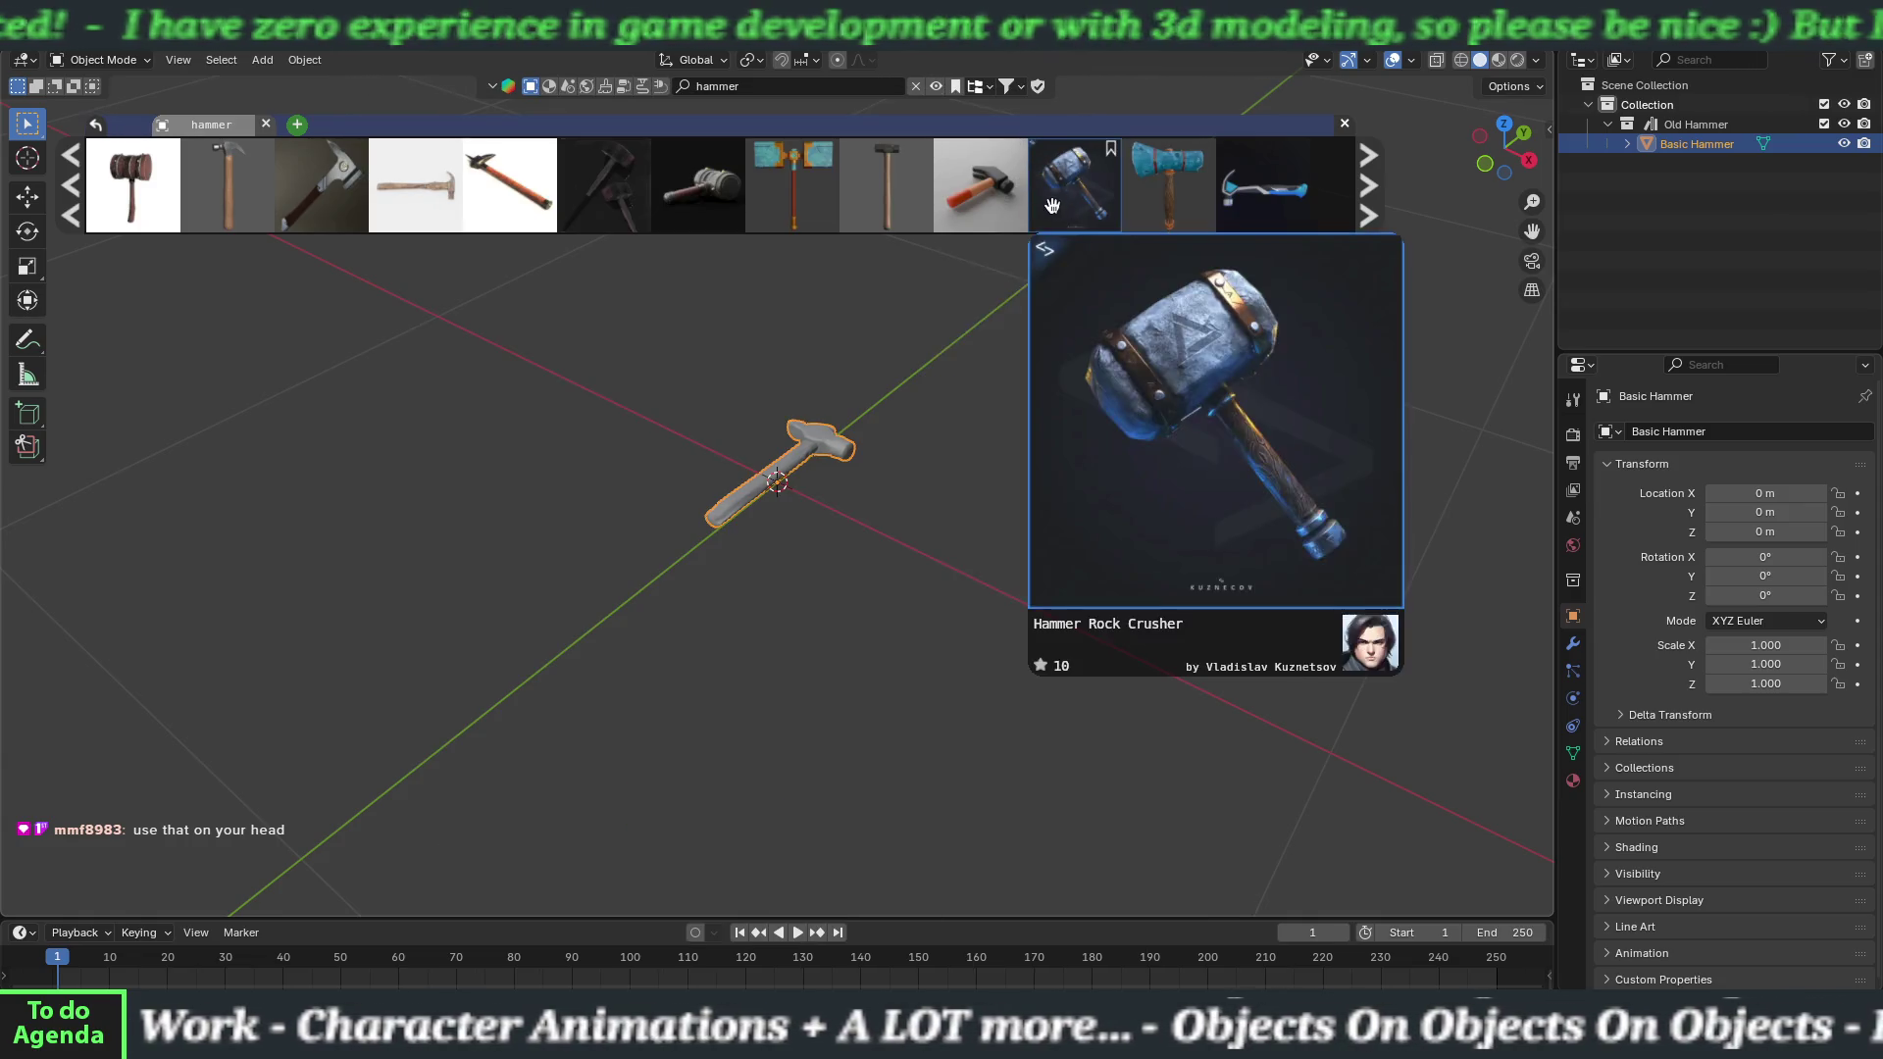
scroll(941, 196, "down", 4)
scroll(879, 218, "down", 4)
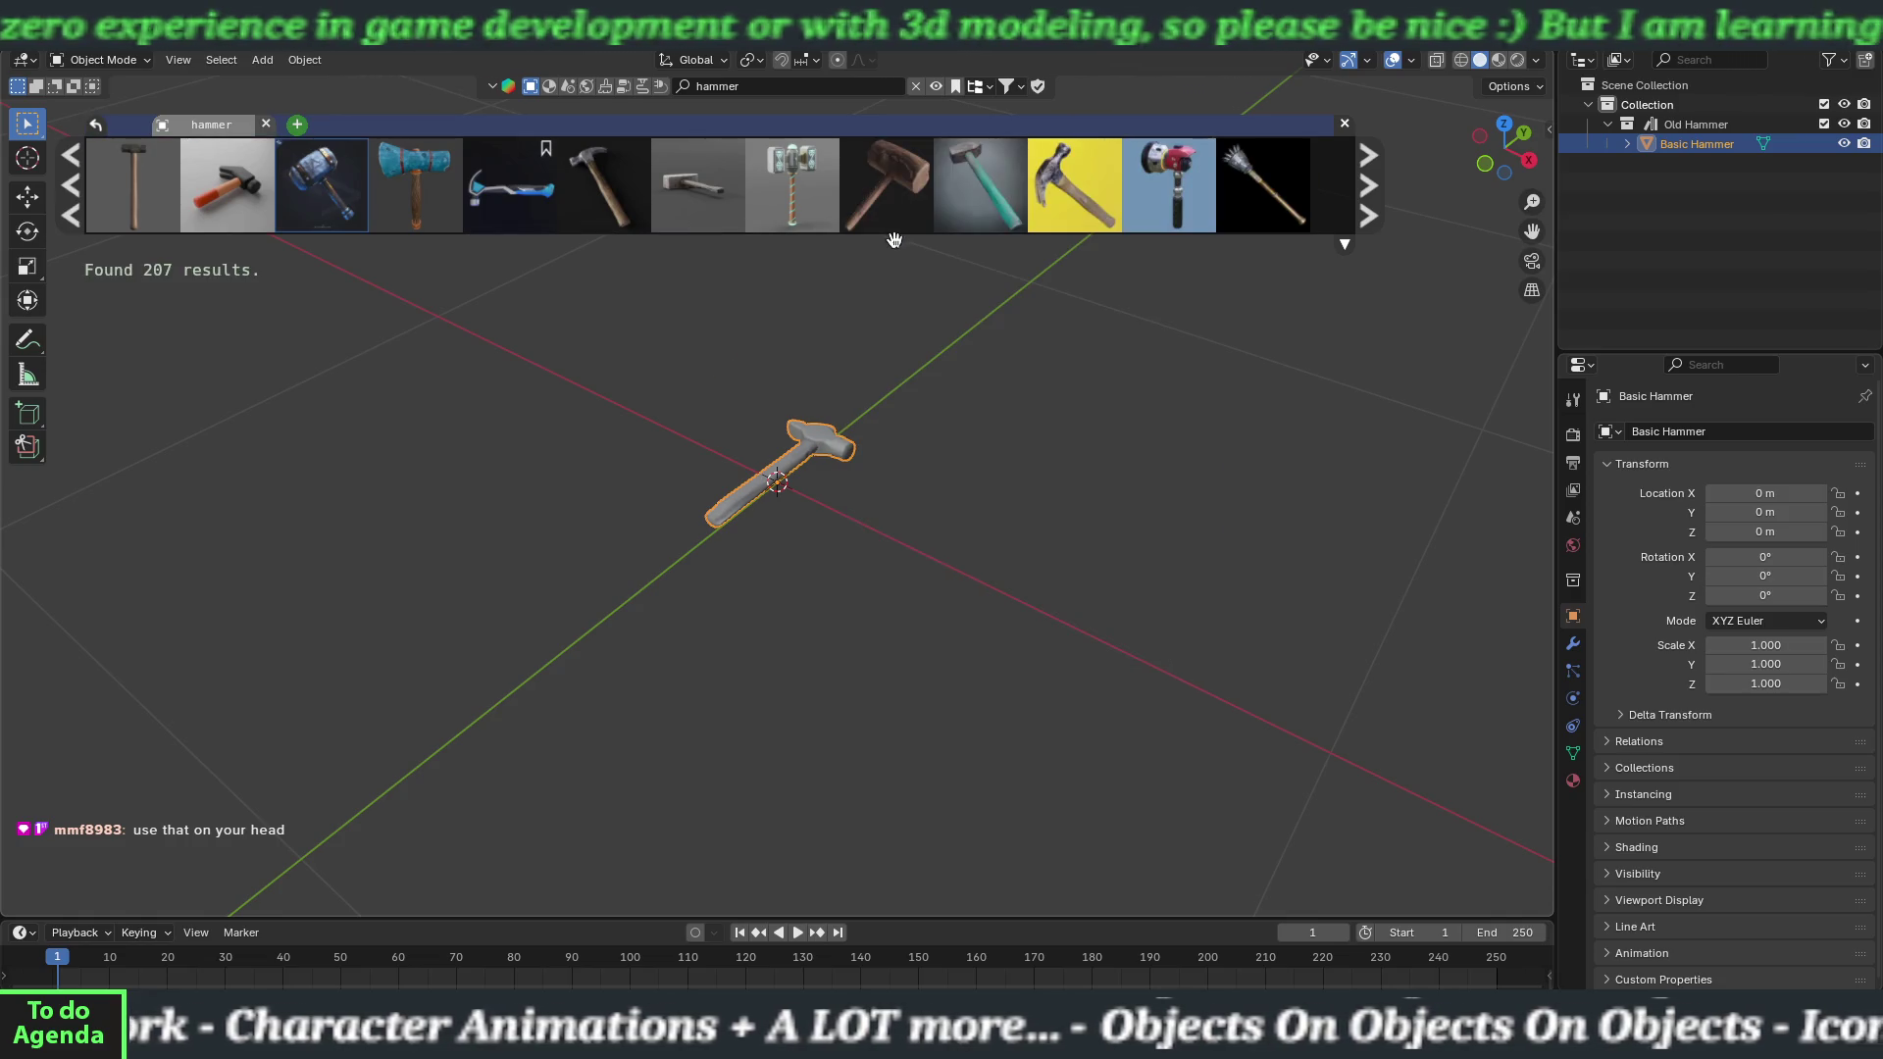
mouse_move(726, 203)
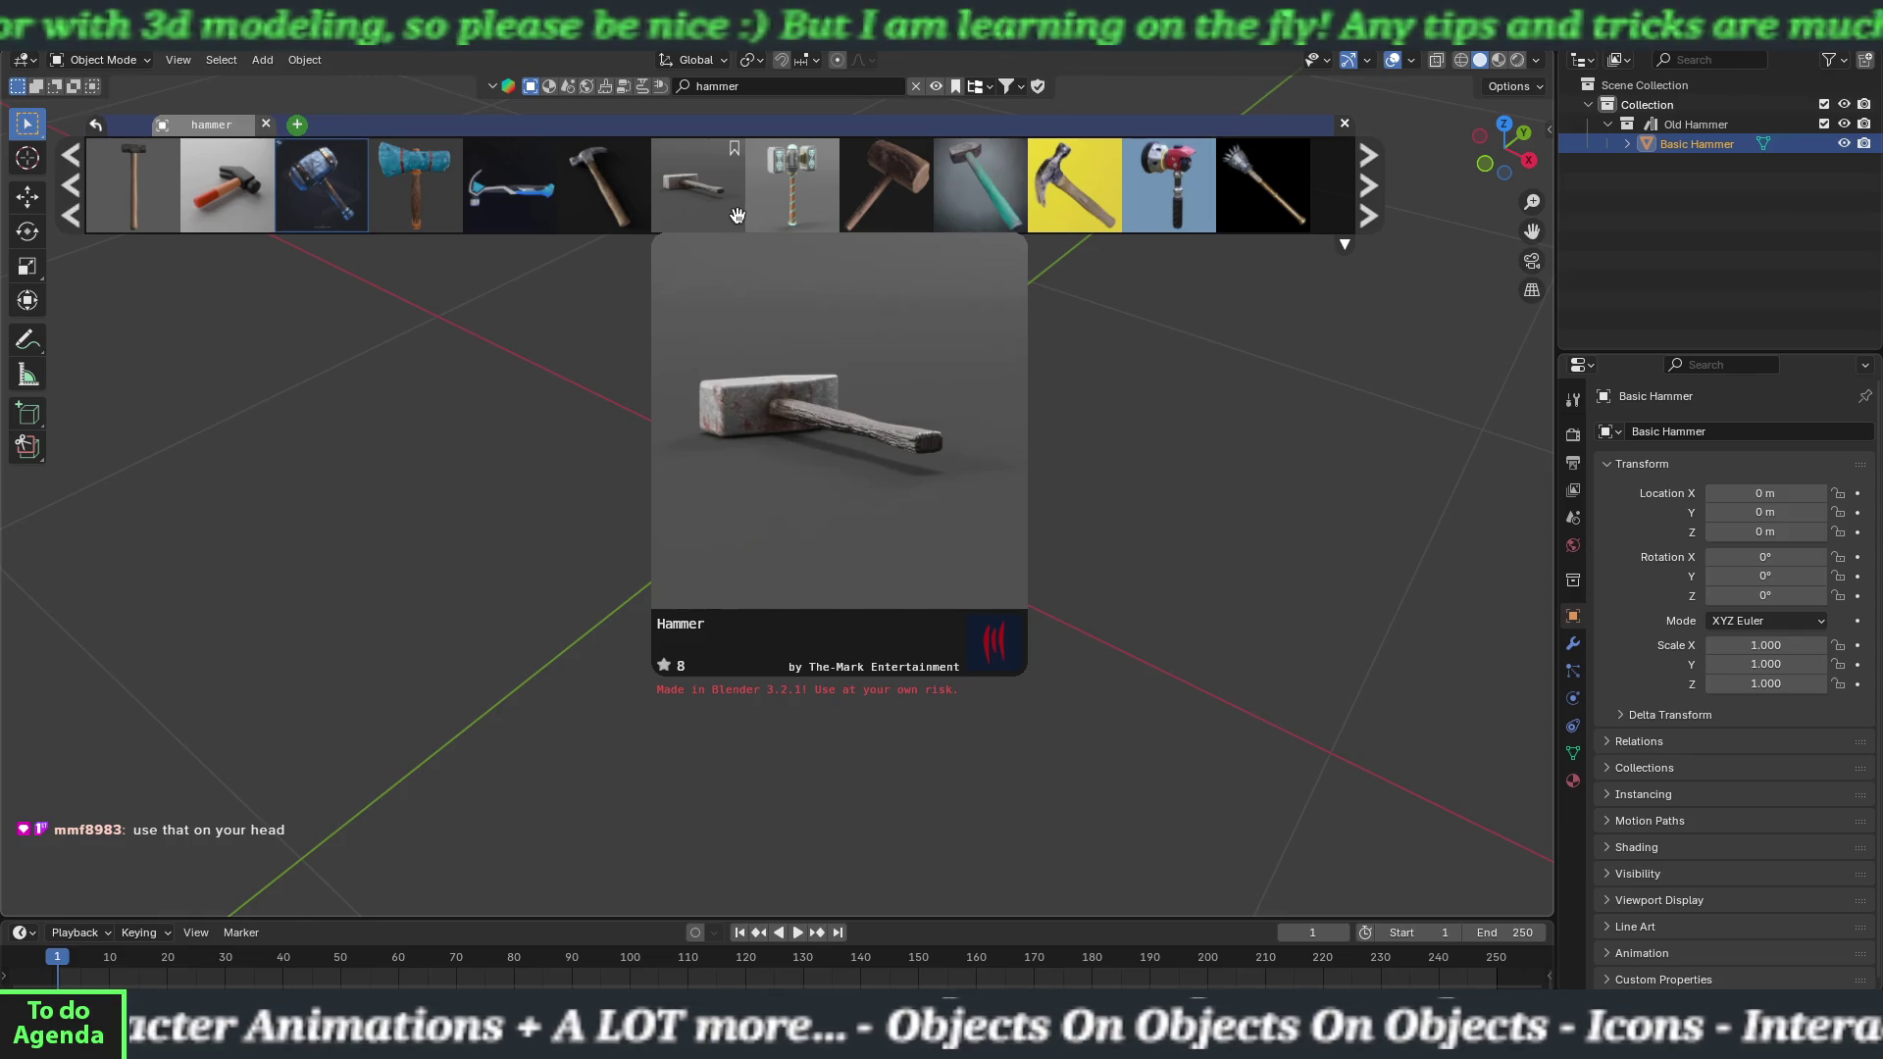
left_click(728, 204)
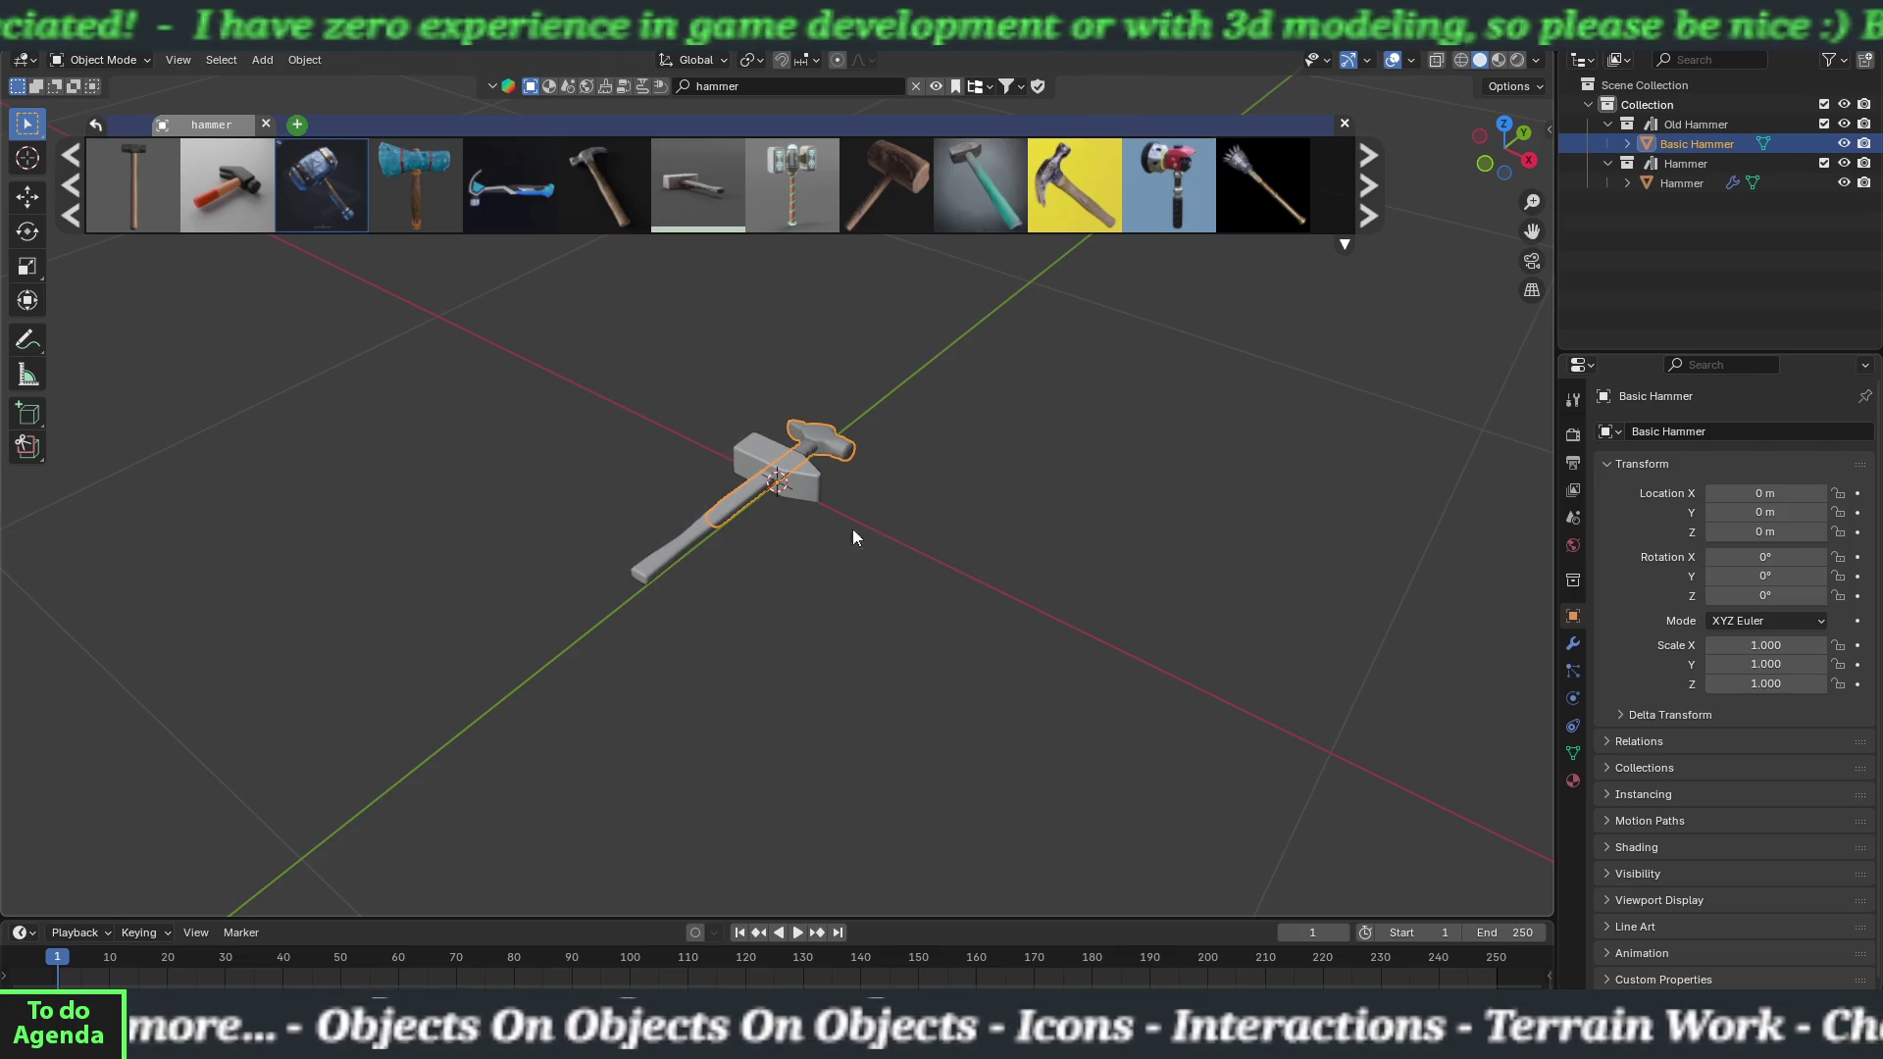
Slide the grey Hammer along X to 0.36924 m, clear of the Basic Hammer.
left_click(647, 567)
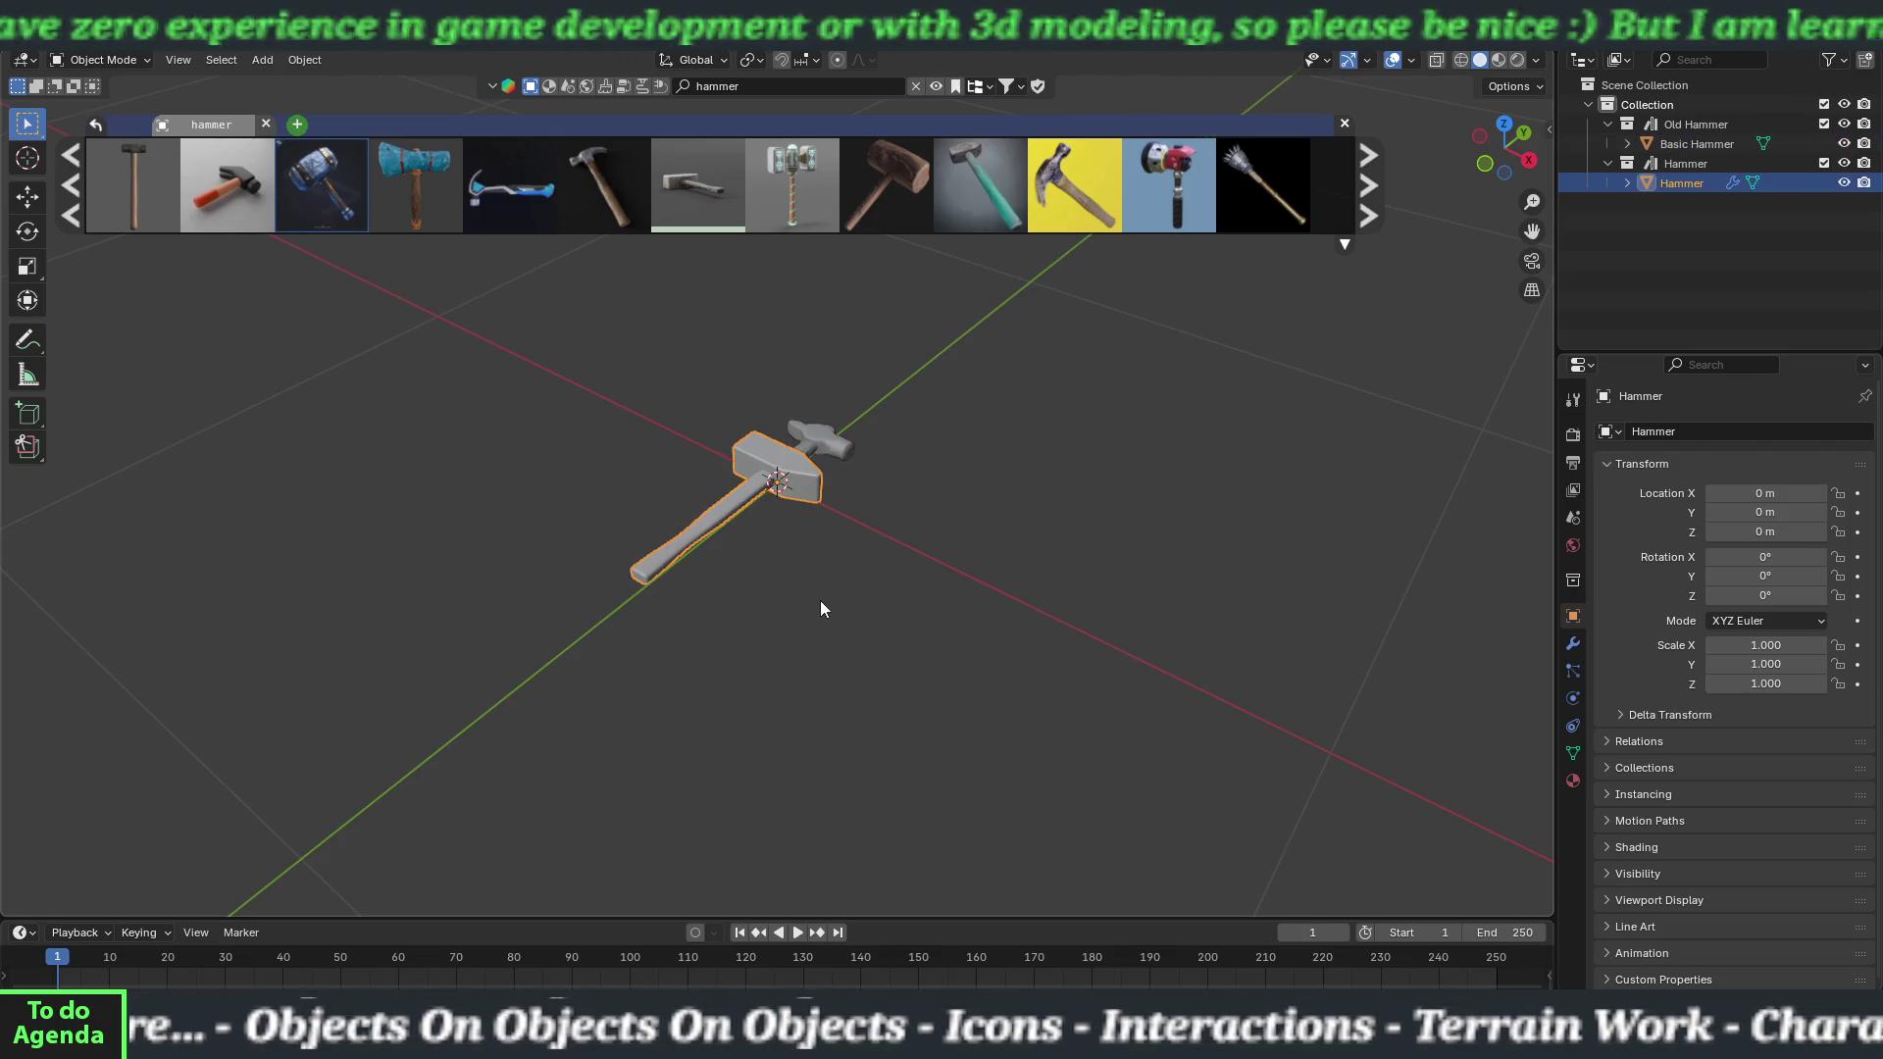
key("g")
key("x")
left_click(1000, 665)
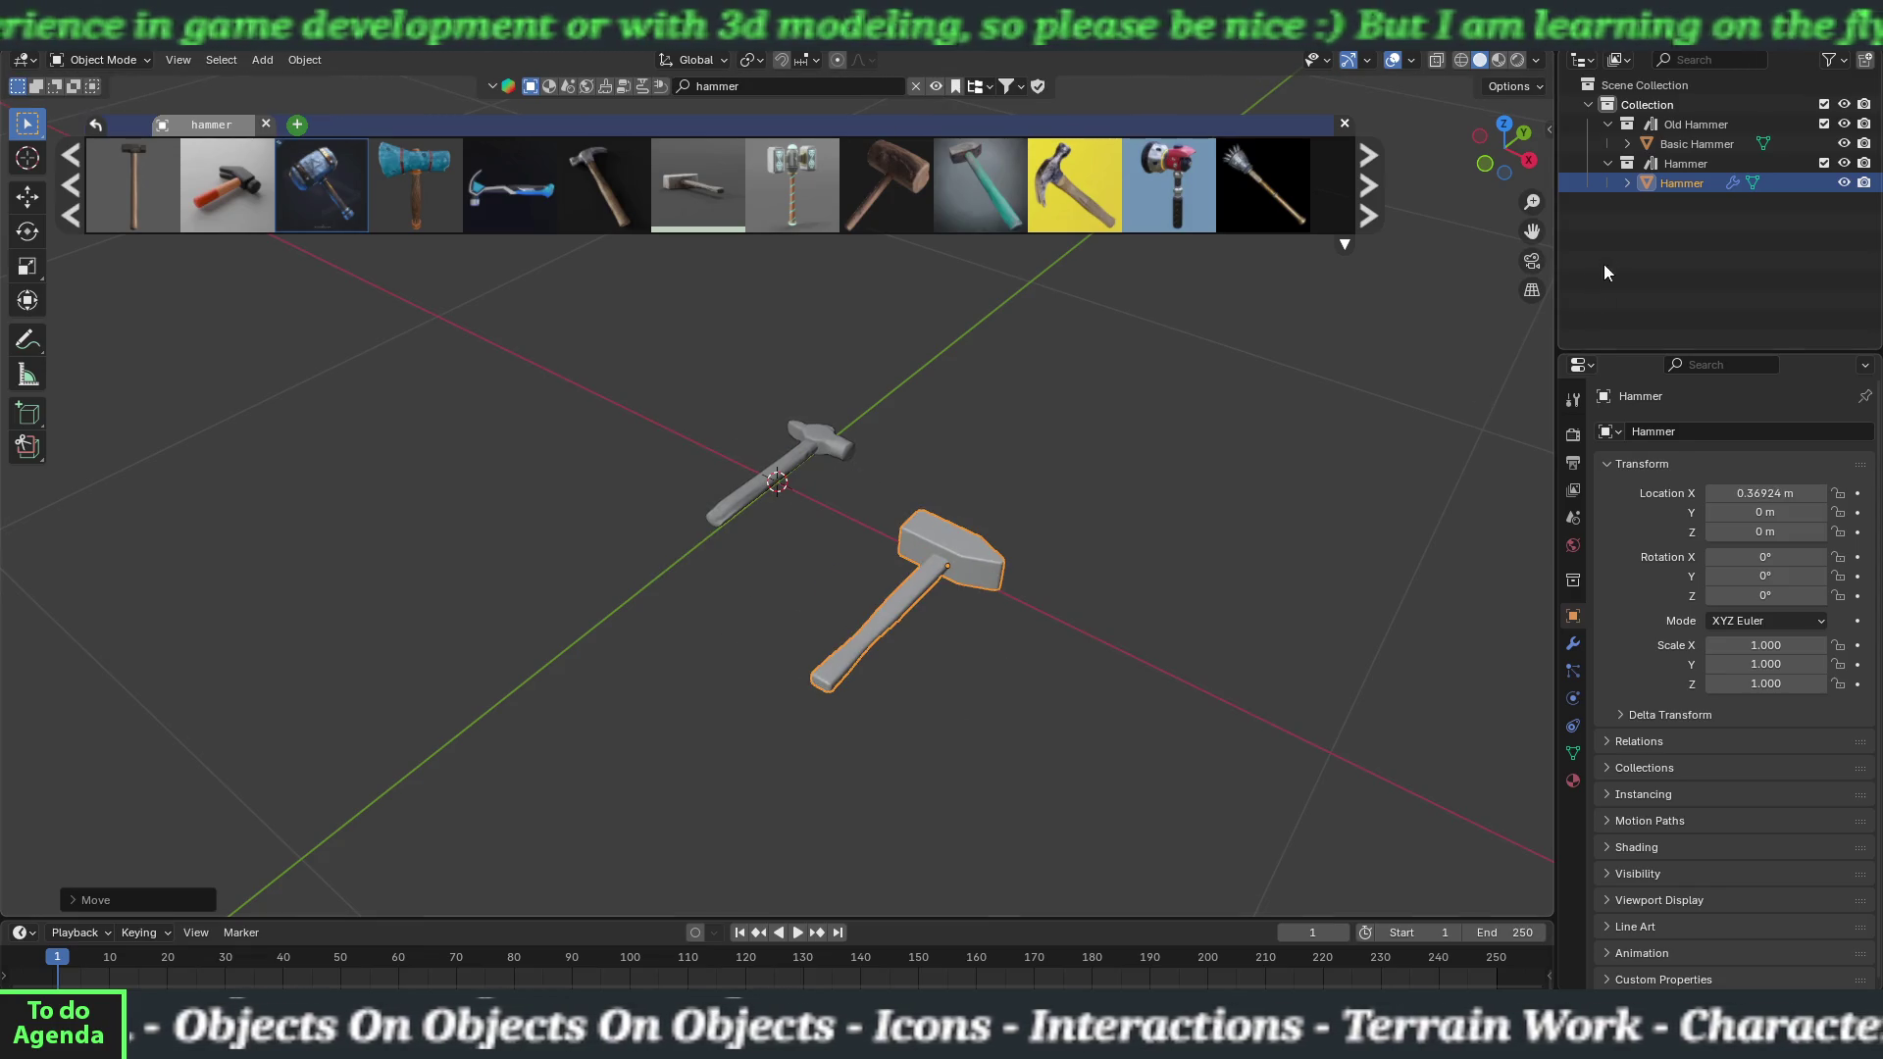
double_click(1679, 183)
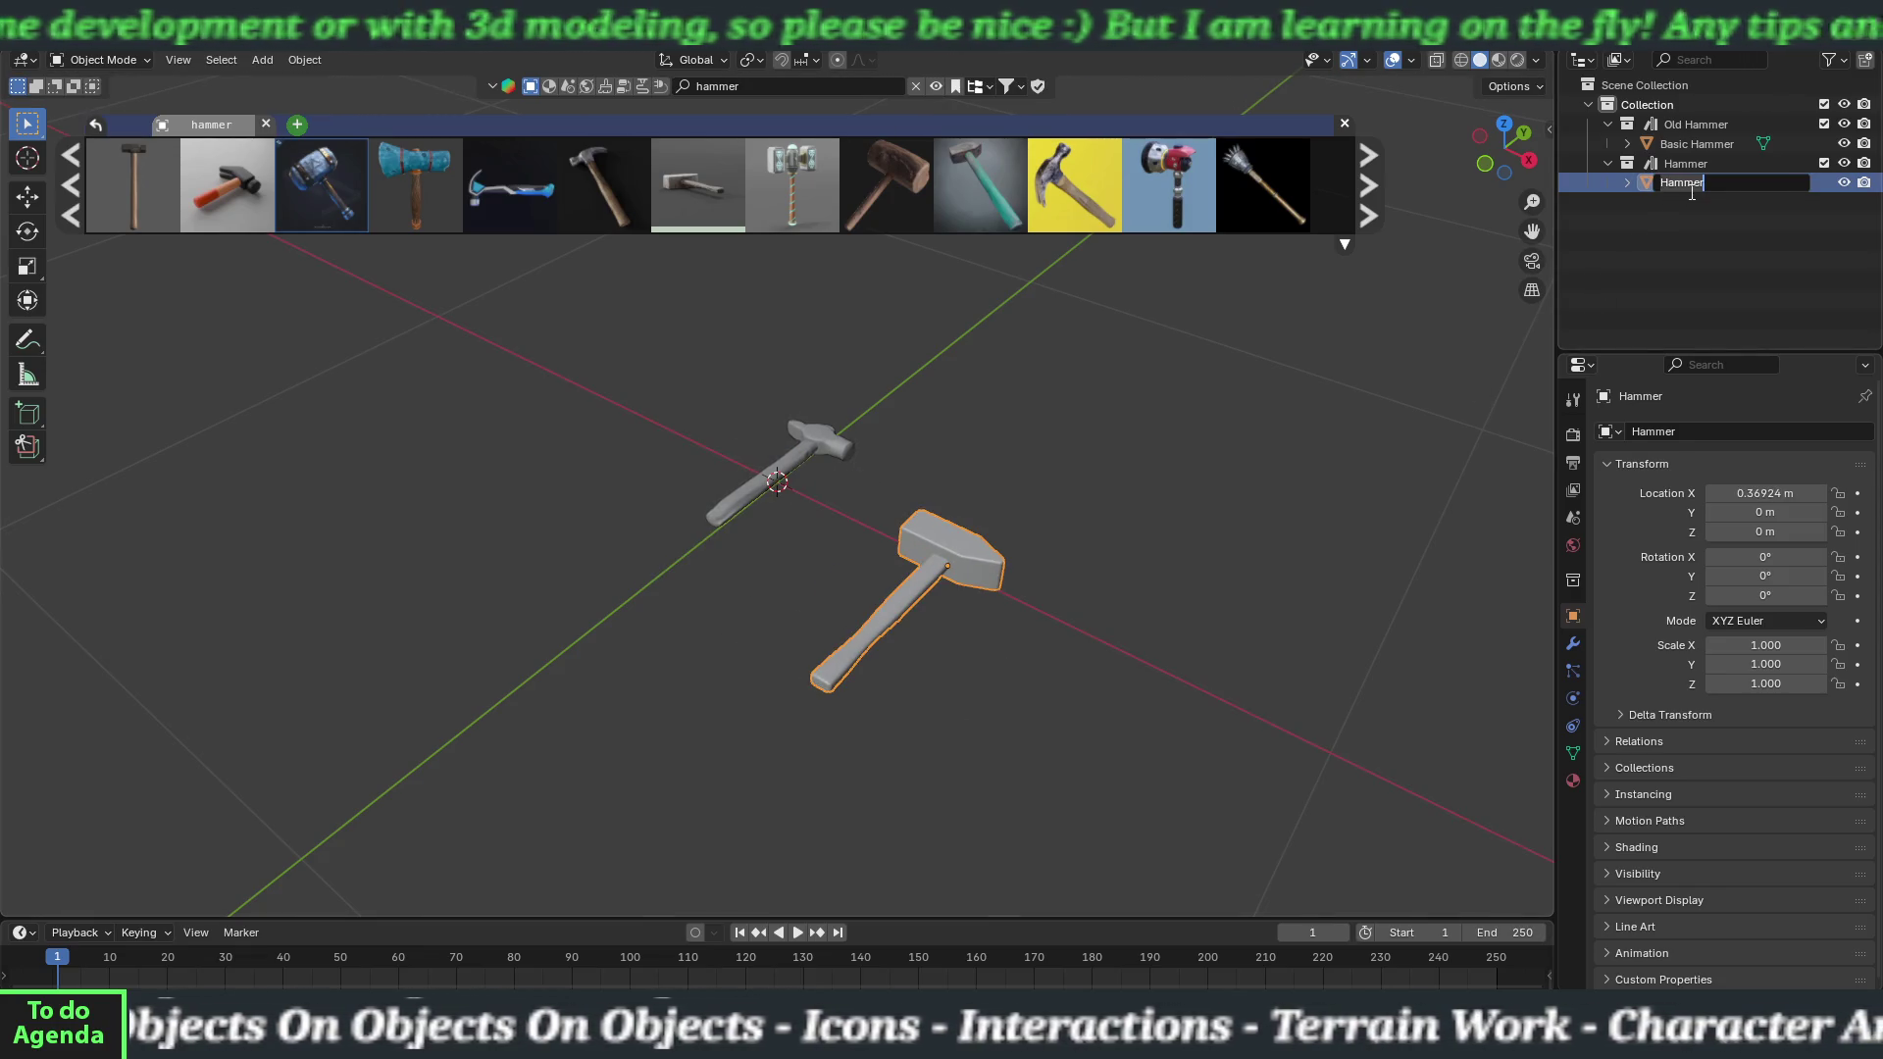
Name the grey block hammer object 'Aluminum Hammer' in the Outliner.
type("Aluminum Hammer")
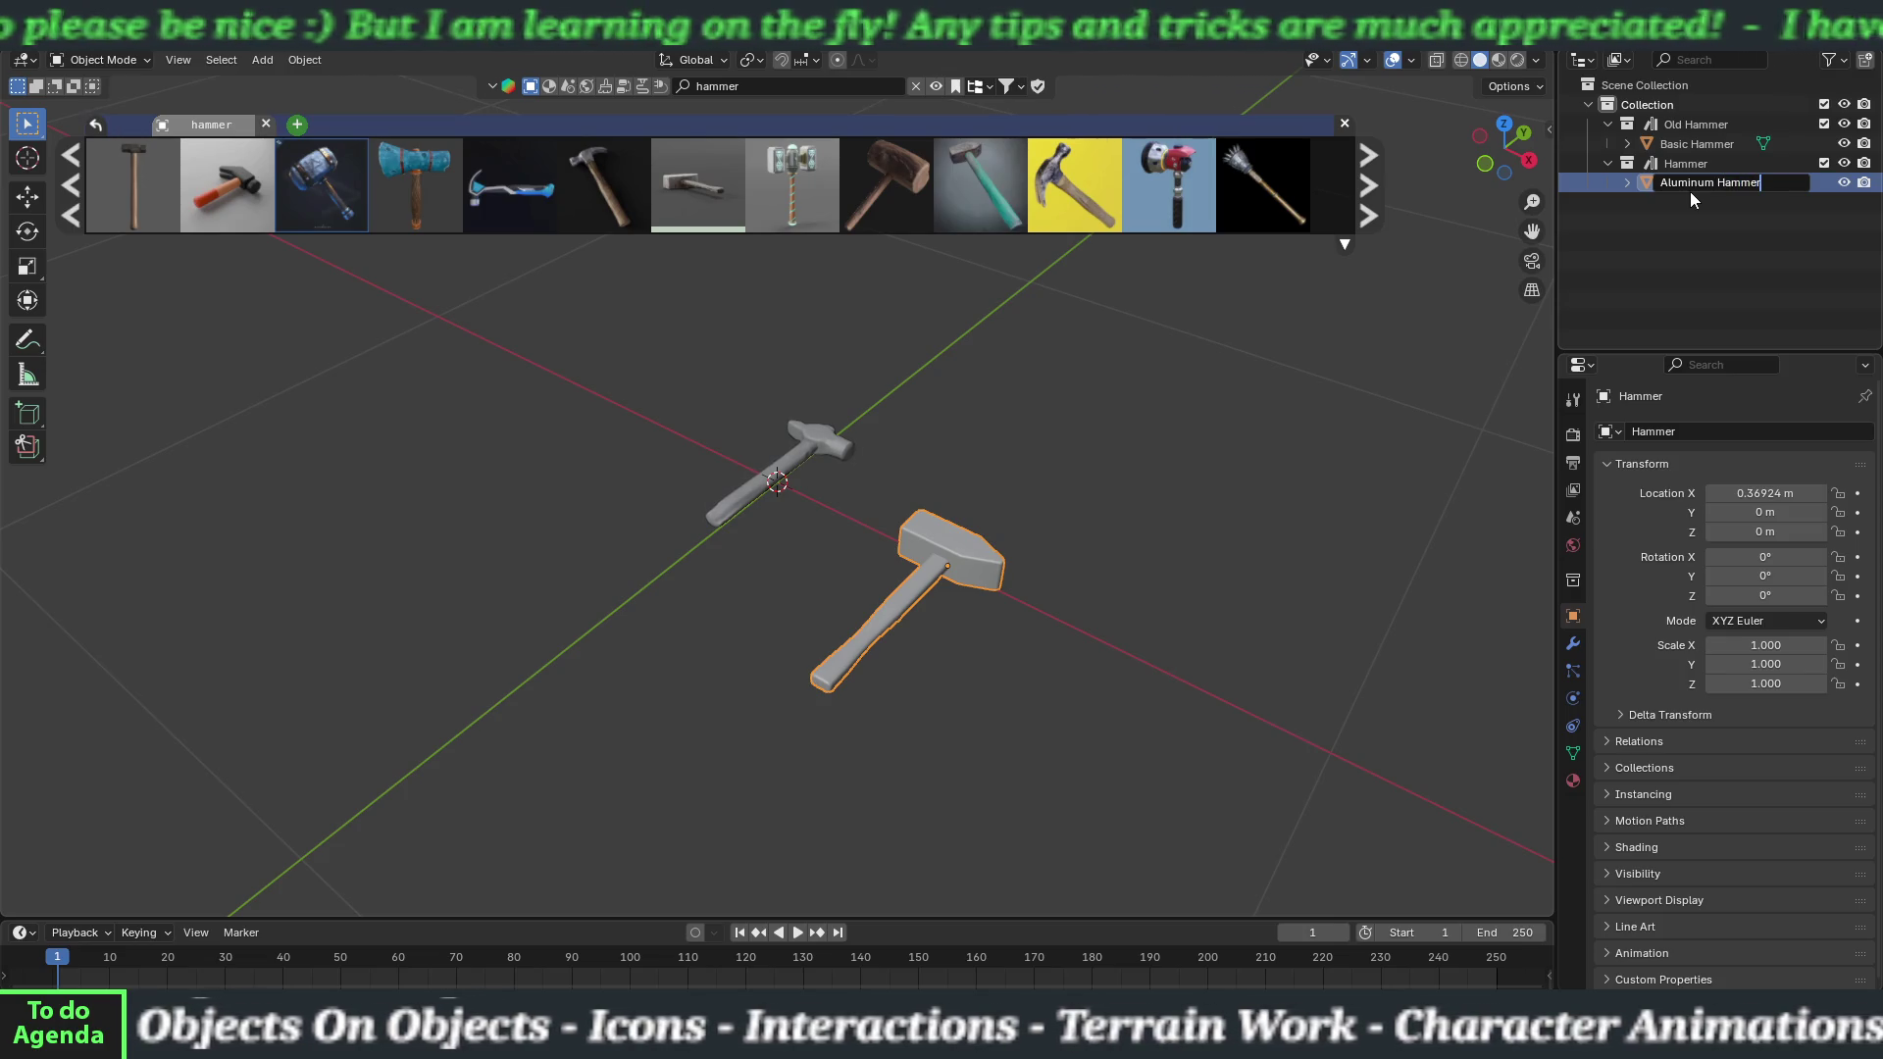
key("Return")
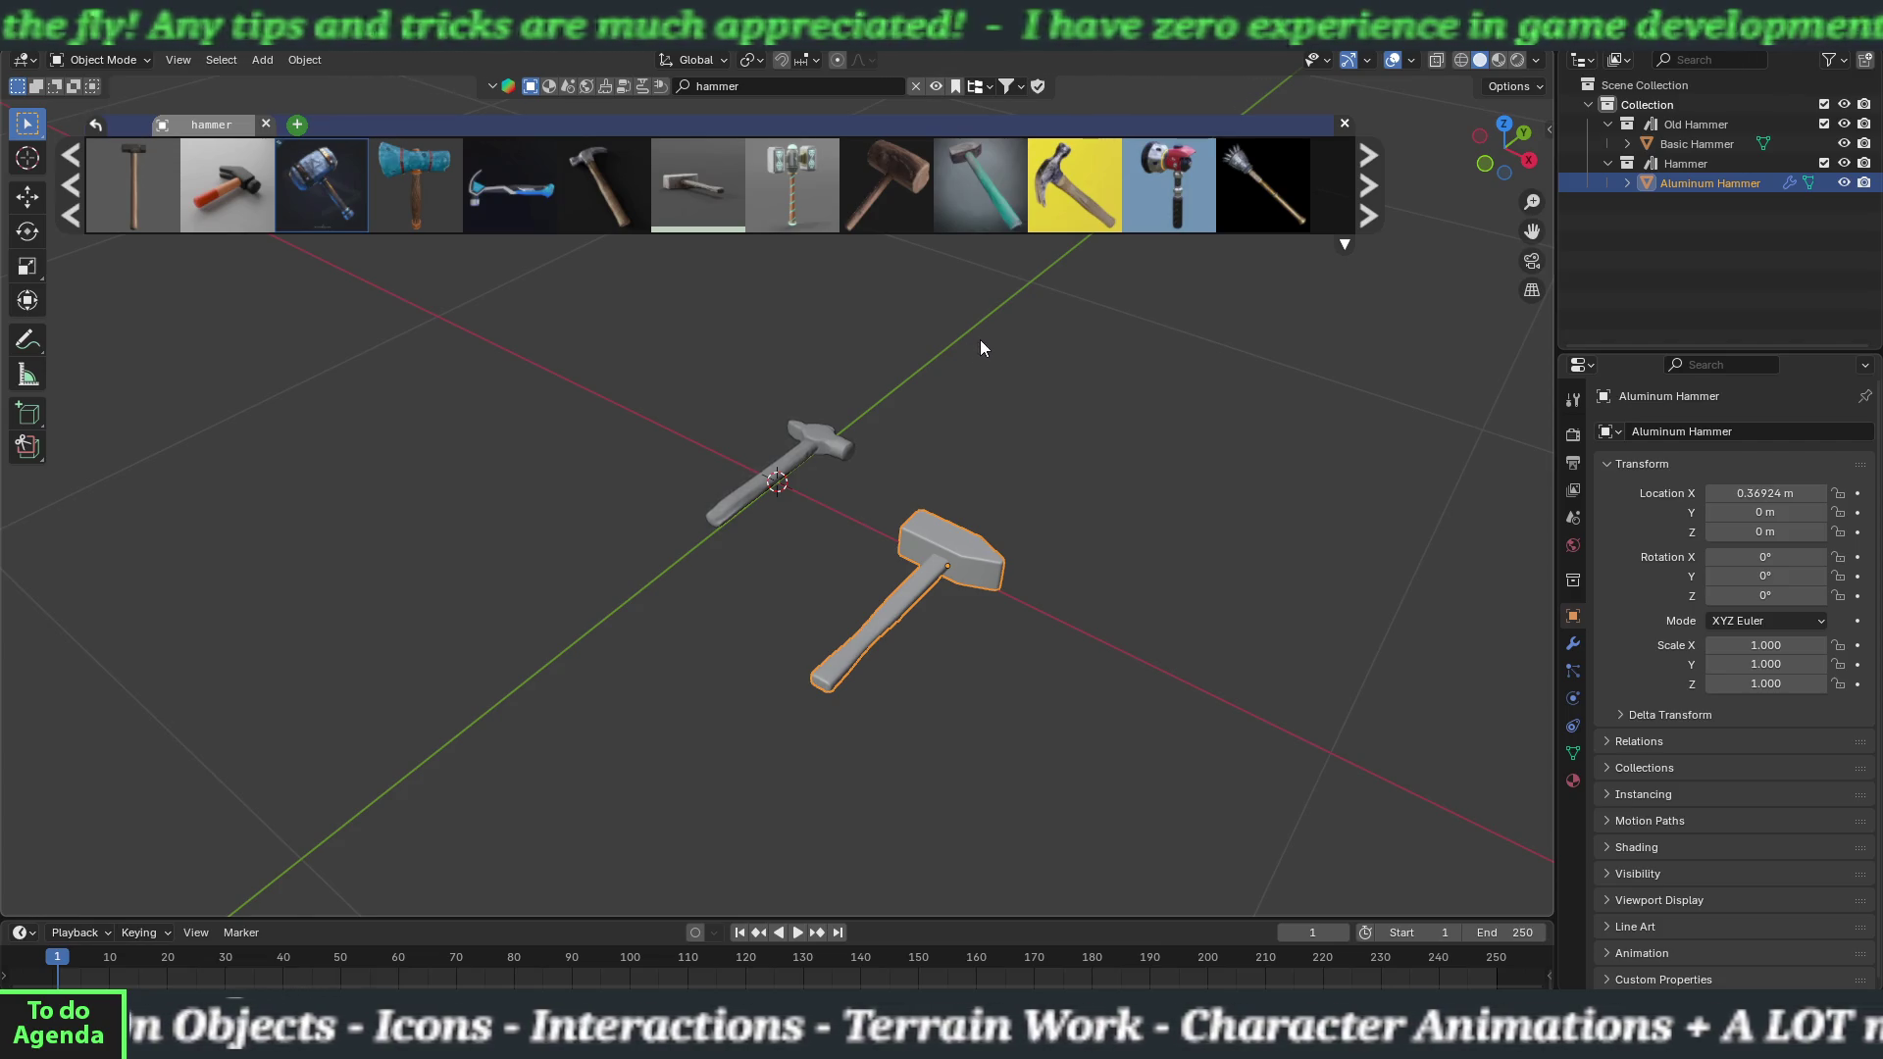
mouse_move(979, 214)
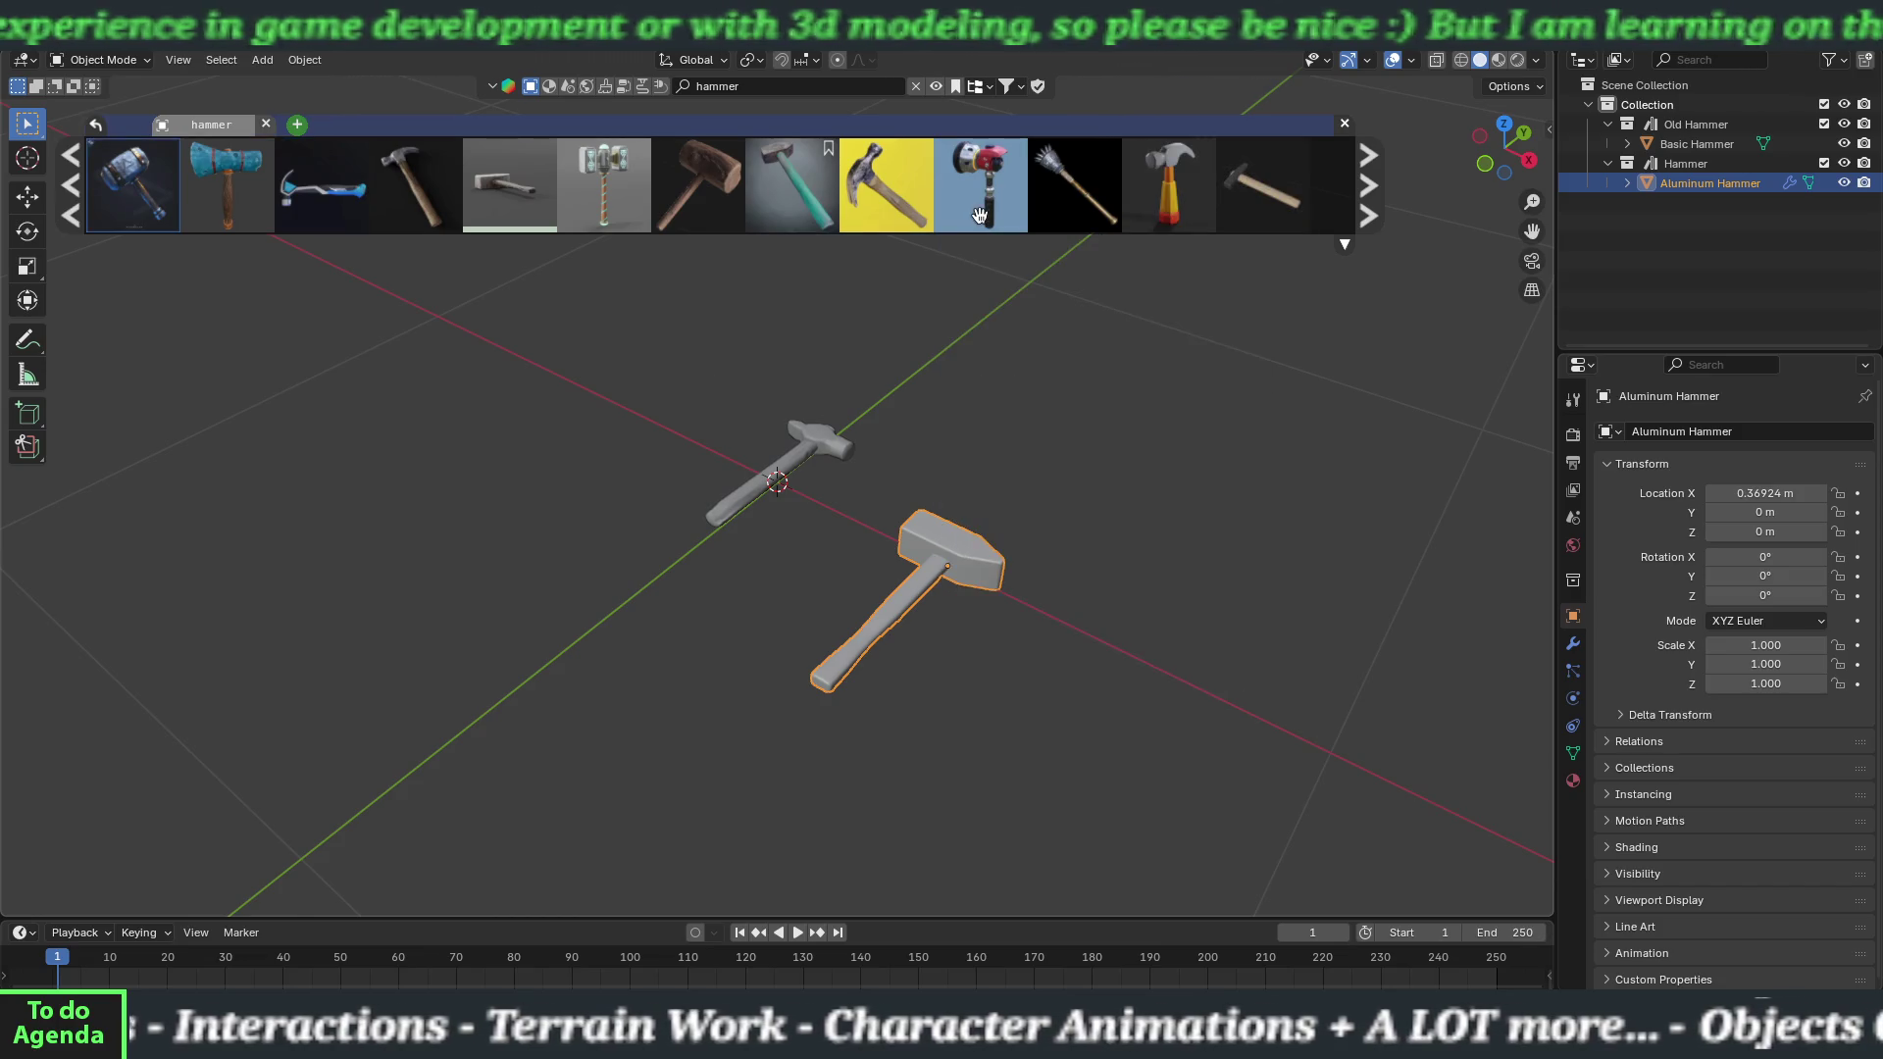
Check the teal-handled hammer's details, scroll further, and download the Simple Worn Hammer.
right_click(995, 189)
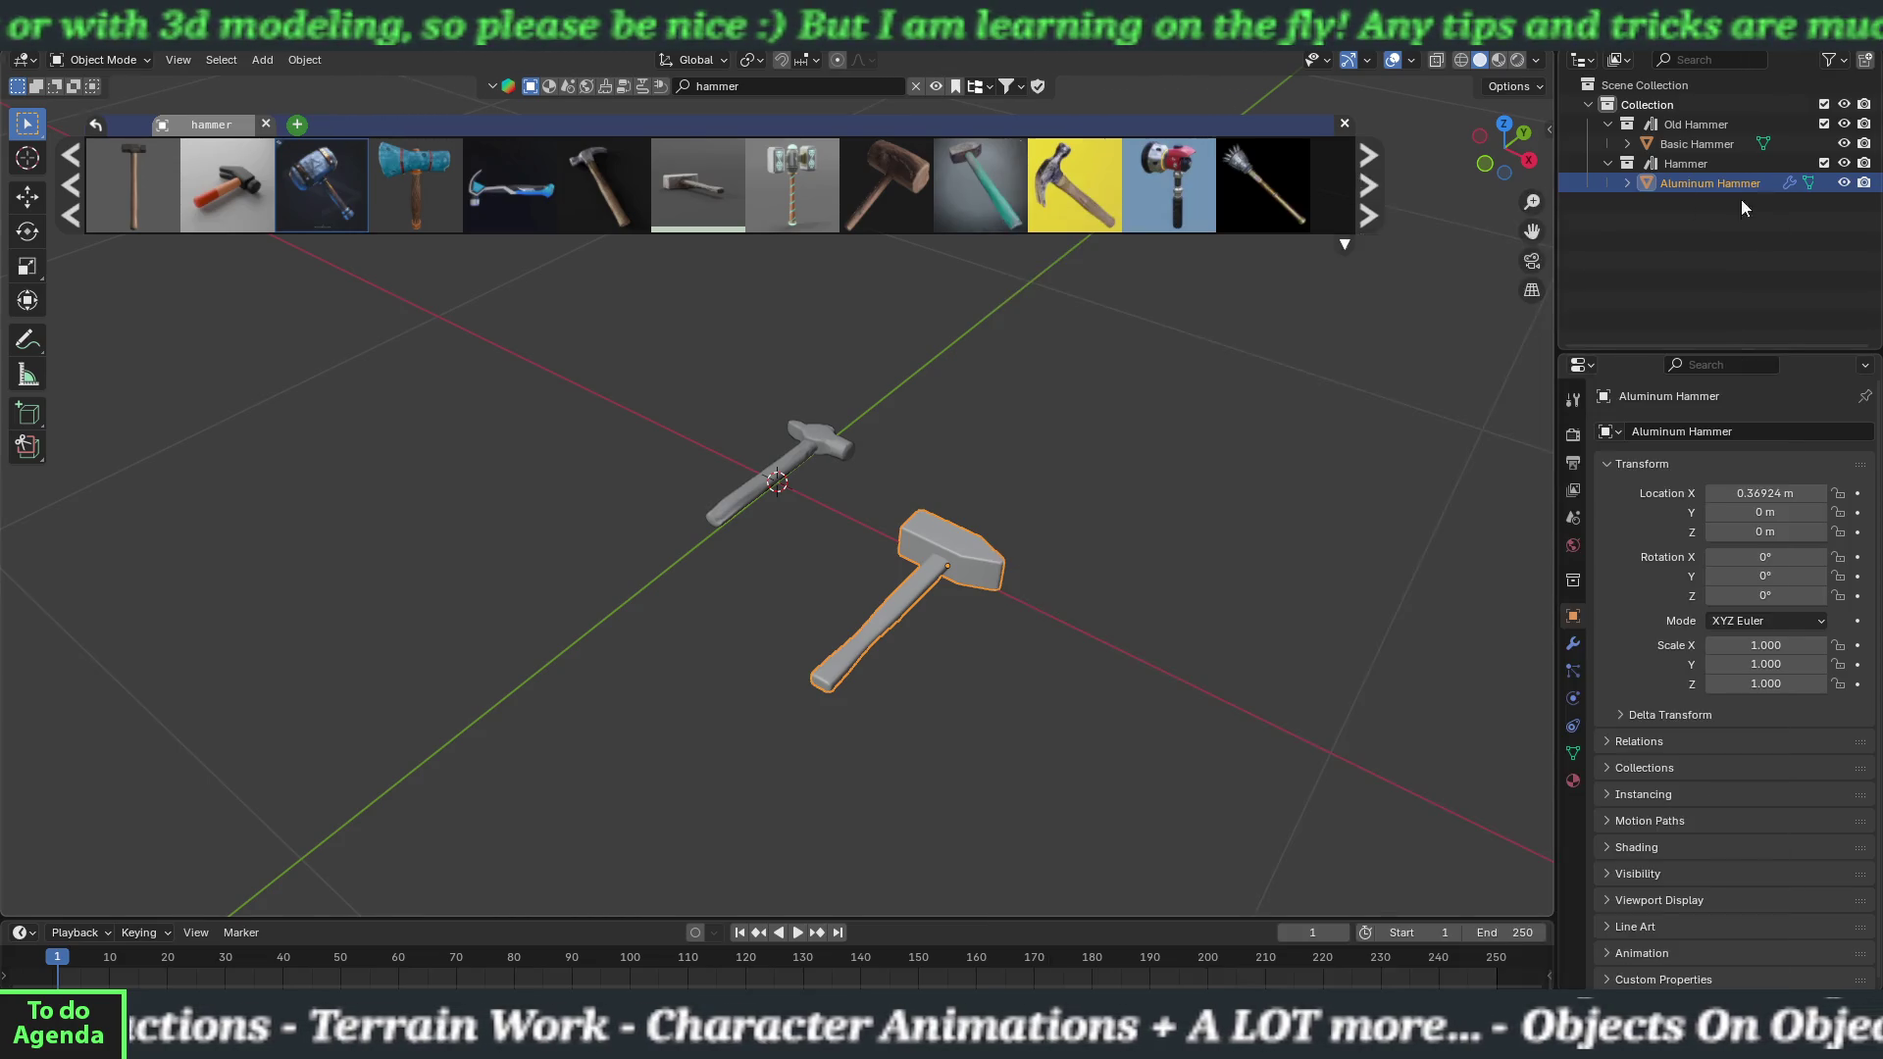
mouse_move(1023, 224)
scroll(1023, 225, "down", 4)
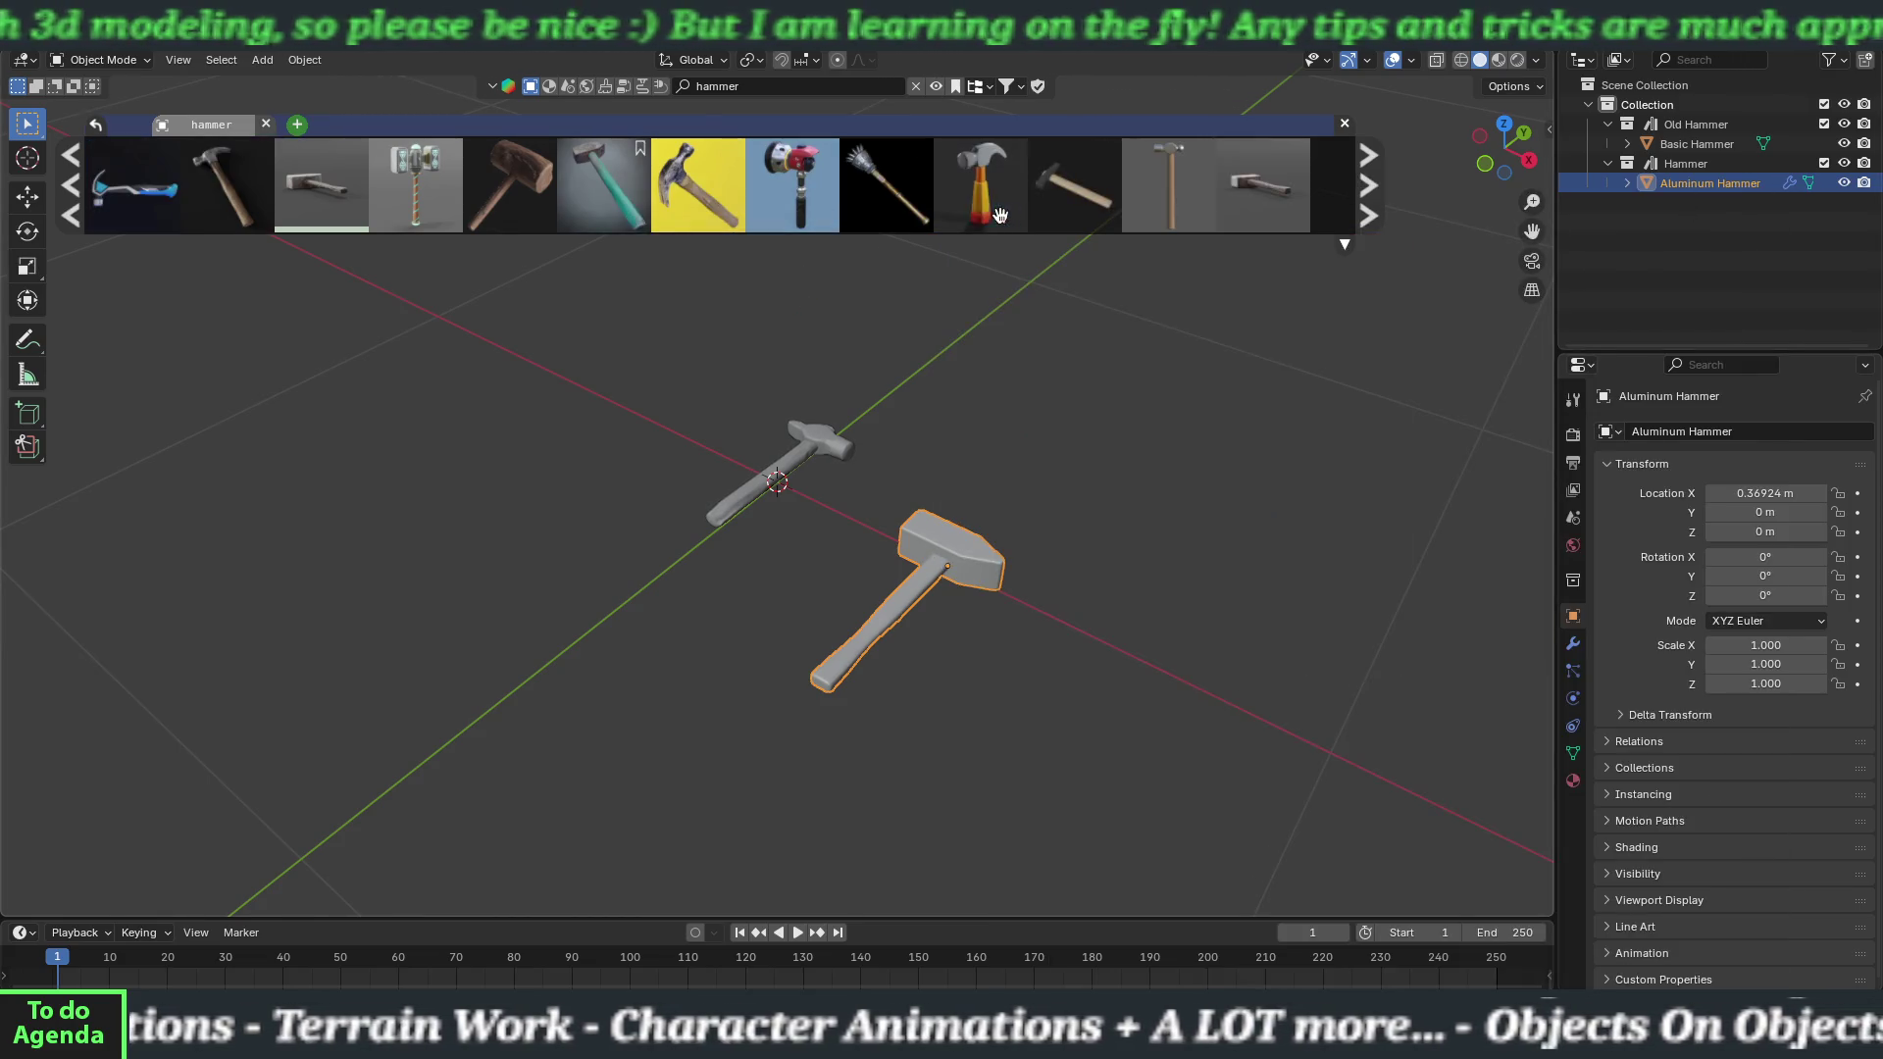
mouse_move(1288, 182)
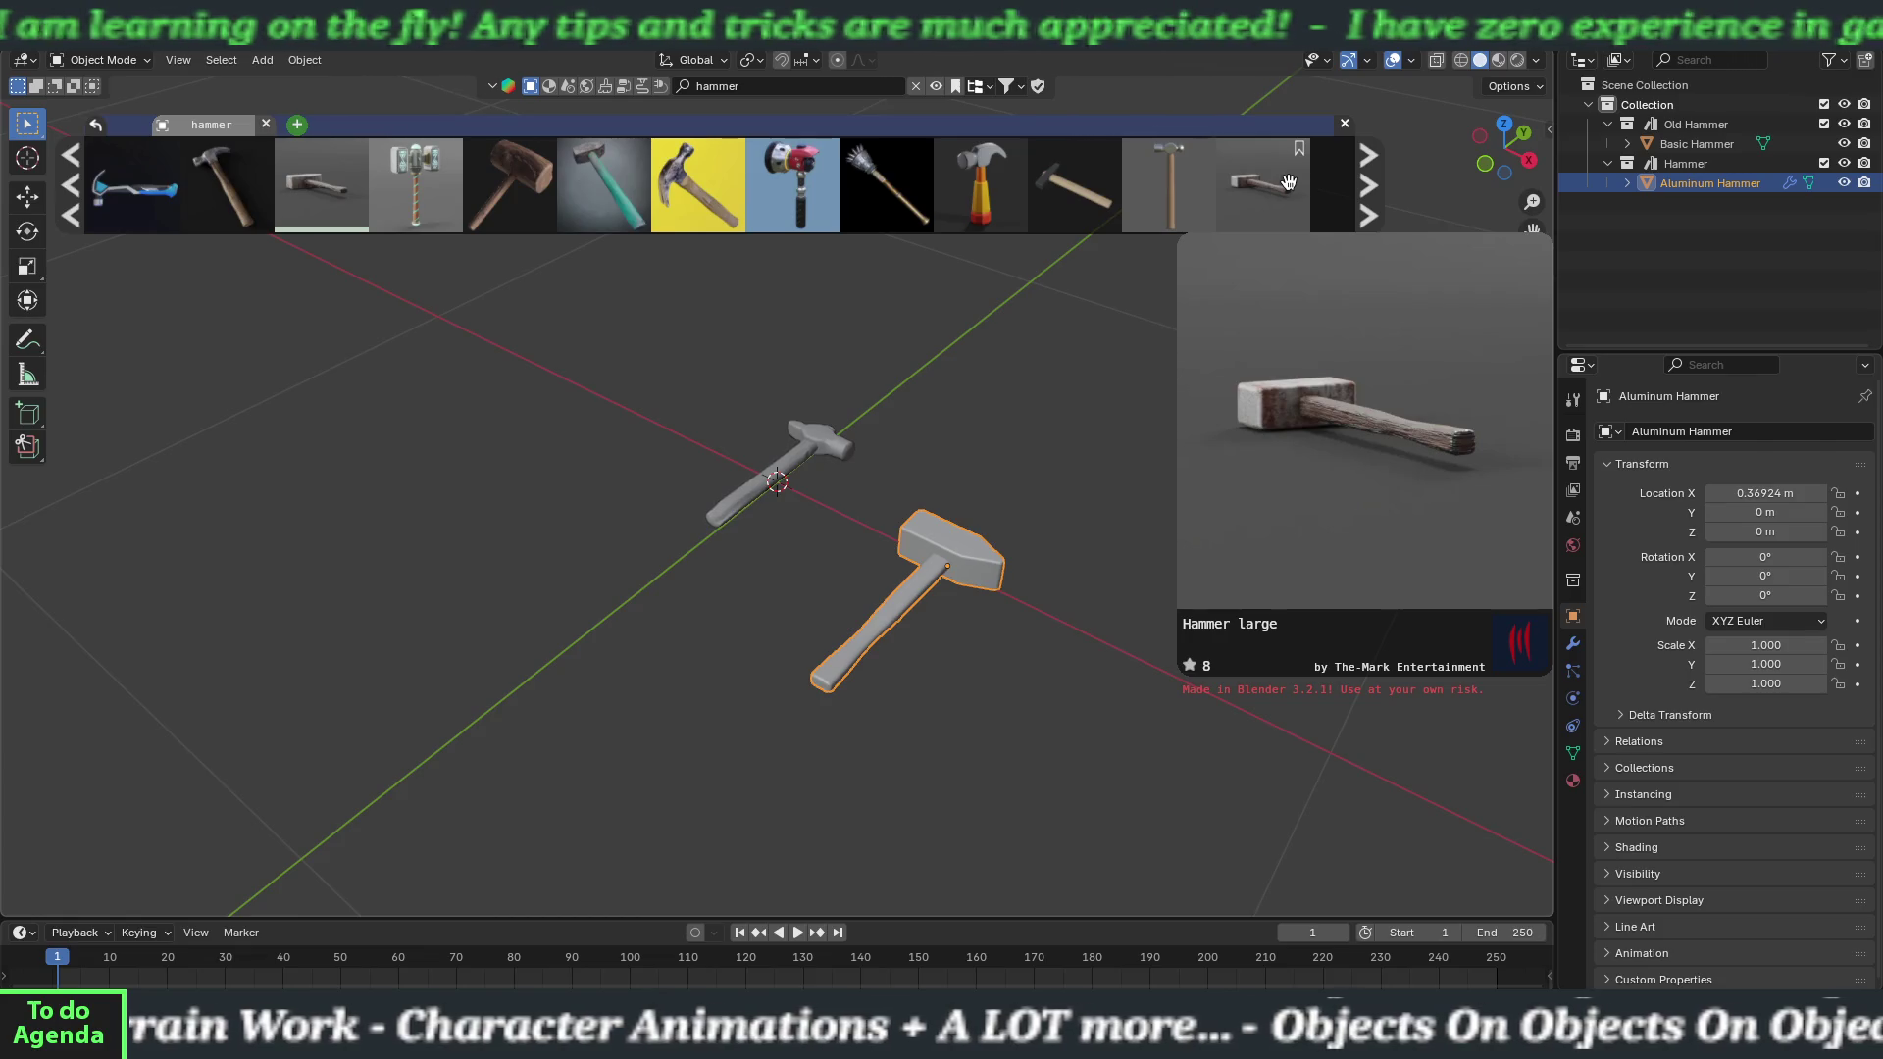
scroll(1079, 201, "down", 4)
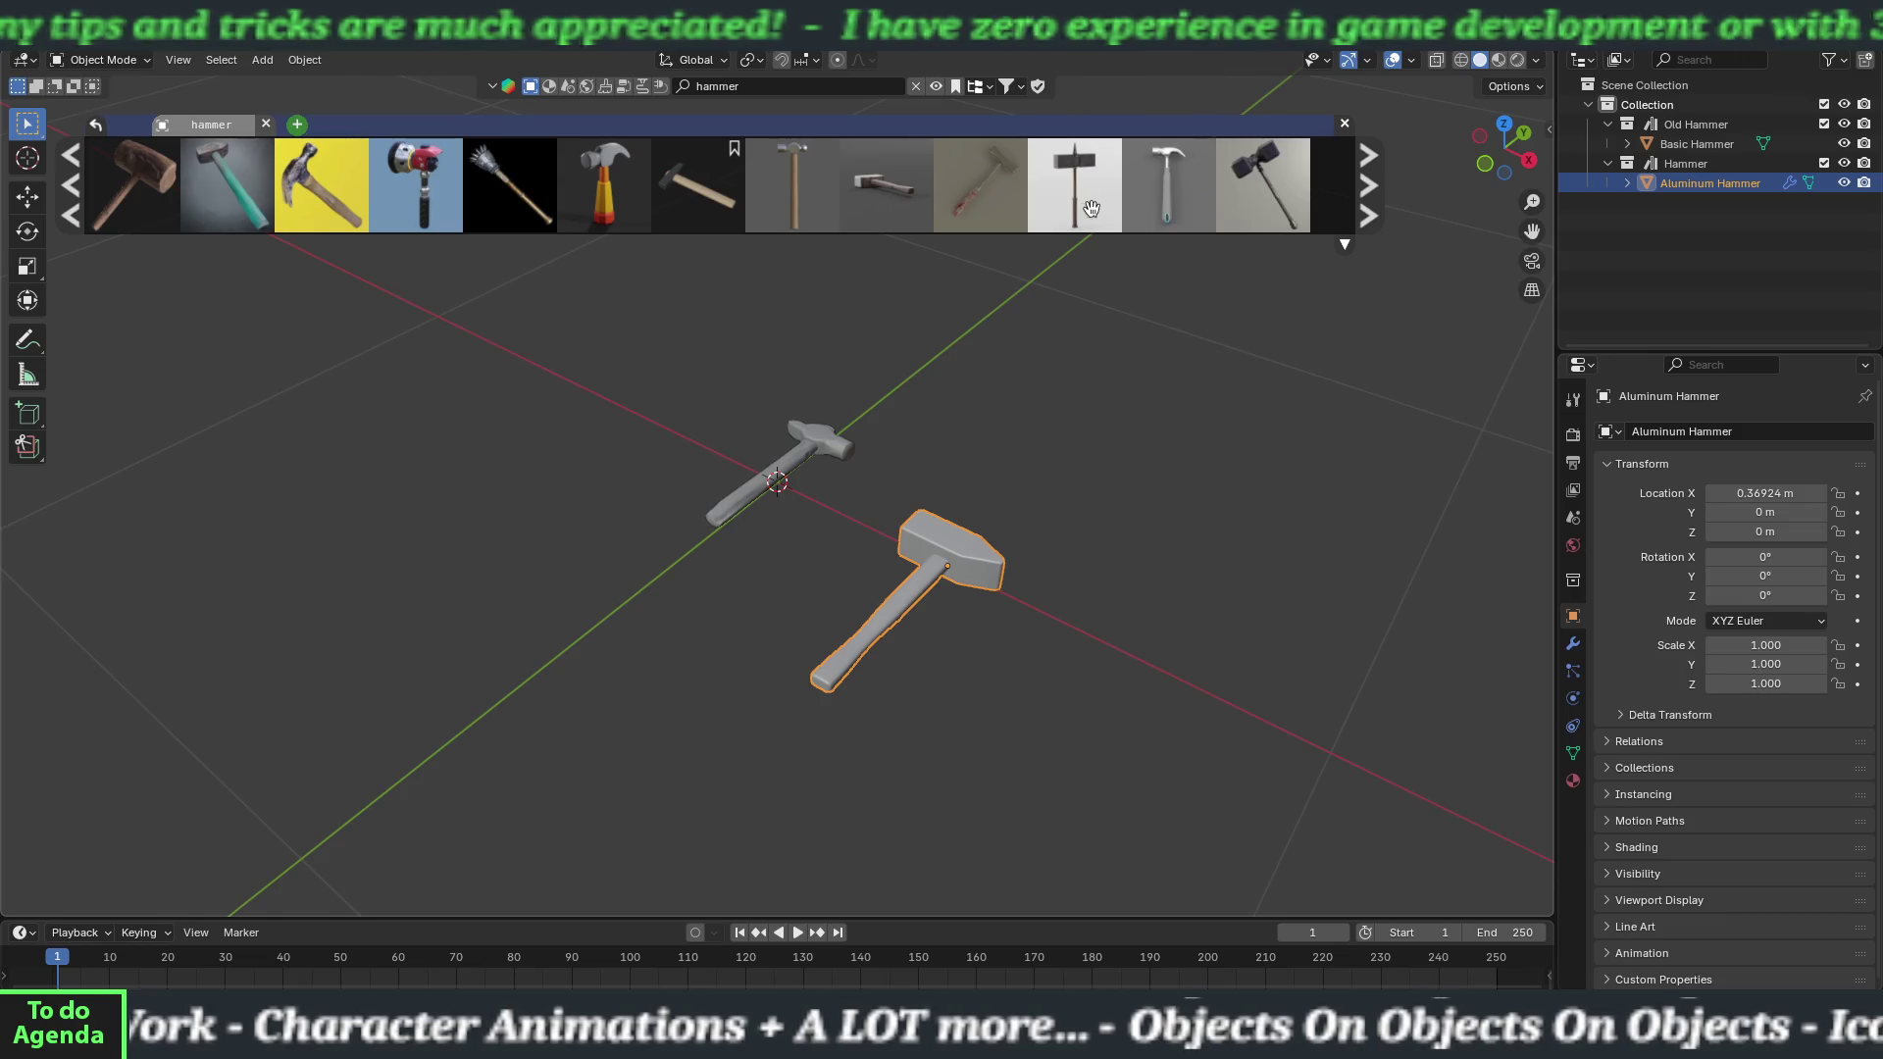
scroll(1112, 204, "down", 4)
mouse_move(869, 201)
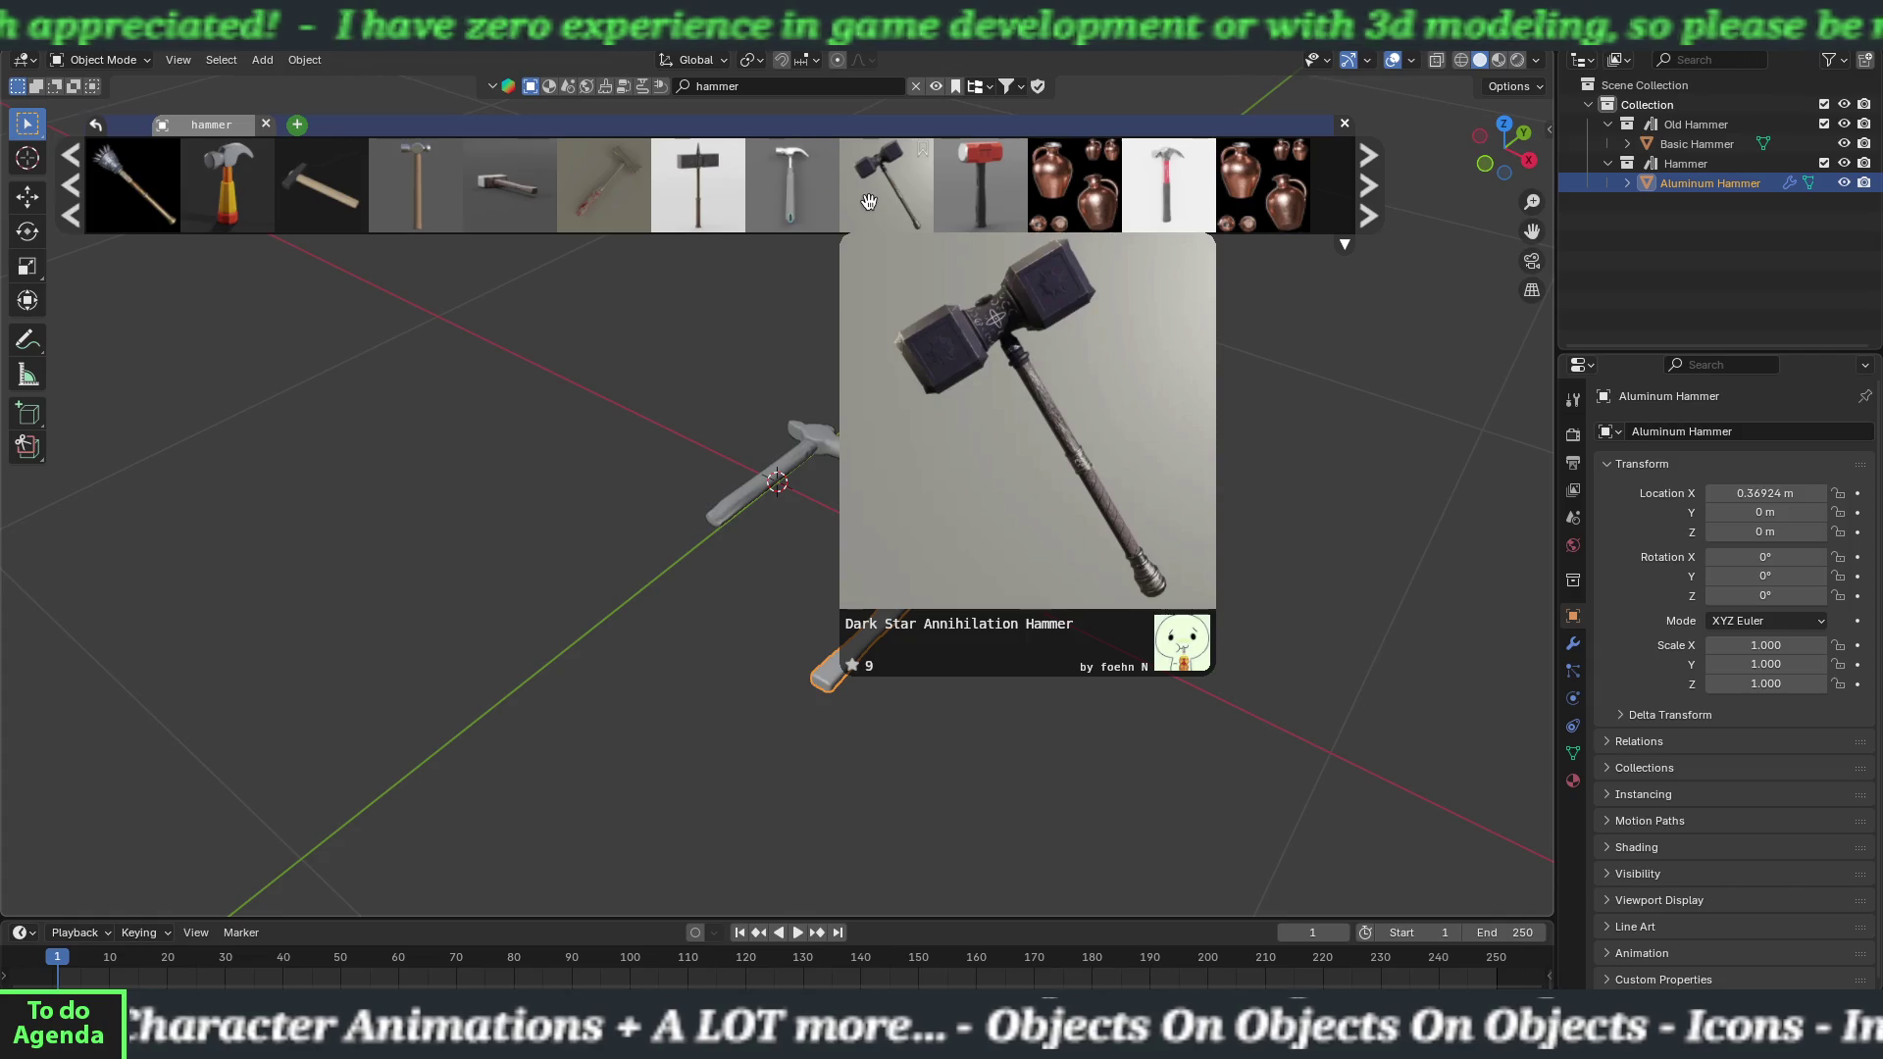
mouse_move(963, 198)
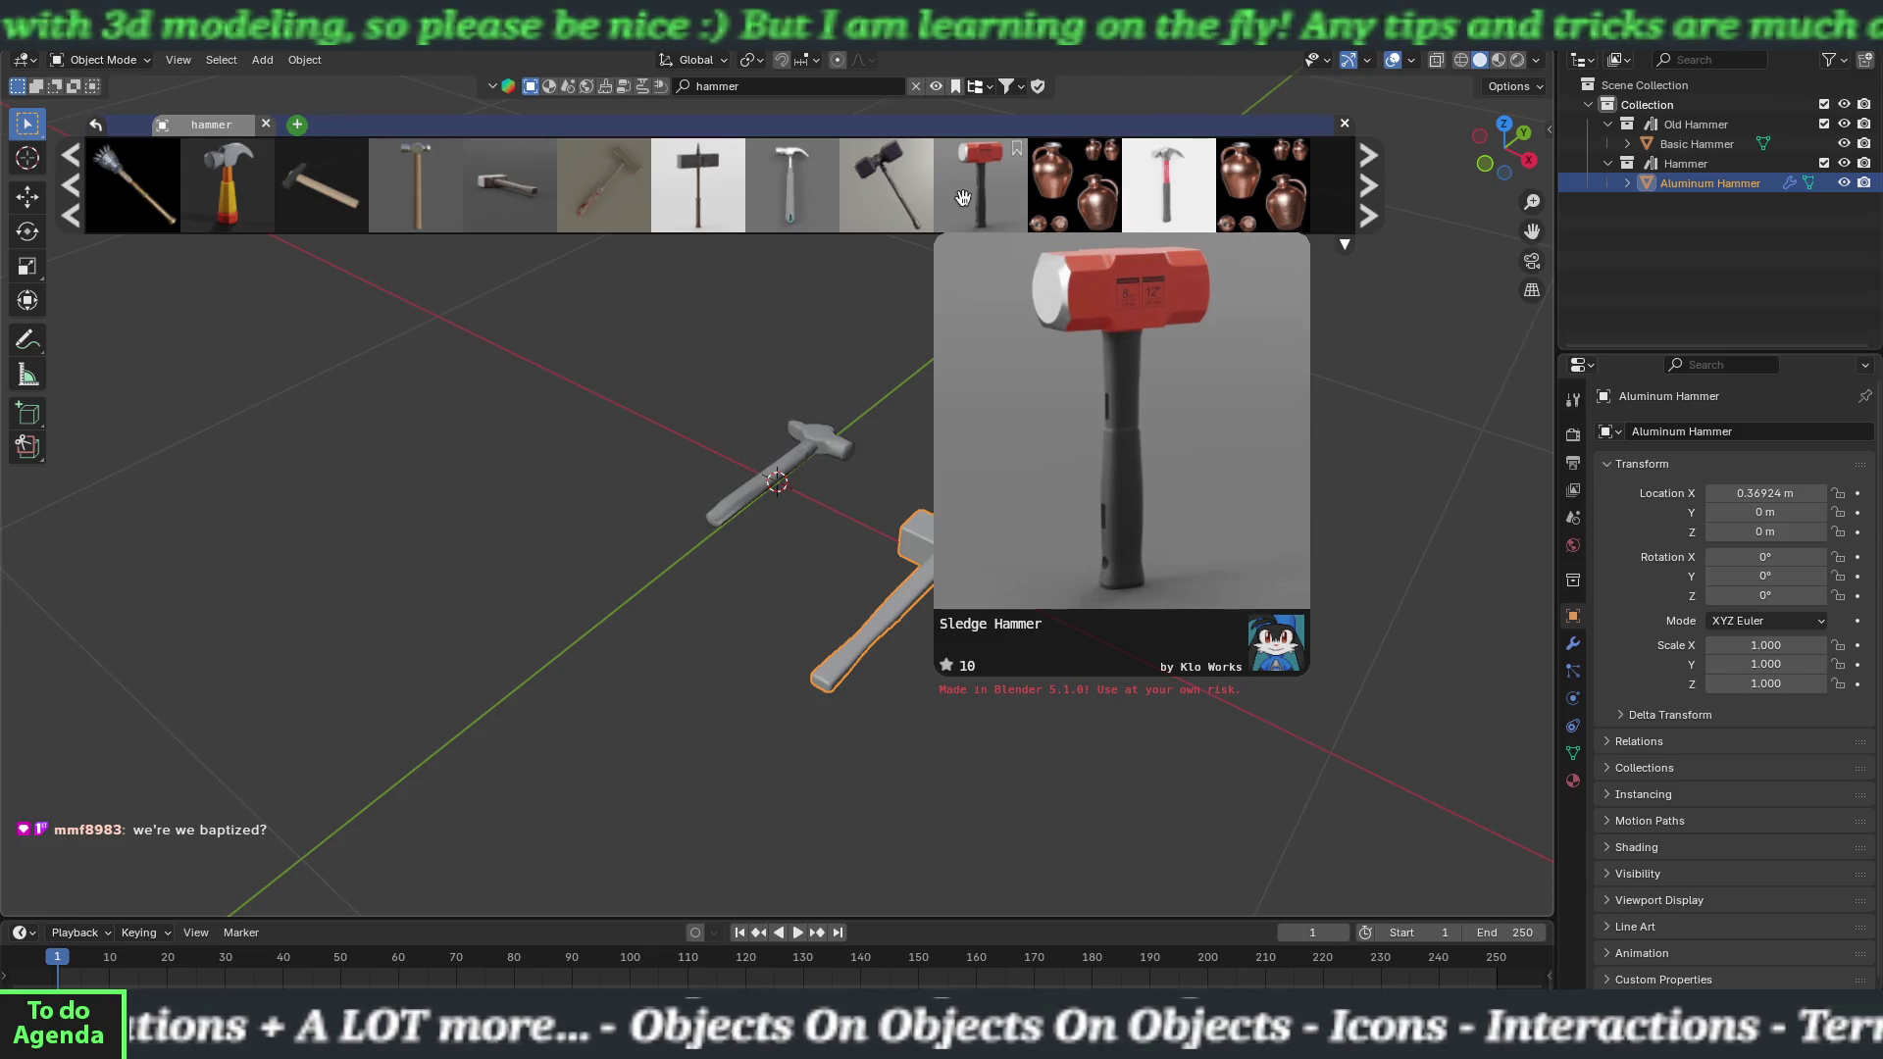
scroll(963, 198, "down", 2)
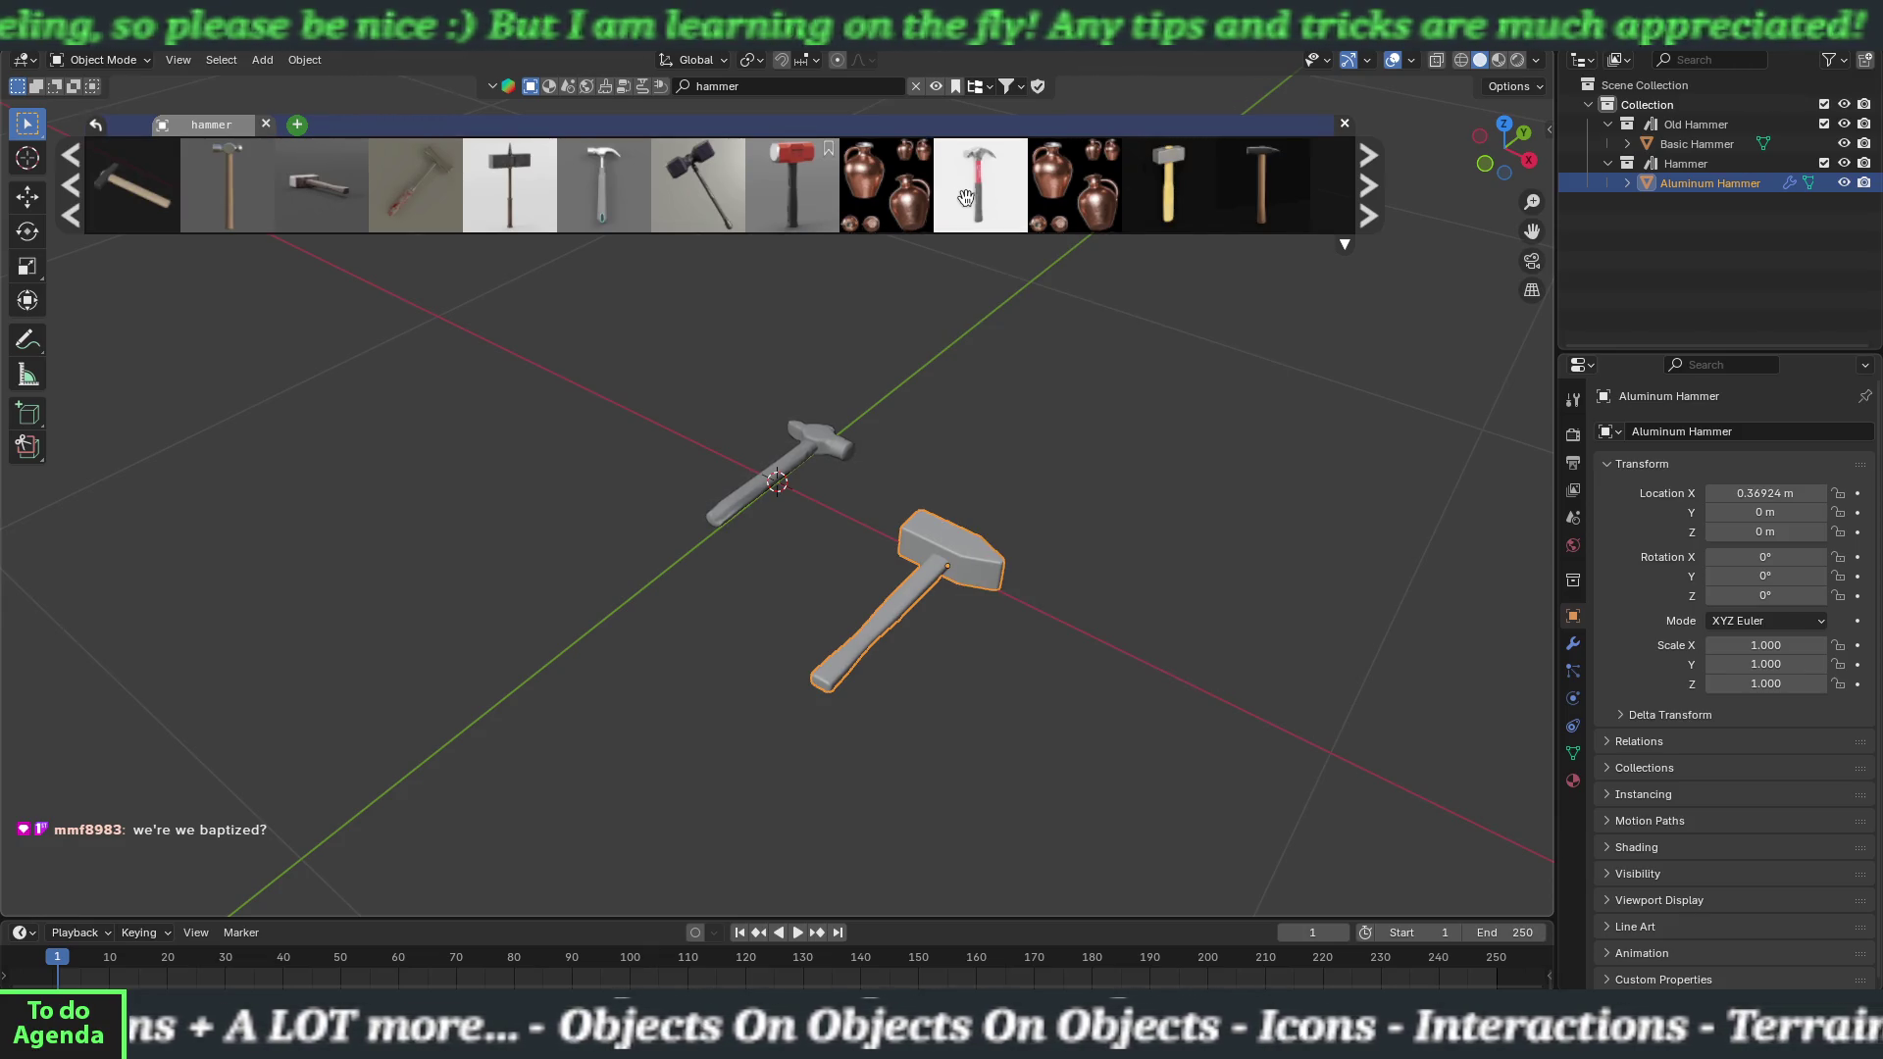
scroll(981, 209, "down", 4)
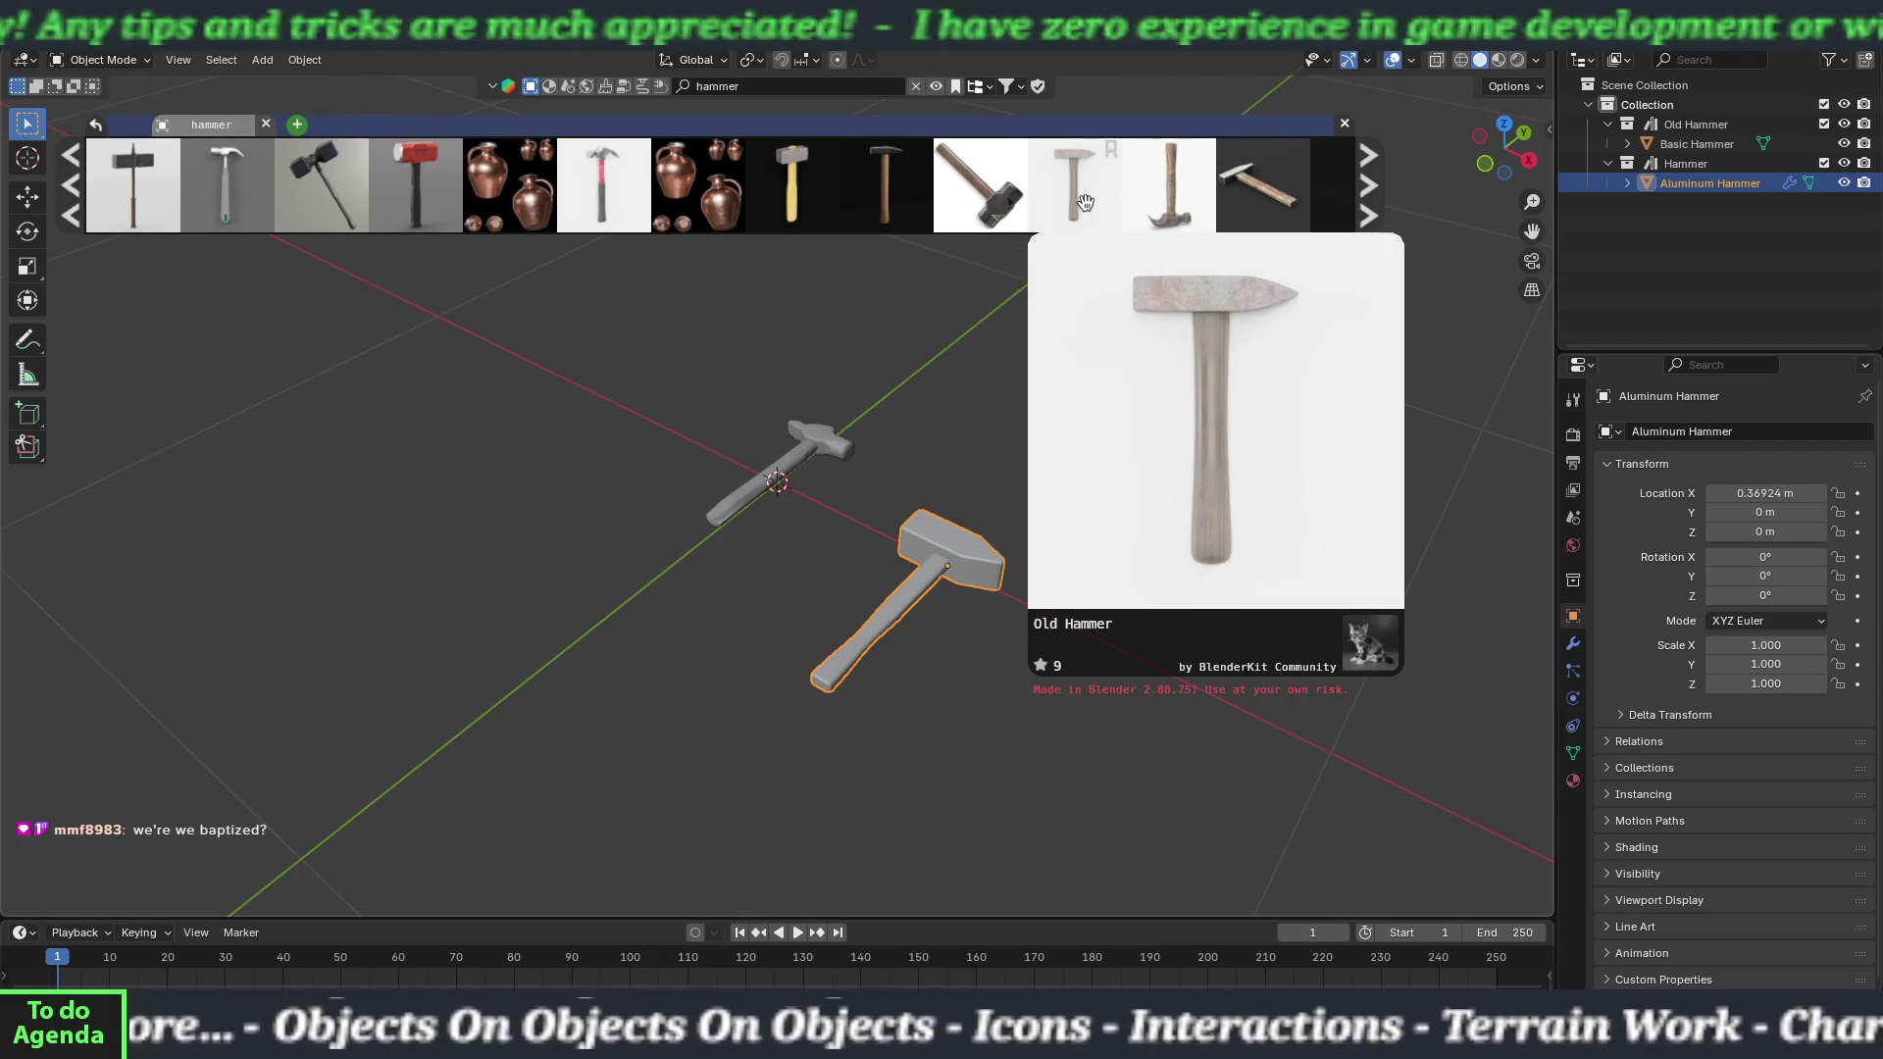
mouse_move(792, 203)
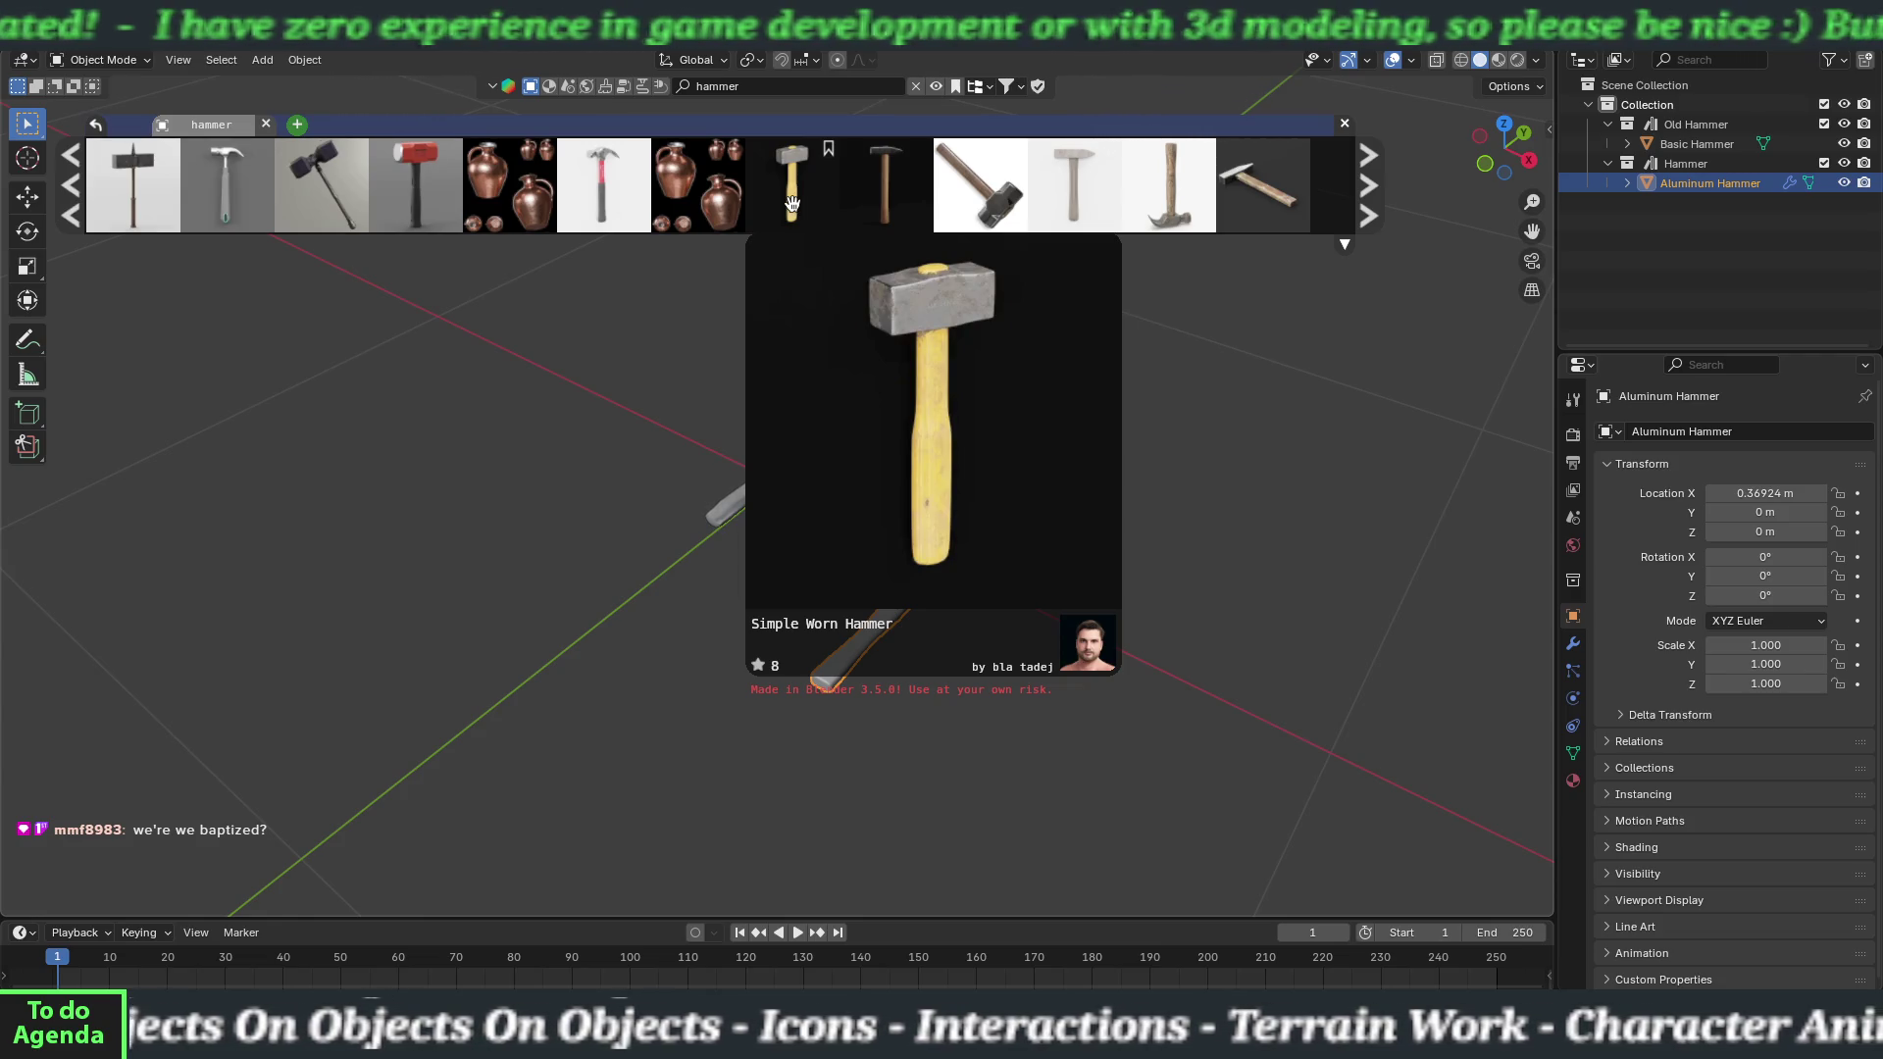
left_click(791, 203)
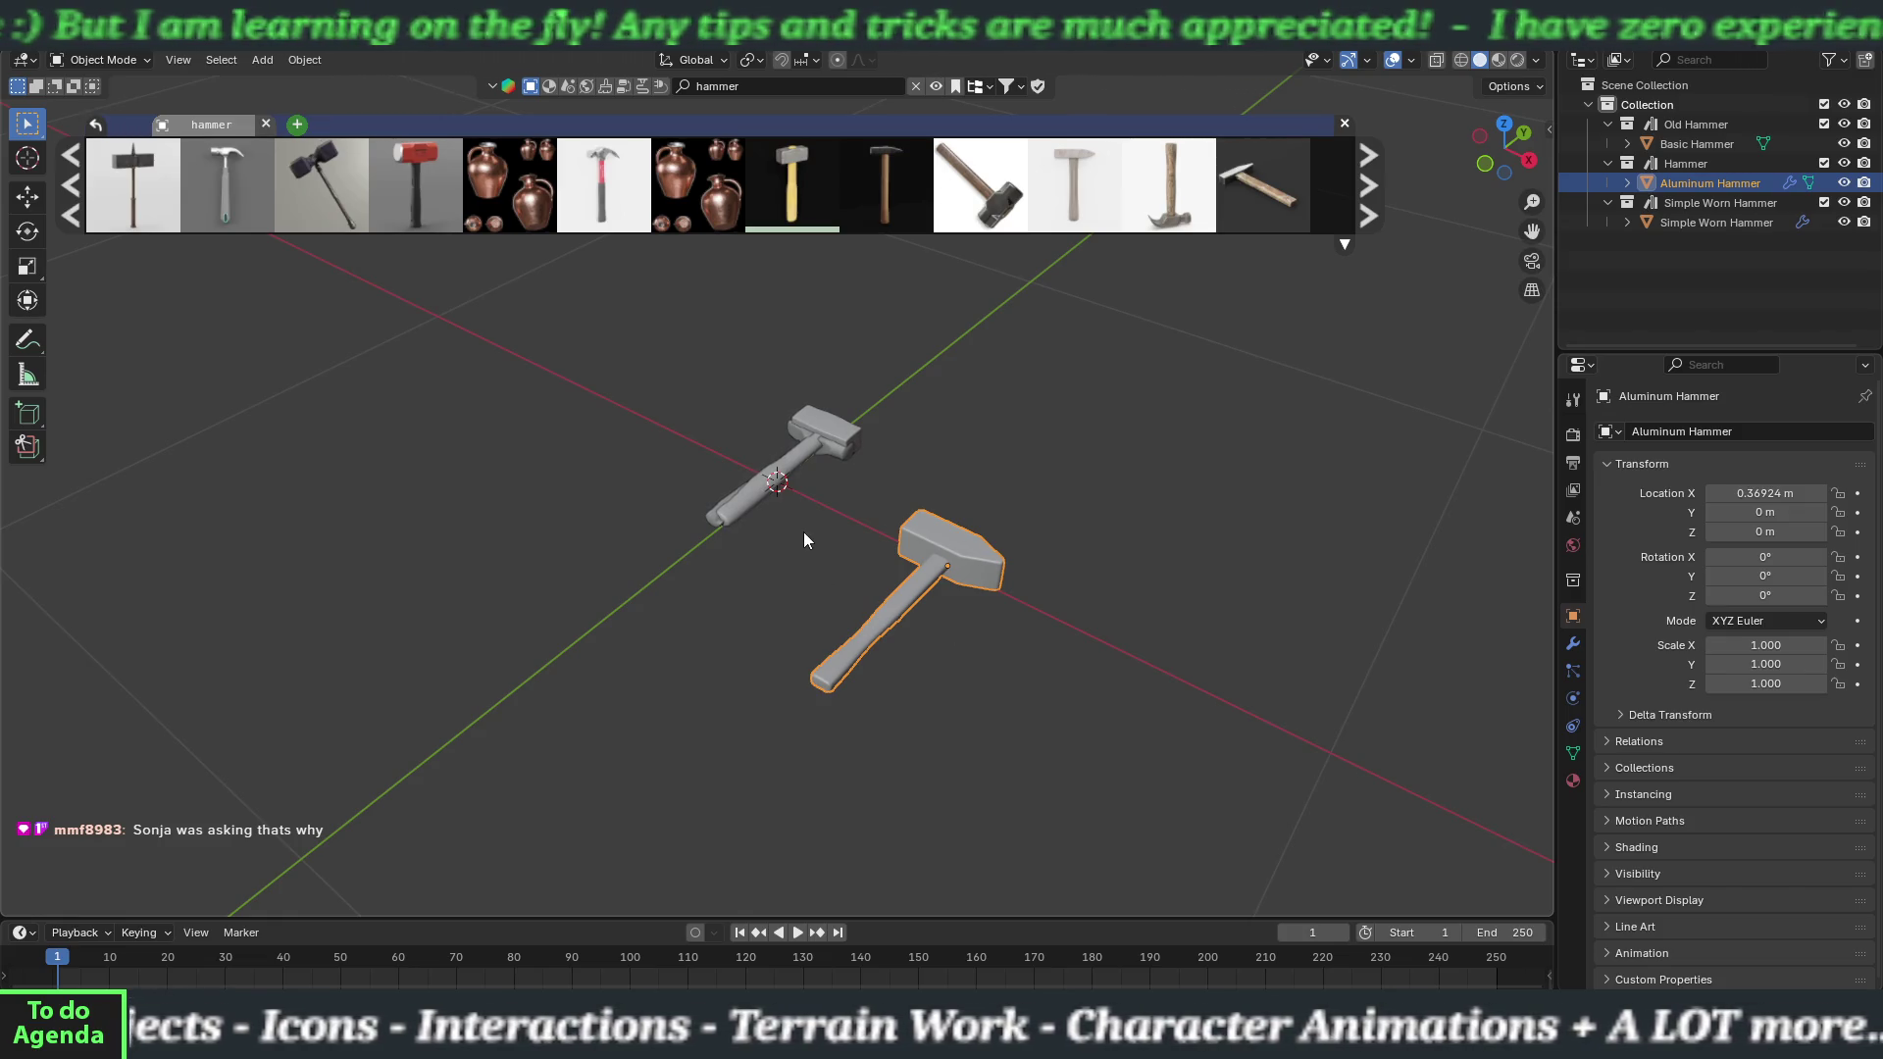
Place the Simple Worn Hammer along X at 0.17407 m beside the old hammer, then select the Aluminum Hammer.
left_click(1677, 222)
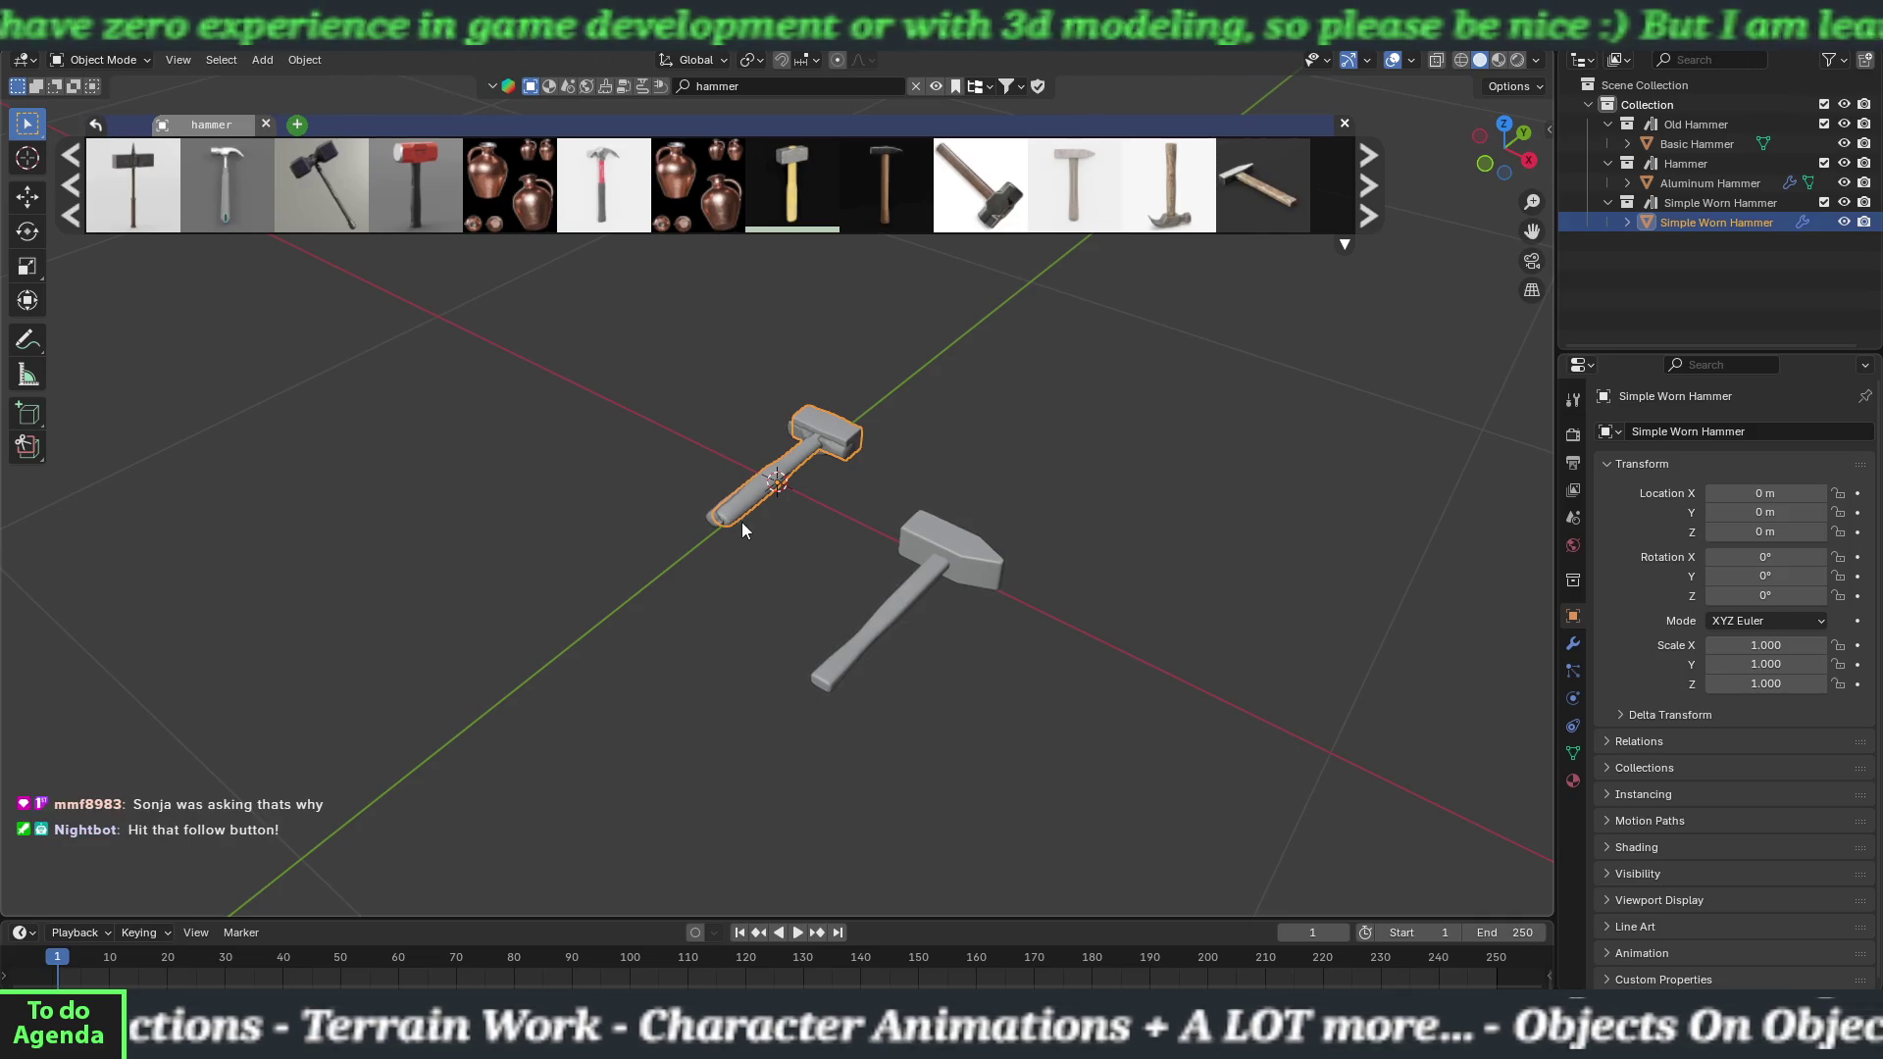
key("shift+d")
key("x")
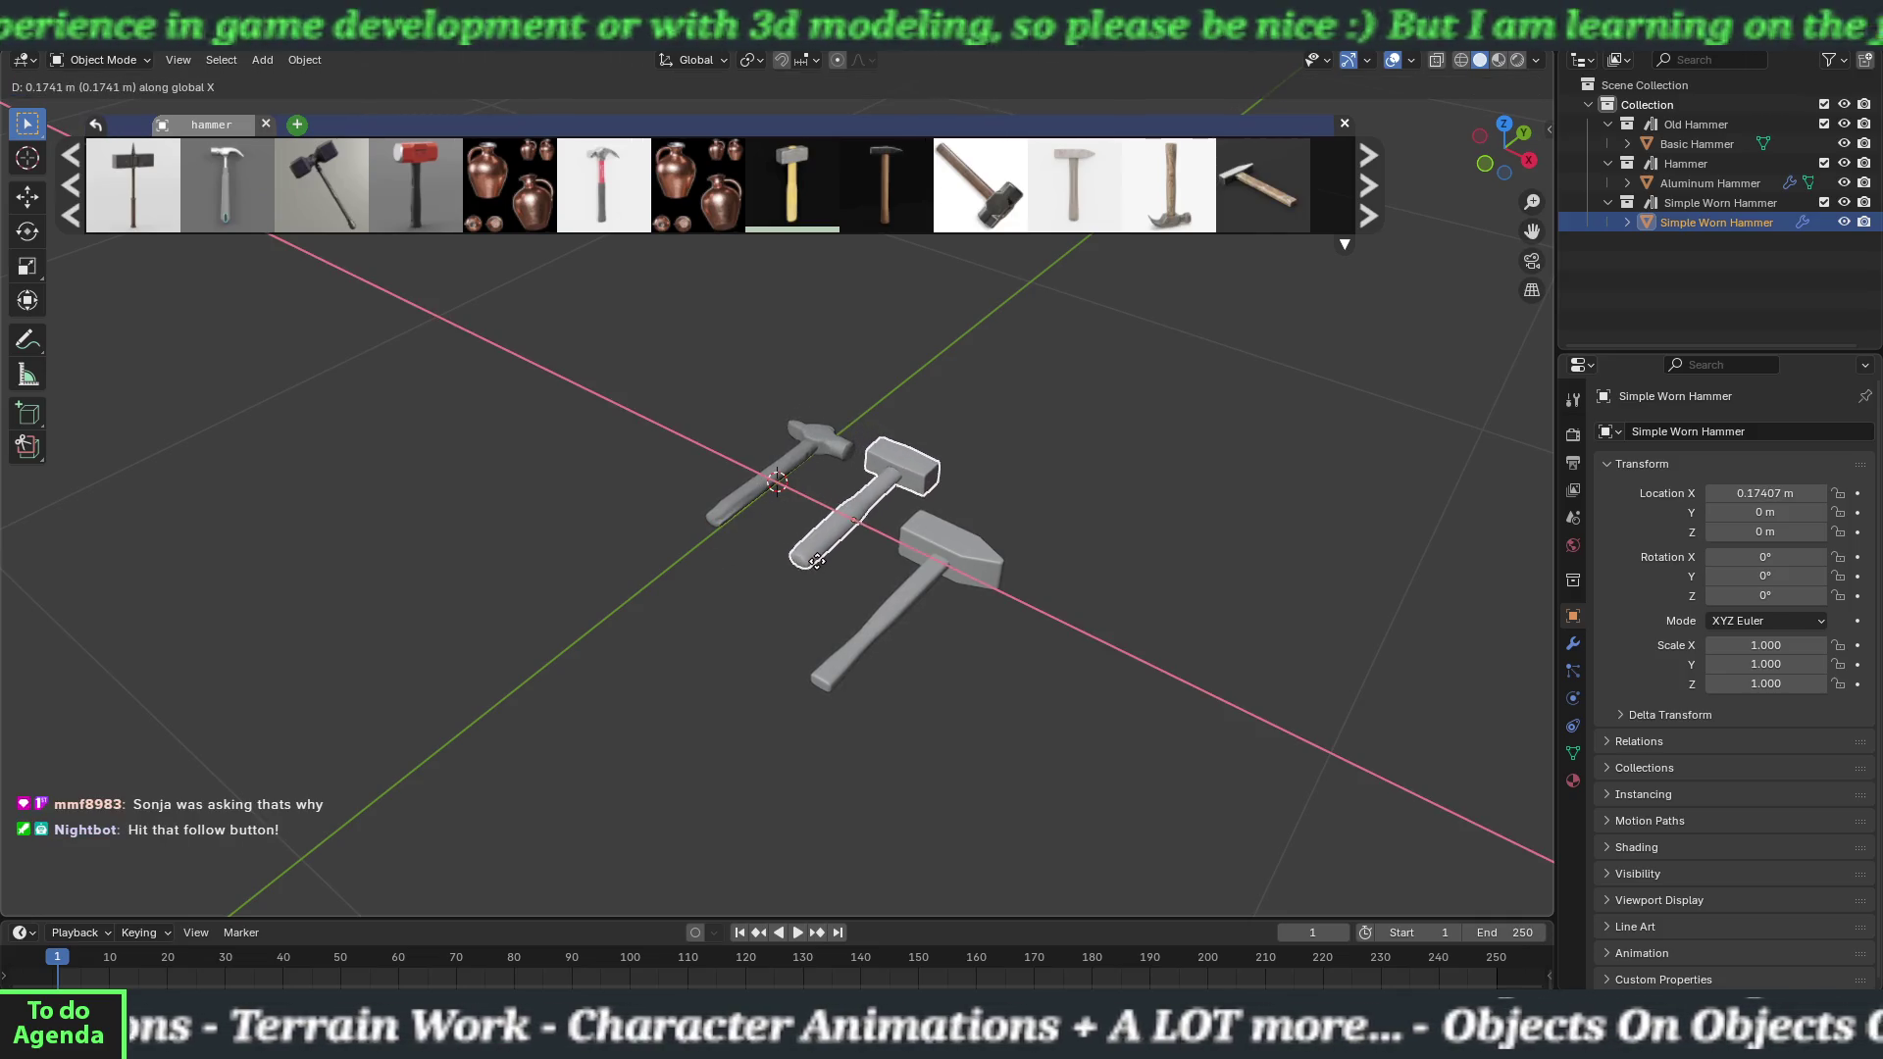
left_click(817, 561)
left_click(890, 616)
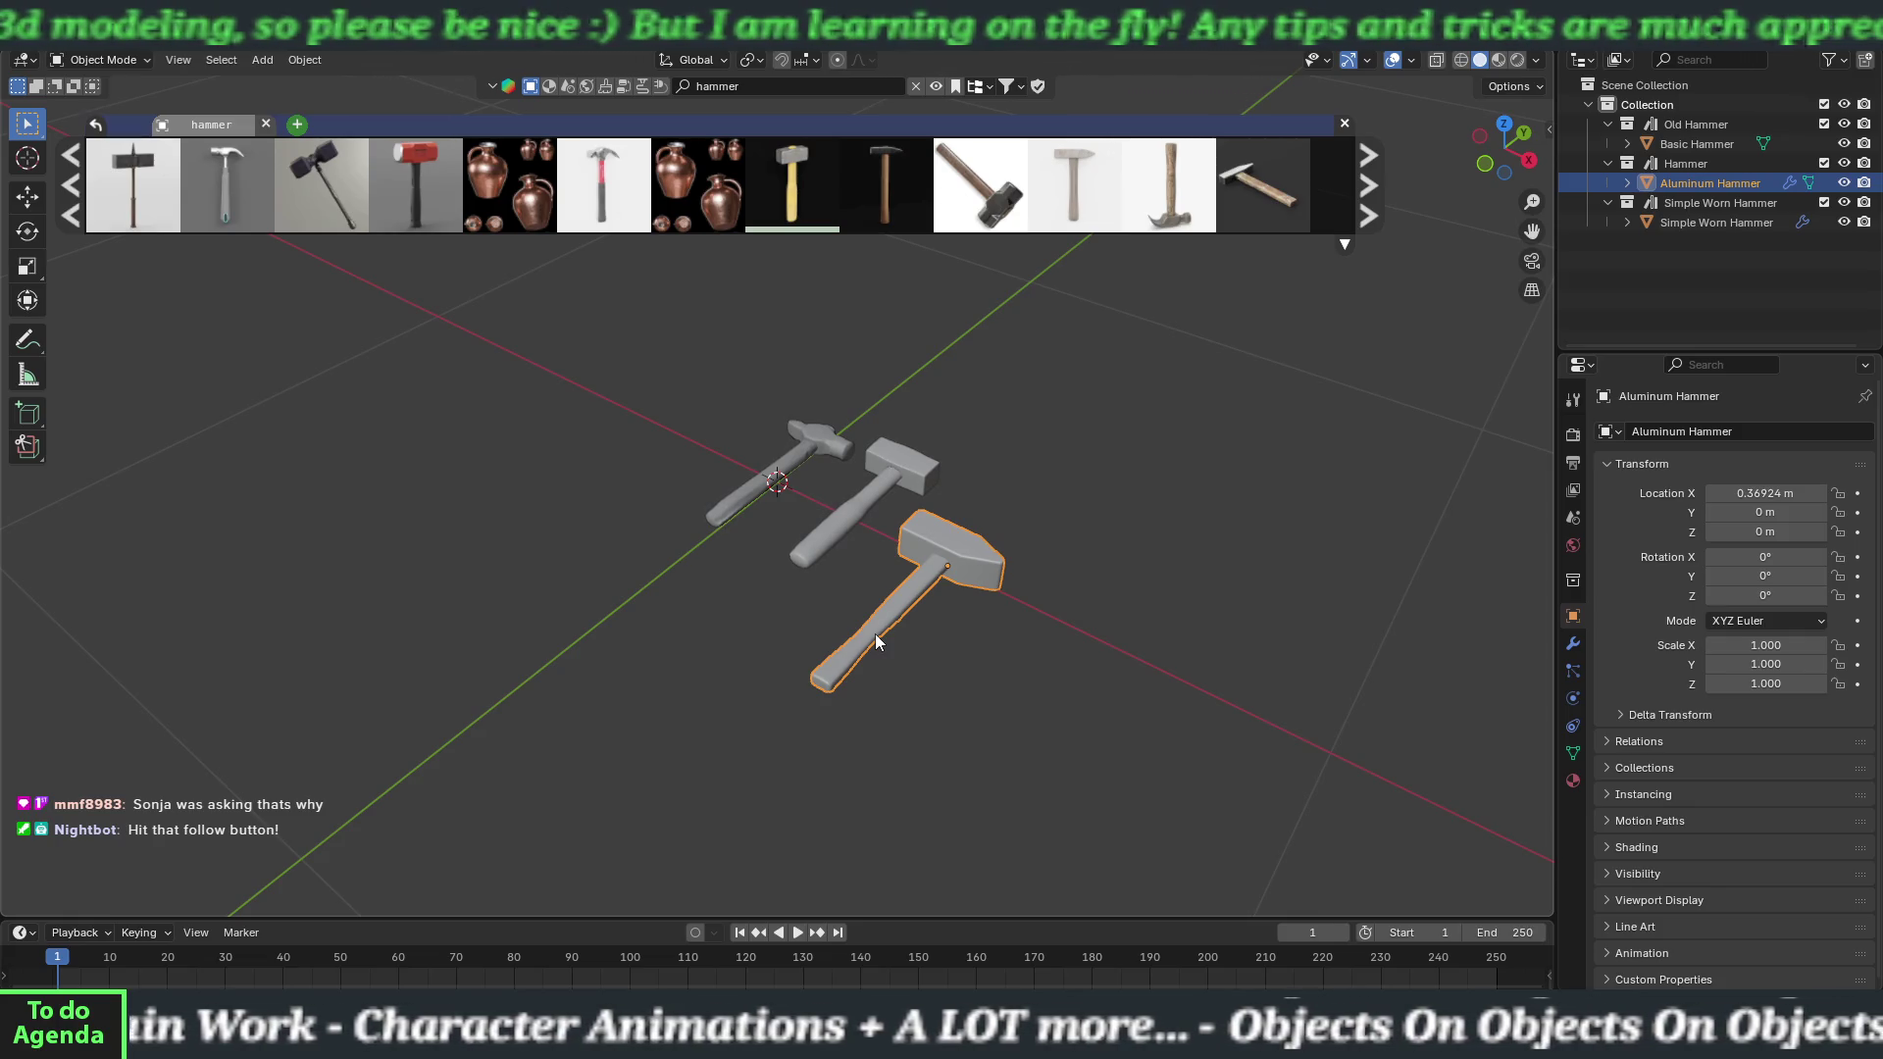
Space the hammers along X, placing the Simple Worn Hammer between the others at X 0.41503 m.
key("g")
key("x")
left_click(1010, 682)
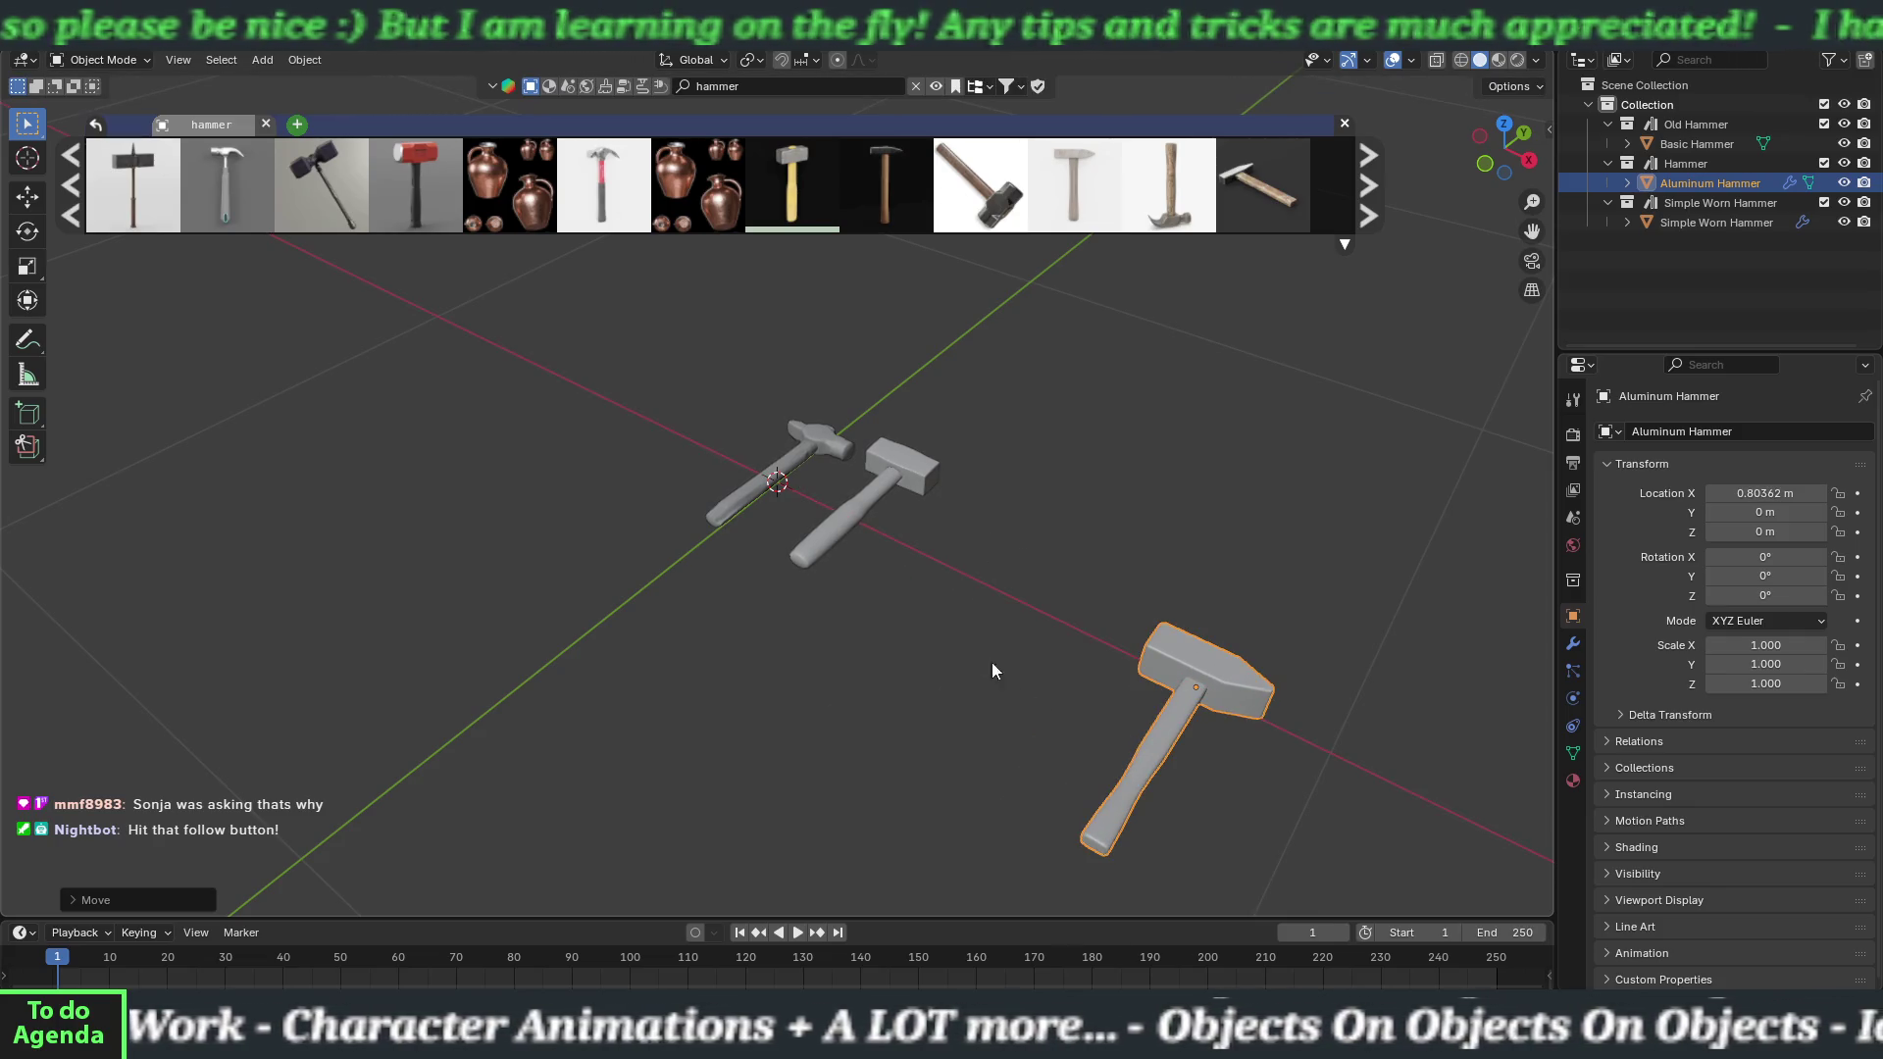
left_click(850, 503)
key("x")
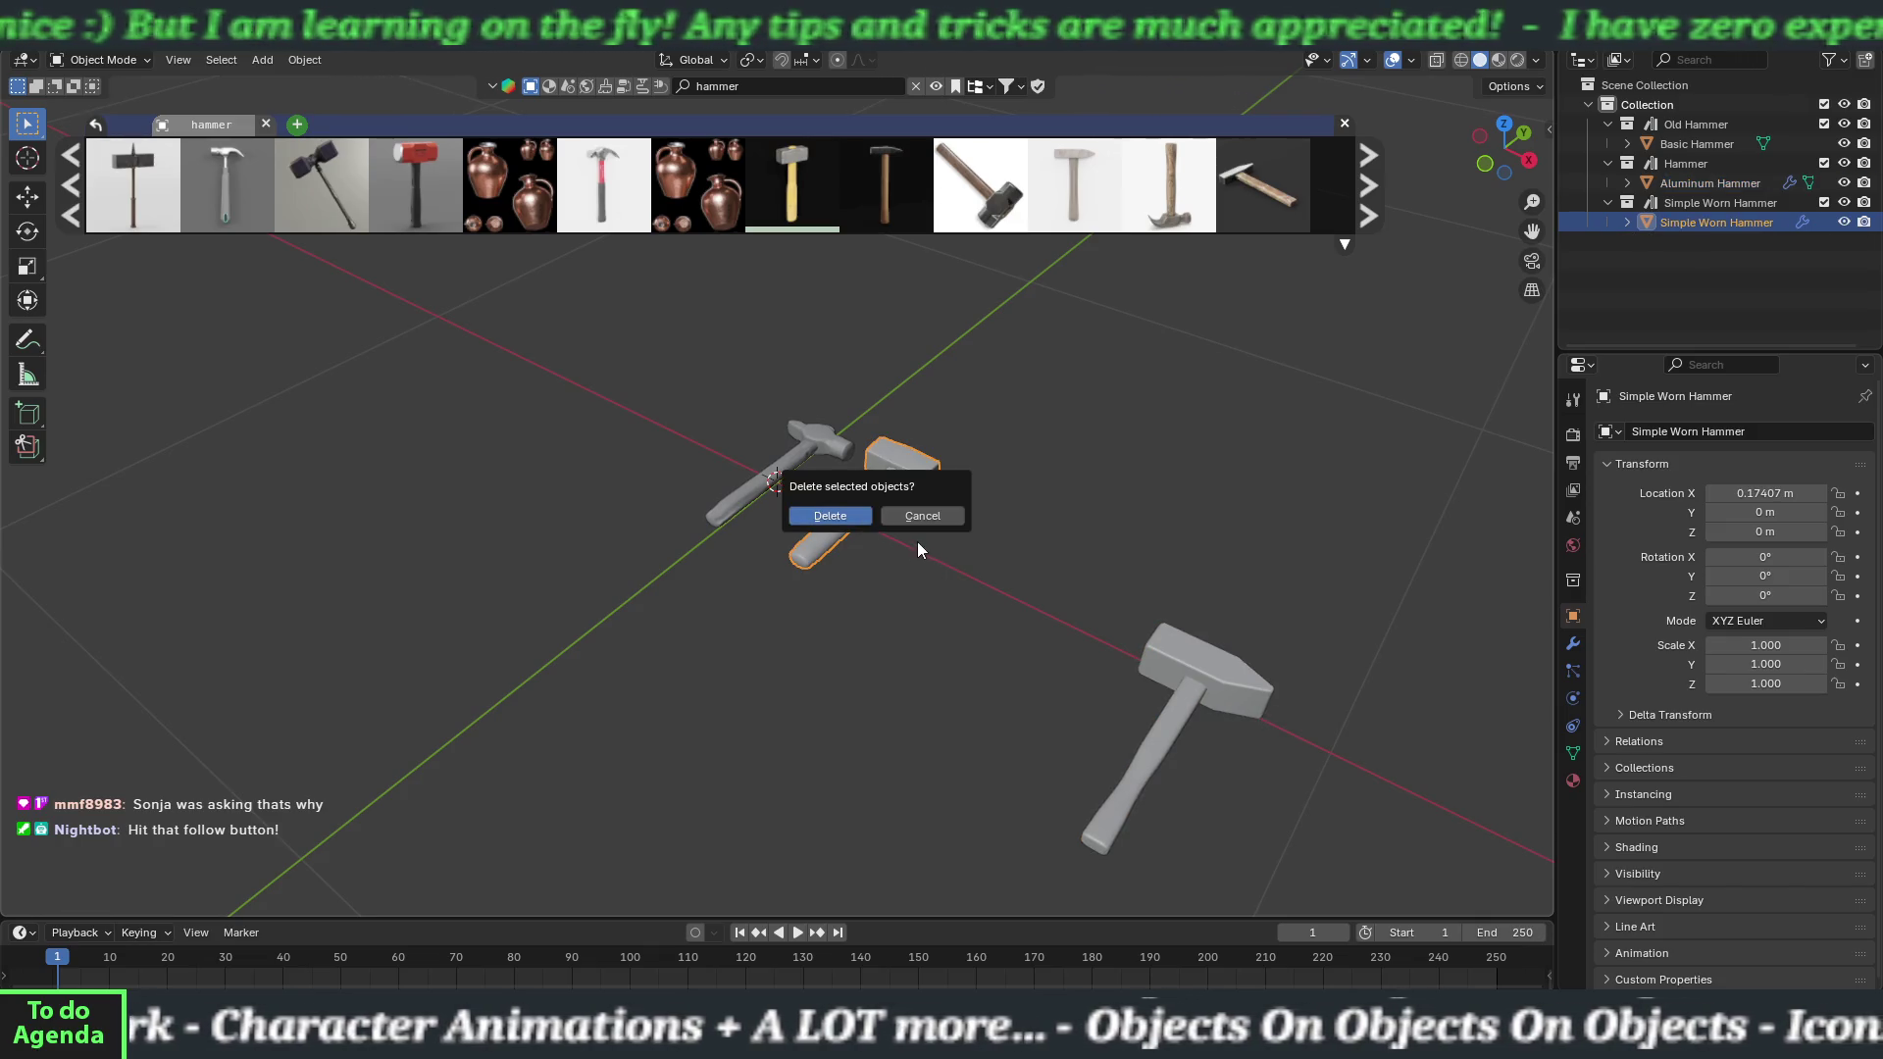
key("Escape")
key("g")
key("x")
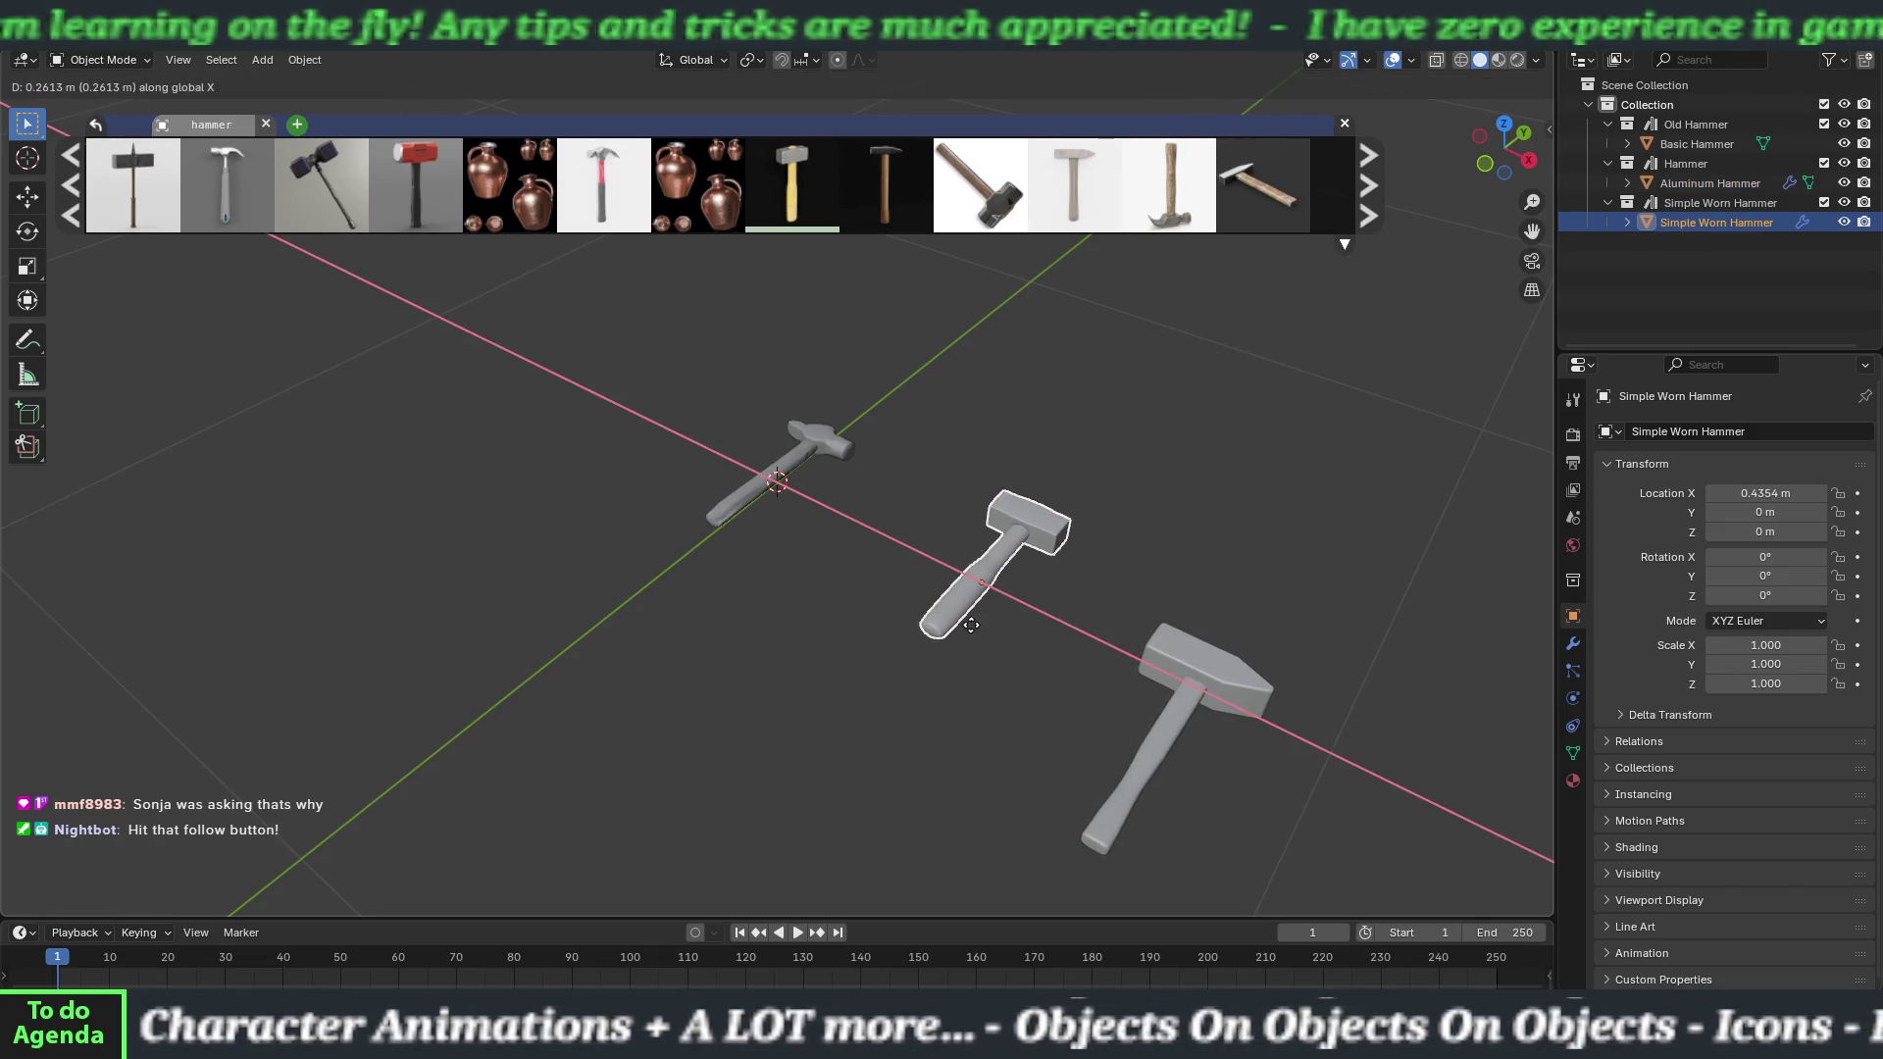
left_click(953, 622)
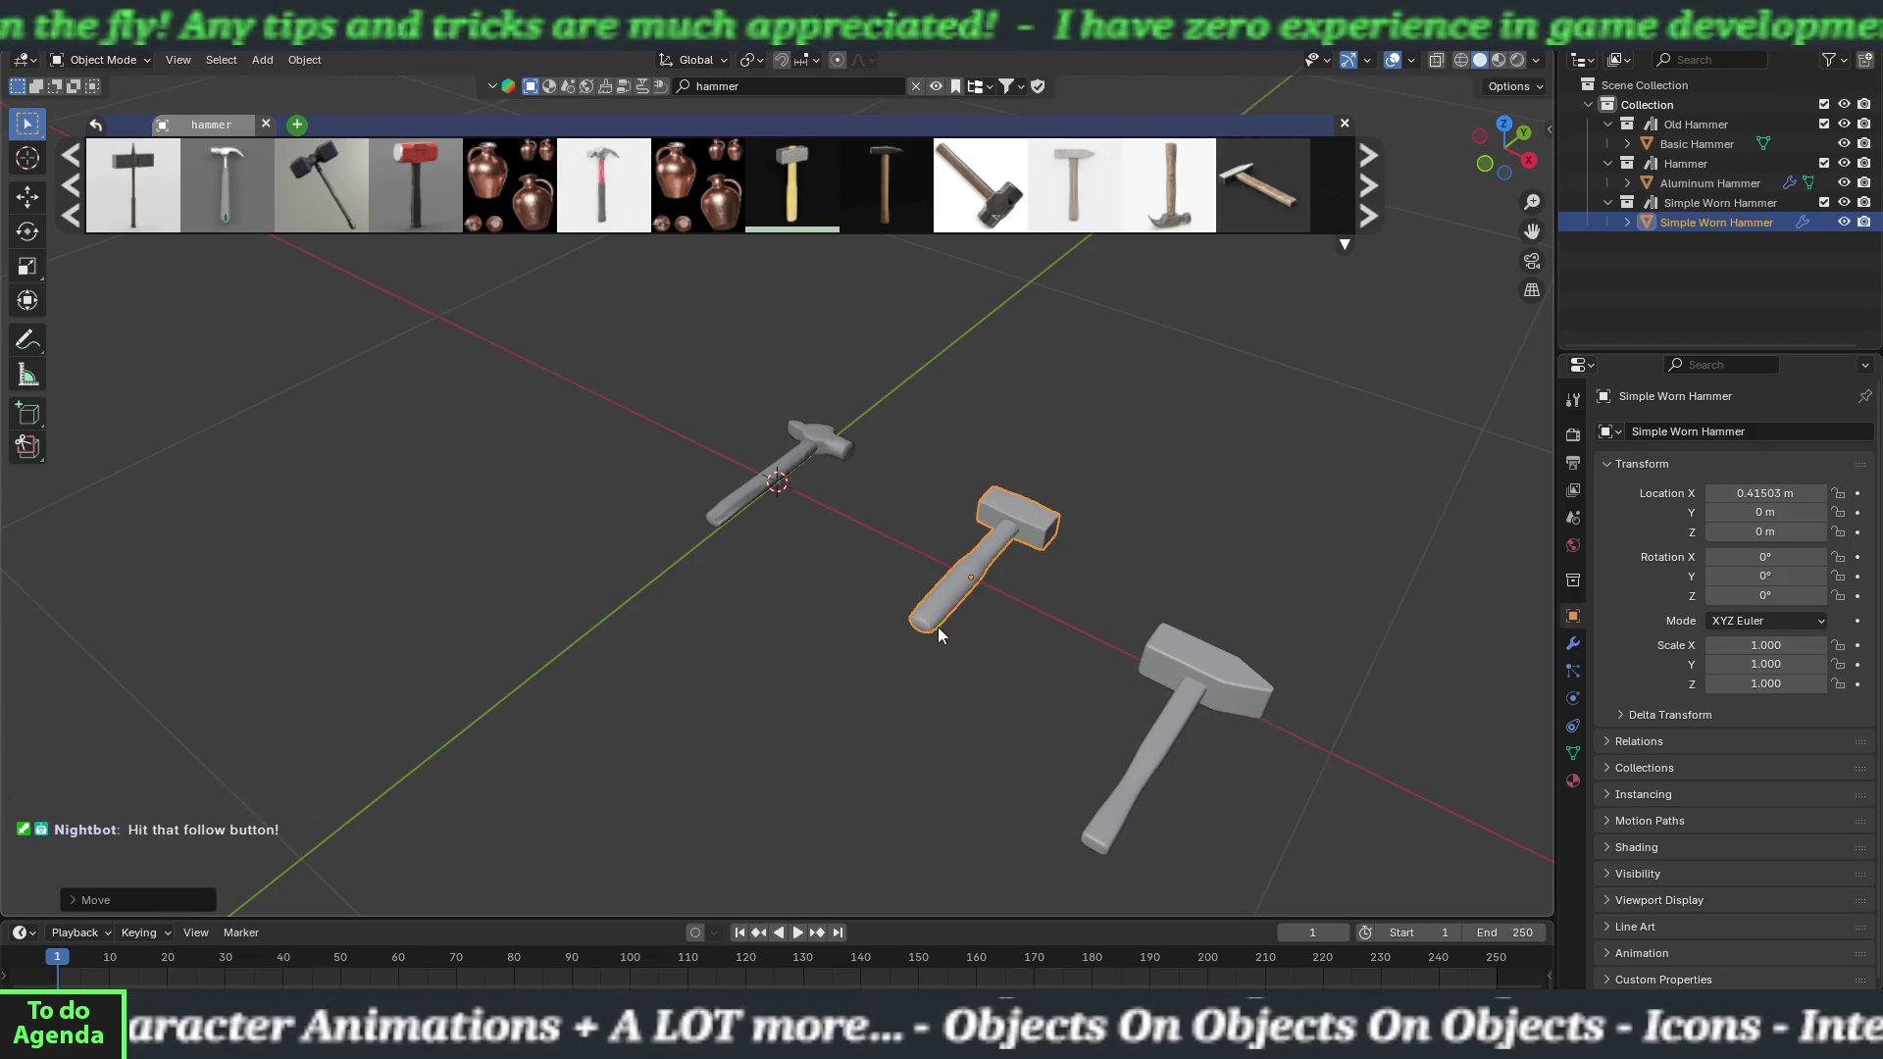
Move the Aluminum Hammer along Y to 0.14876 m.
left_click(1185, 691)
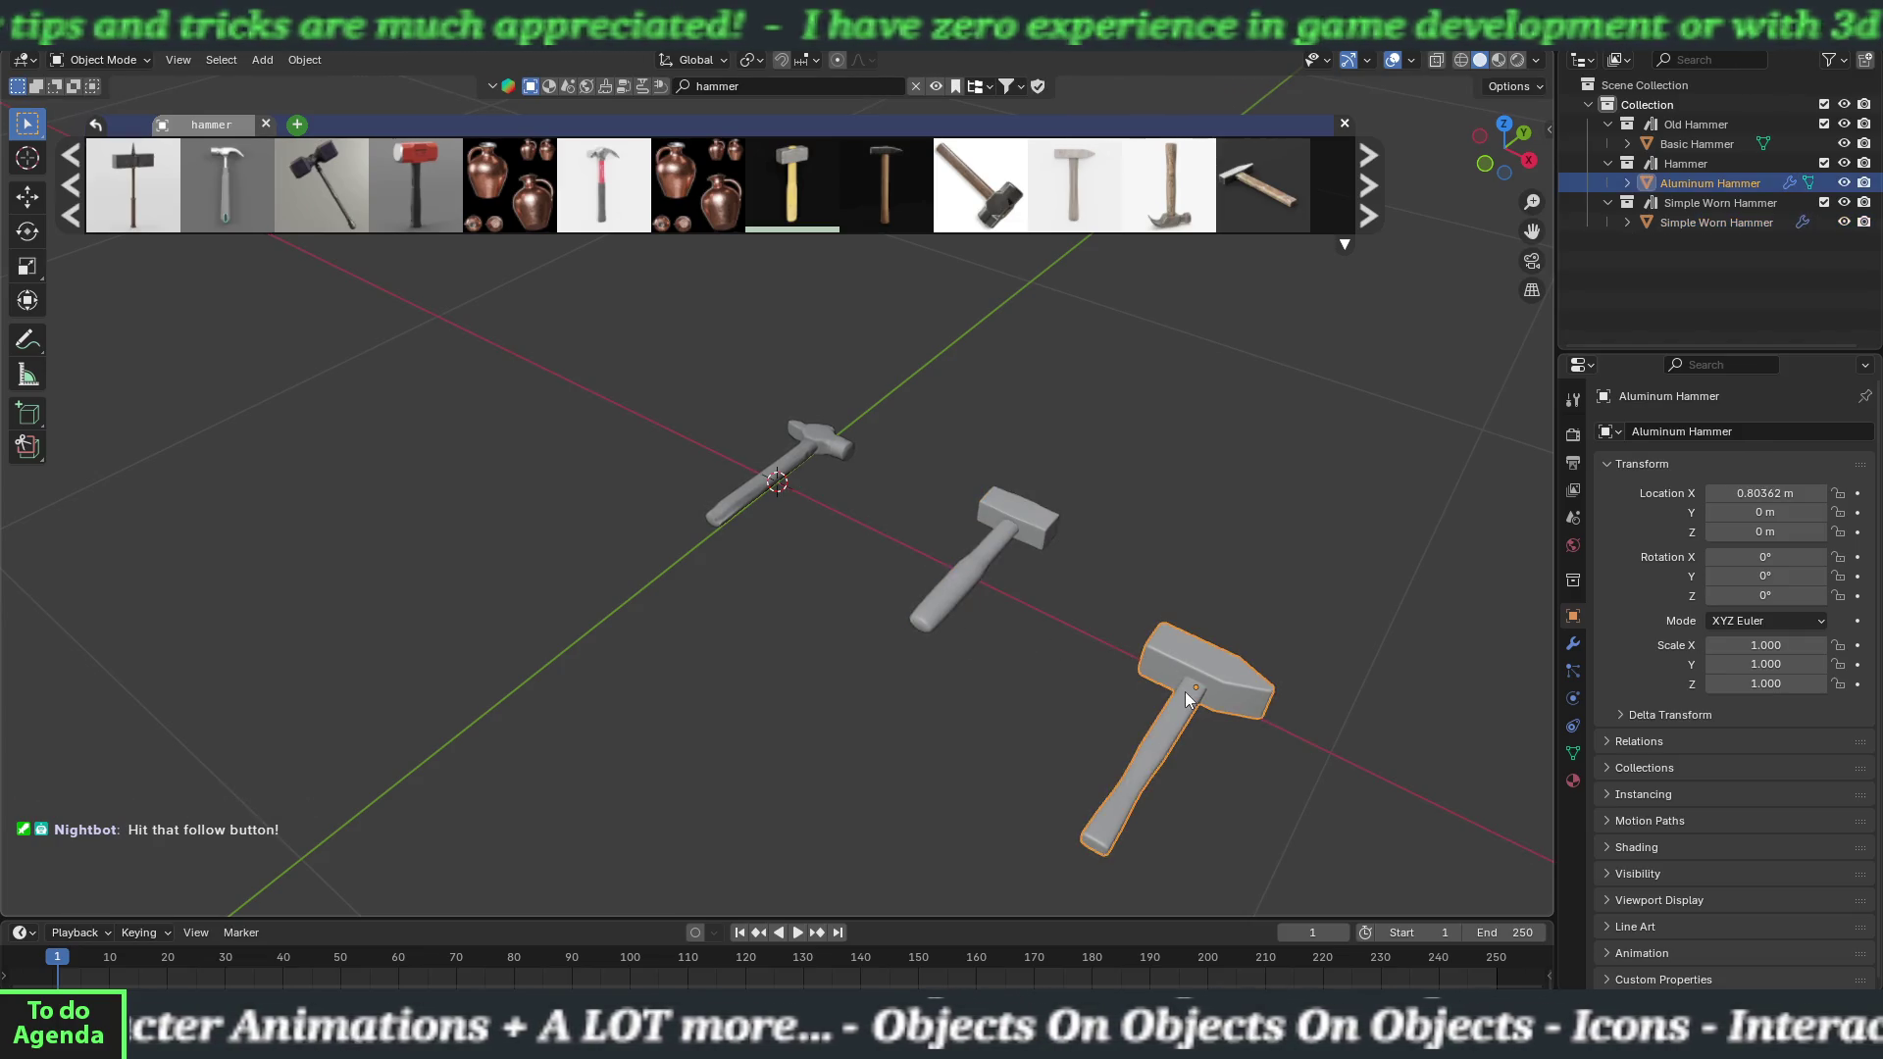
left_click(994, 541)
mouse_move(933, 638)
left_mouse_down()
mouse_move(991, 665)
mouse_move(989, 735)
left_mouse_up()
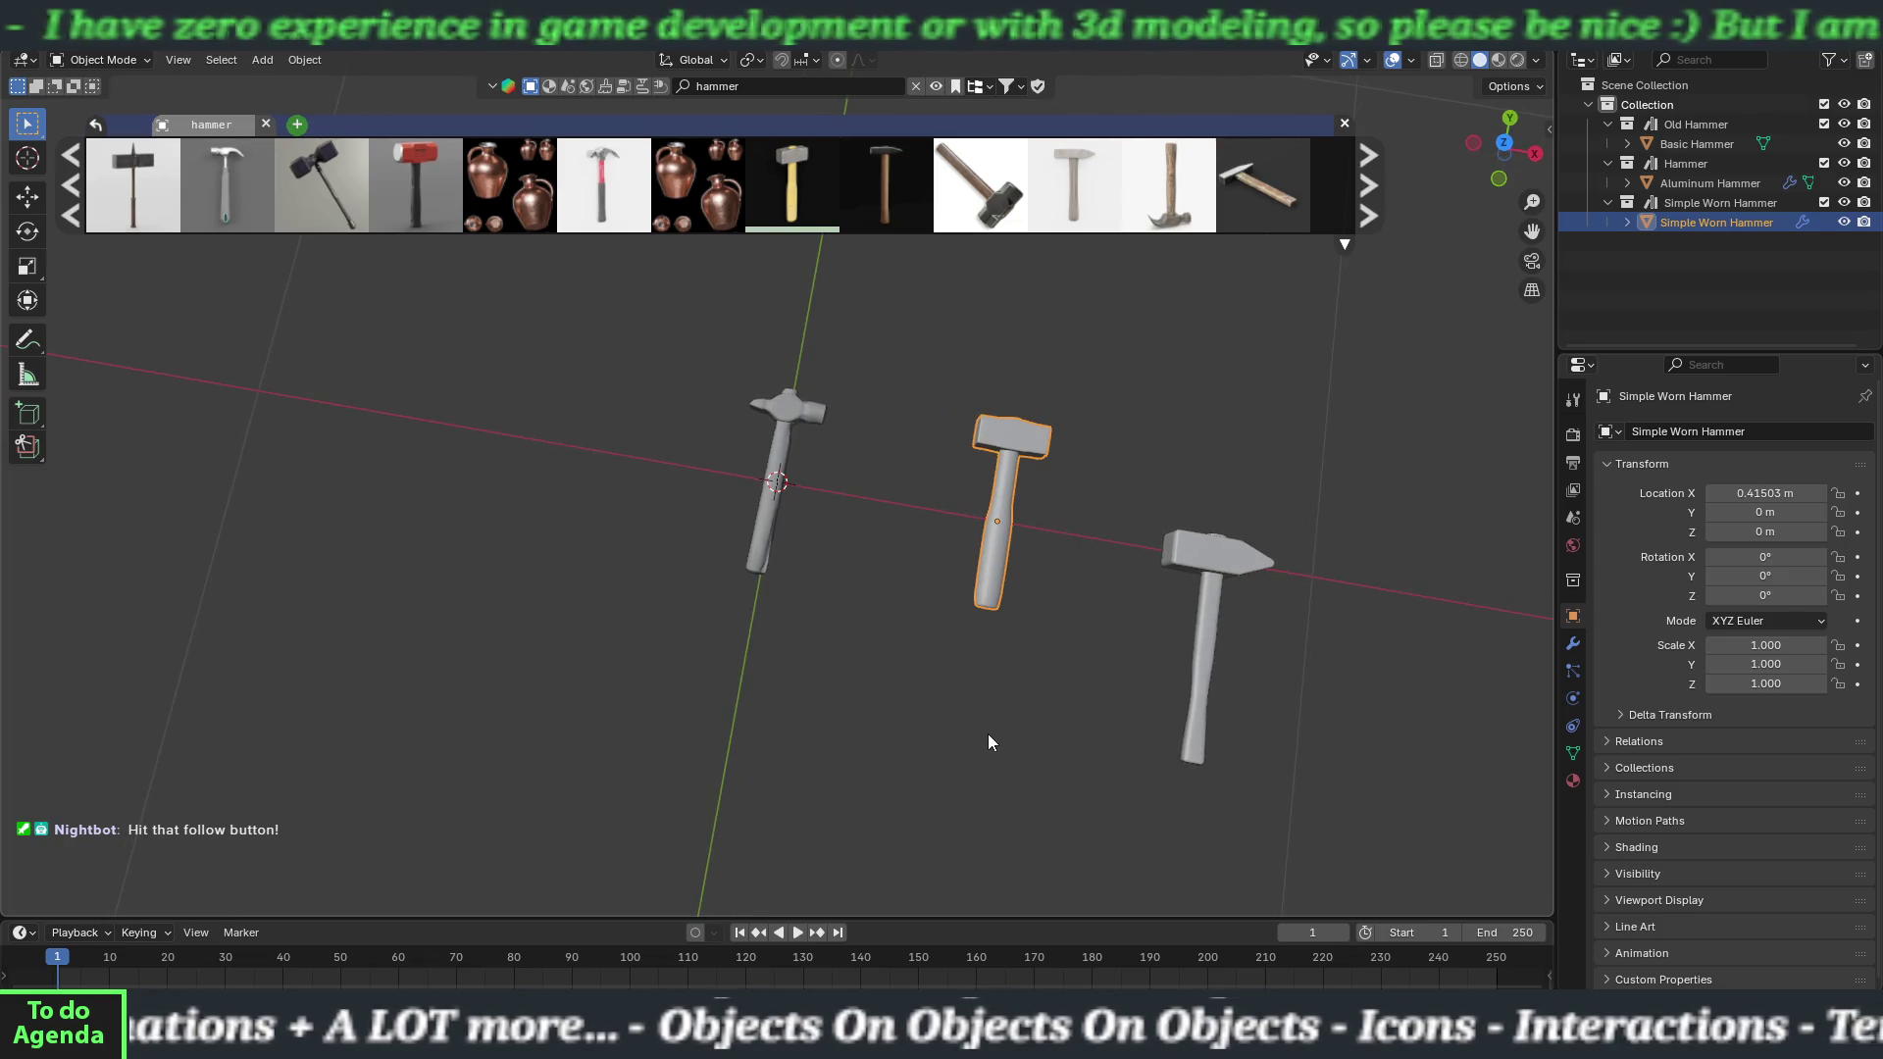
left_click(1209, 643)
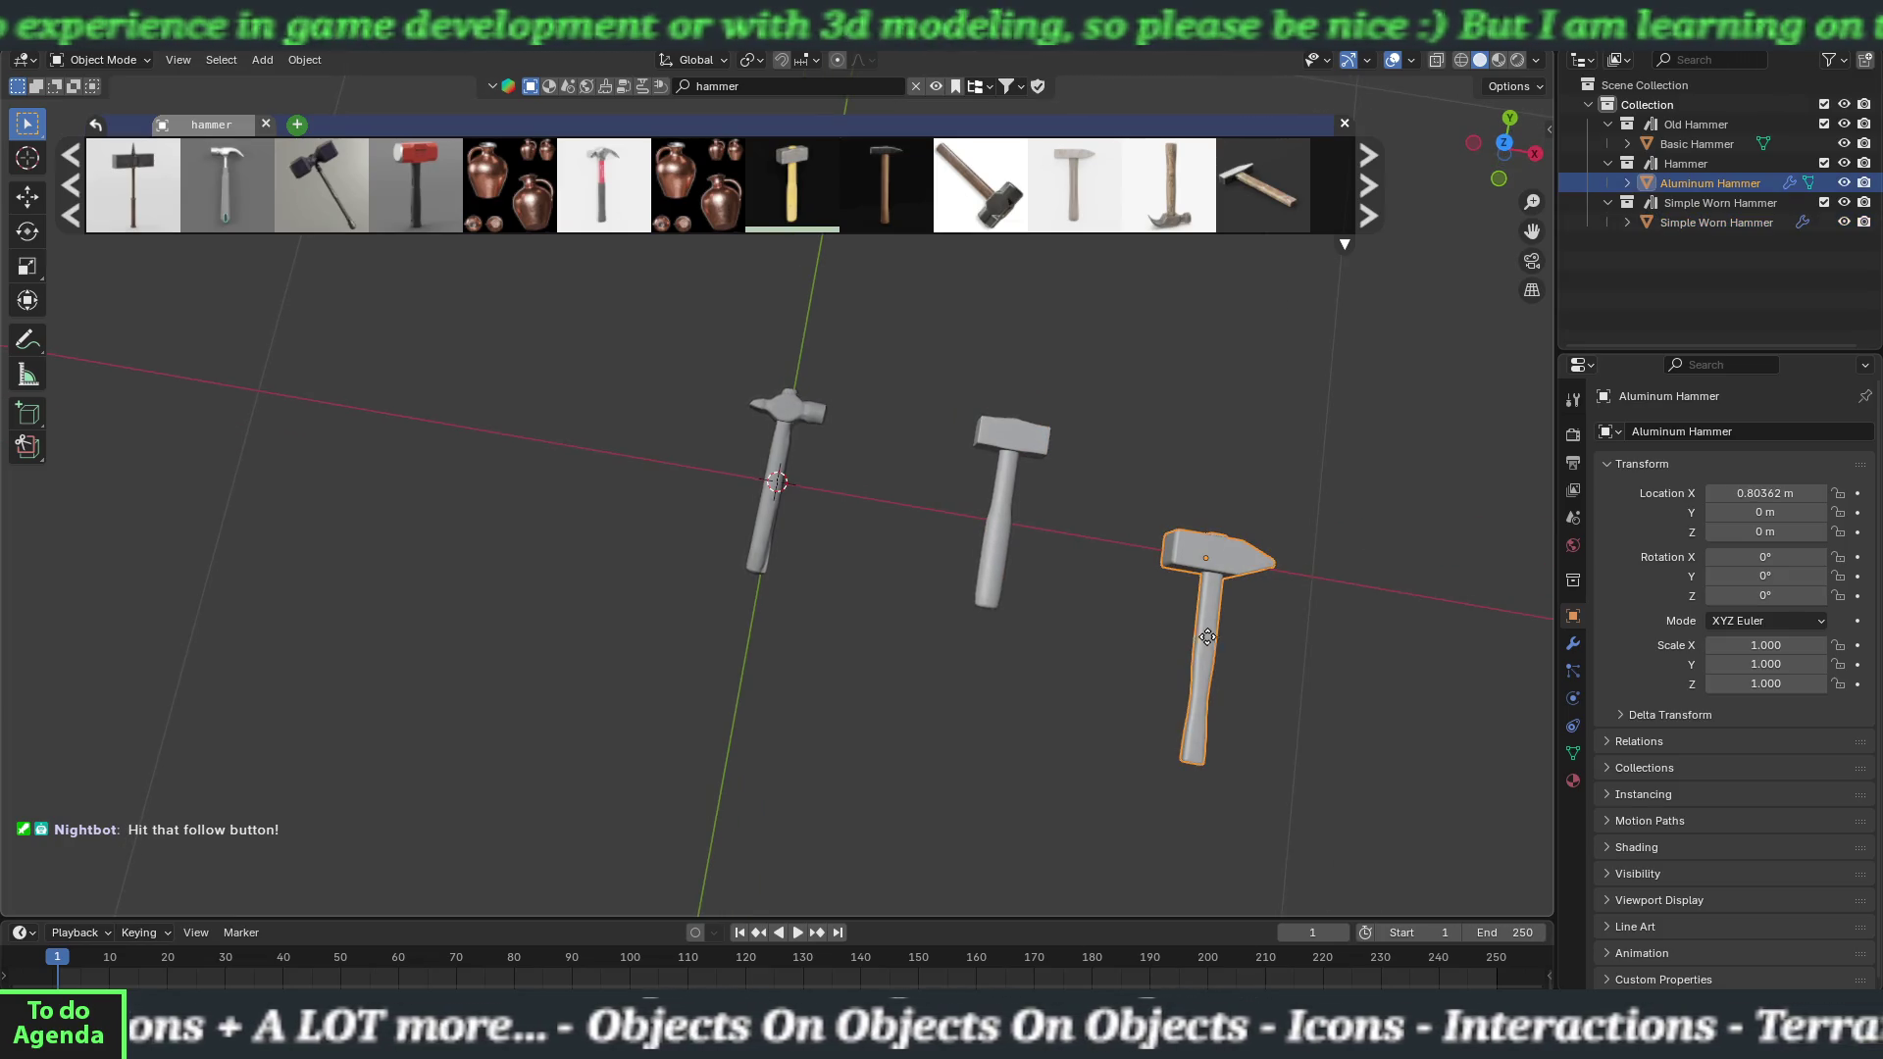
key("g")
key("y")
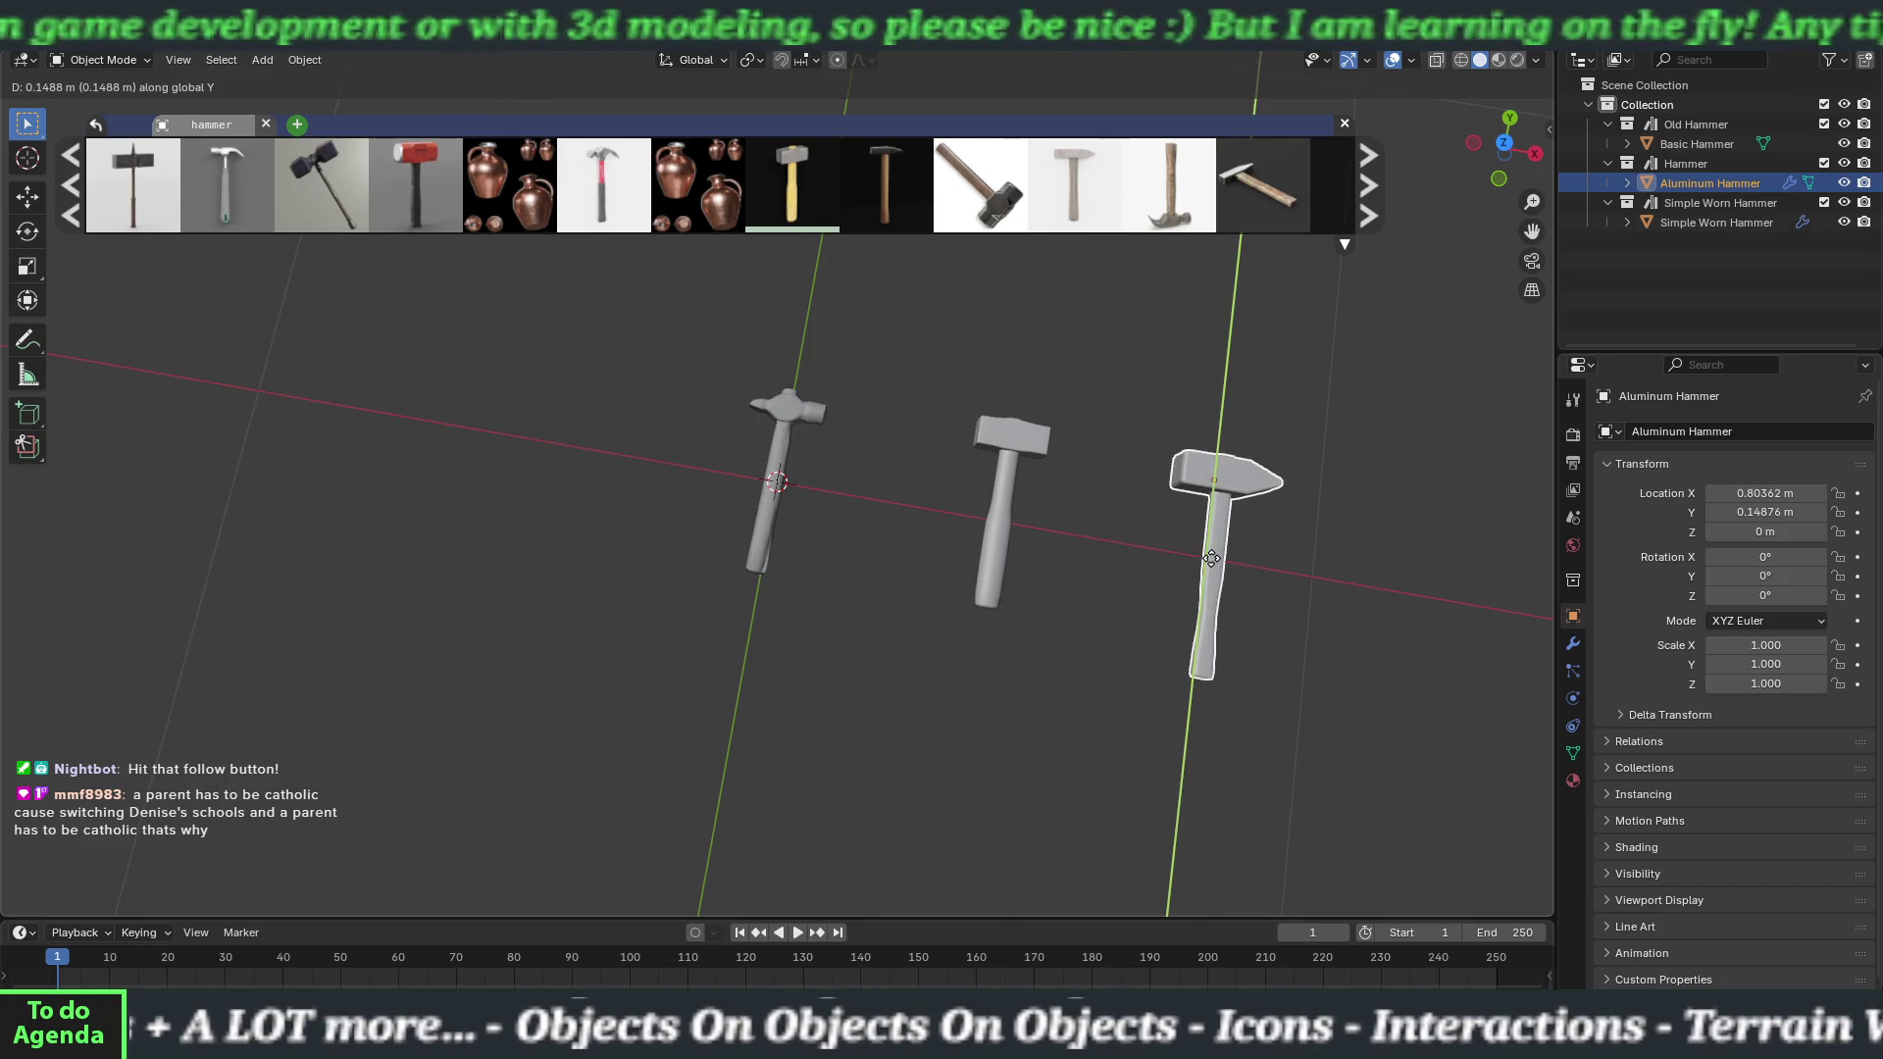
left_click(1212, 566)
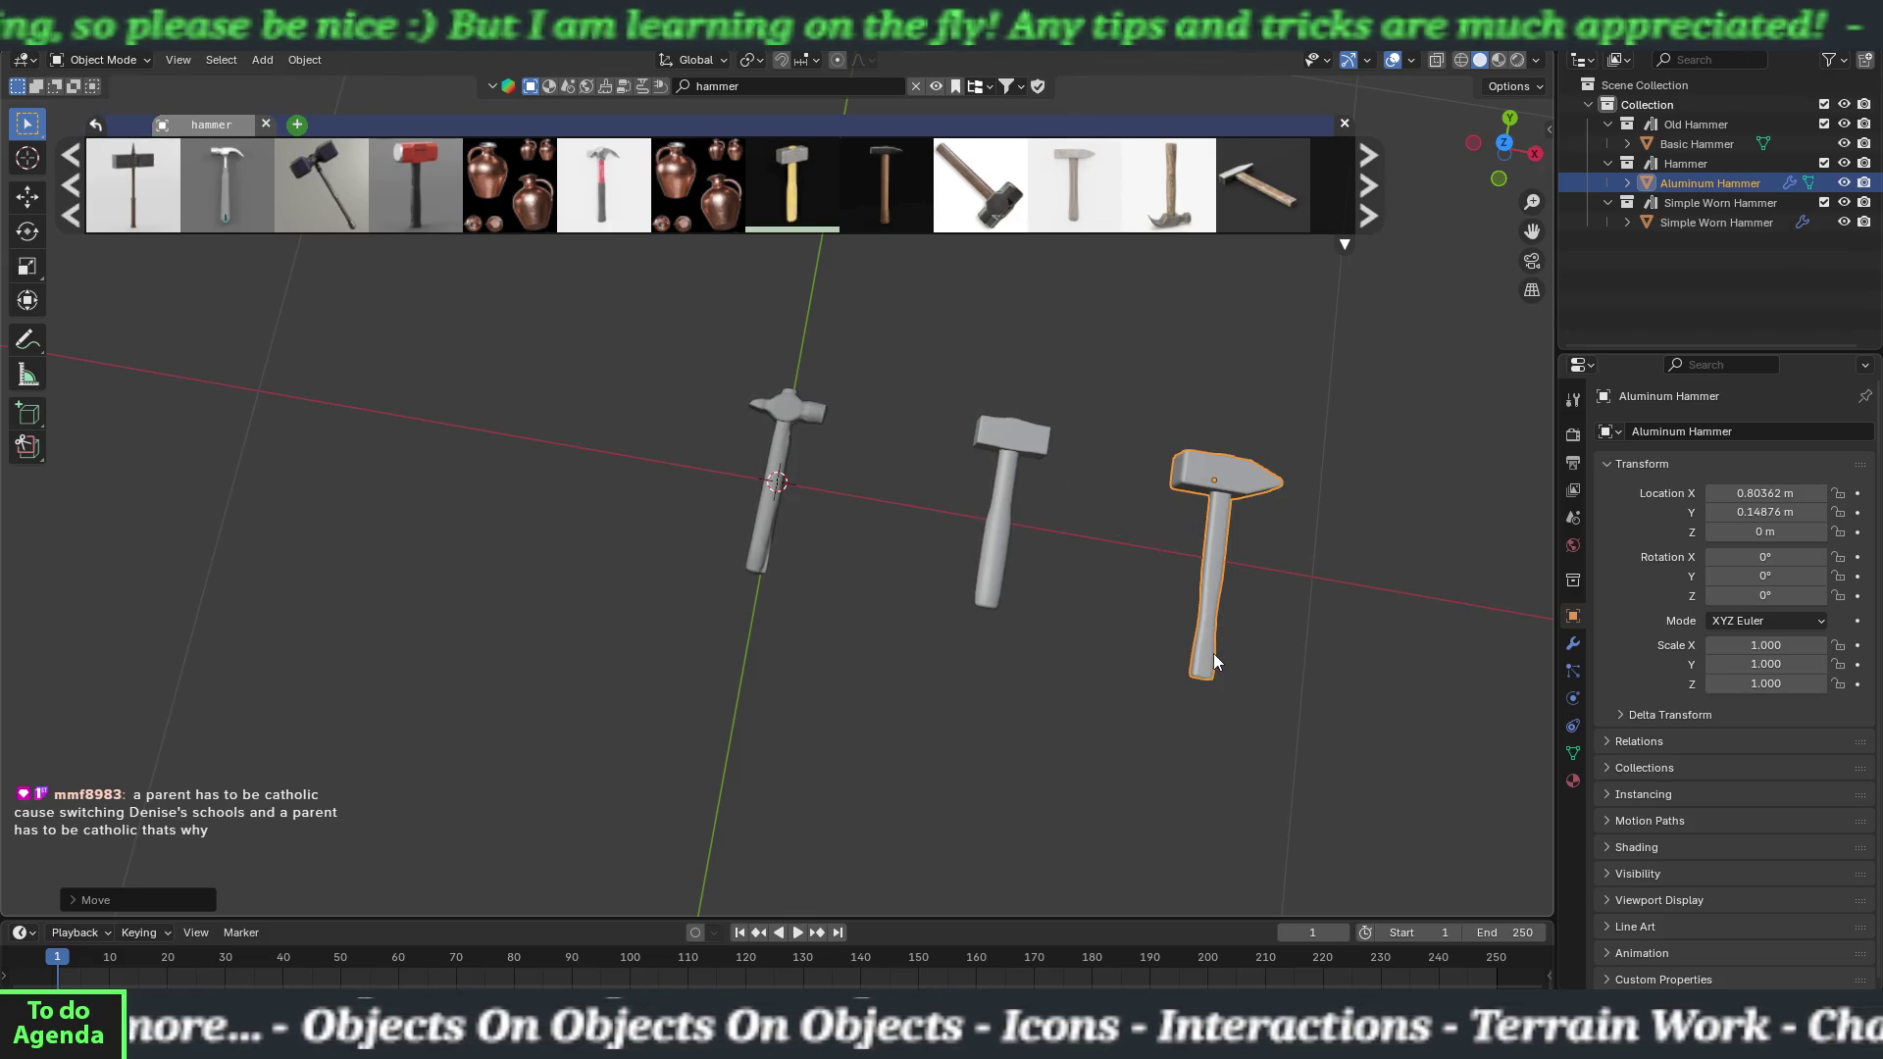
Leave the Aluminum Hammer's Z scale unchanged and close the BlenderKit hammer search results.
key("s")
key("z")
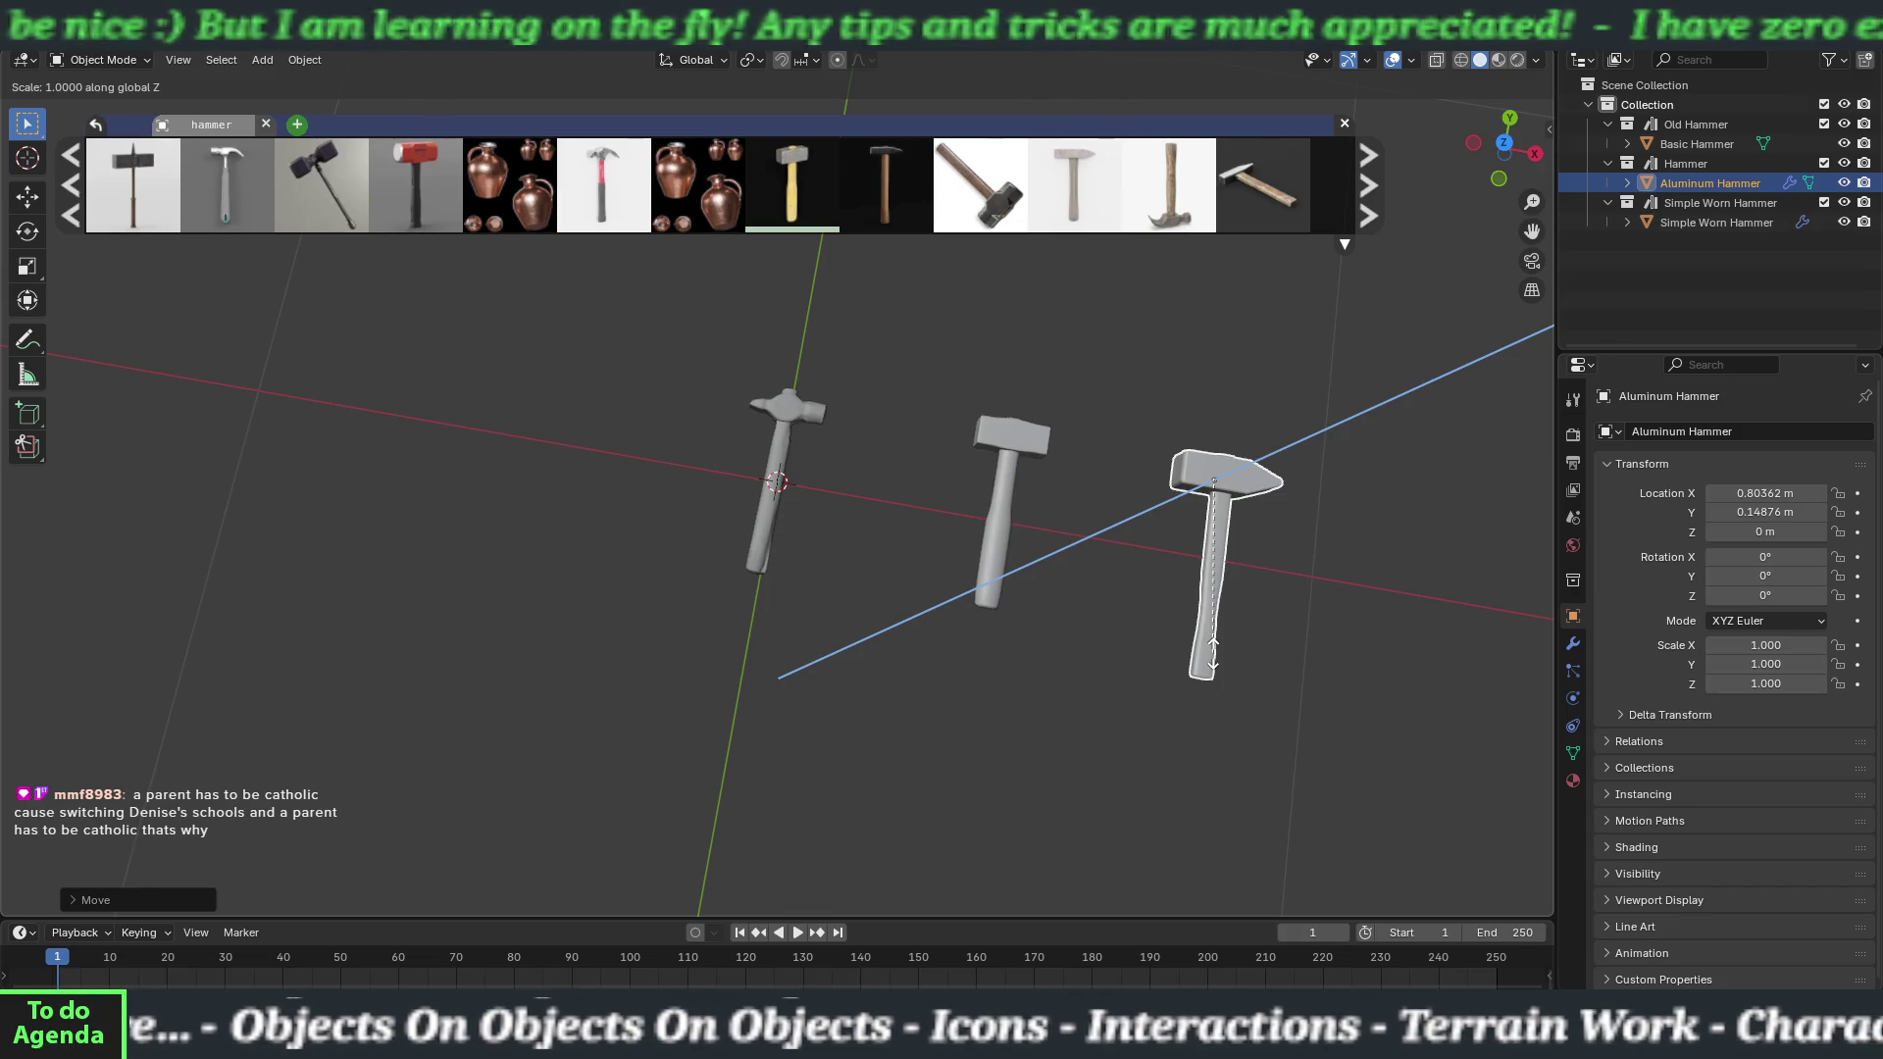
left_click(1214, 653)
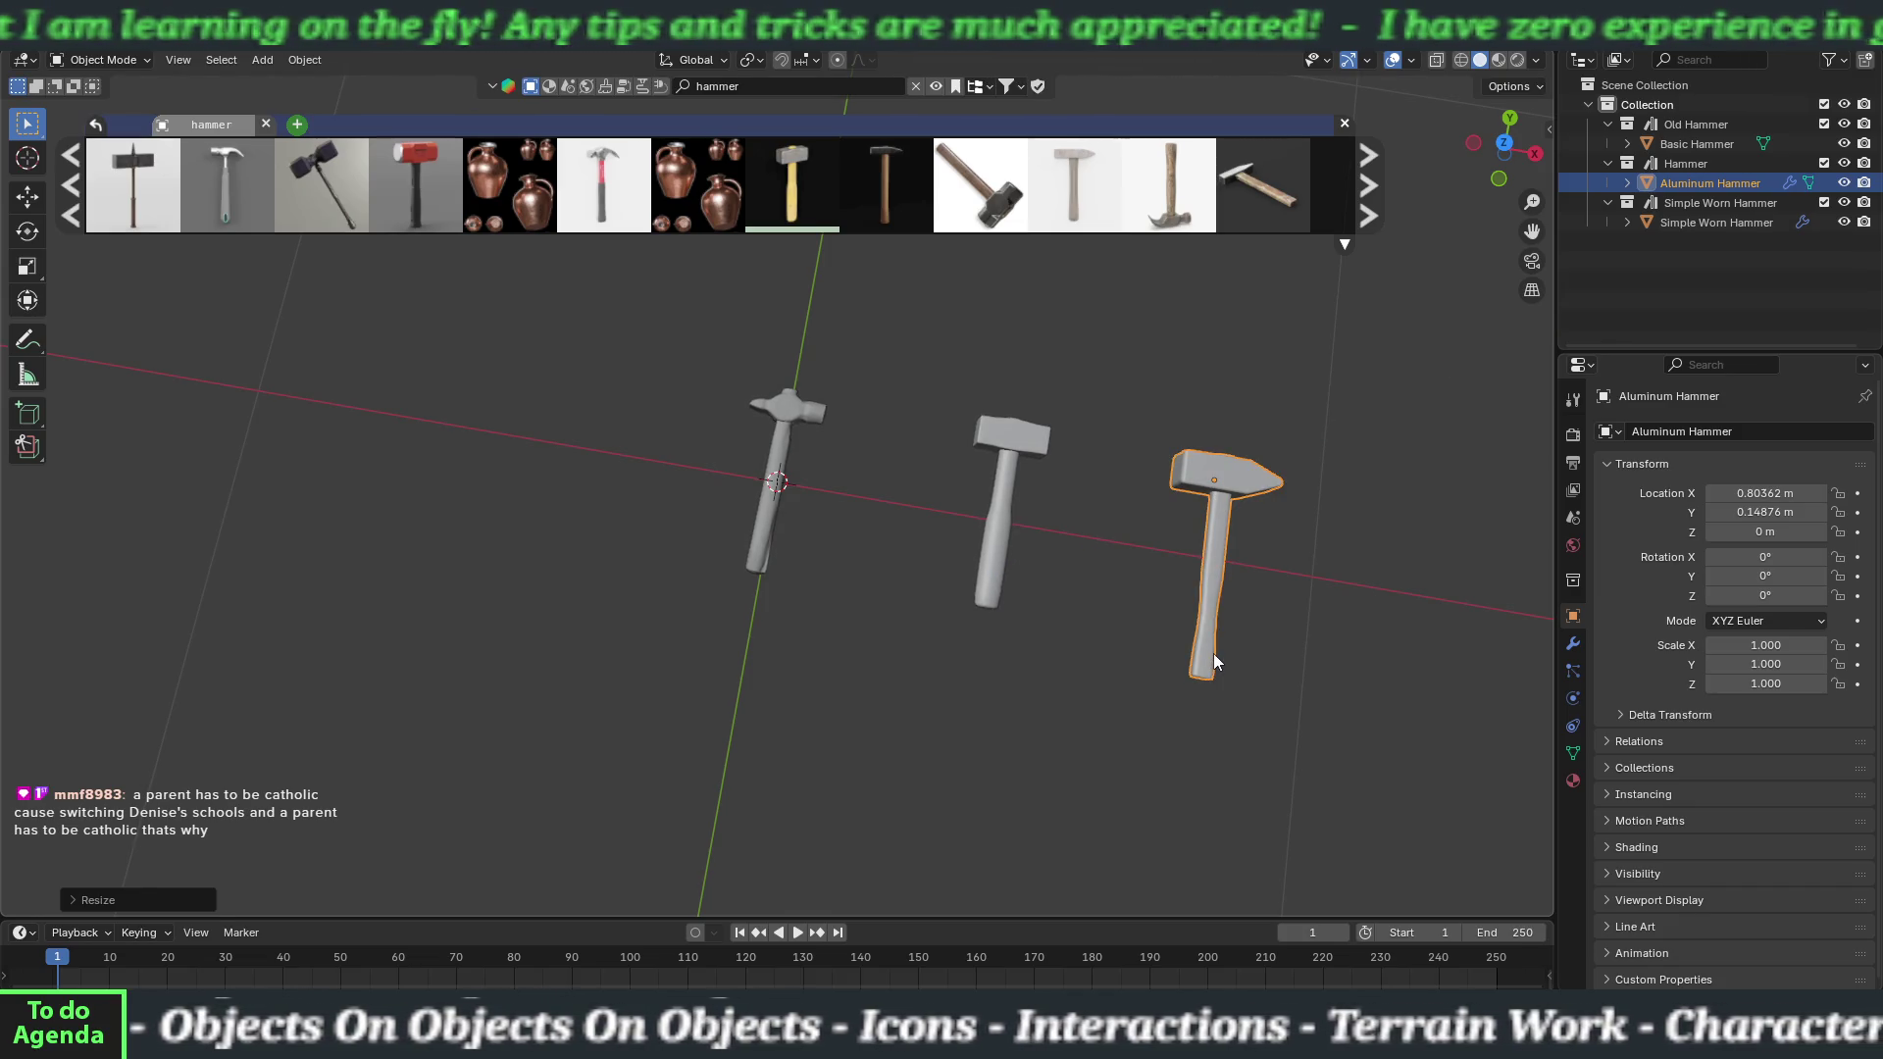
key("Escape")
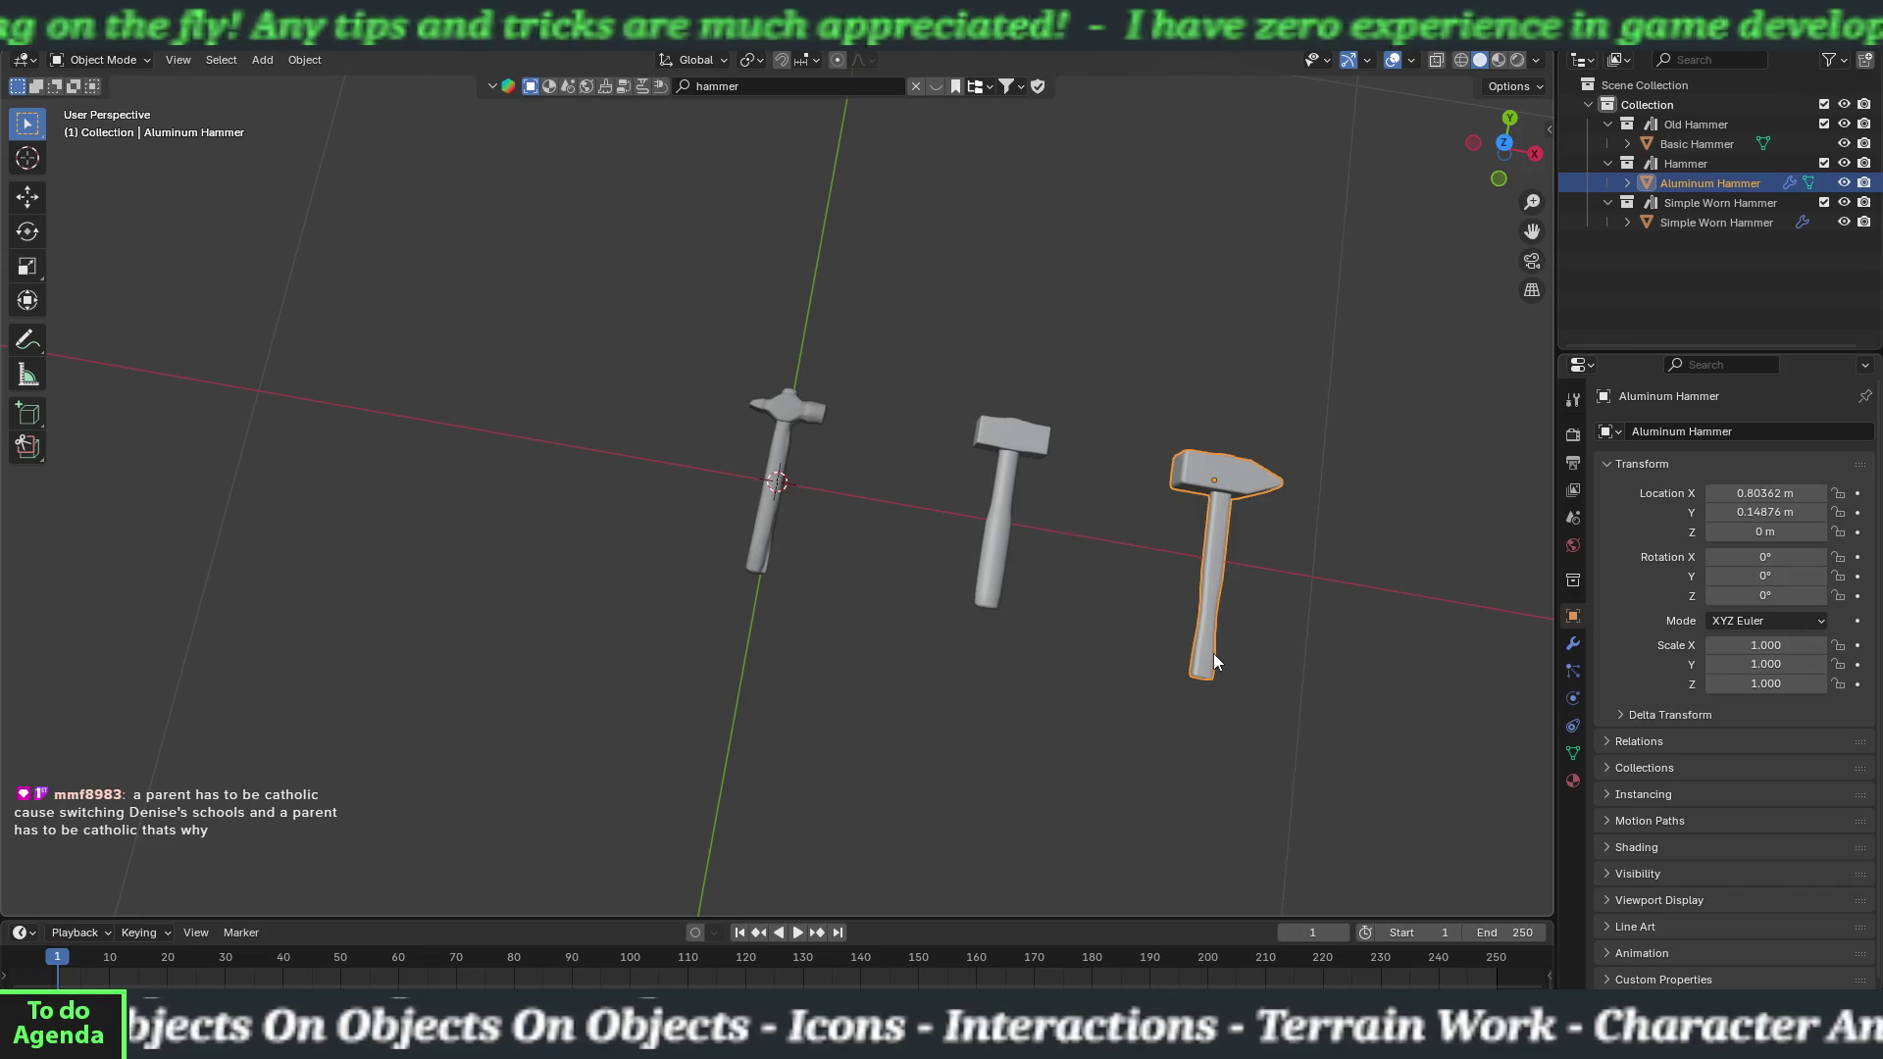
Scale the Aluminum Hammer to 0.842 along Y.
key("s")
key("y")
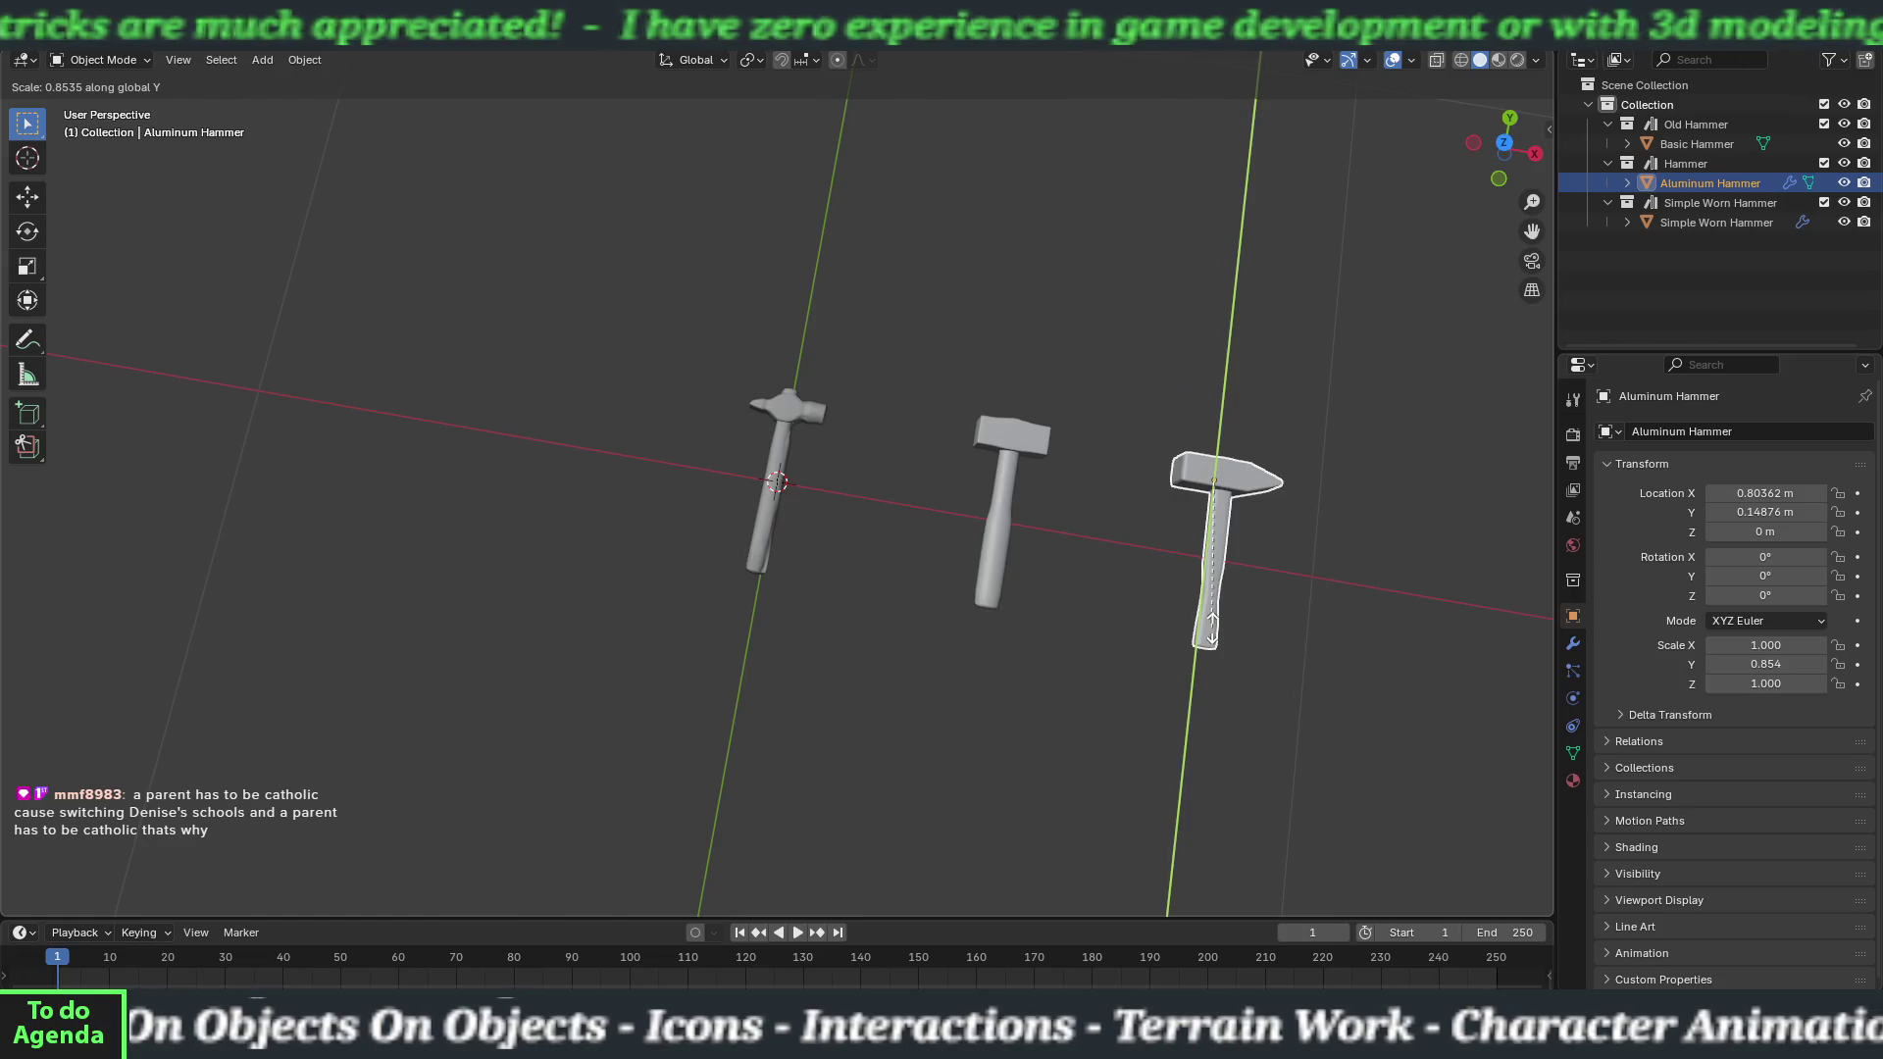
left_click(1213, 627)
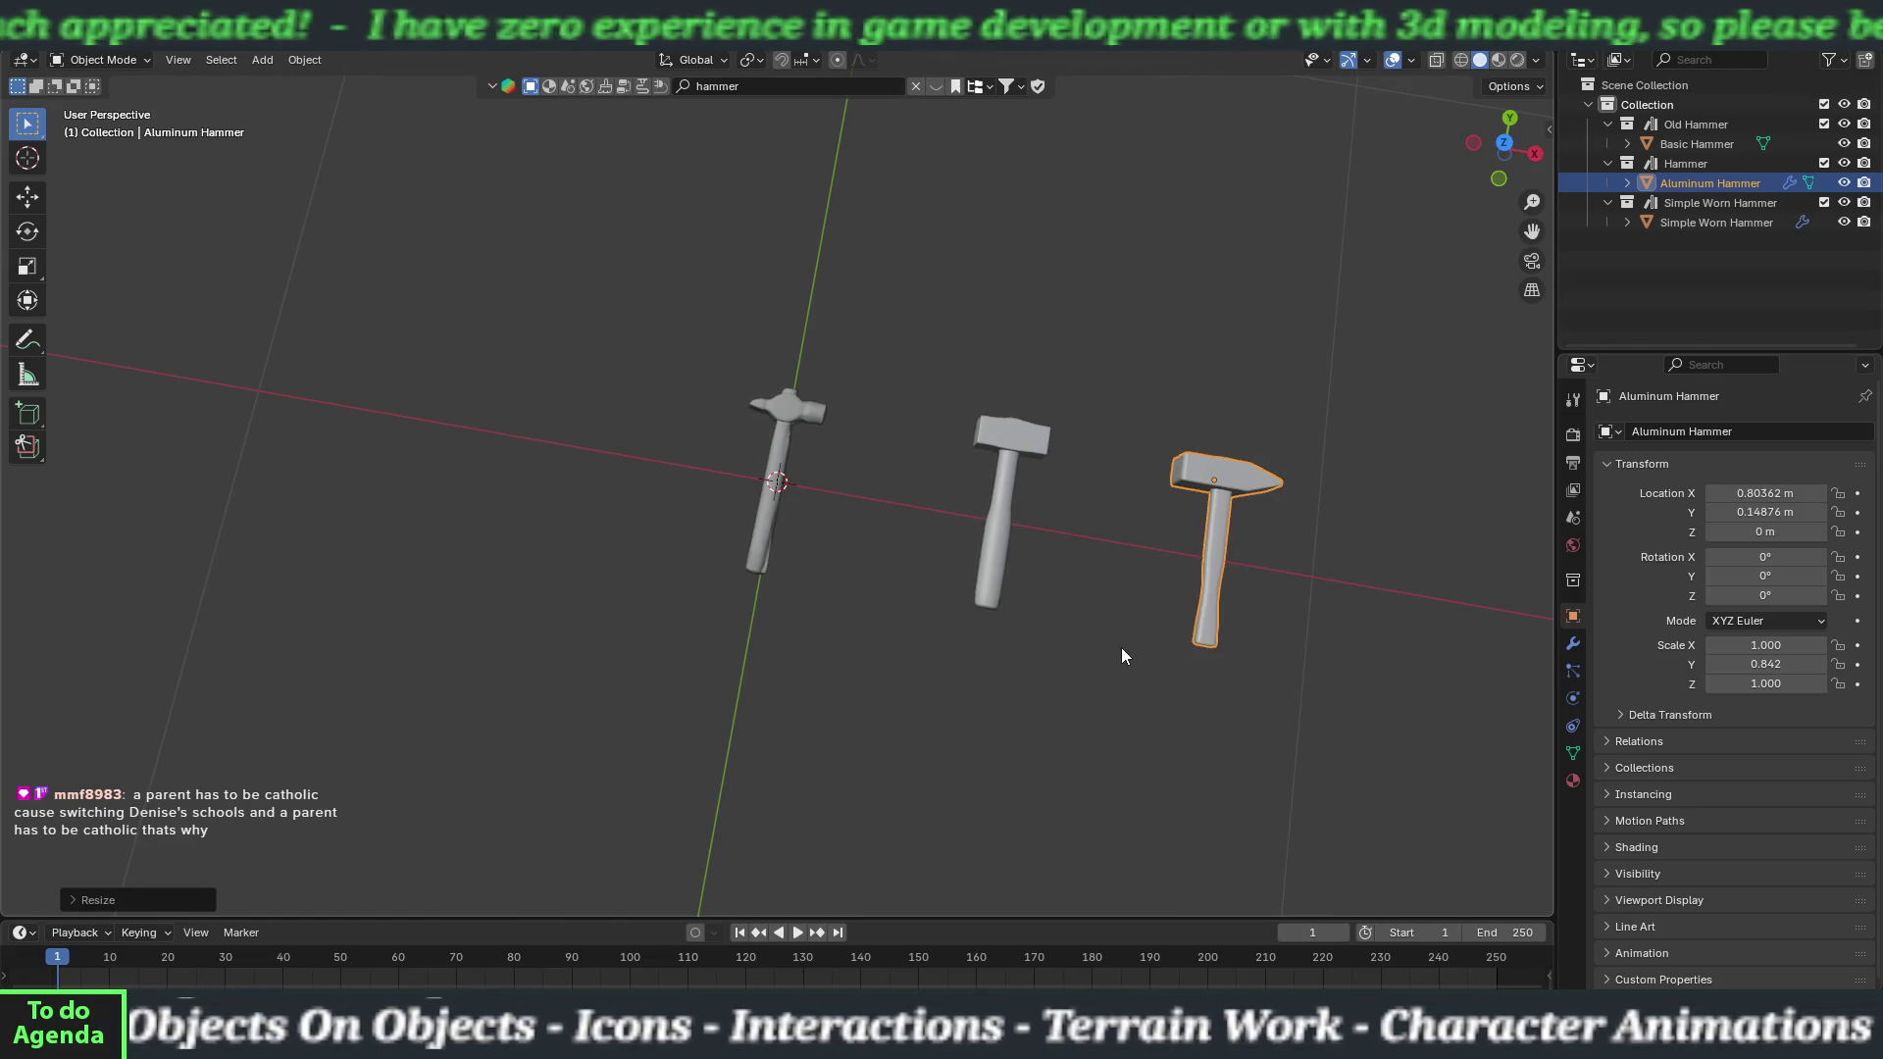
mouse_move(1133, 639)
left_mouse_down()
mouse_move(1148, 651)
mouse_move(891, 659)
mouse_move(708, 519)
mouse_move(677, 457)
mouse_move(618, 442)
mouse_move(845, 605)
left_mouse_up()
Stretch the Simple Worn Hammer to 1.062 along Y.
left_click(682, 529)
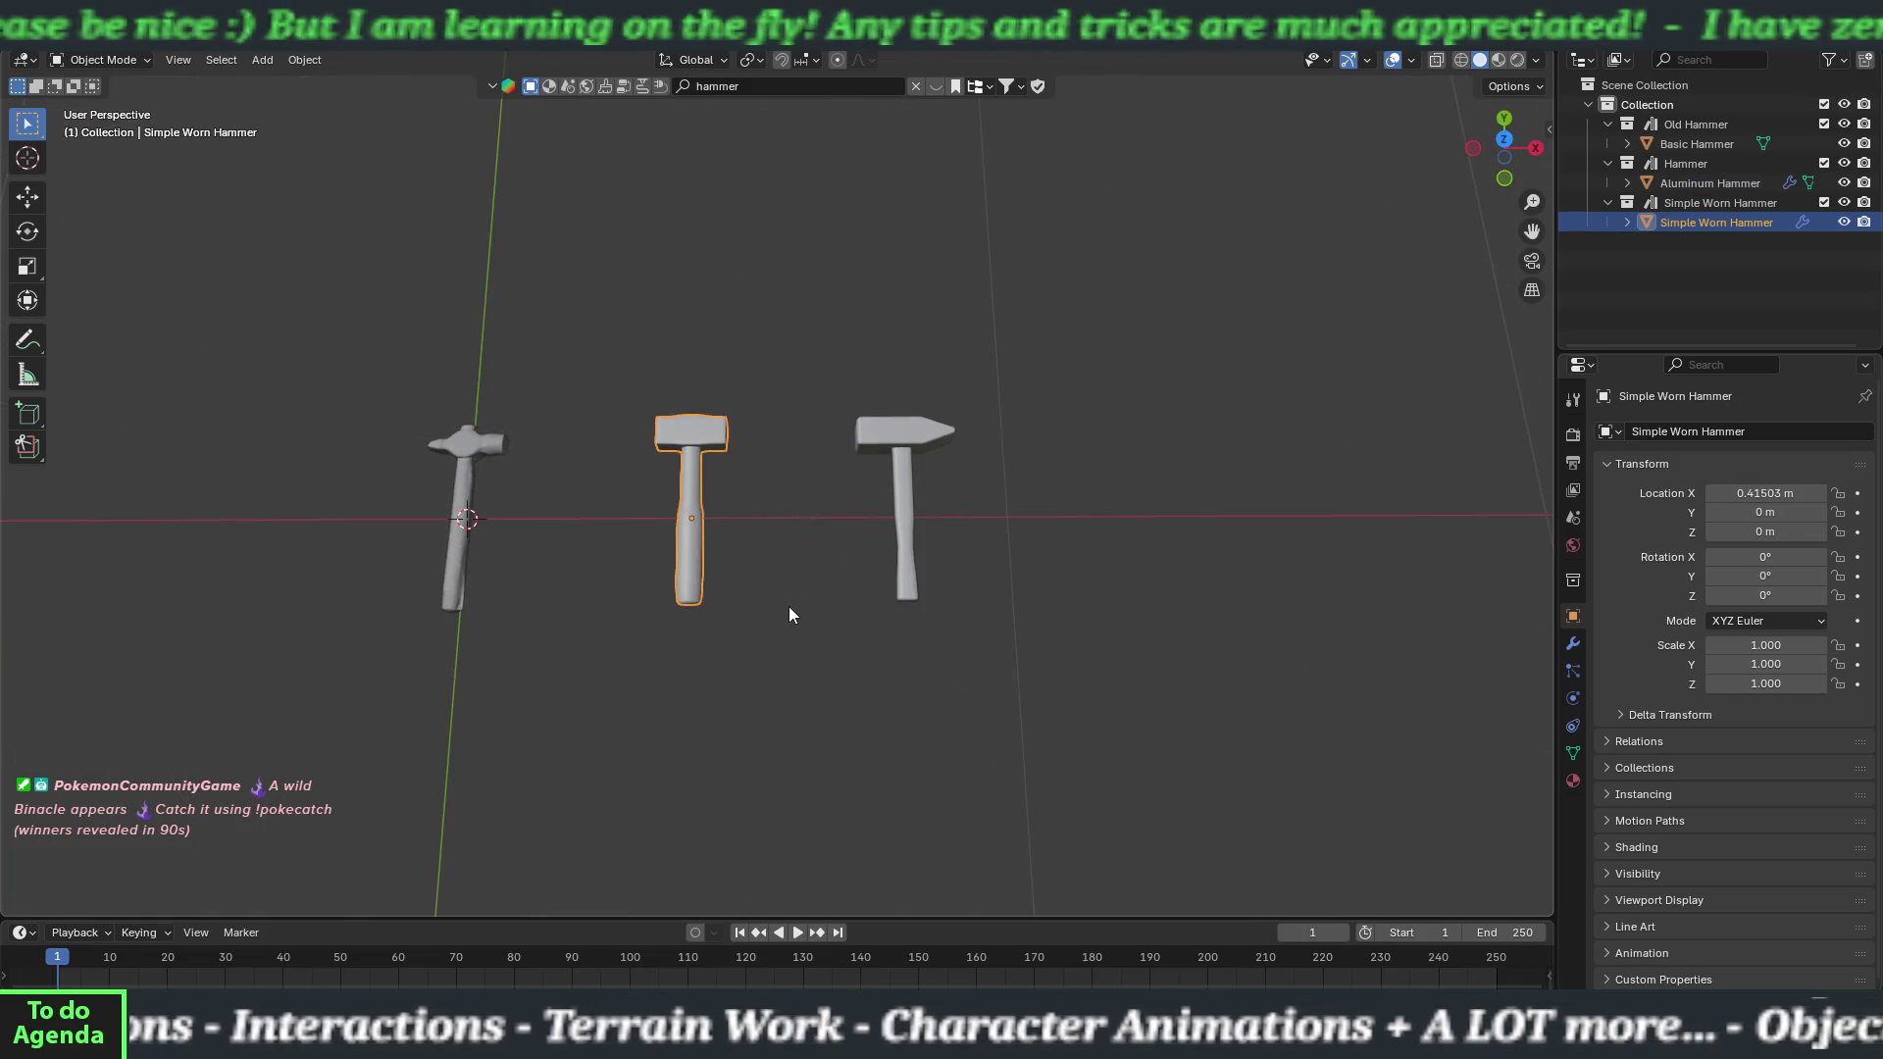
key("s")
key("y")
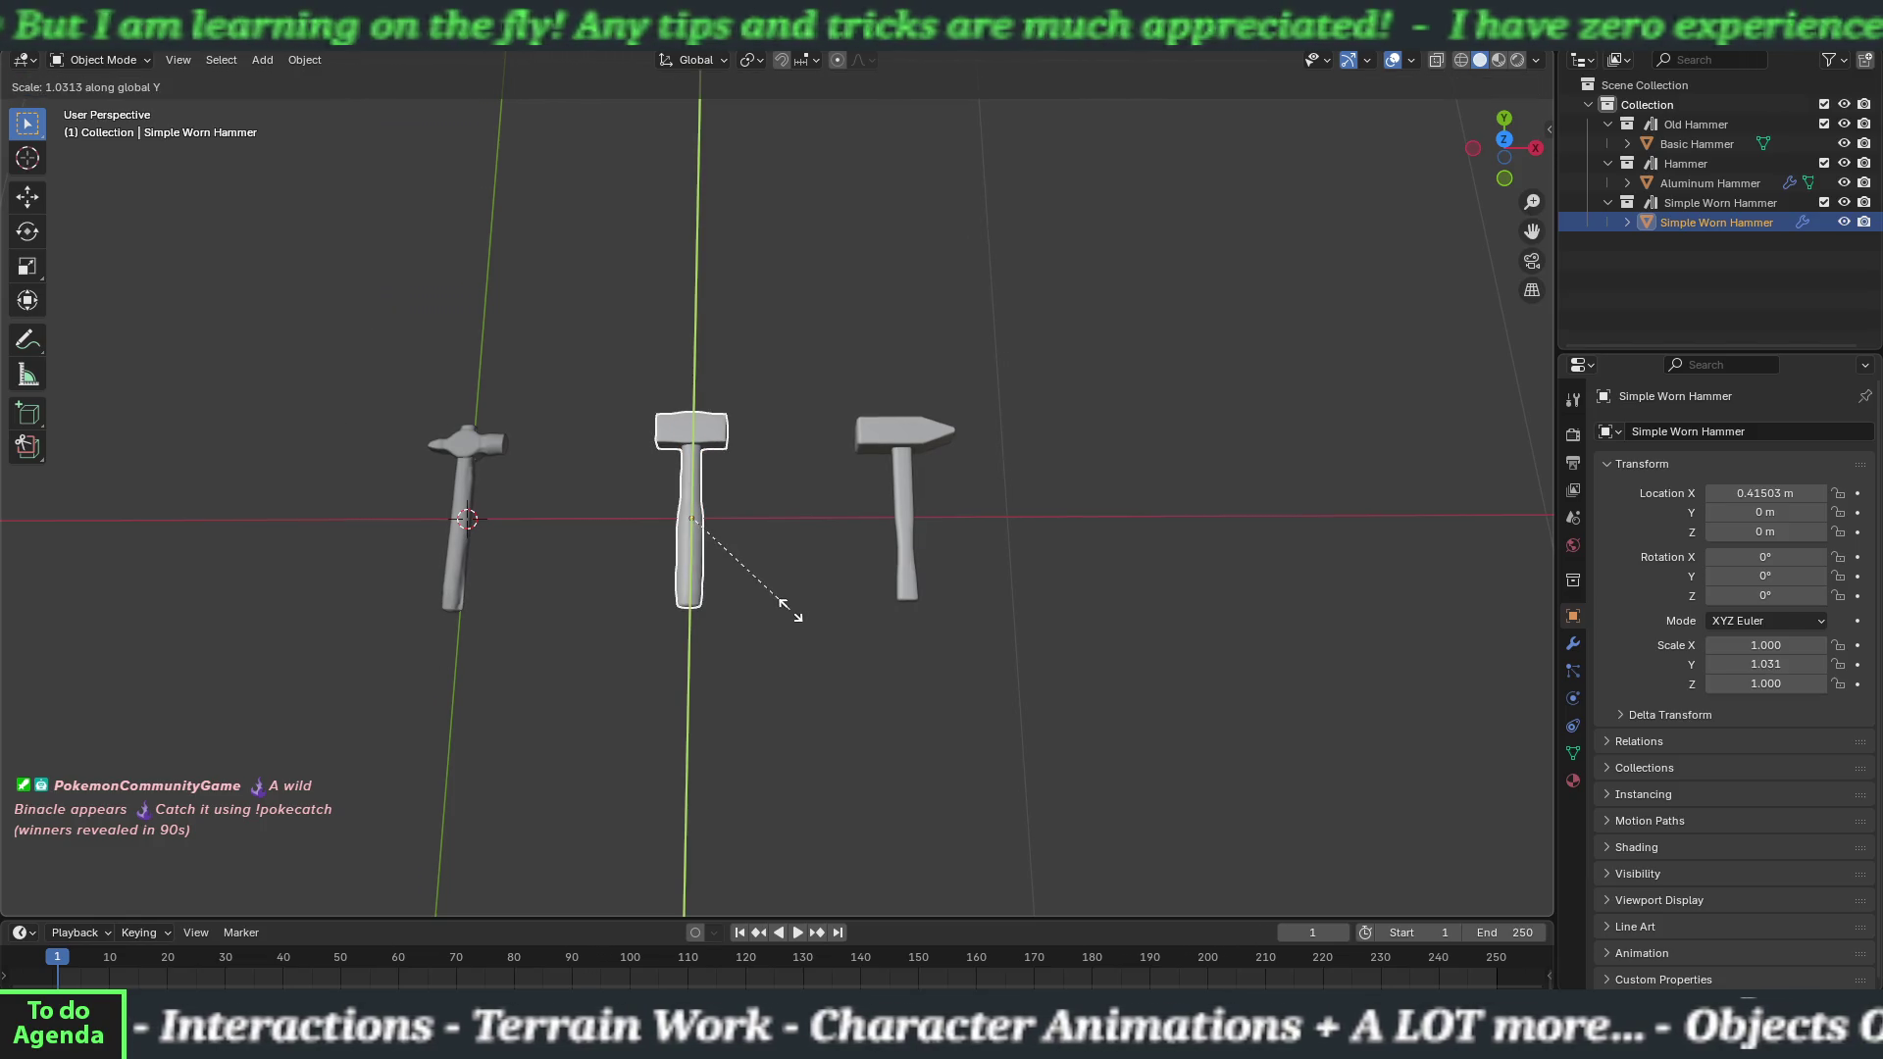
left_click(791, 616)
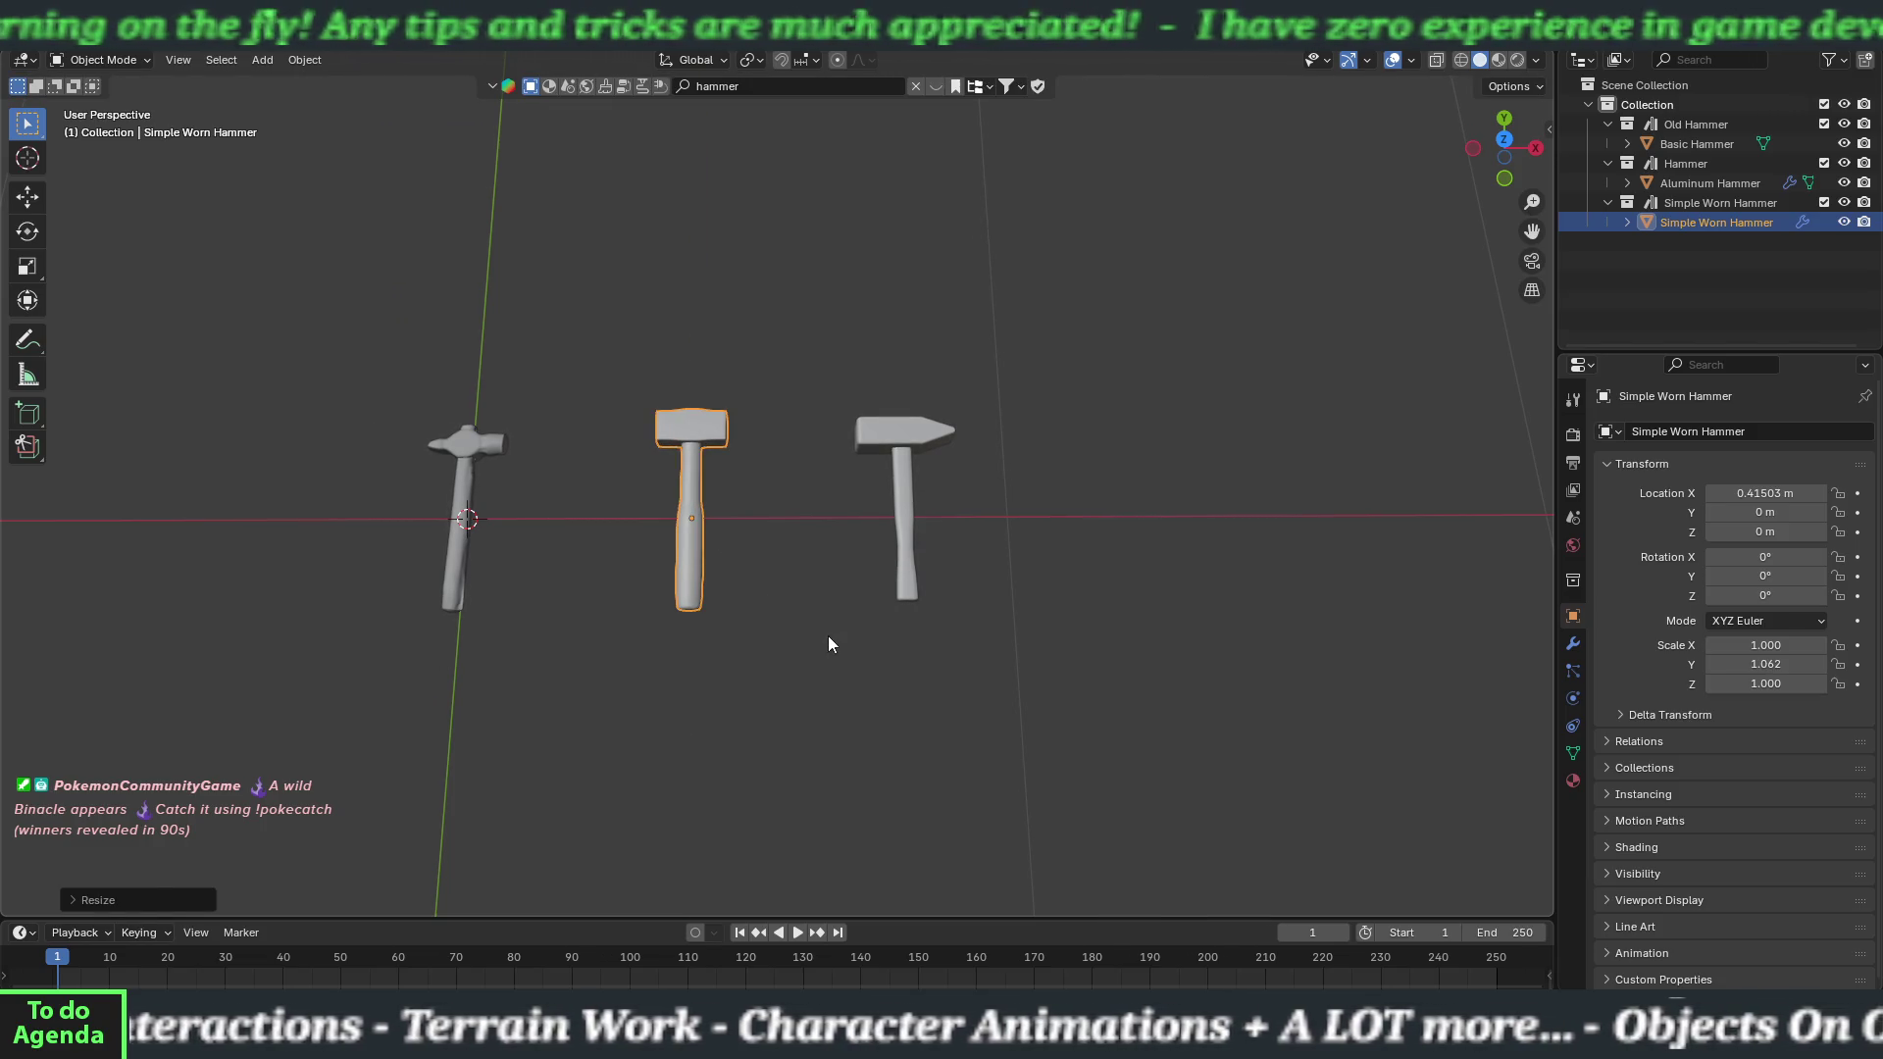
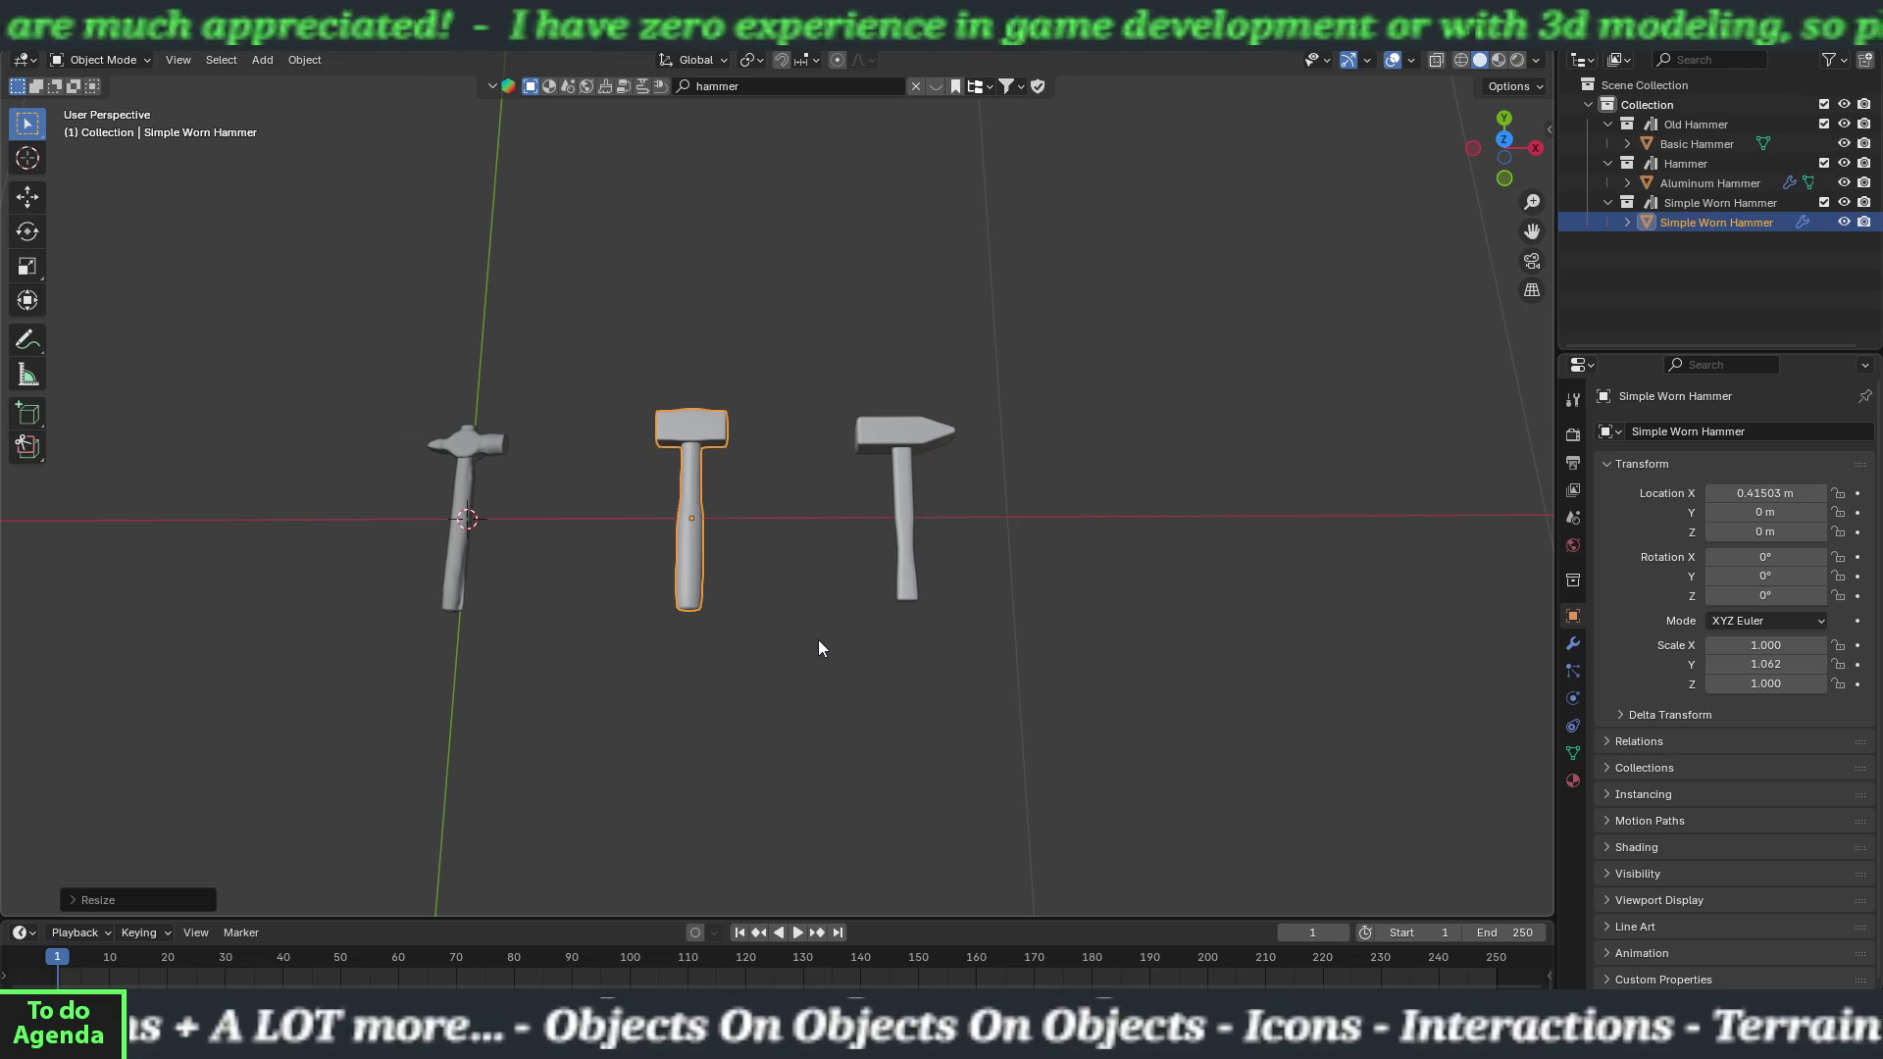
Rename the right hammer object from Aluminum Hammer to Steel Hammer in the Outliner.
mouse_move(833, 663)
left_mouse_down()
mouse_move(748, 619)
mouse_move(681, 633)
mouse_move(555, 543)
mouse_move(584, 570)
mouse_move(810, 602)
mouse_move(798, 737)
mouse_move(781, 736)
mouse_move(761, 625)
mouse_move(769, 576)
mouse_move(767, 657)
left_mouse_up()
left_click(747, 619)
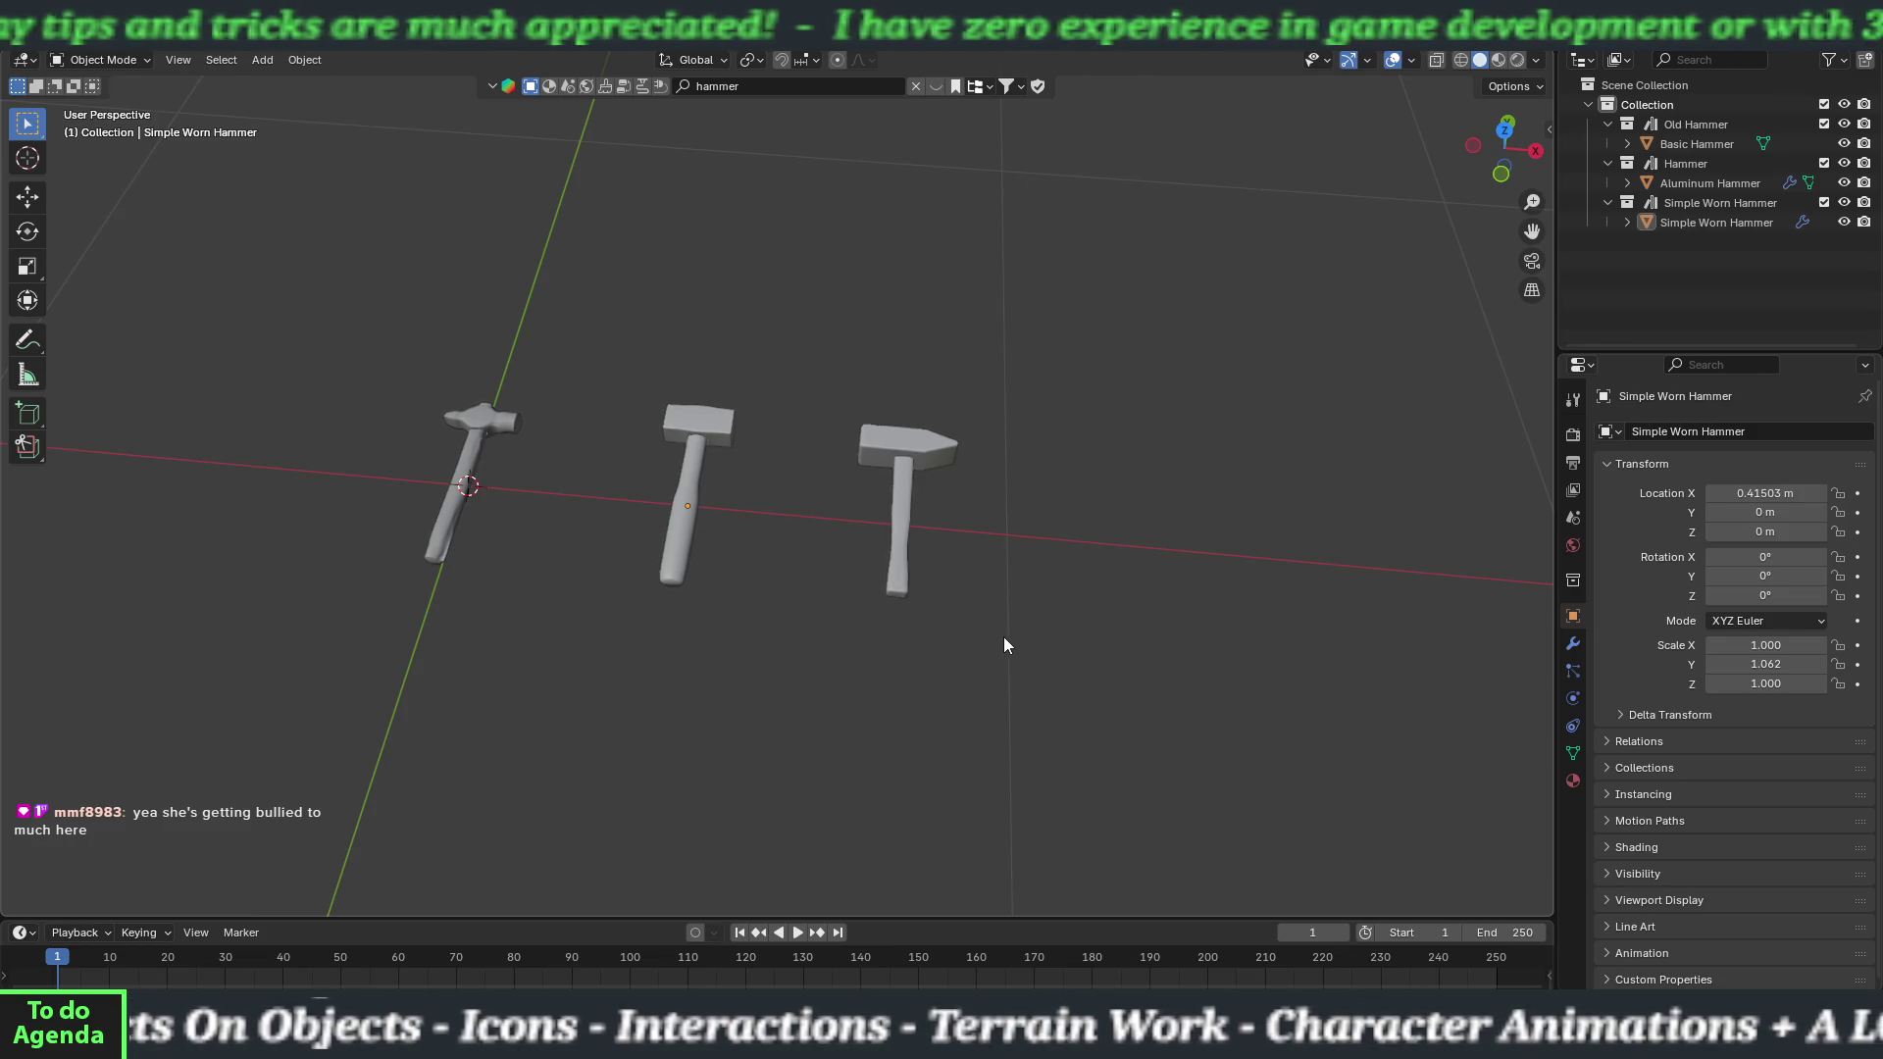
mouse_move(893, 601)
left_mouse_down()
mouse_move(879, 656)
mouse_move(909, 650)
mouse_move(689, 538)
mouse_move(663, 473)
mouse_move(562, 462)
mouse_move(493, 492)
mouse_move(869, 567)
left_mouse_up()
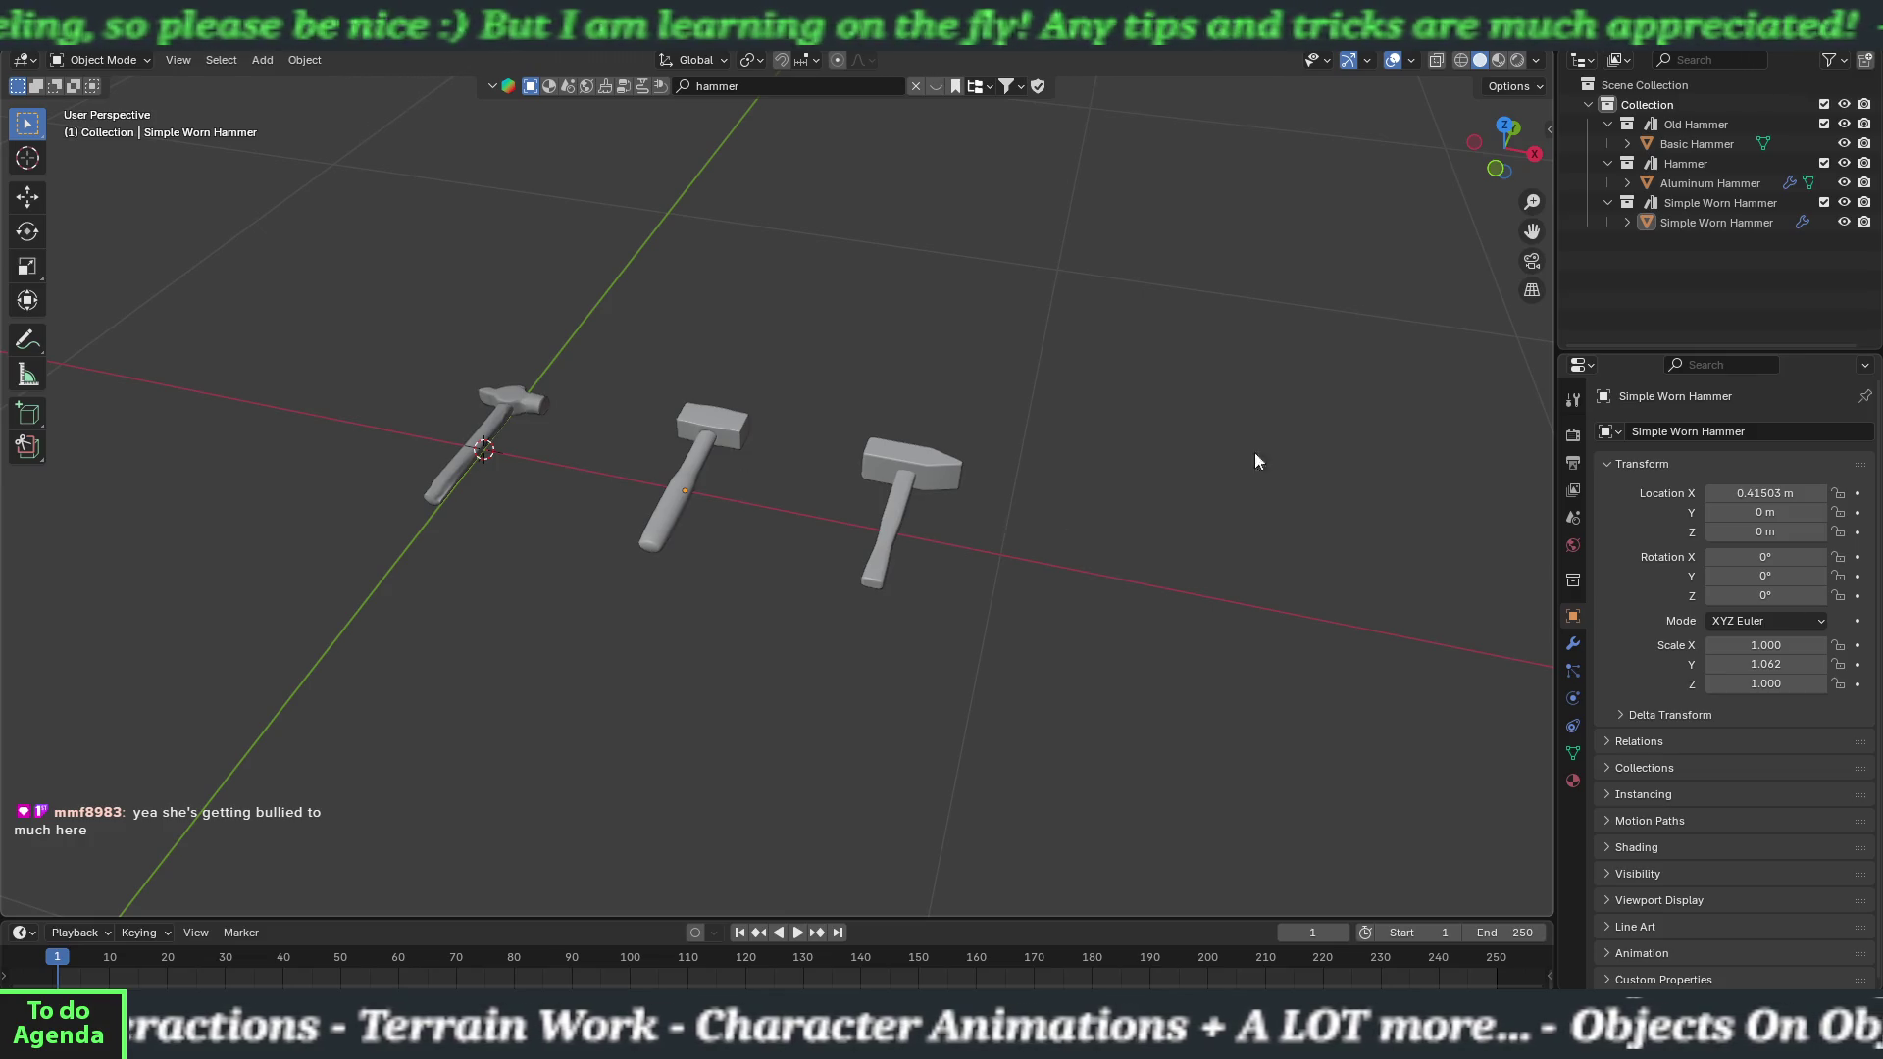
left_click(717, 444)
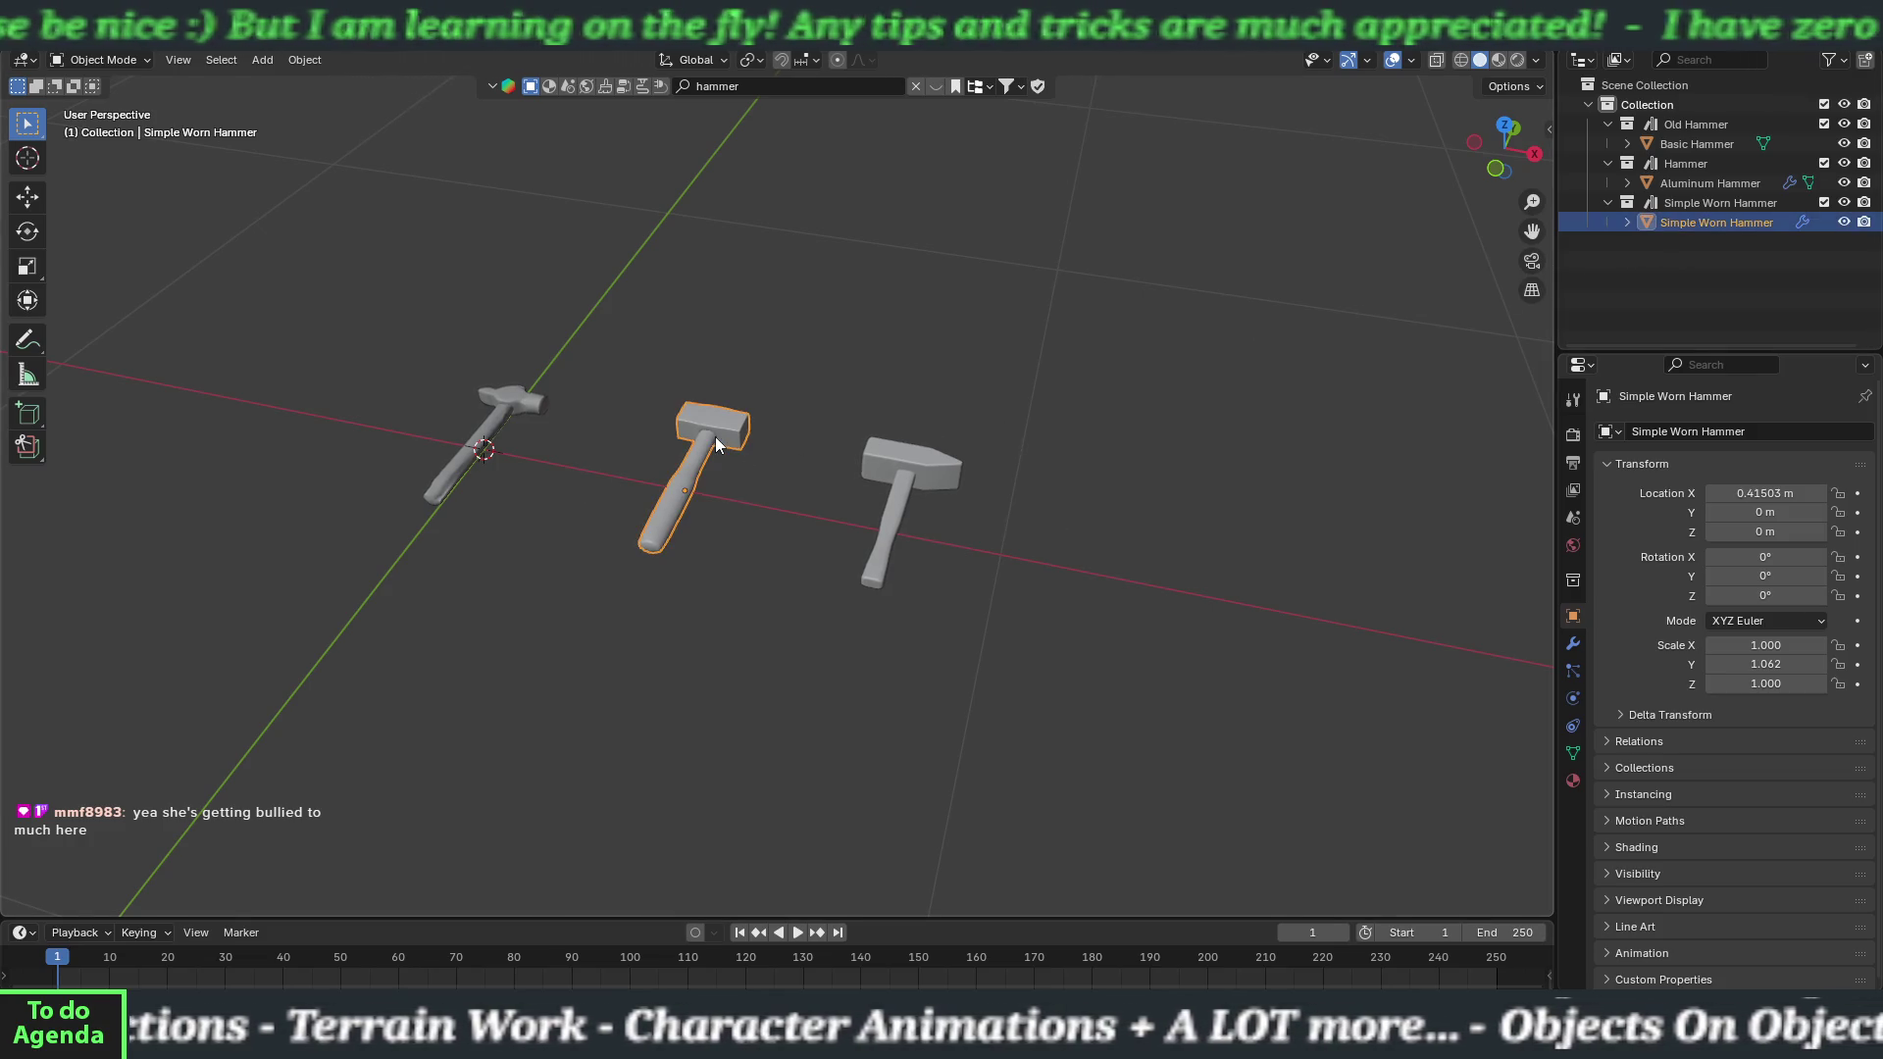
mouse_move(785, 505)
left_mouse_down()
mouse_move(832, 576)
mouse_move(782, 471)
mouse_move(817, 547)
left_mouse_up()
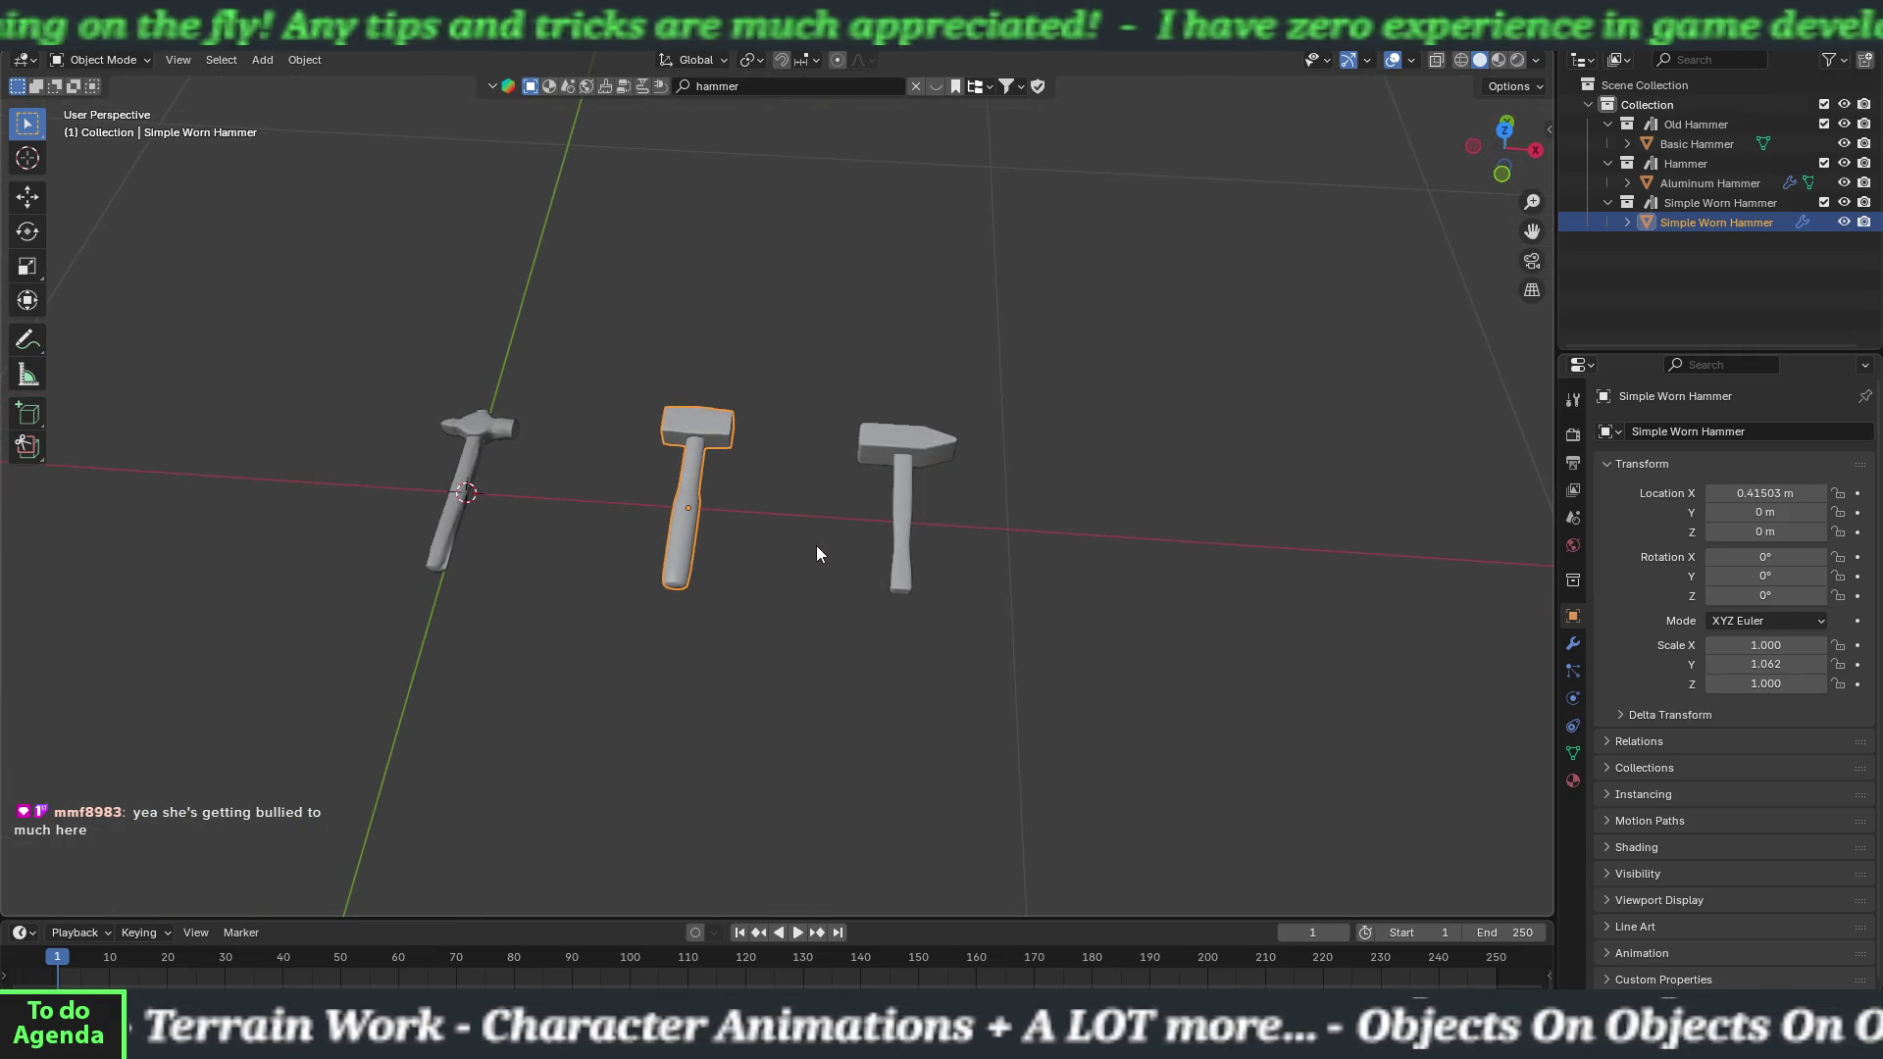
left_click(901, 447)
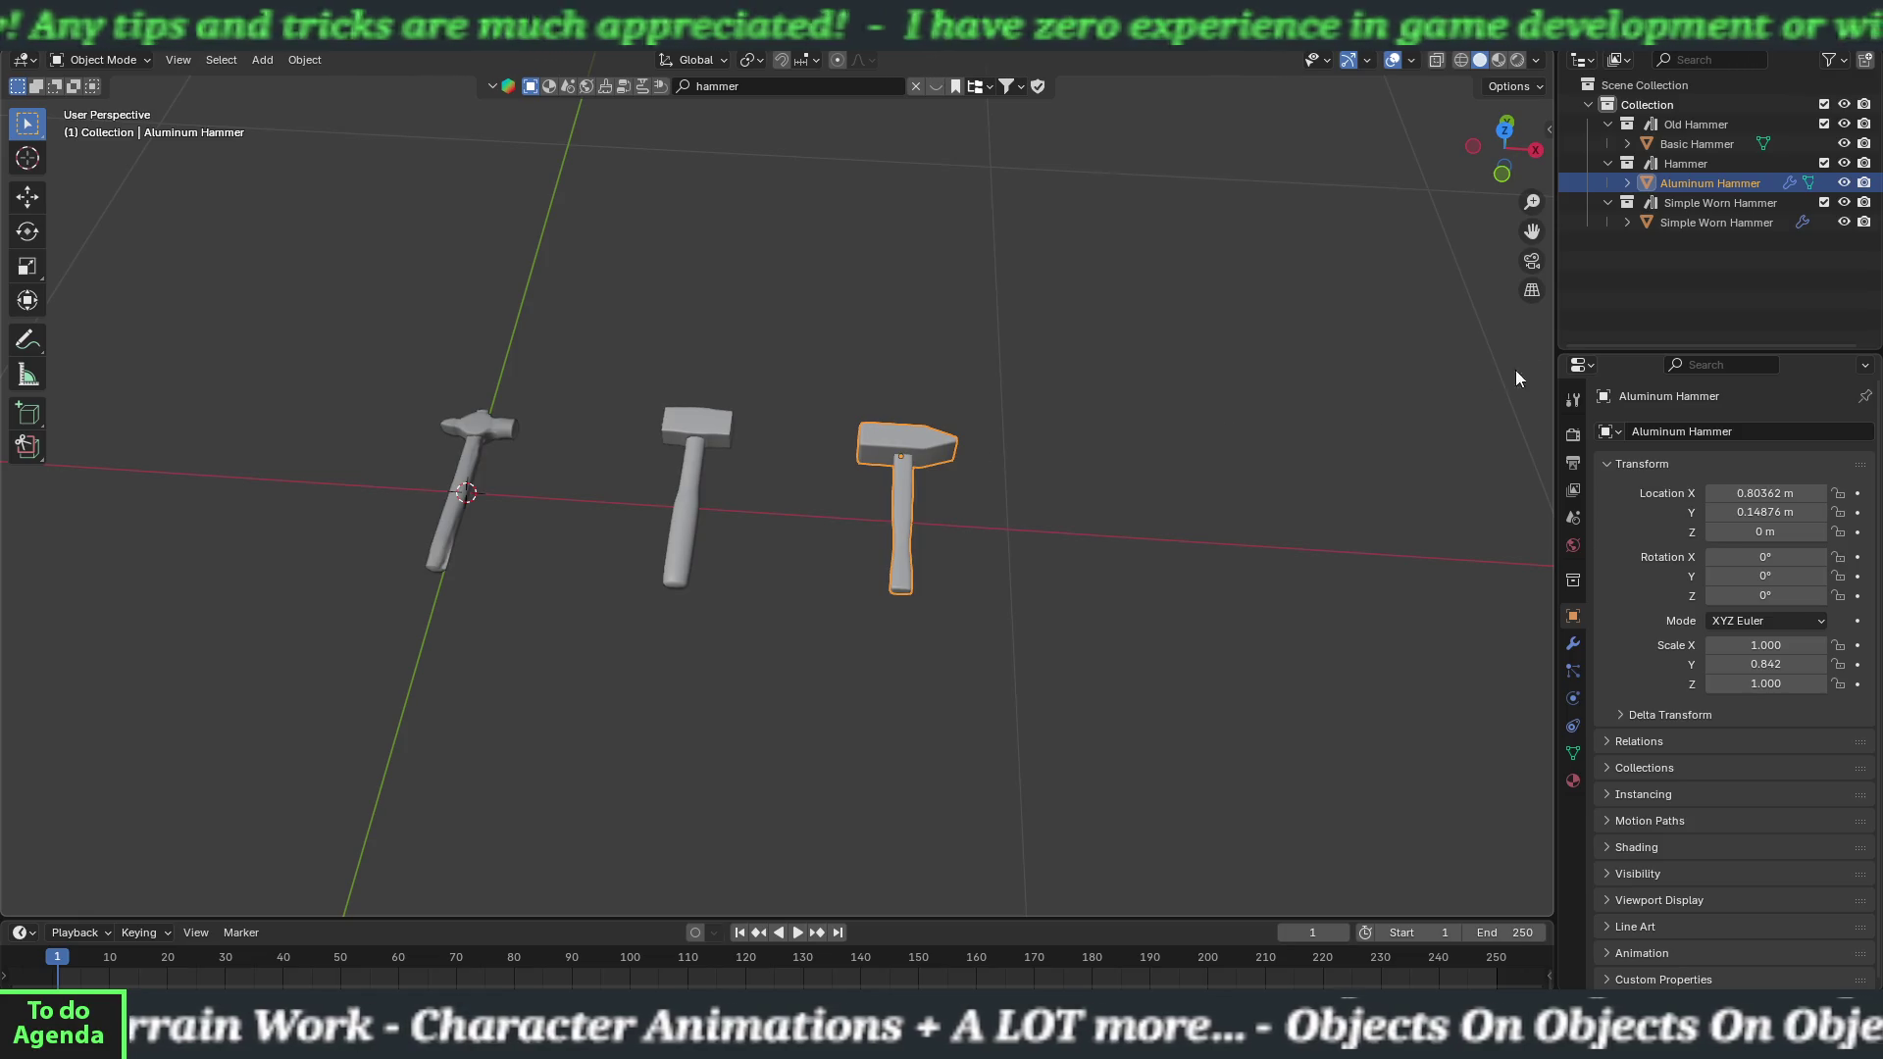
double_click(1715, 182)
type("St")
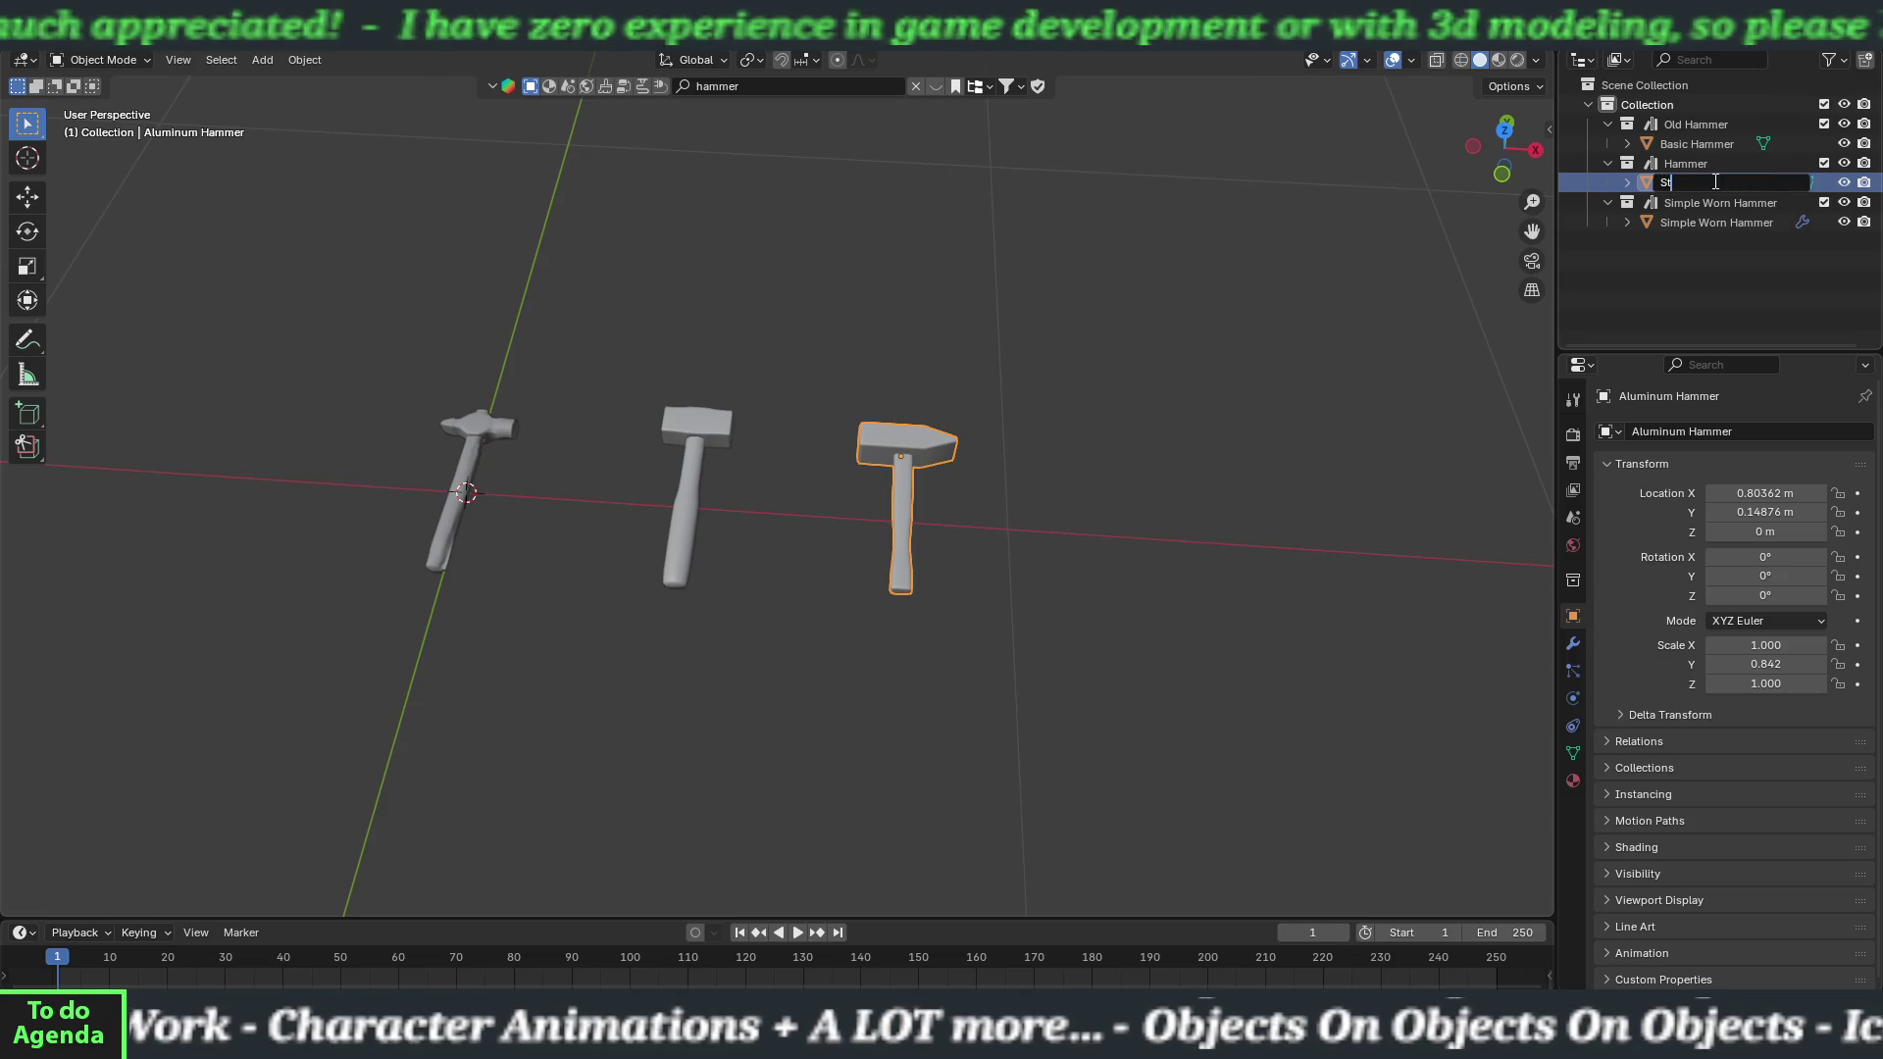
type("eel Hammer")
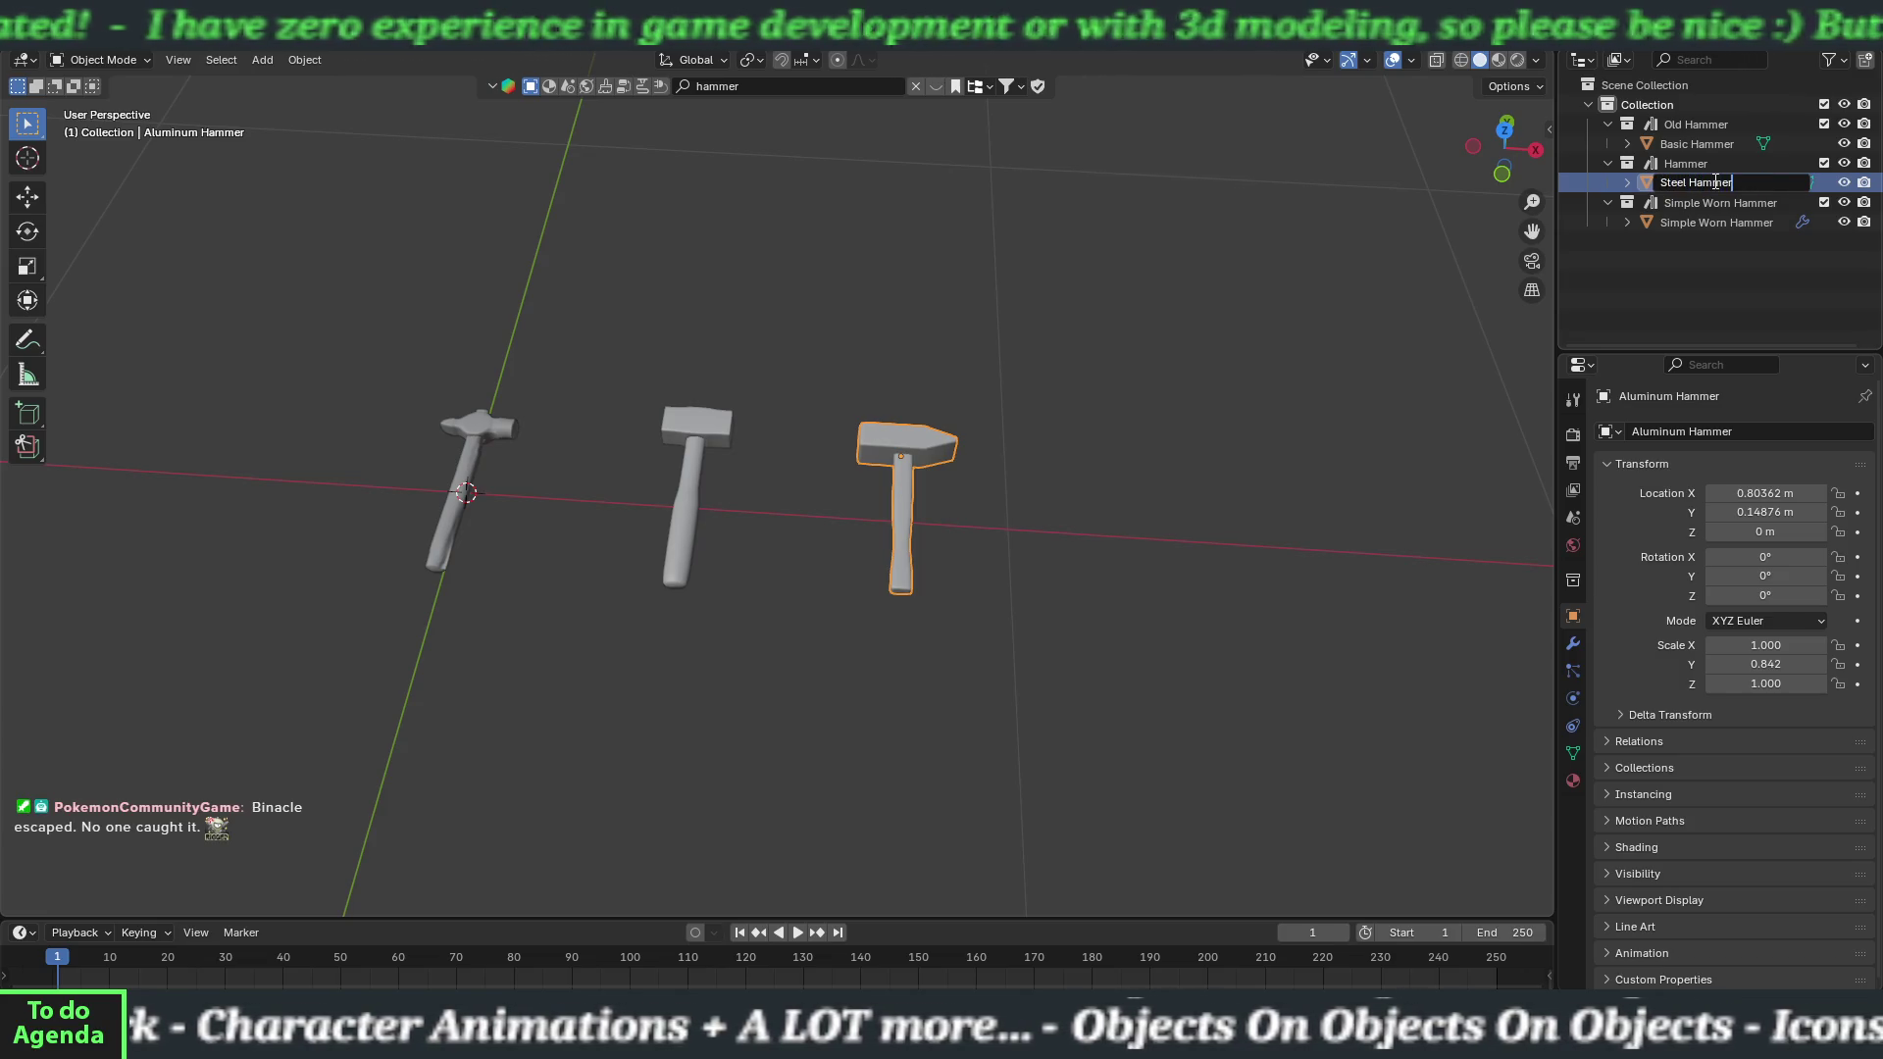
key("Return")
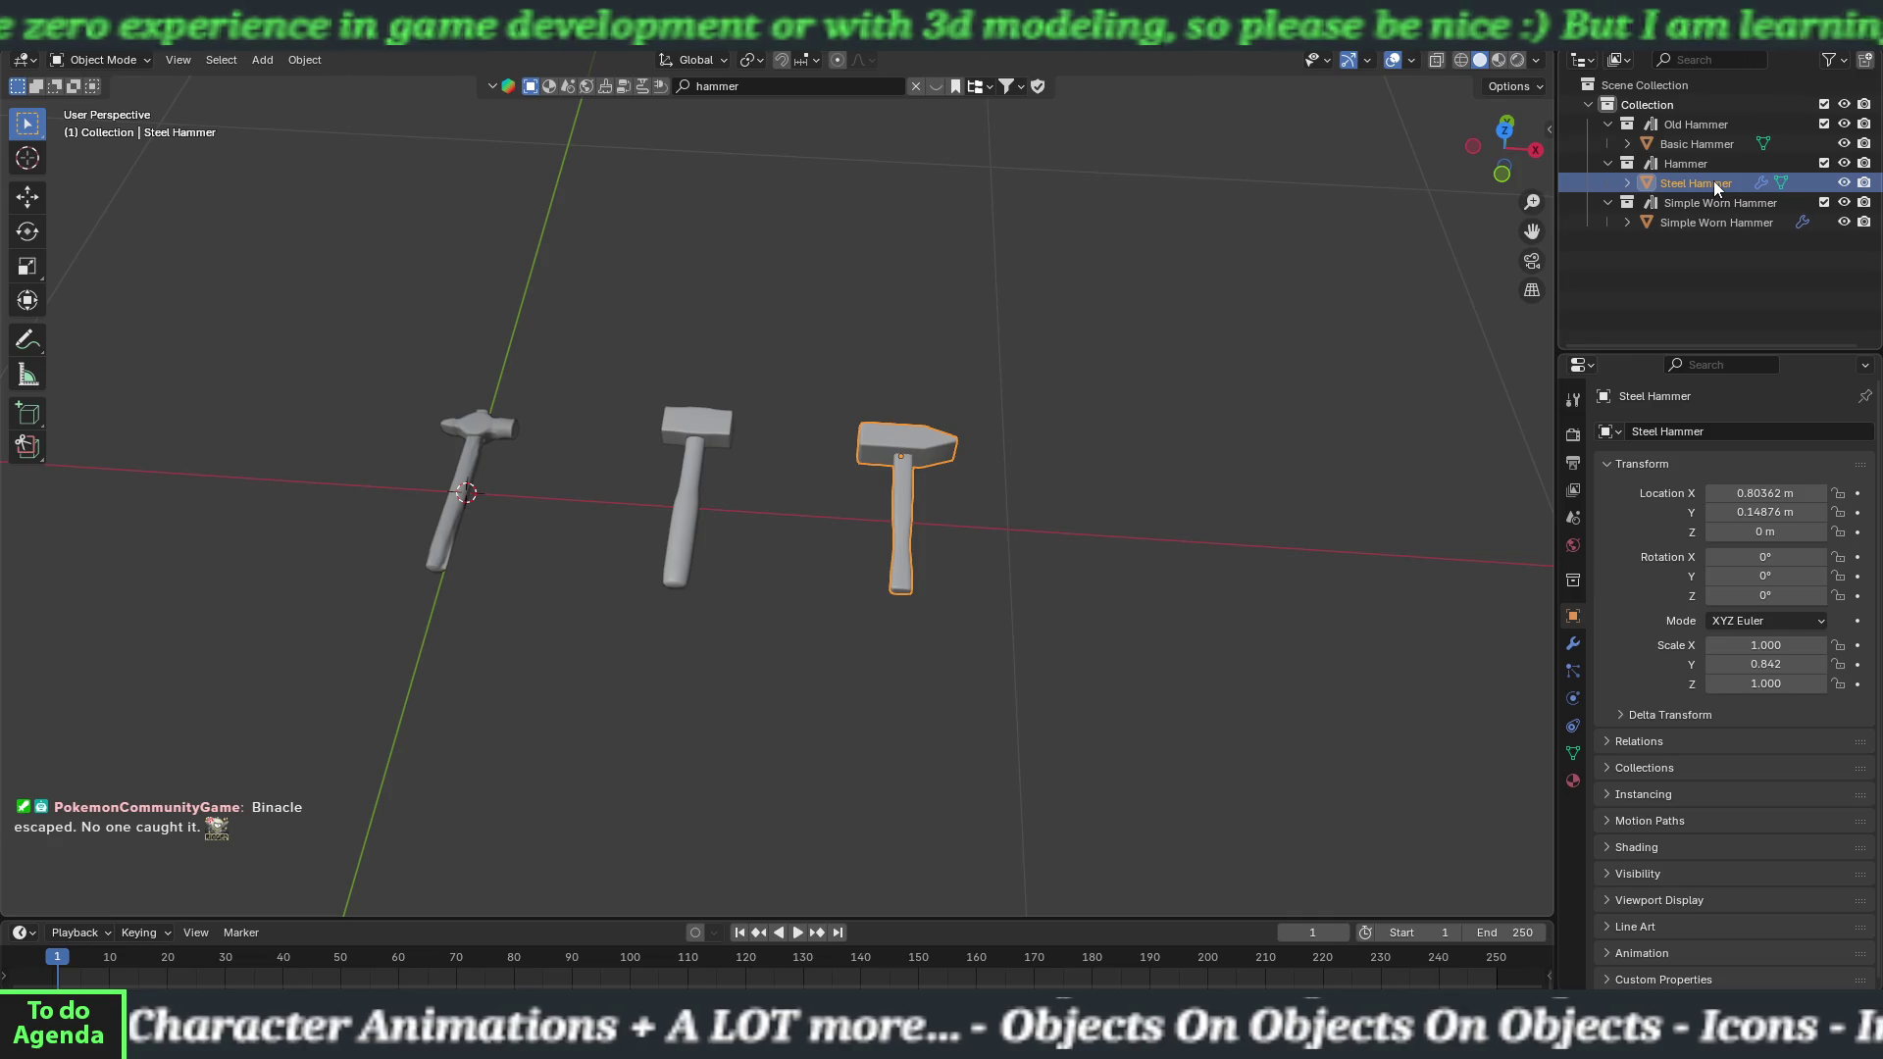
Rename the Simple Worn Hammer object to Aluminum Hammer.
left_click(1698, 221)
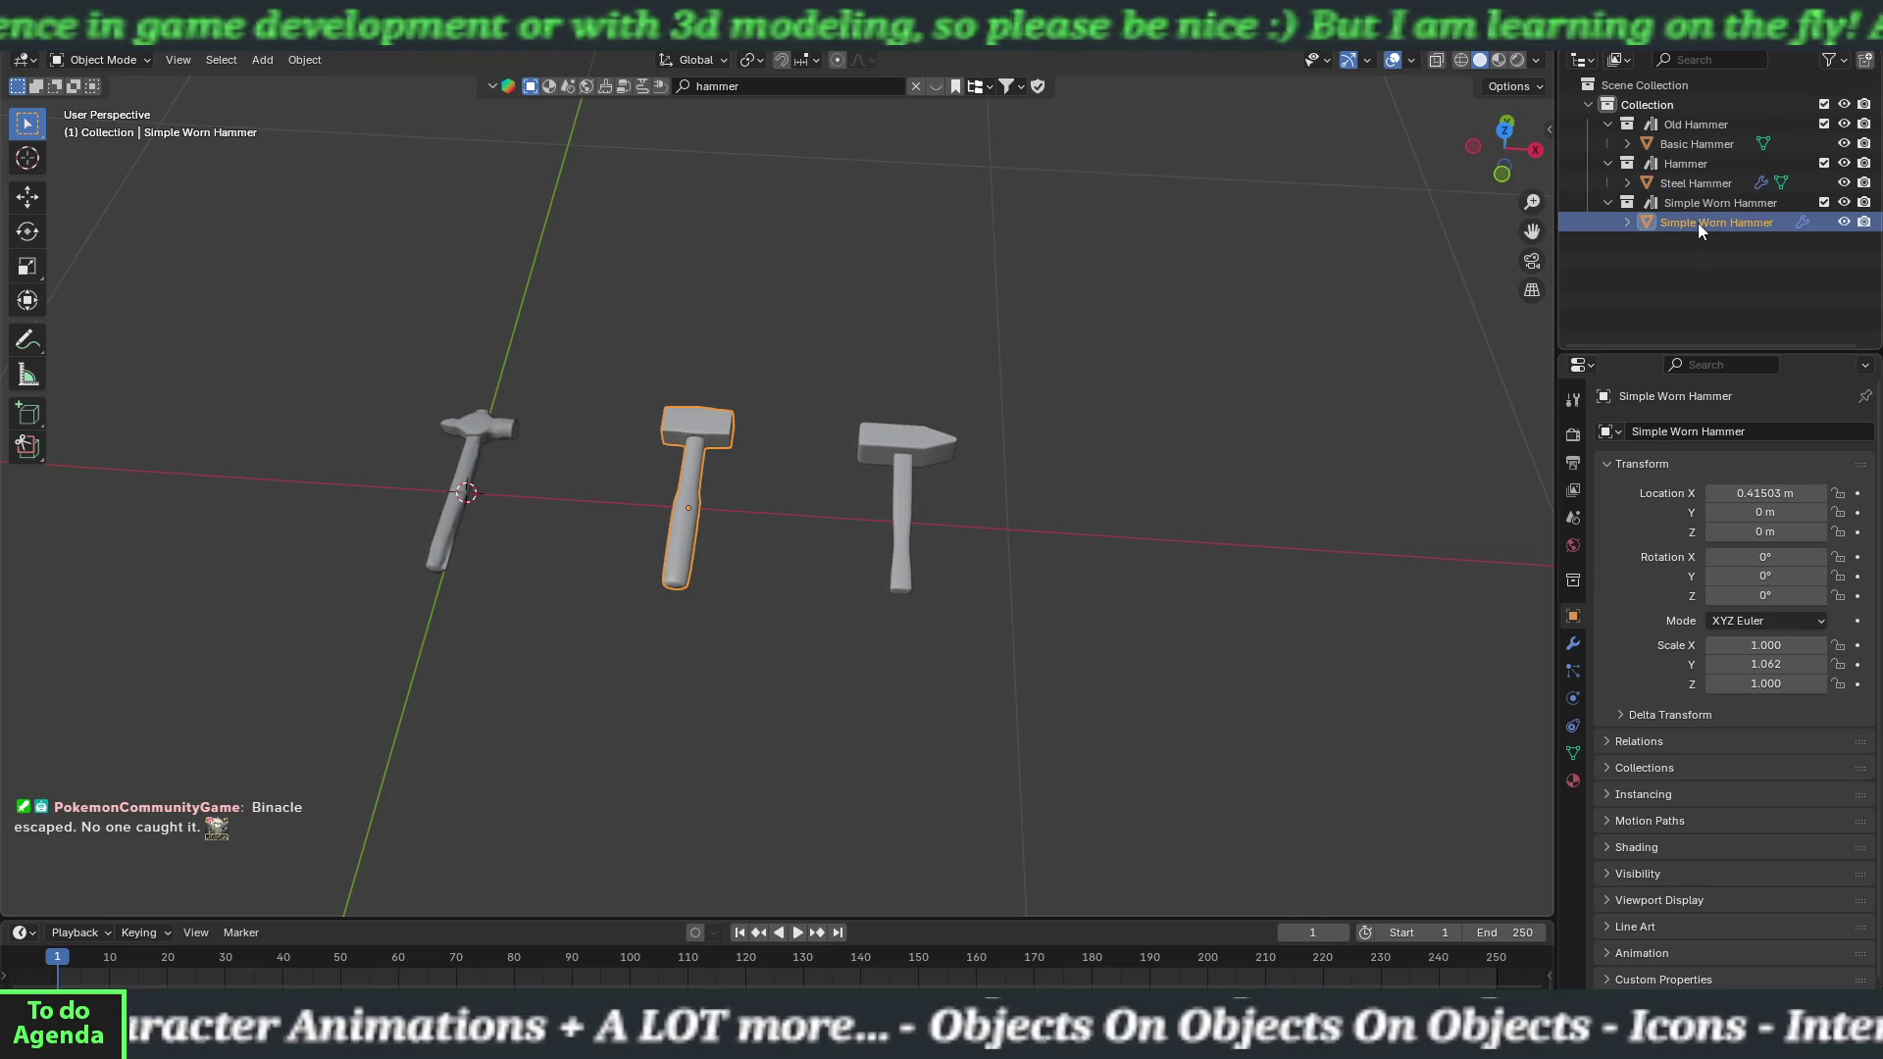
double_click(1698, 222)
type("Al")
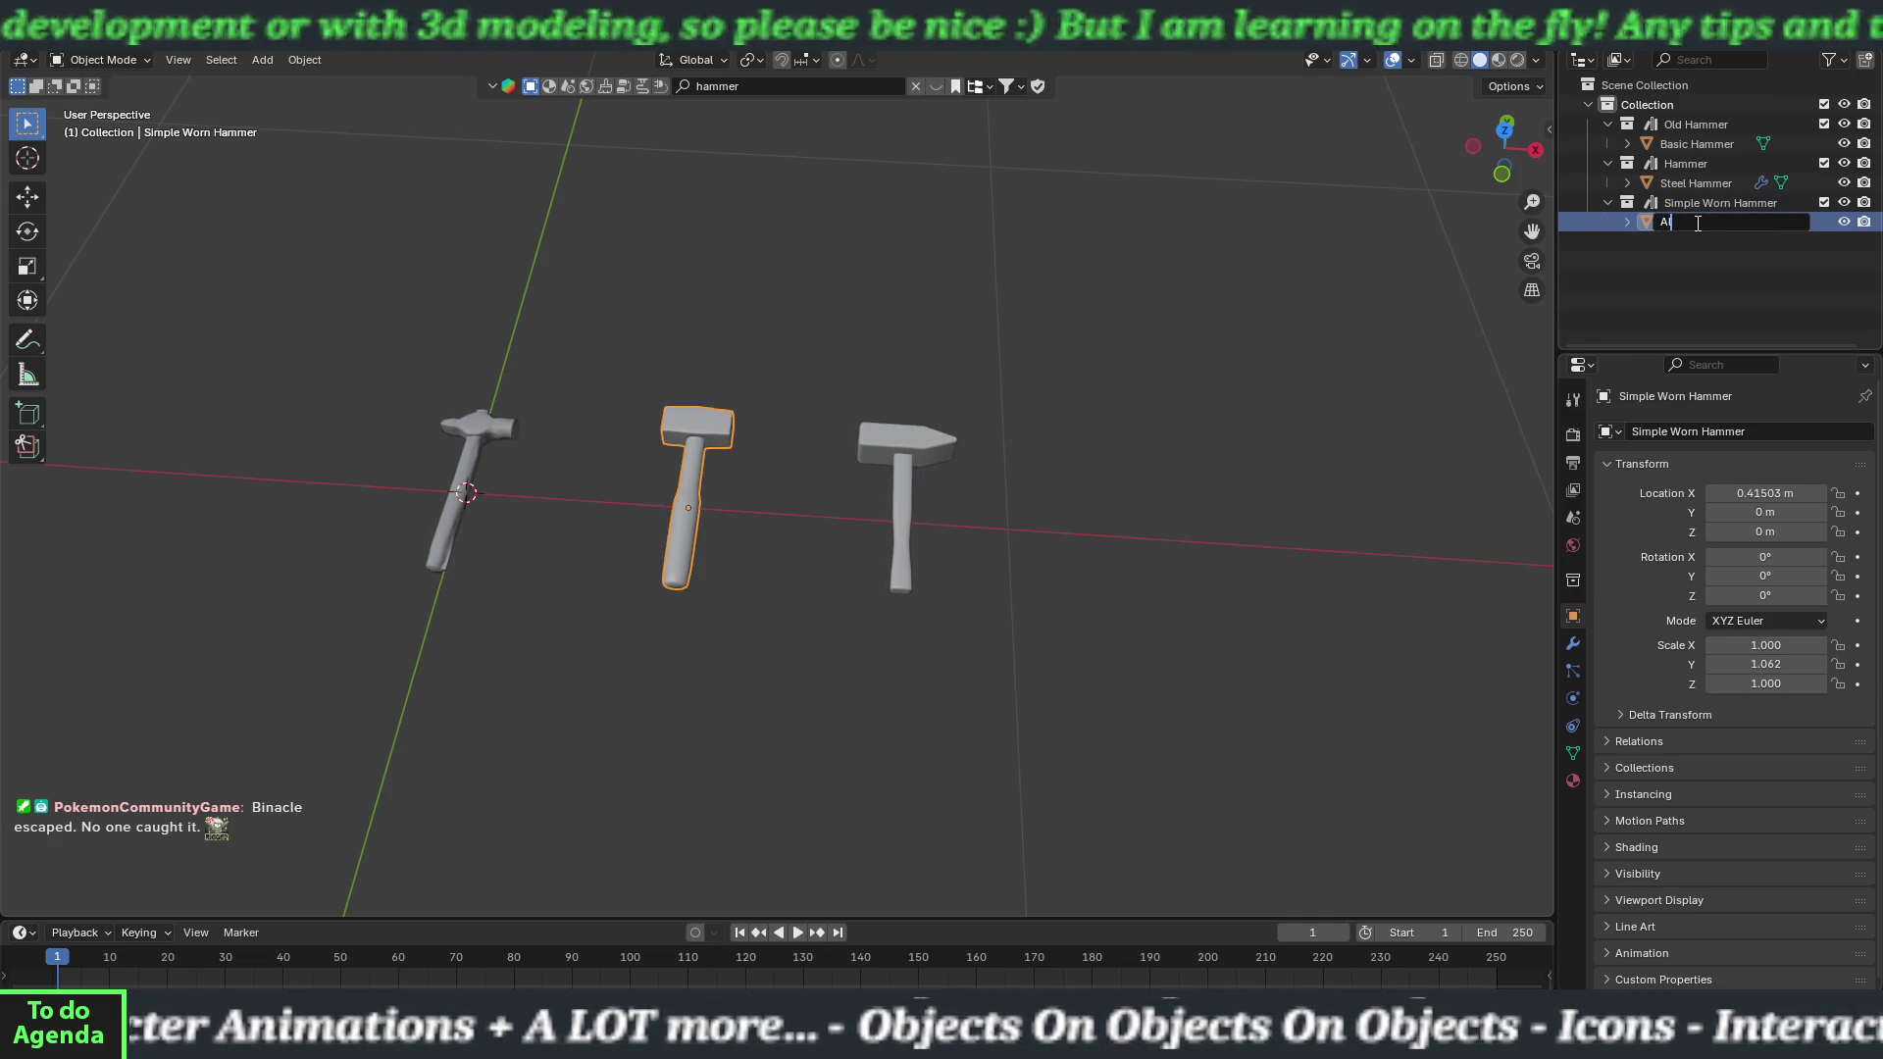
type("umin")
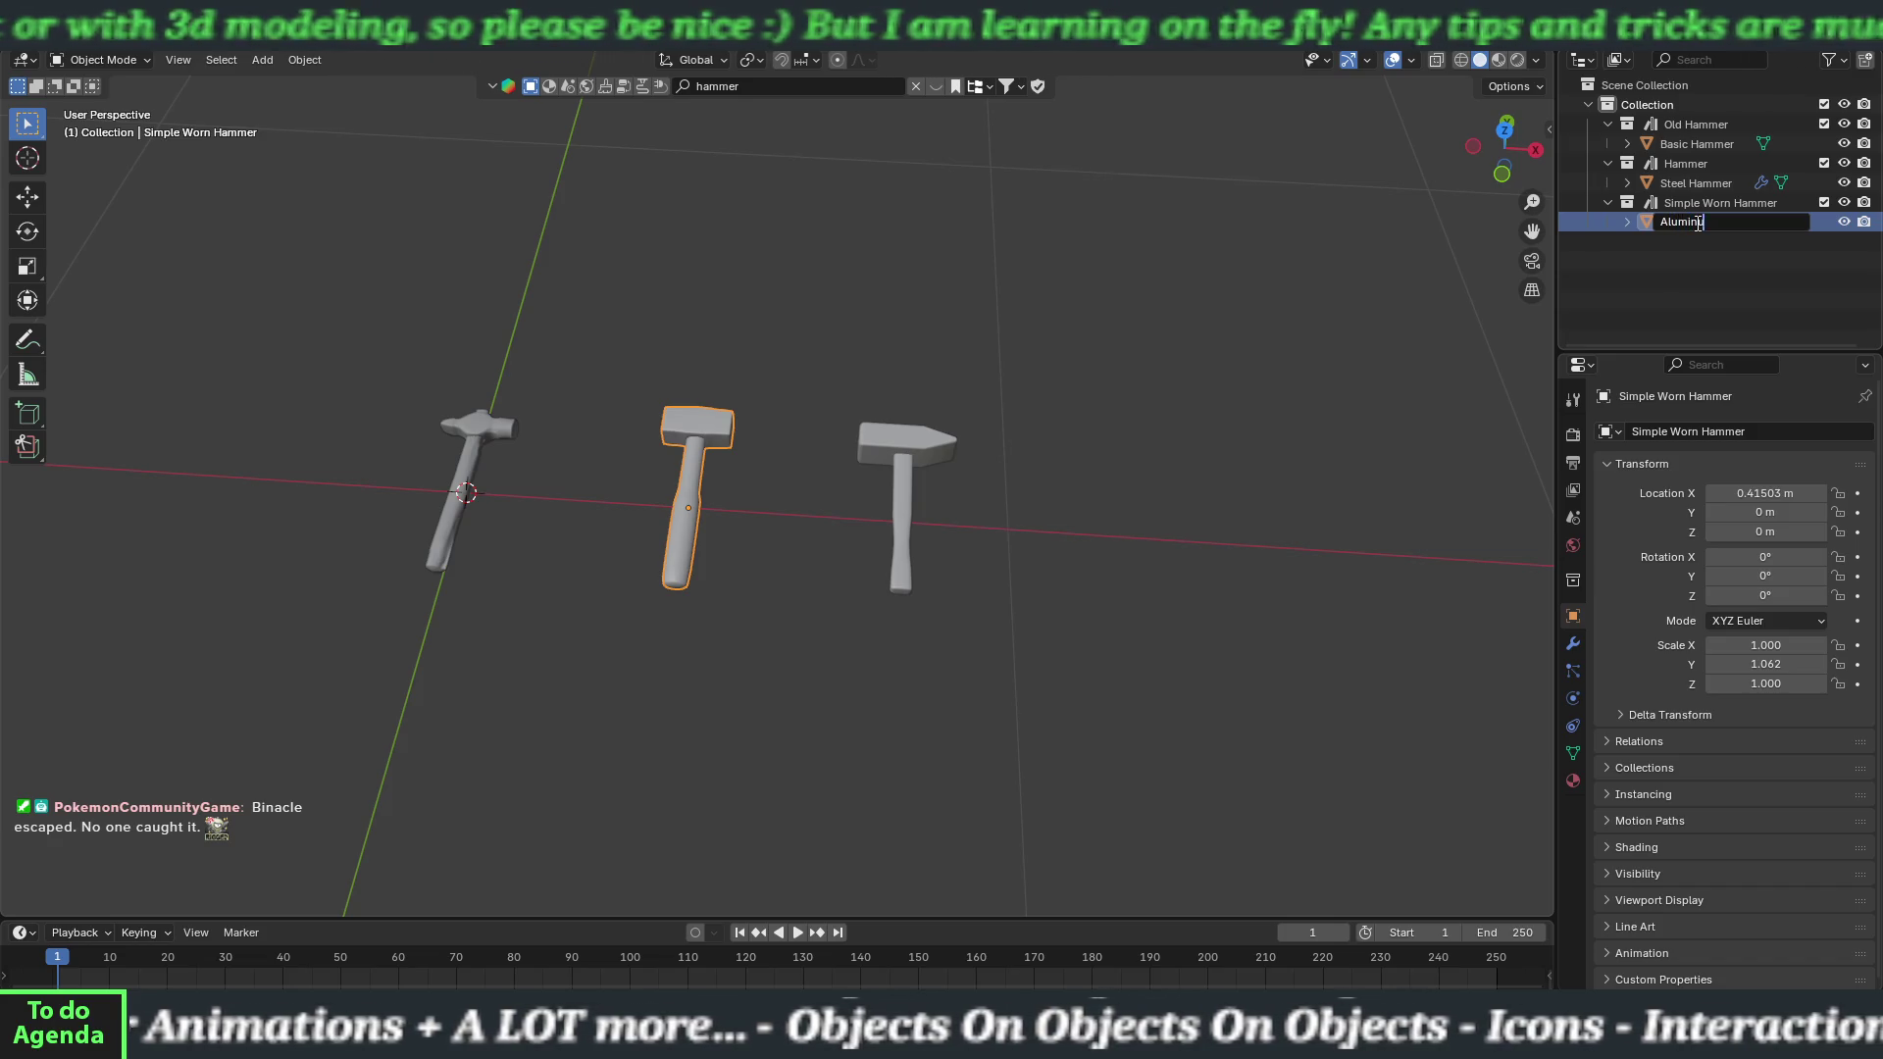
type("um Hammer")
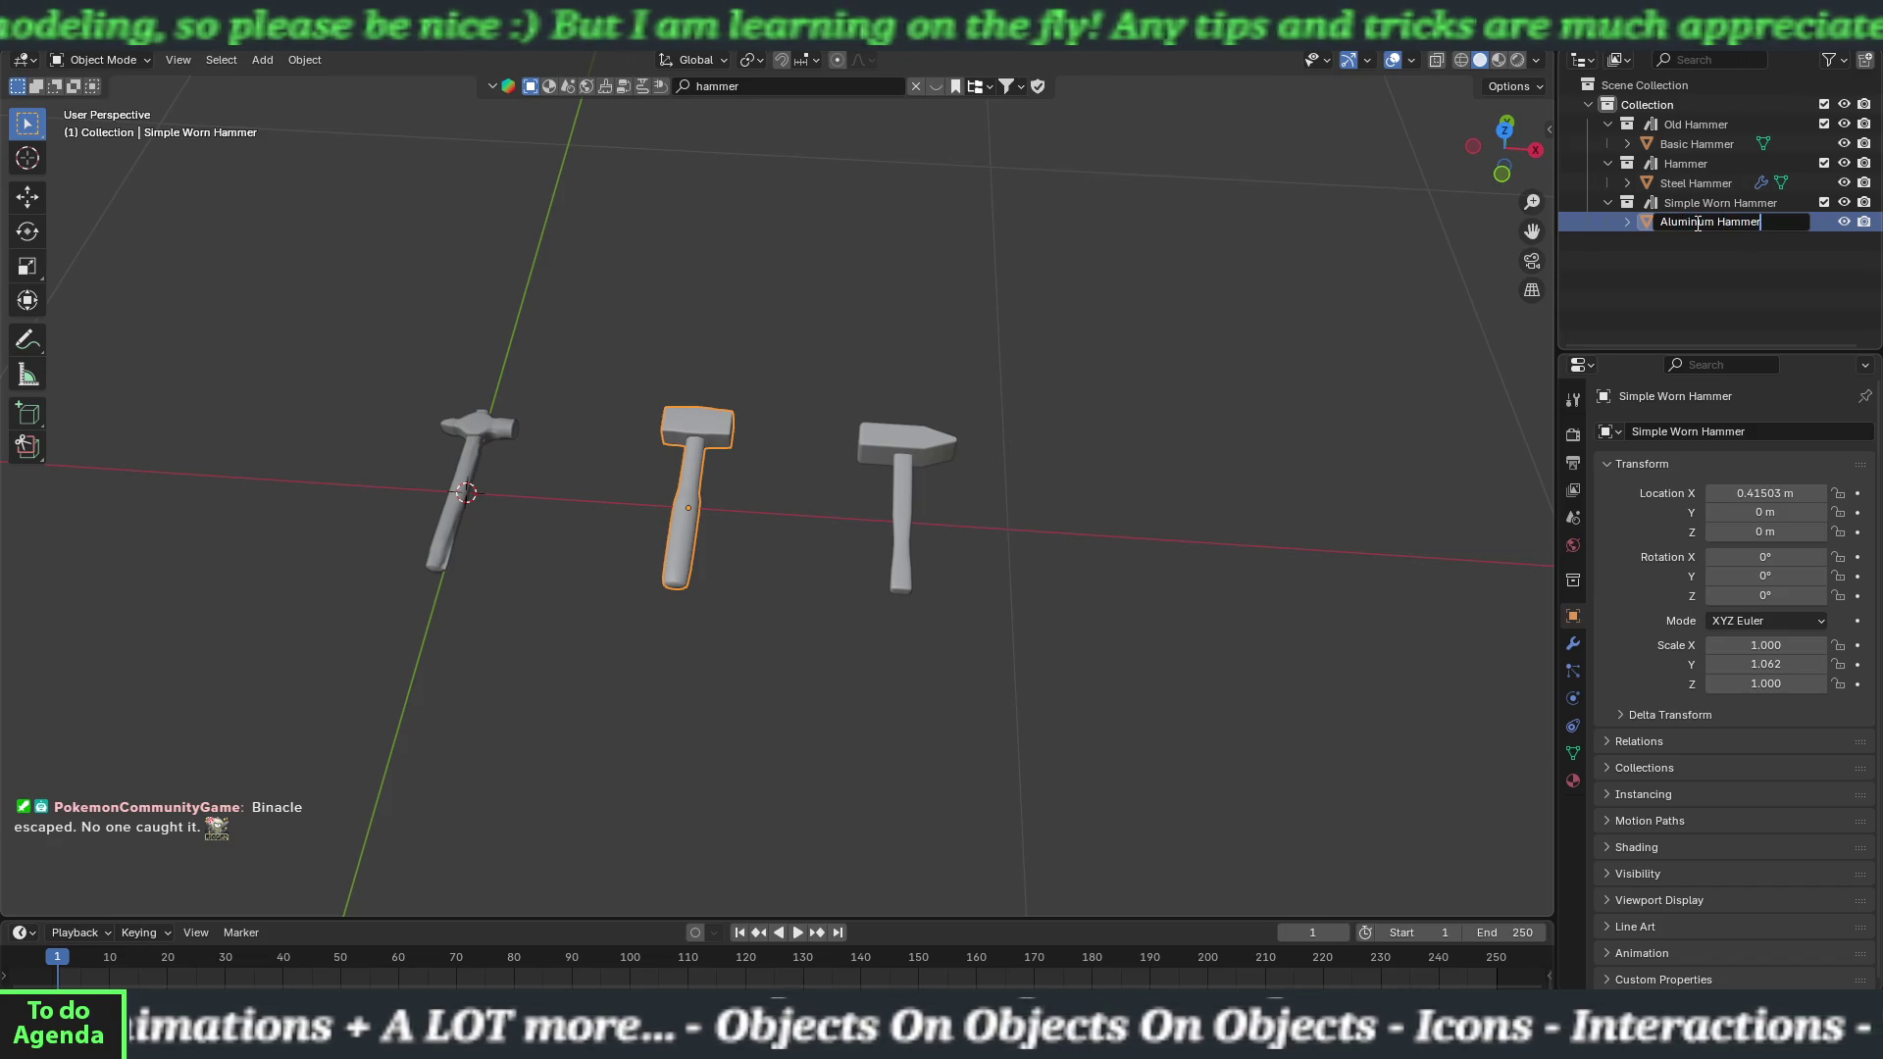
key("Return")
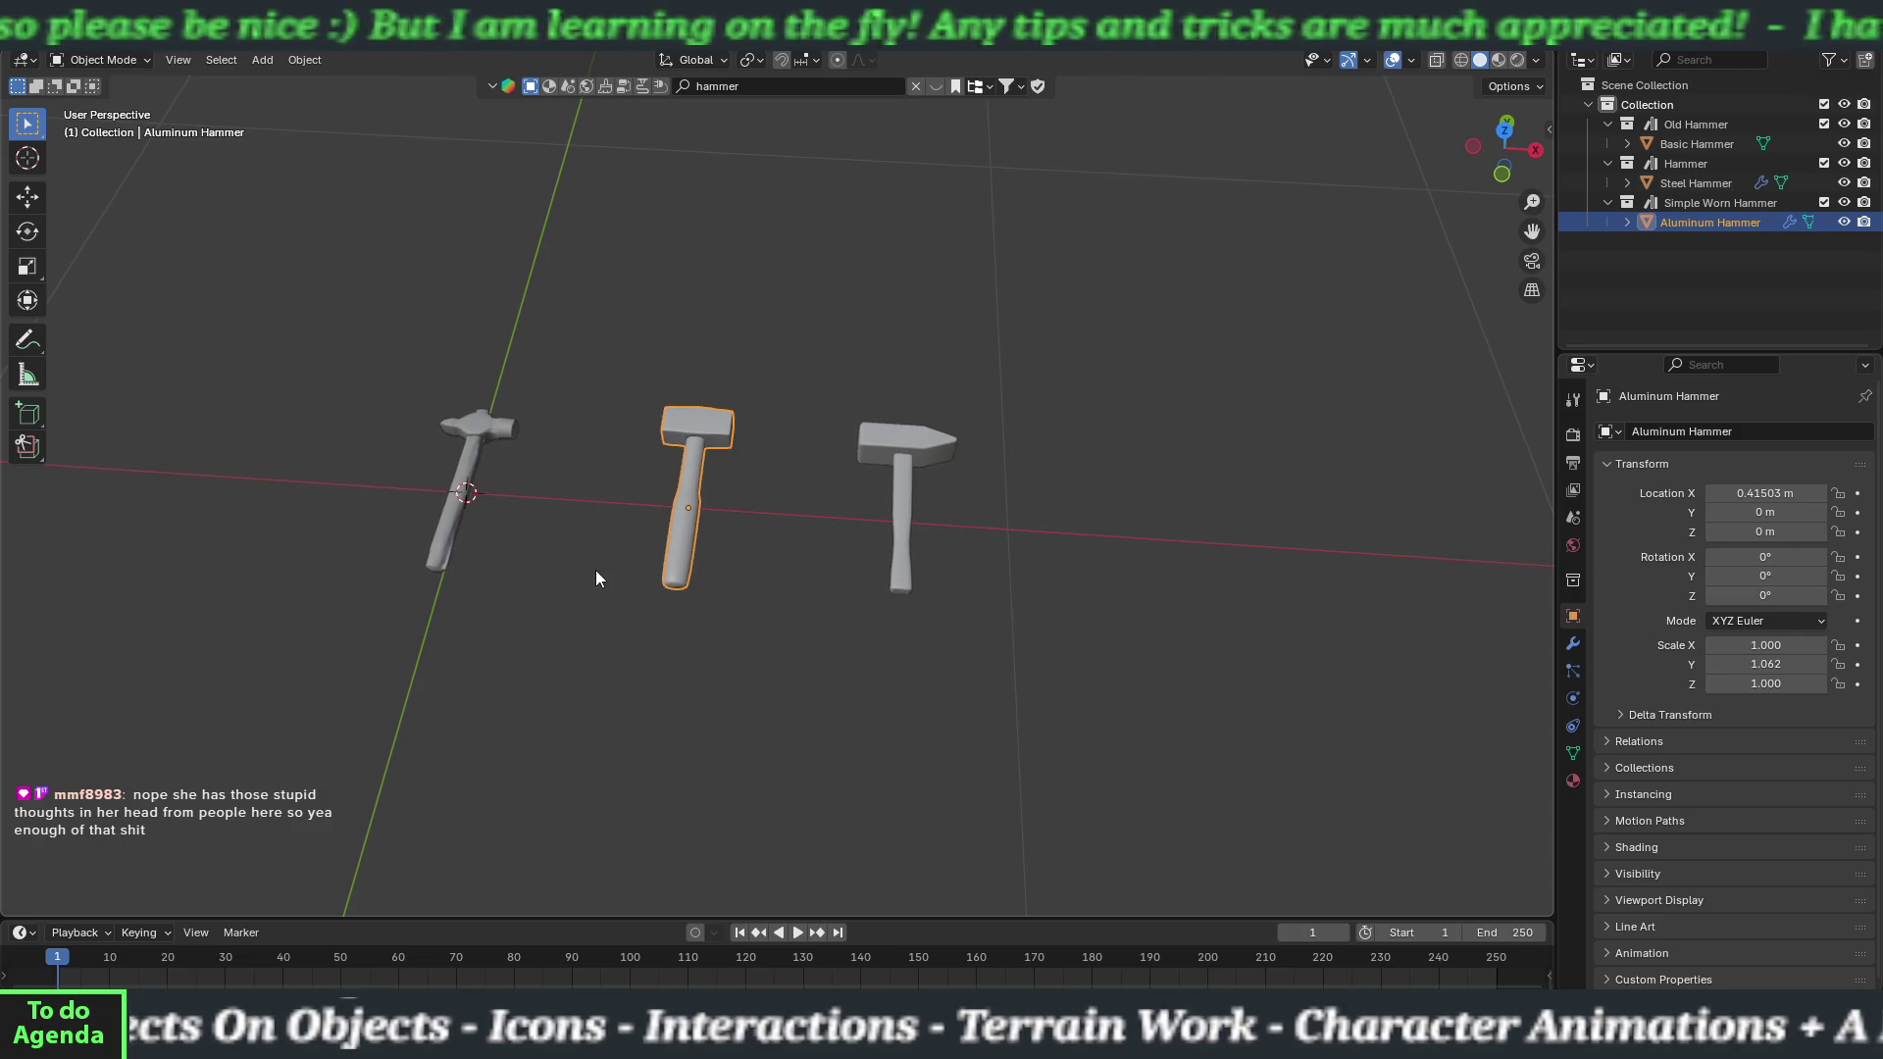
left_click(506, 439)
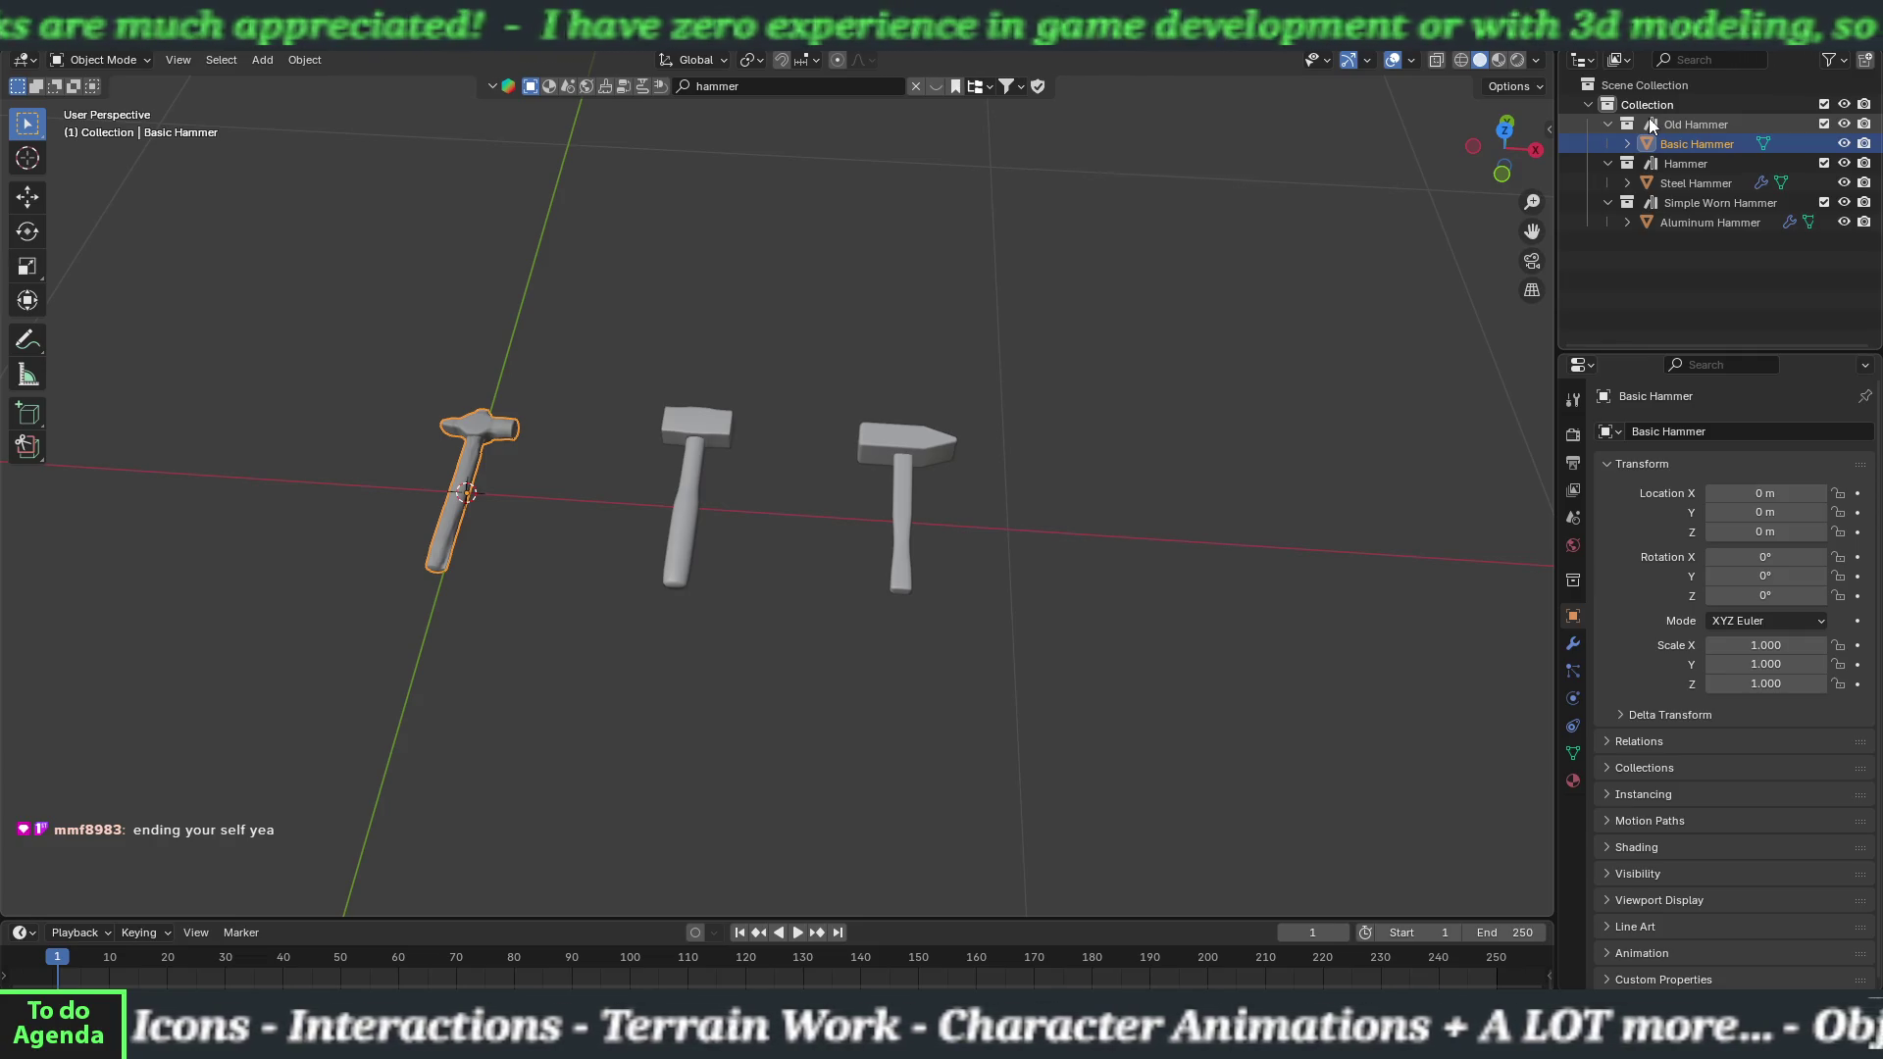
Apply Steel Hammer's WeightedNormal and Auto Smooth modifiers to its mesh.
left_click(1762, 182)
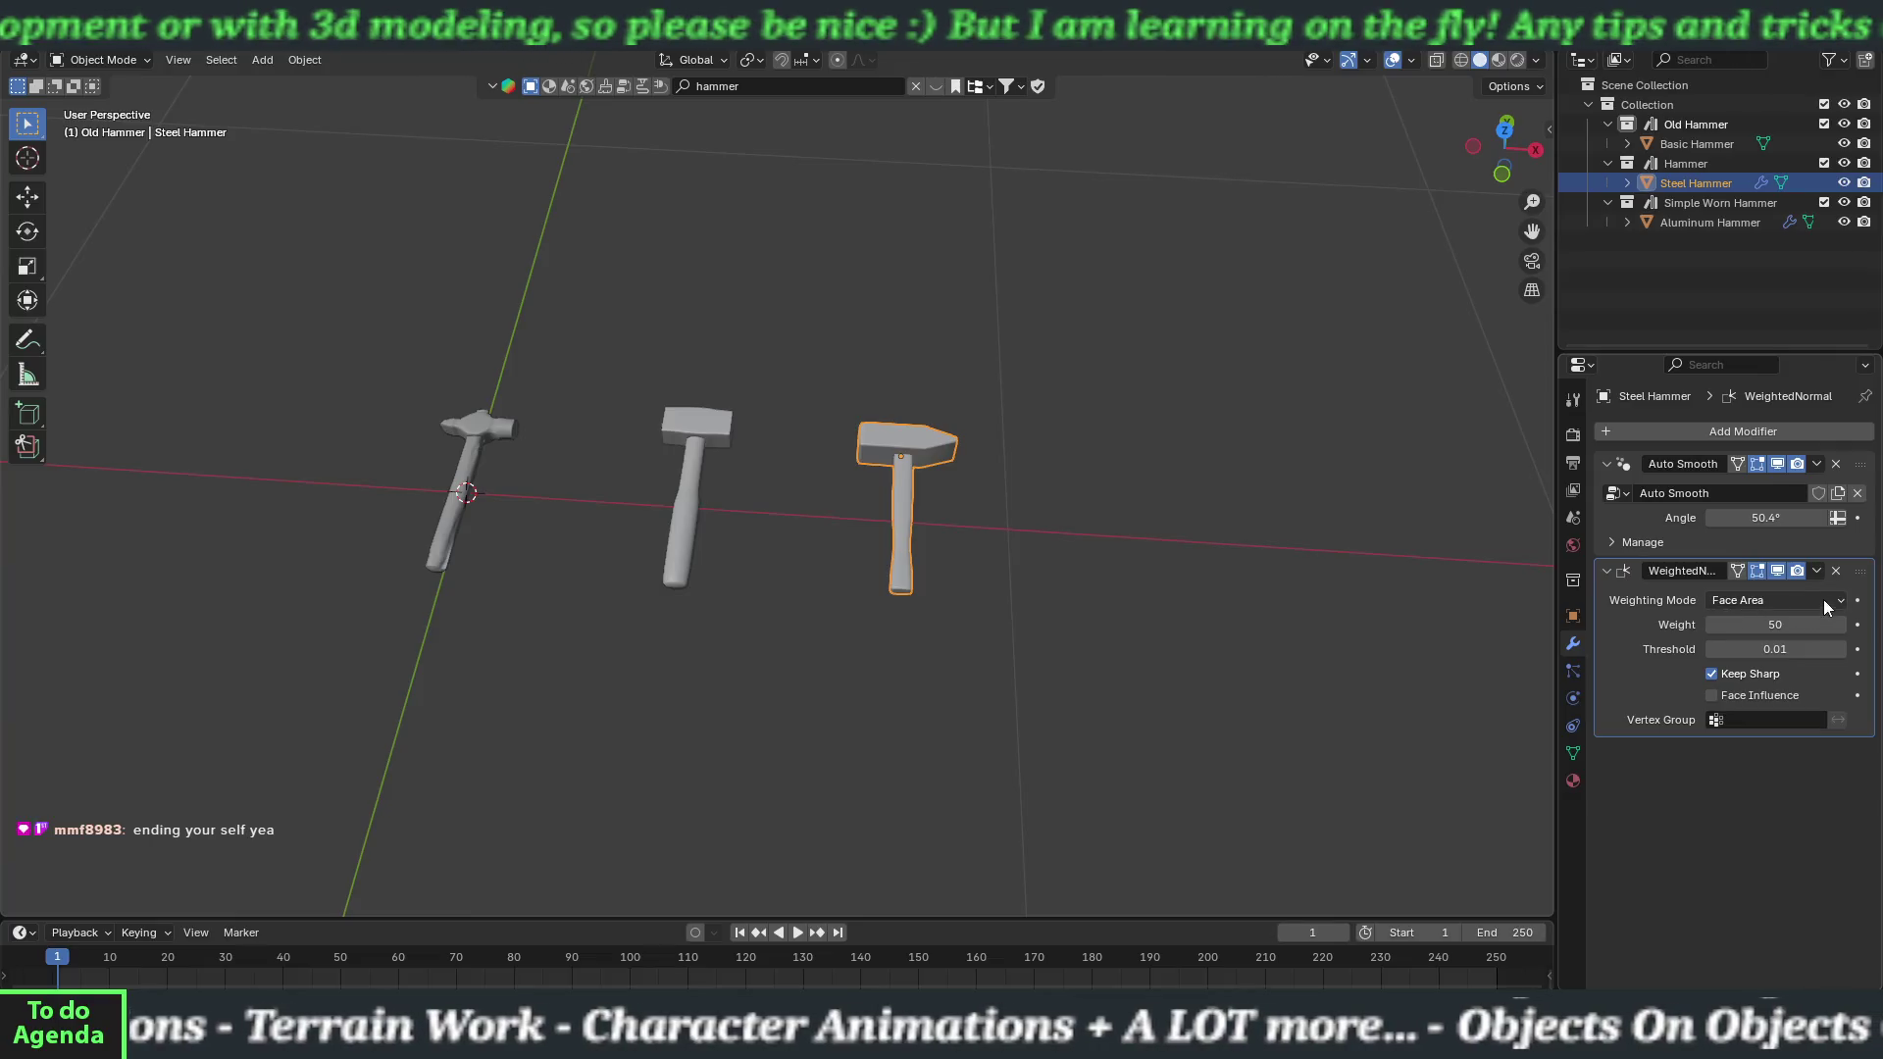
left_click(1816, 572)
left_click(1804, 586)
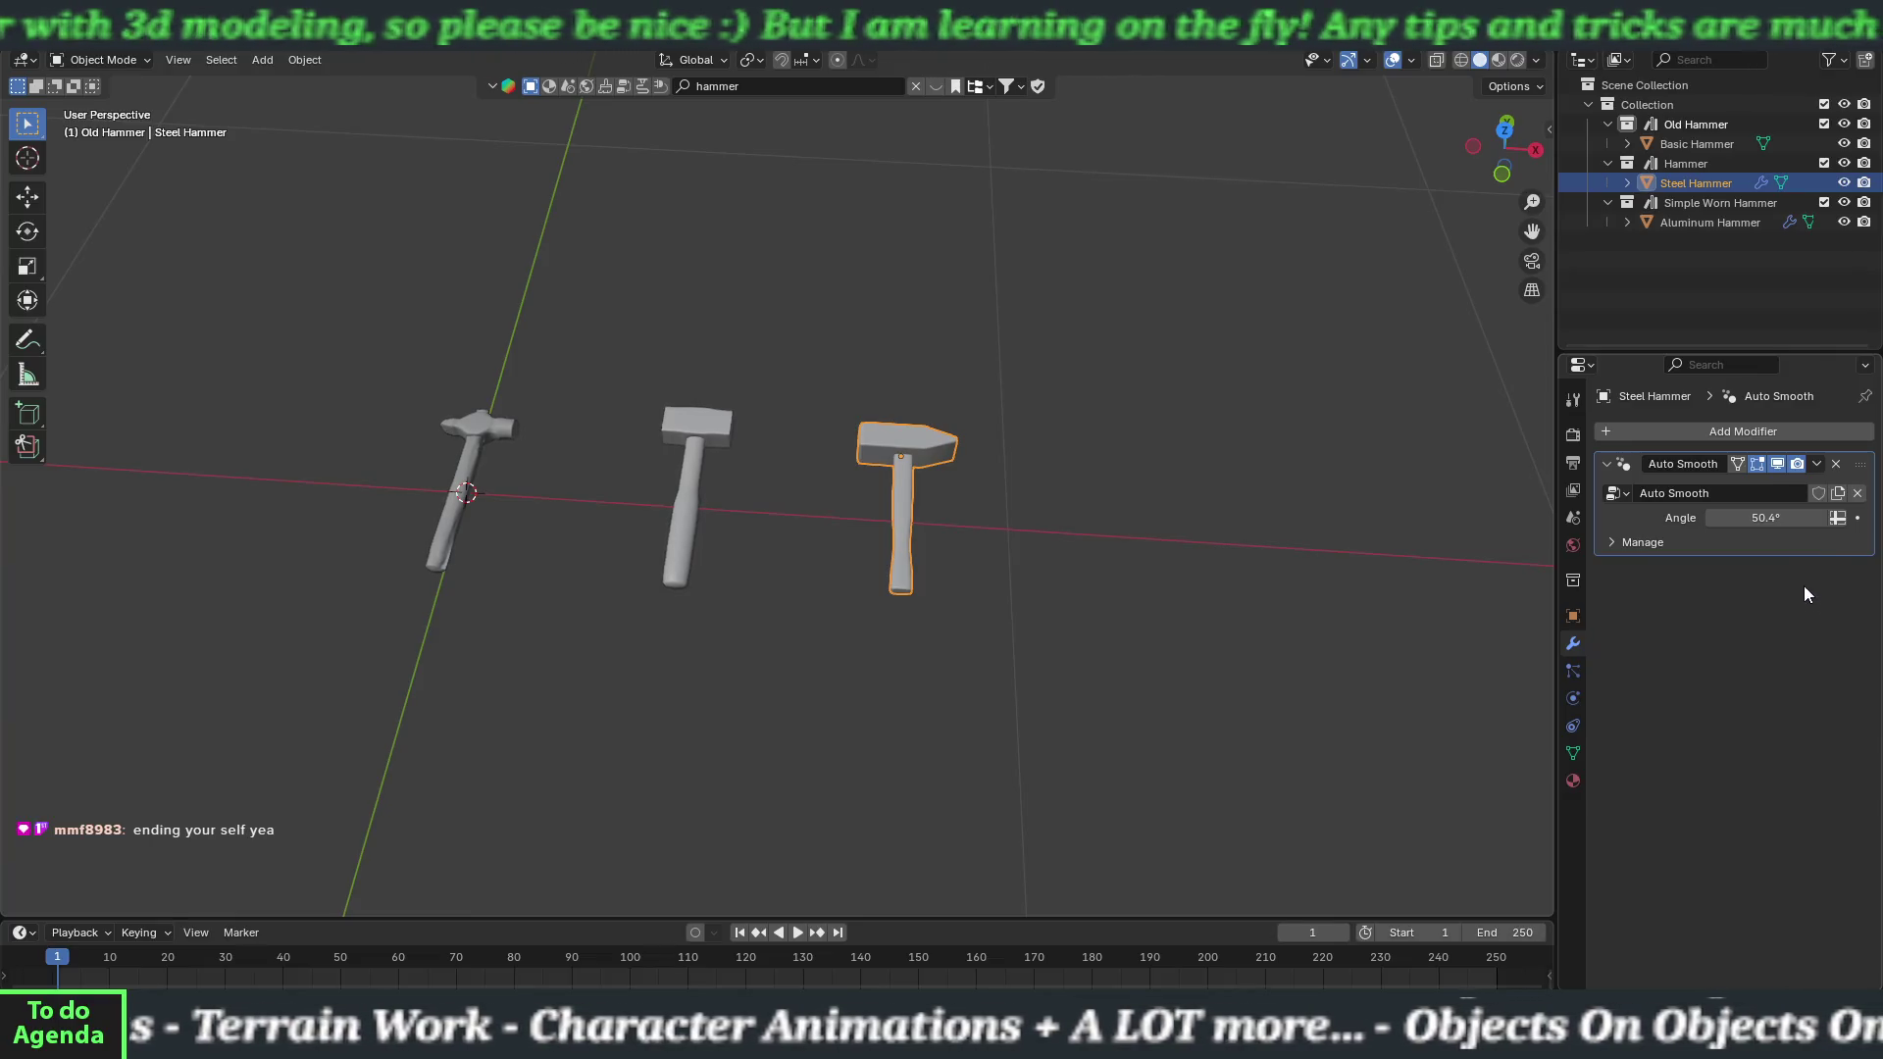
left_click(1811, 467)
left_click(1804, 481)
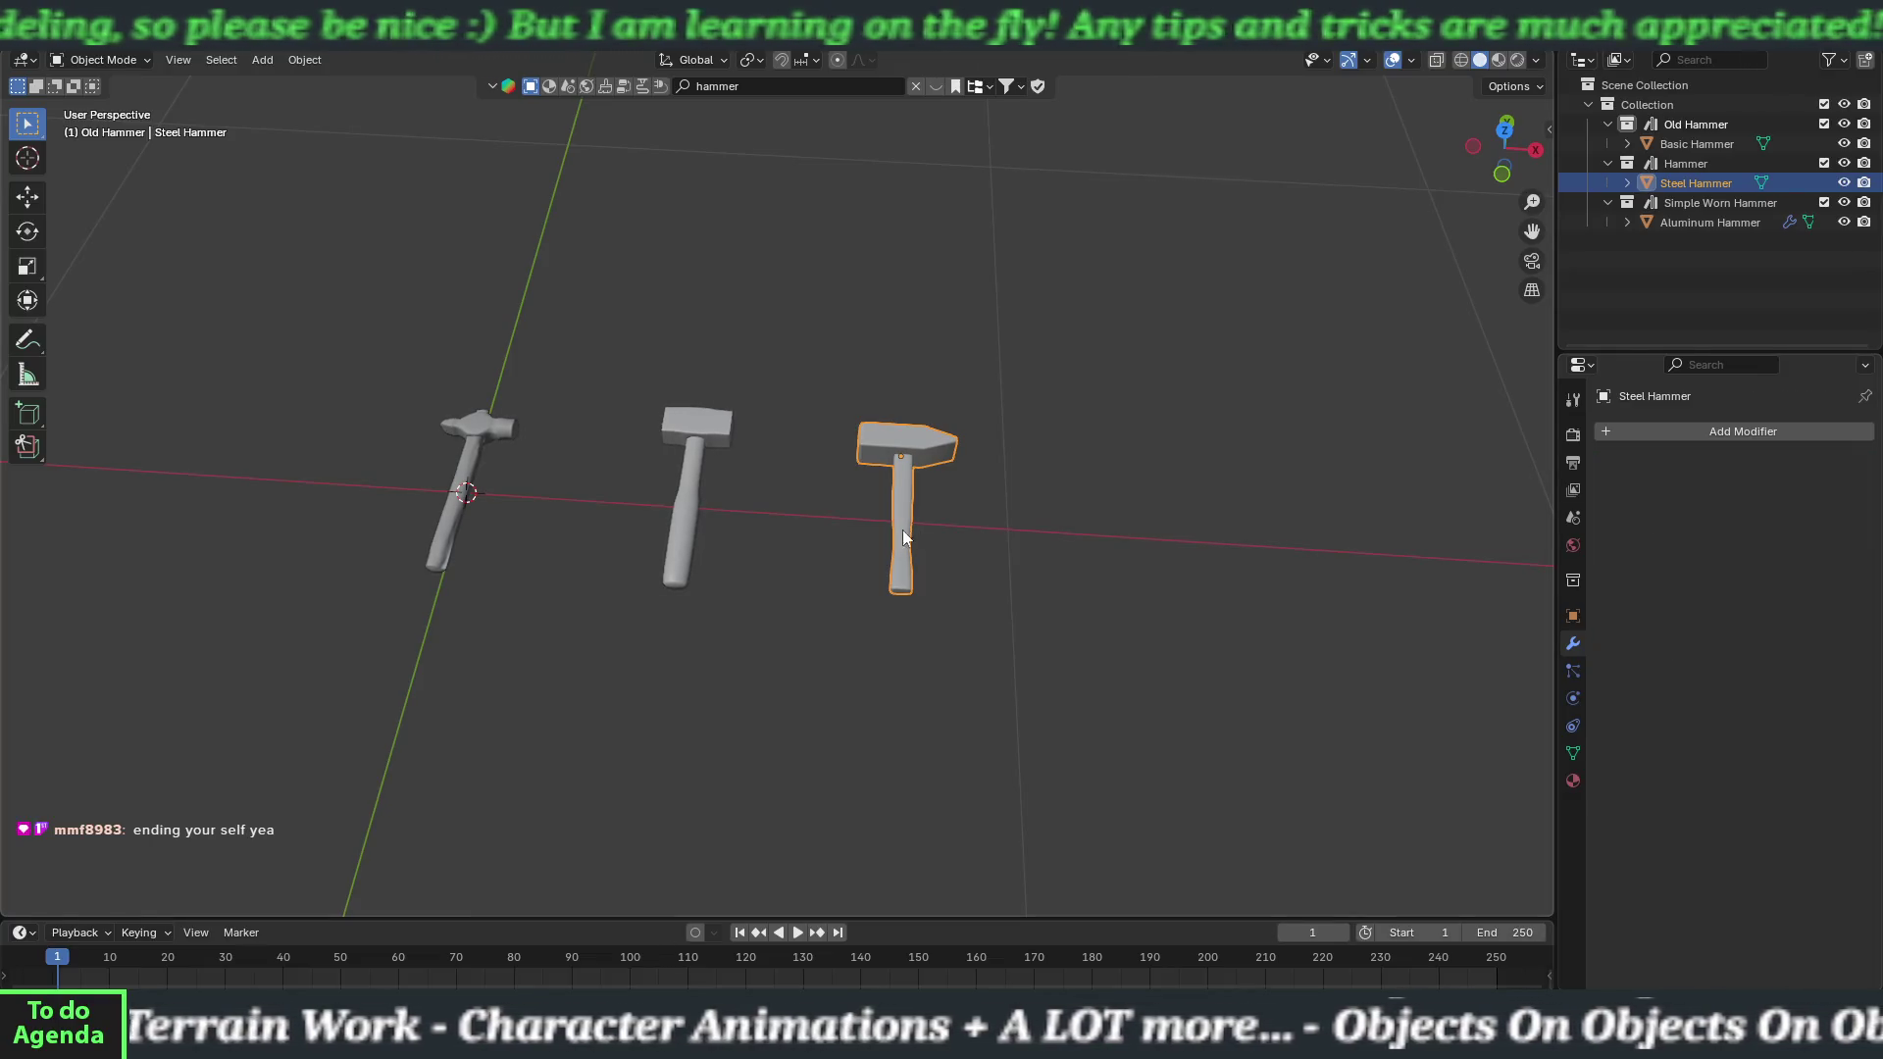
Apply Aluminum Hammer's Subdivision modifier and confirm Basic Hammer has no modifiers.
left_click(694, 437)
left_click(1810, 465)
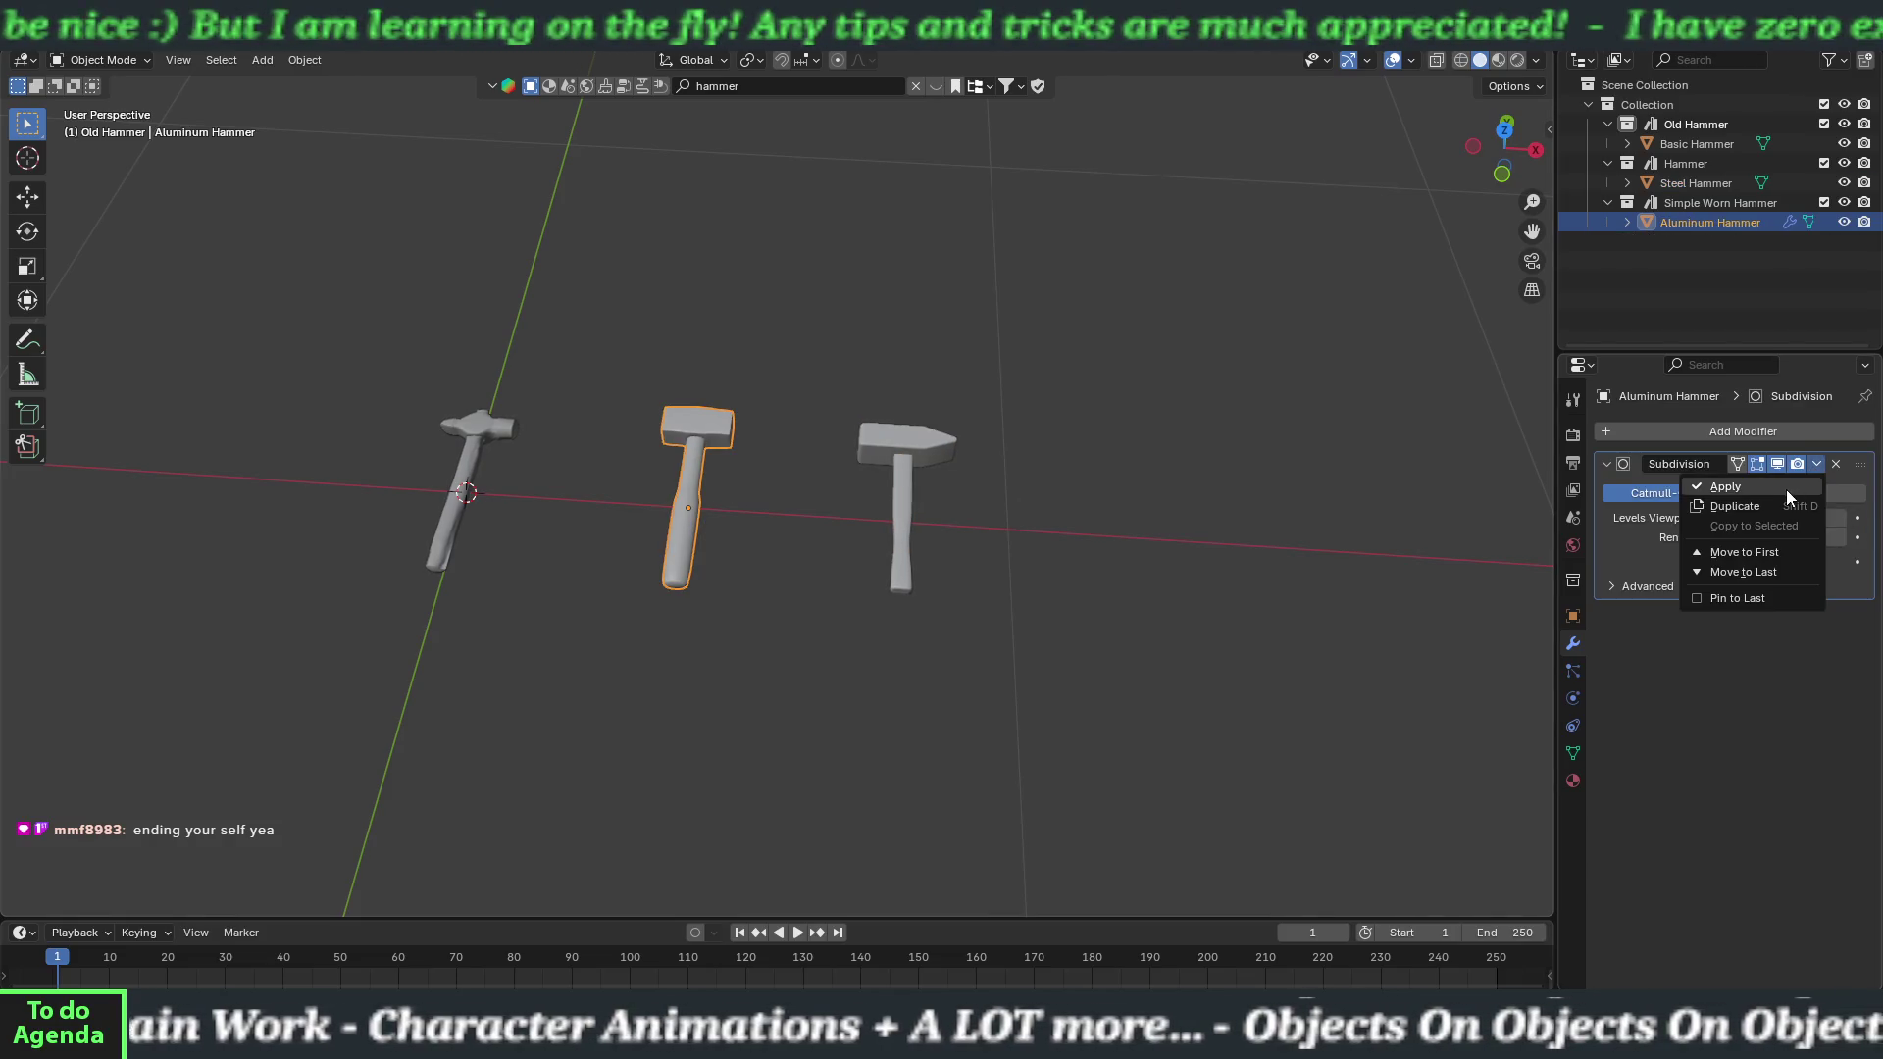
left_click(1786, 490)
left_click(493, 449)
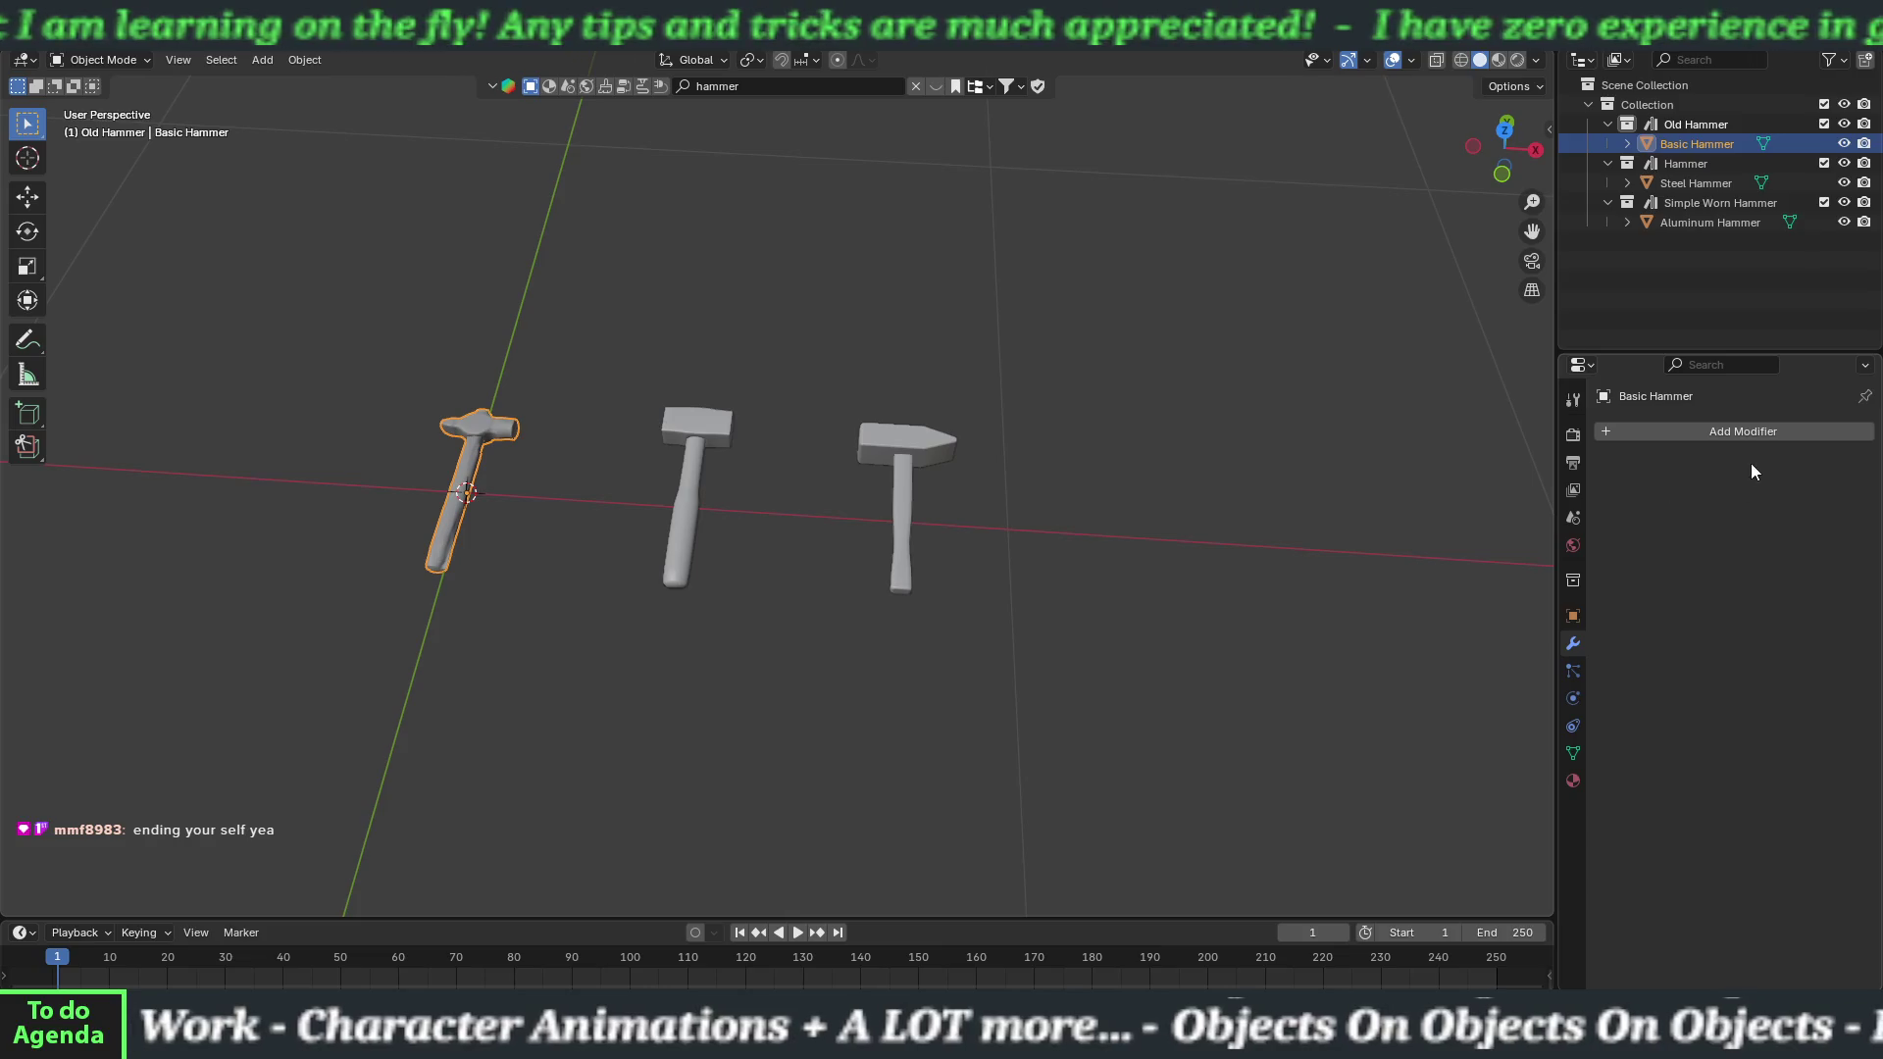
left_click(720, 433)
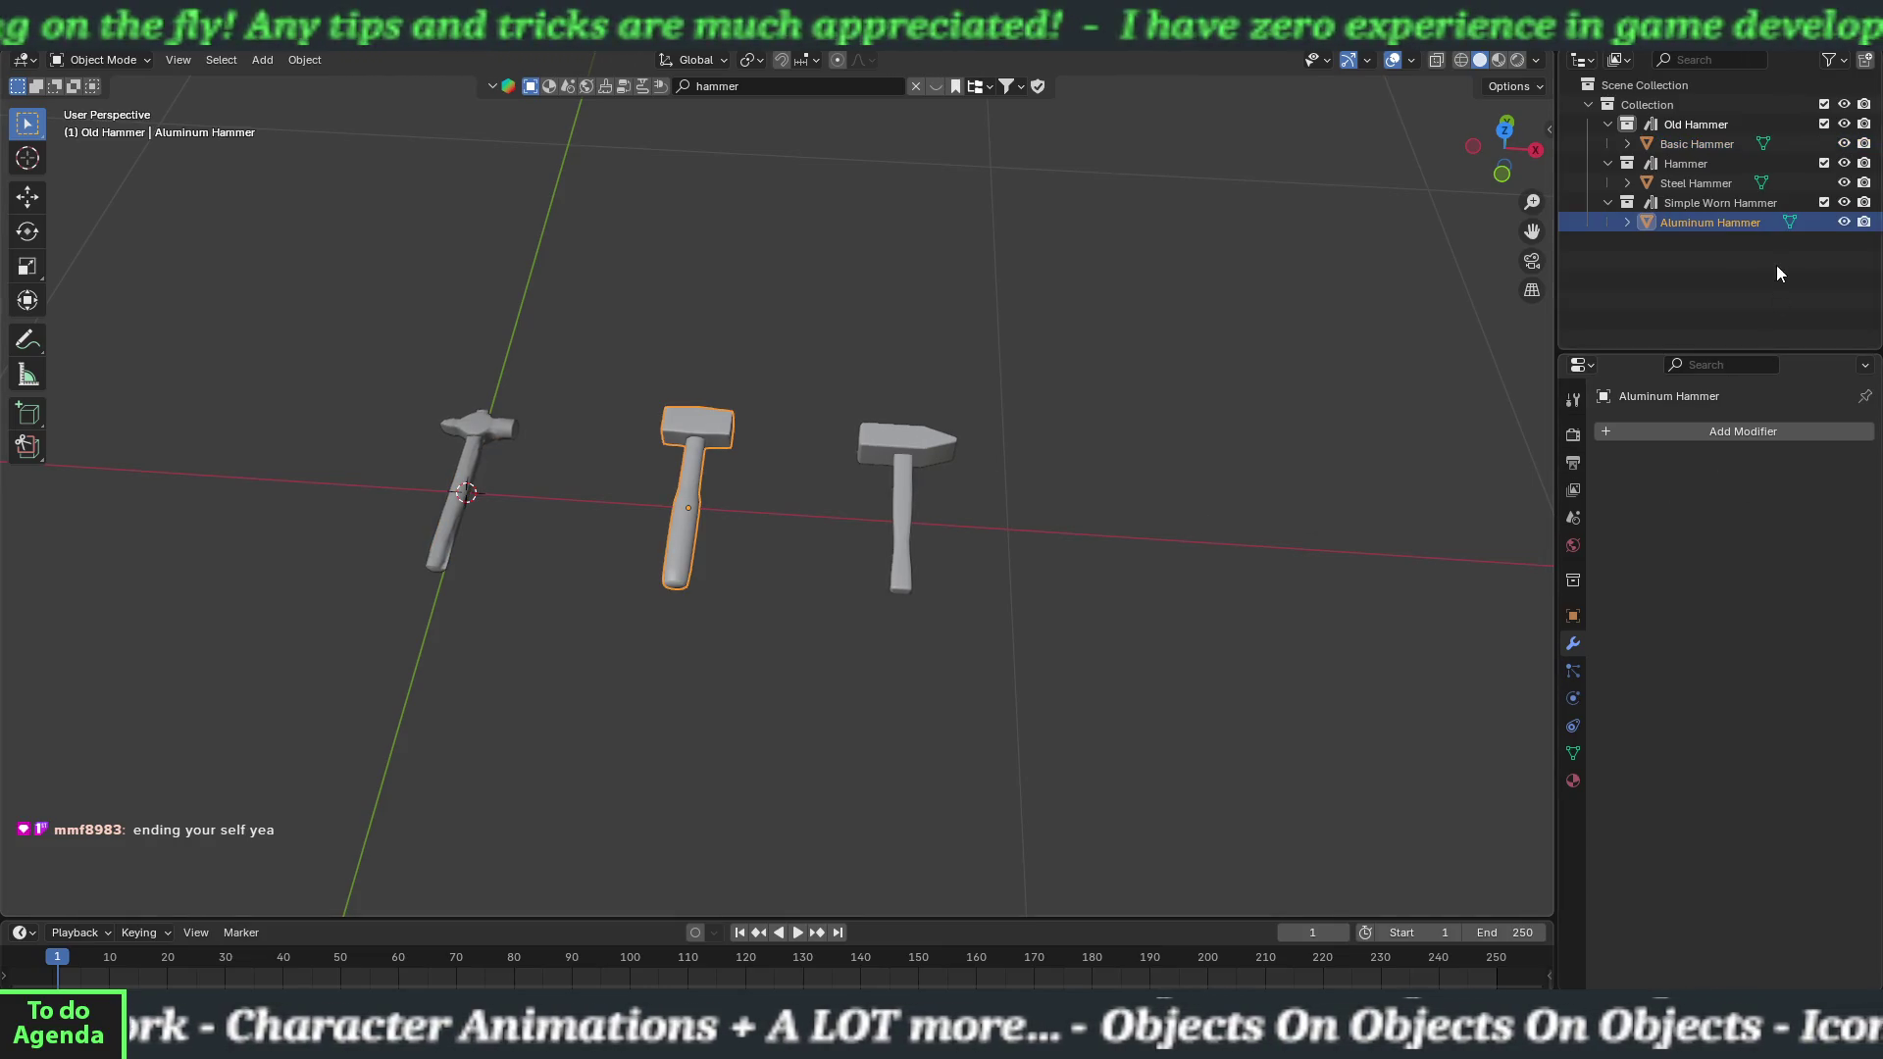
left_click(1656, 108)
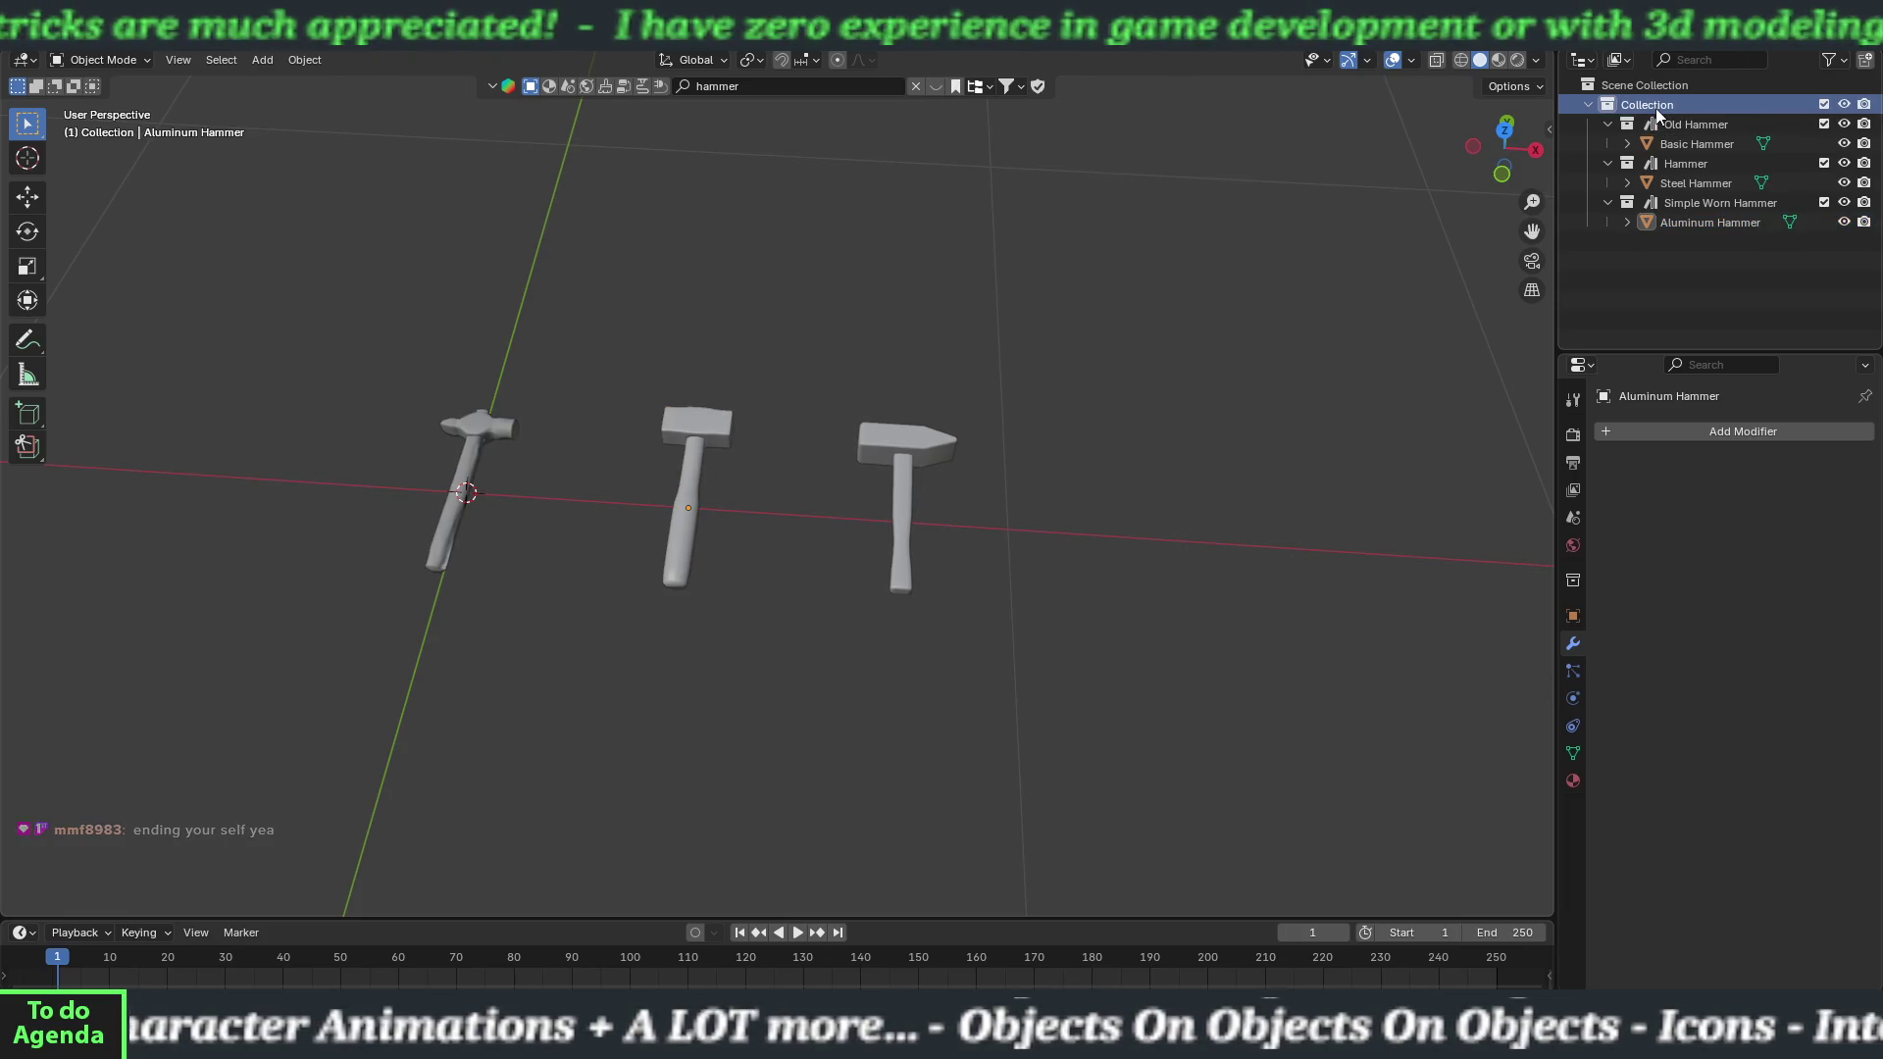
Create a Basic Hammer collection and move the Basic Hammer object into it.
right_click(1651, 253)
left_click(1620, 257)
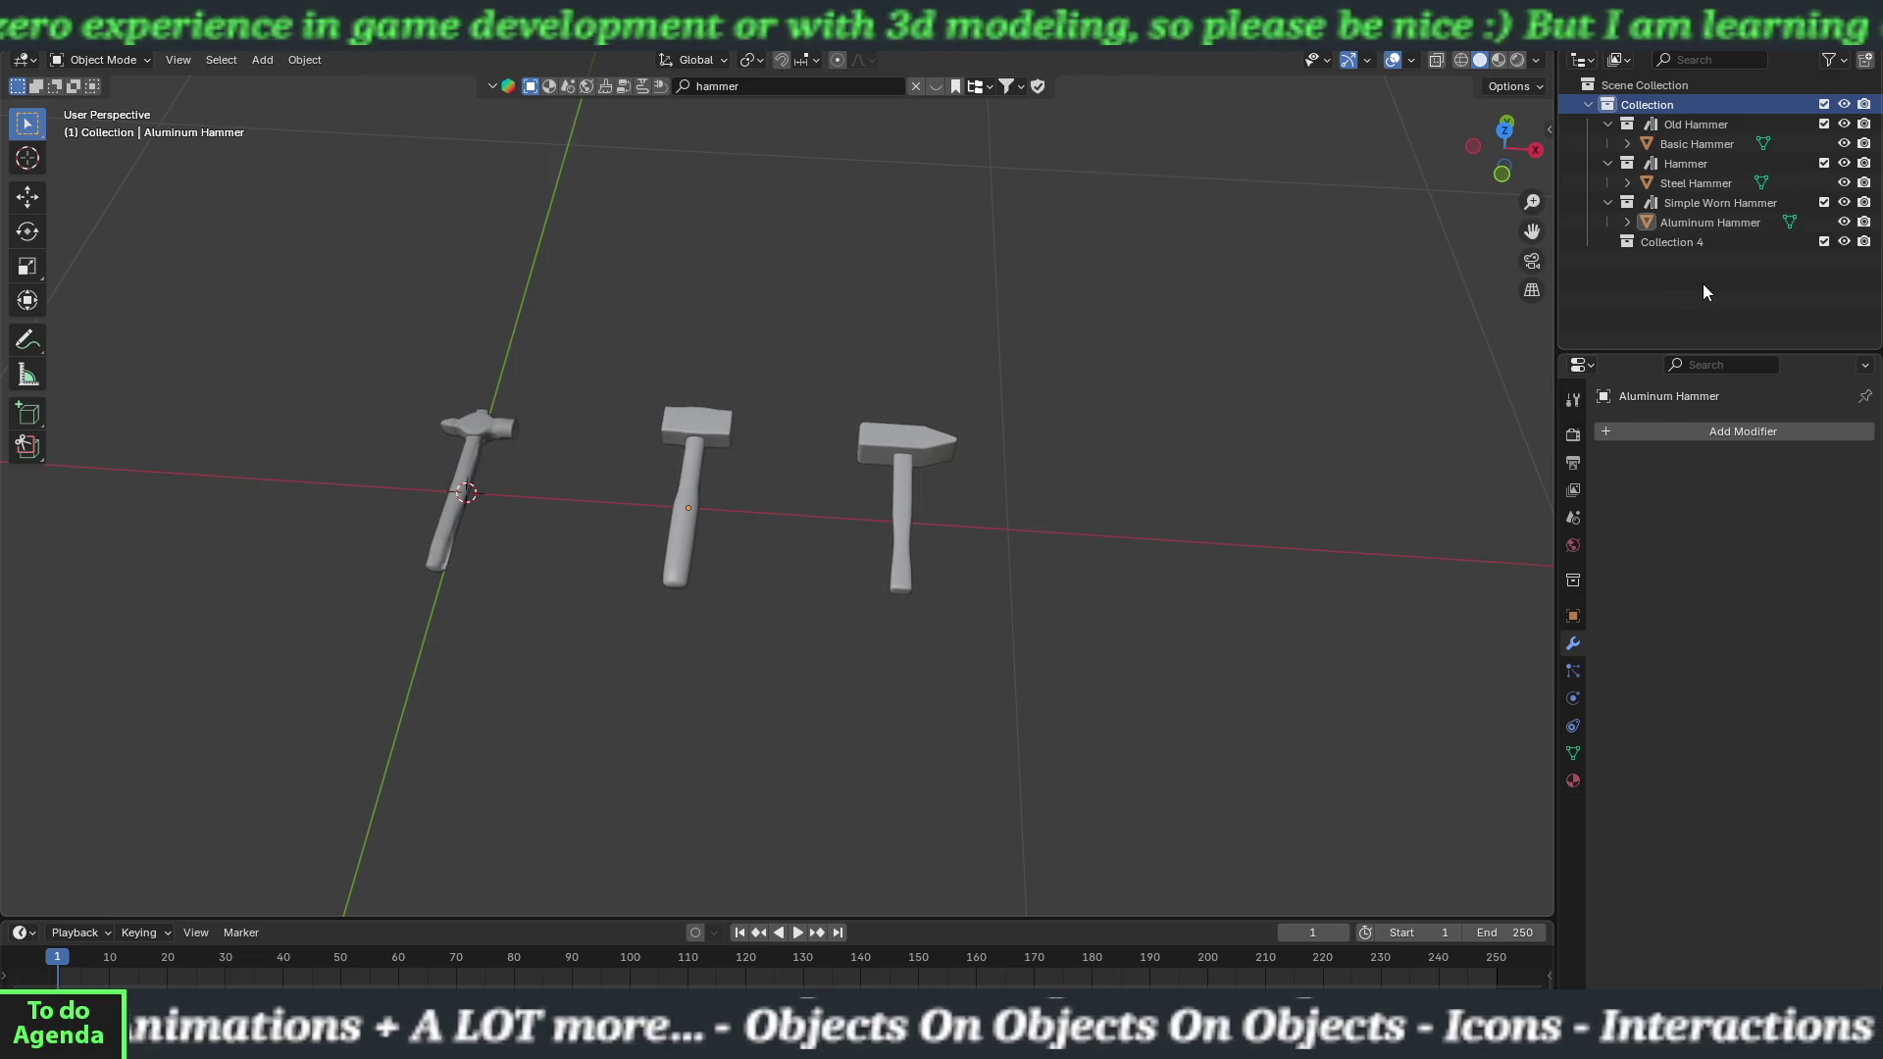
left_click(1685, 241)
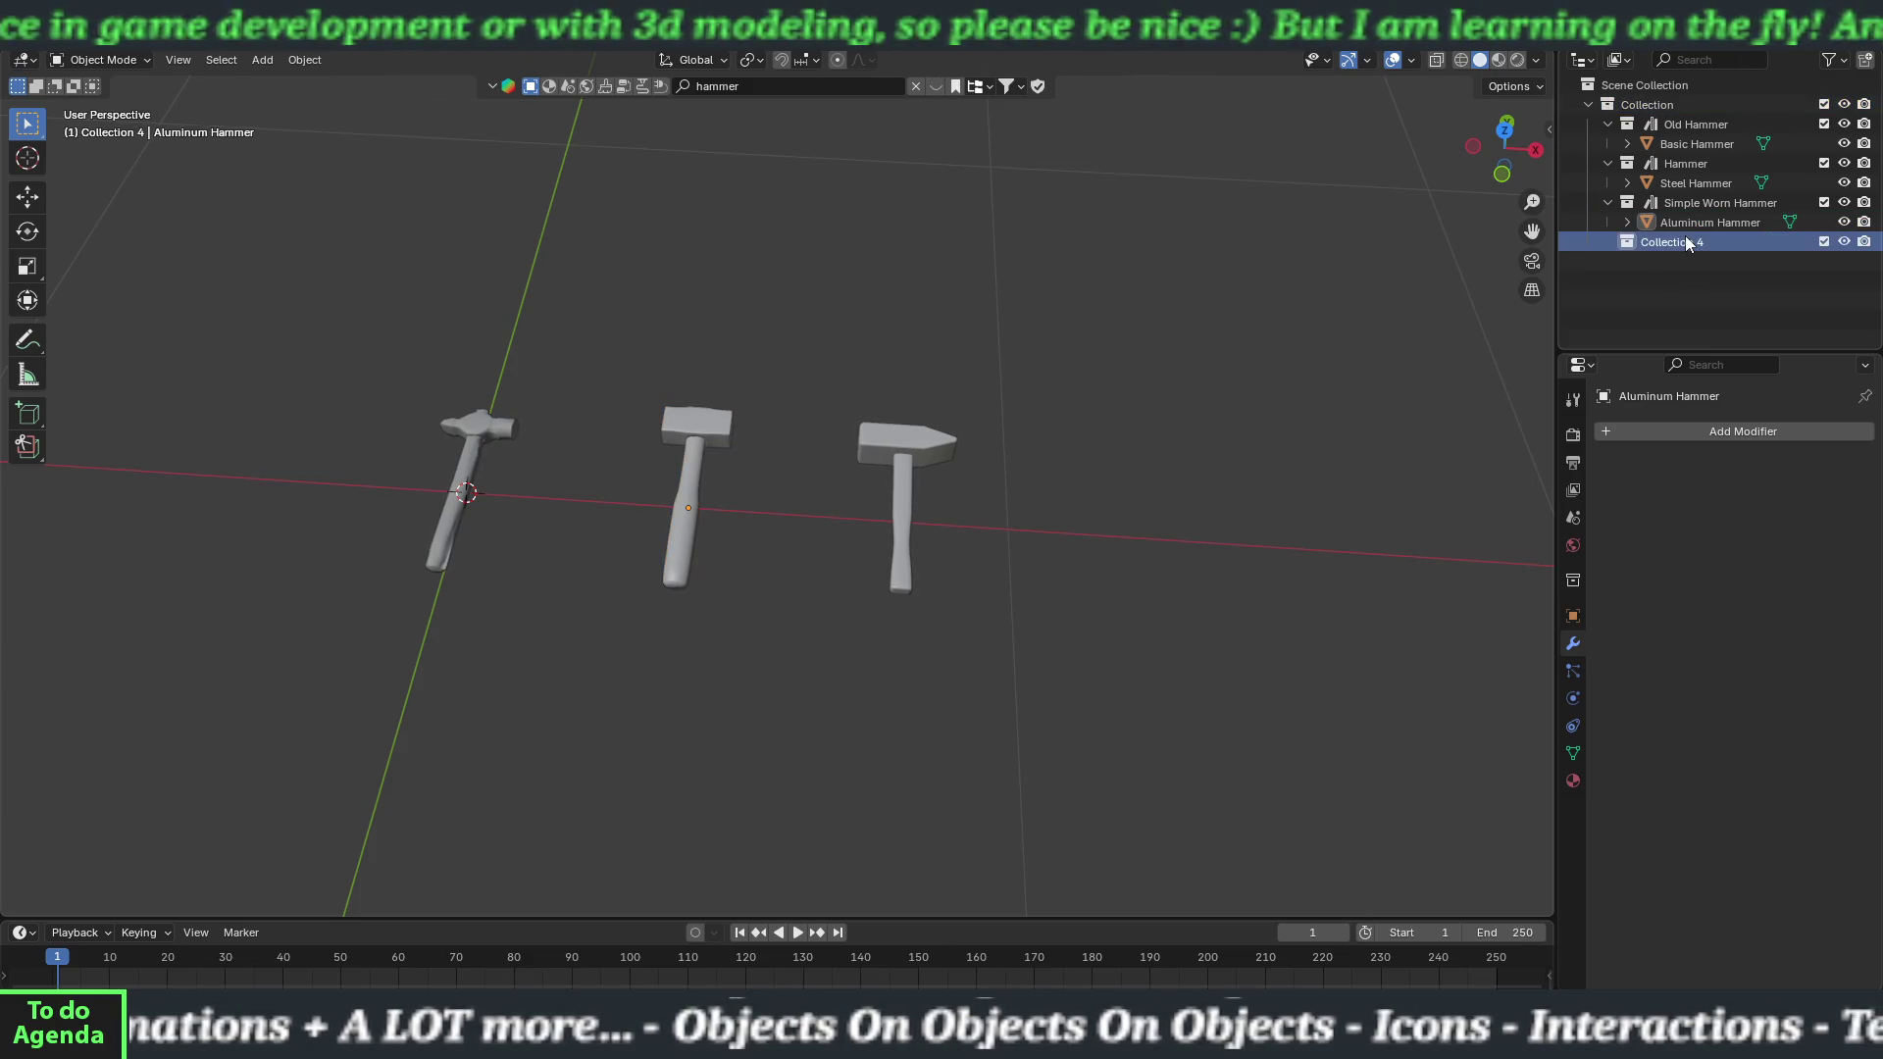
double_click(1687, 240)
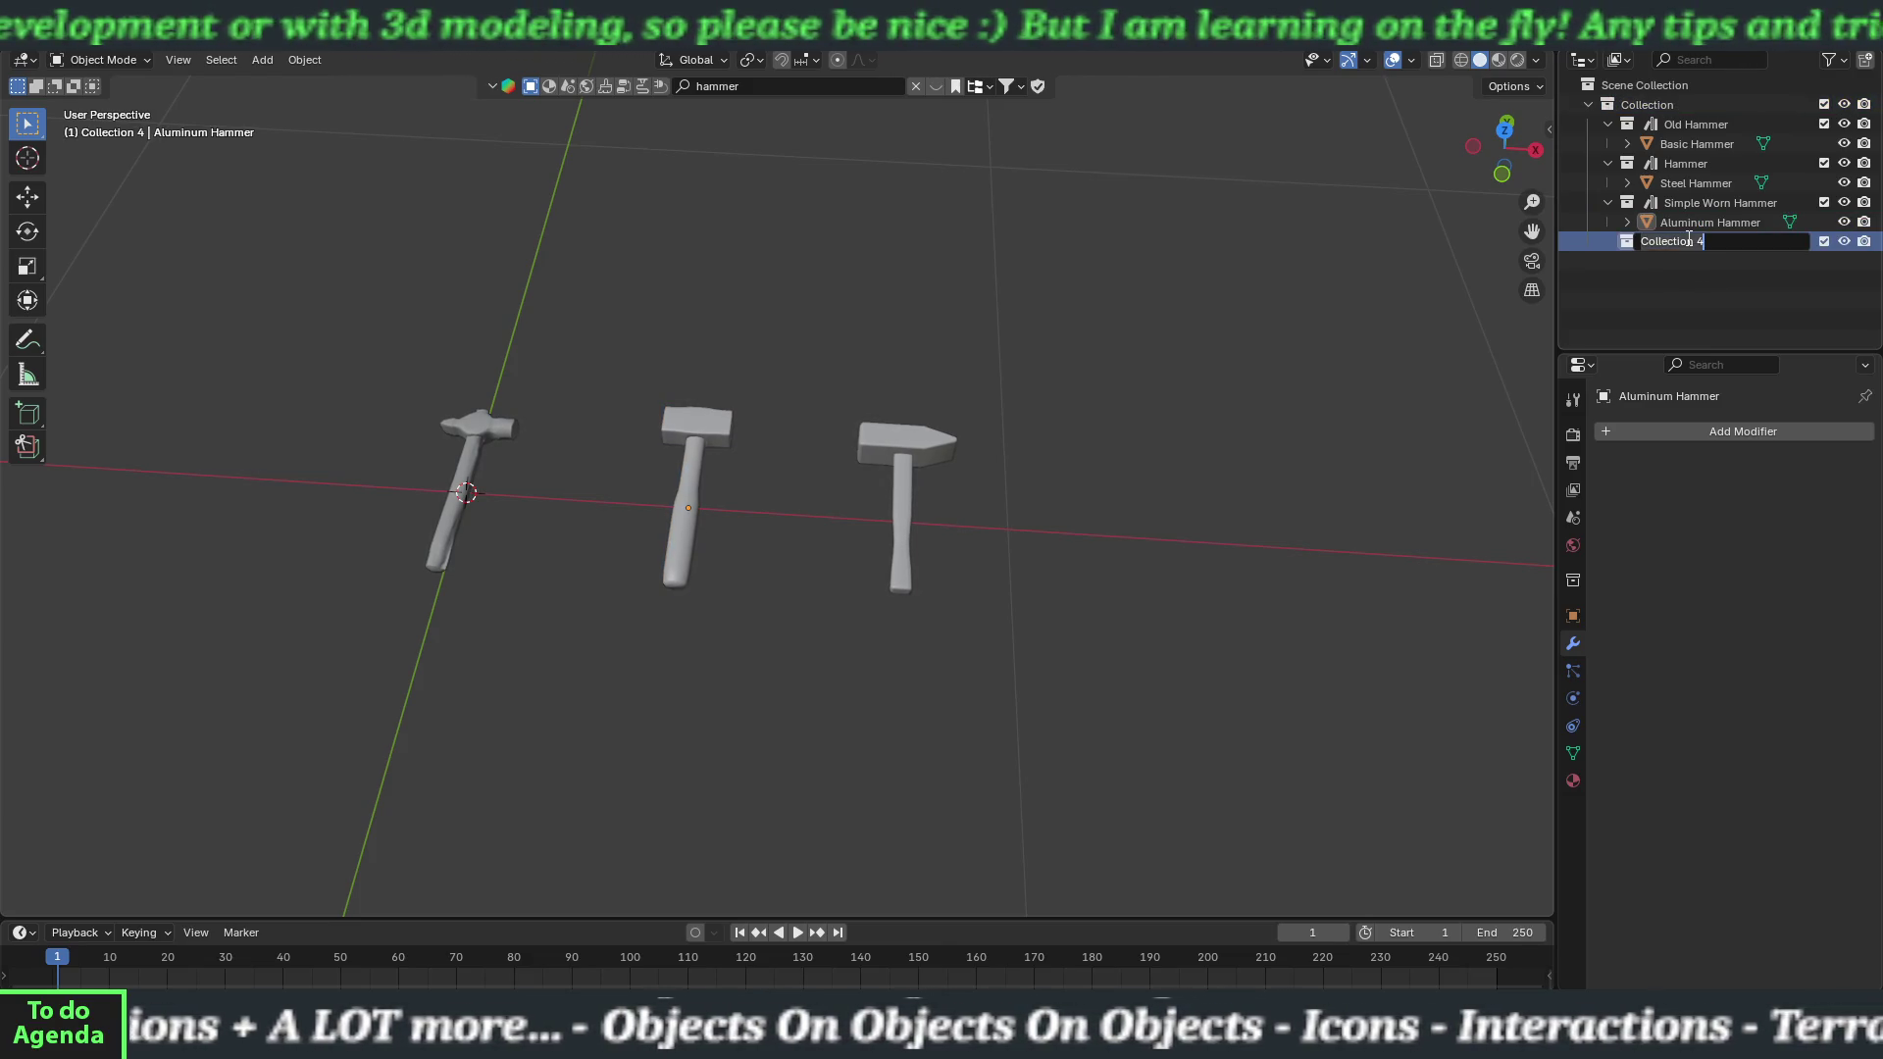
type("Basic Hammer")
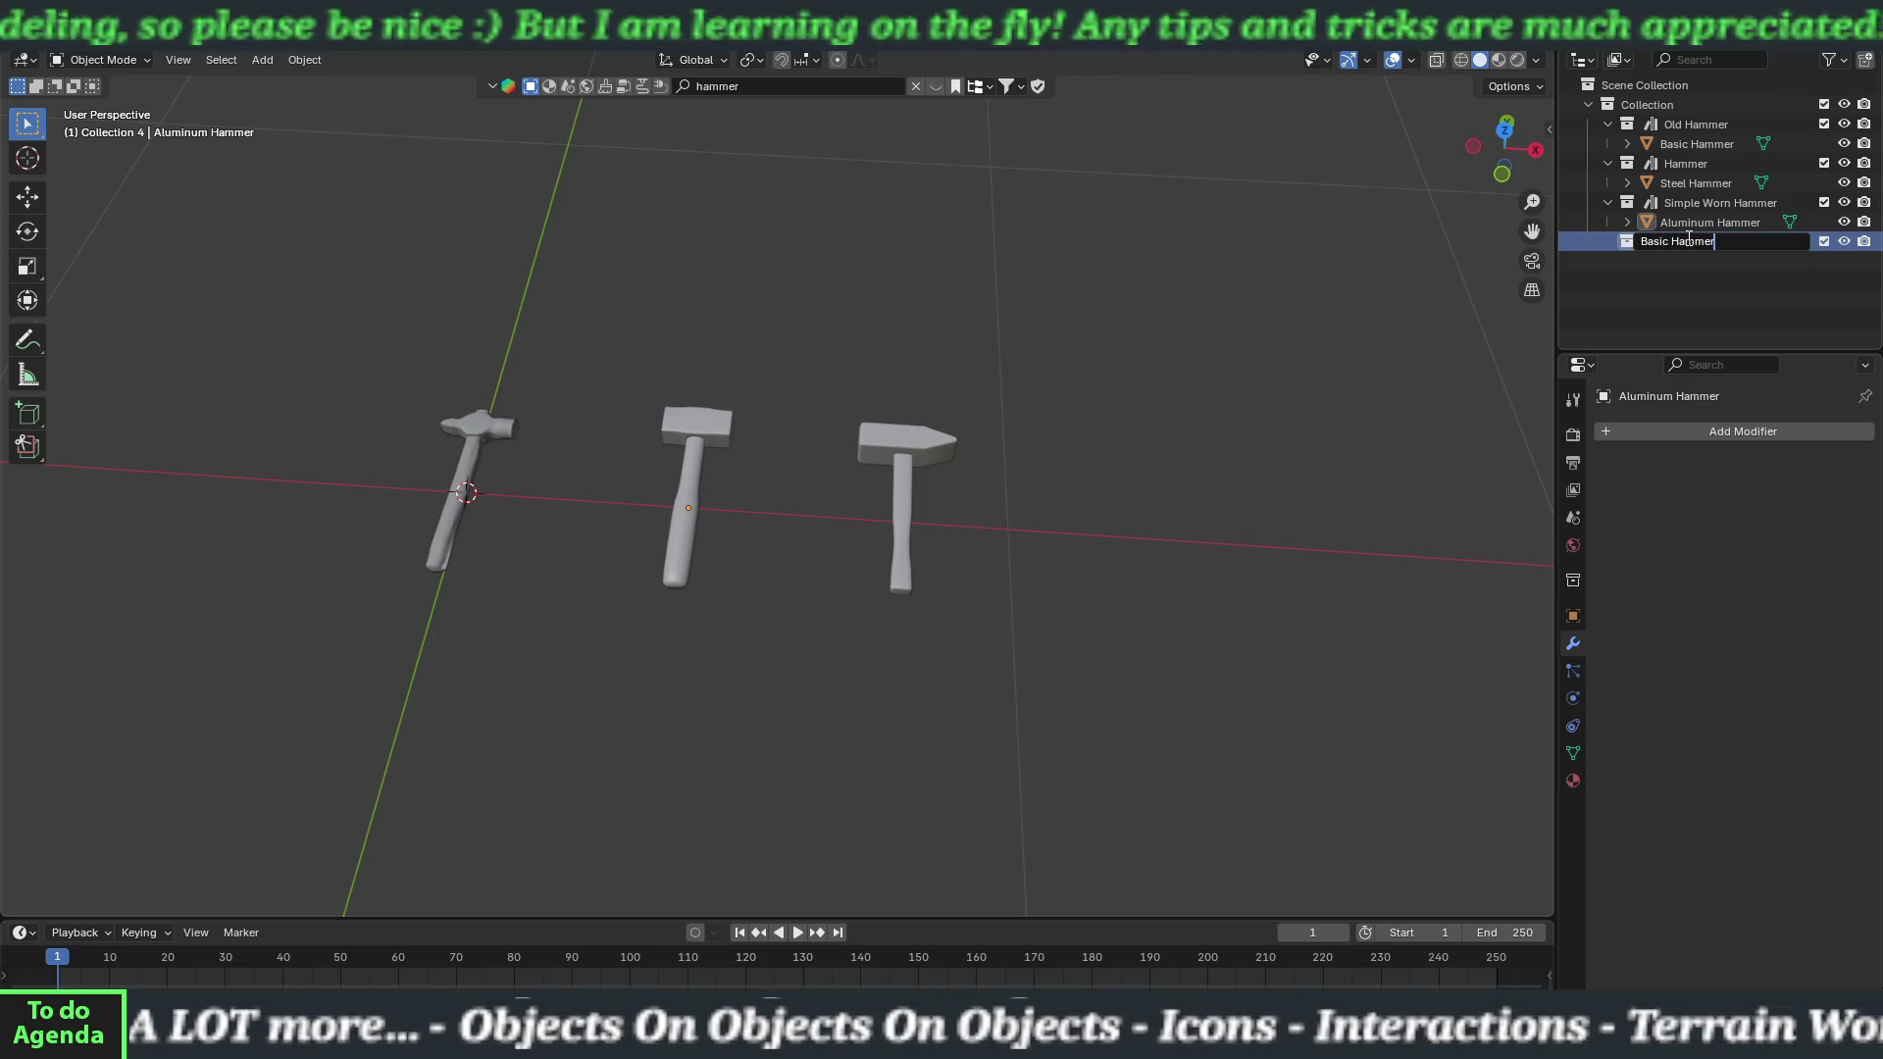
key("Return")
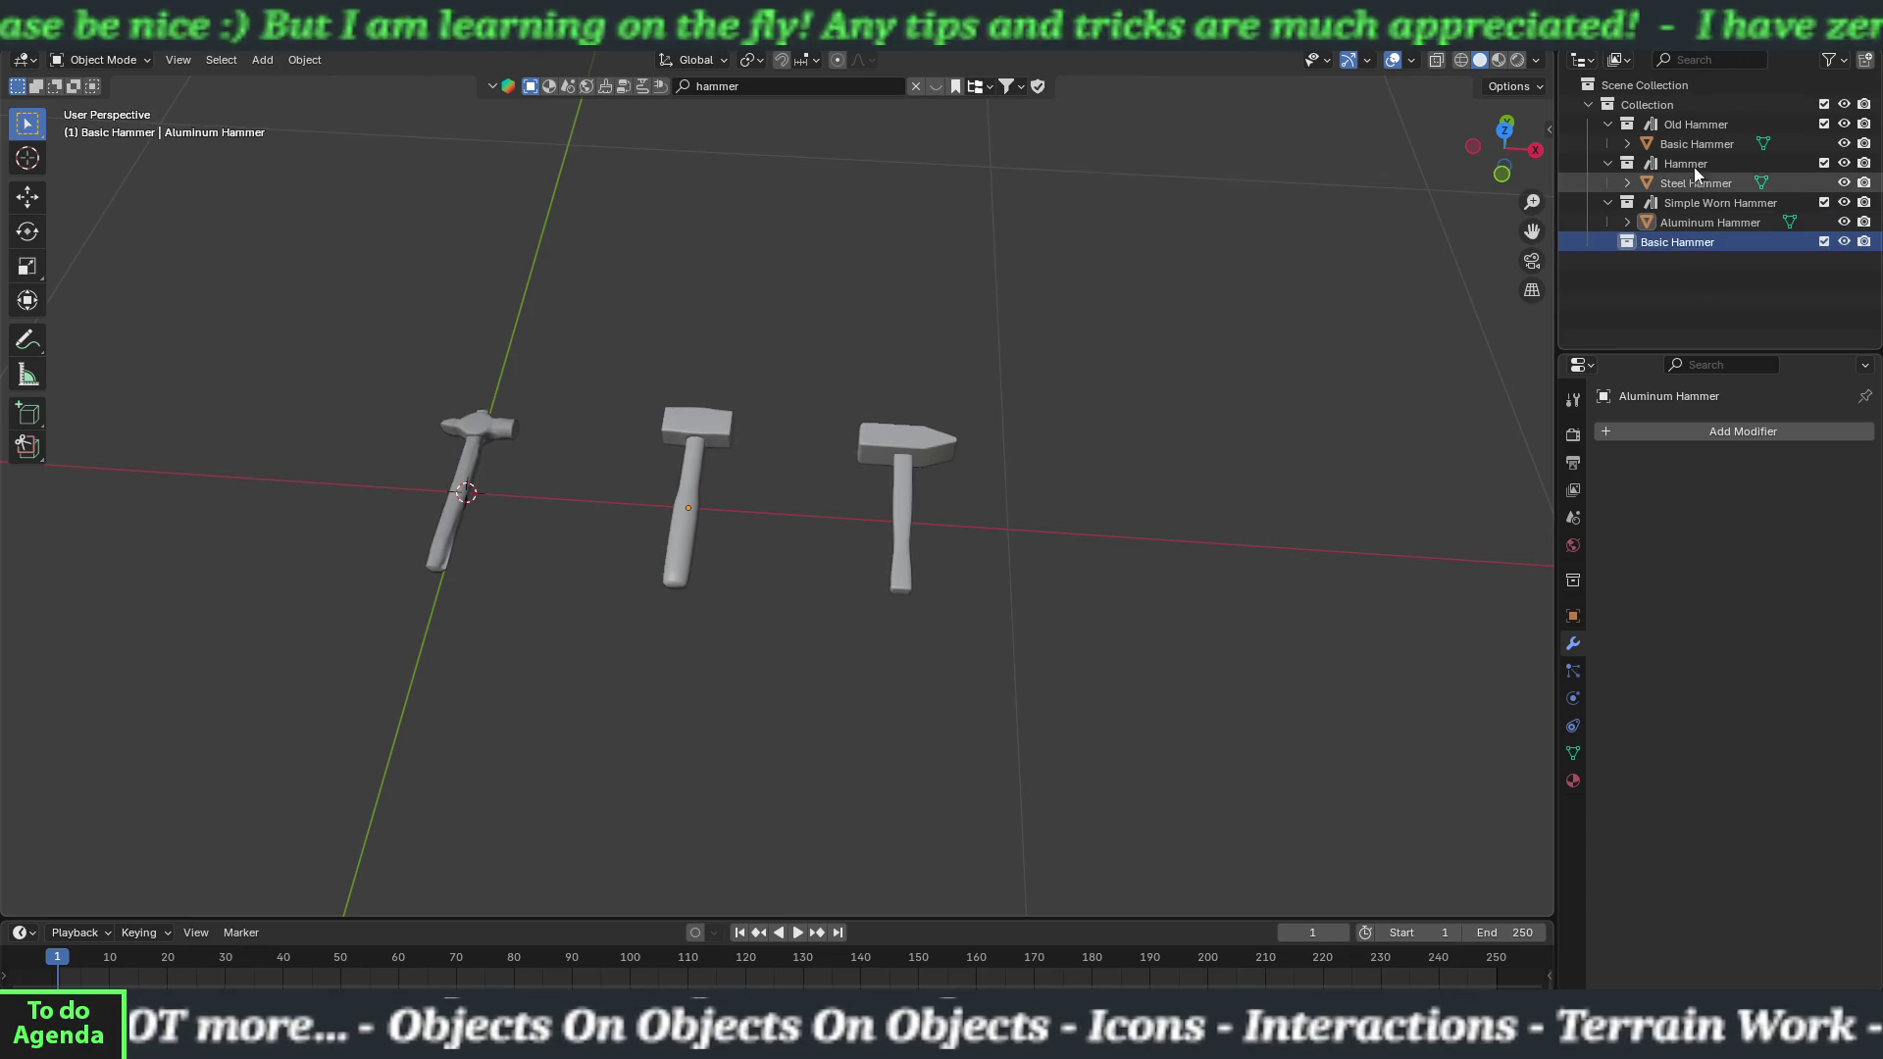
left_click_drag(1692, 145, 1703, 244)
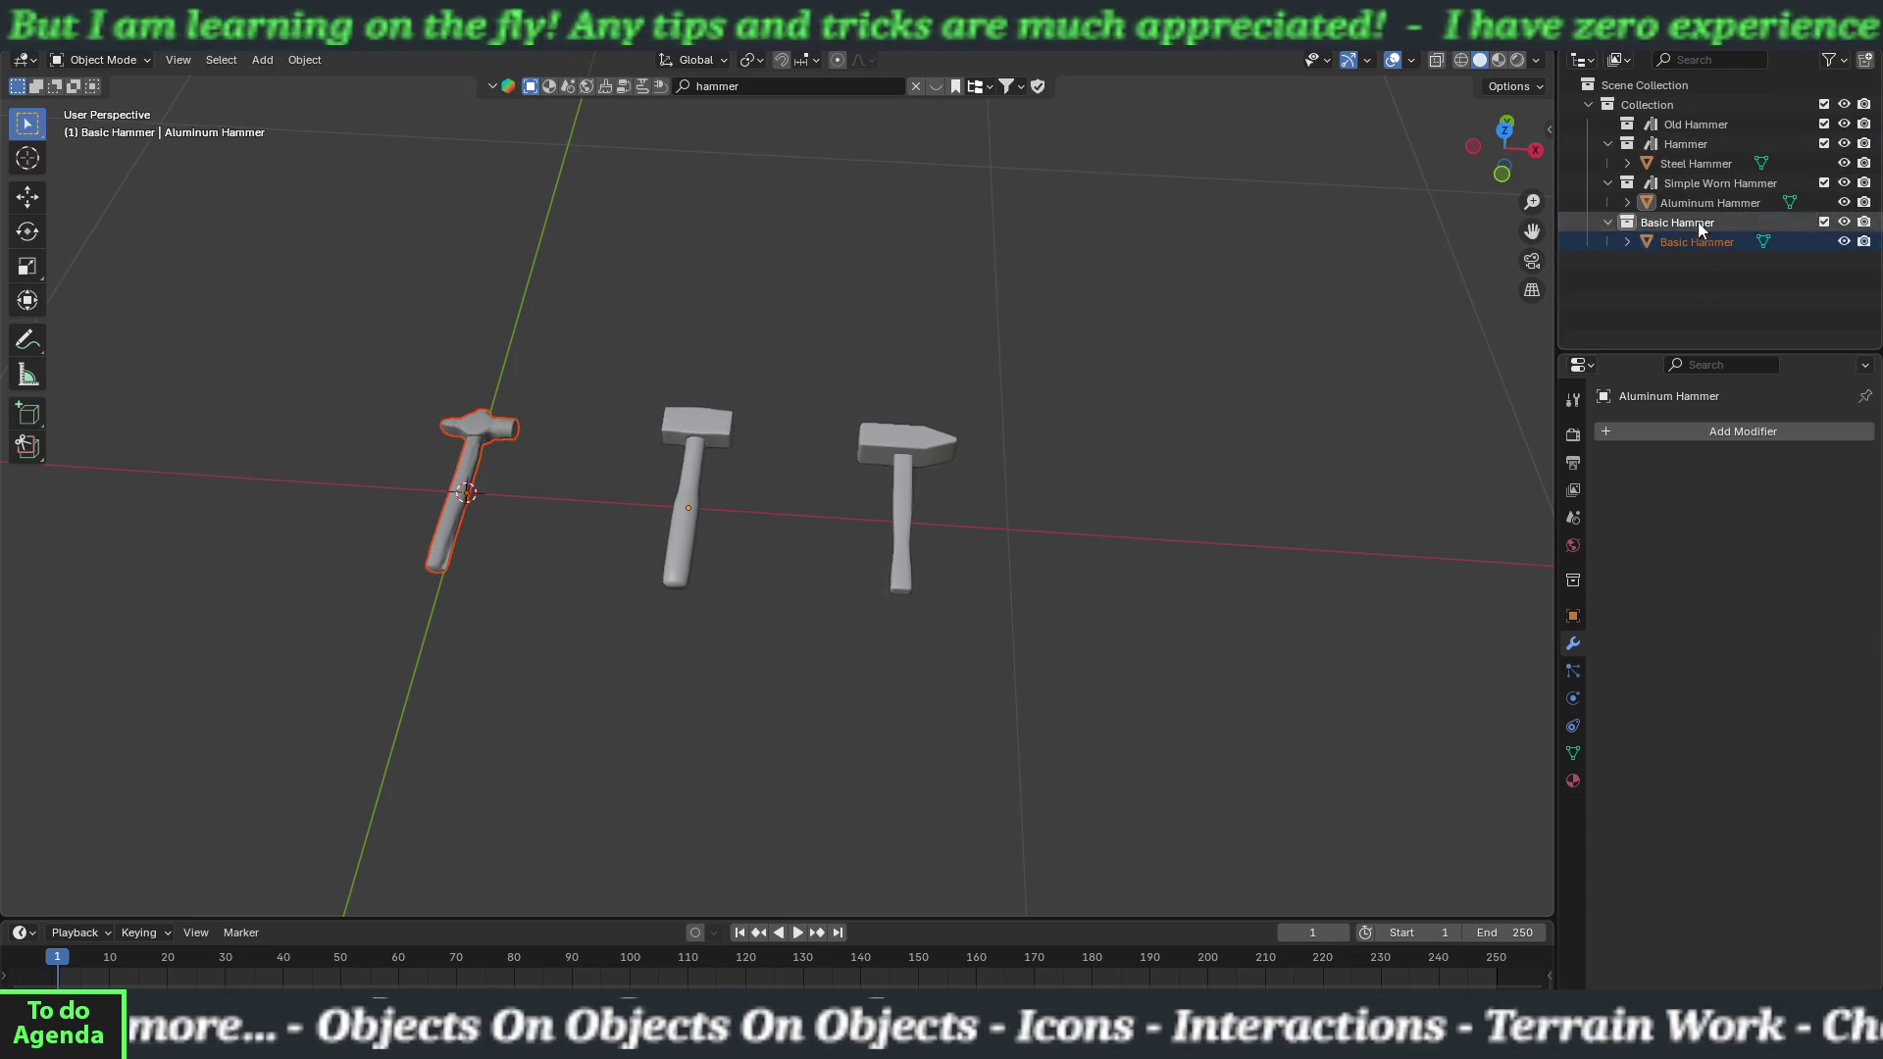
Delete the empty Old Hammer collection and add another new collection.
left_click(1687, 128)
key("Delete")
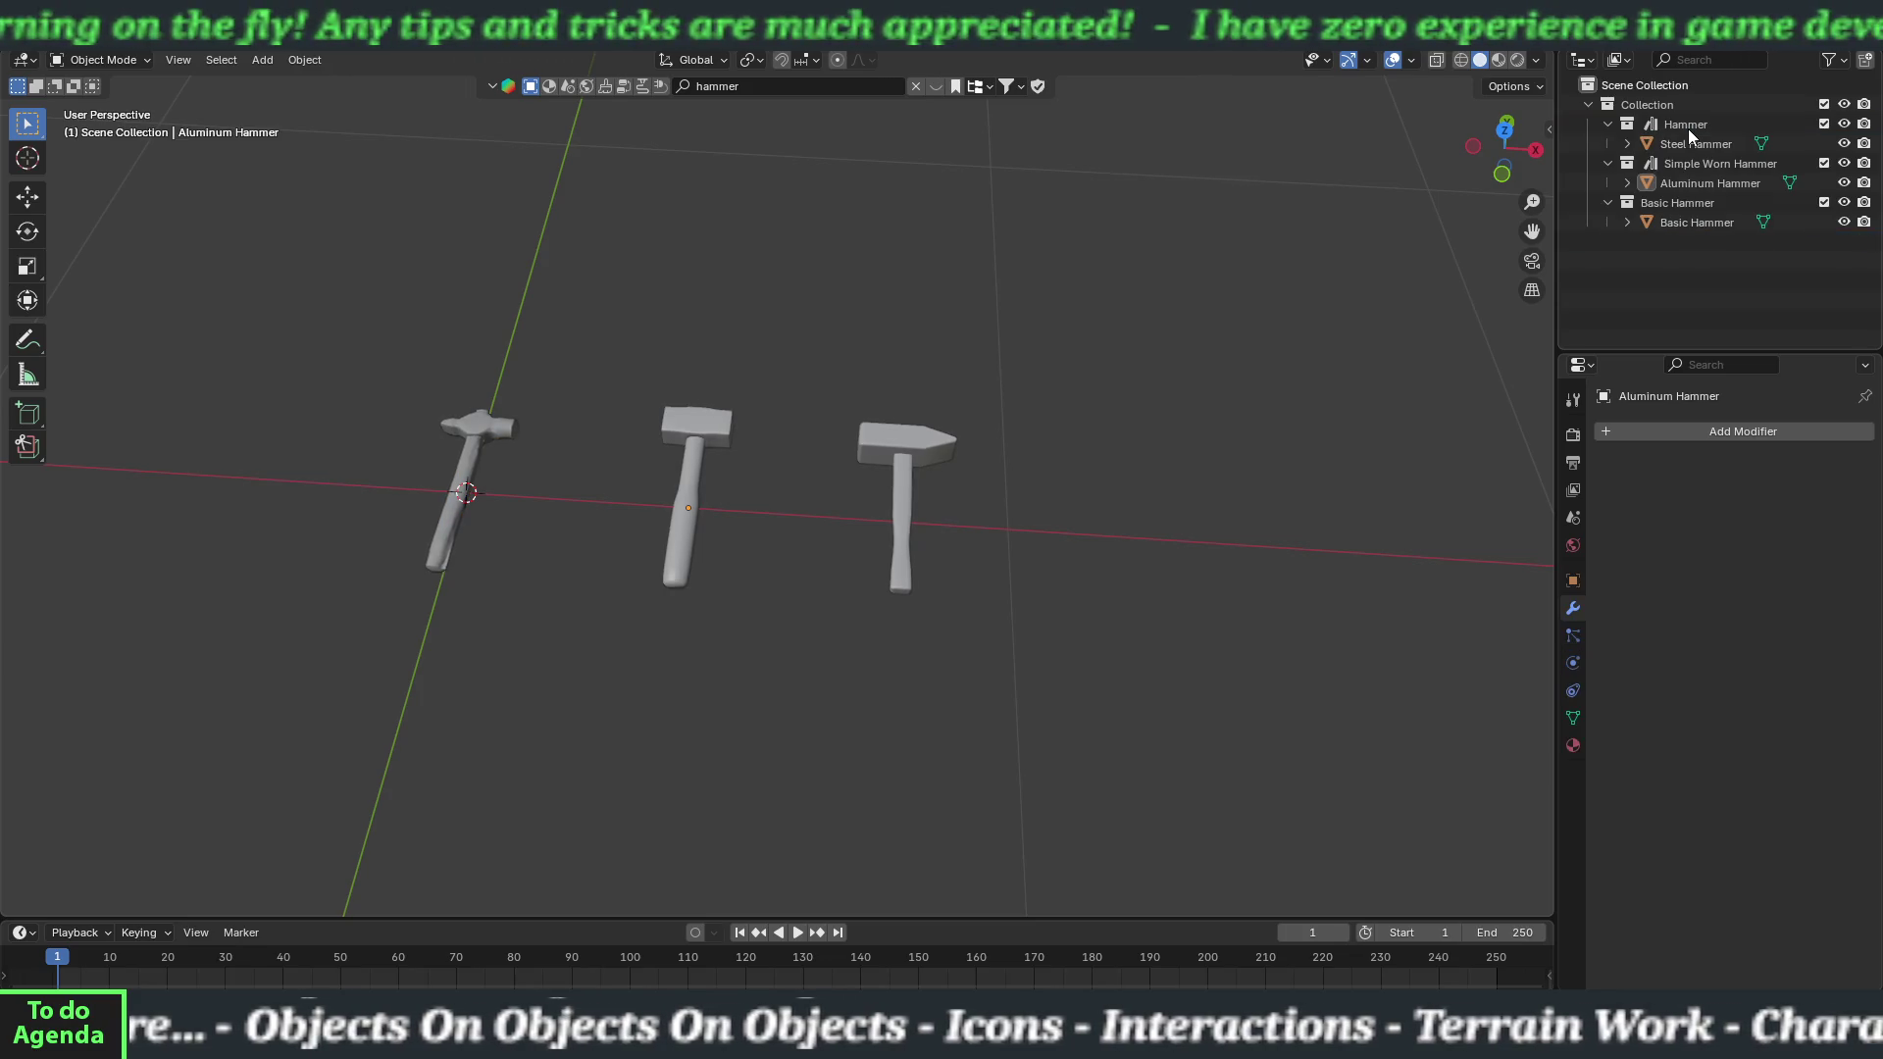
right_click(1646, 84)
left_click(1644, 92)
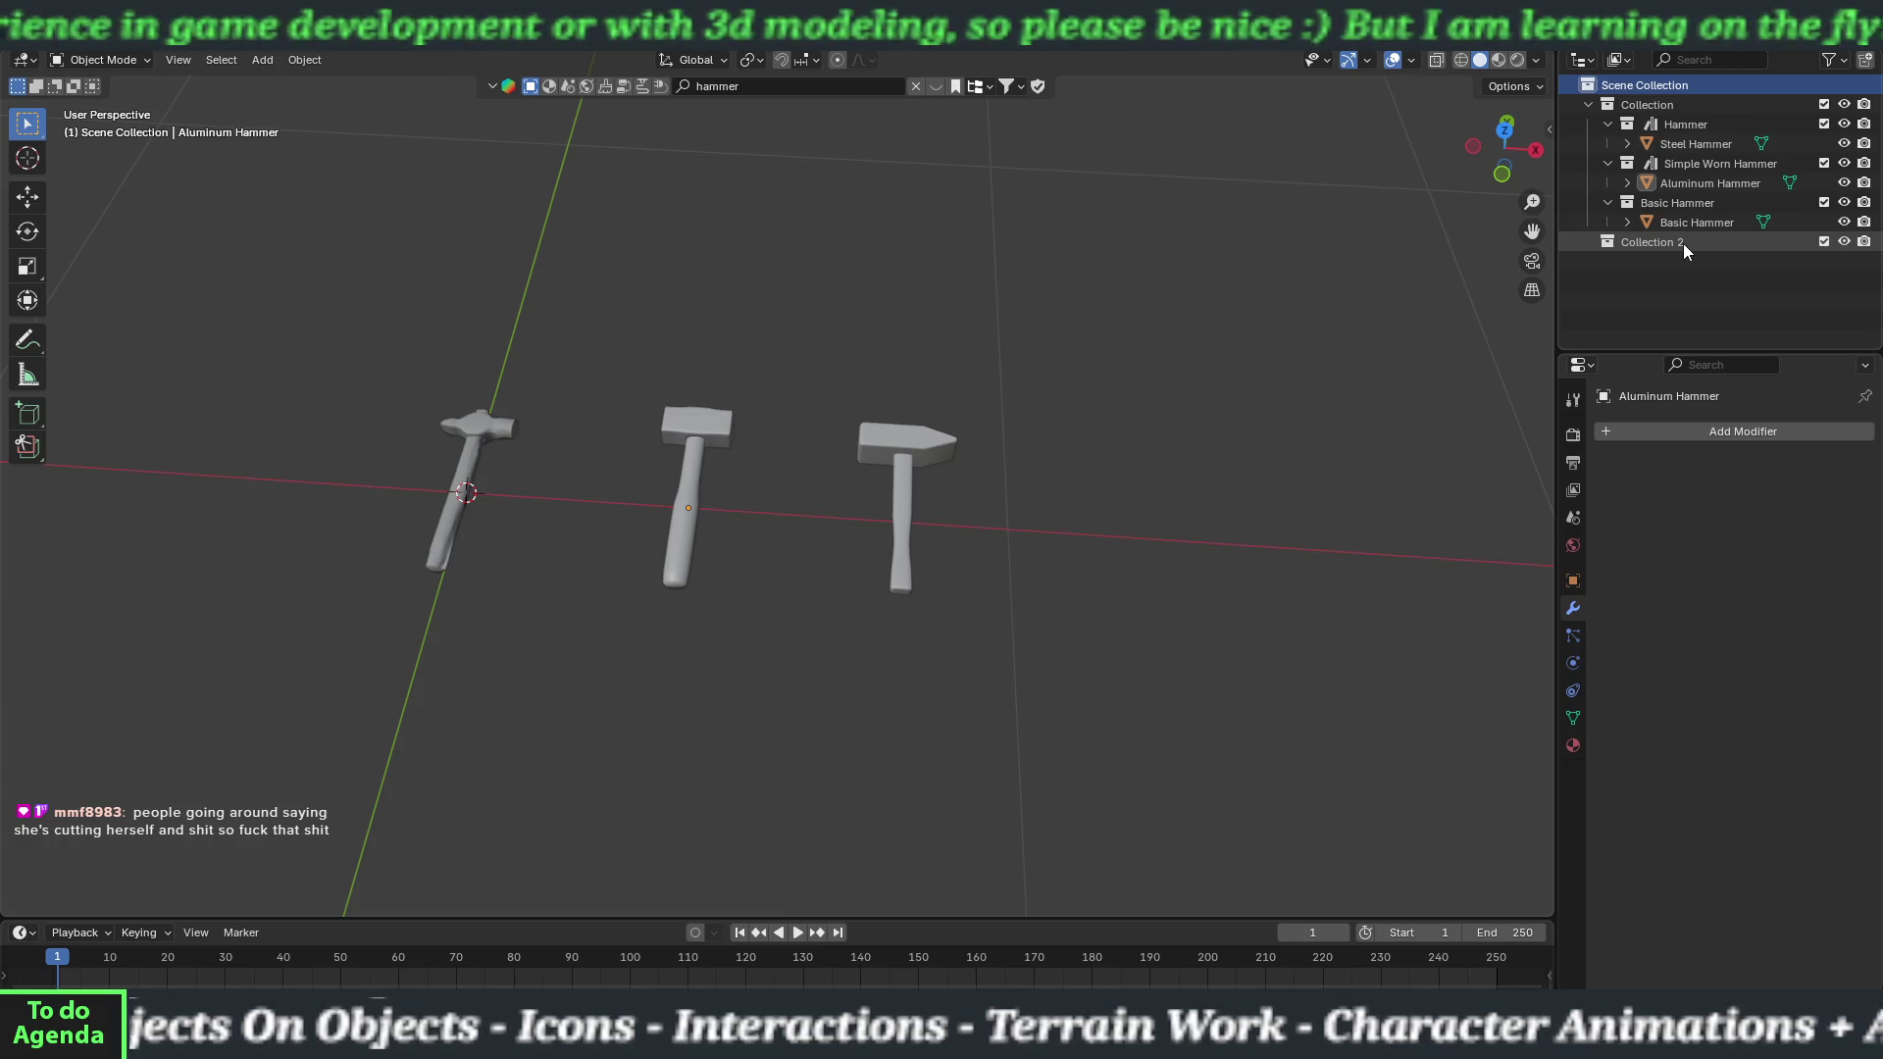
Rename Collection 2 to Aluminum Hammer and move the Aluminum Hammer object into it.
left_click(1659, 246)
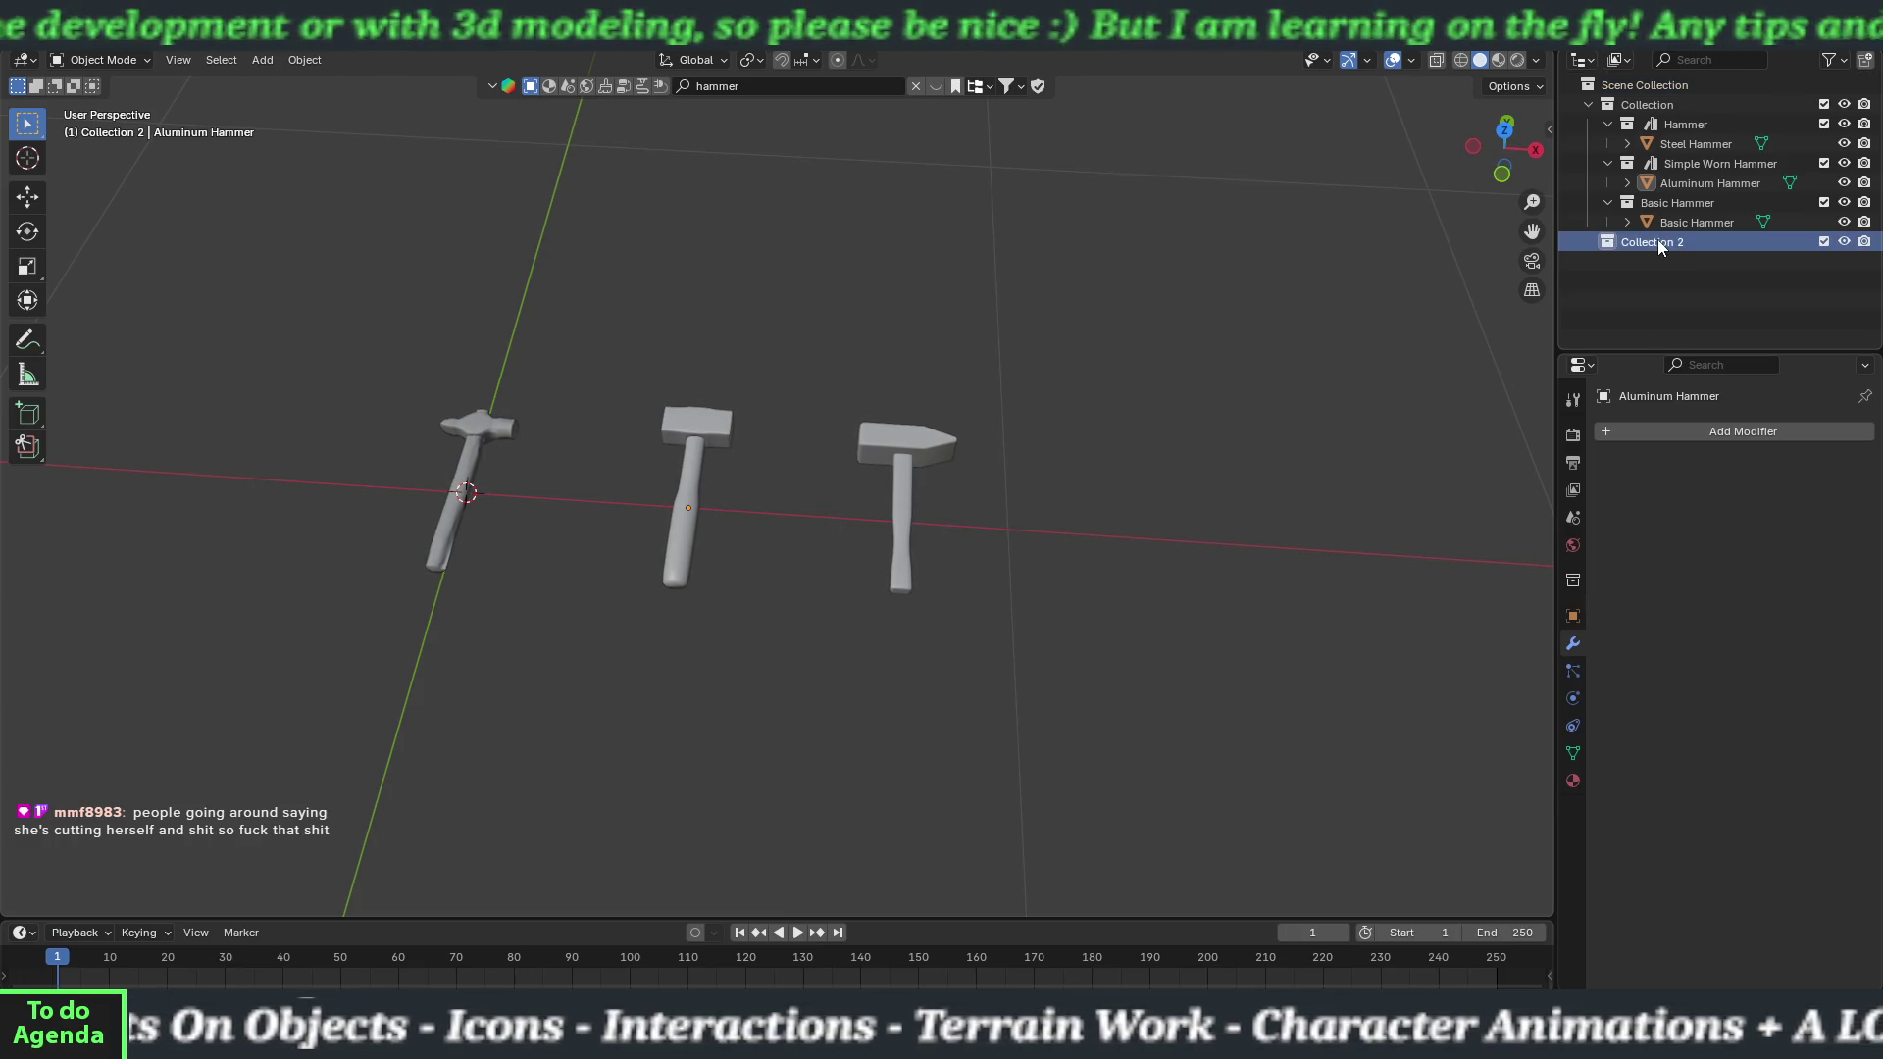
double_click(1660, 245)
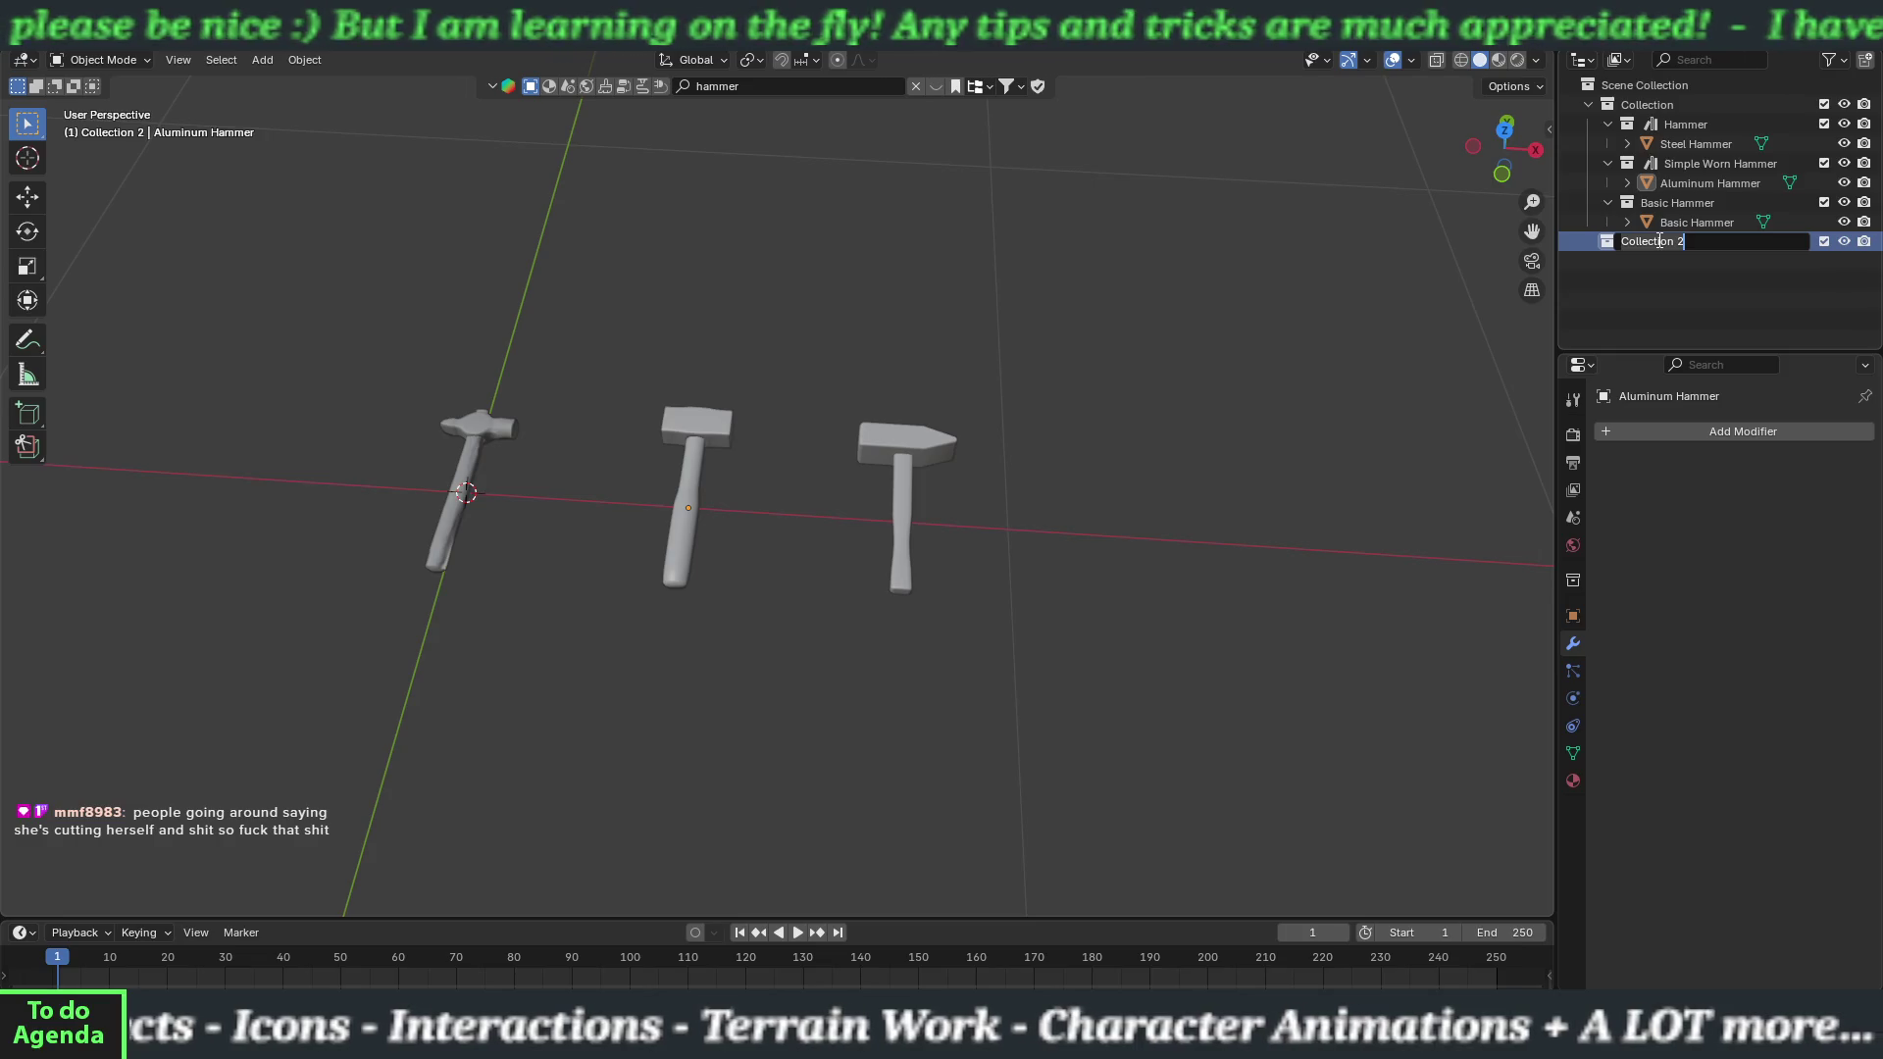
type("Alunm")
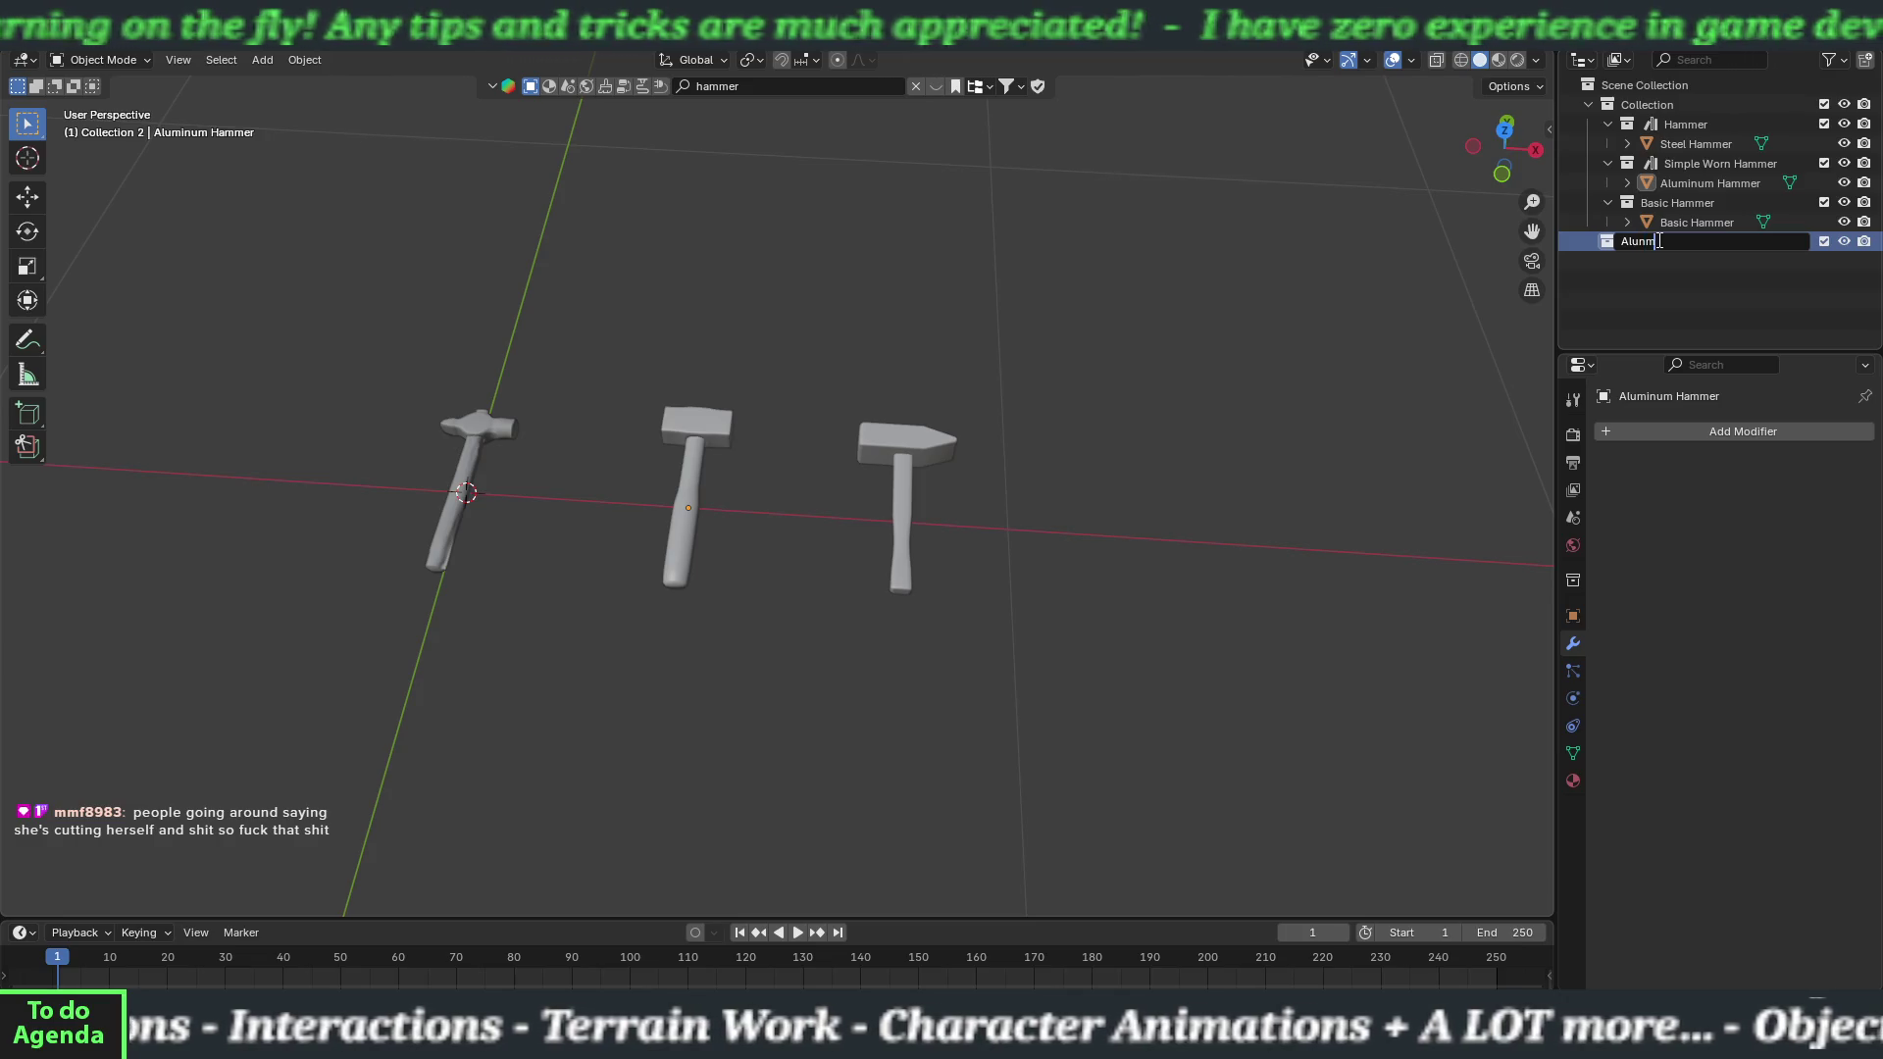
key("BackSpace")
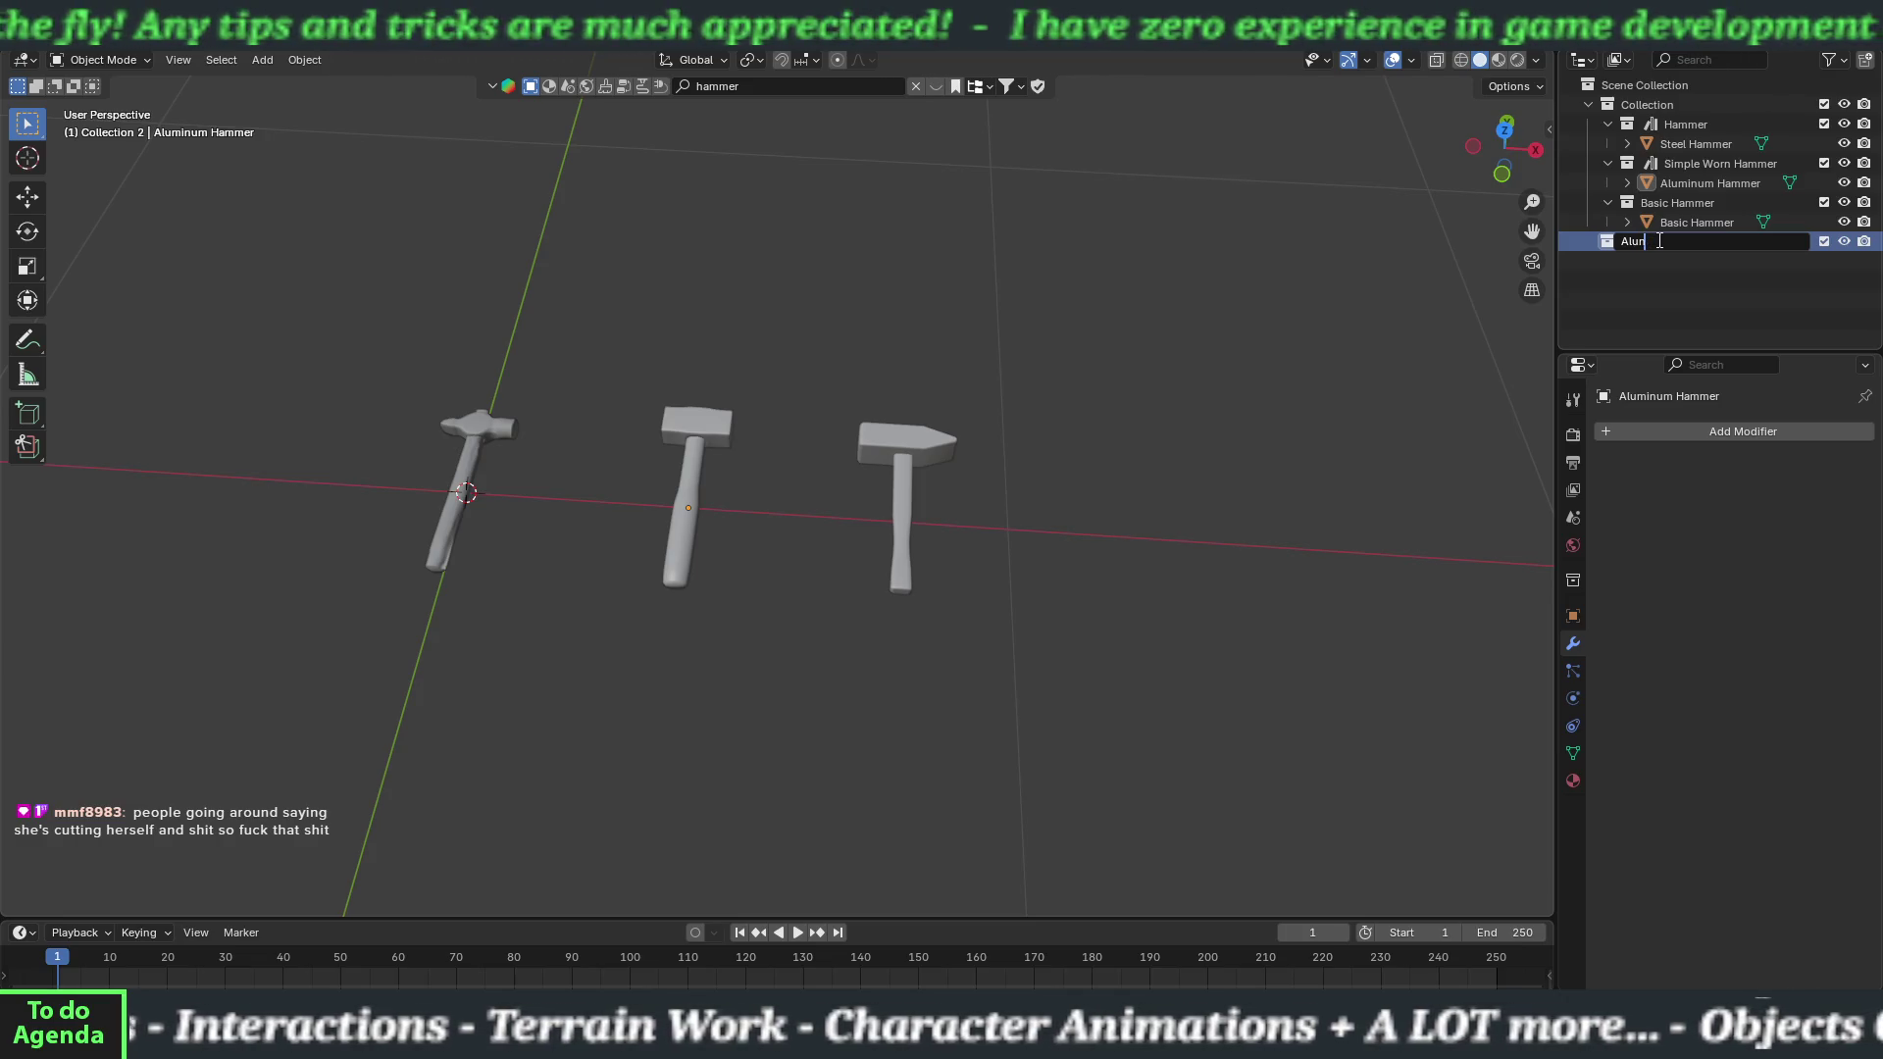
key("BackSpace")
type("m")
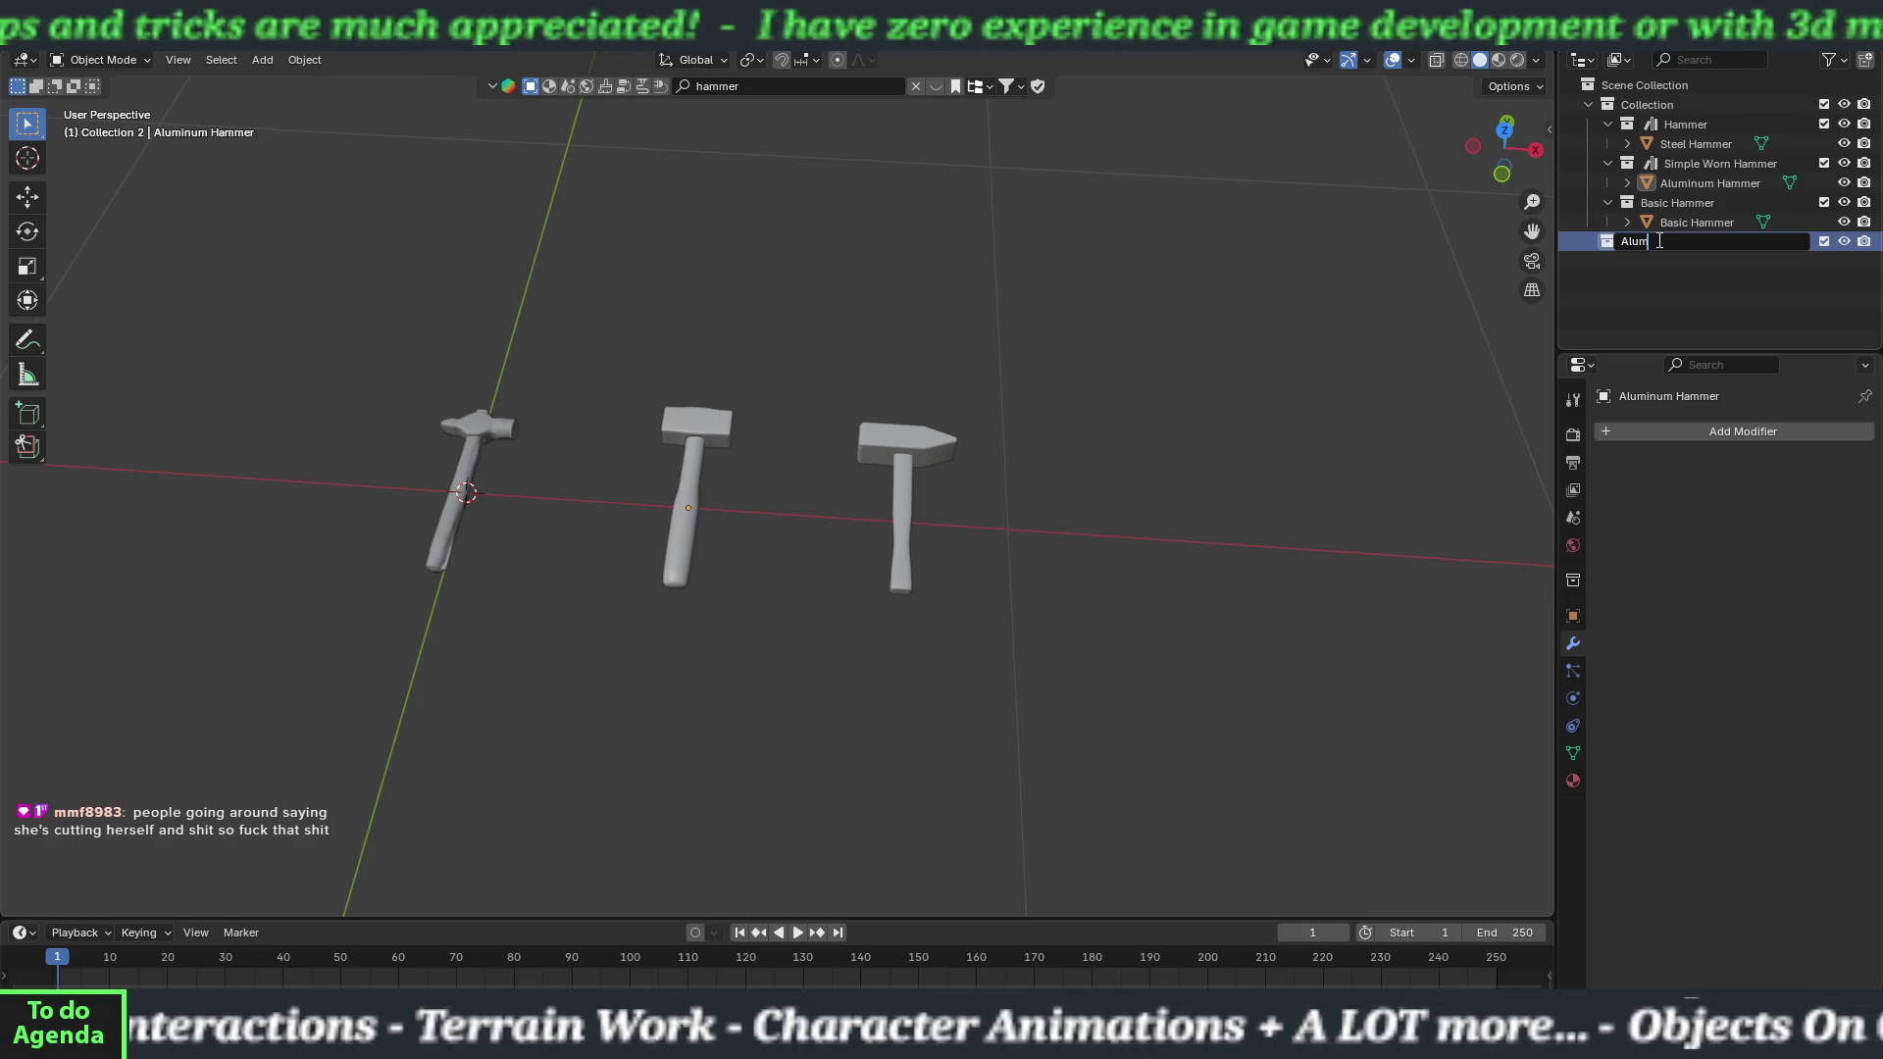
type("mer")
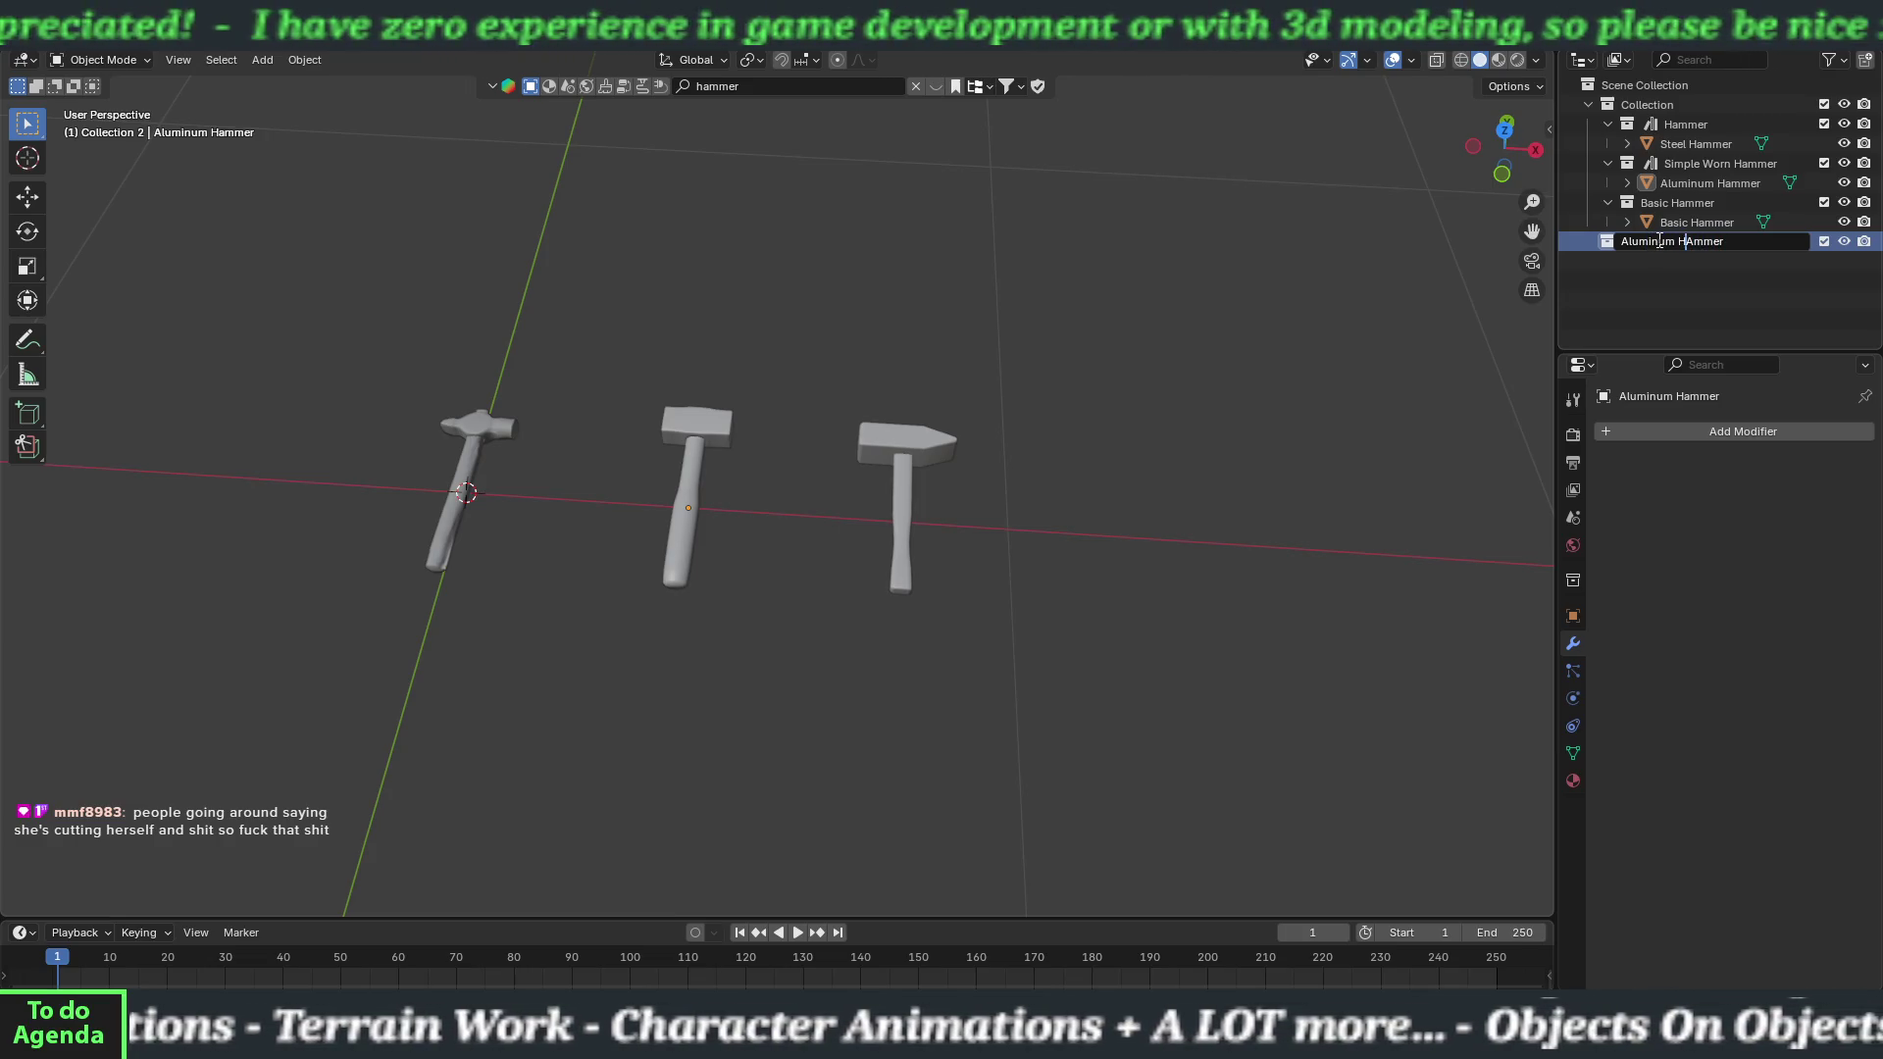
key("BackSpace")
type("a")
key("Return")
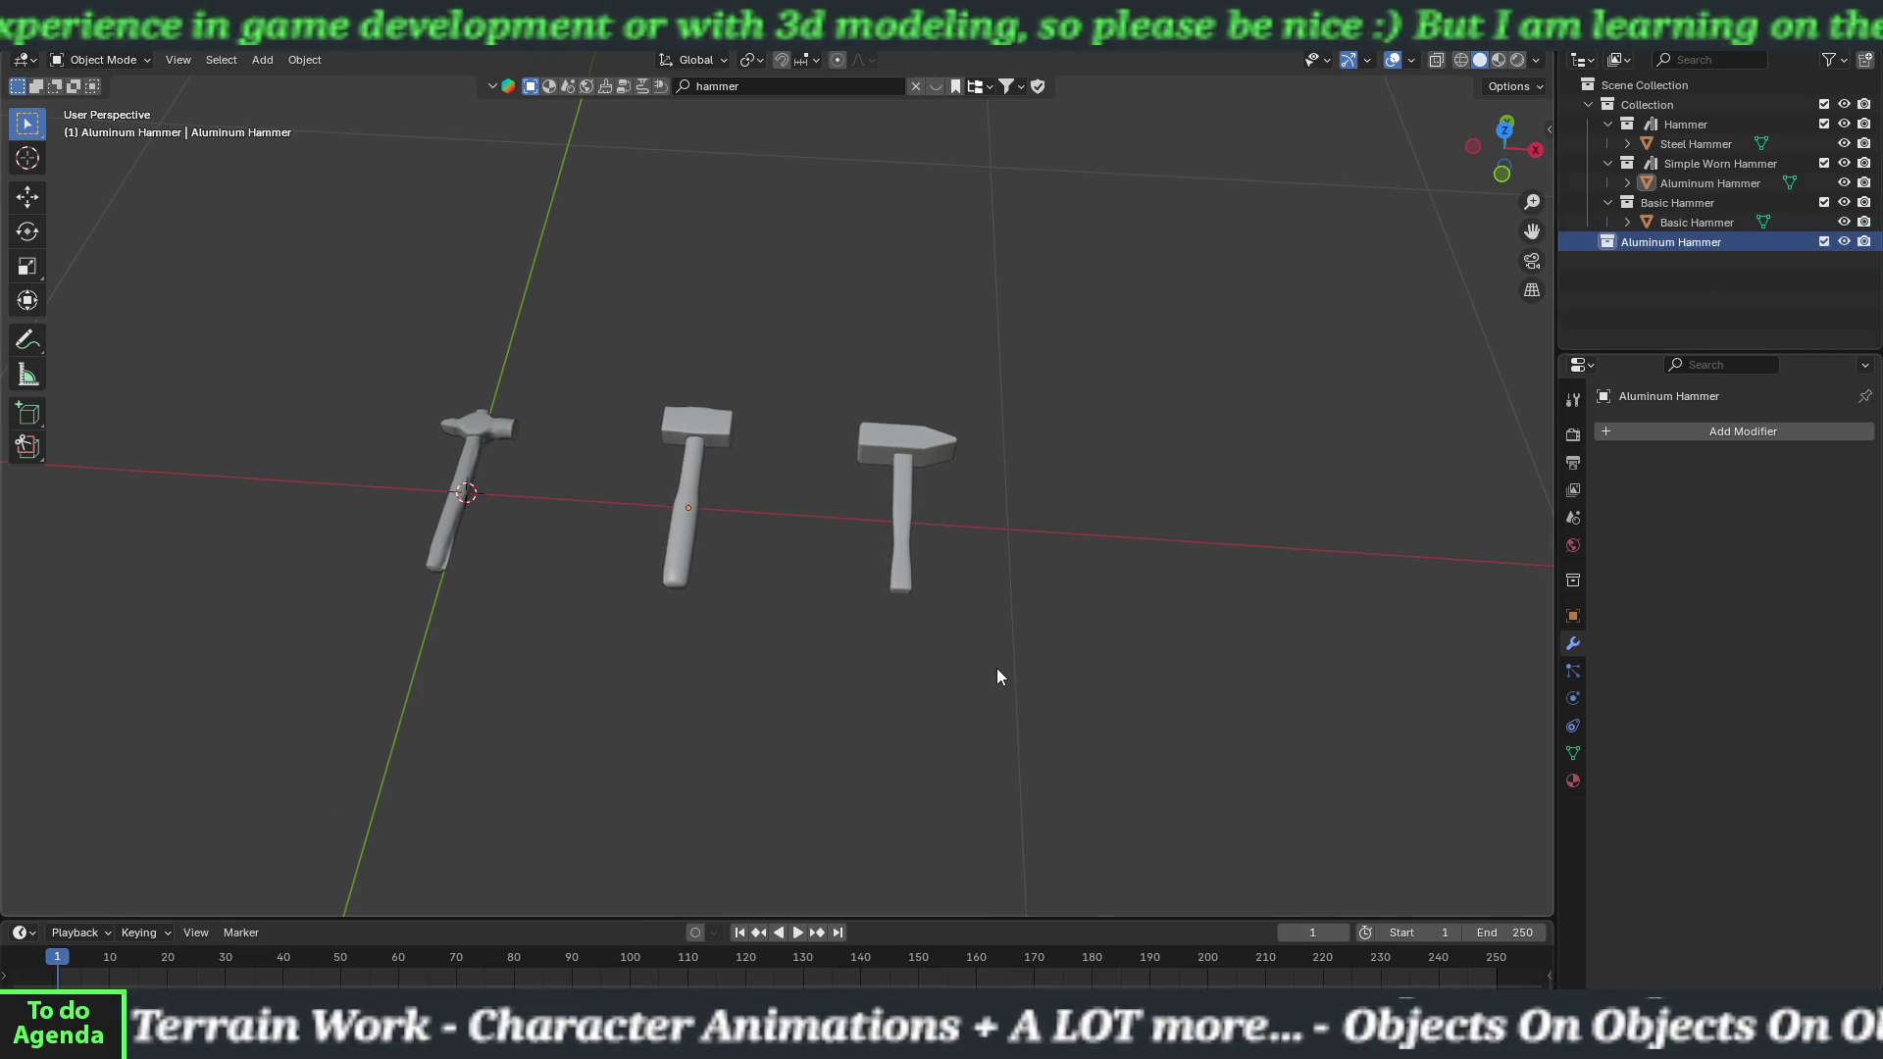
left_click_drag(1681, 182, 1675, 243)
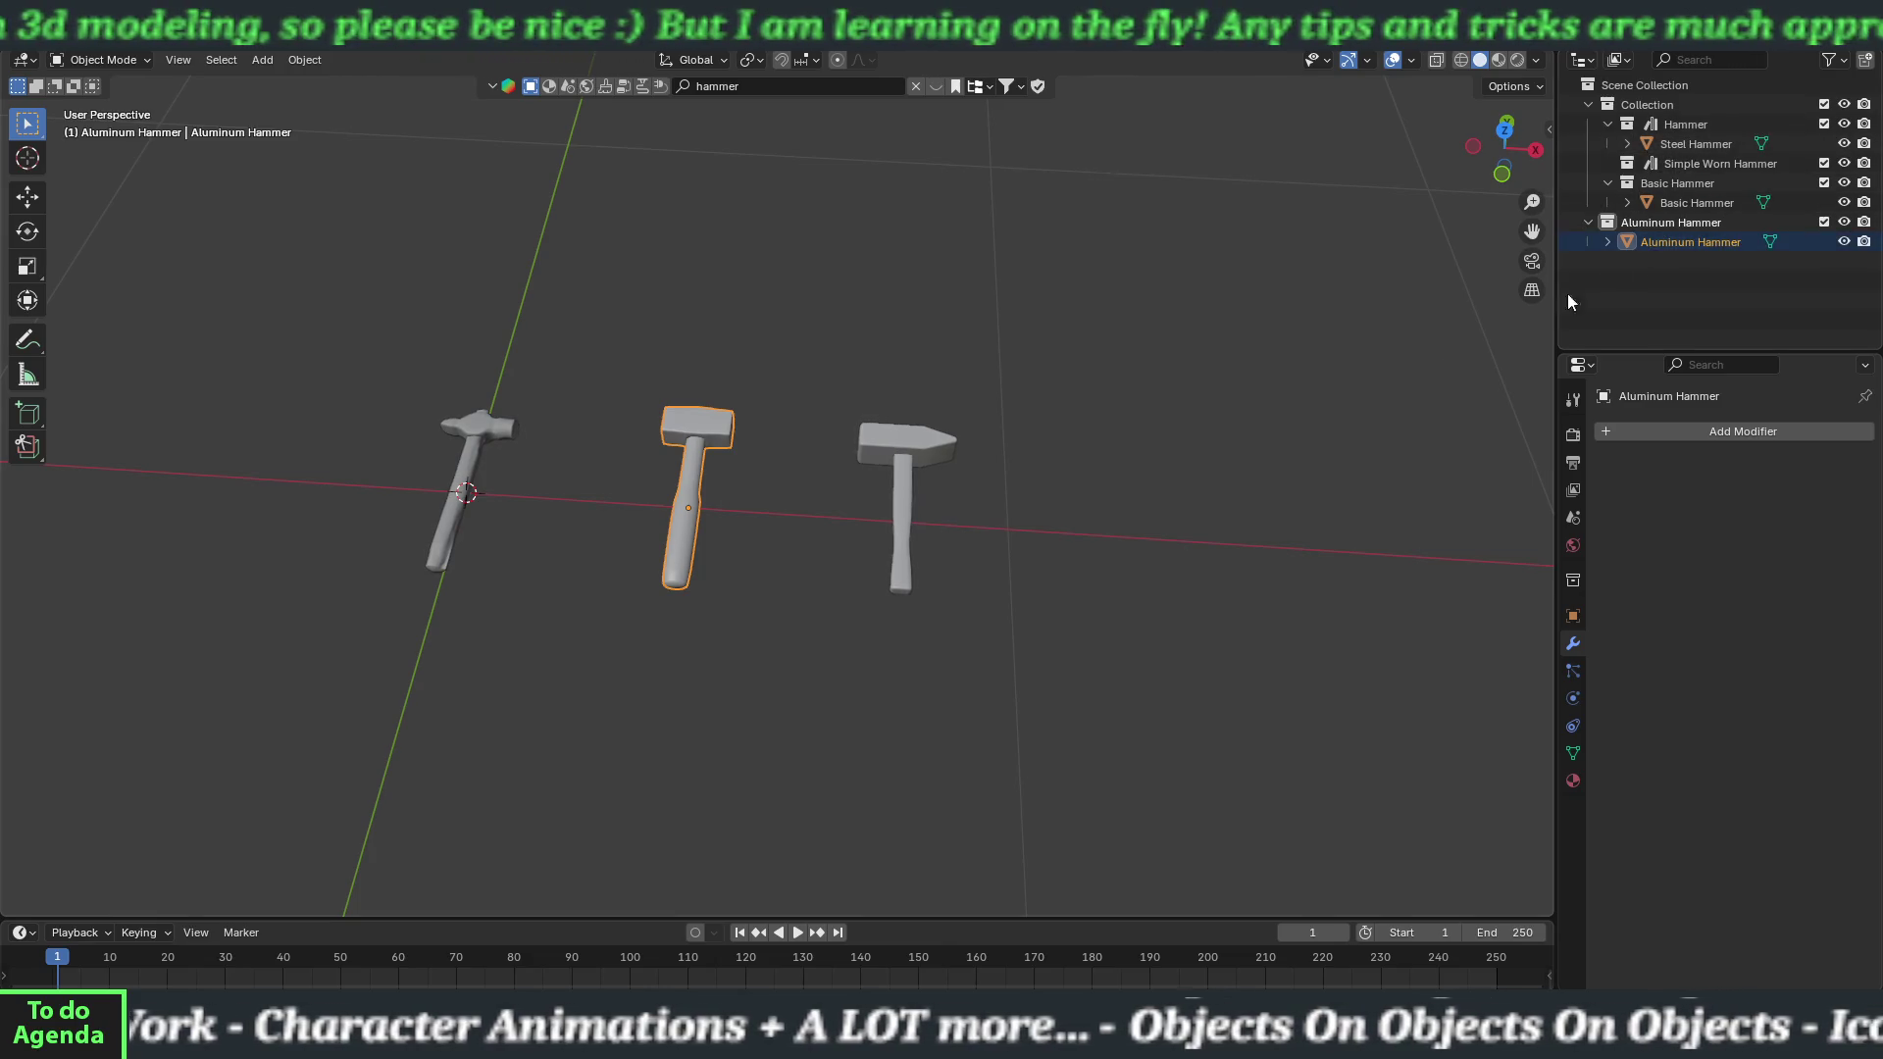
Add a Steel Hammer collection and move the Steel Hammer object into it.
right_click(1638, 86)
left_click(1647, 96)
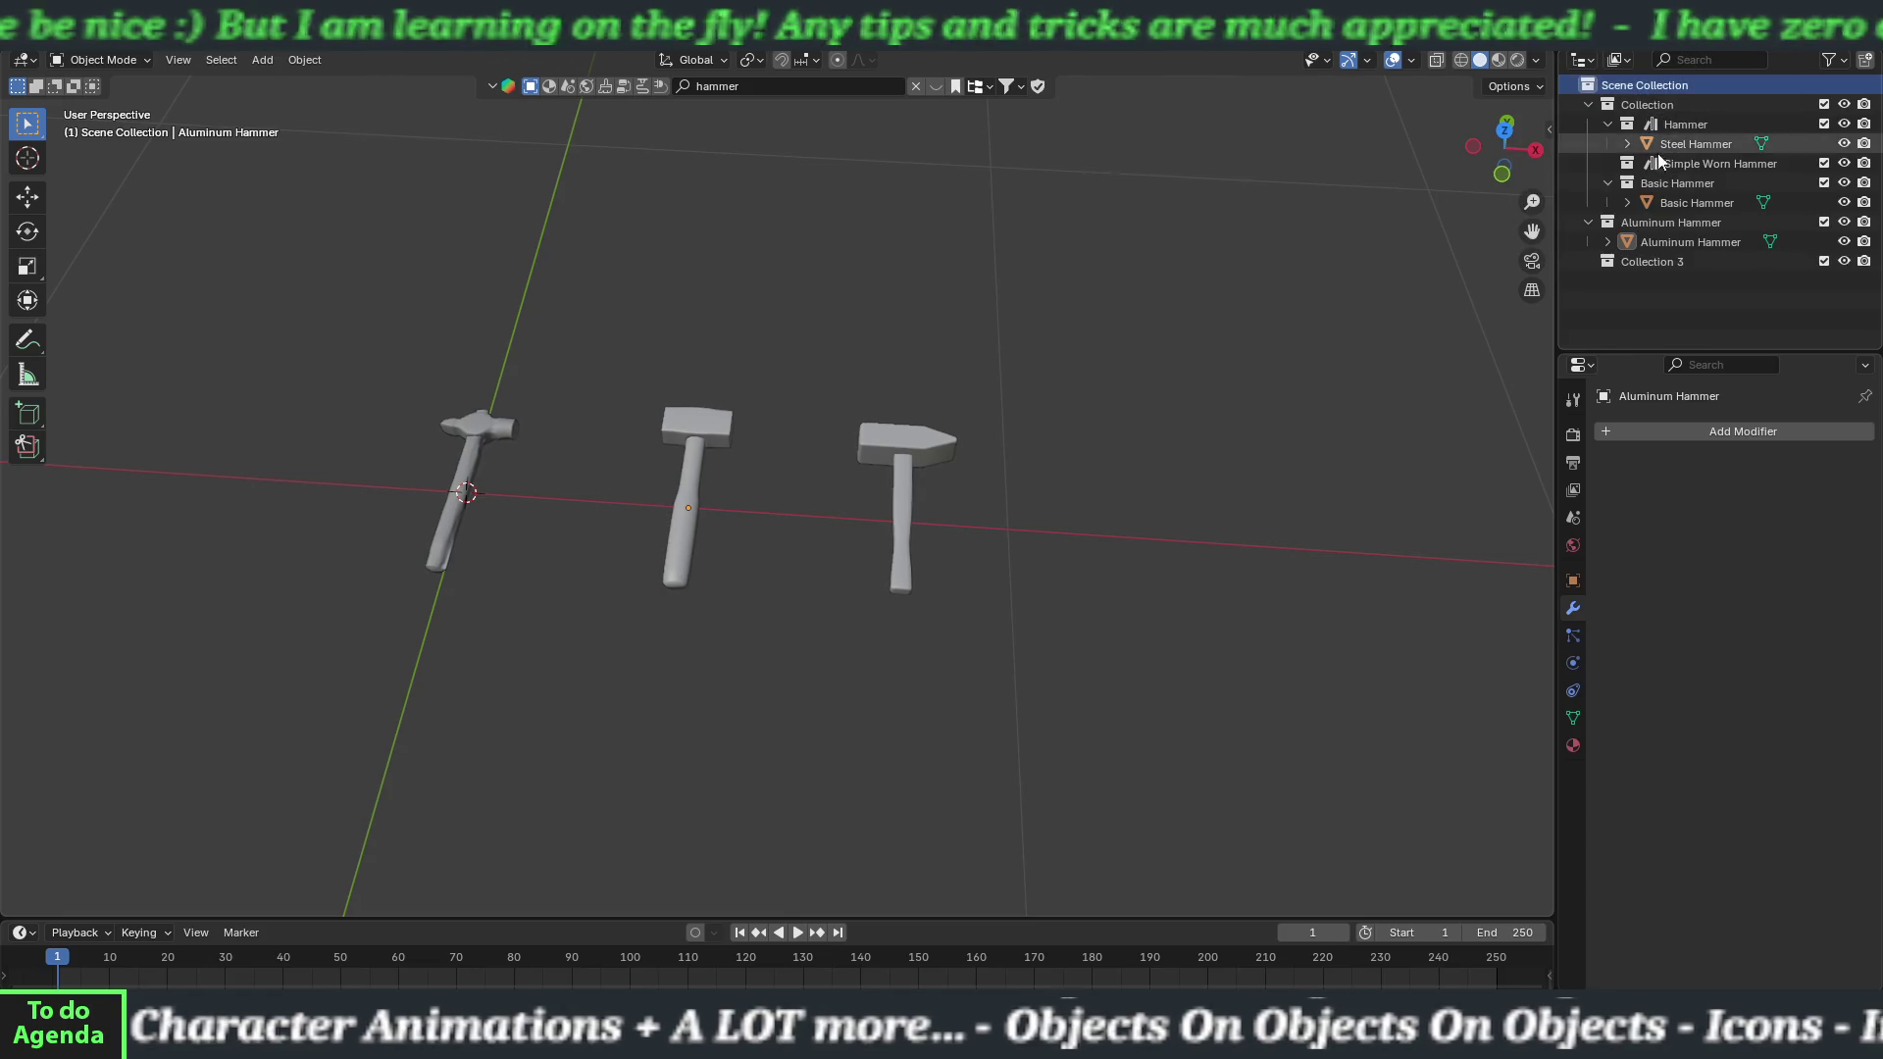
double_click(1658, 260)
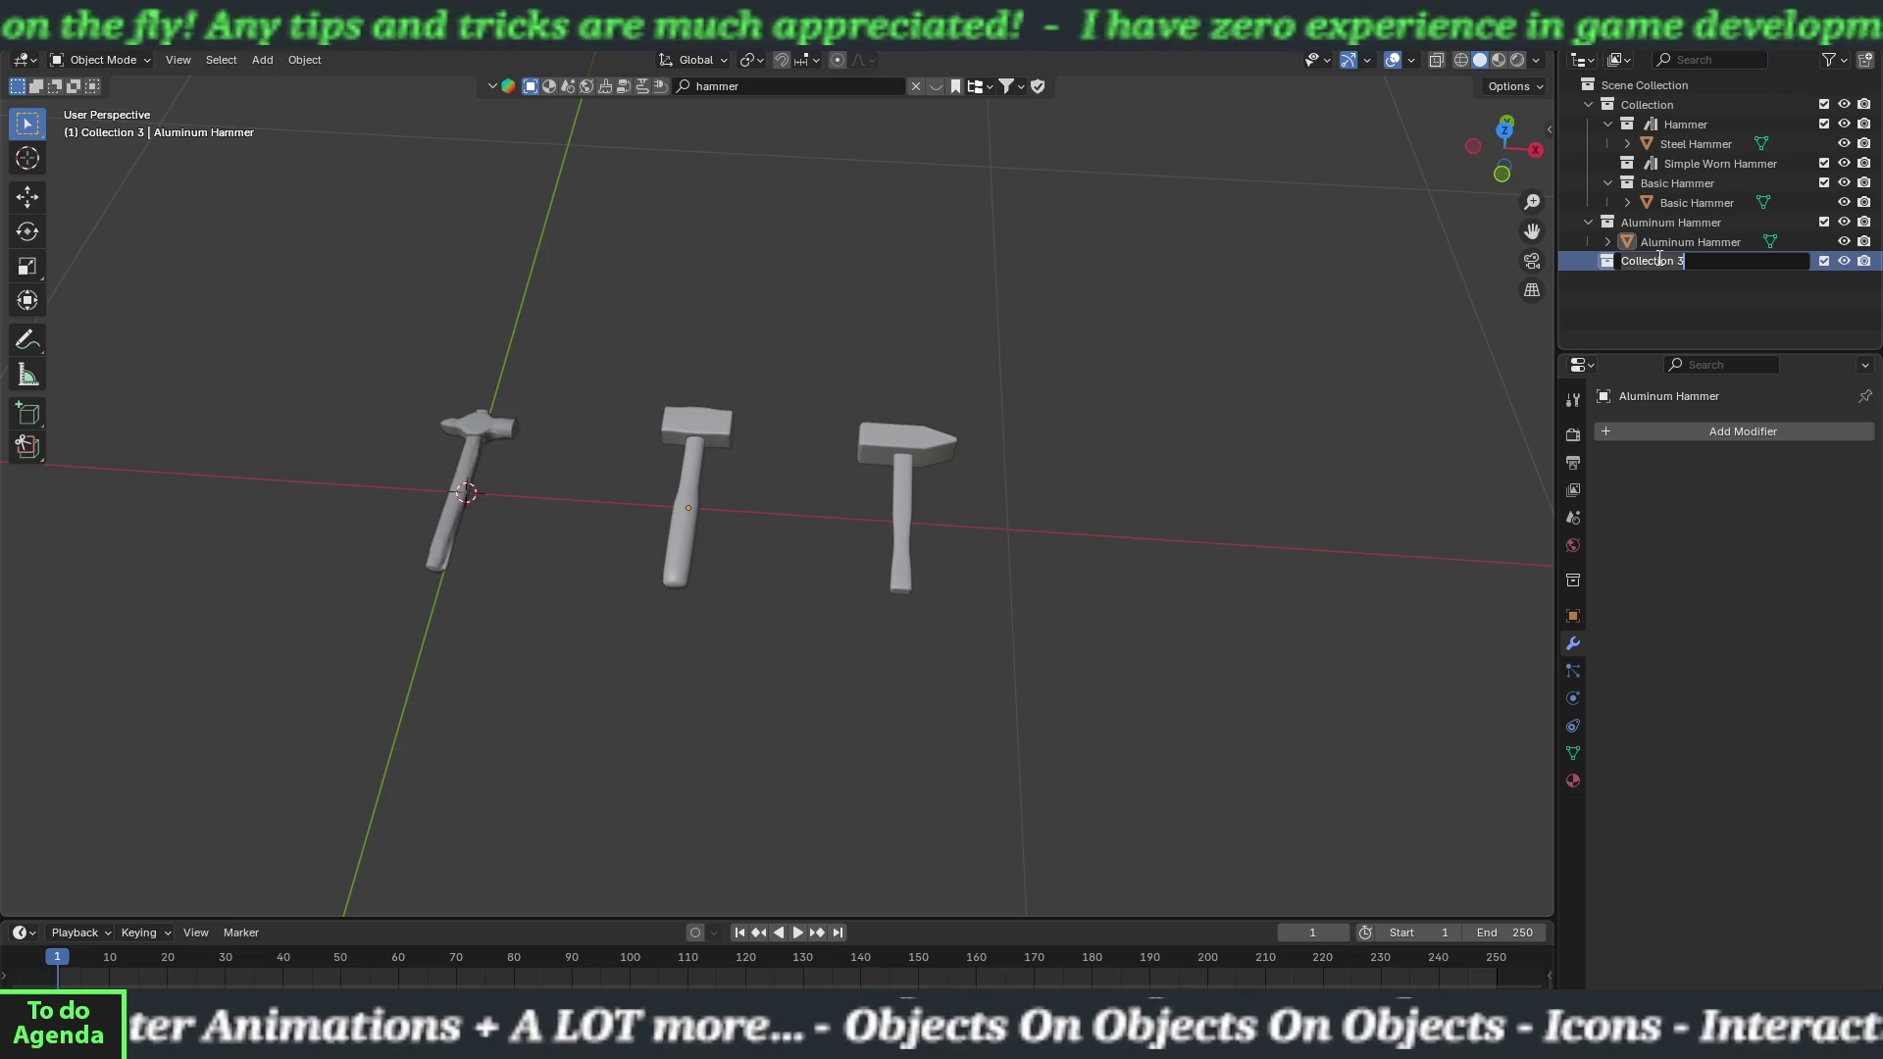
type("S")
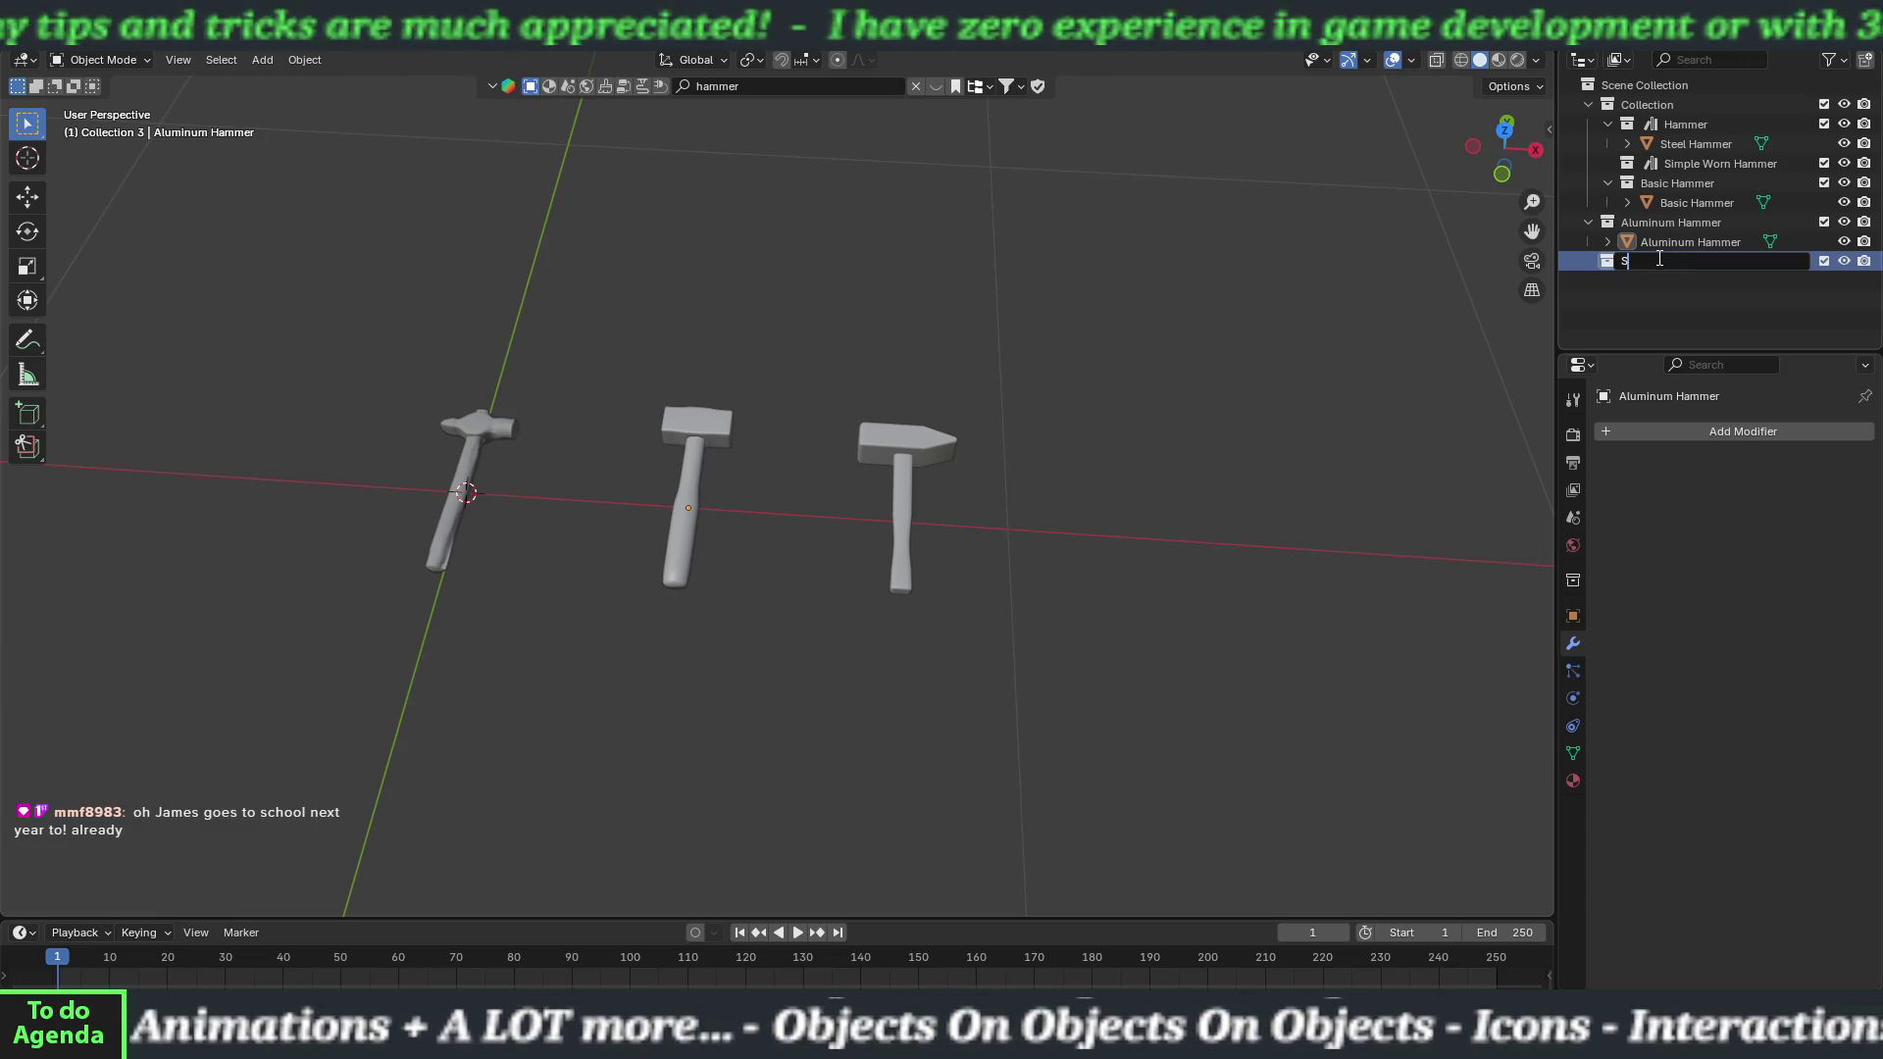
type("teel Hammer")
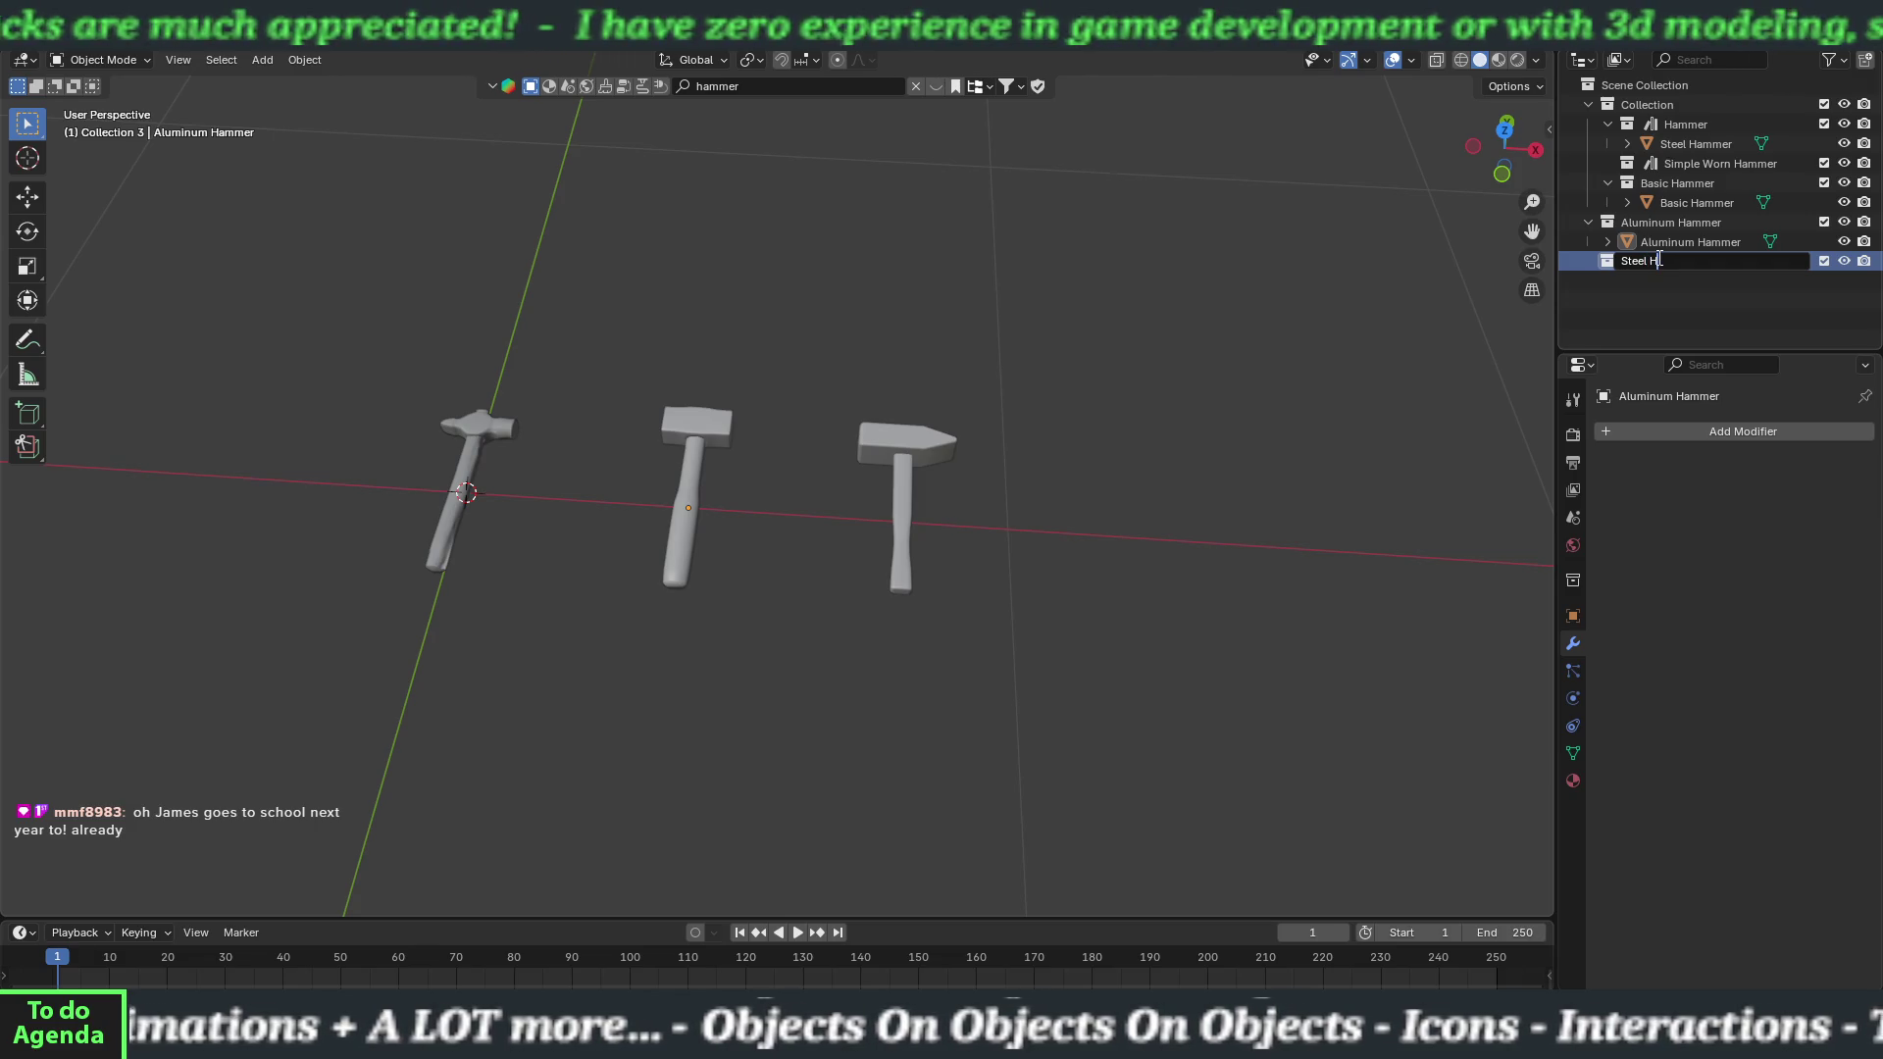
key("Return")
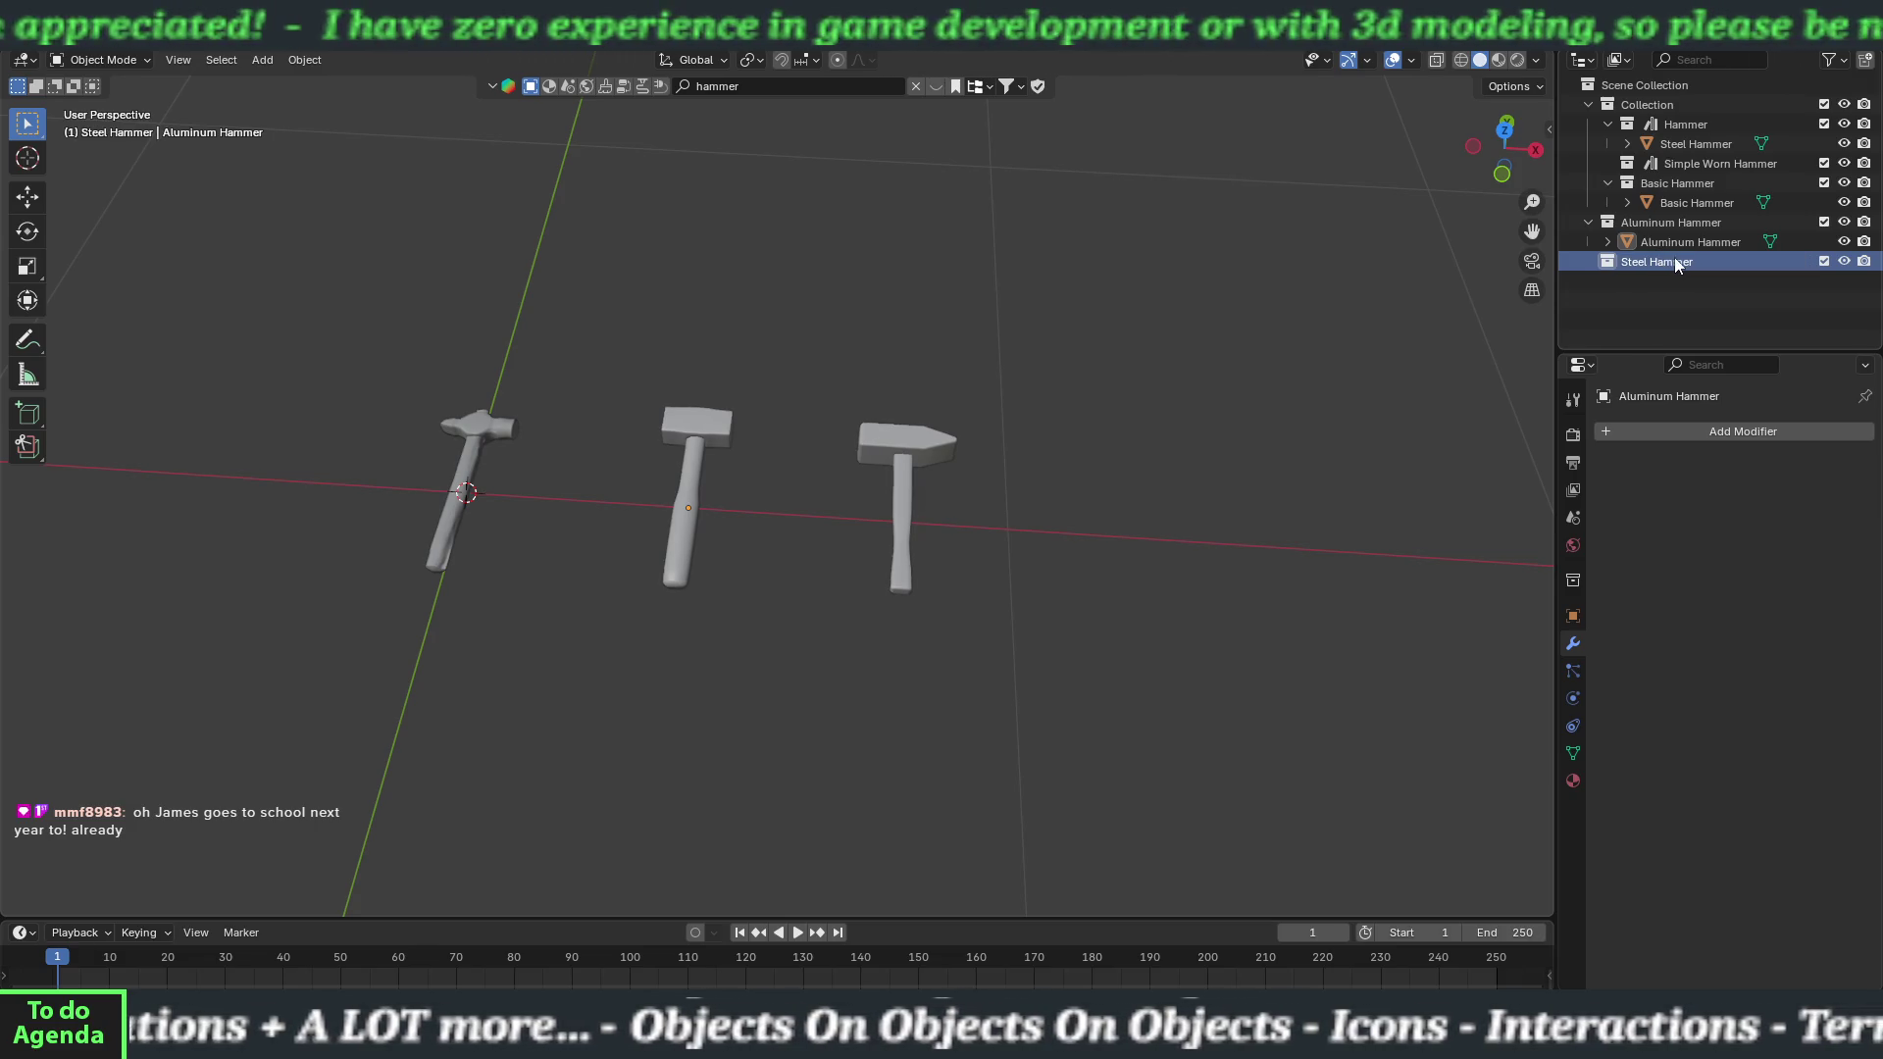
left_click_drag(1695, 145, 1663, 267)
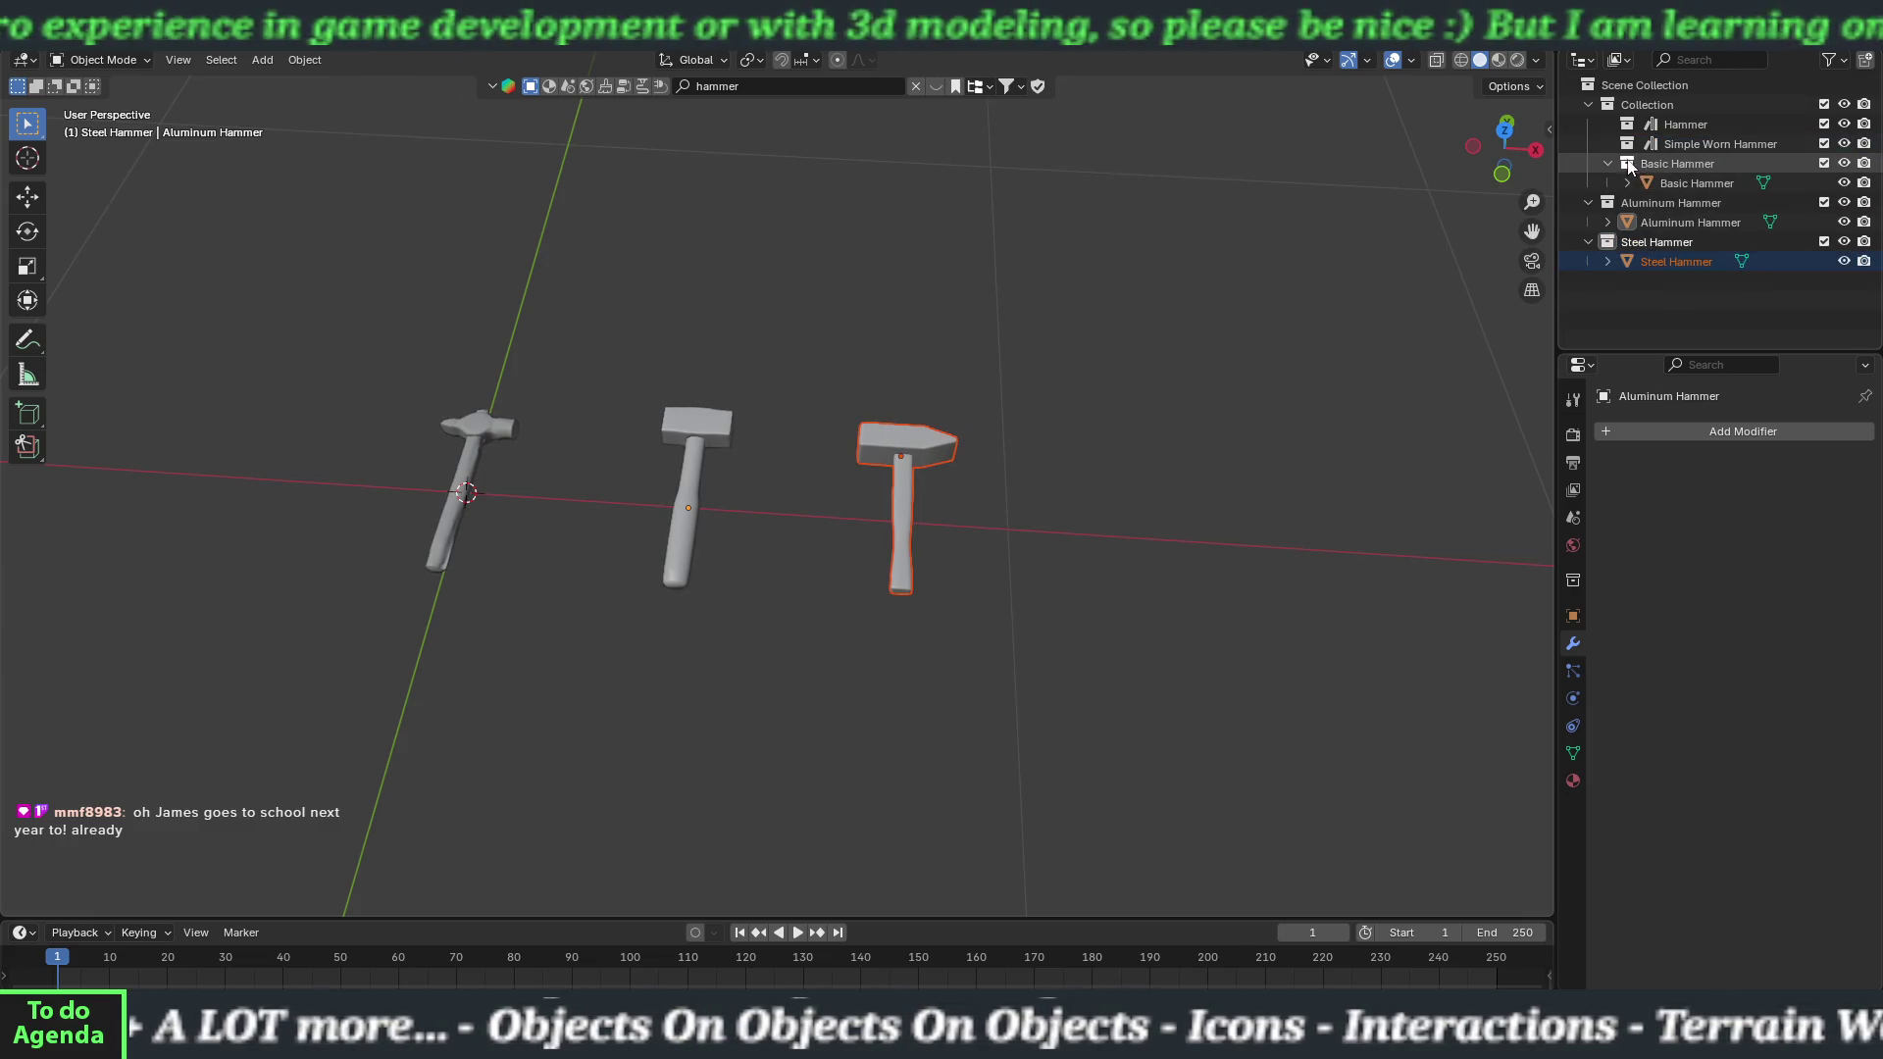
Delete the Simple Worn Hammer collection and select the old Hammer collection.
left_click(1671, 144)
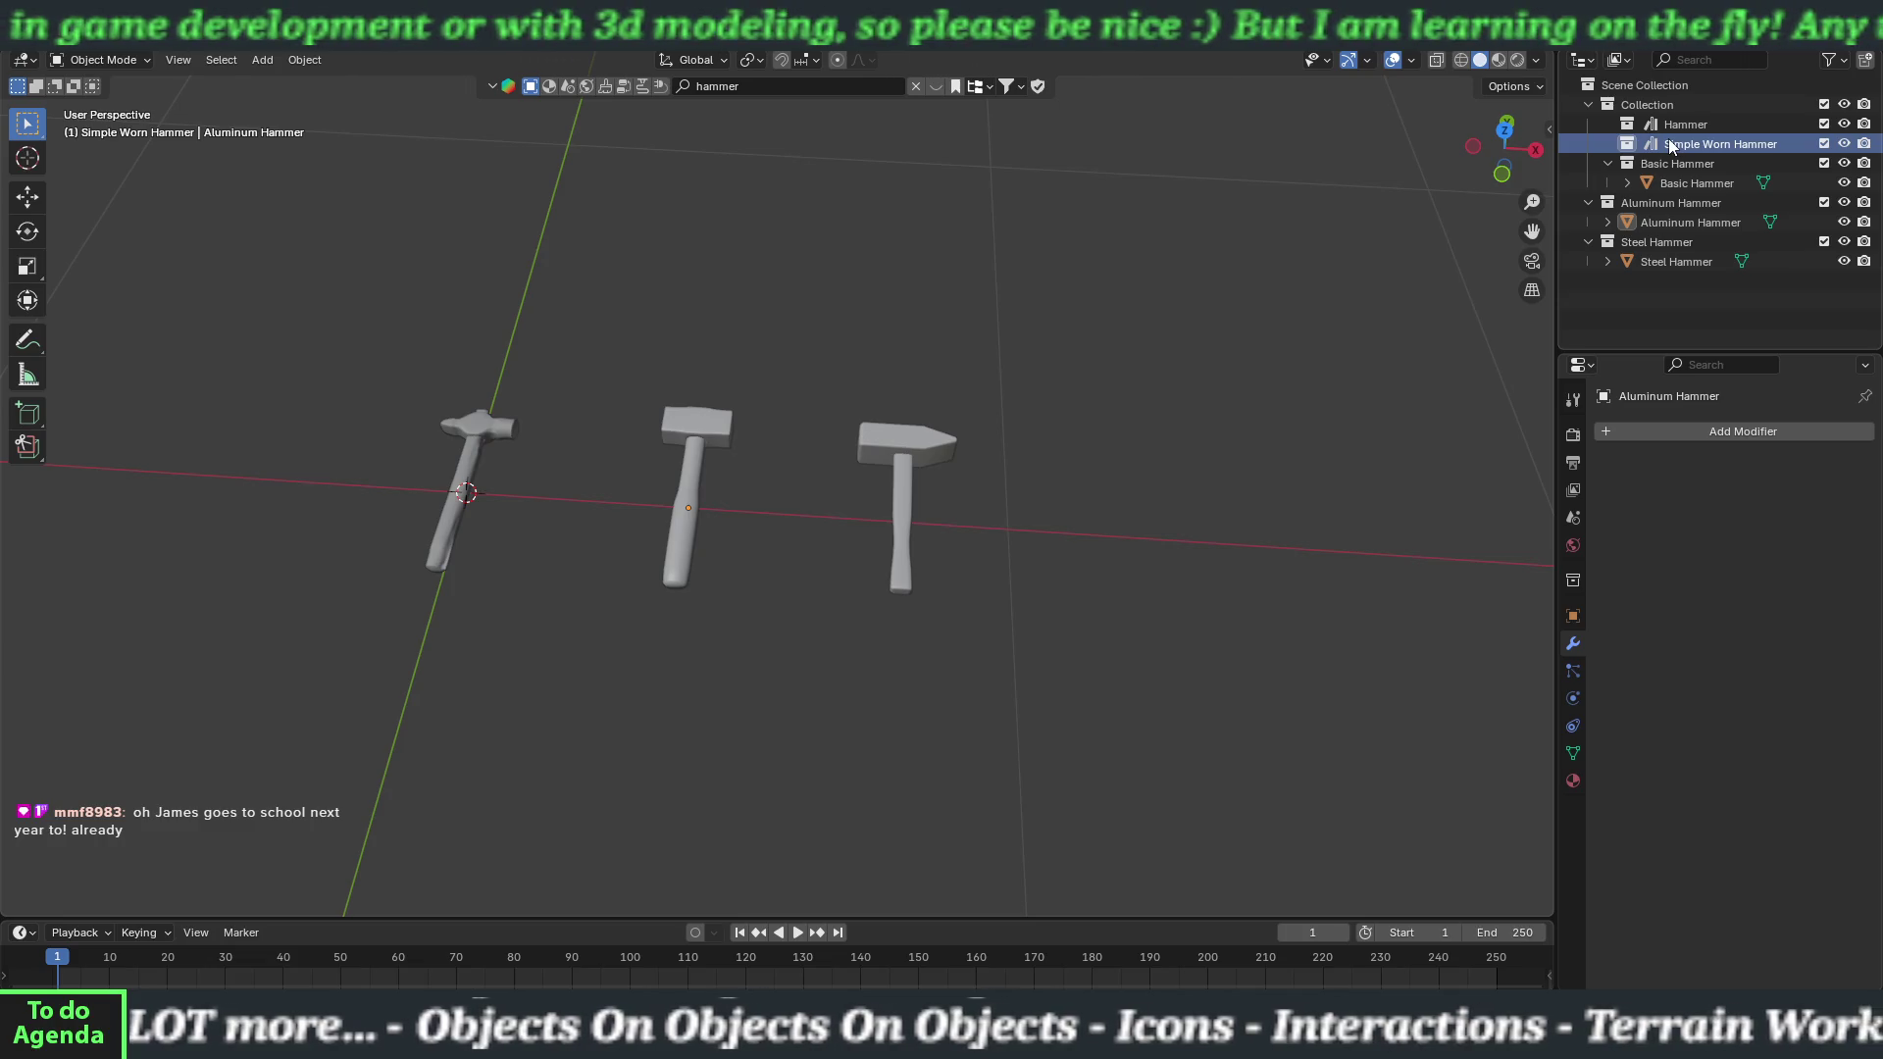
key("Delete")
left_click(1667, 131)
Delete the old Hammer collection and exclude the Aluminum Hammer and Steel Hammer collections.
key("Delete")
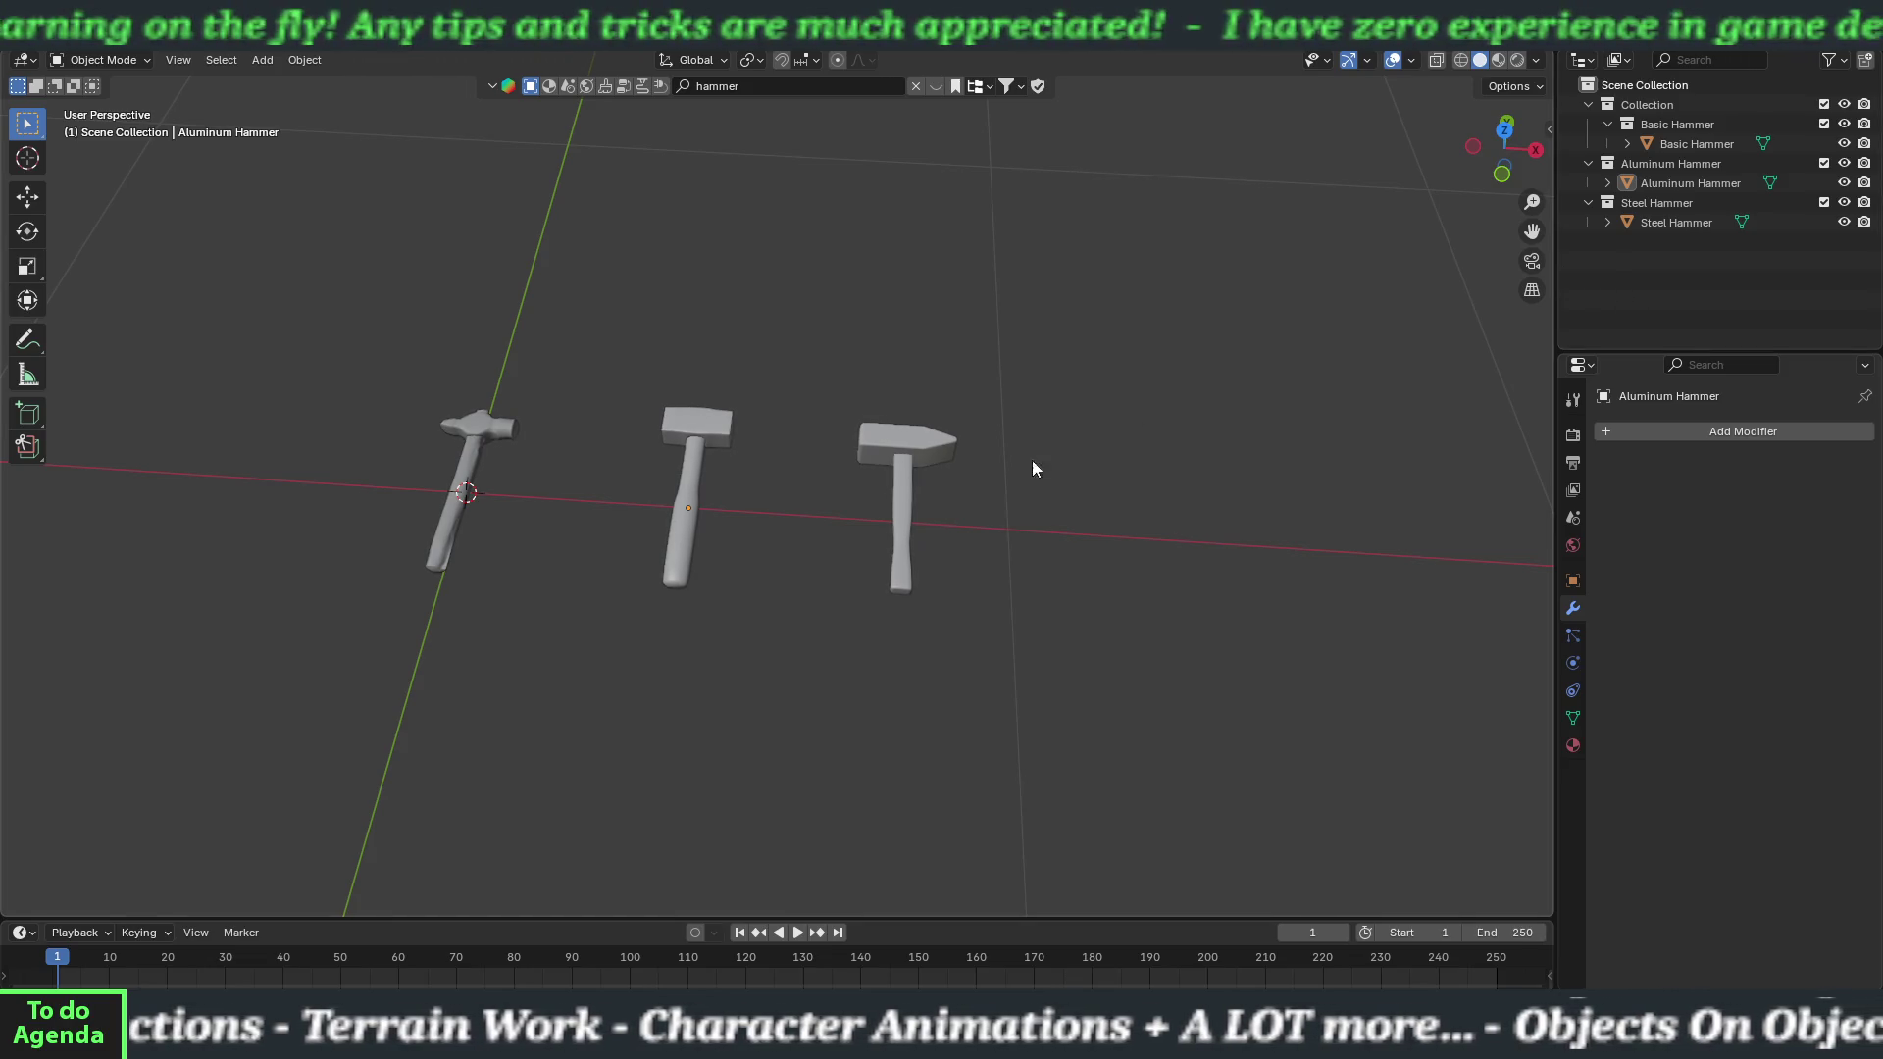
mouse_move(785, 588)
left_mouse_down()
mouse_move(769, 618)
mouse_move(614, 479)
mouse_move(563, 475)
mouse_move(612, 583)
mouse_move(826, 626)
mouse_move(820, 673)
mouse_move(802, 667)
left_mouse_up()
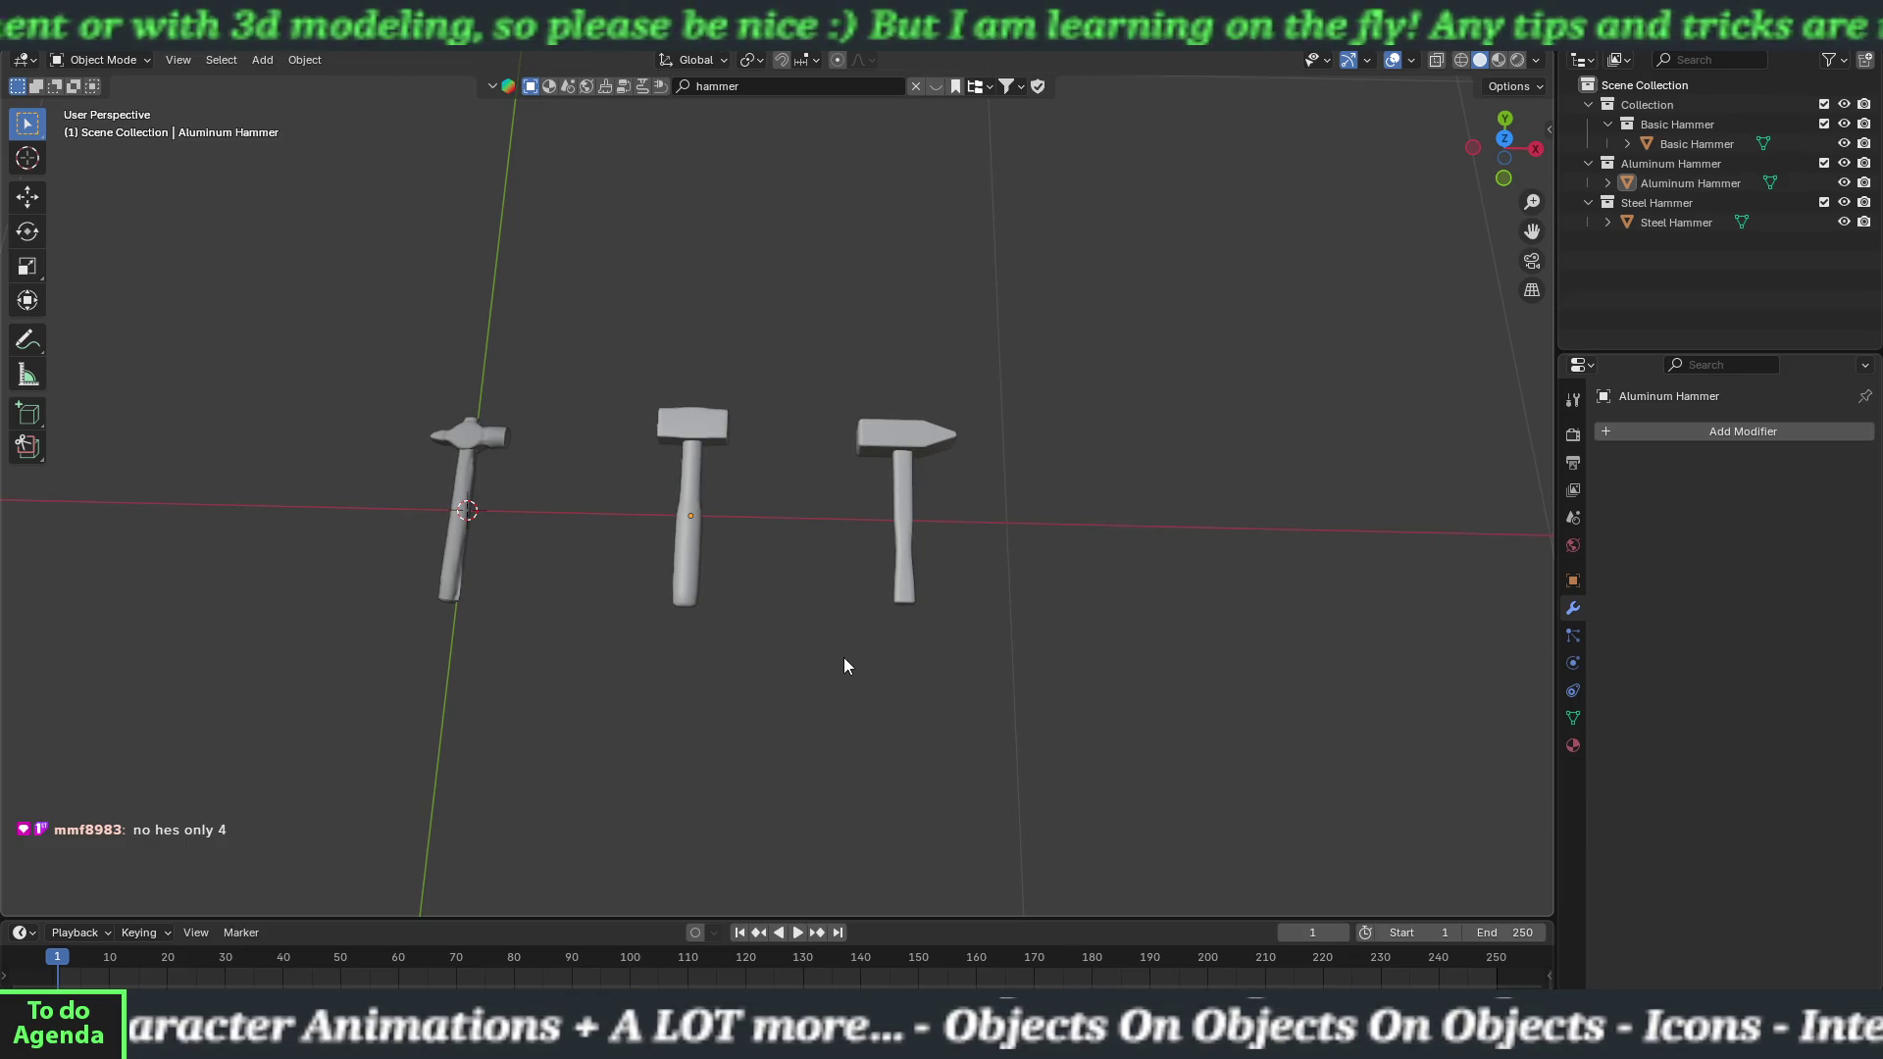
mouse_move(845, 651)
left_mouse_down()
mouse_move(808, 591)
mouse_move(832, 528)
mouse_move(858, 553)
mouse_move(840, 533)
left_mouse_up()
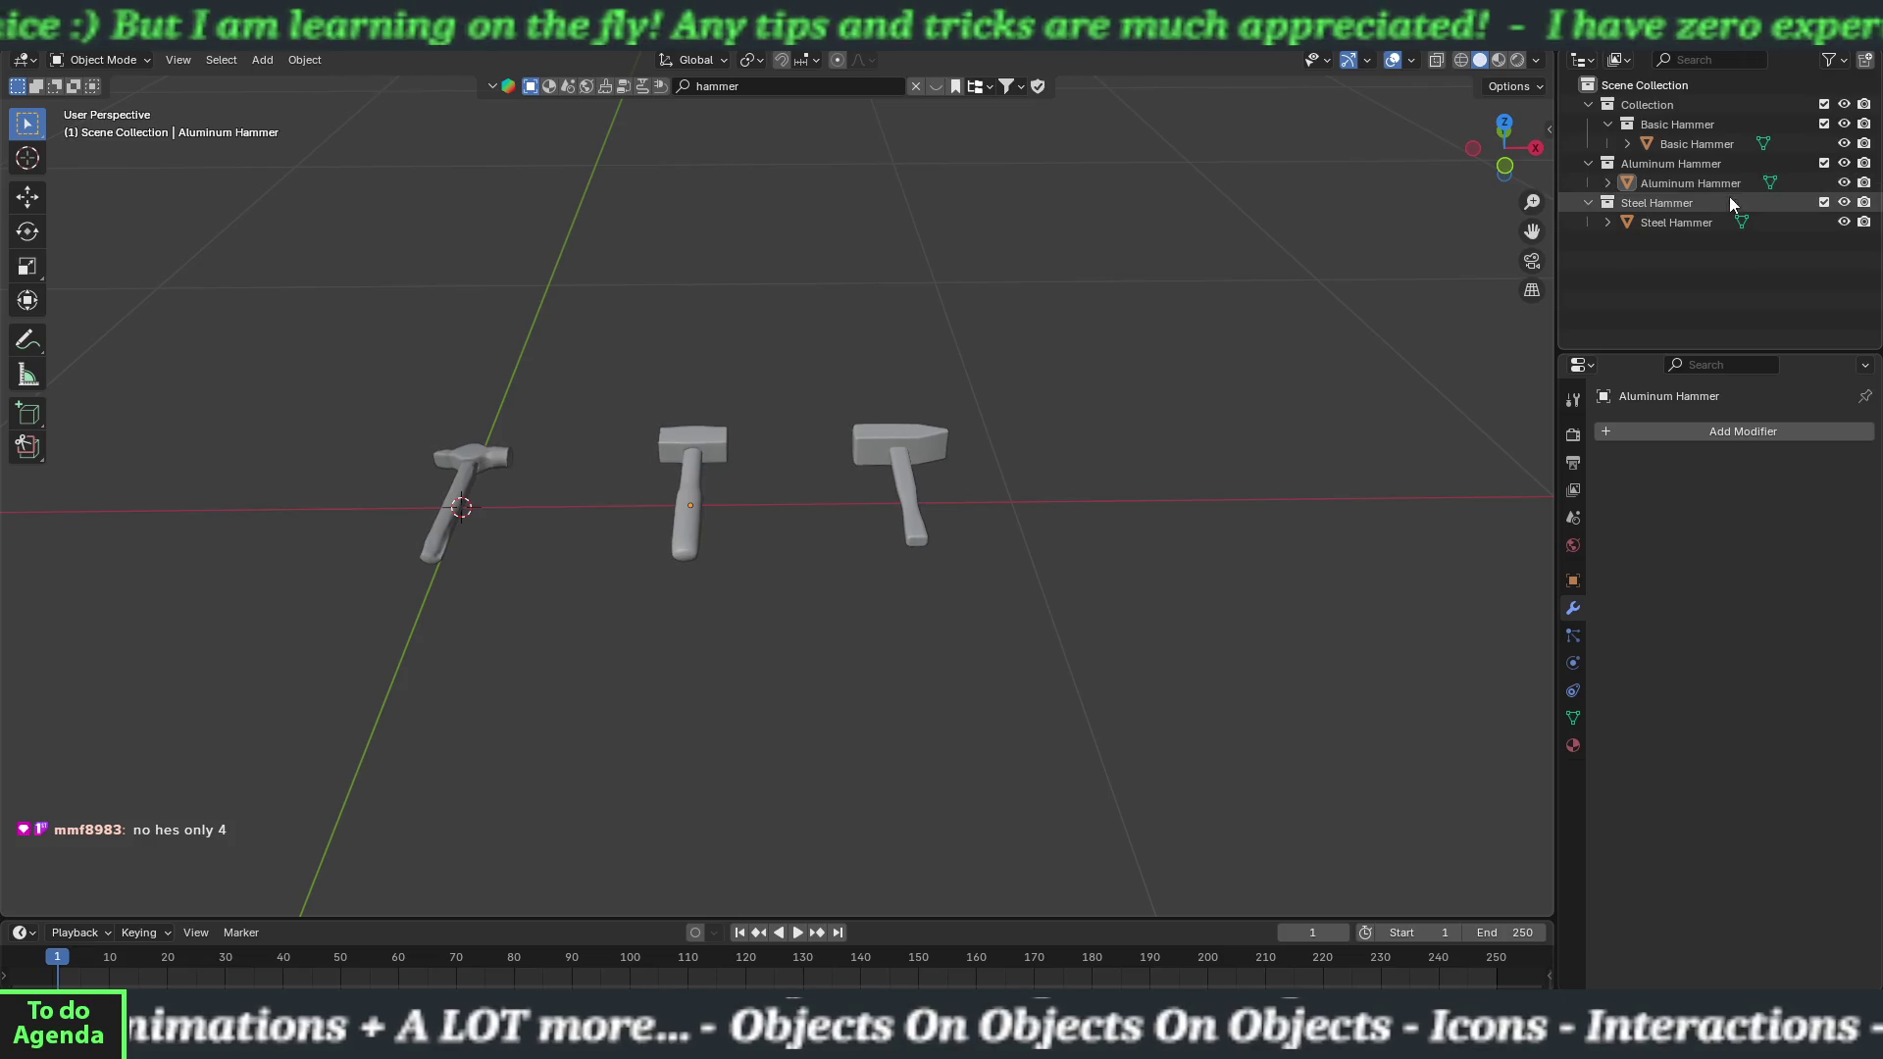
left_click(1824, 202)
left_click(1823, 163)
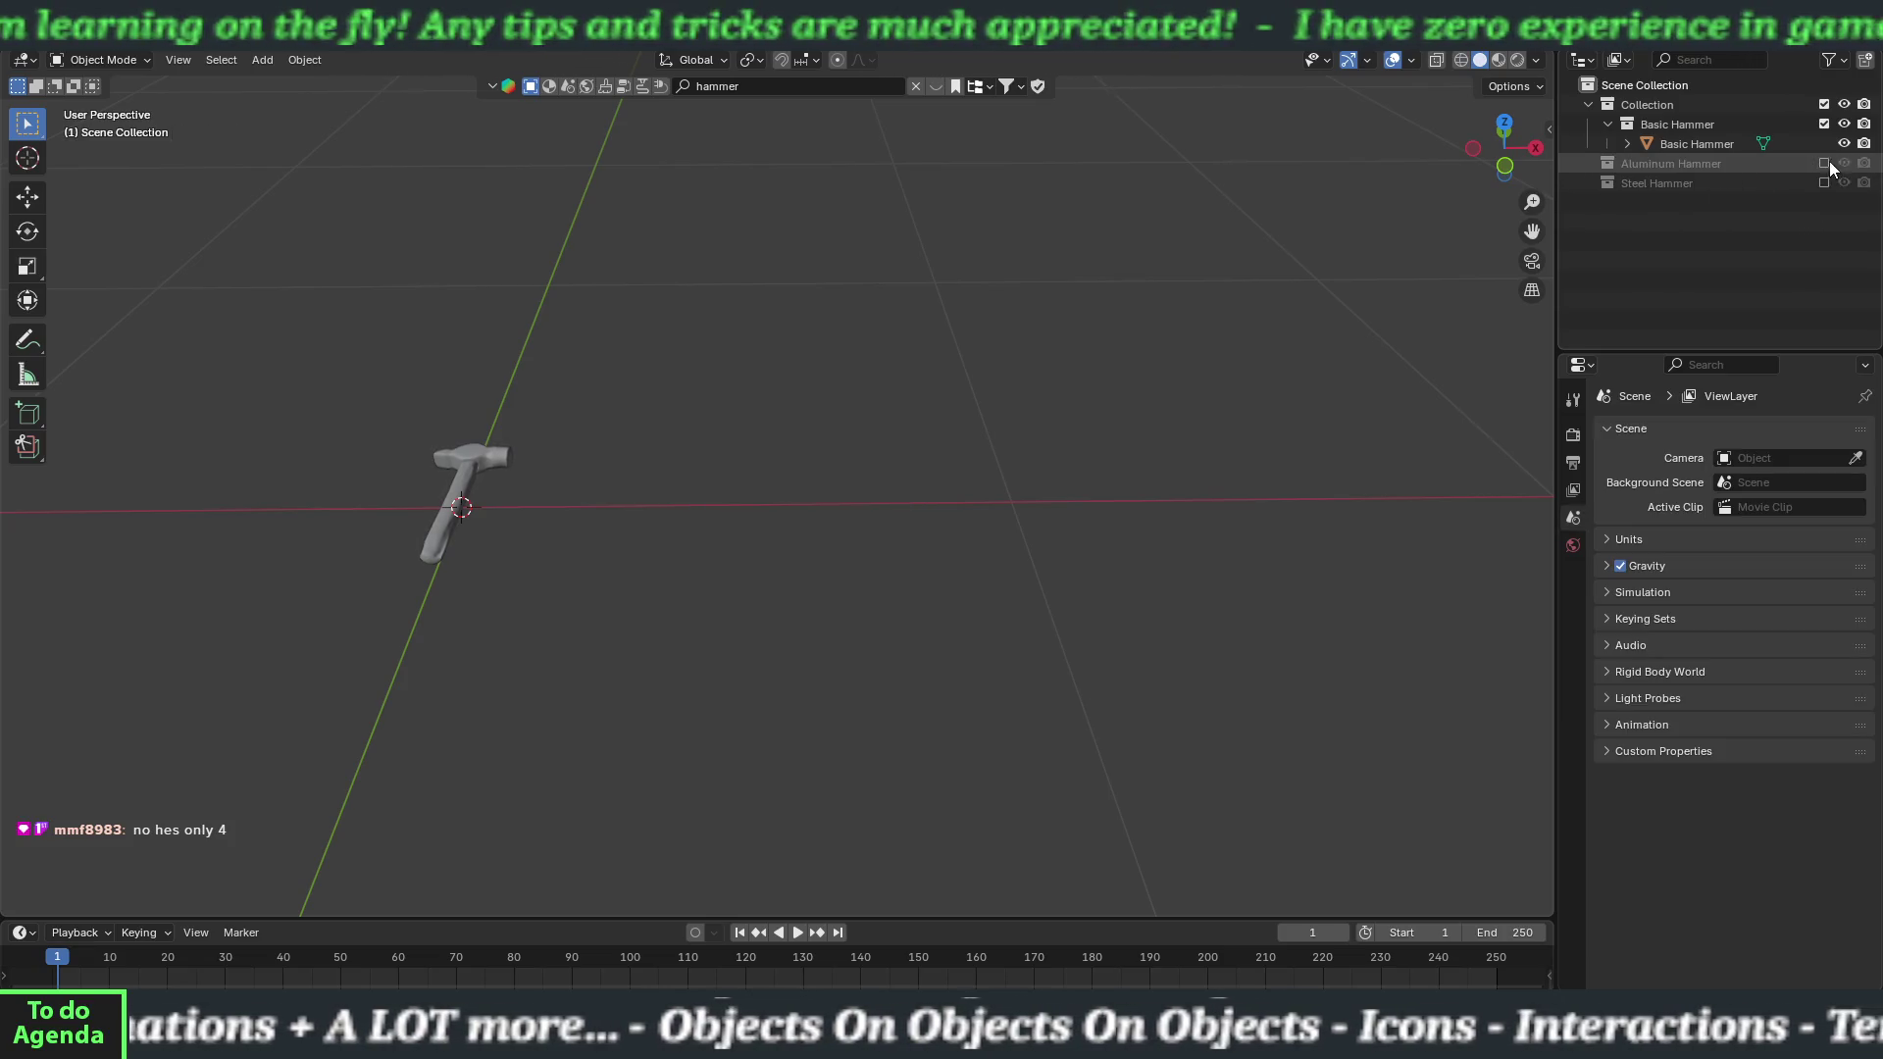
Remove the old hammer.001 material slot from the Basic Hammer.
left_click(496, 471)
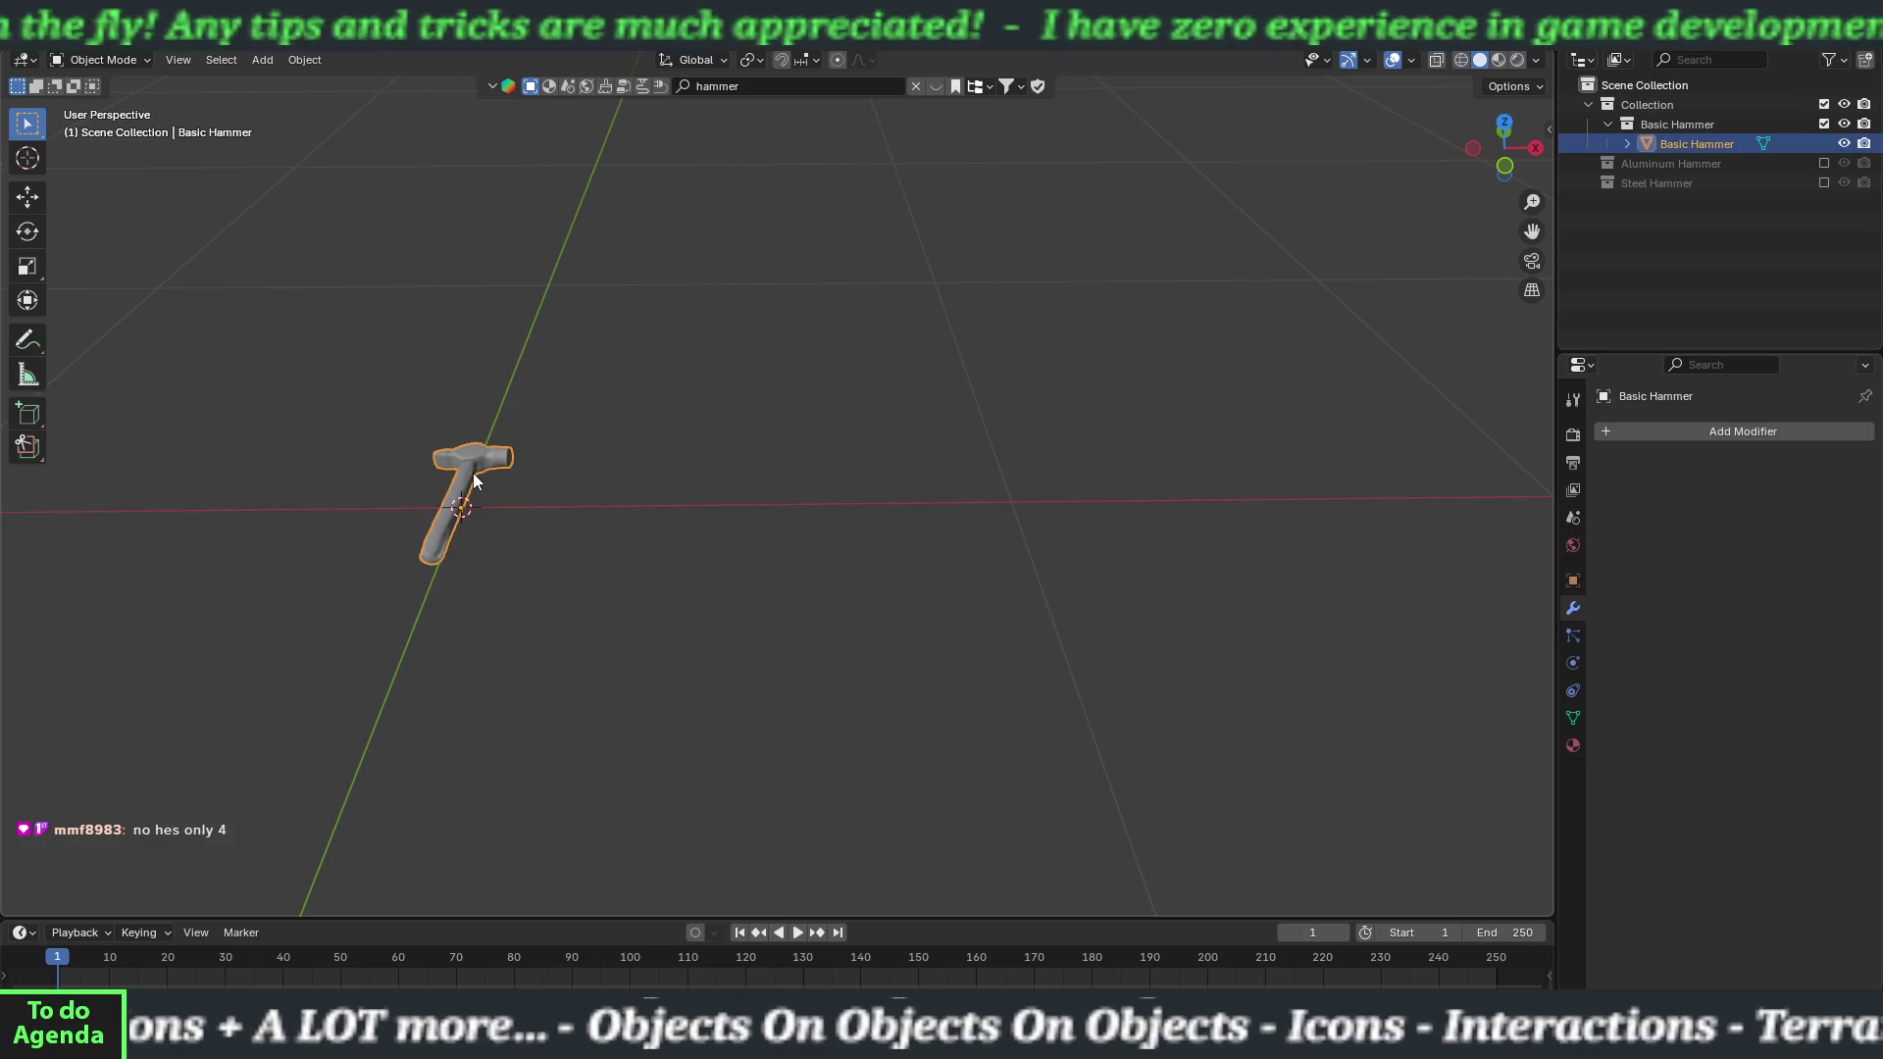
left_click(1573, 746)
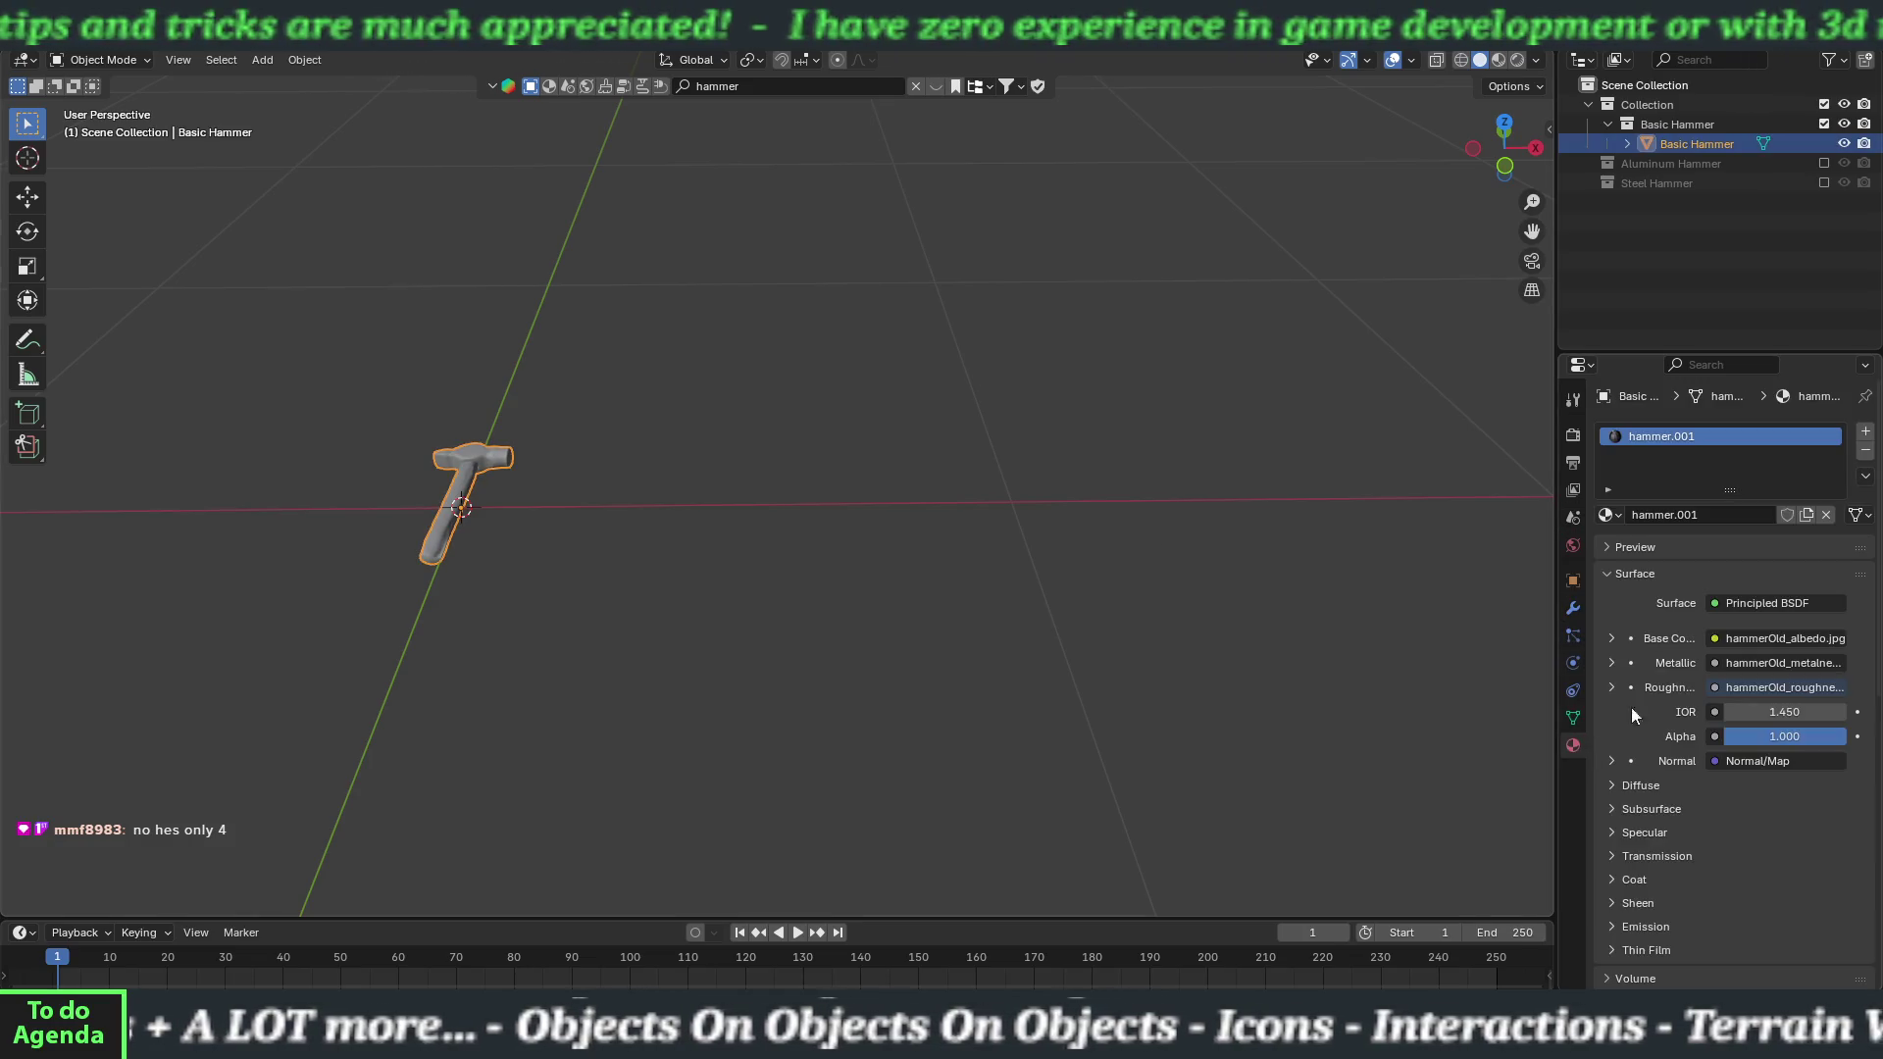
left_click(1867, 451)
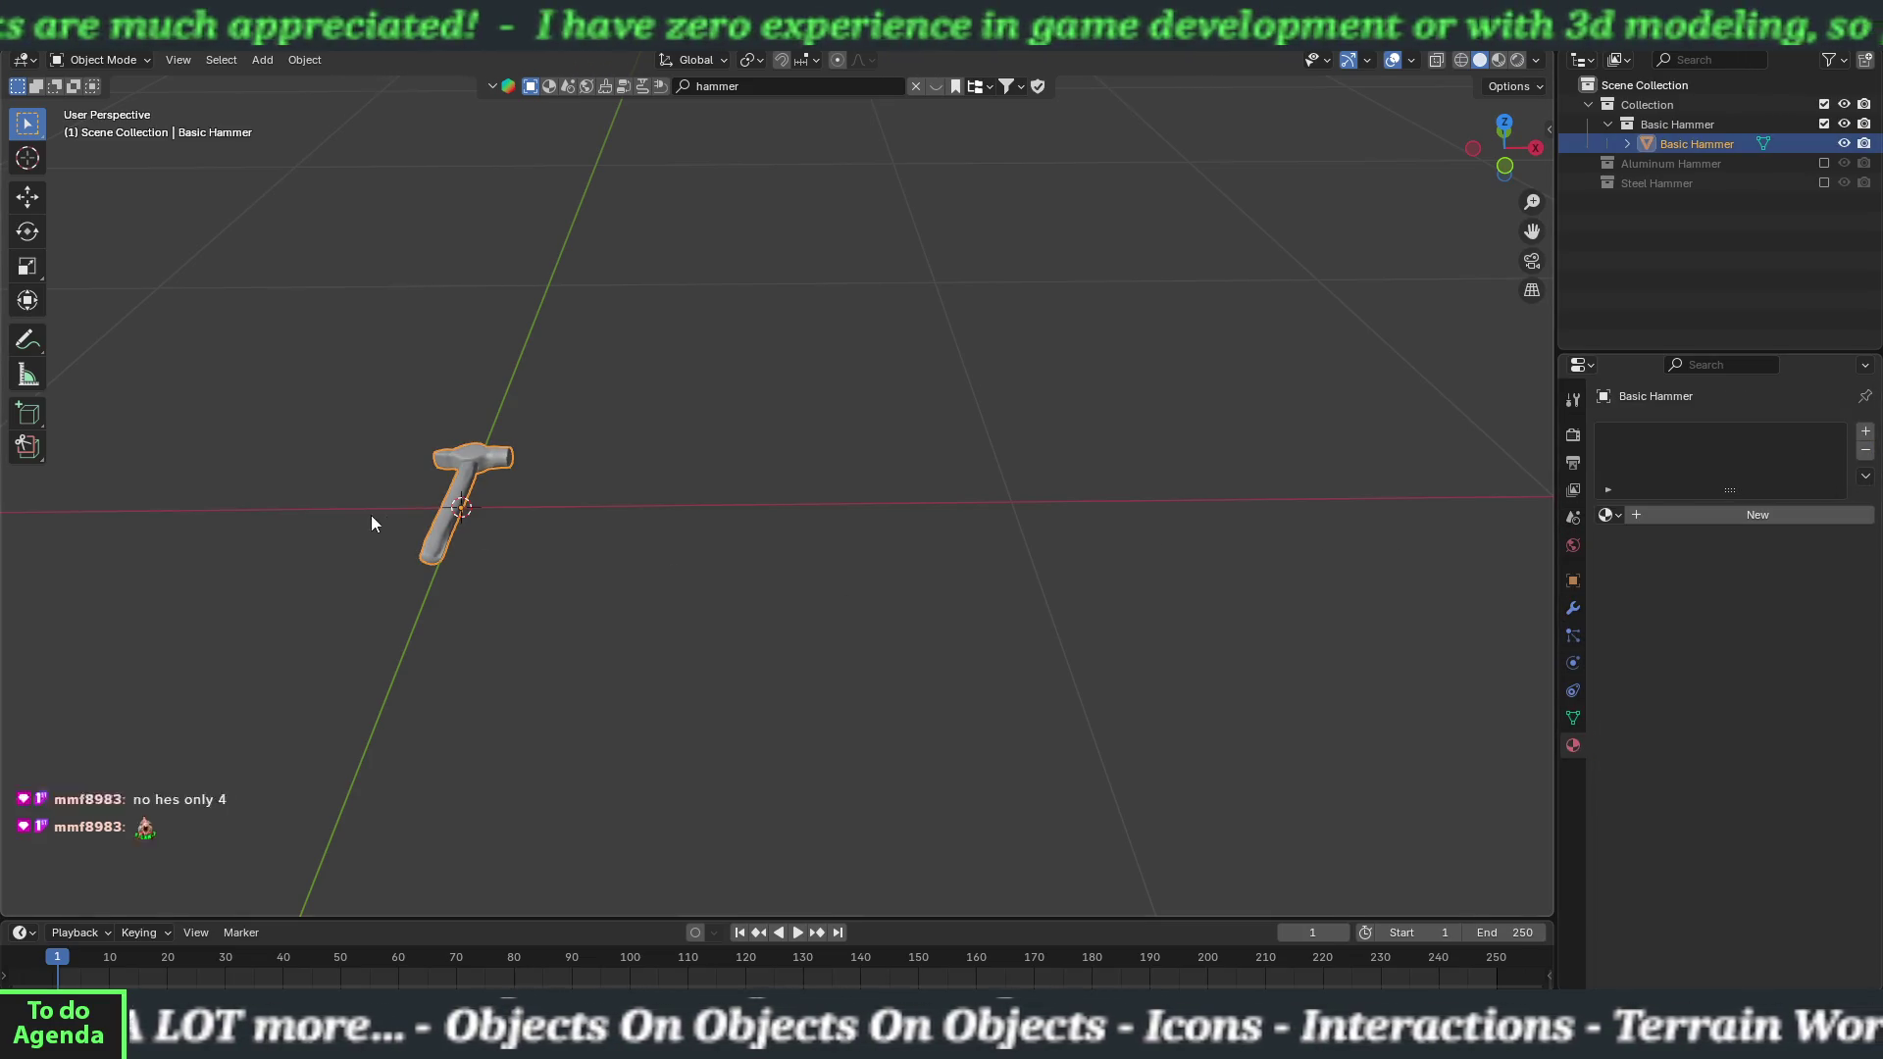
In Edit Mode, try separating the hammer head into its own object, then undo it.
key("Tab")
scroll(526, 513, "up", 5)
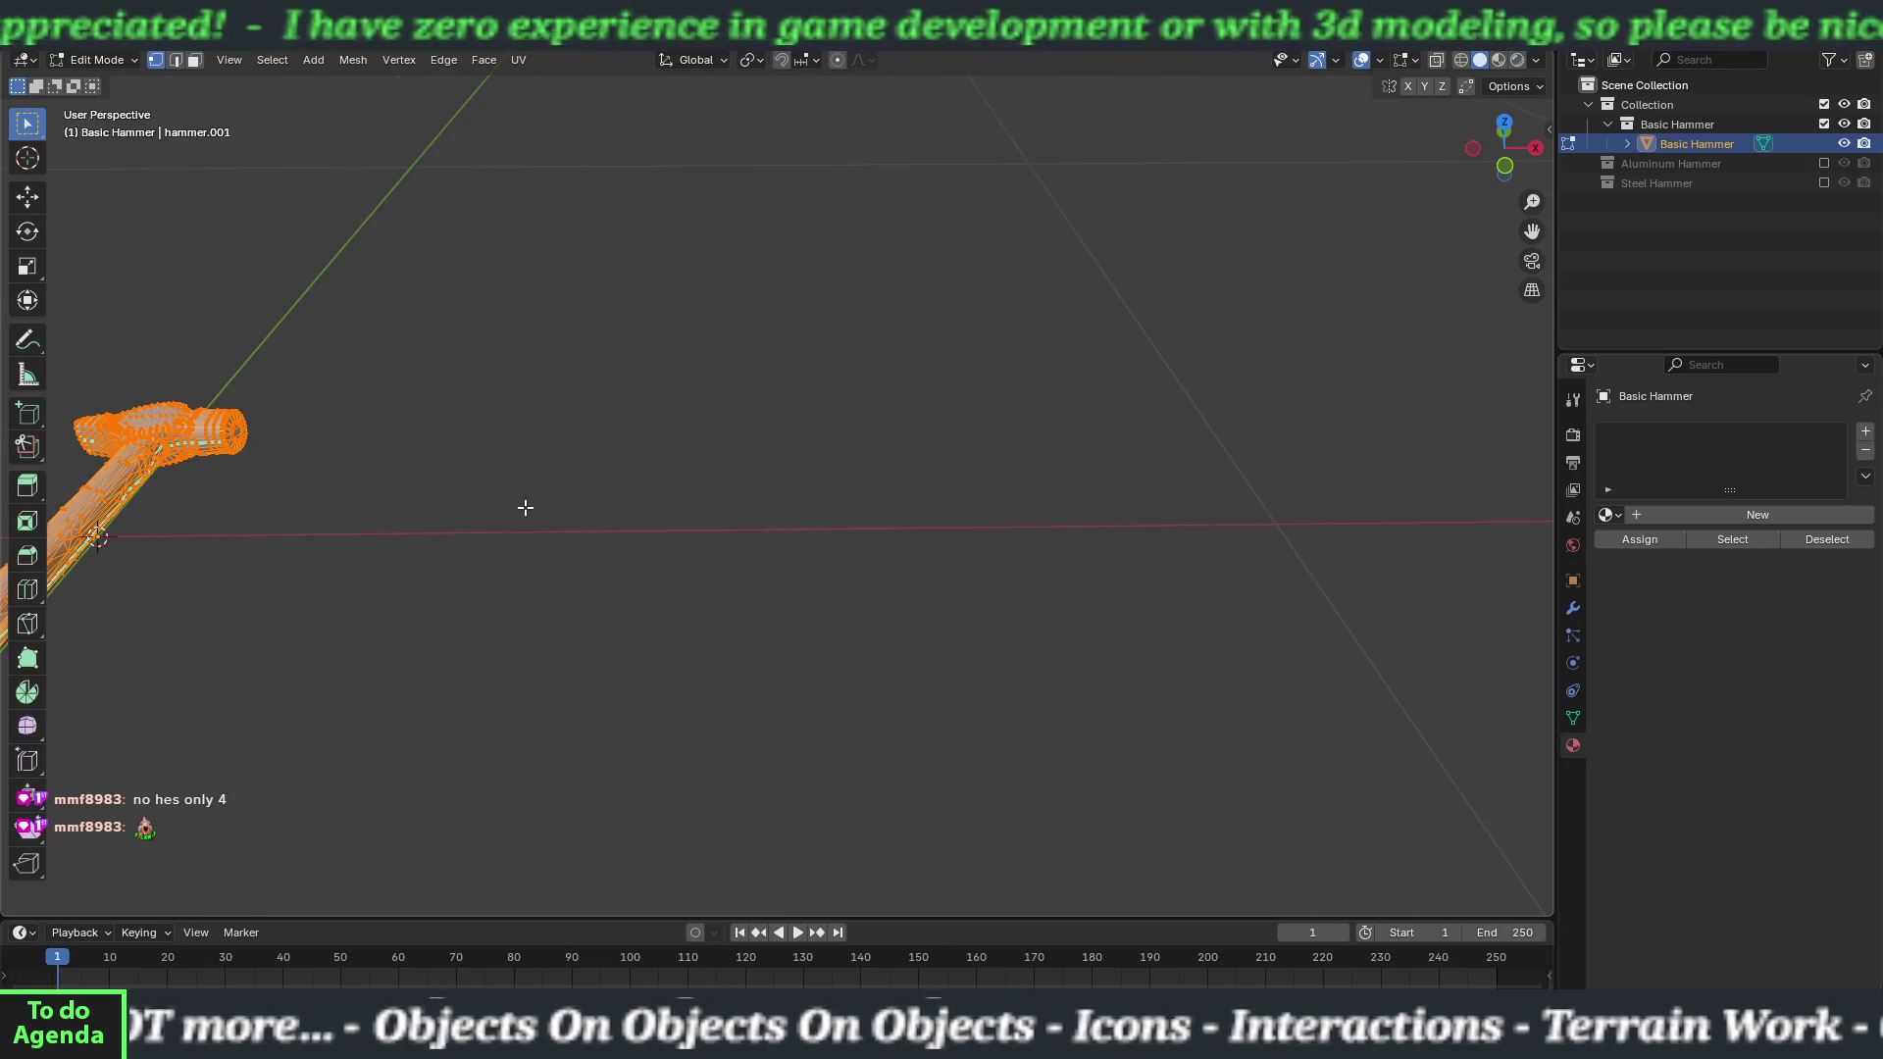
scroll(781, 454, "down", 6)
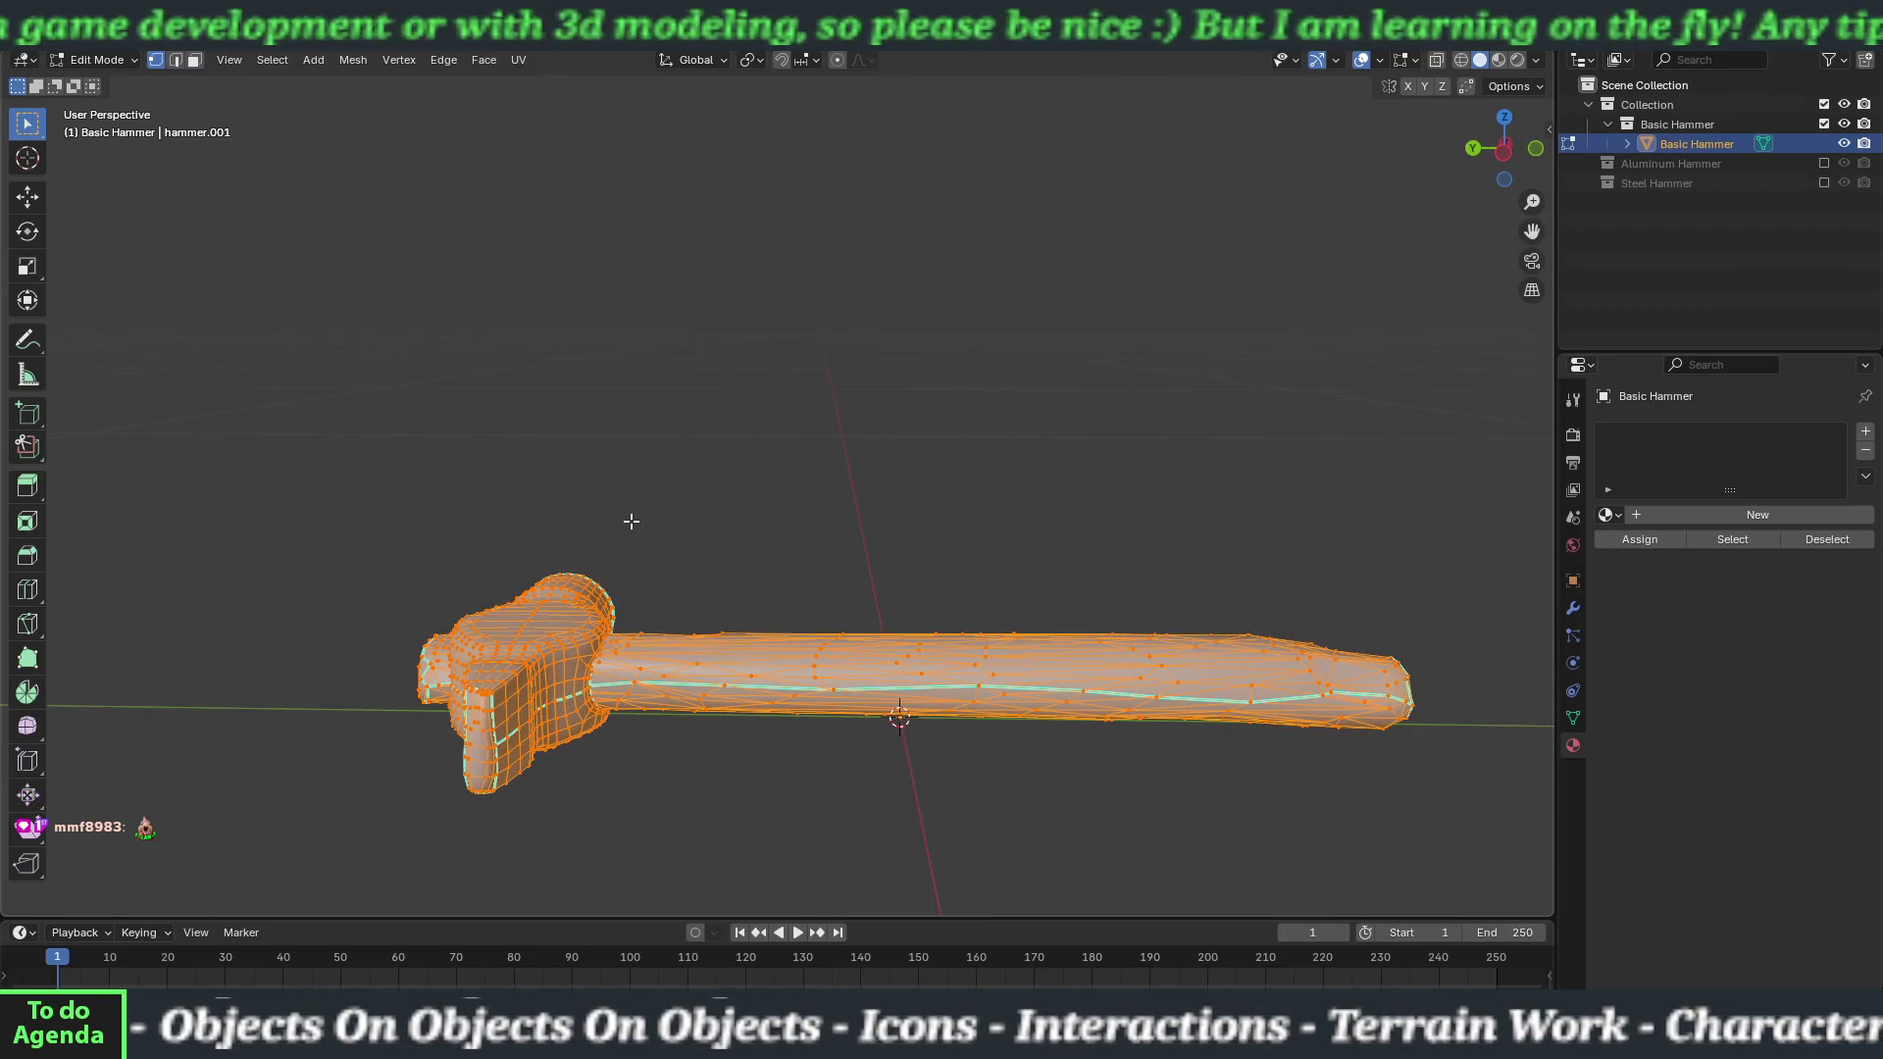
key("alt+a")
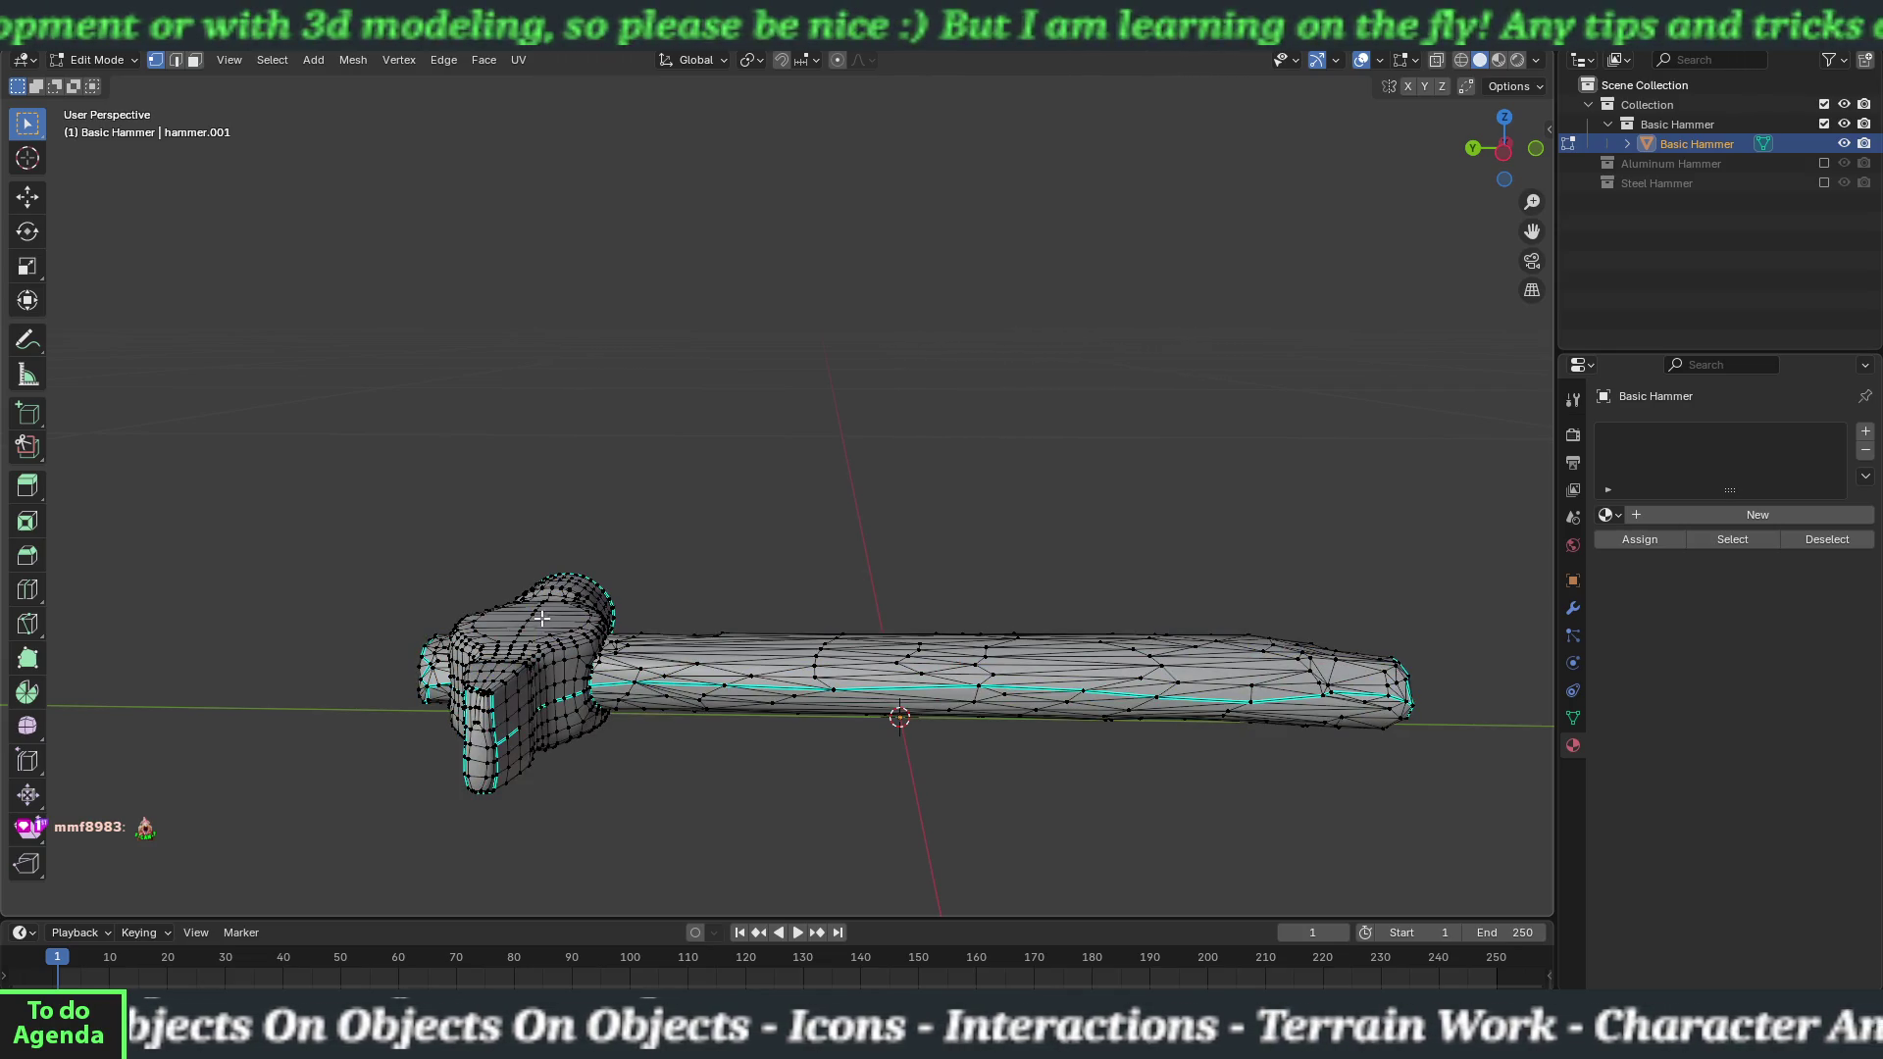
key("l")
key("KP_Decimal")
key("KP_3")
key("KP_8")
key("KP_6")
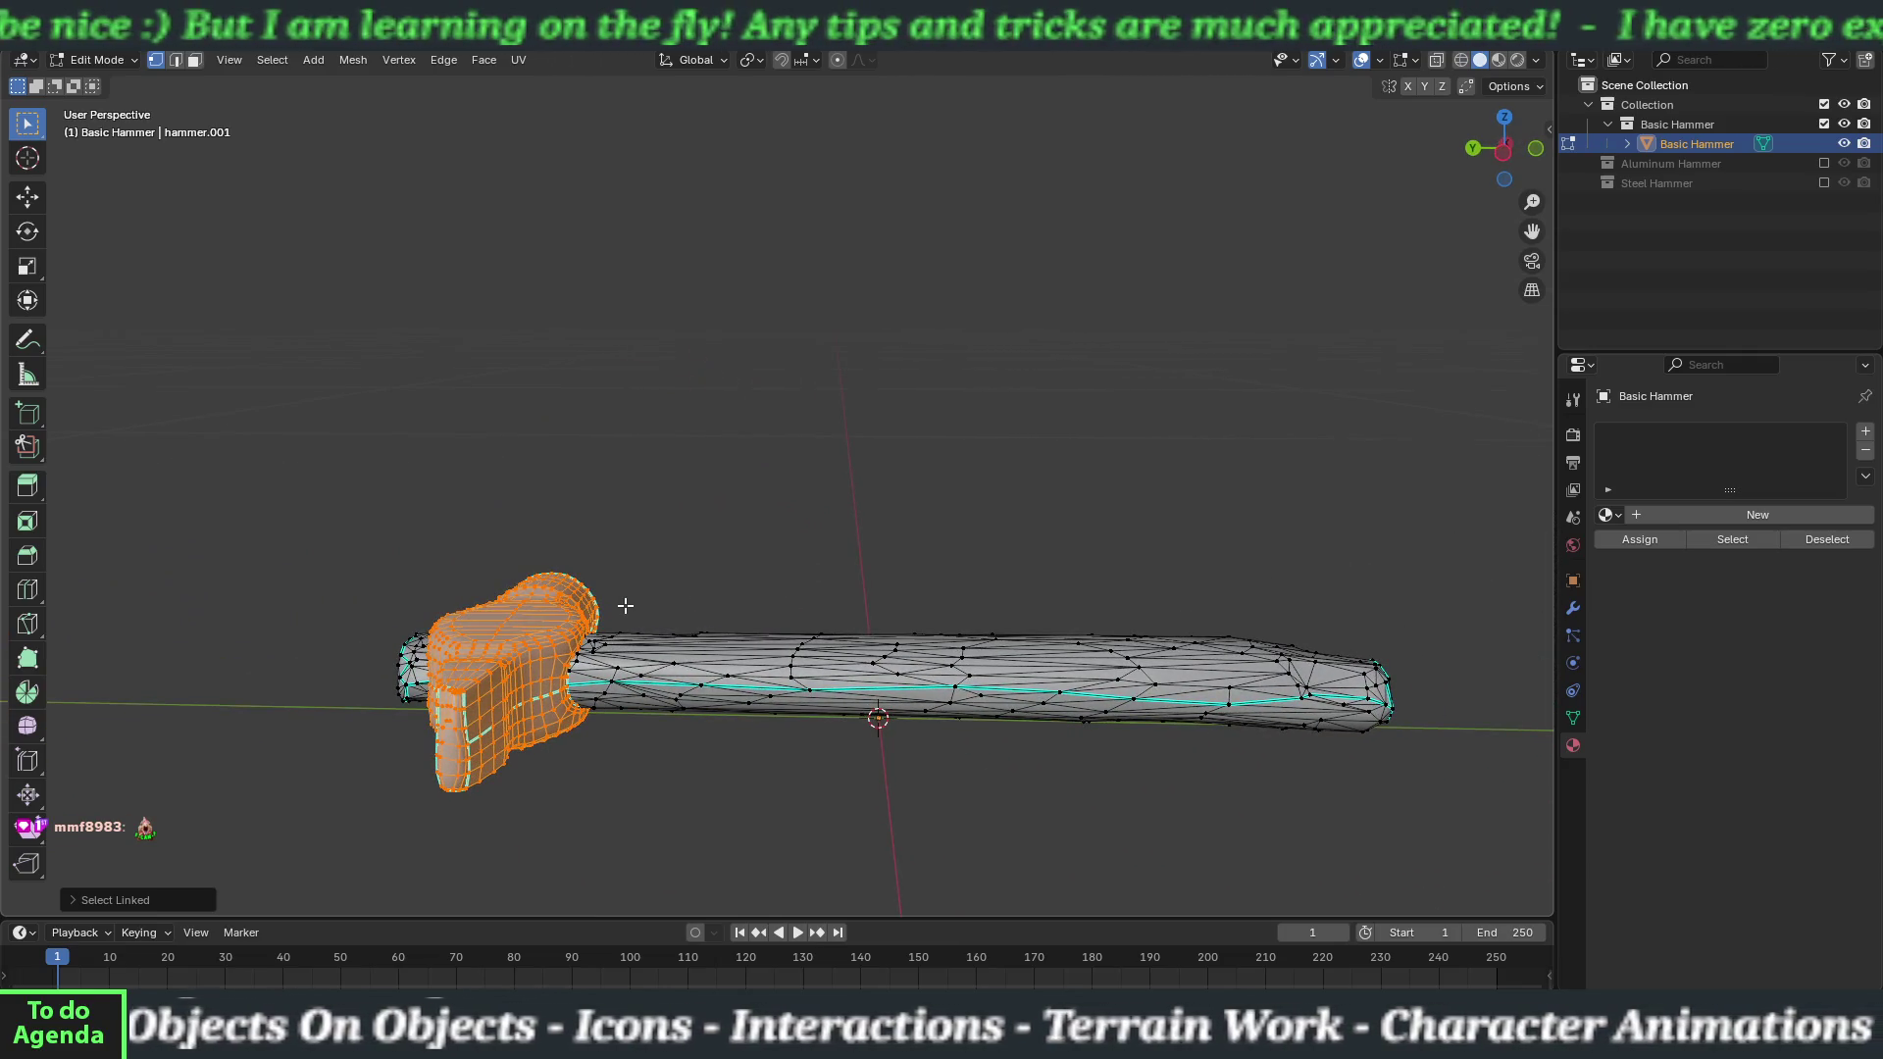
key("p")
left_click(572, 611)
mouse_move(821, 559)
left_mouse_down()
mouse_move(719, 568)
mouse_move(823, 554)
left_mouse_up()
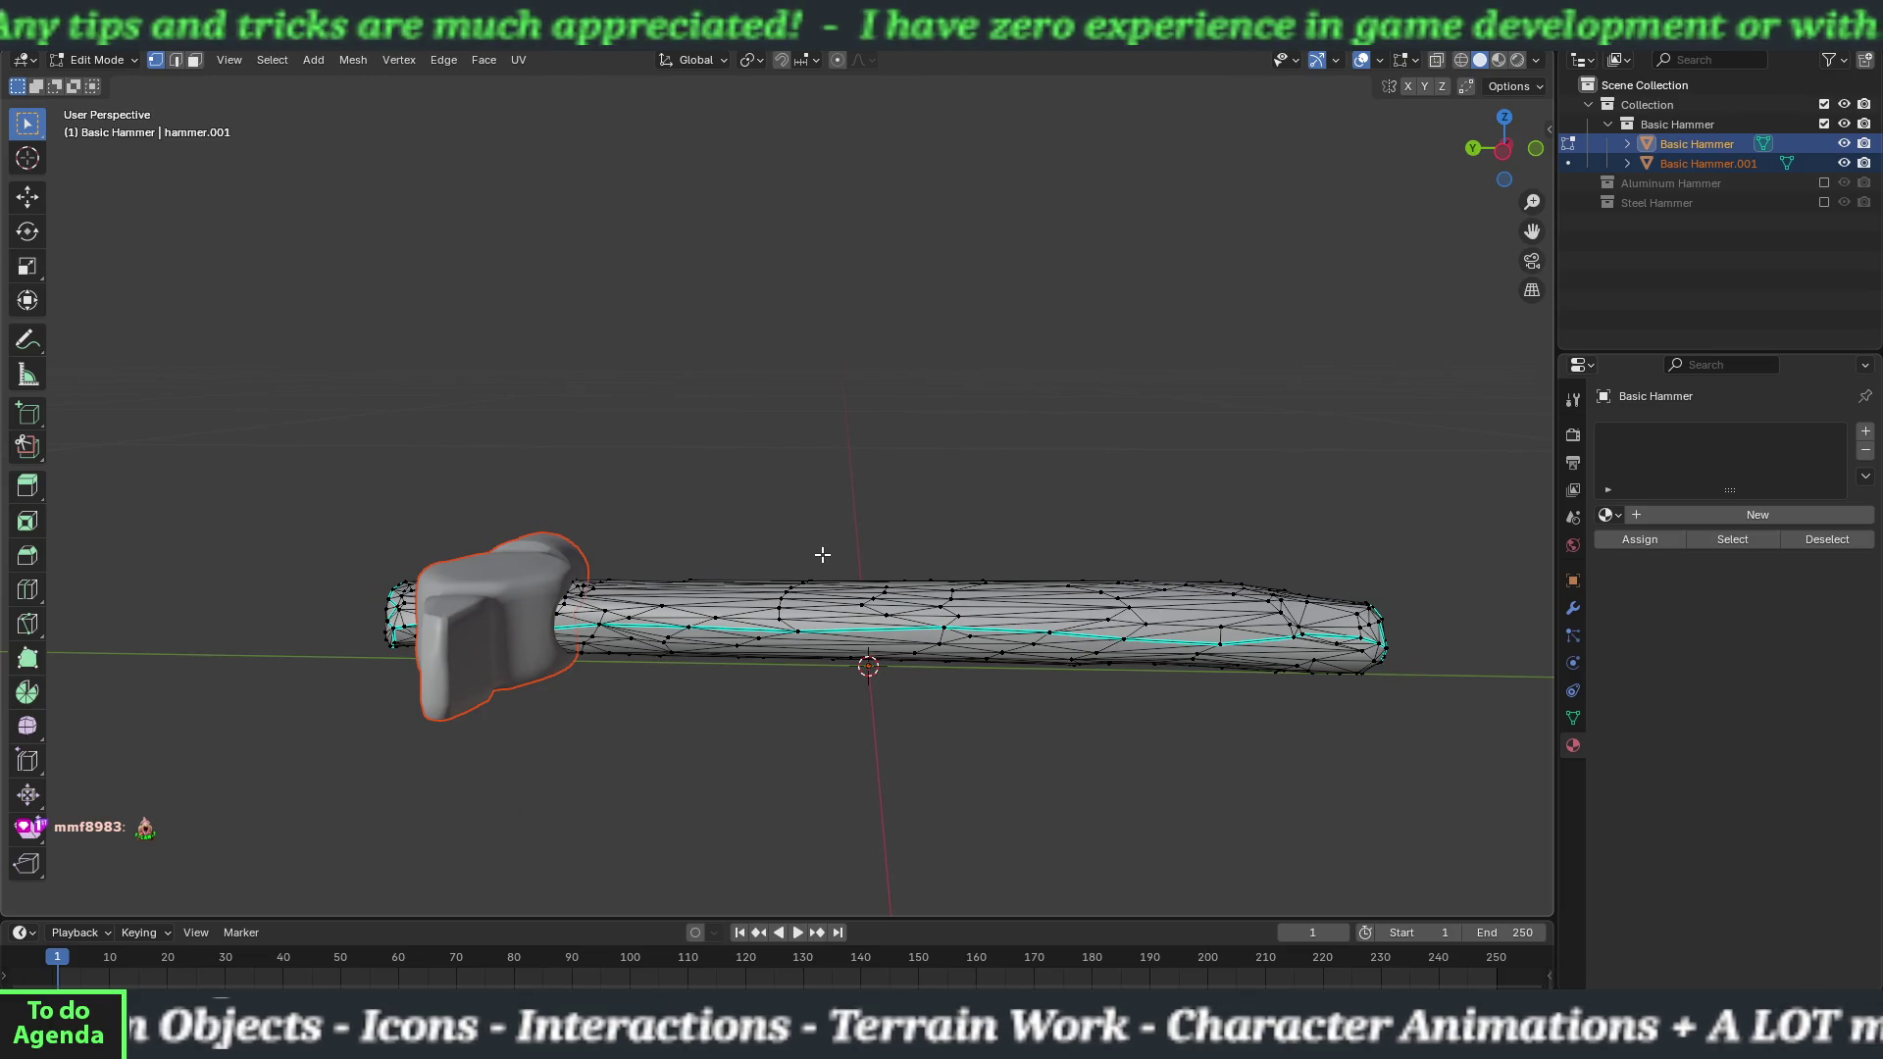
key("ctrl+z")
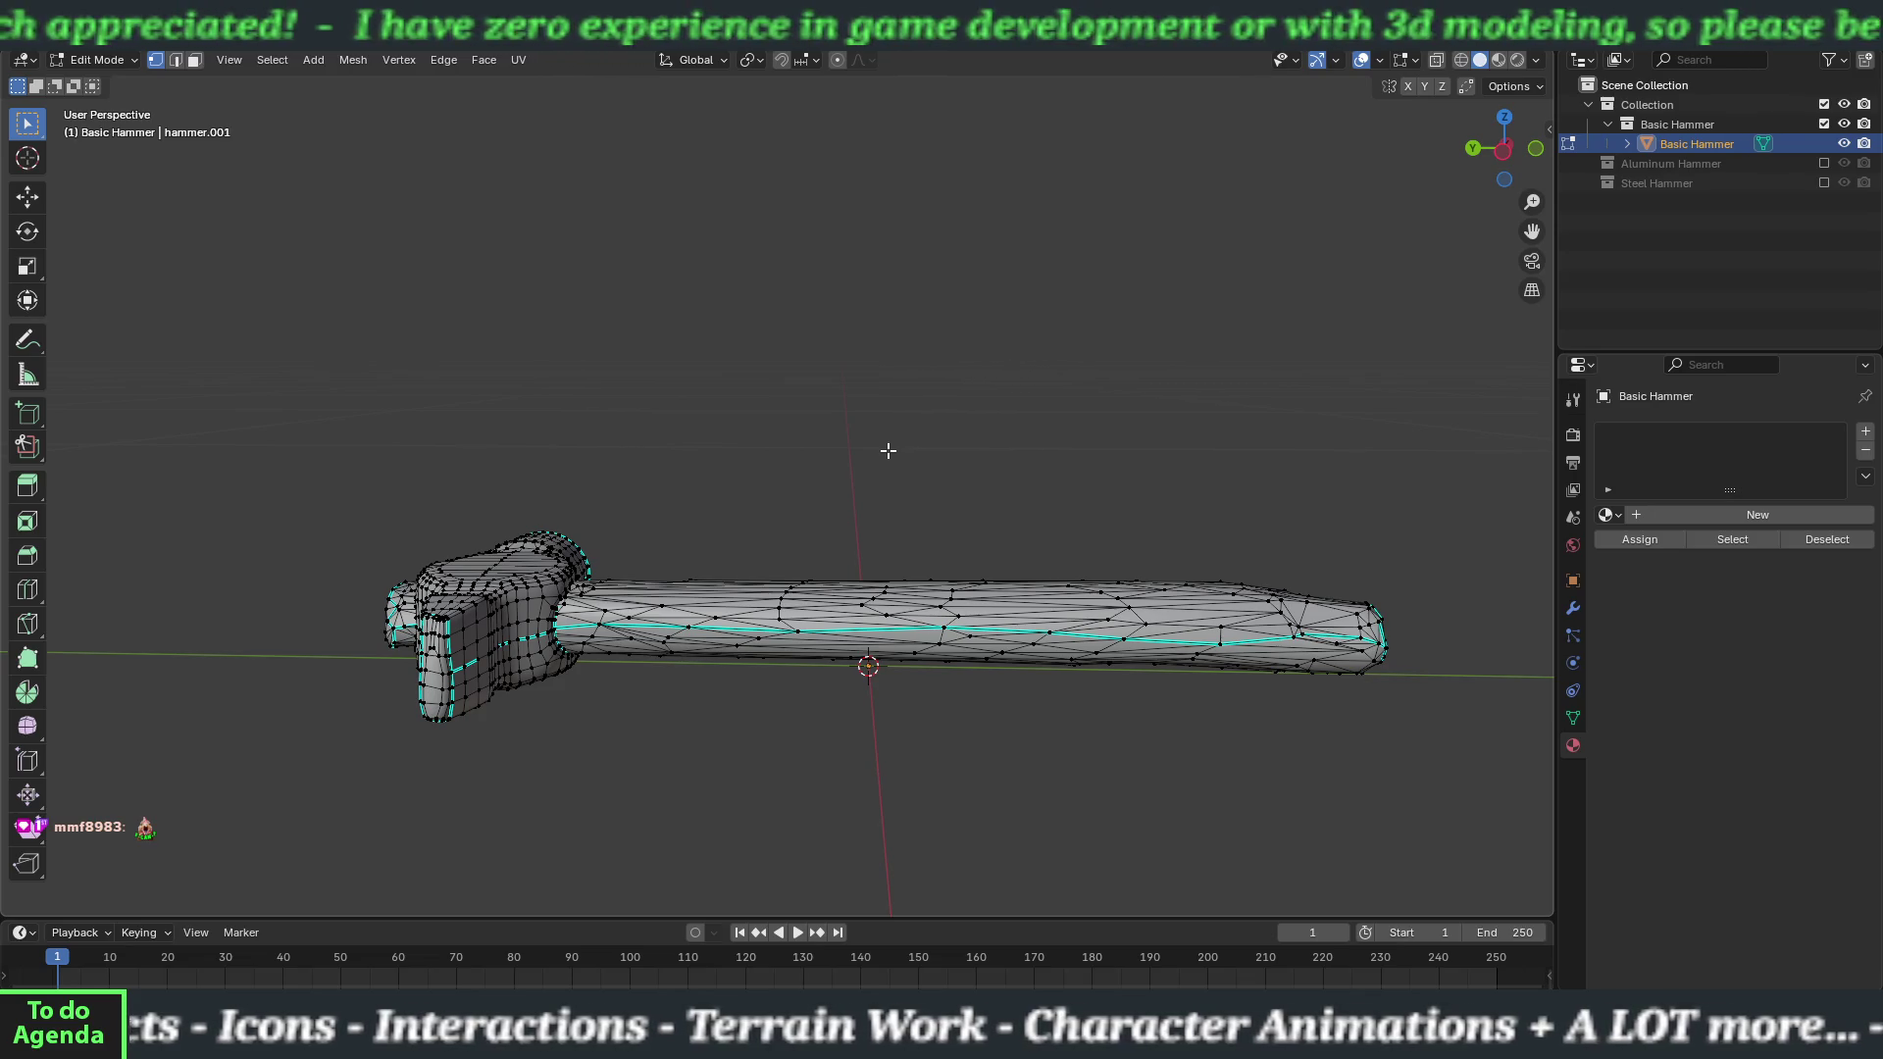
key("Tab")
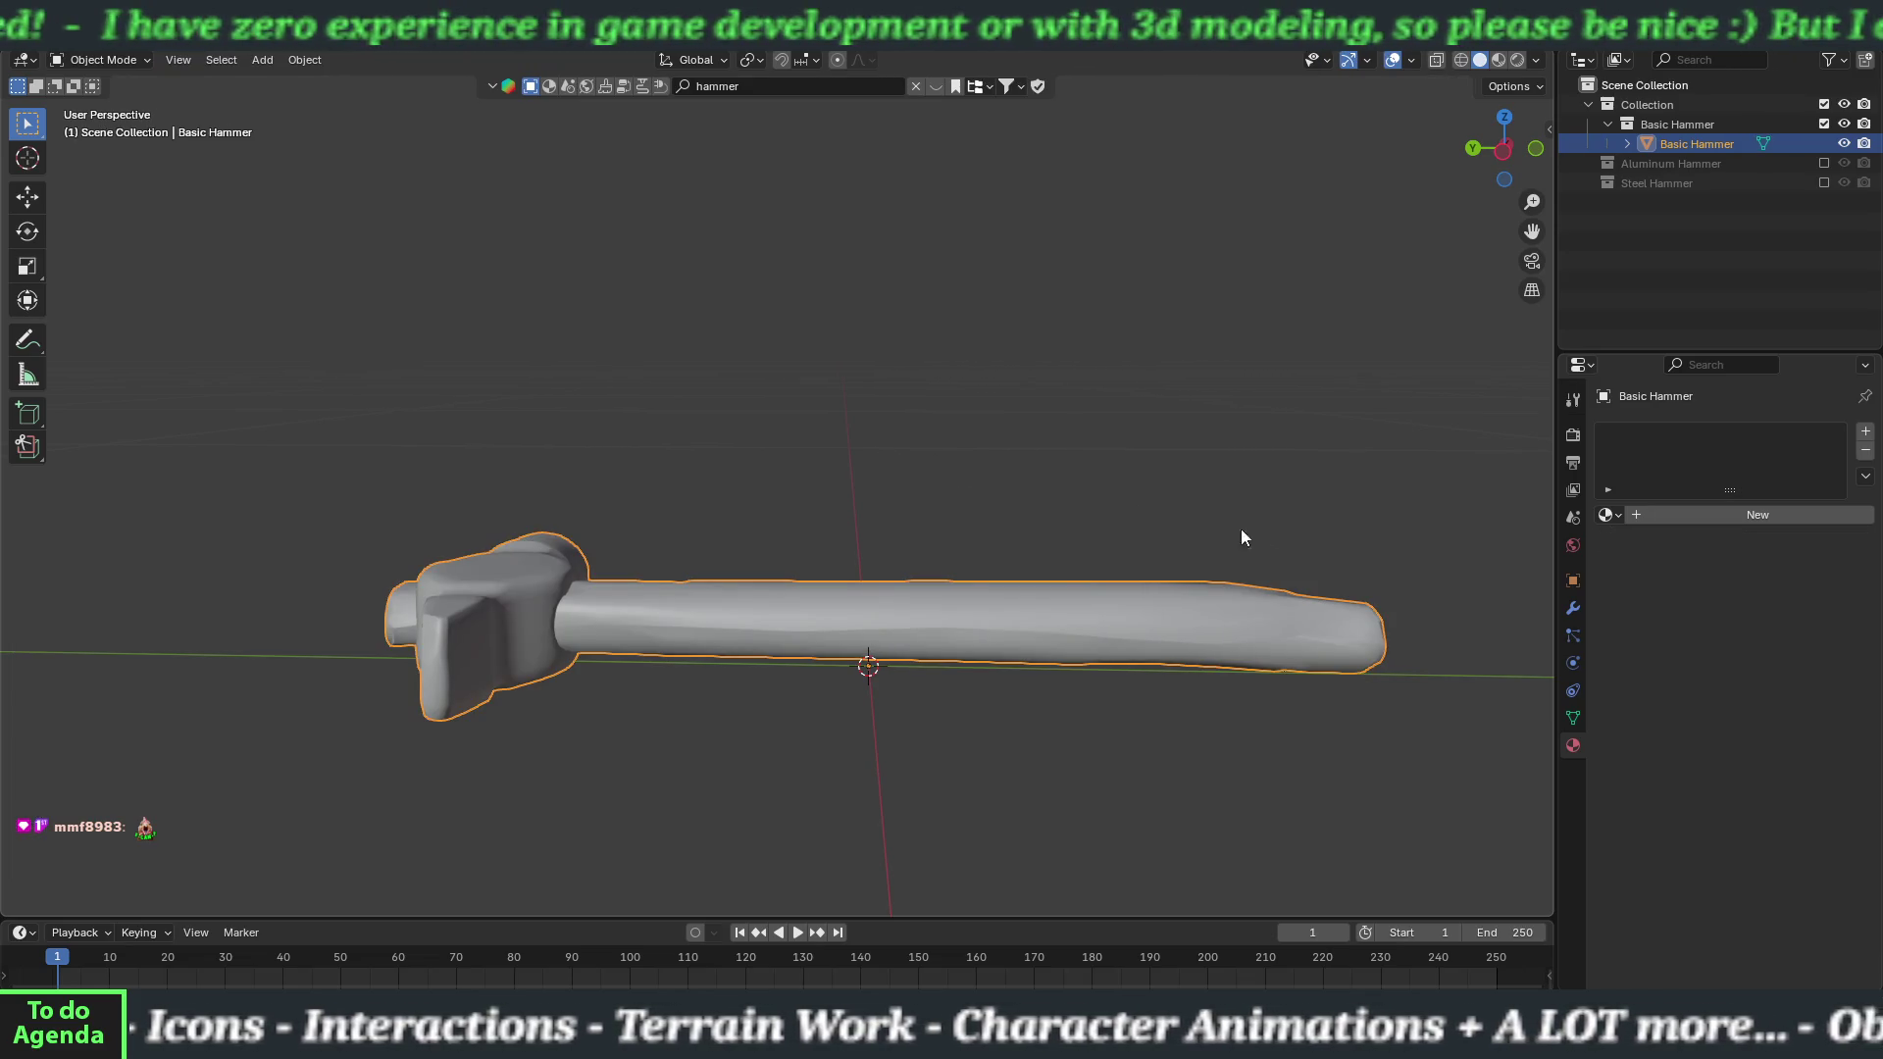
Create a new material on the Basic Hammer named Head_mat.
left_click(1697, 518)
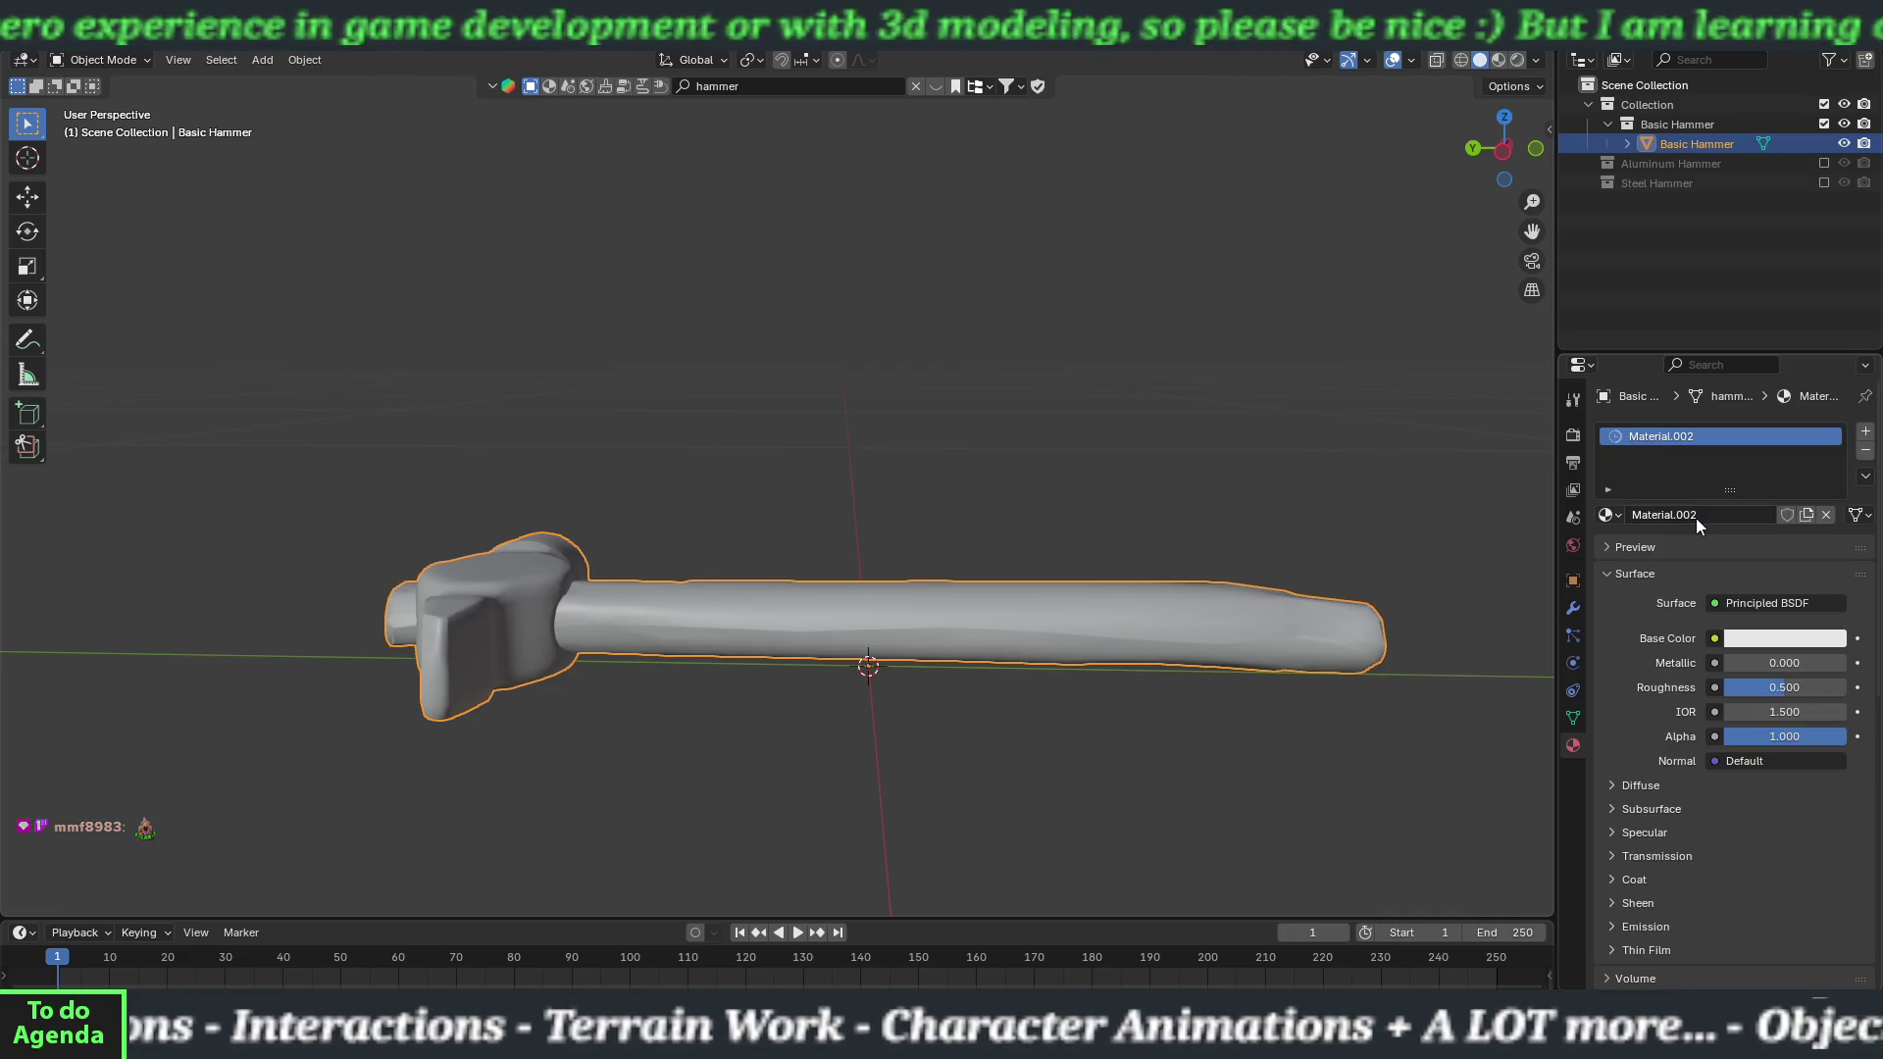
left_click(1694, 512)
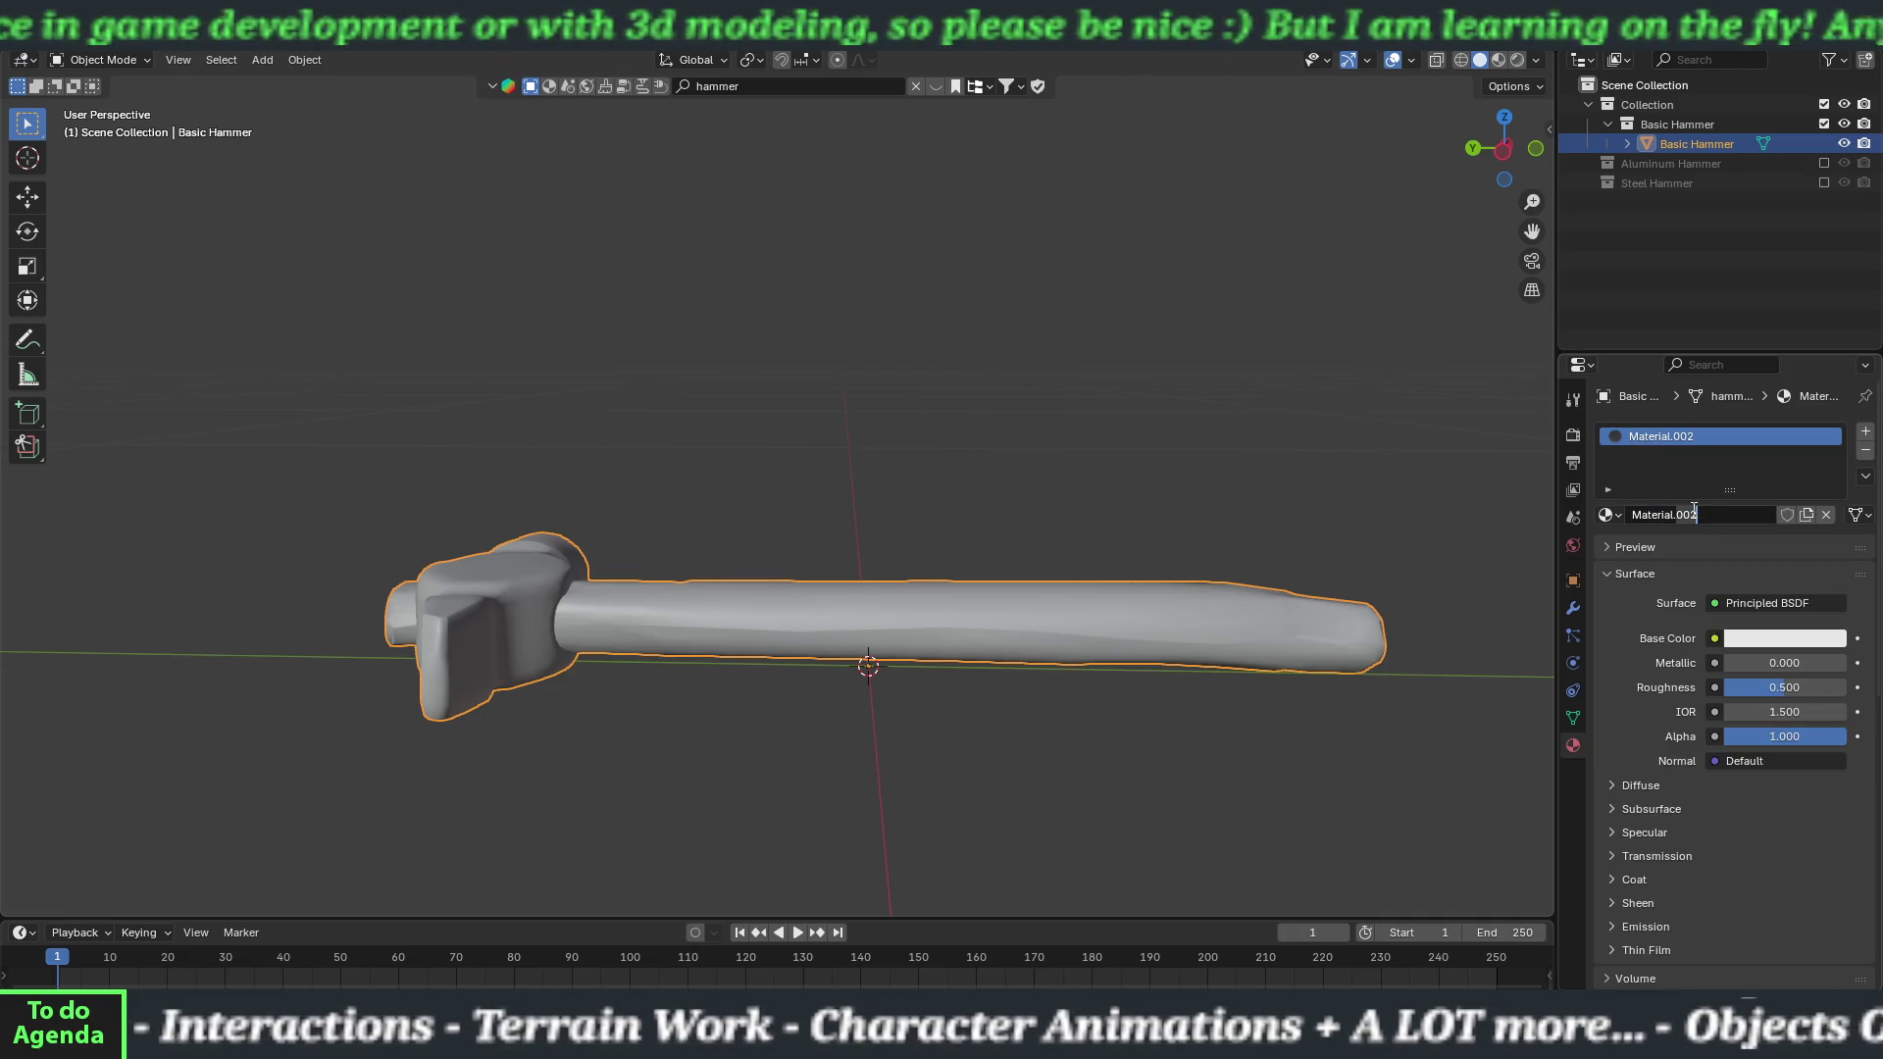
left_click_drag(1694, 512, 1634, 520)
type("Head_mat")
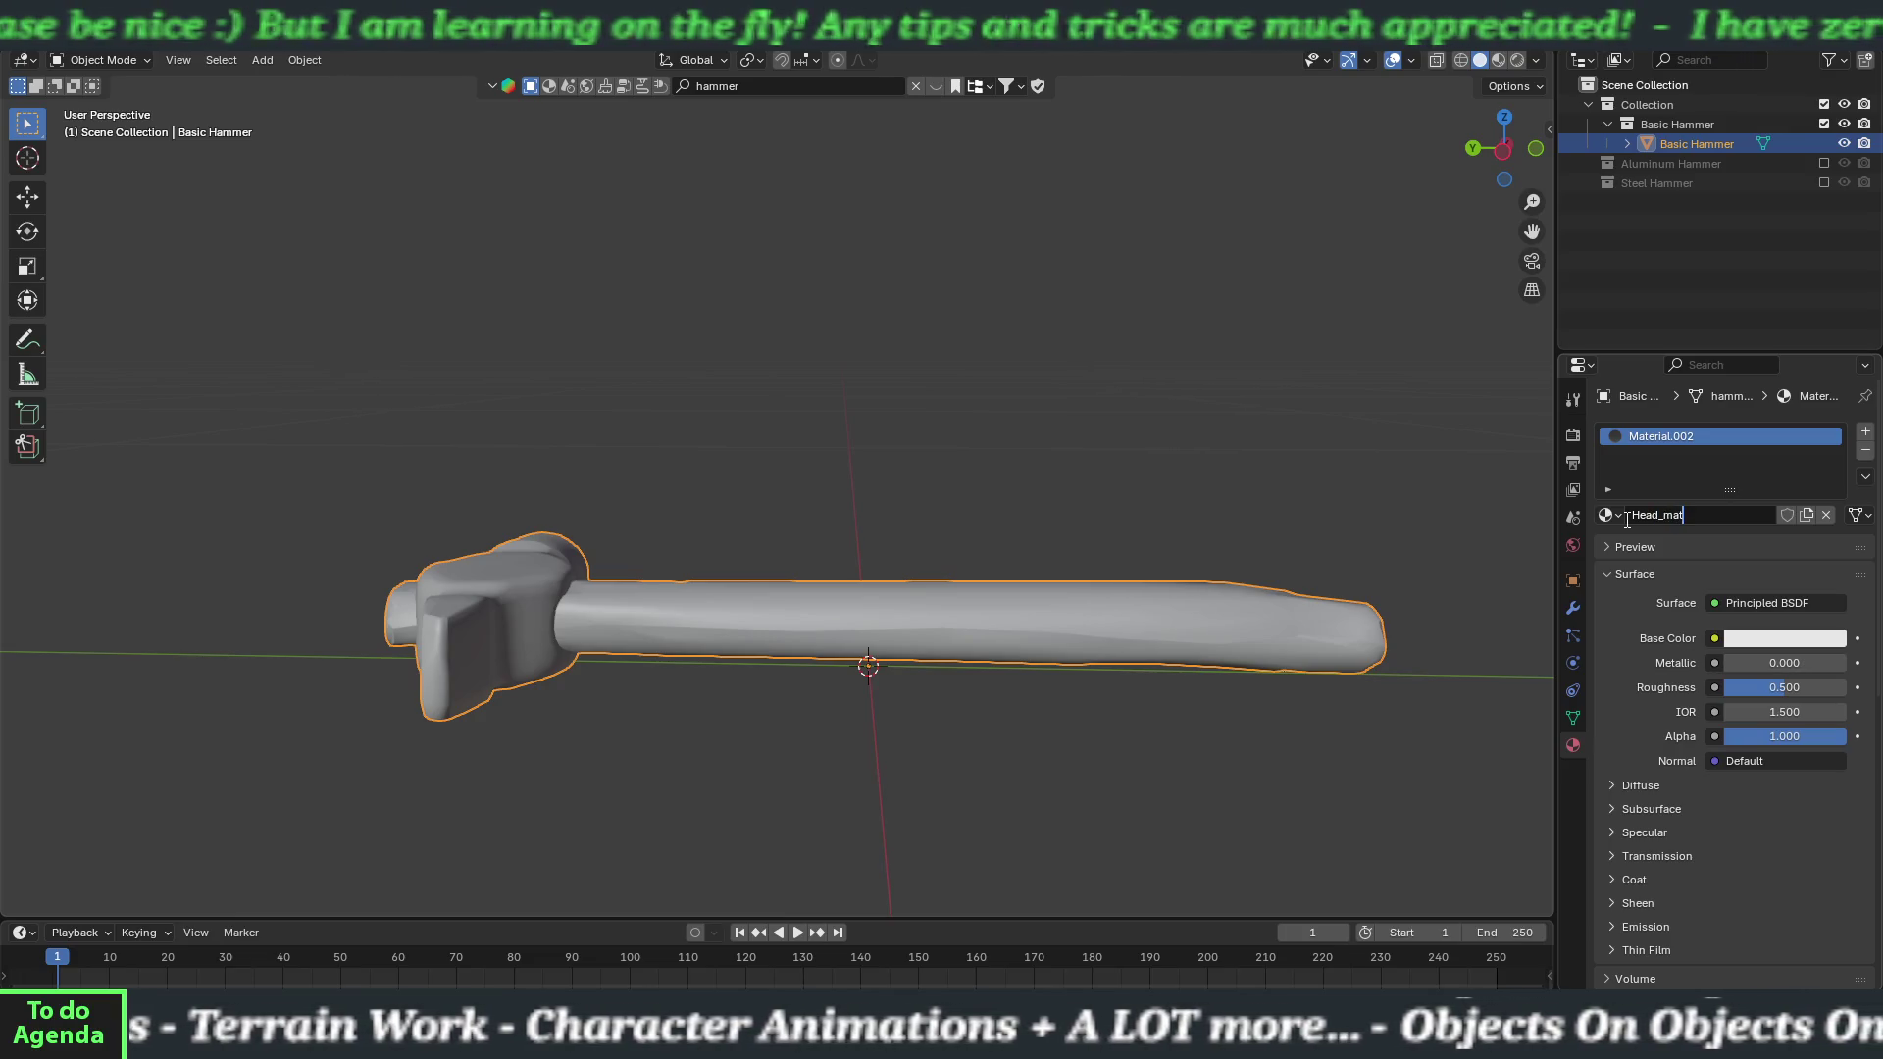
key("Return")
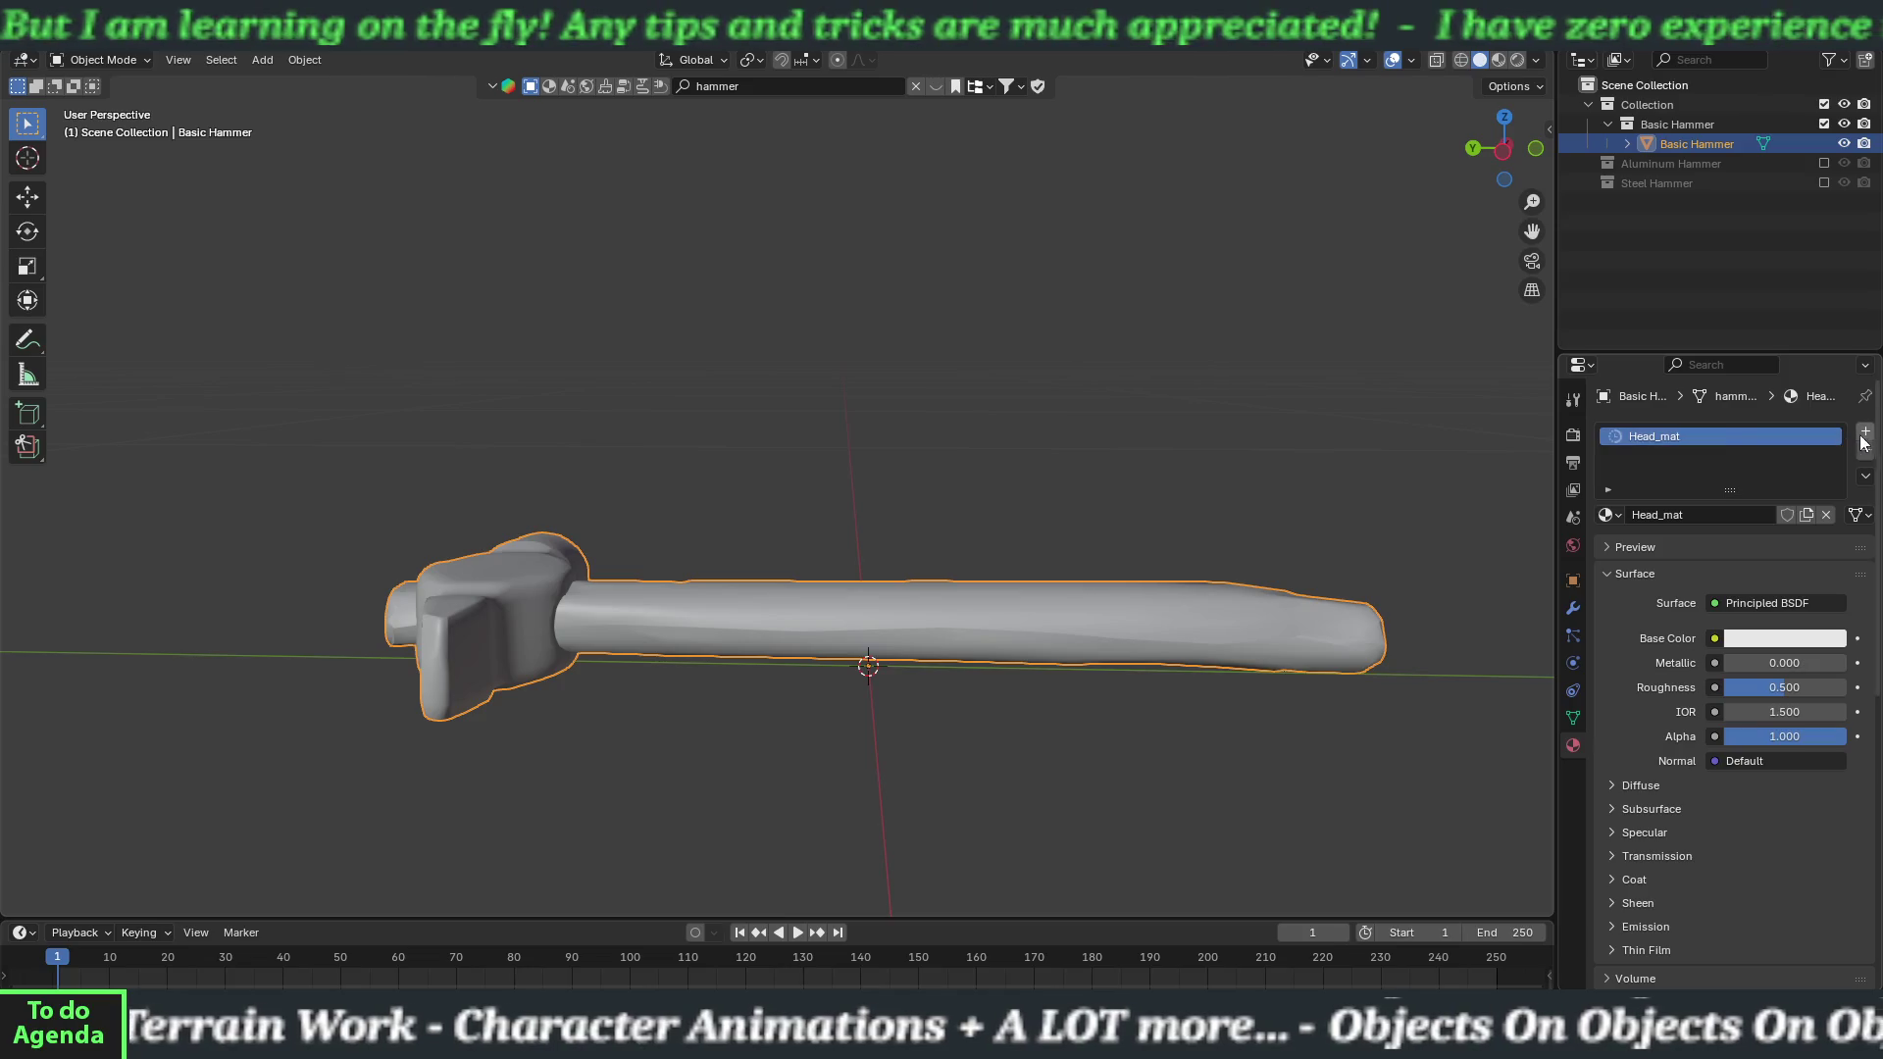
Add a second material slot with a new material named basicHandle_mat.
left_click(1865, 432)
left_click(1684, 557)
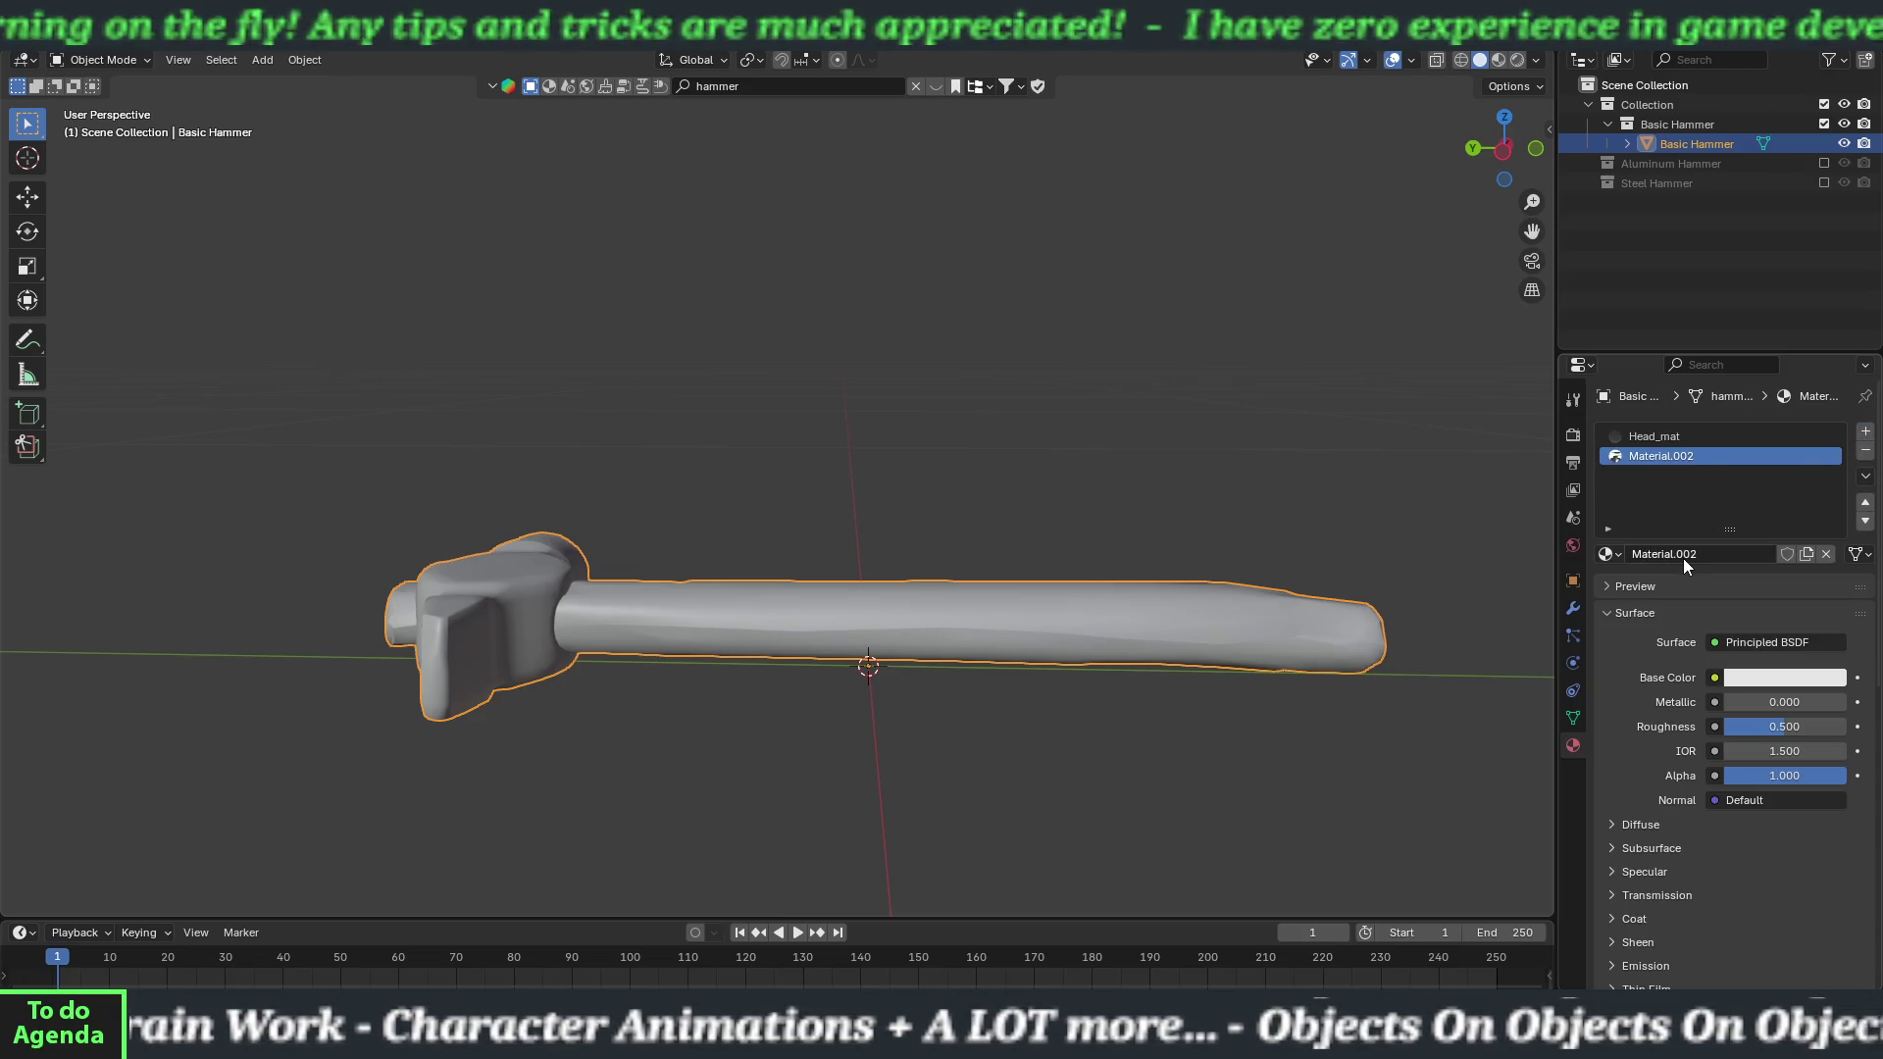
left_click(1683, 557)
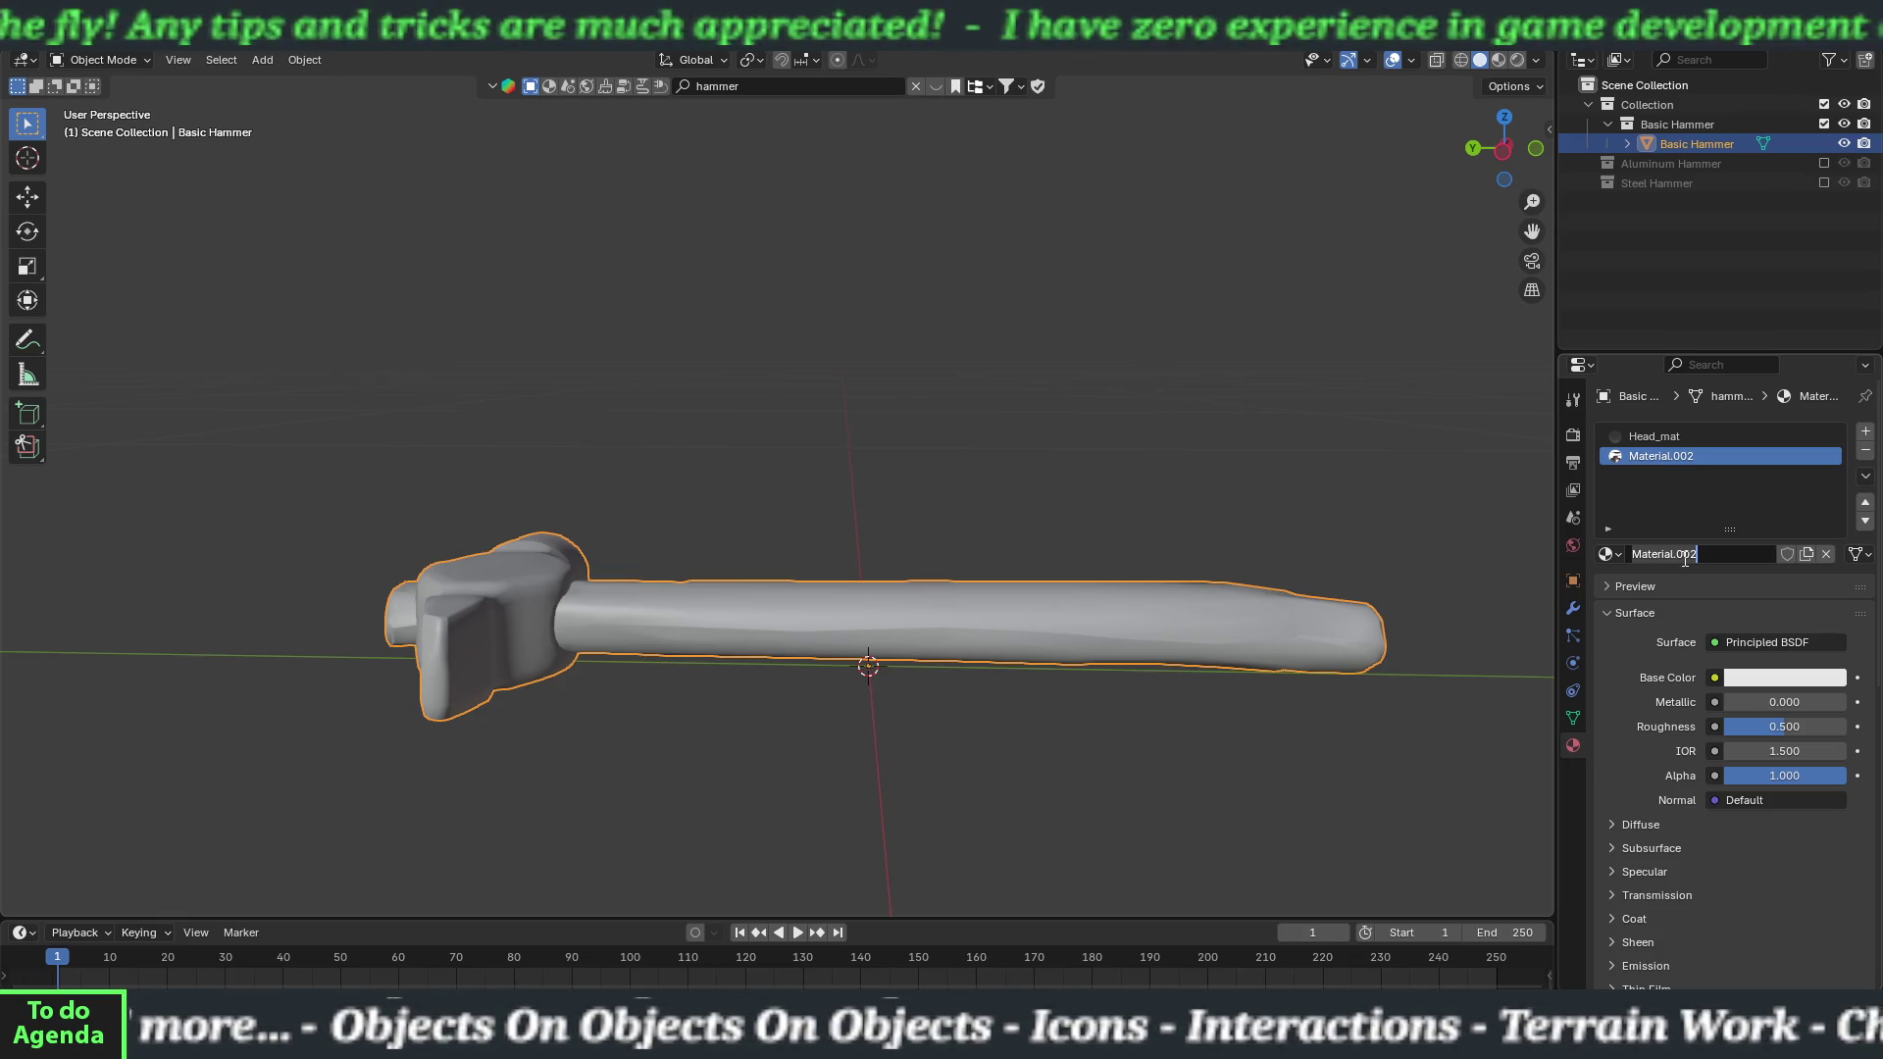
type("basicHandle_mat")
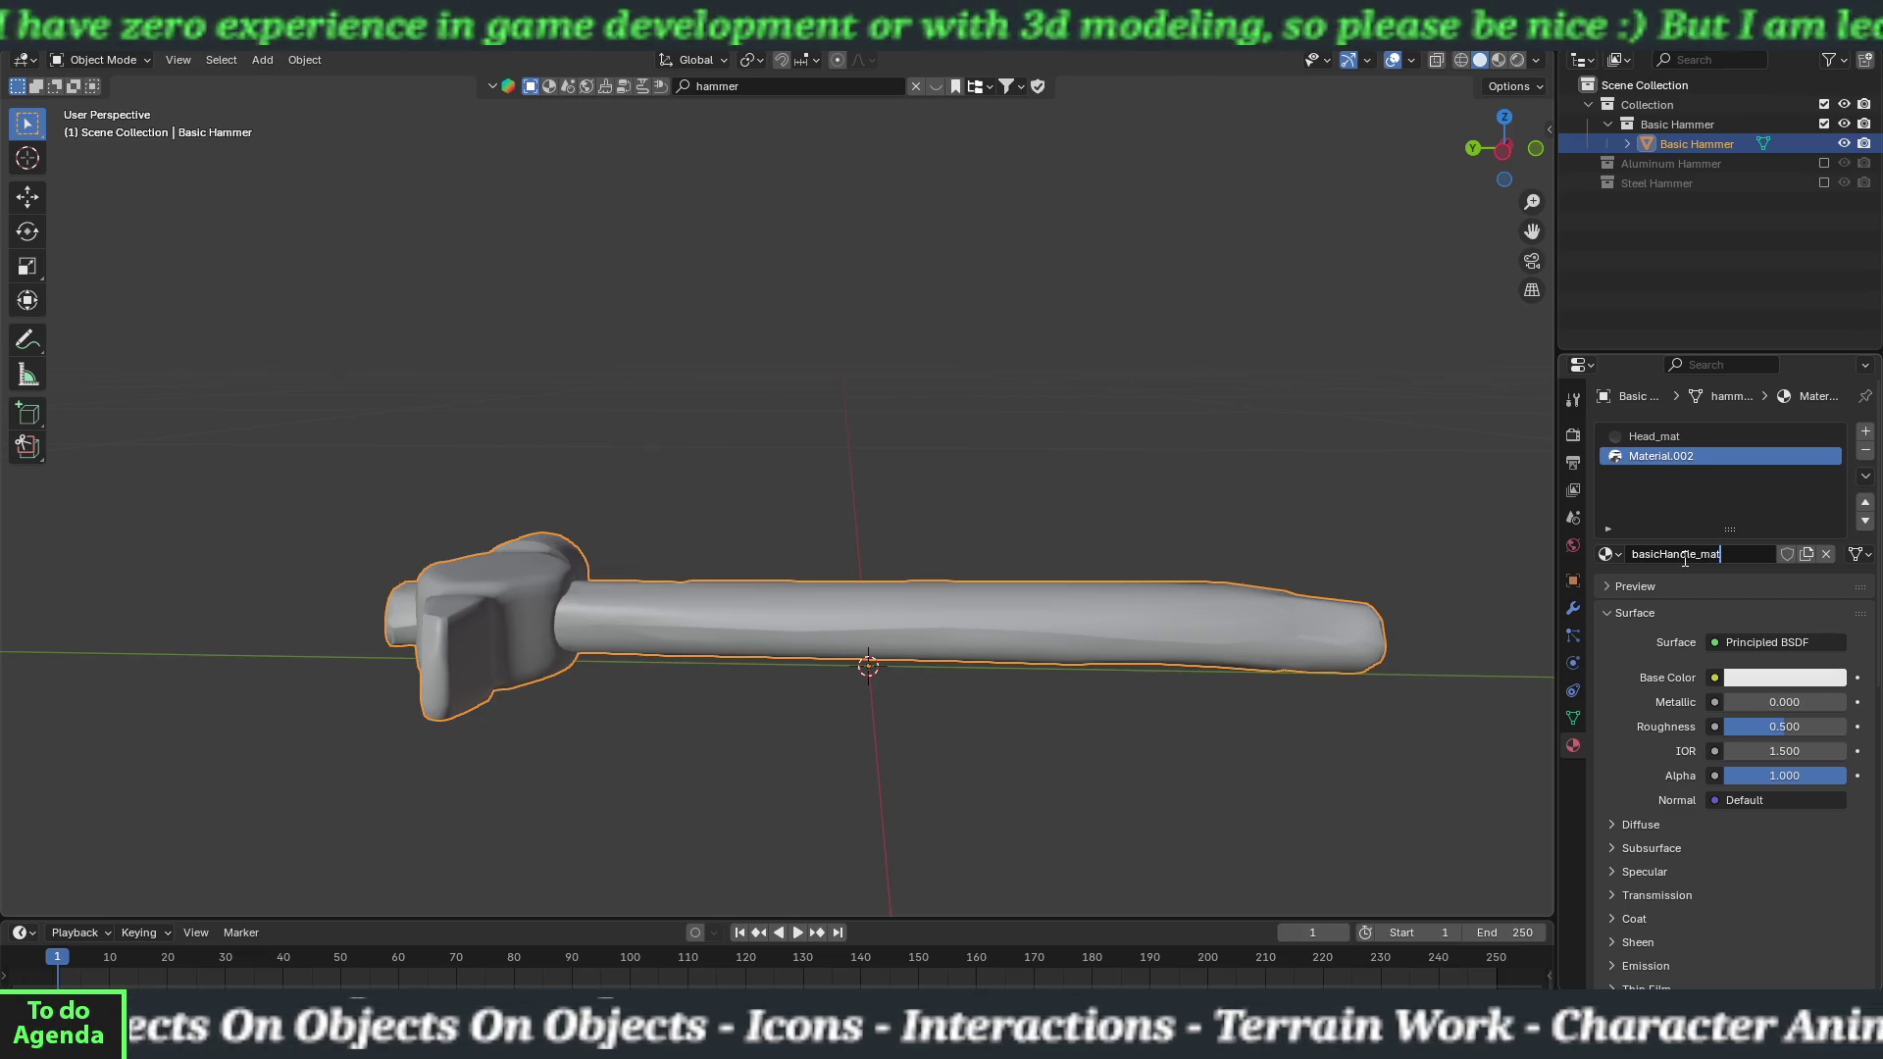
key("Return")
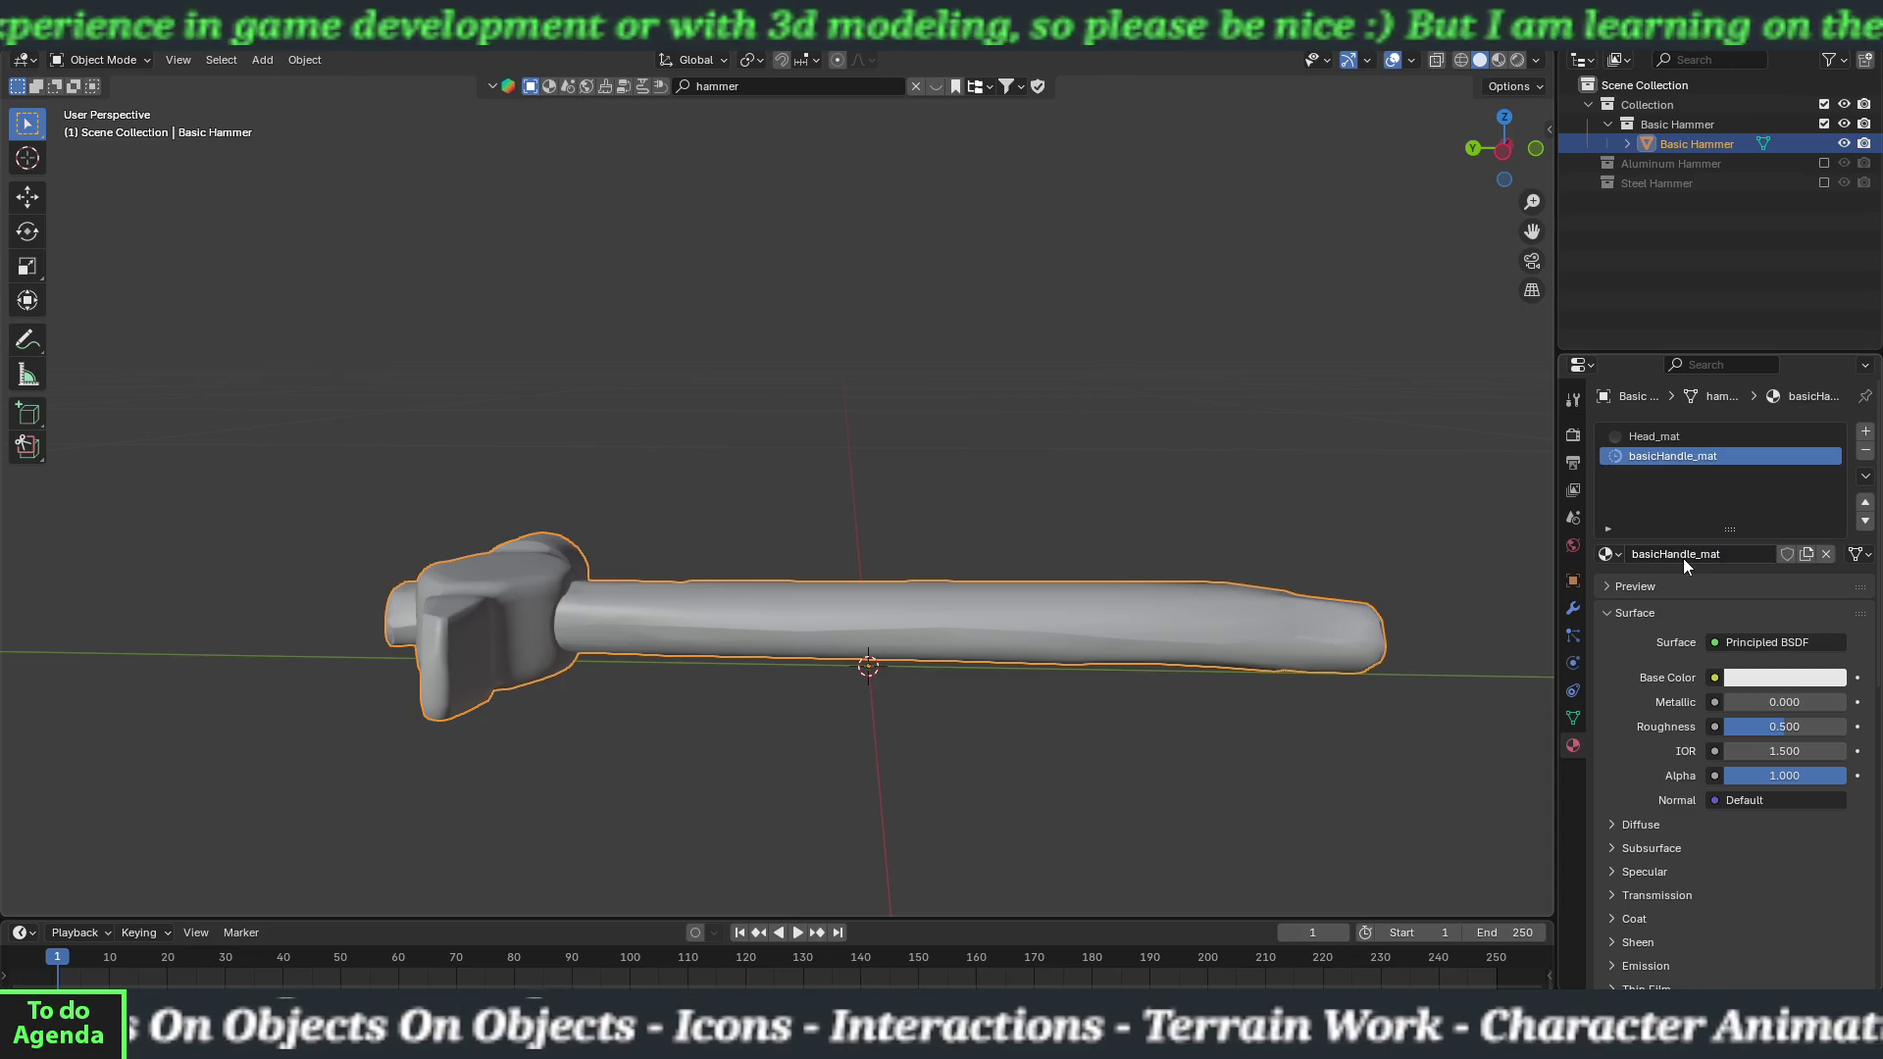
Rename the Head_mat material to basicHead_mat.
left_click(1677, 434)
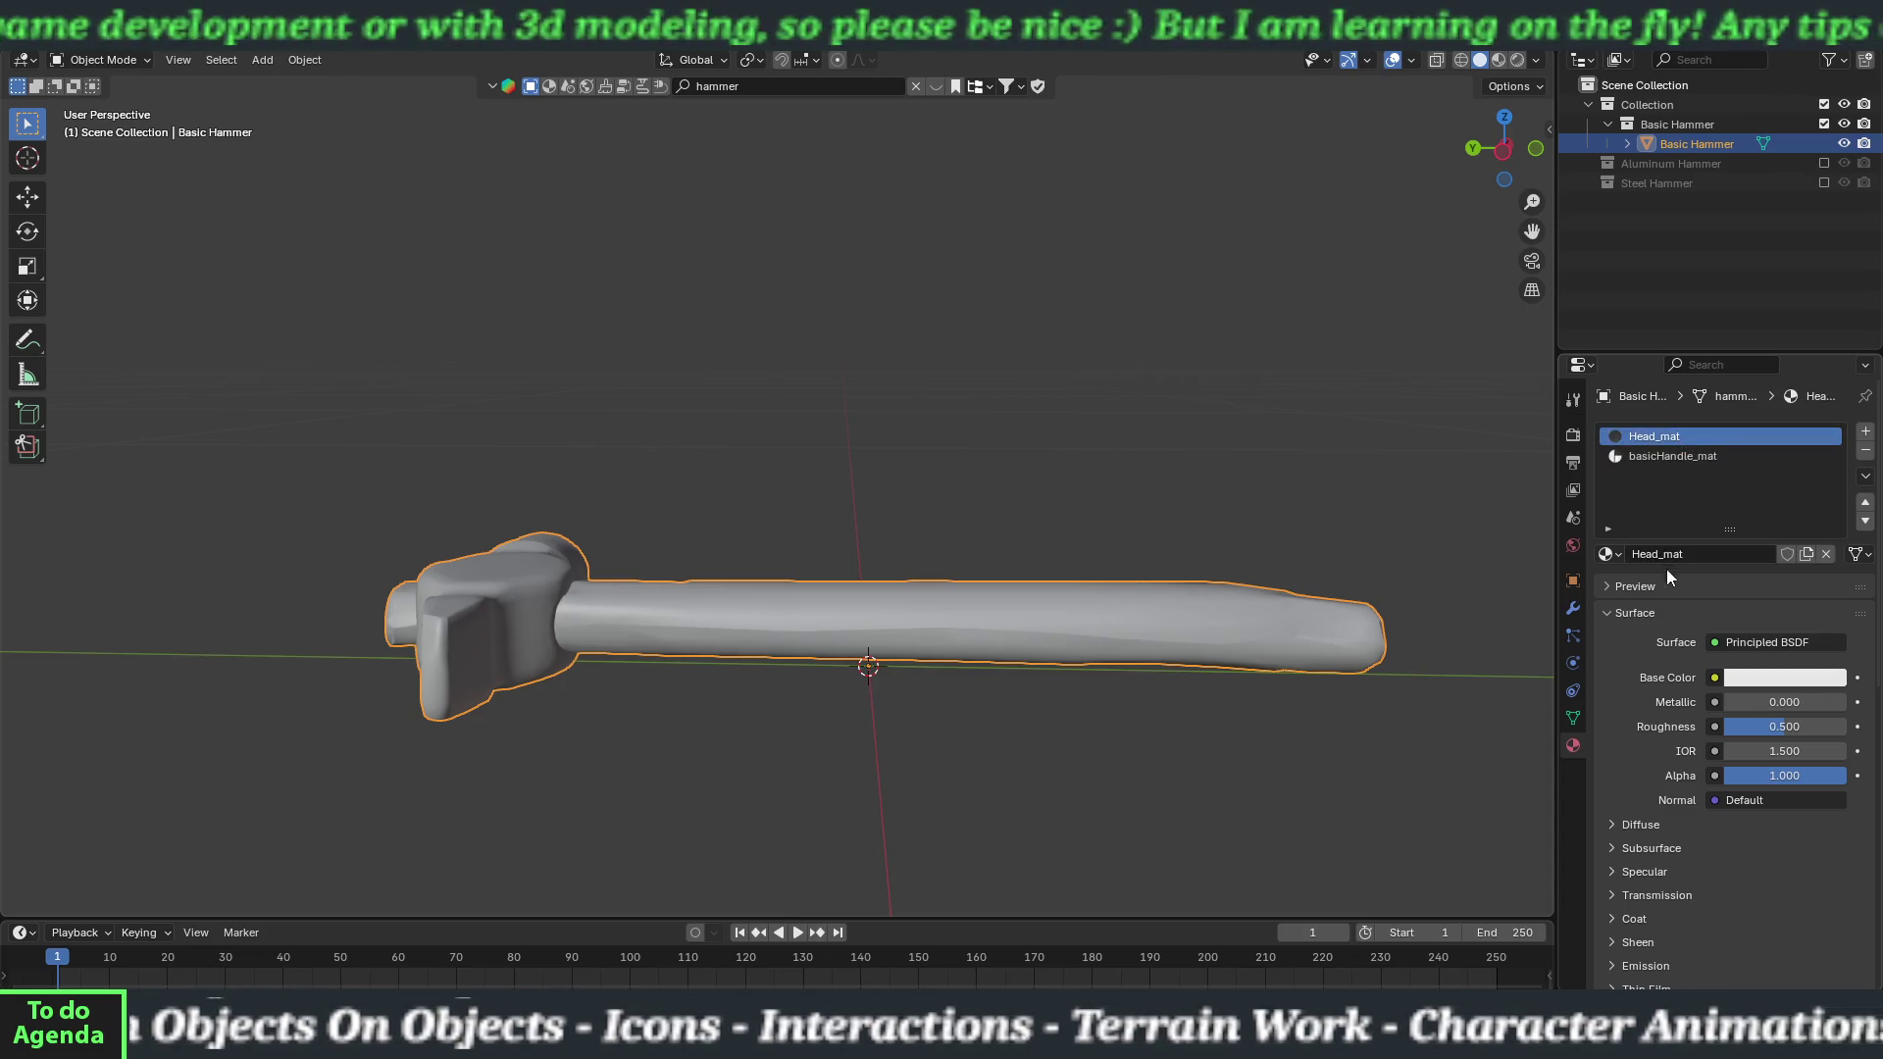
left_click(1639, 553)
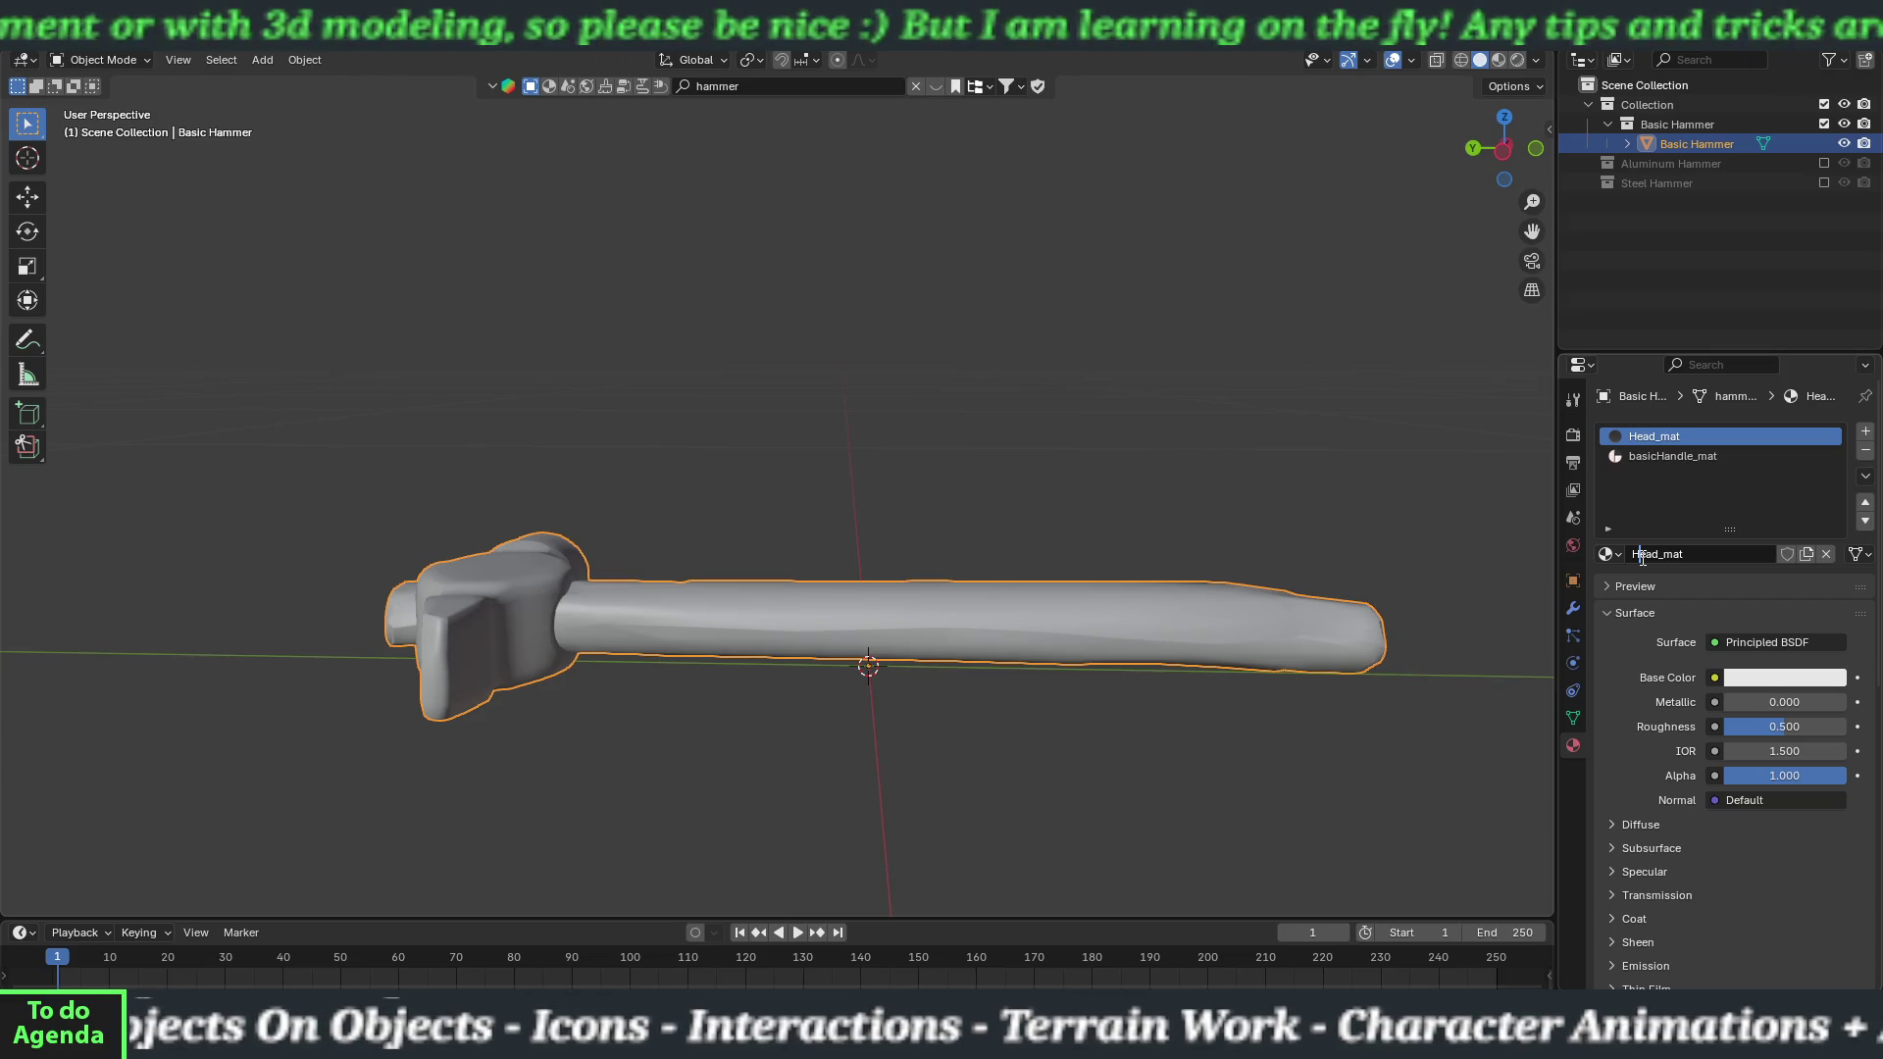
type("basic")
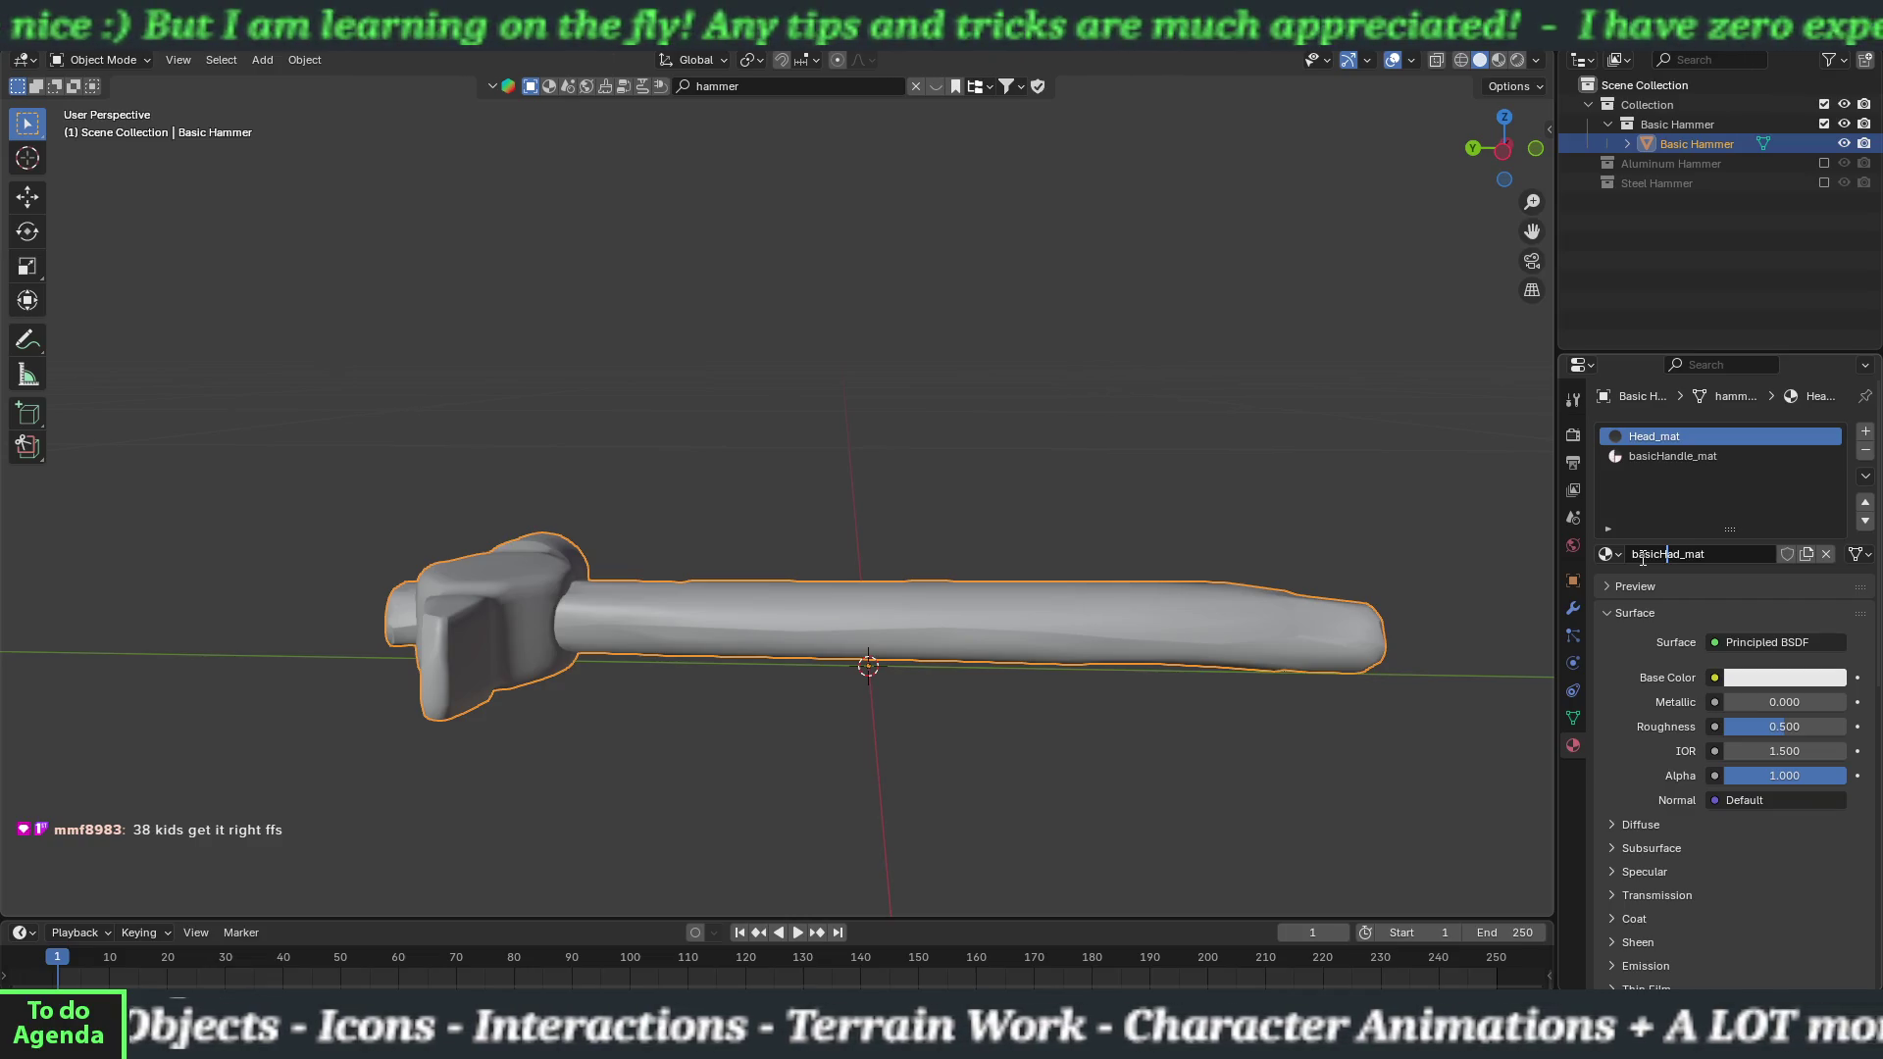
type("e")
key("Return")
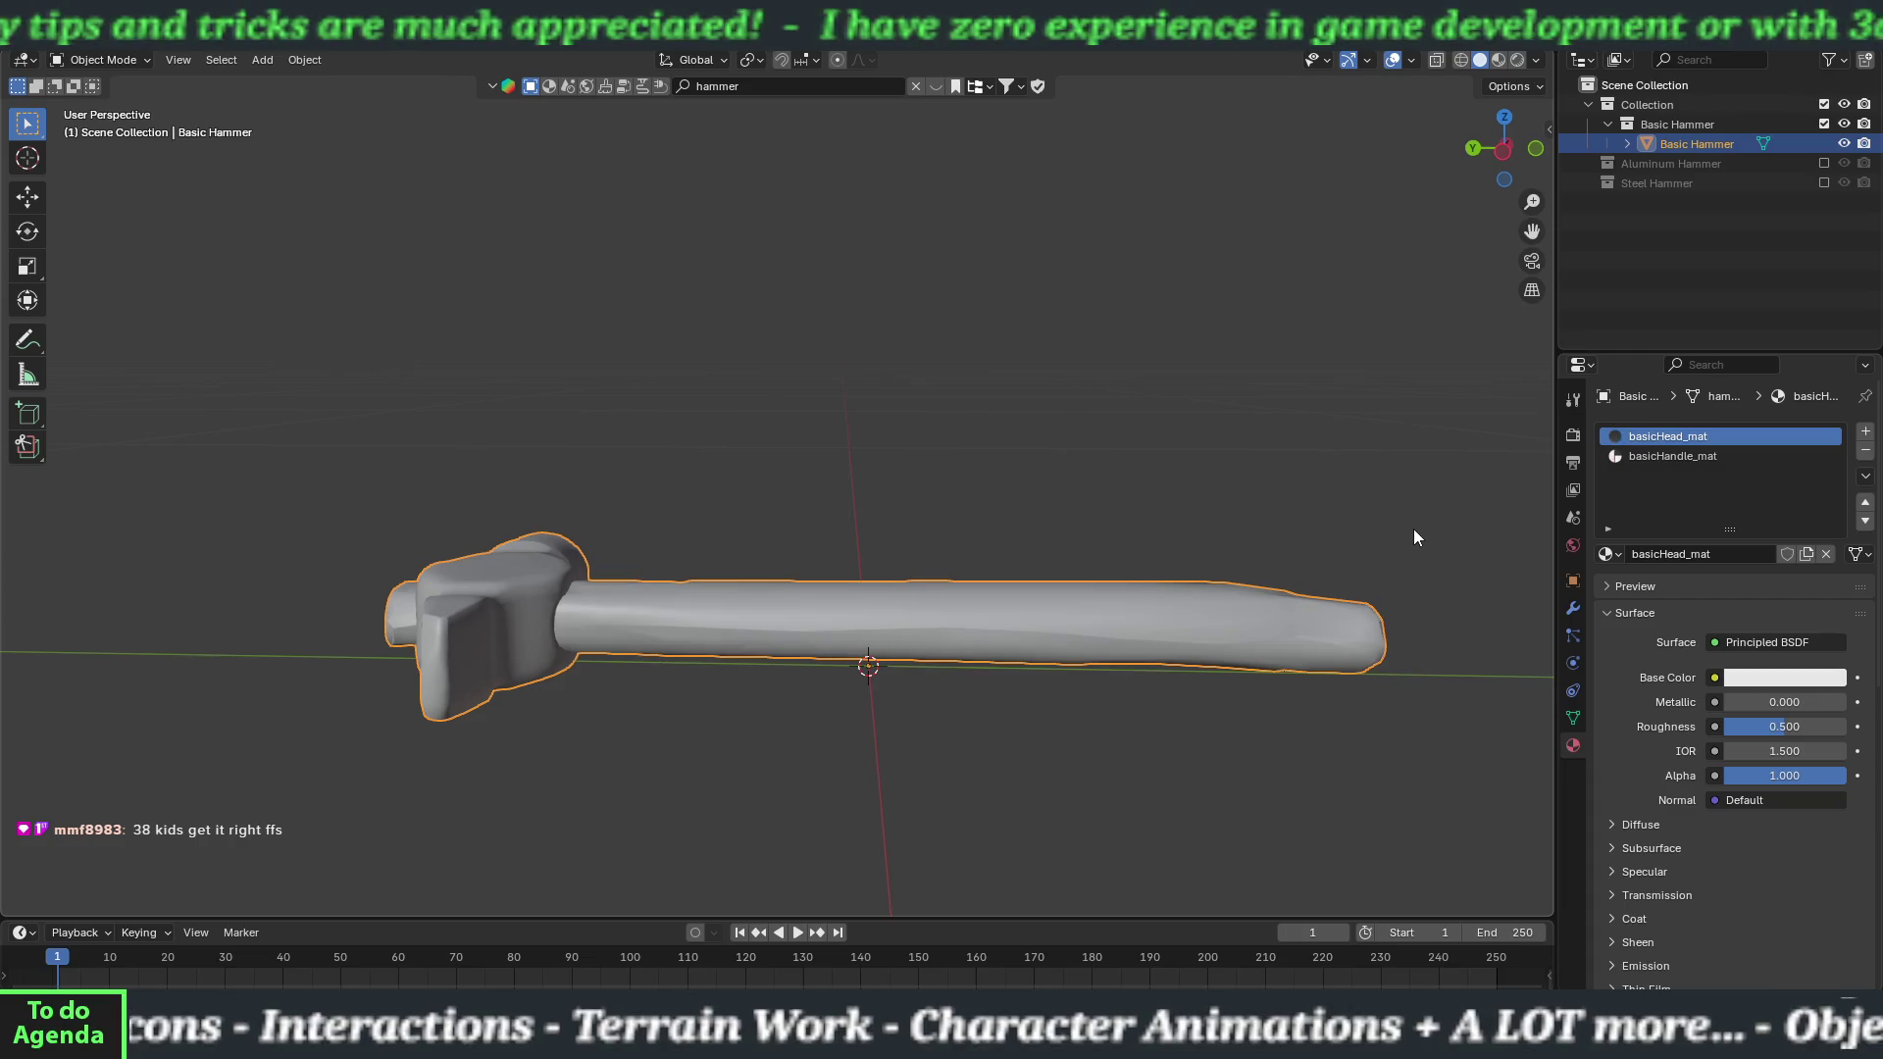
left_click_drag(1369, 522, 1333, 532)
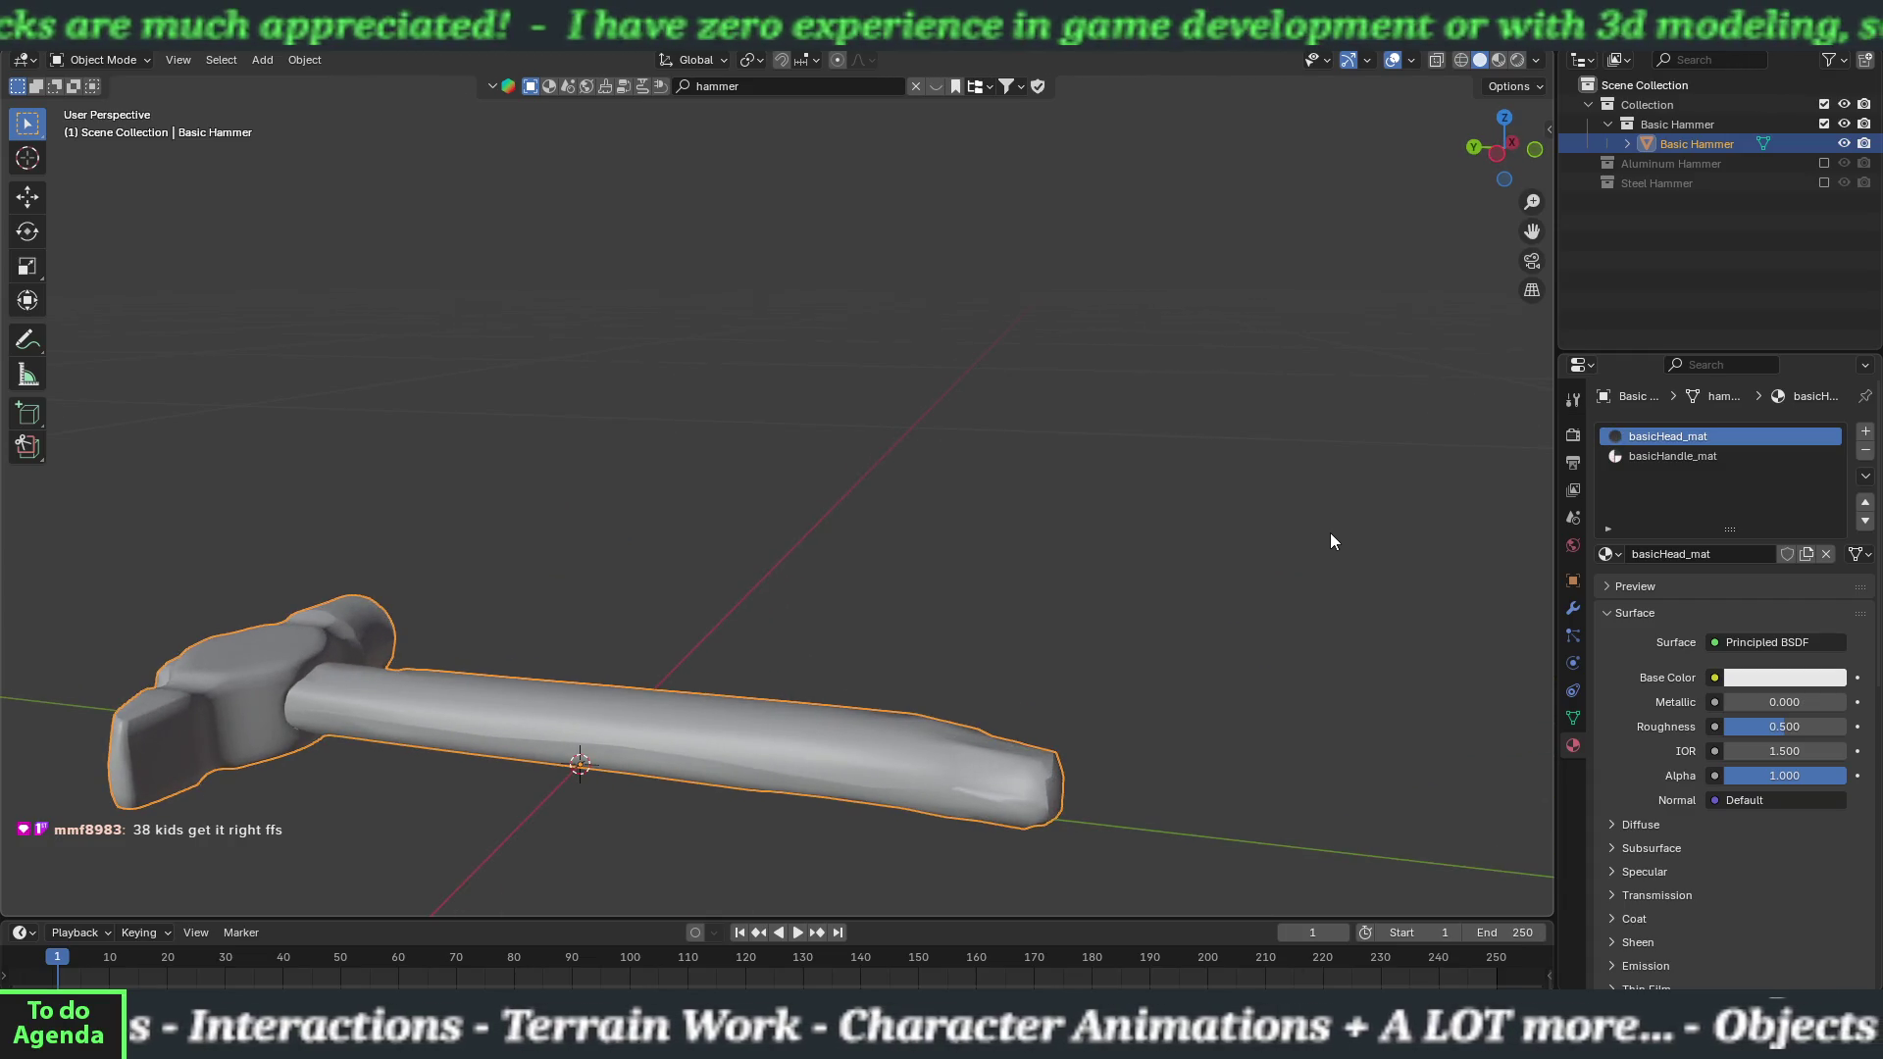
Hide the Basic Hammer collection and show the Aluminum Hammer collection.
key("Tab")
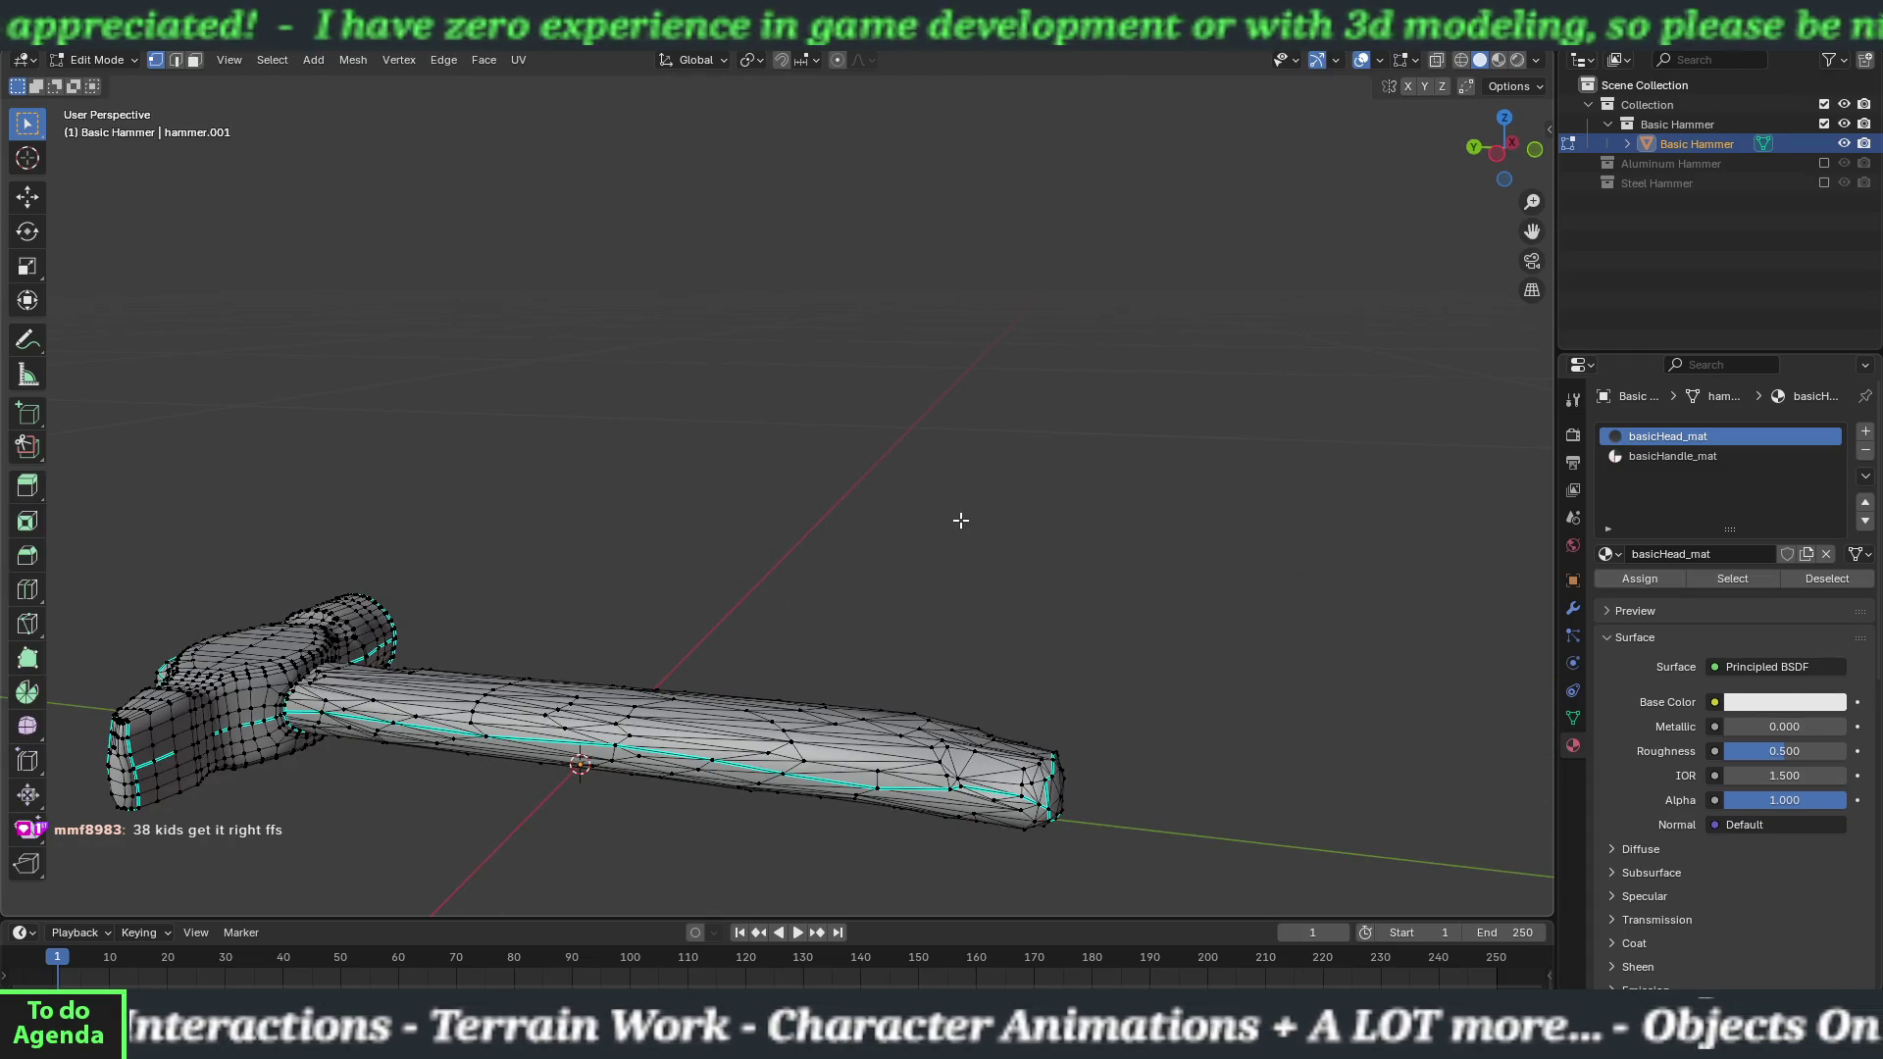
key("Tab")
mouse_move(961, 520)
left_mouse_down()
mouse_move(1096, 504)
mouse_move(854, 513)
mouse_move(912, 568)
mouse_move(854, 571)
left_mouse_up()
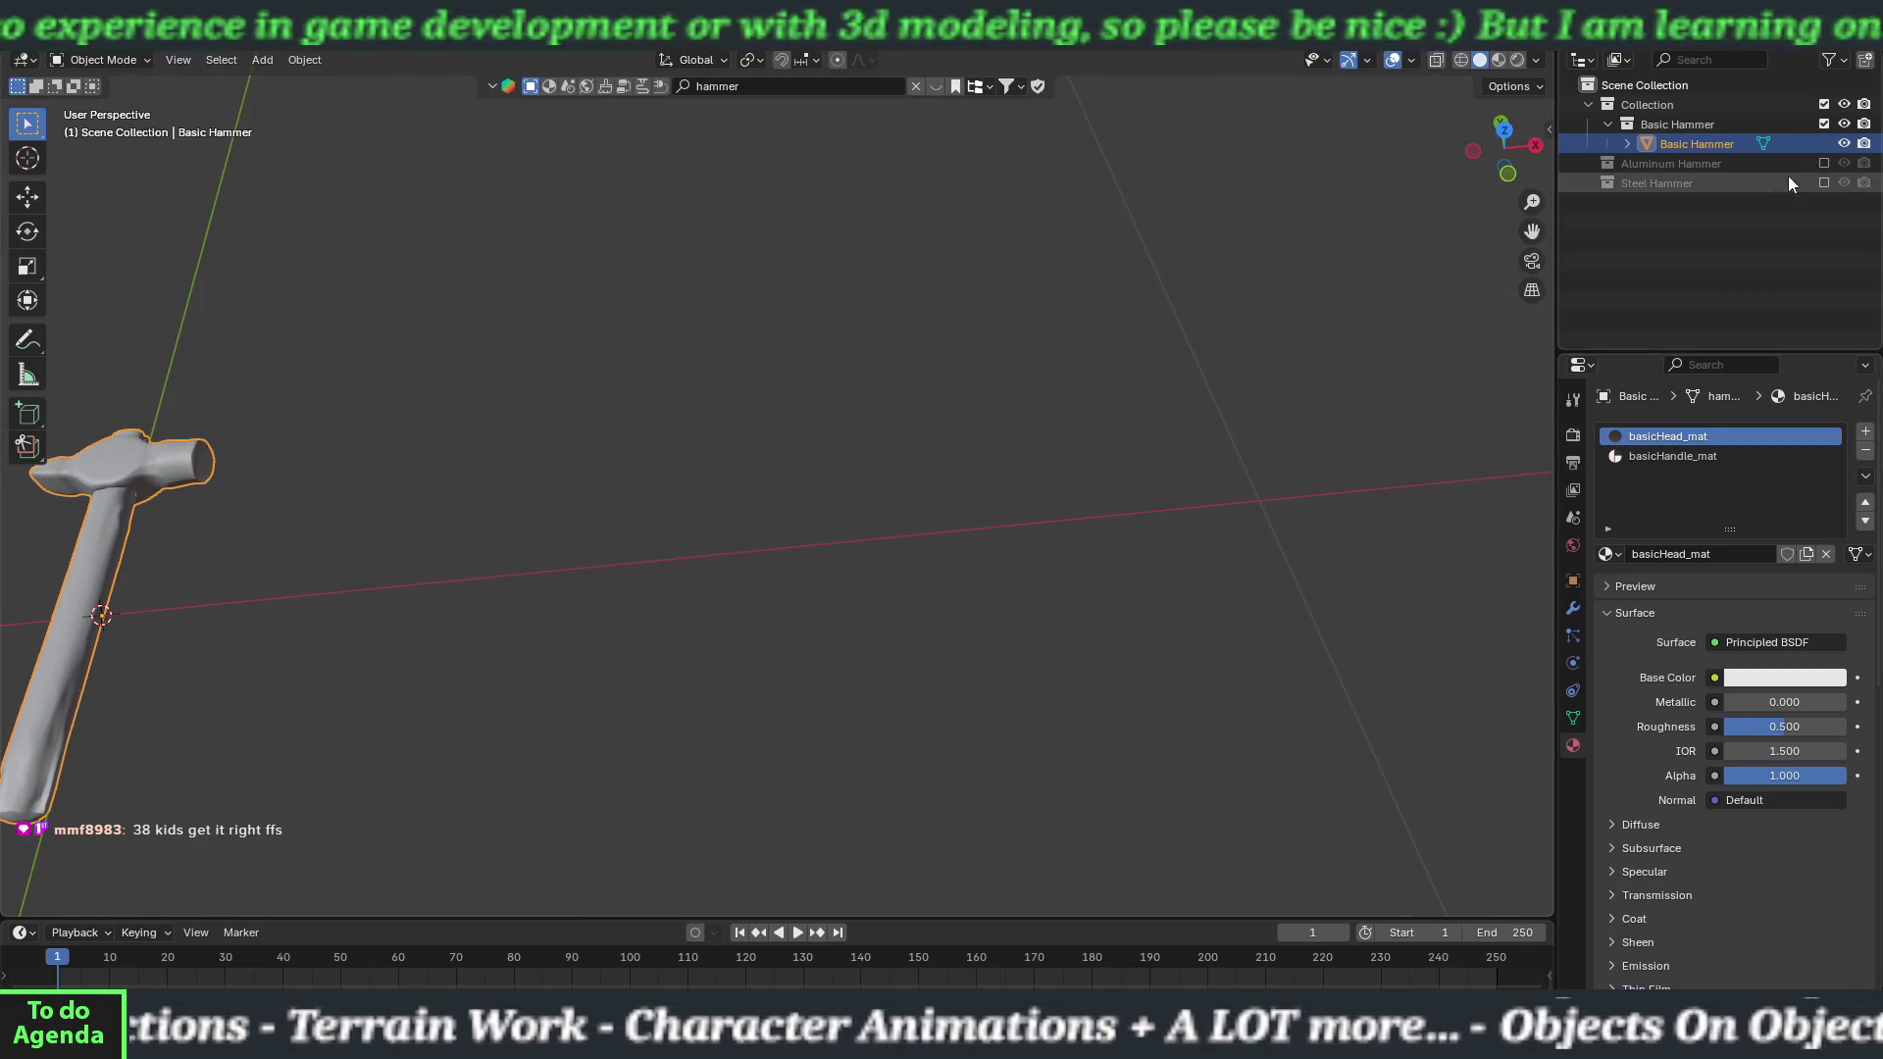
left_click(1824, 123)
left_click(1824, 144)
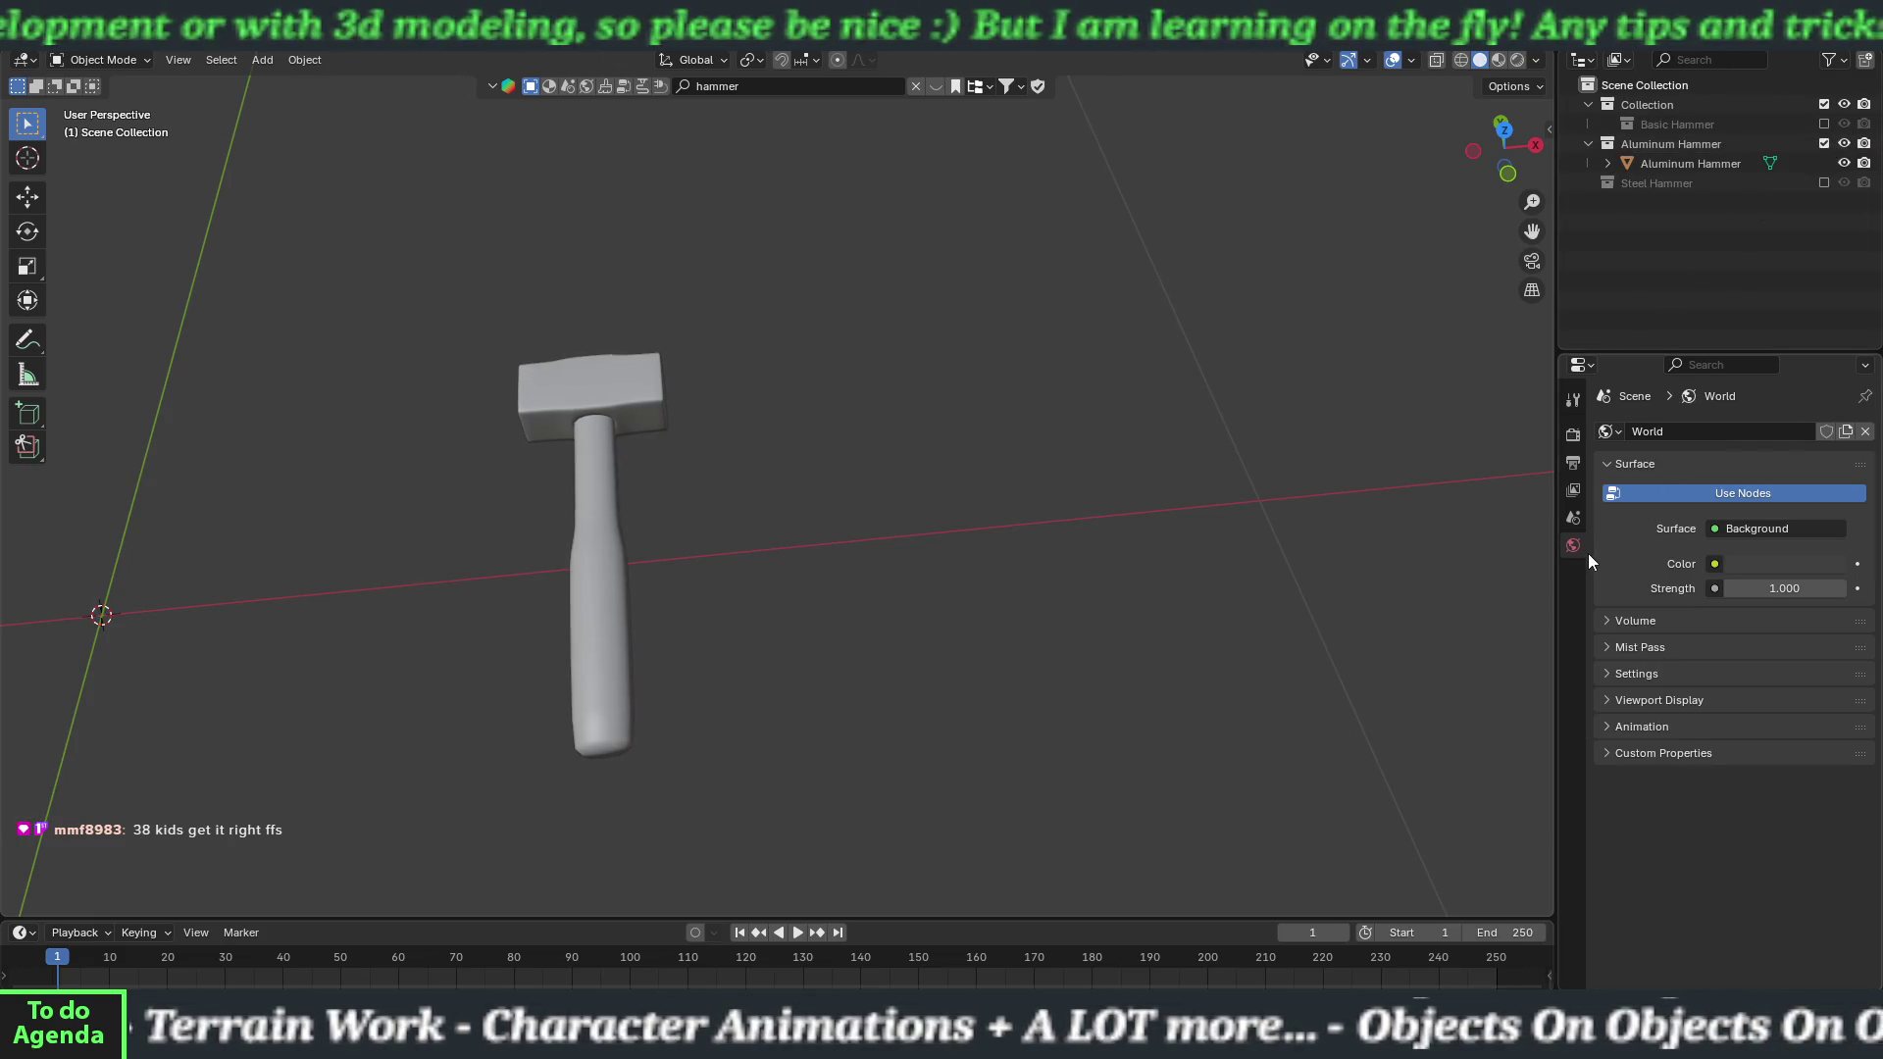
Check the aluminum hammer's connected head geometry in Edit Mode, then hide its collection.
left_click(624, 439)
key("Tab")
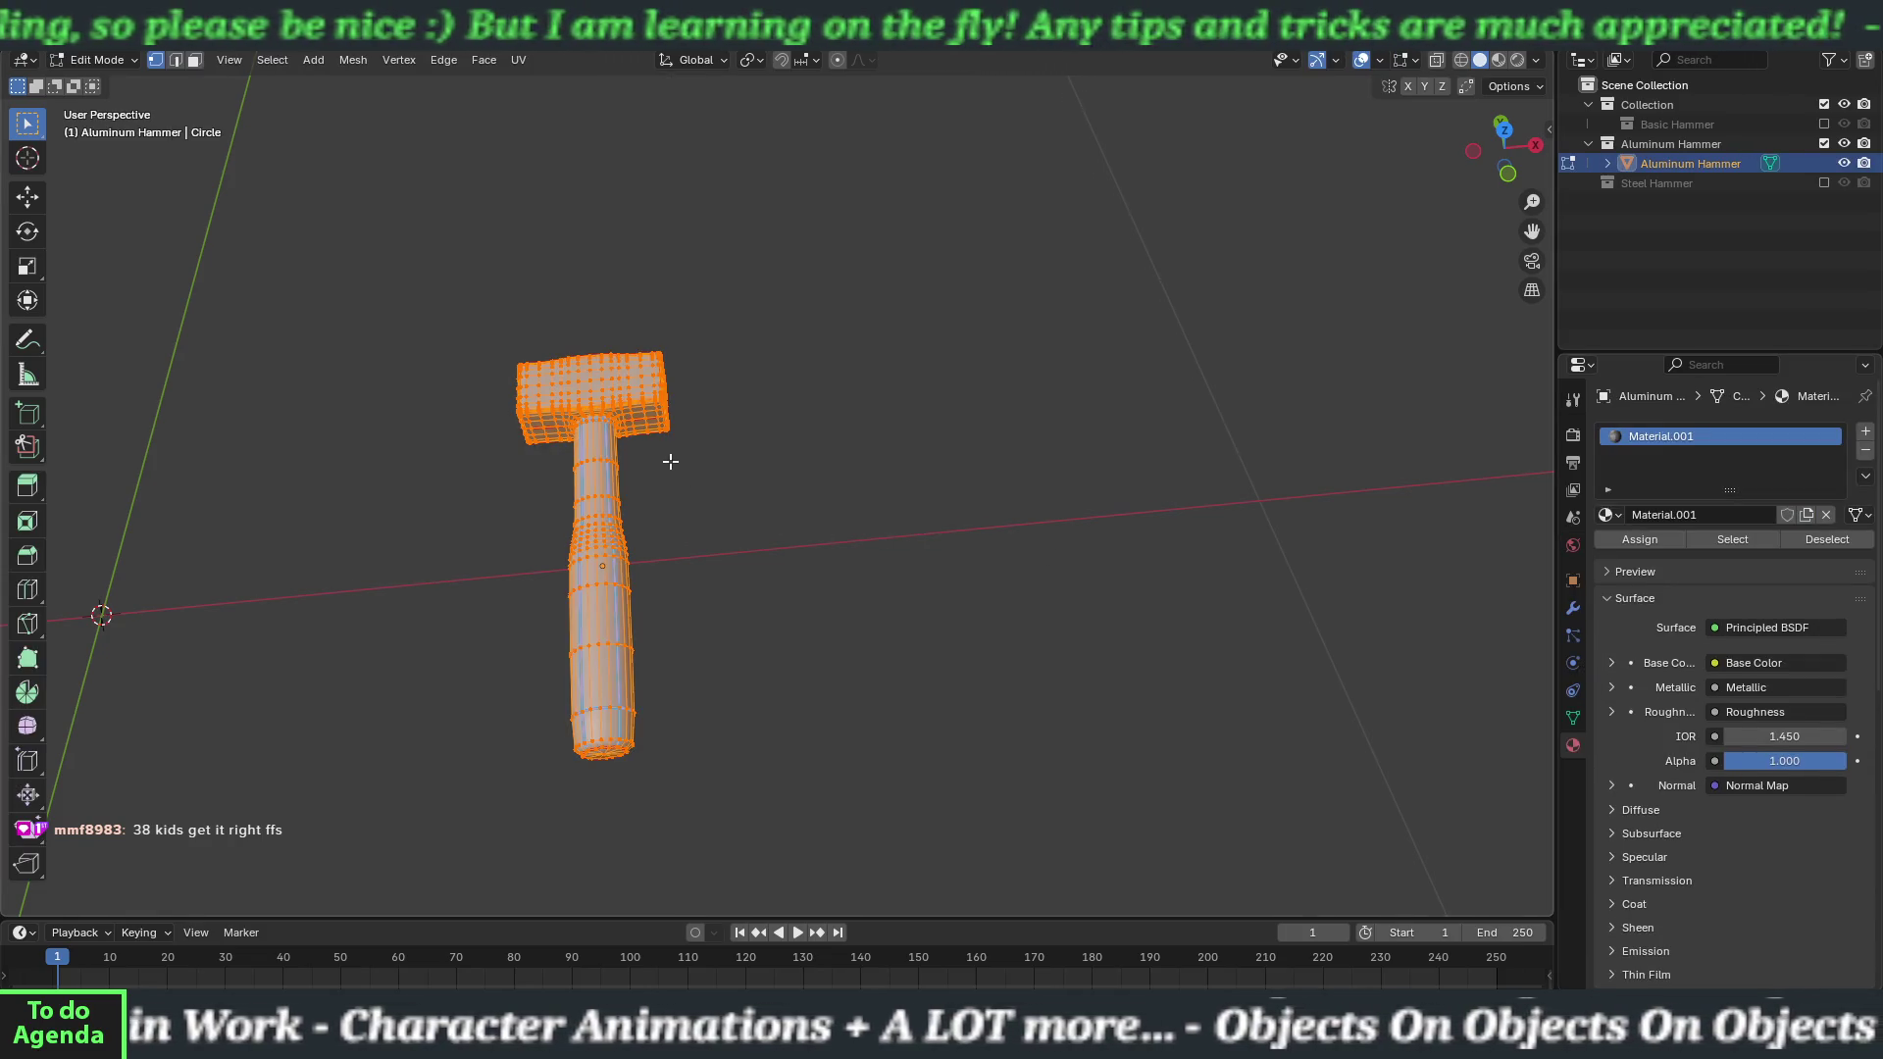
left_click(837, 480)
key("l")
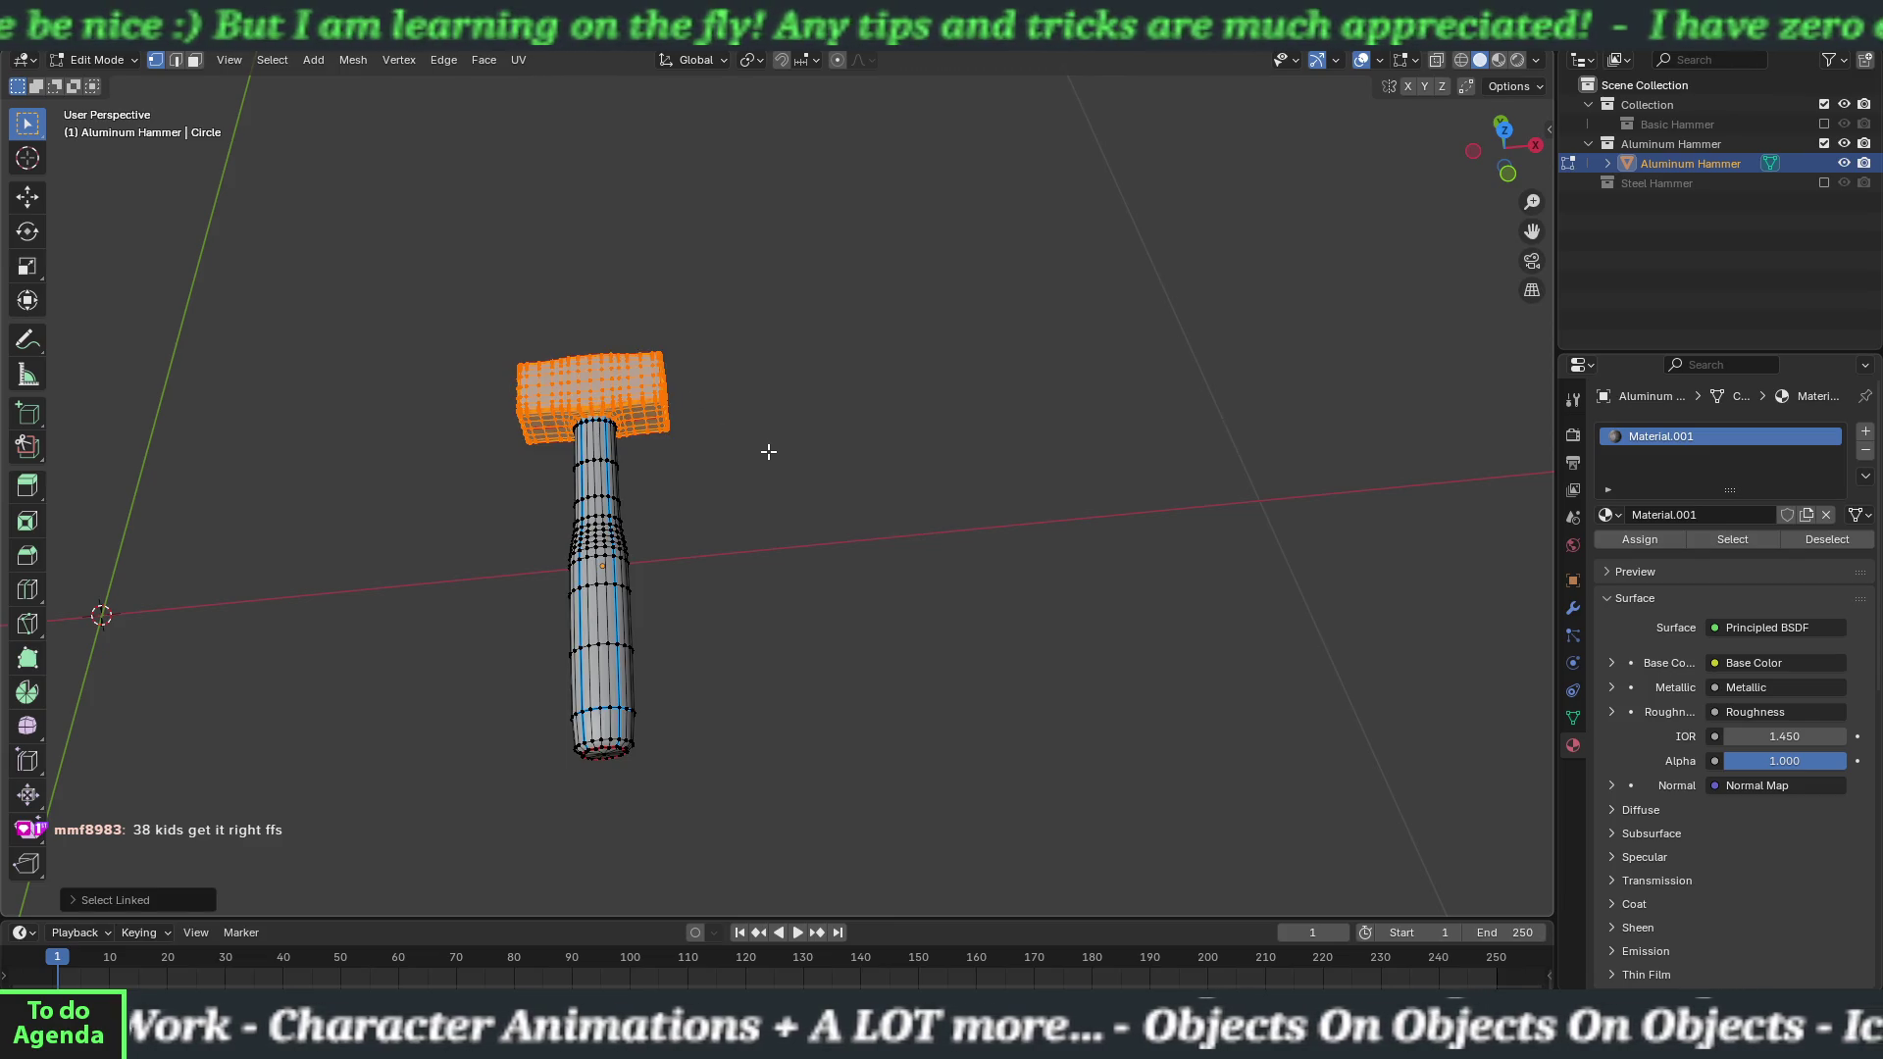
left_click(770, 453)
key("Tab")
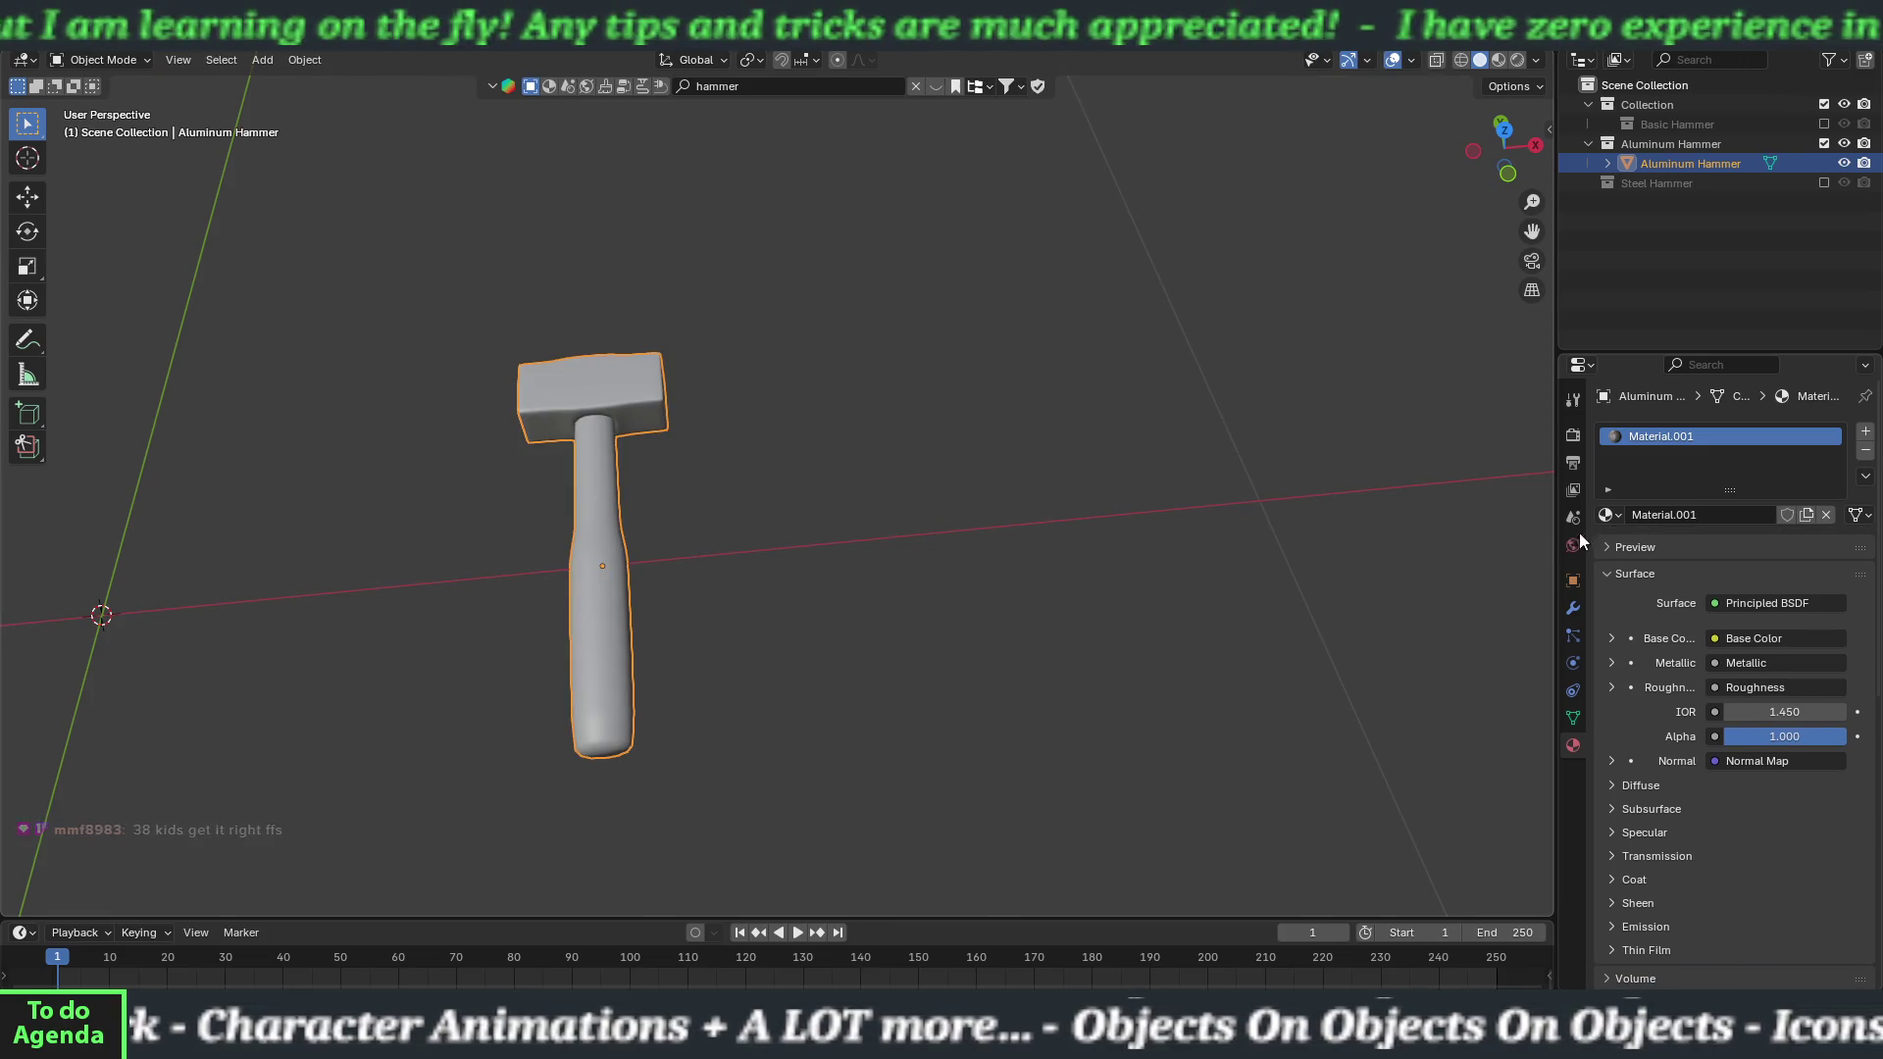
left_click(1824, 143)
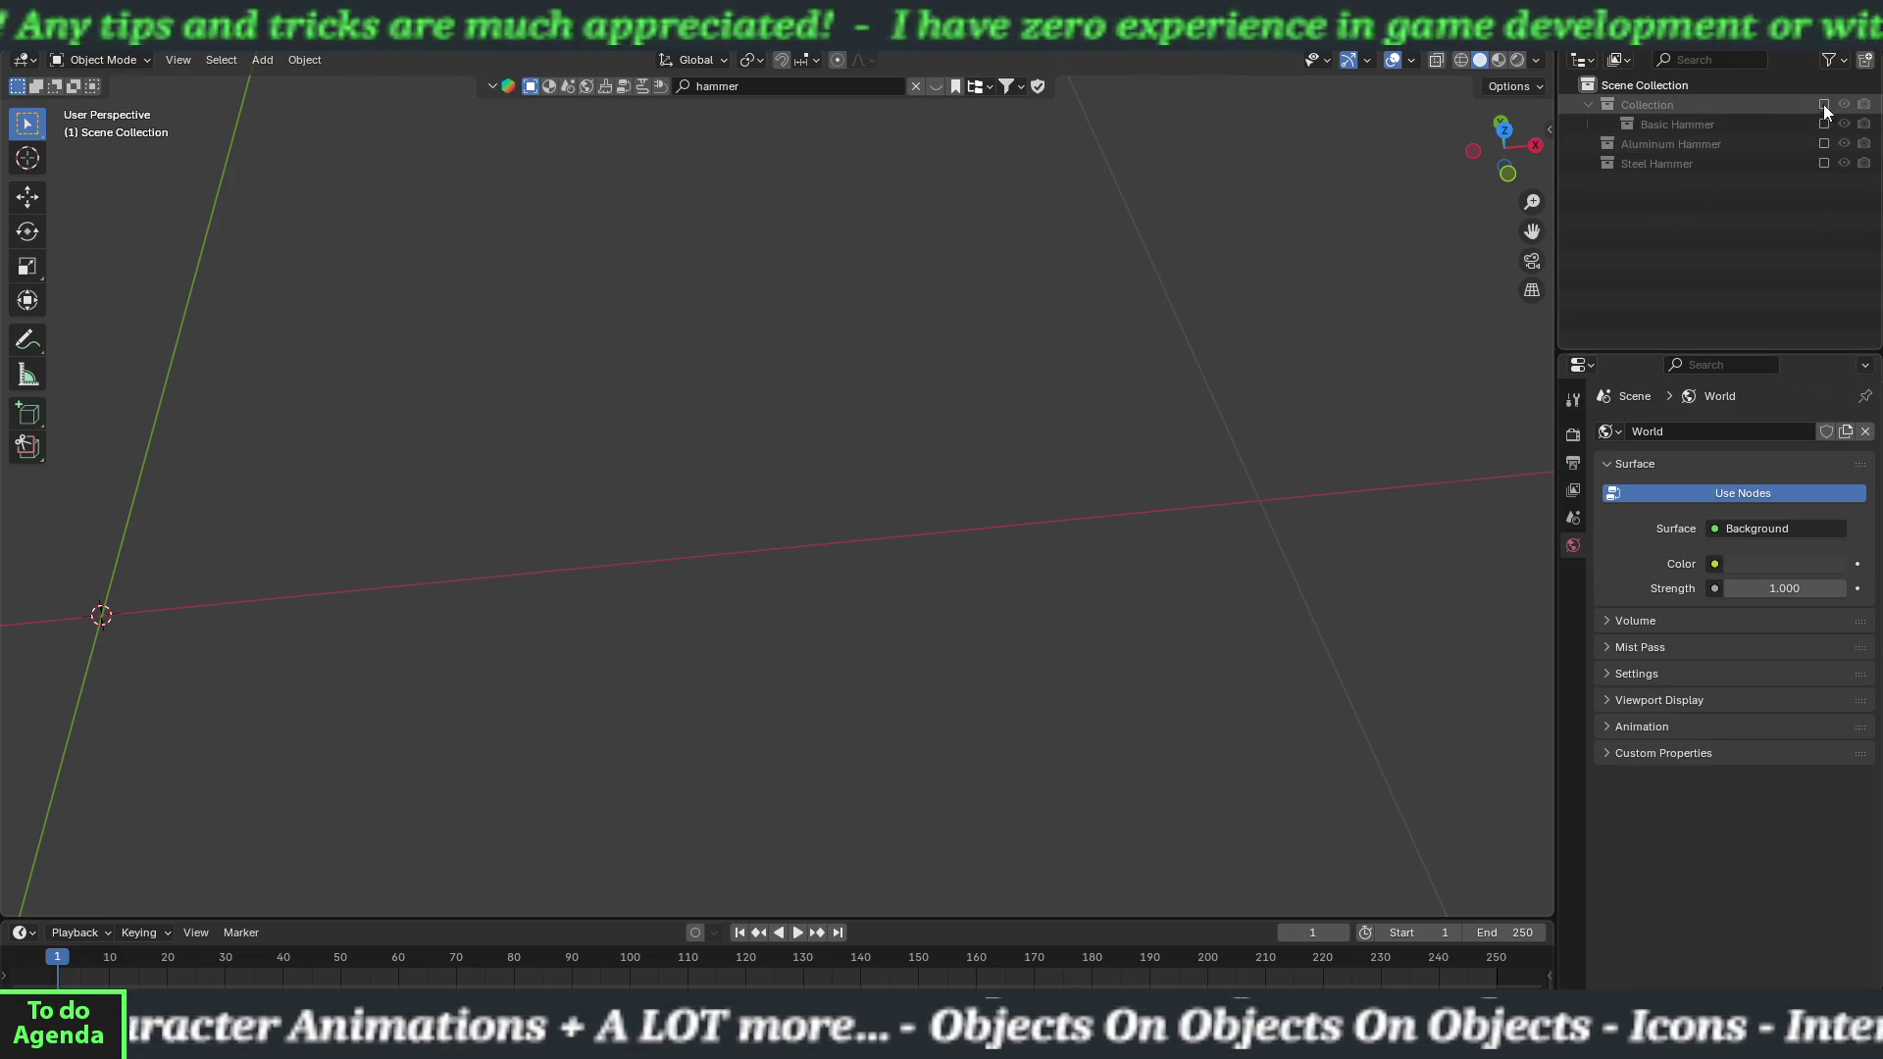
Assign basicHead_mat to the basic hammer's head geometry in Edit Mode.
left_click(1824, 123)
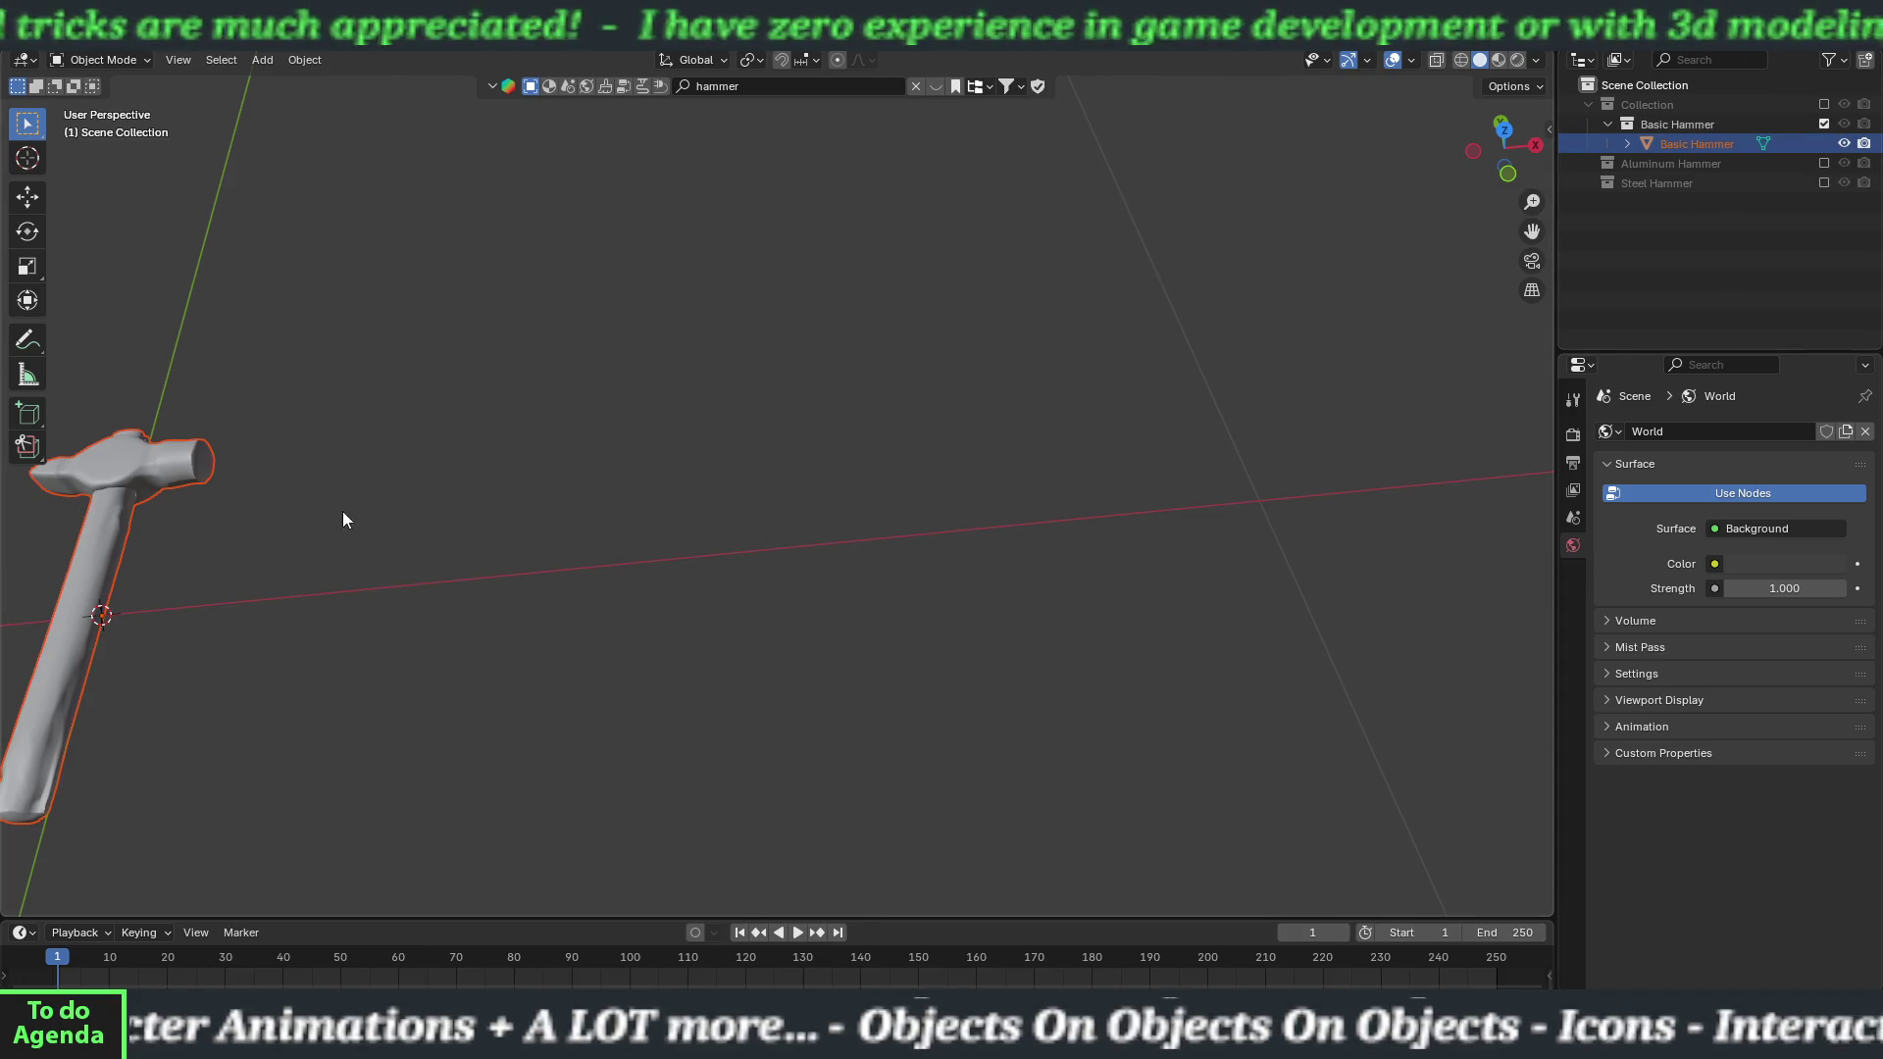
left_click(137, 502)
key("Tab")
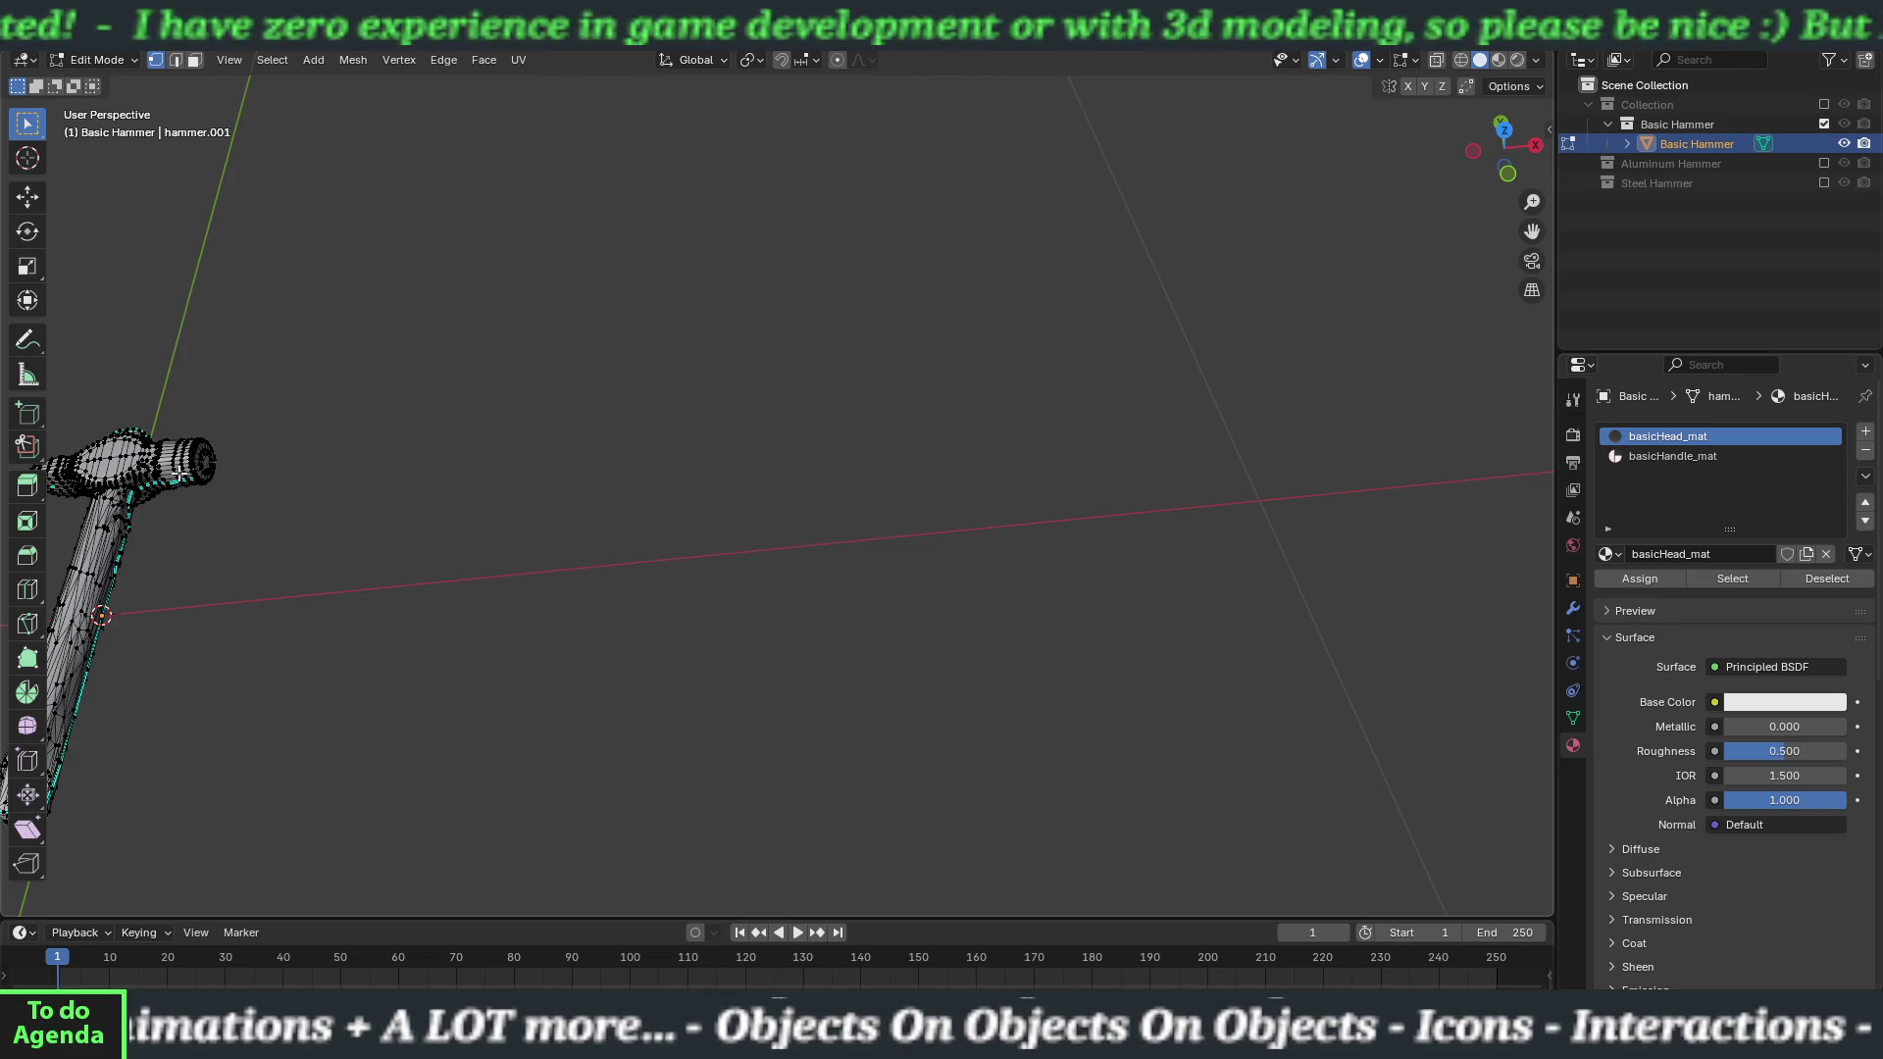
key("l")
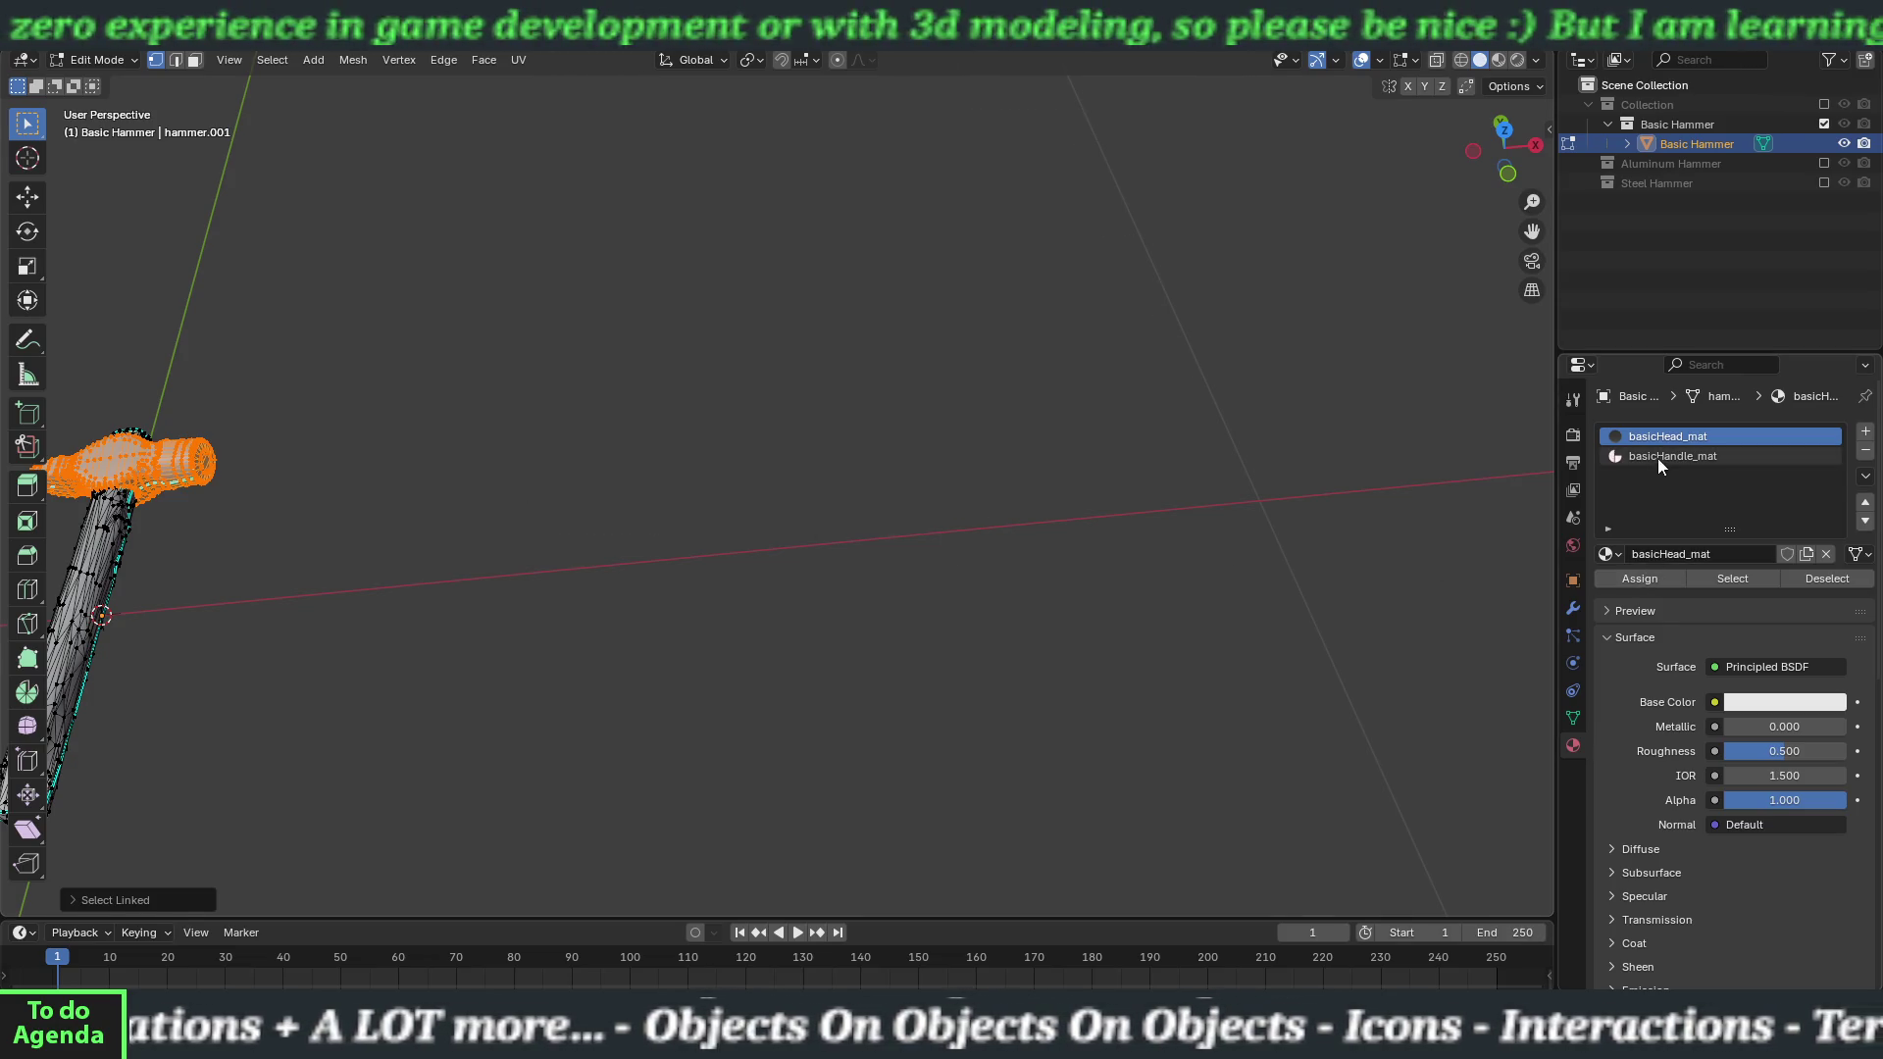
left_click(1631, 579)
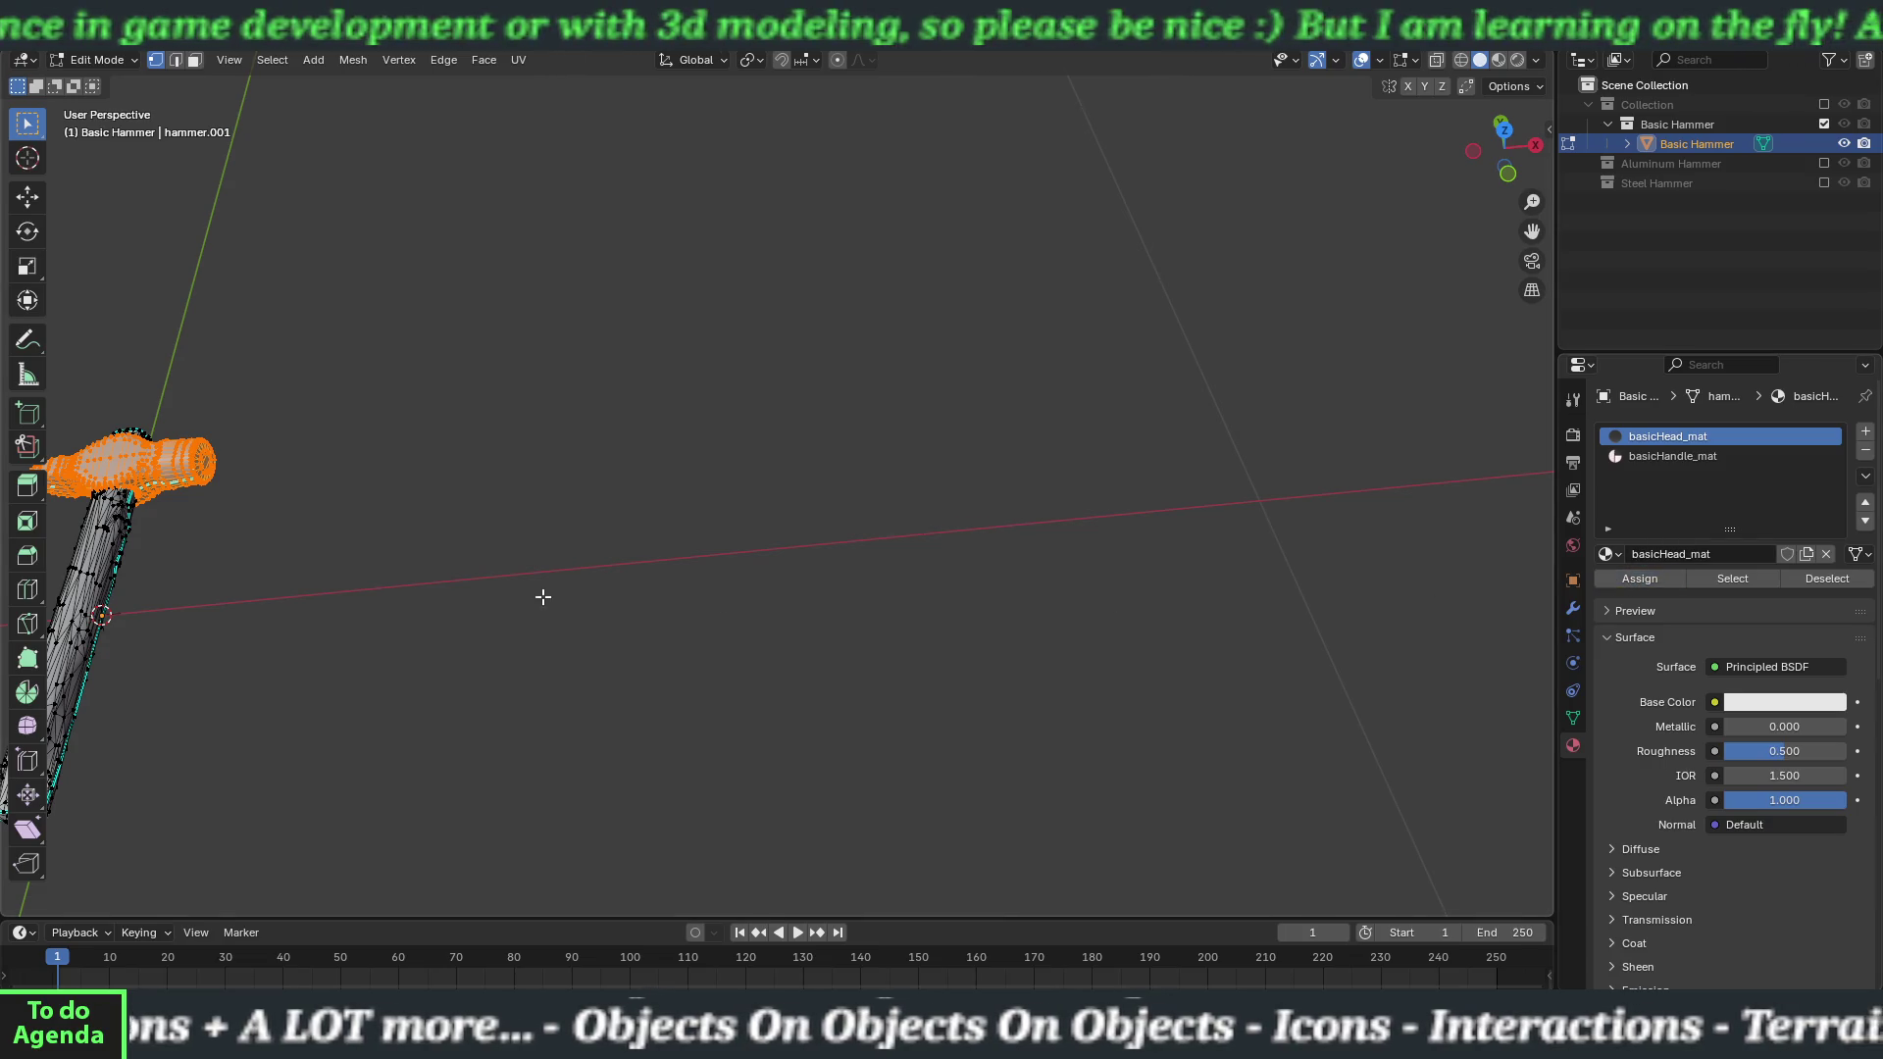
Assign basicHandle_mat to the handle, then hide the Basic Hammer collection again.
left_click(161, 573)
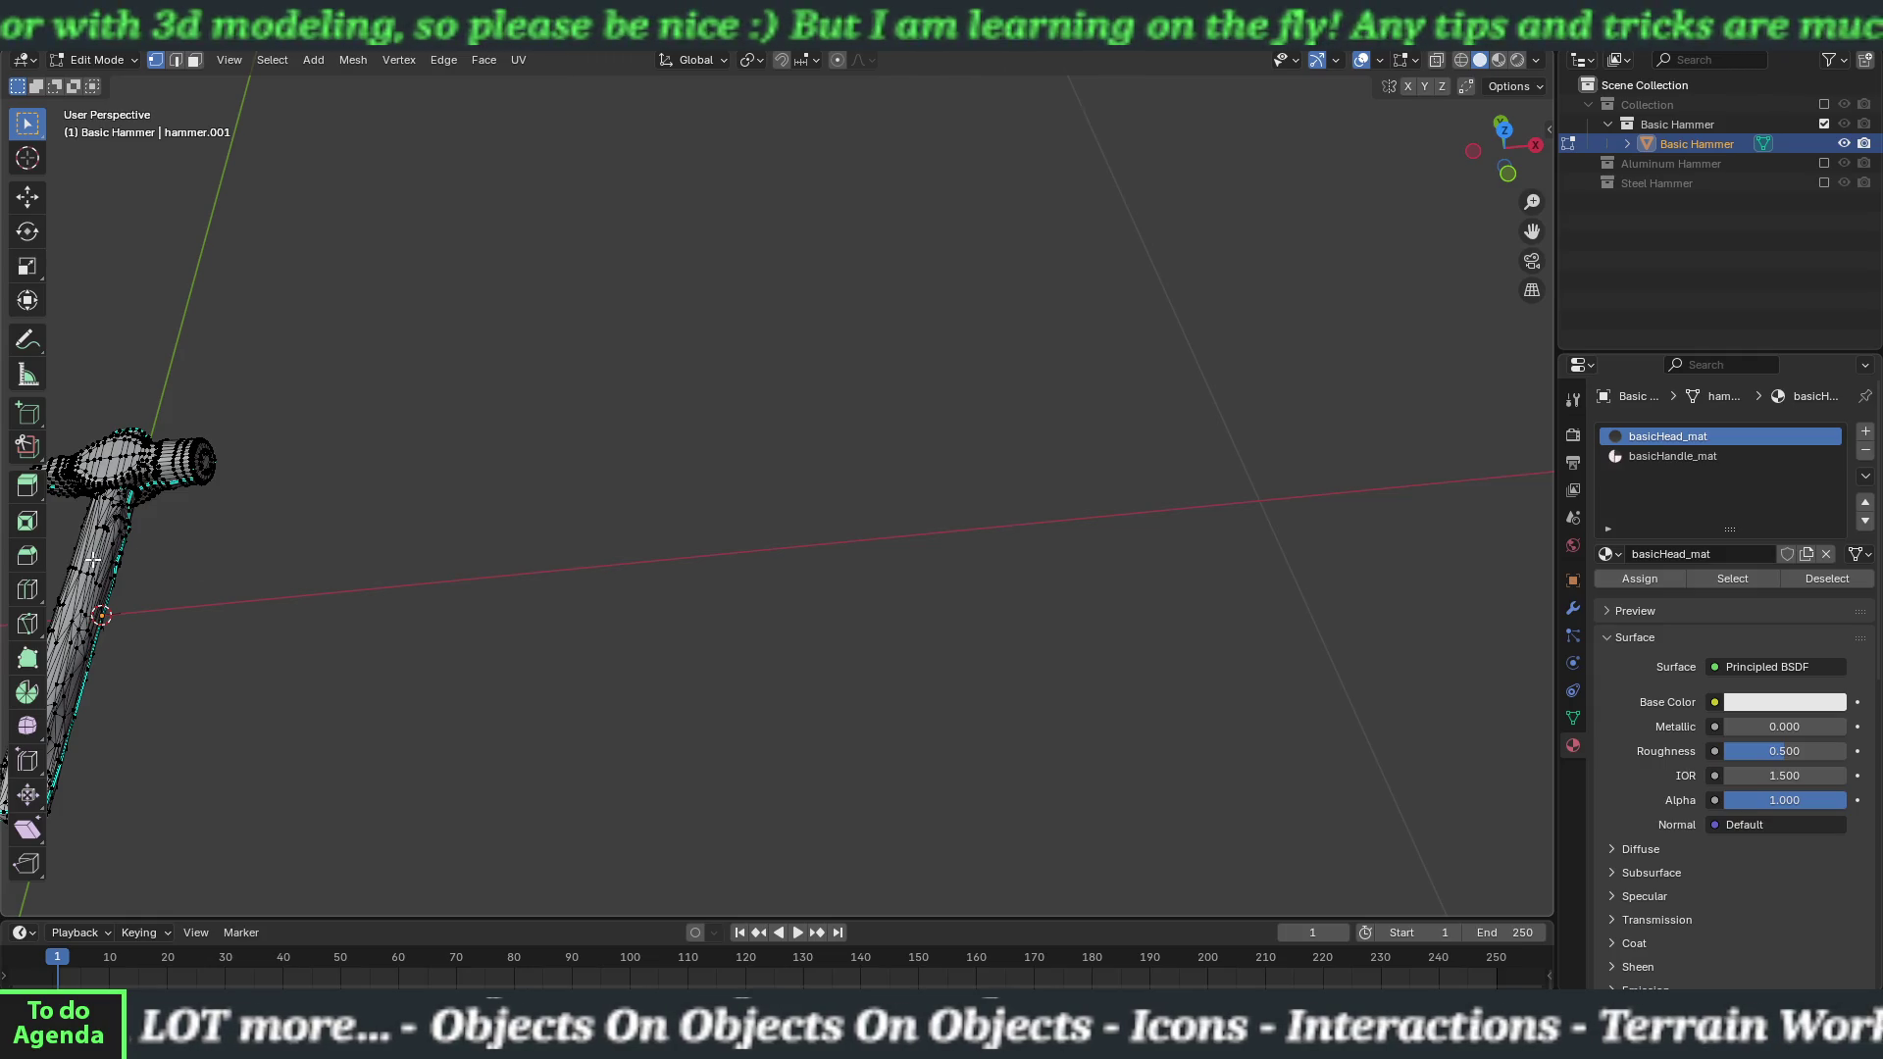
key("ctrl+l")
left_click(1665, 457)
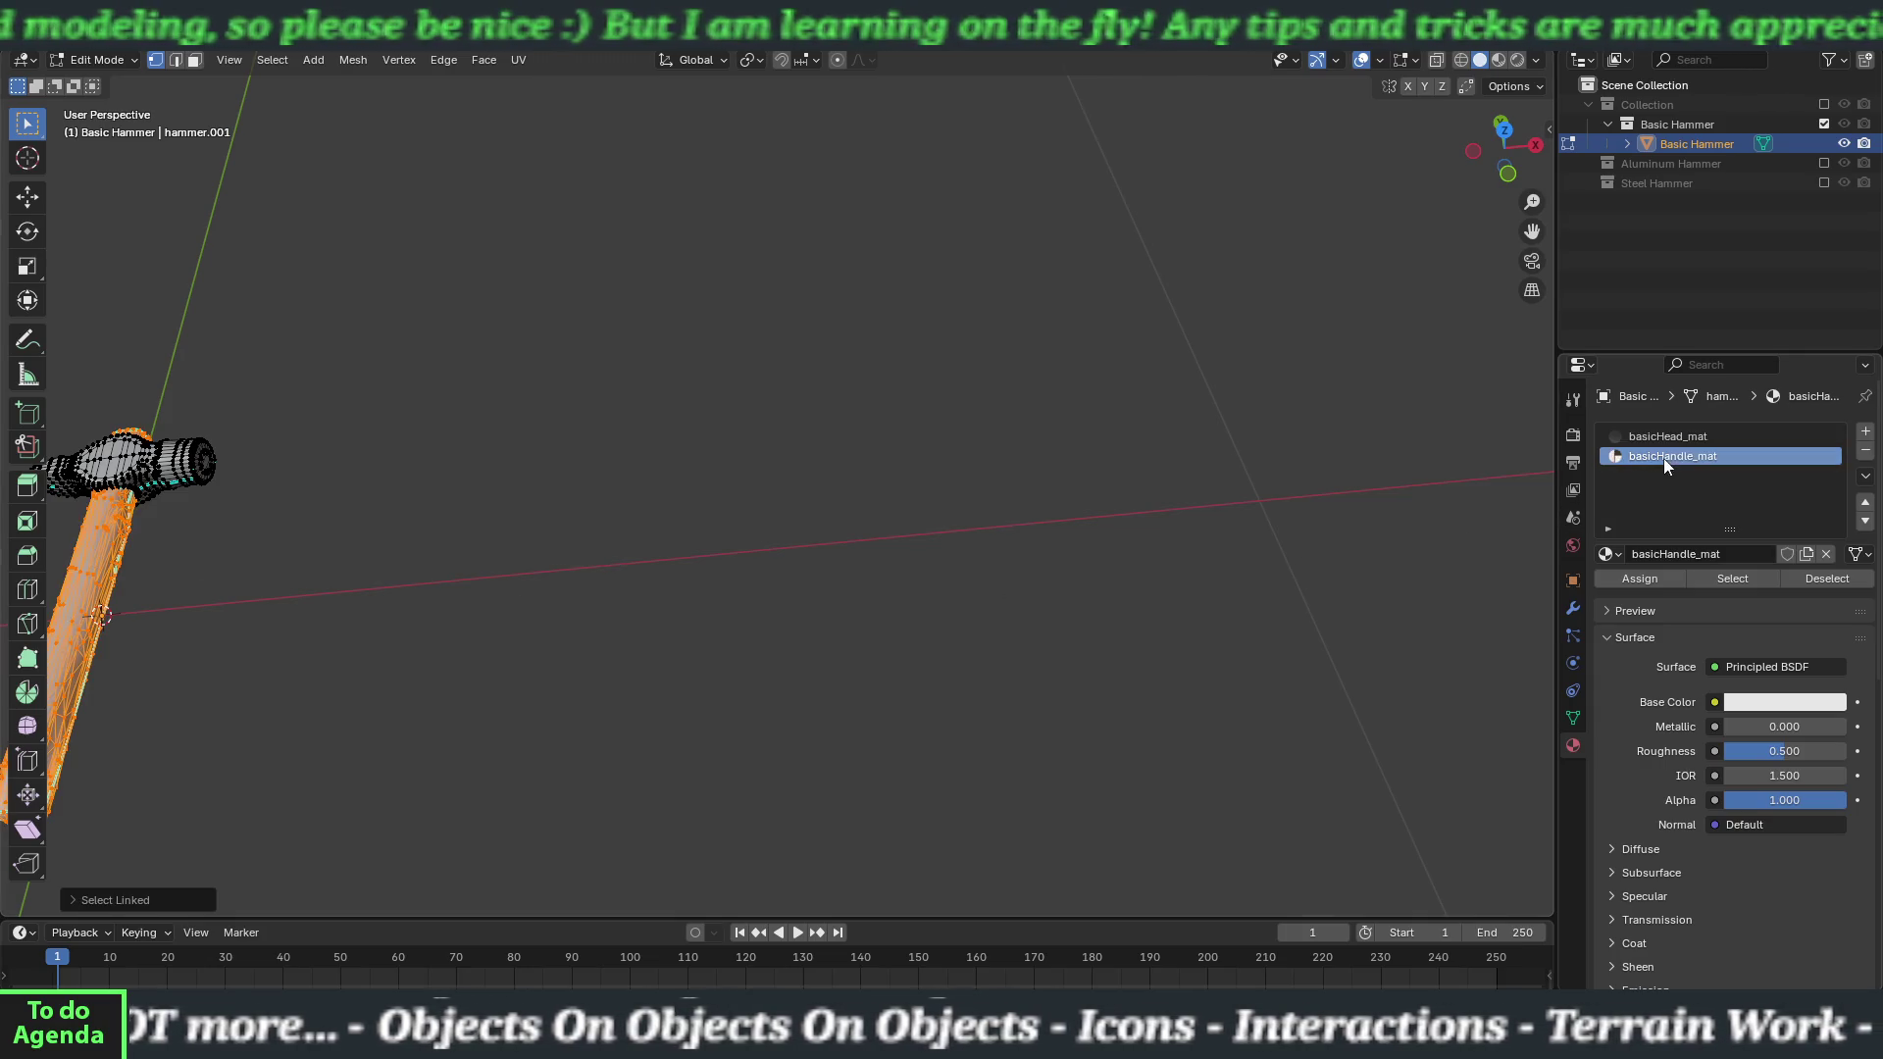
left_click(1652, 575)
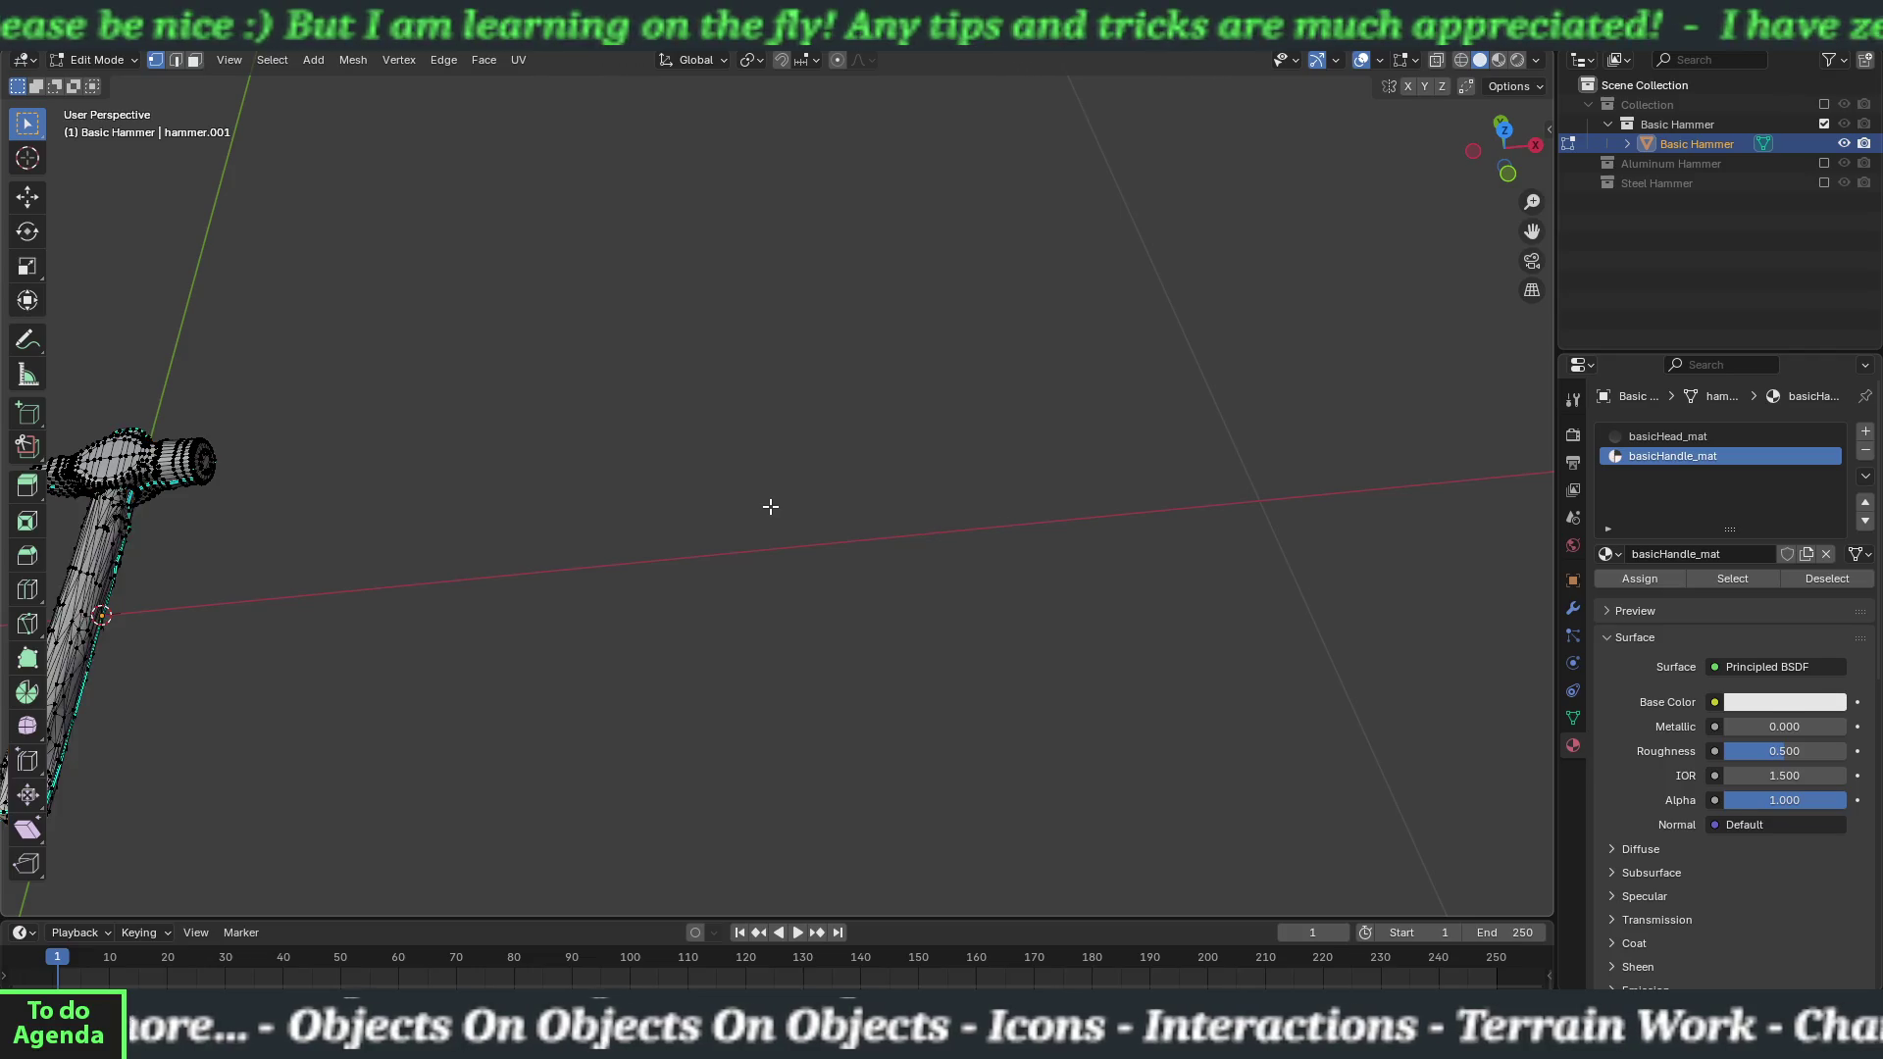
key("Tab")
left_click(1825, 125)
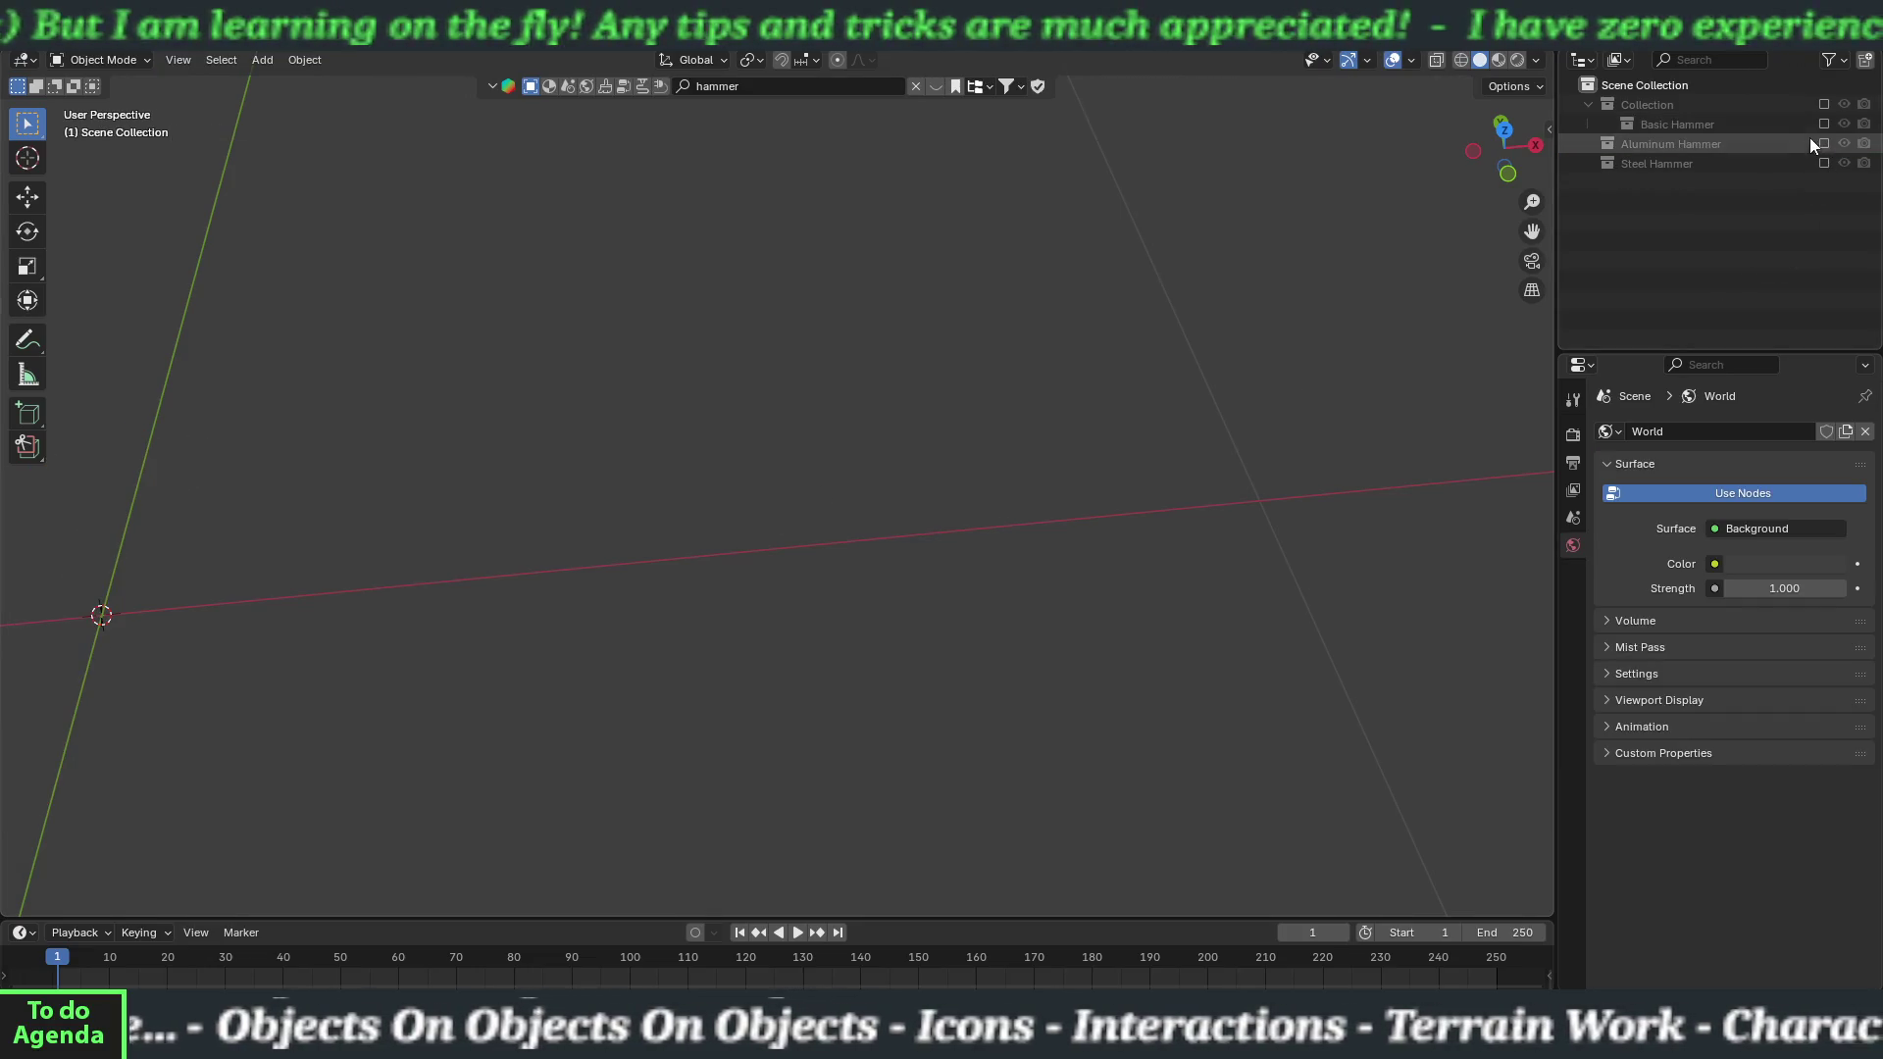
Replace the aluminum hammer's old Material.001 with a new AluminumHead_mat material.
left_click(1824, 144)
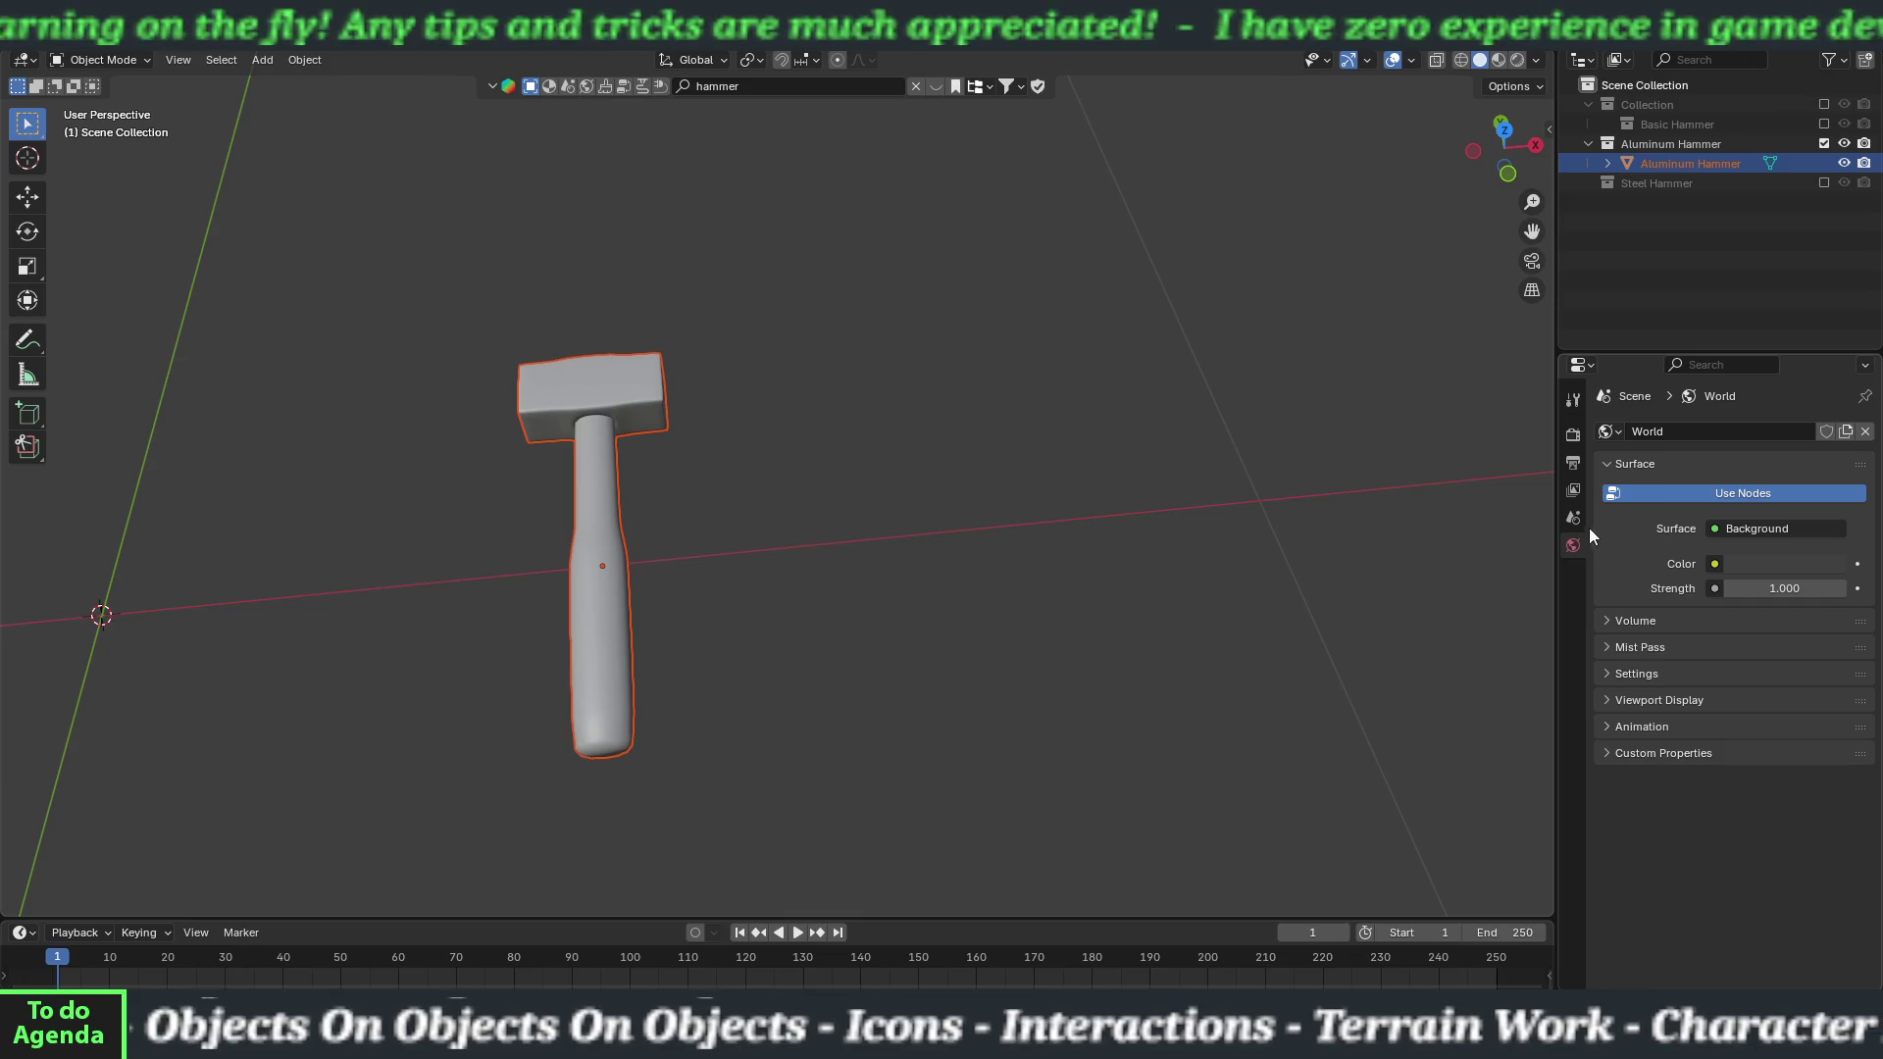
left_click(569, 475)
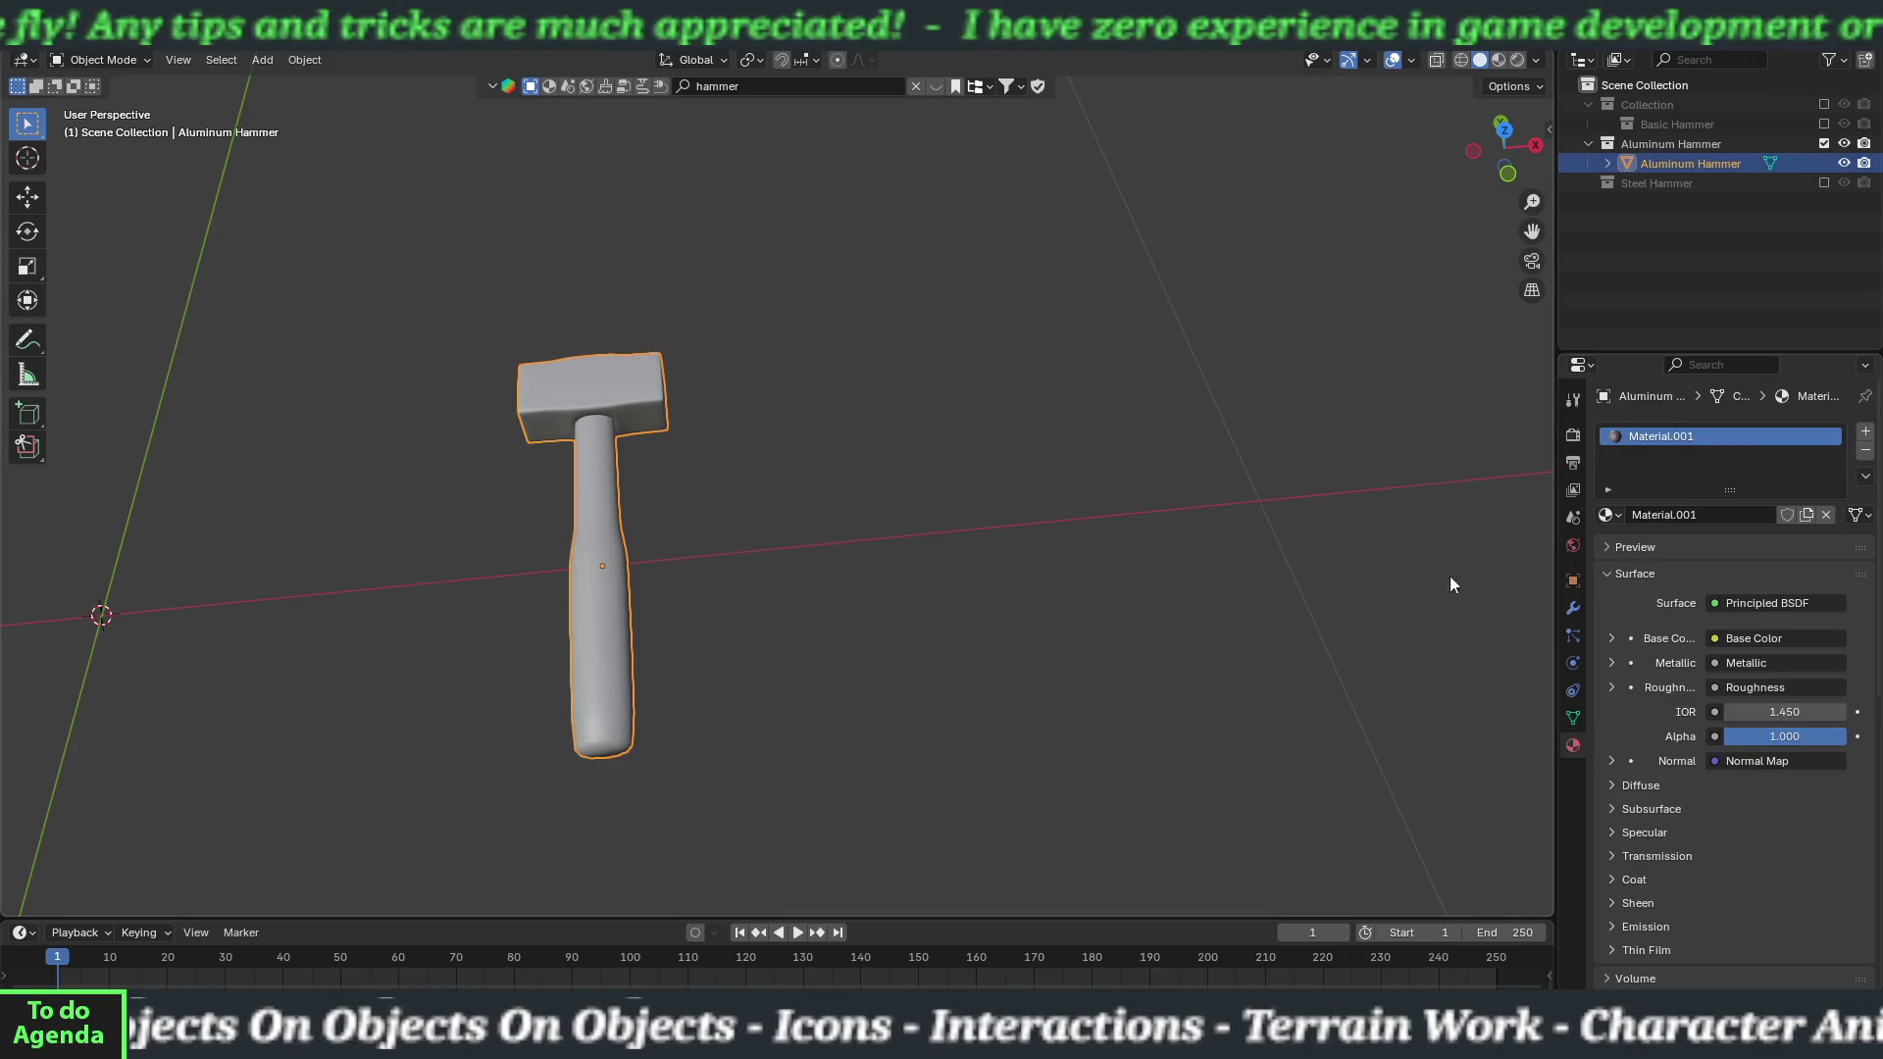
left_click(1866, 450)
left_click(1692, 510)
left_click(1681, 516)
type("AluminumHead_mat")
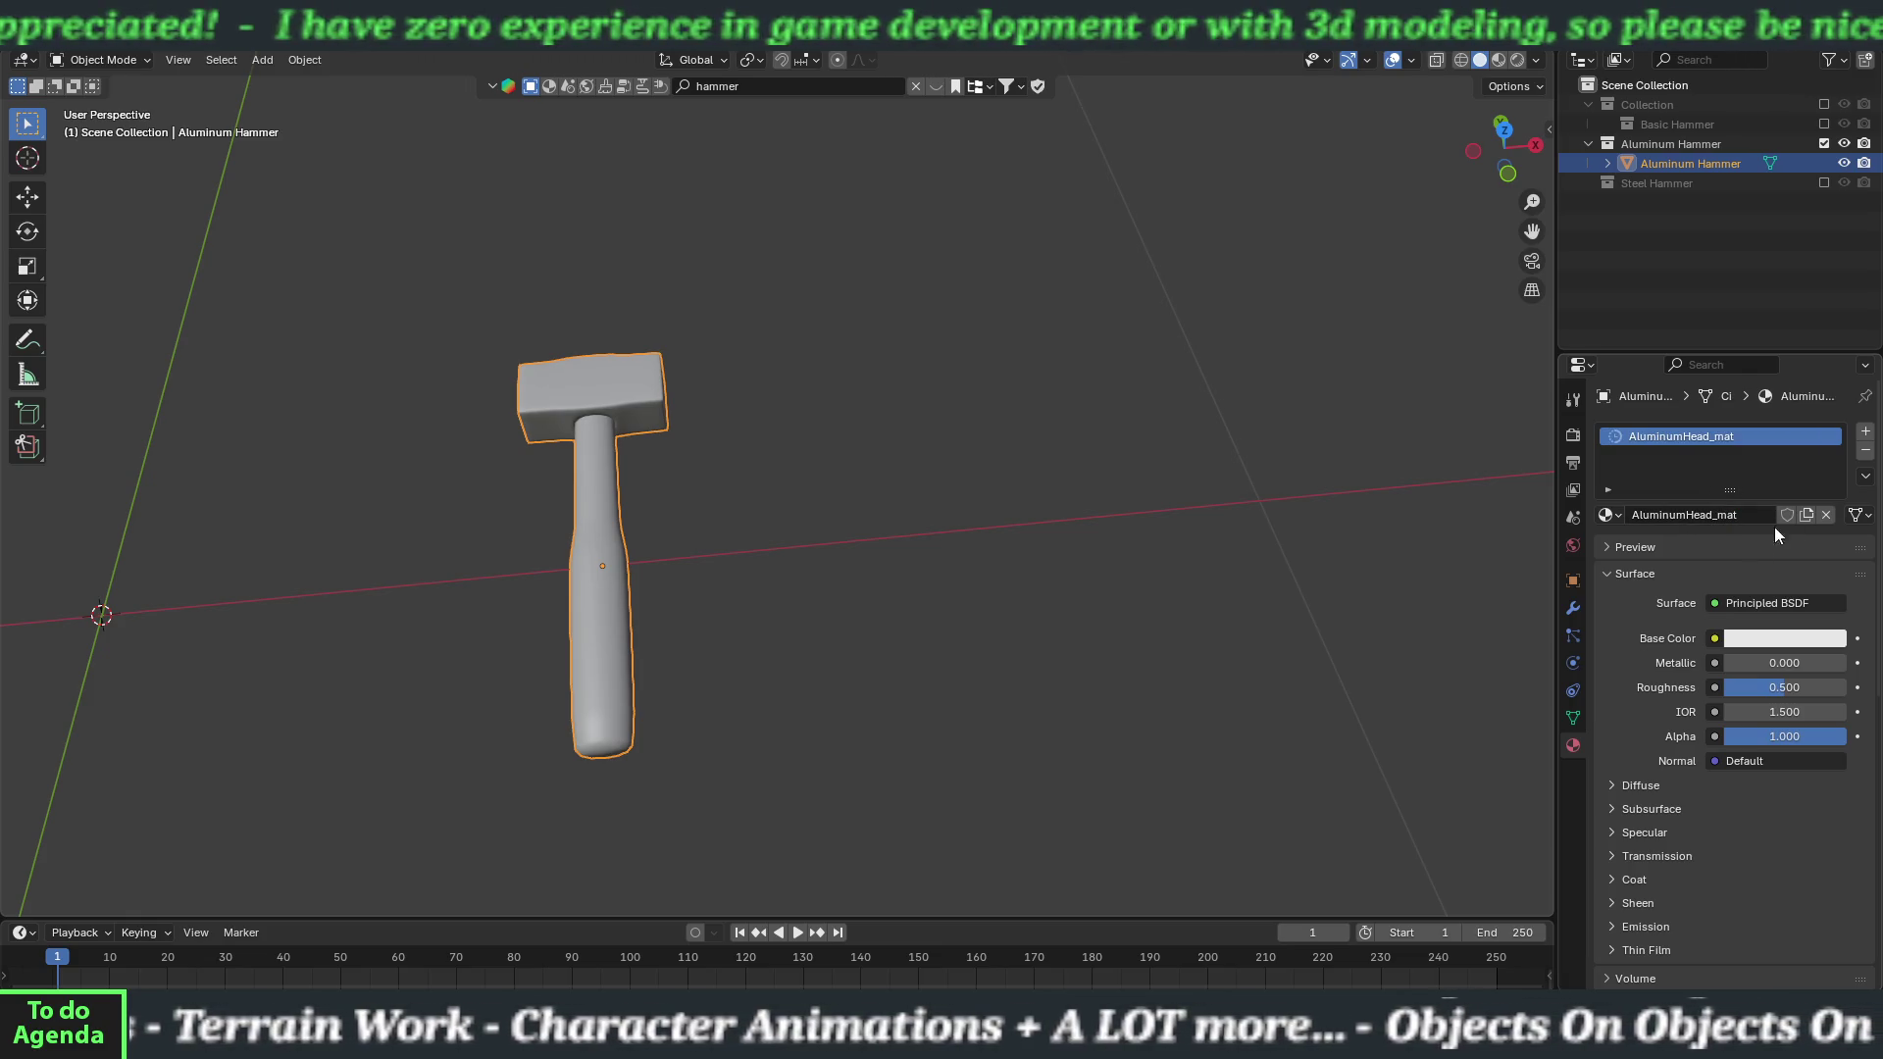
Add a second slot with a new material named AluminumHandle_mat.
left_click(1866, 433)
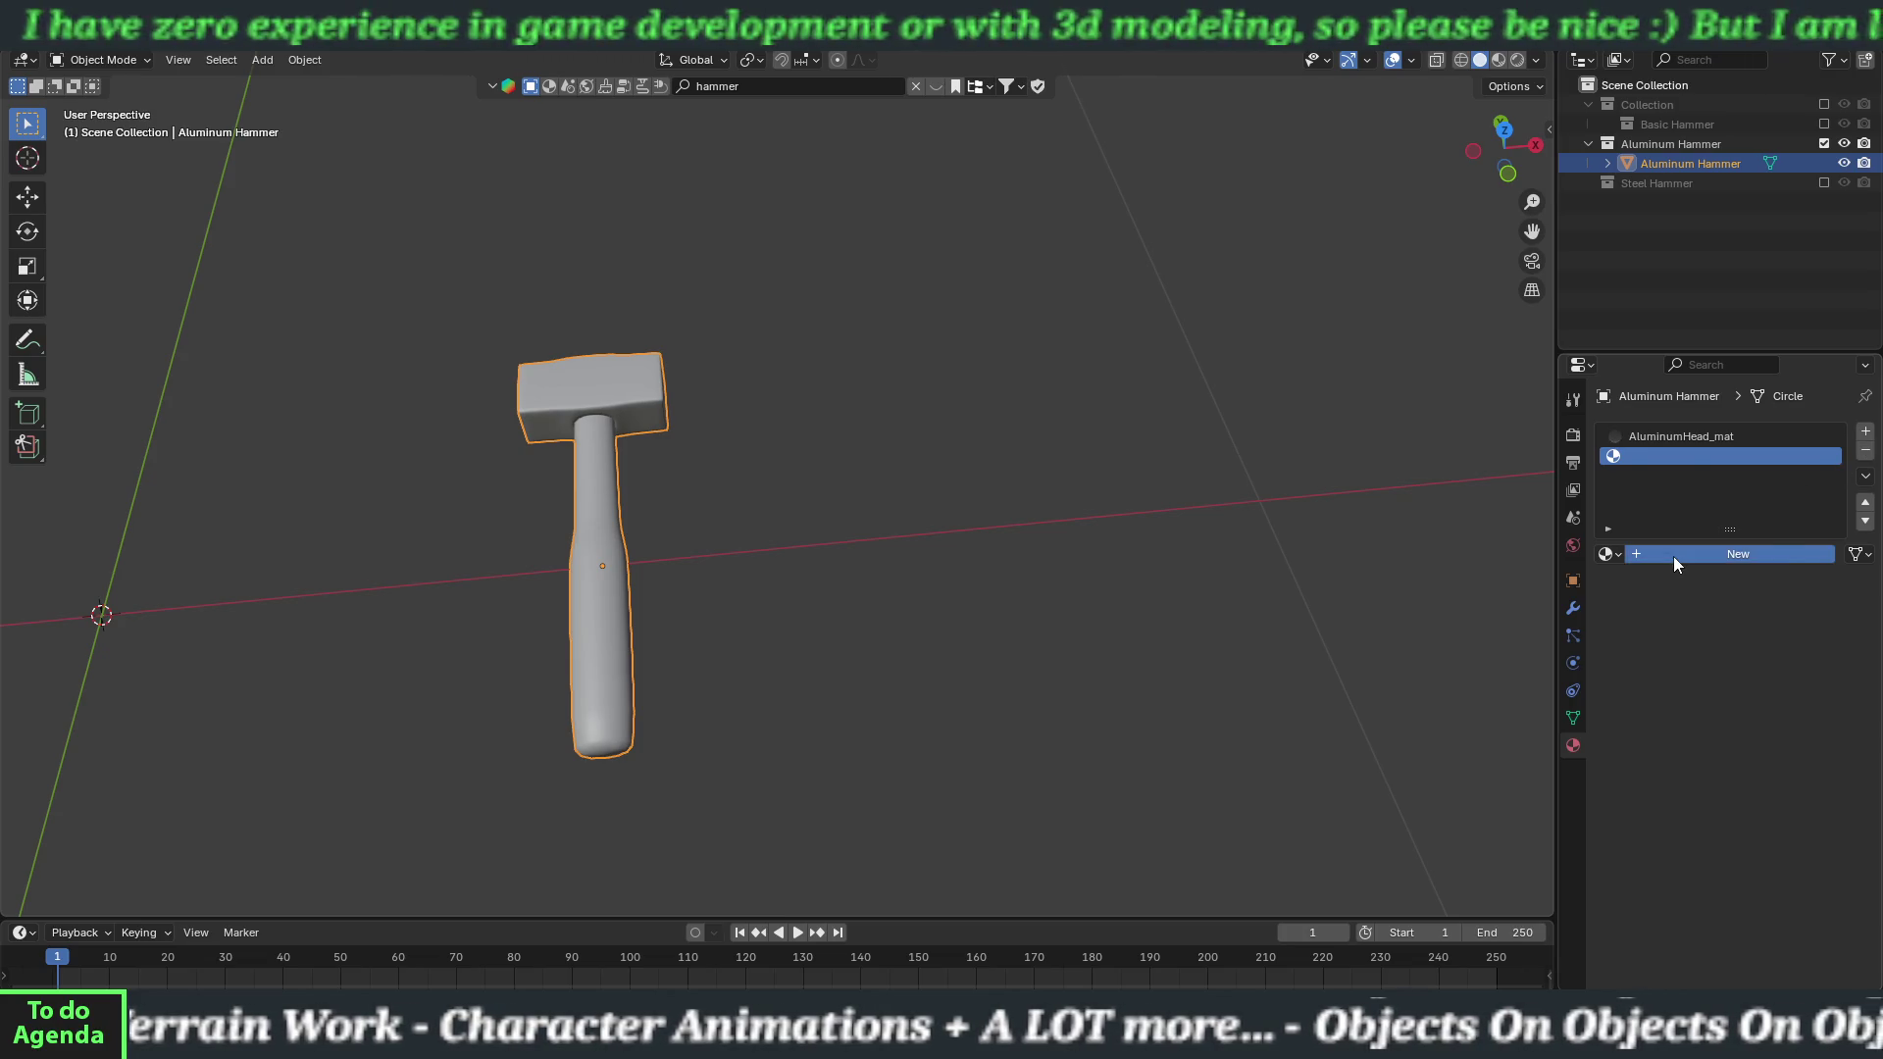
left_click(1673, 556)
left_click(1673, 554)
type("AluminumHandle_mat")
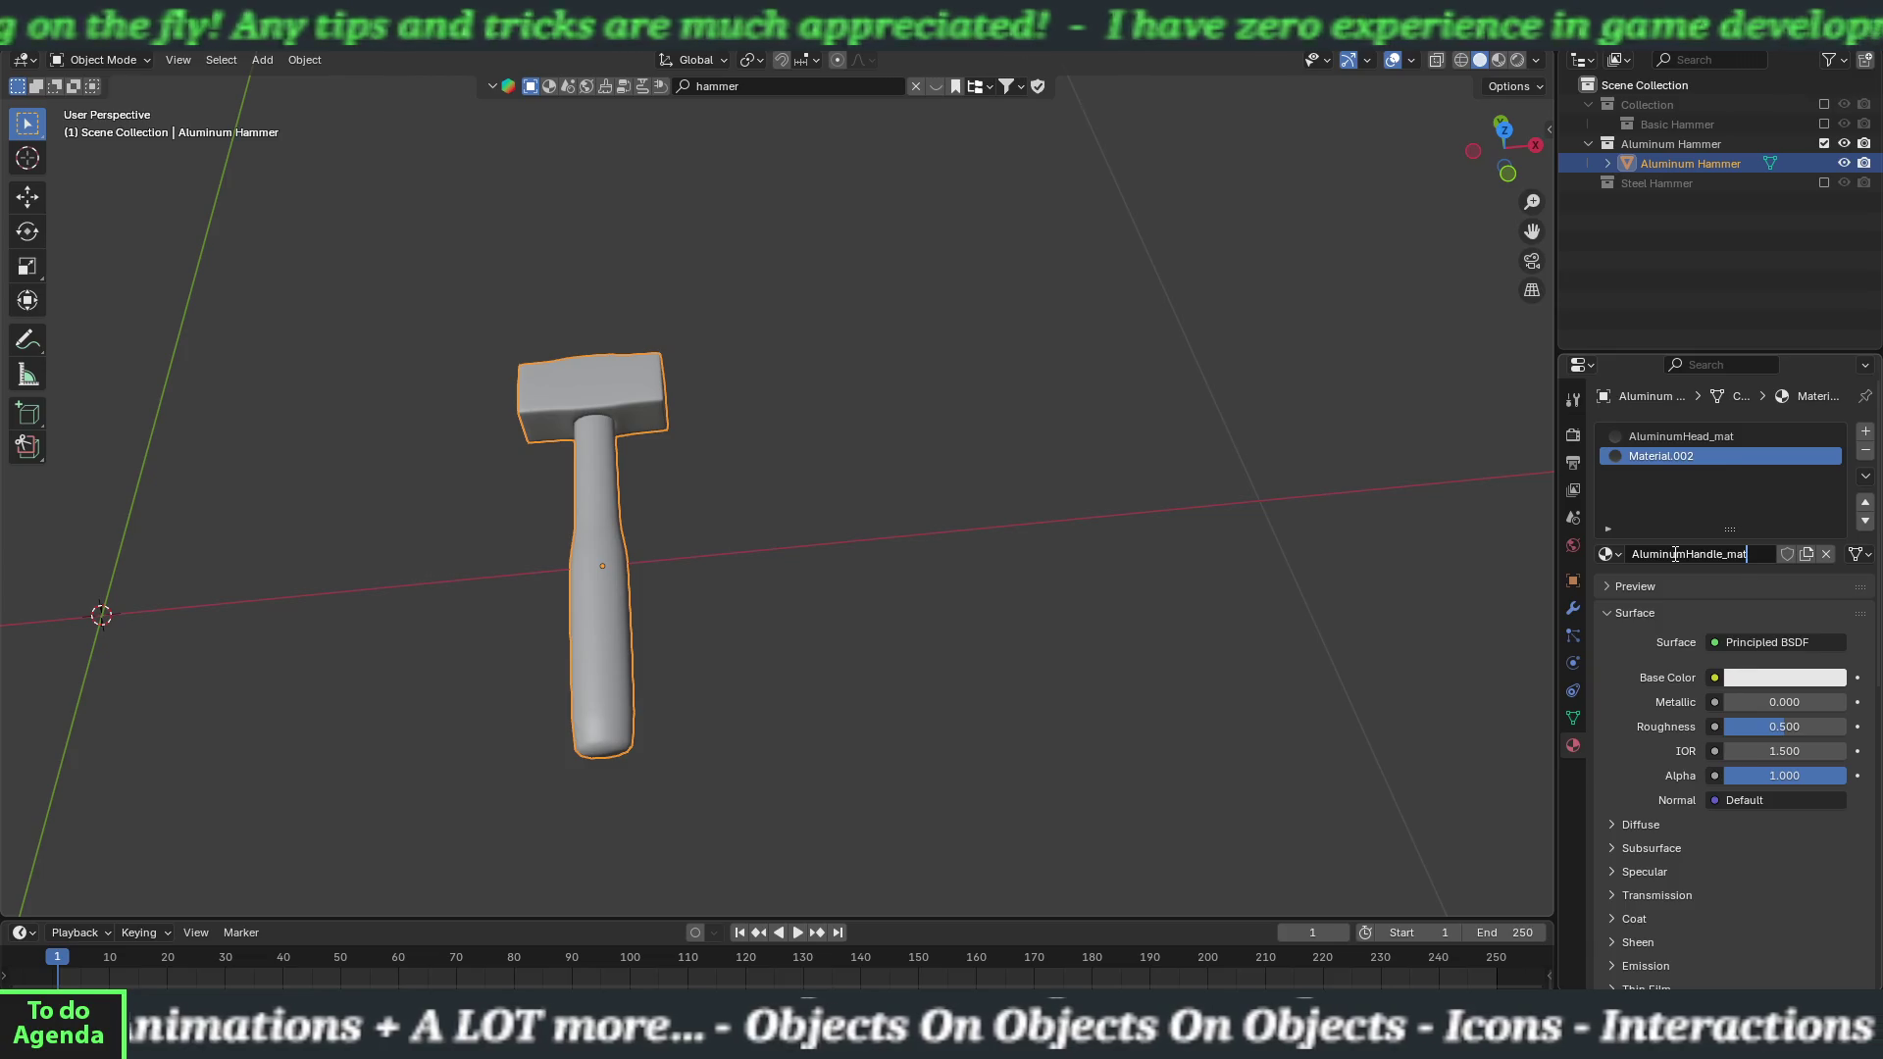
key("Return")
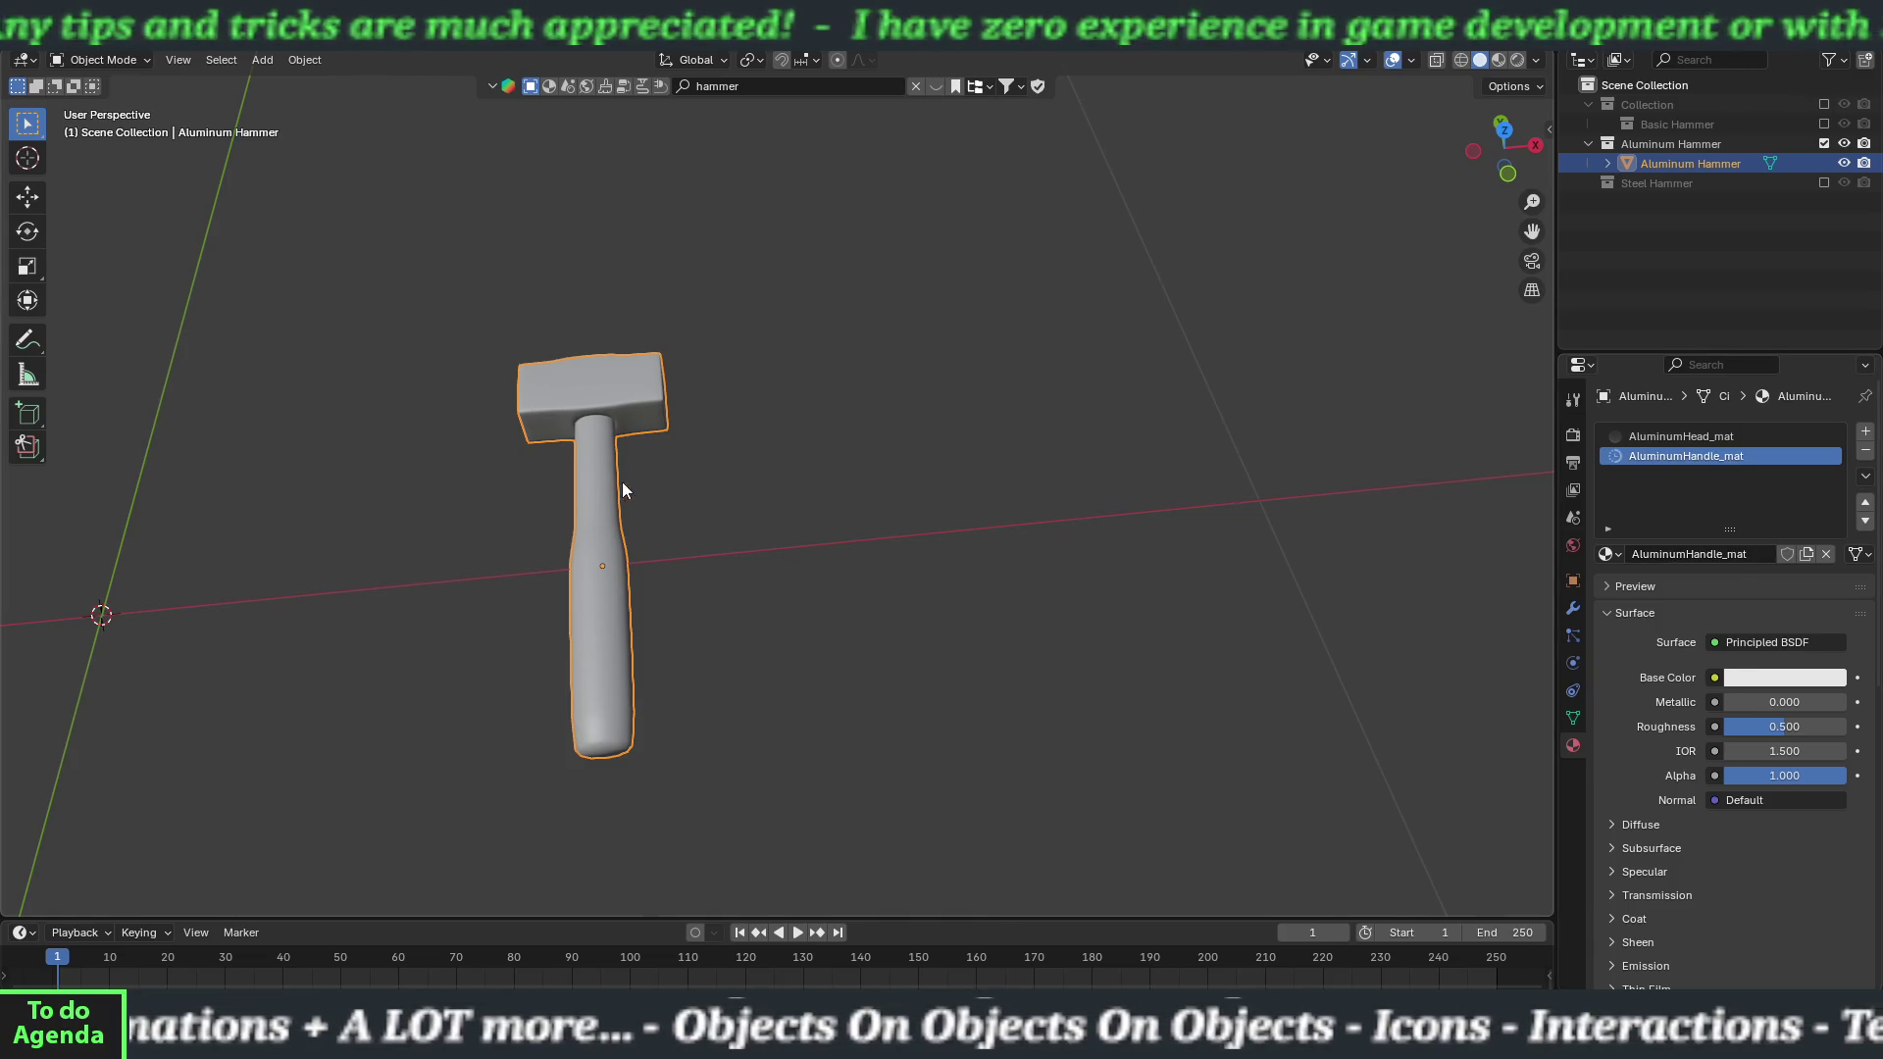
Assign AluminumHead_mat to the head and AluminumHandle_mat to the handle, then hide the collection.
key("Tab")
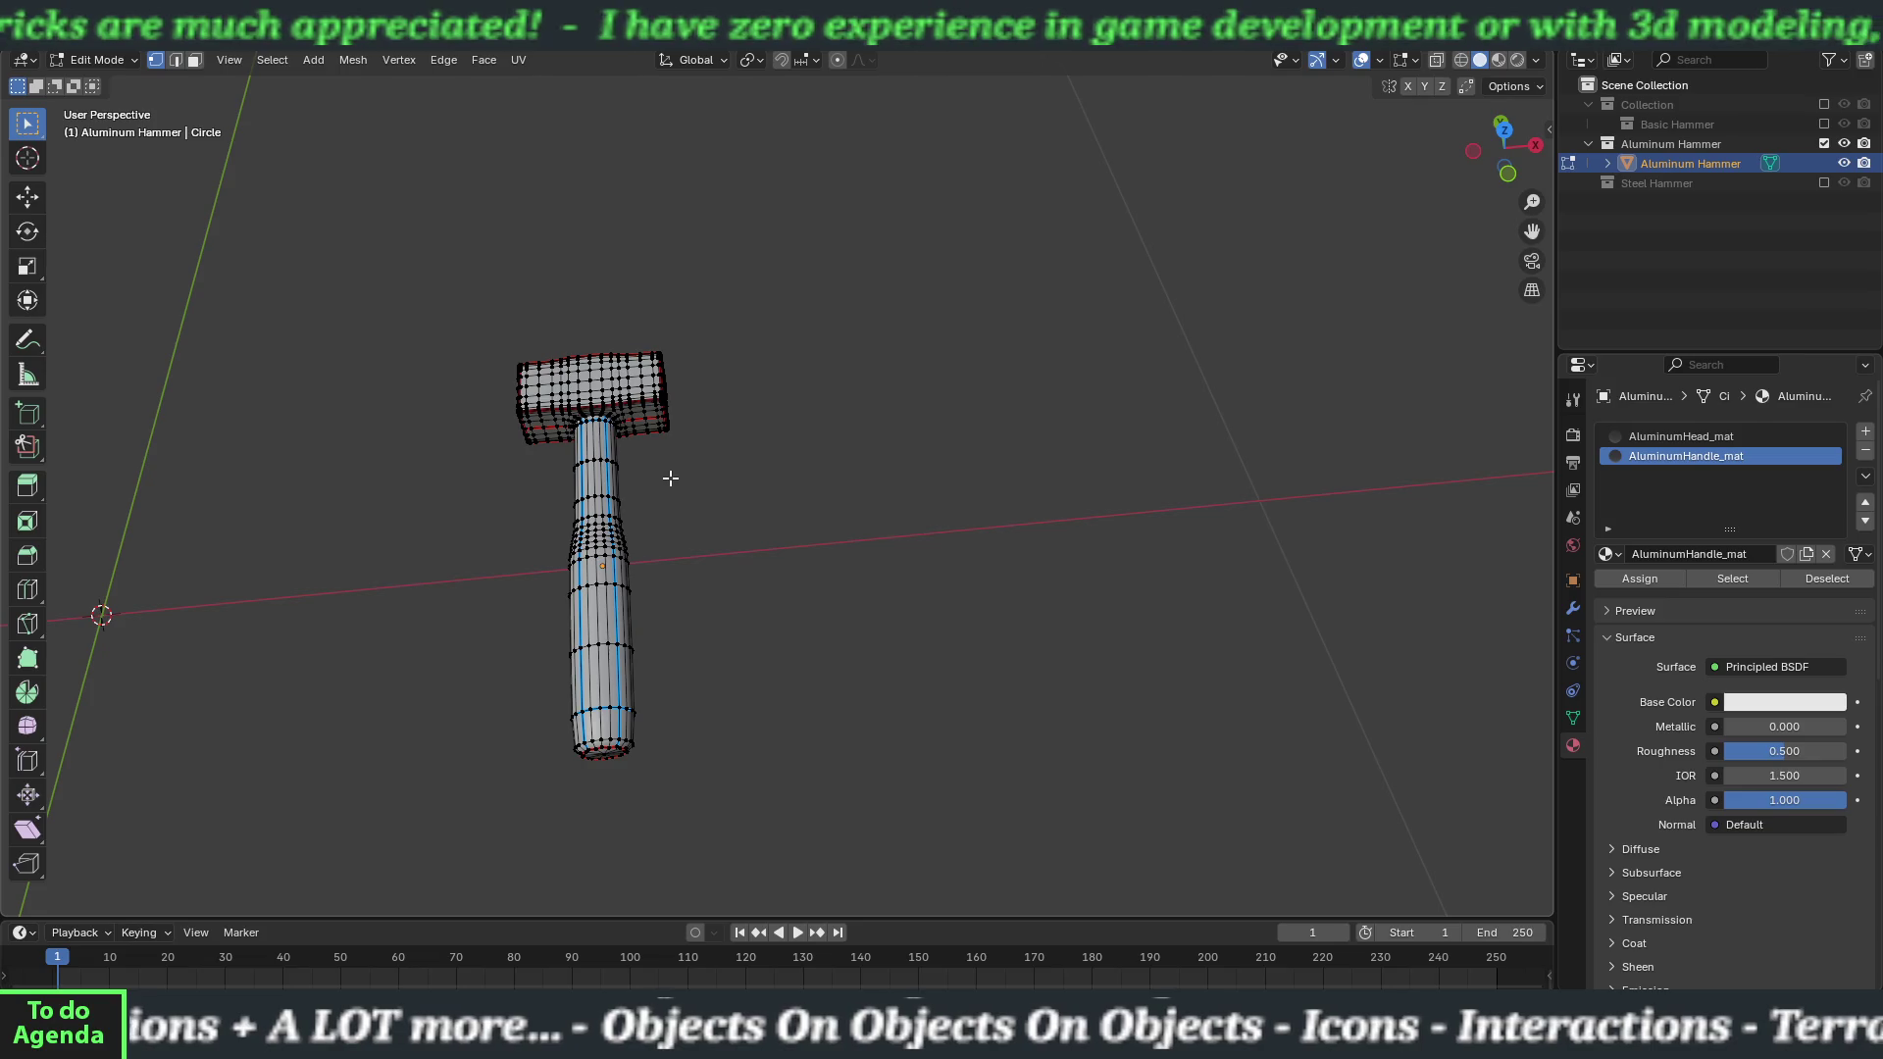
key("l")
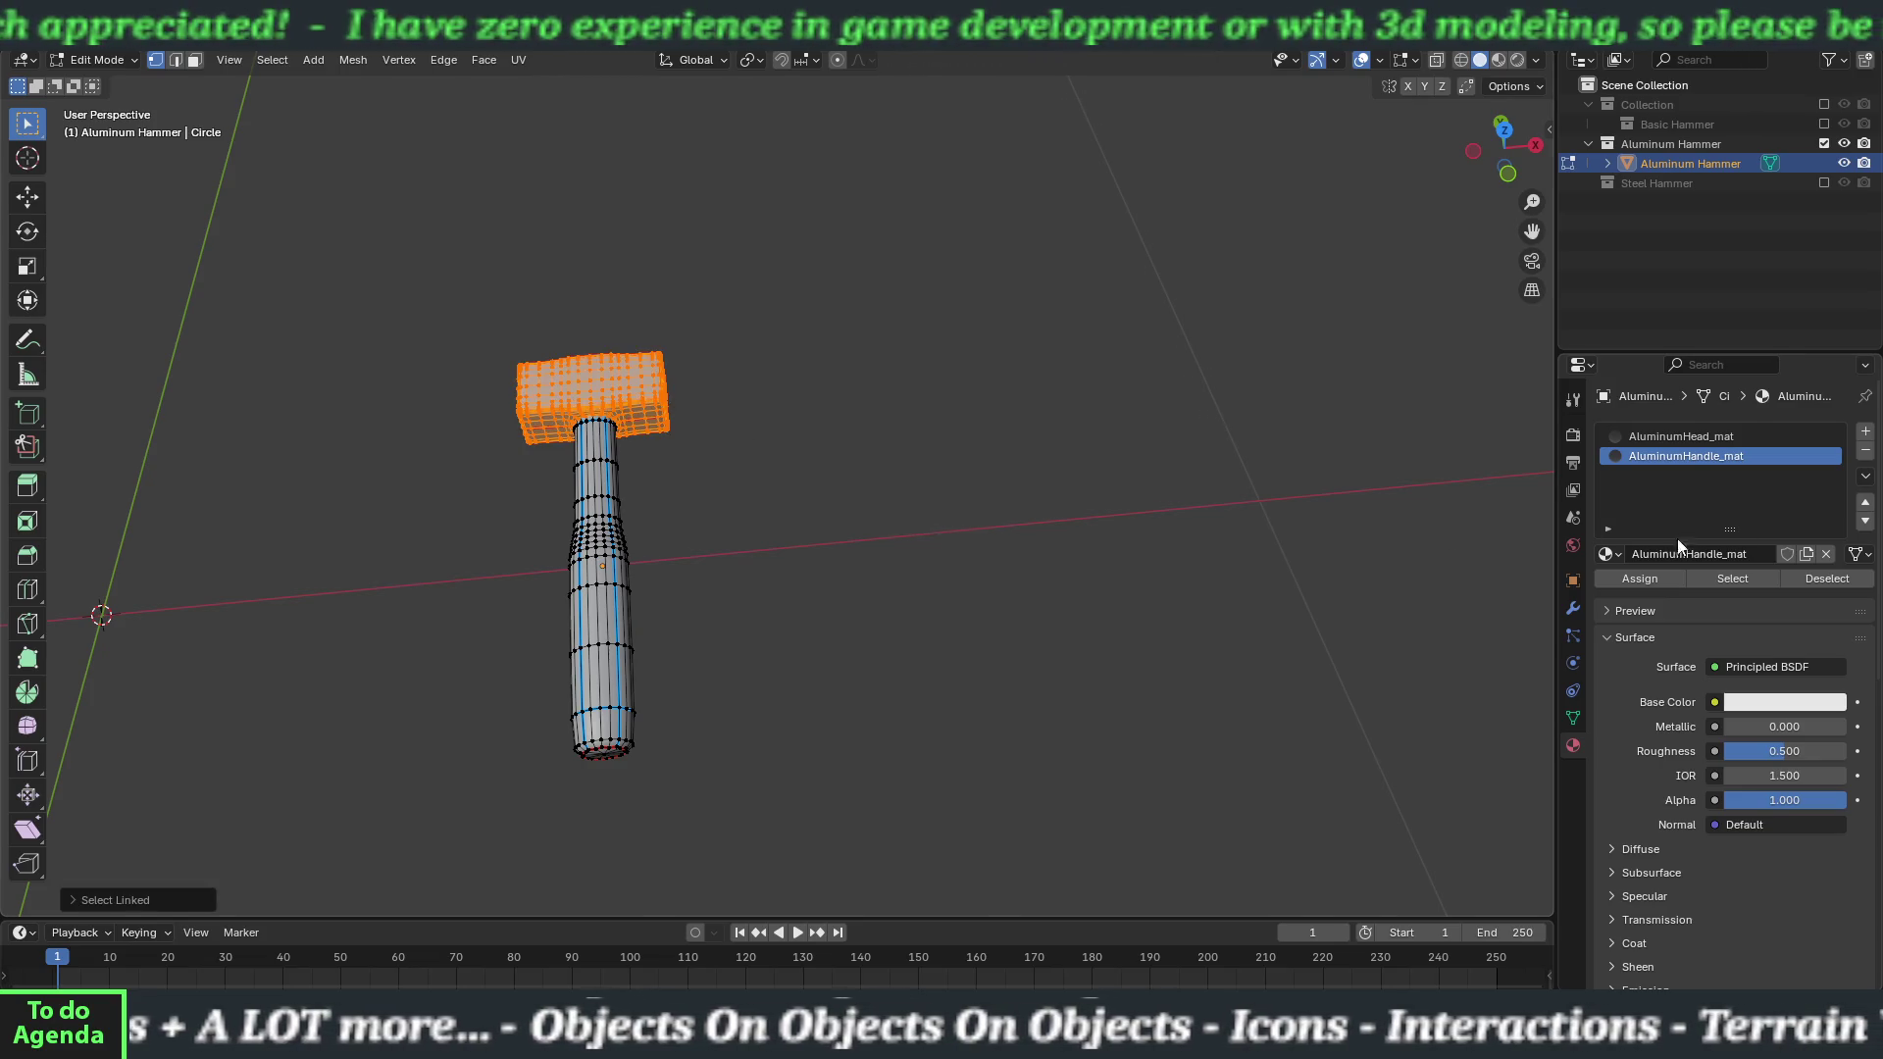
left_click(1680, 433)
left_click(1613, 578)
key("alt+a")
key("l")
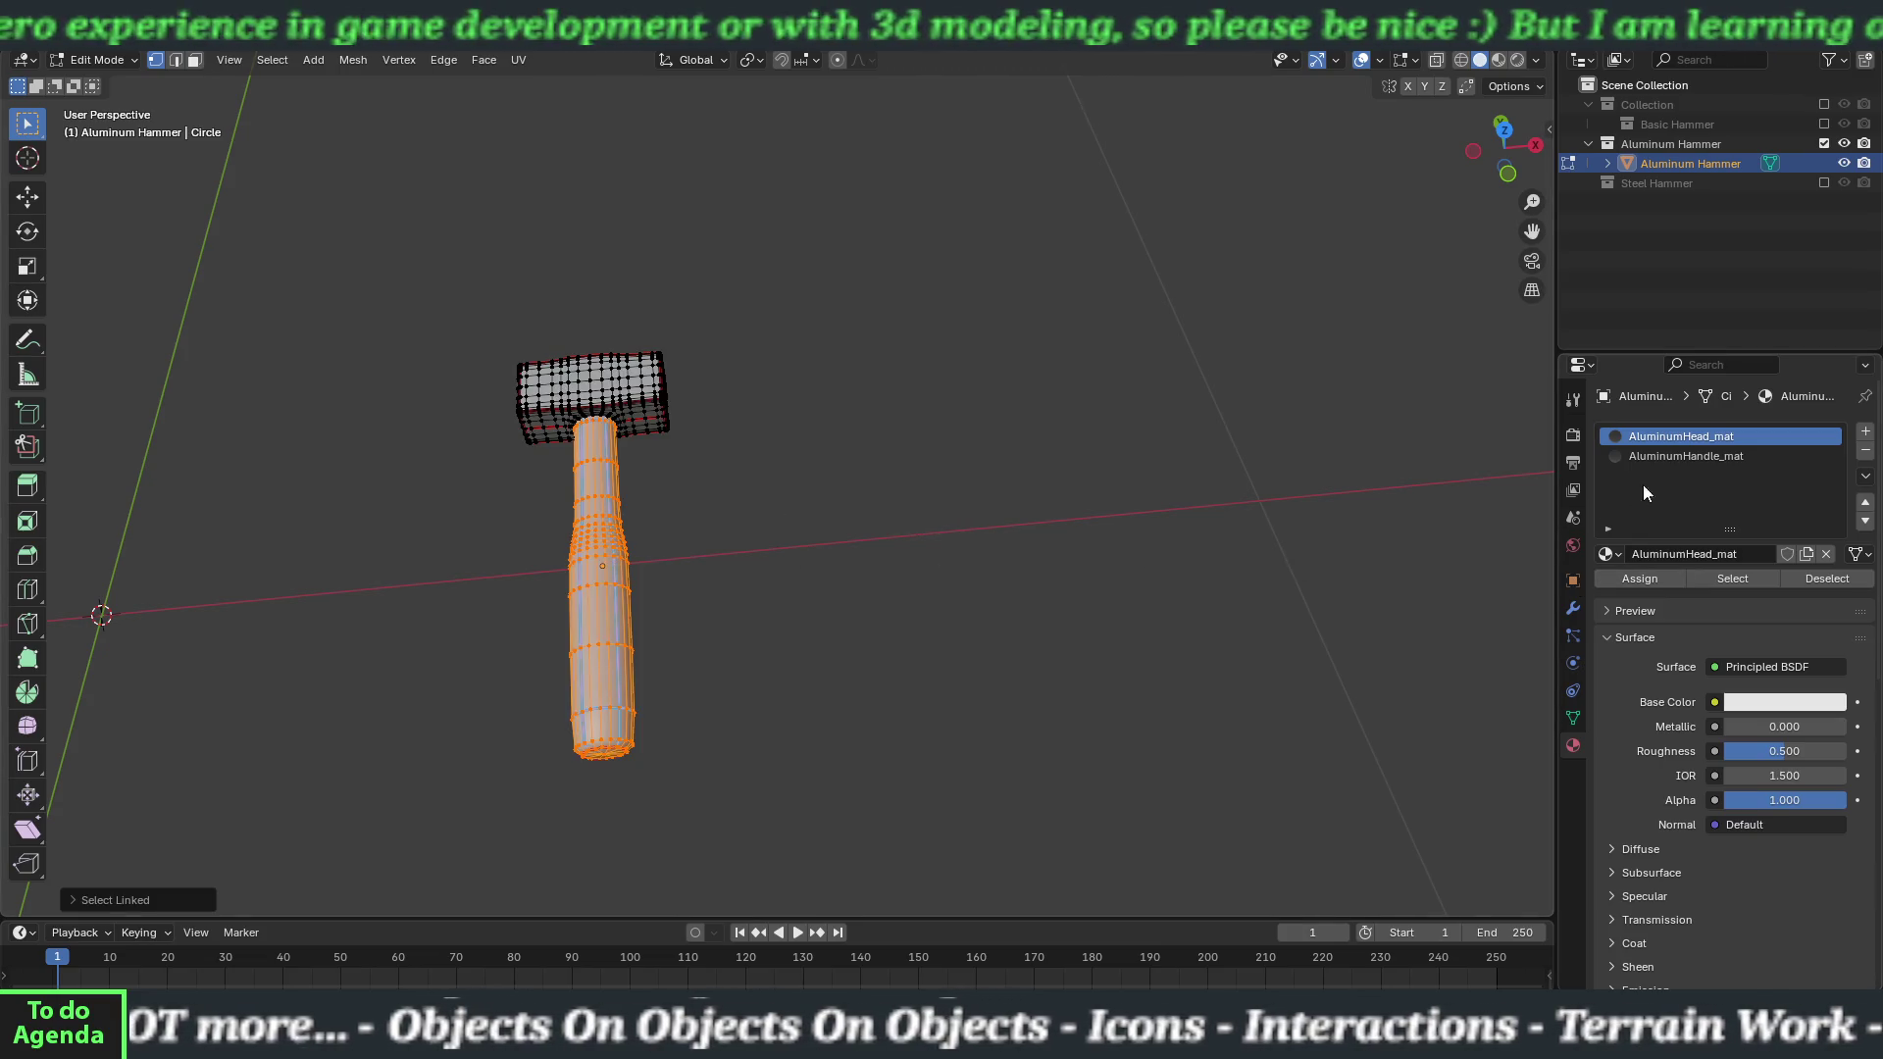
left_click(1671, 455)
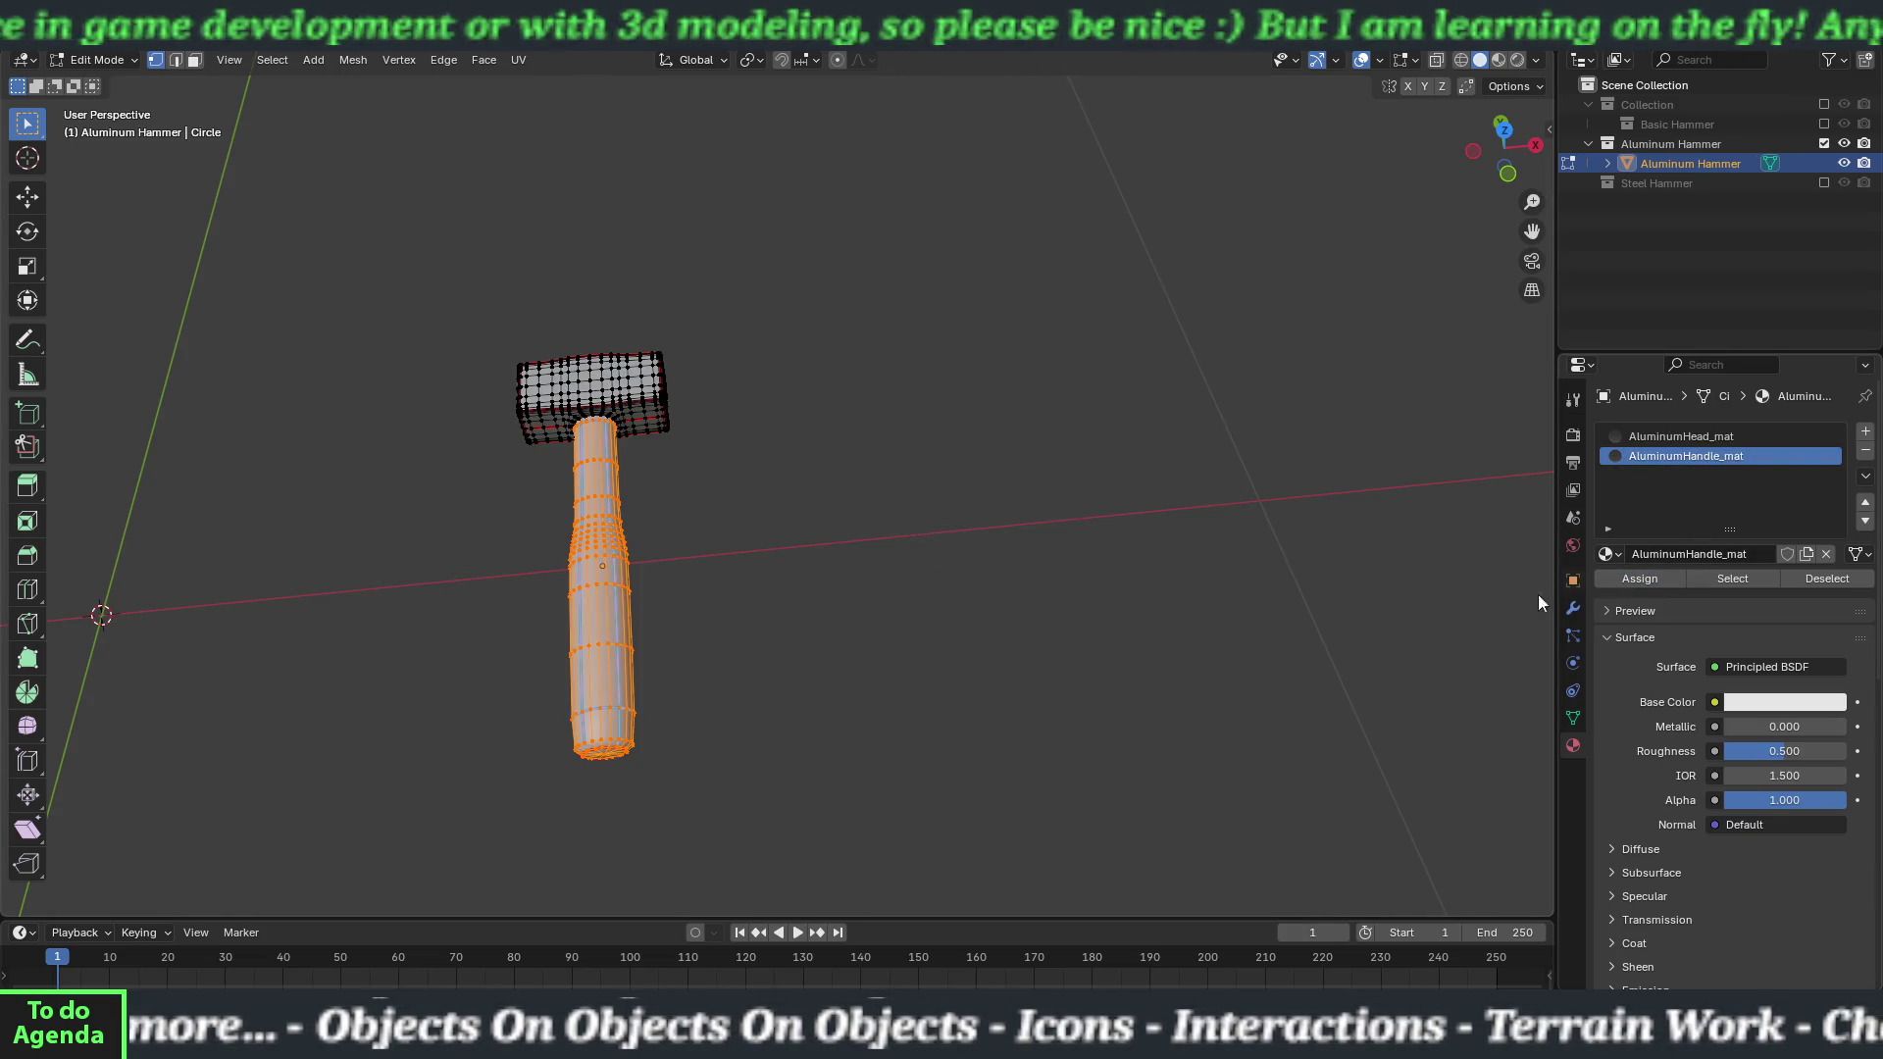
key("alt+a")
key("Tab")
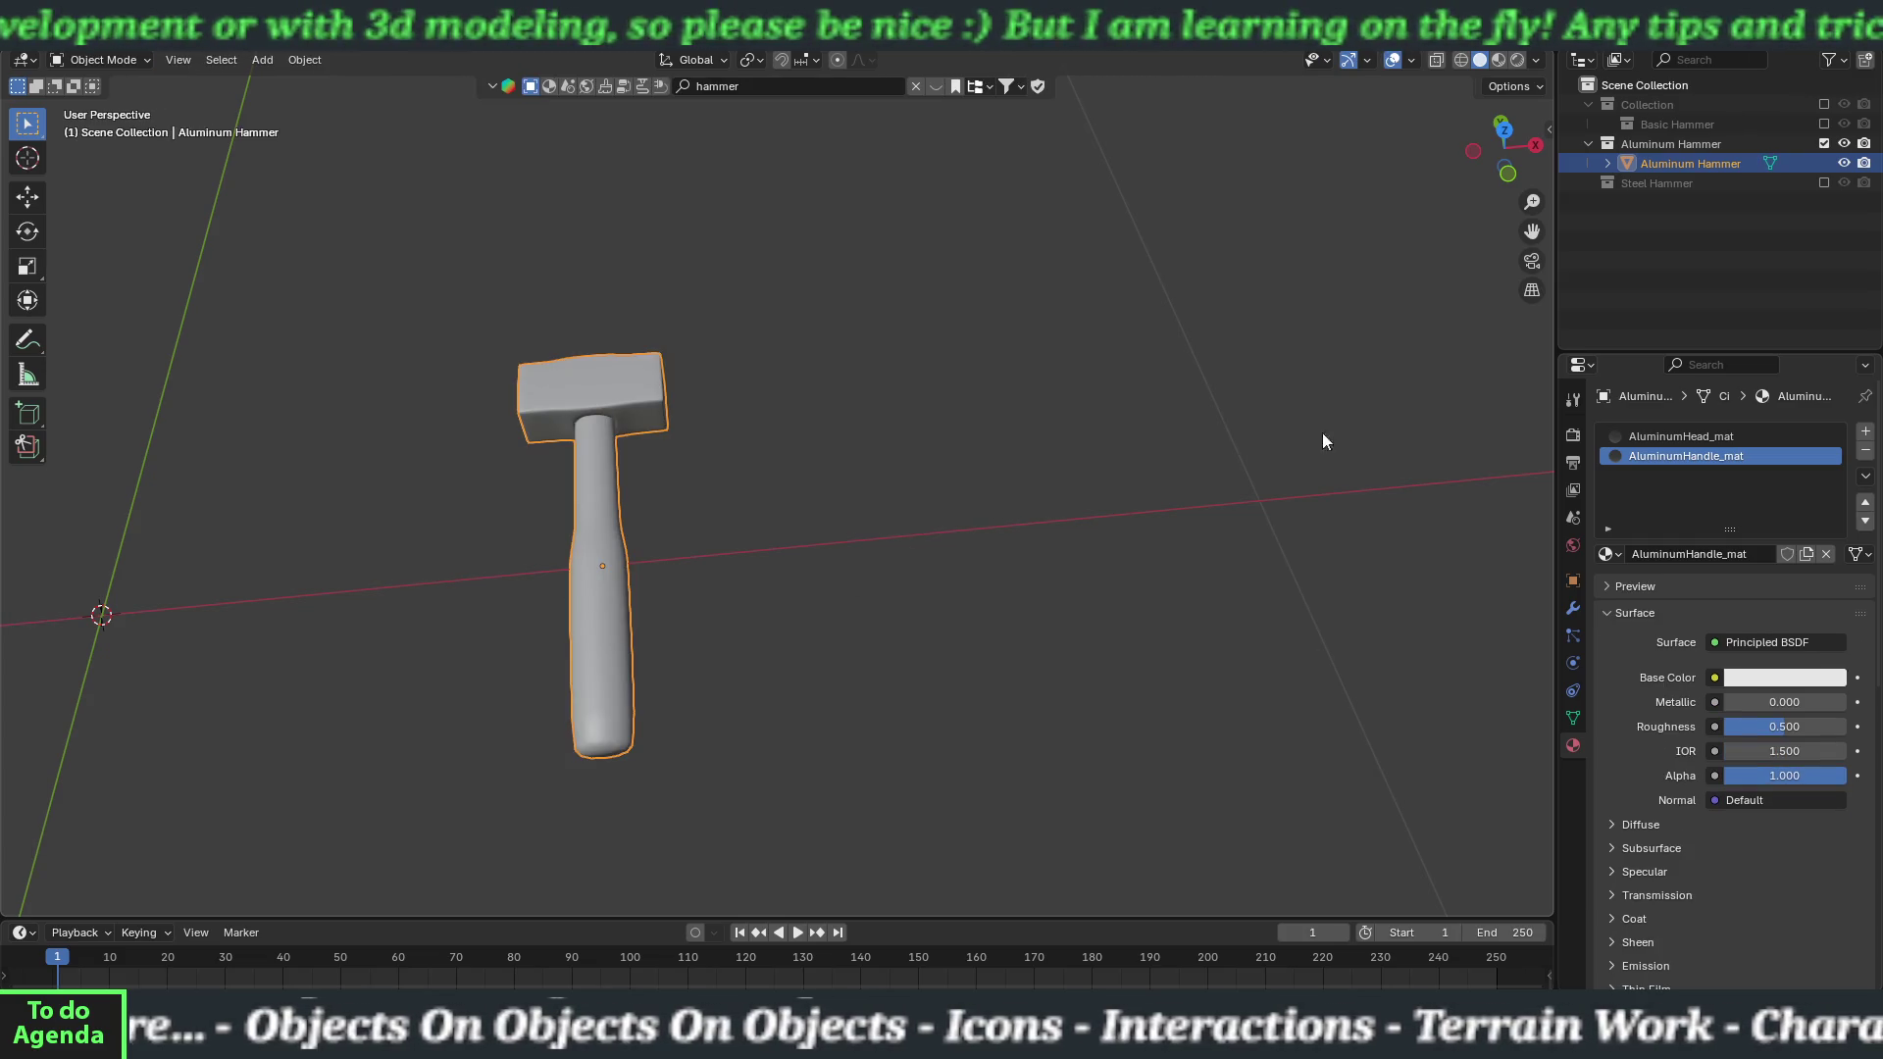
left_click(1823, 143)
Show the Steel Hammer collection, select the steel hammer and check its head geometry in Edit Mode.
left_click(1758, 163)
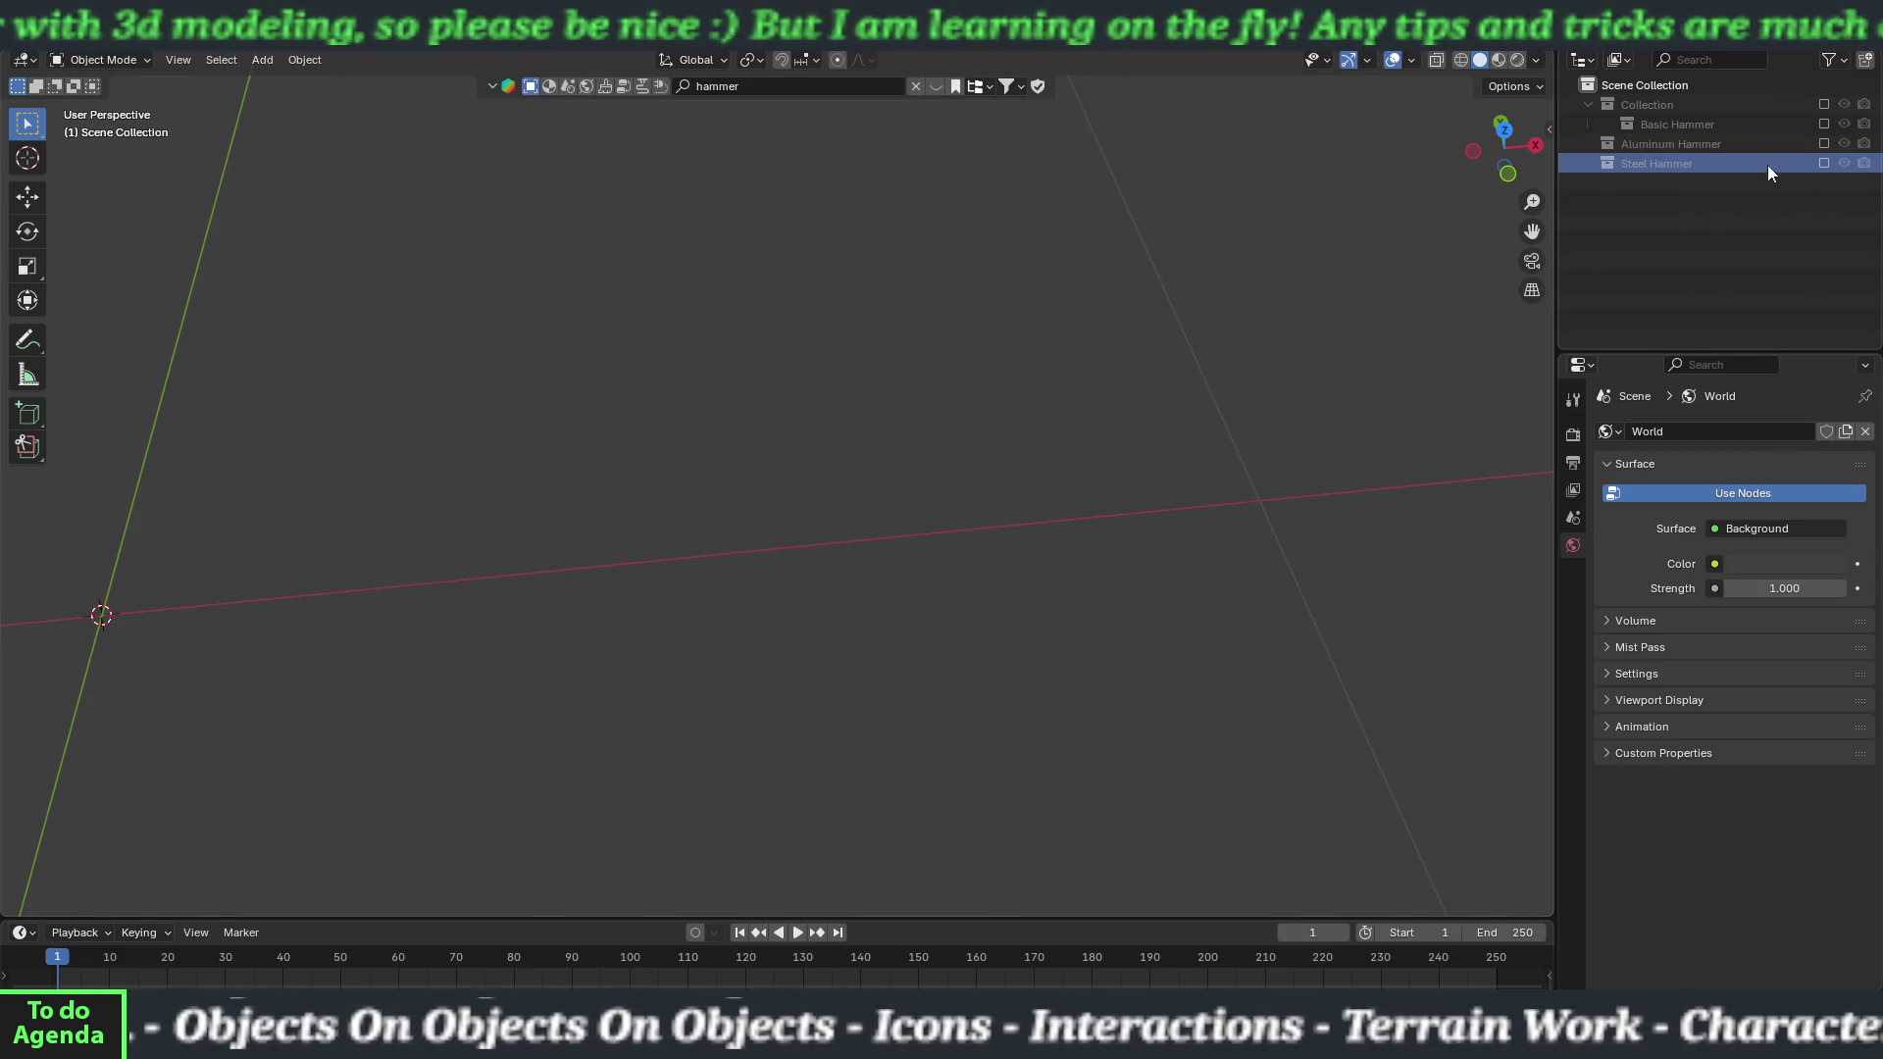
left_click(1823, 163)
left_click(1057, 437)
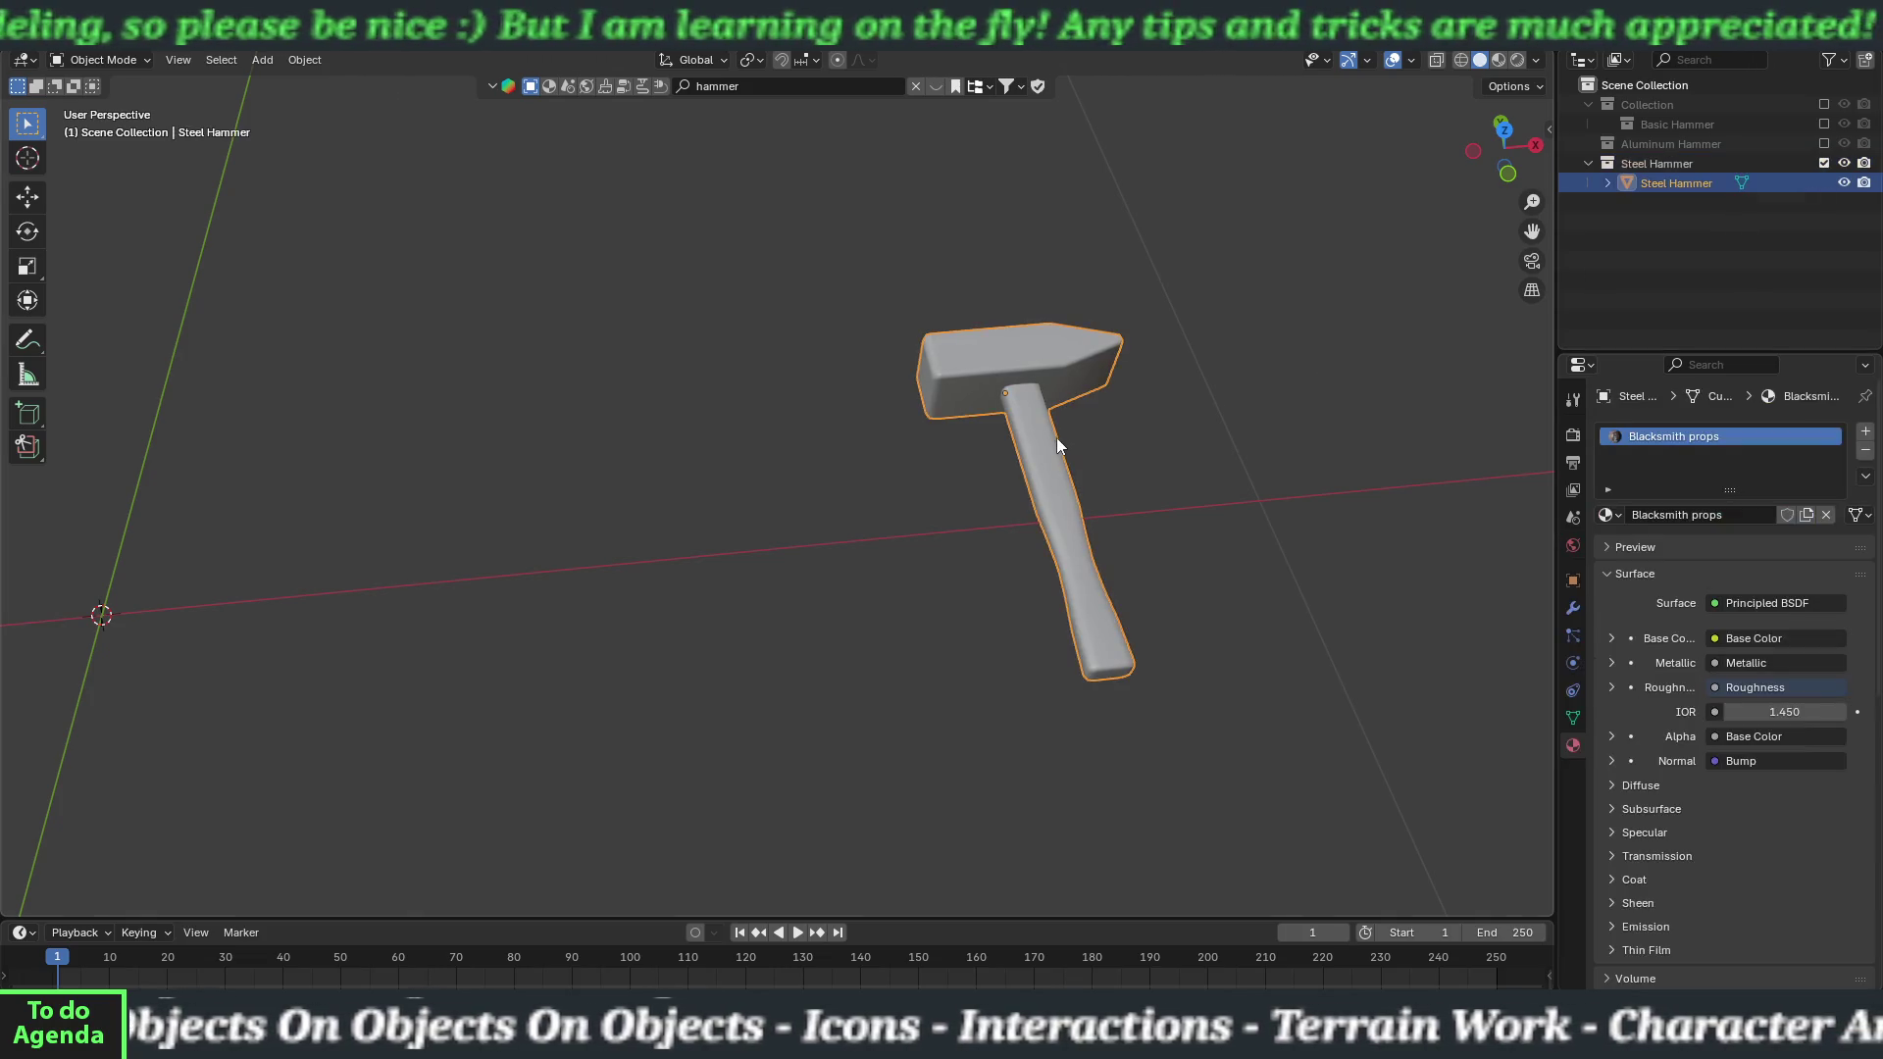
key("Tab")
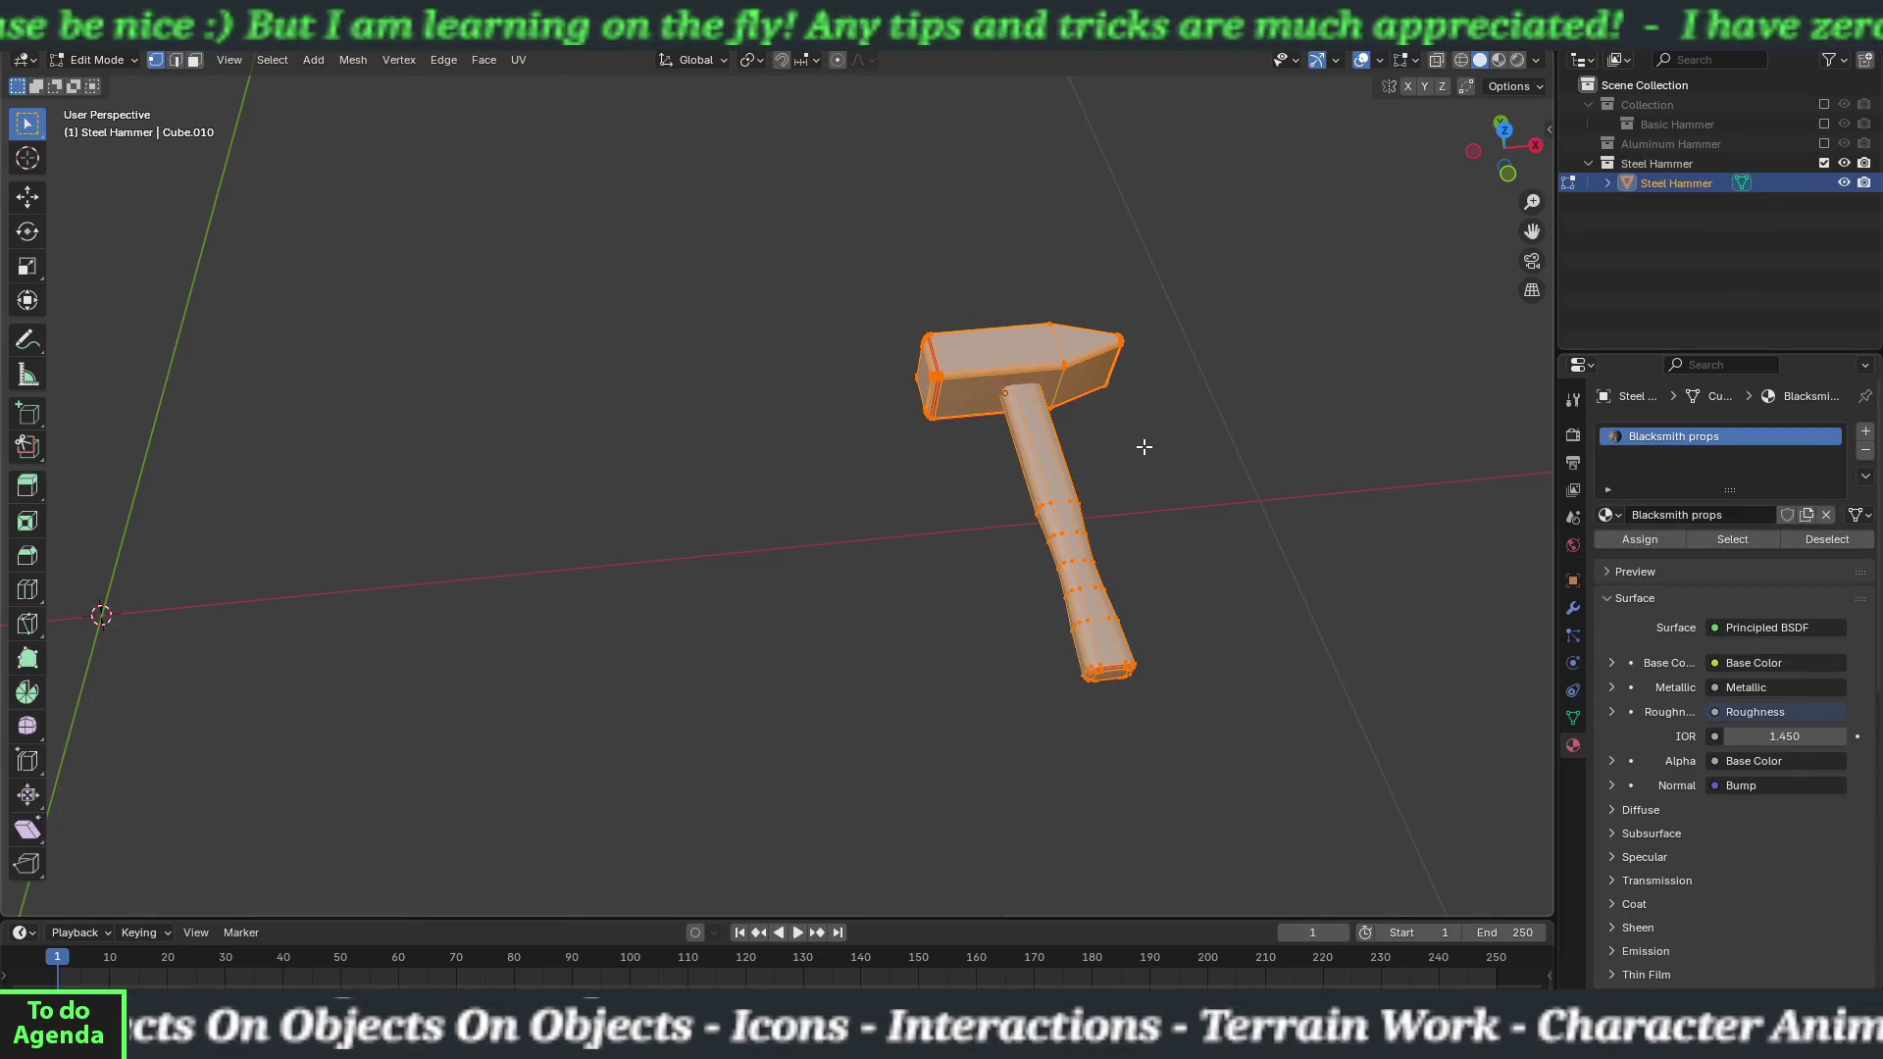
key("alt+a")
key("l")
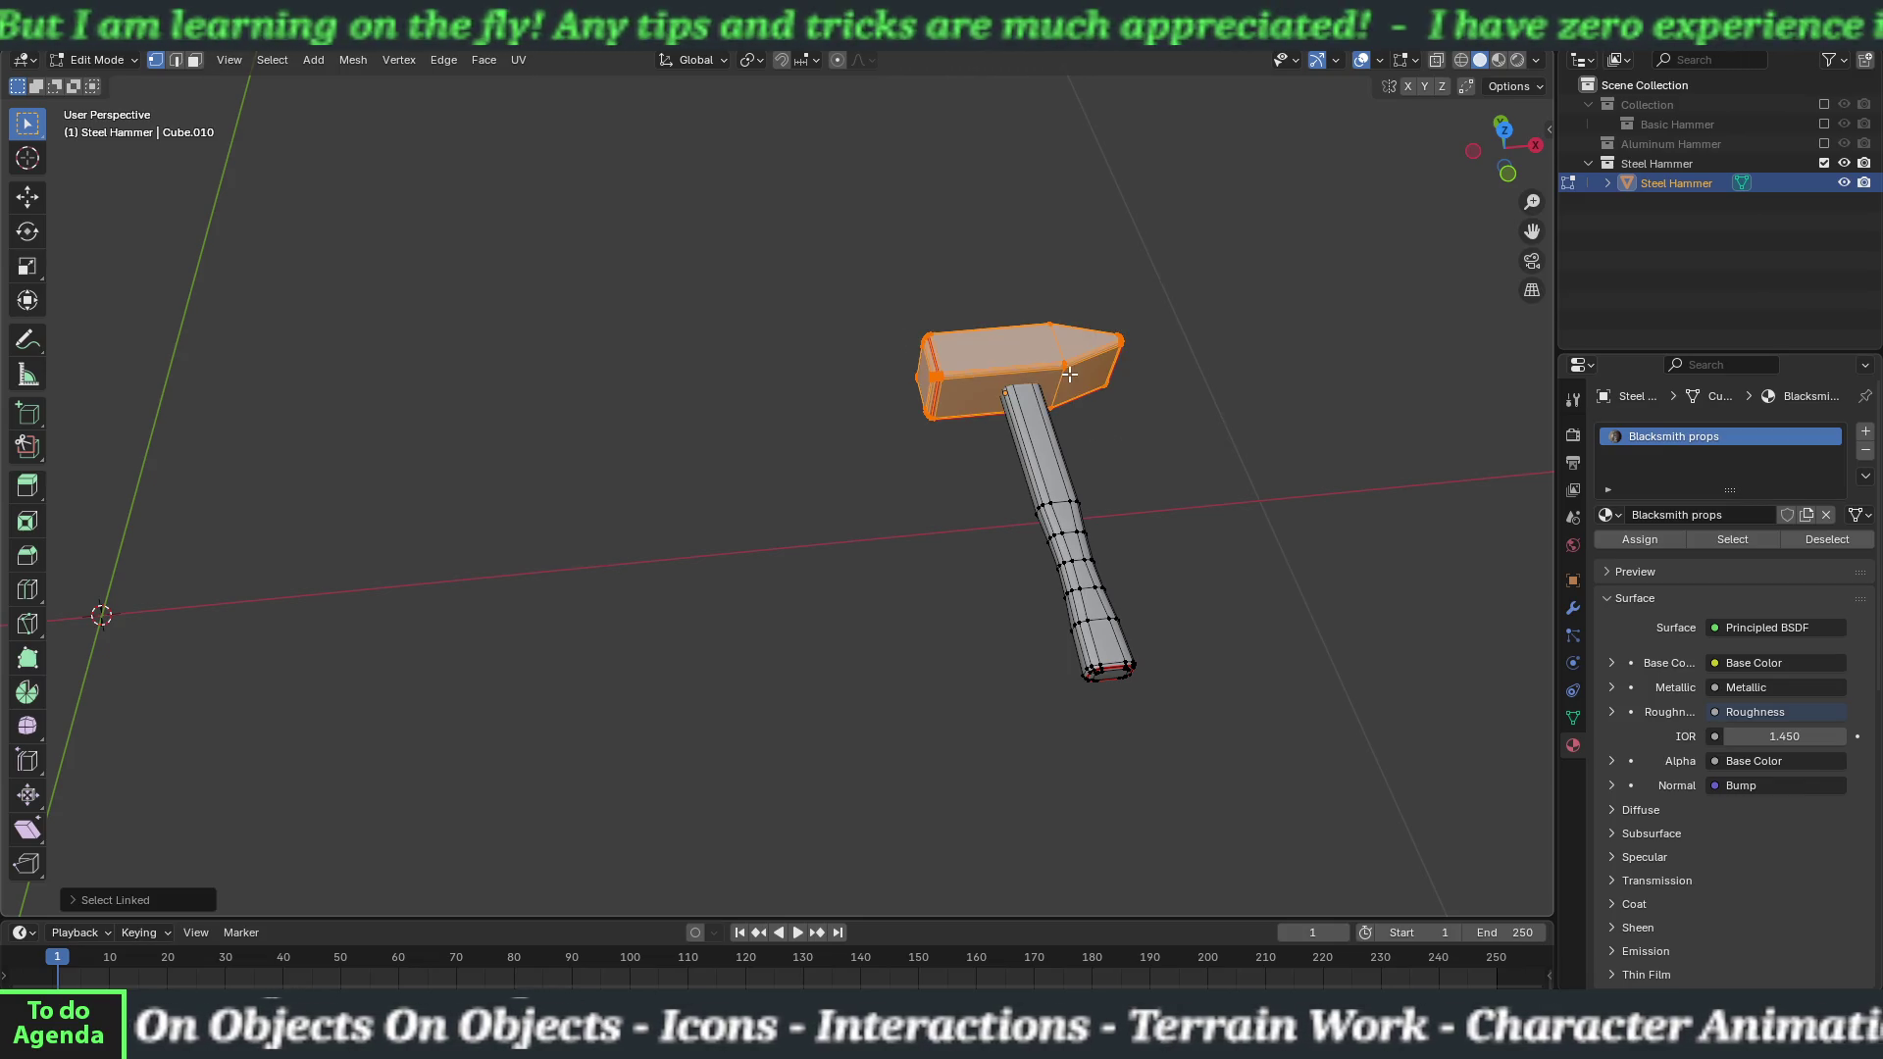
key("alt+a")
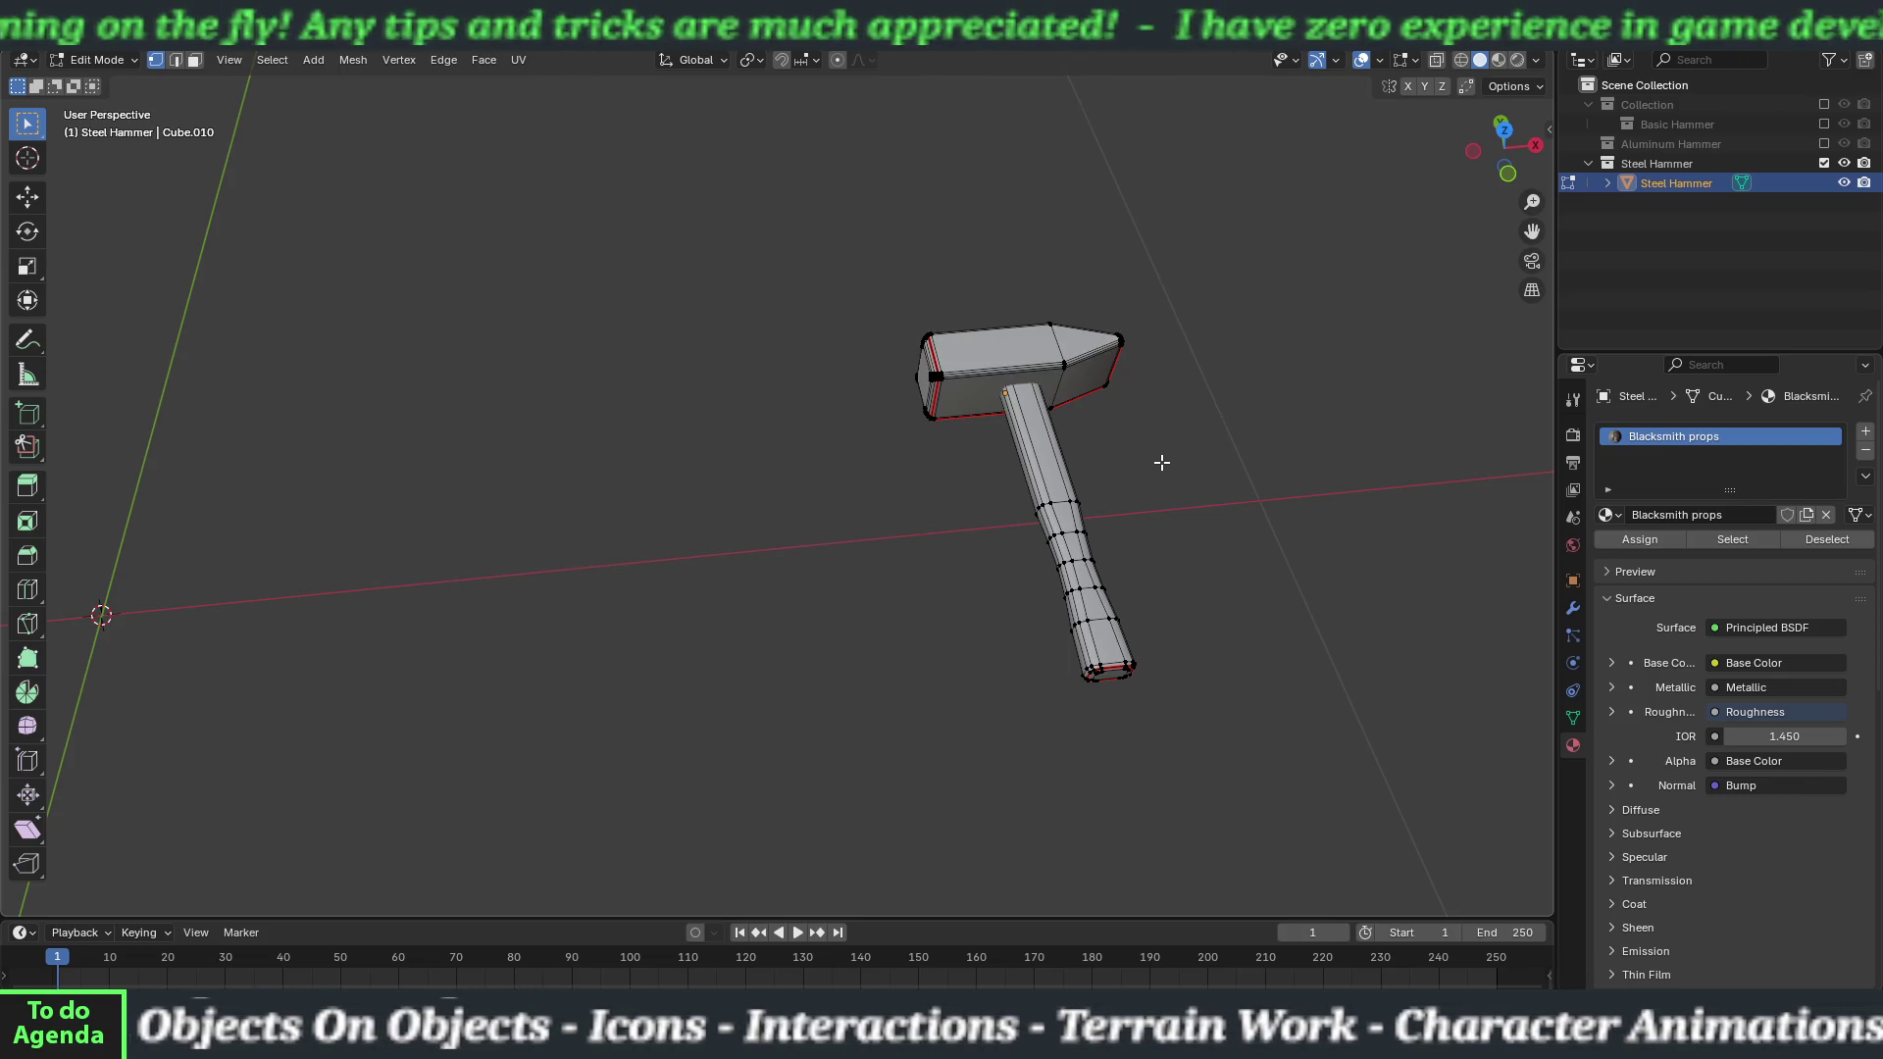
key("Tab")
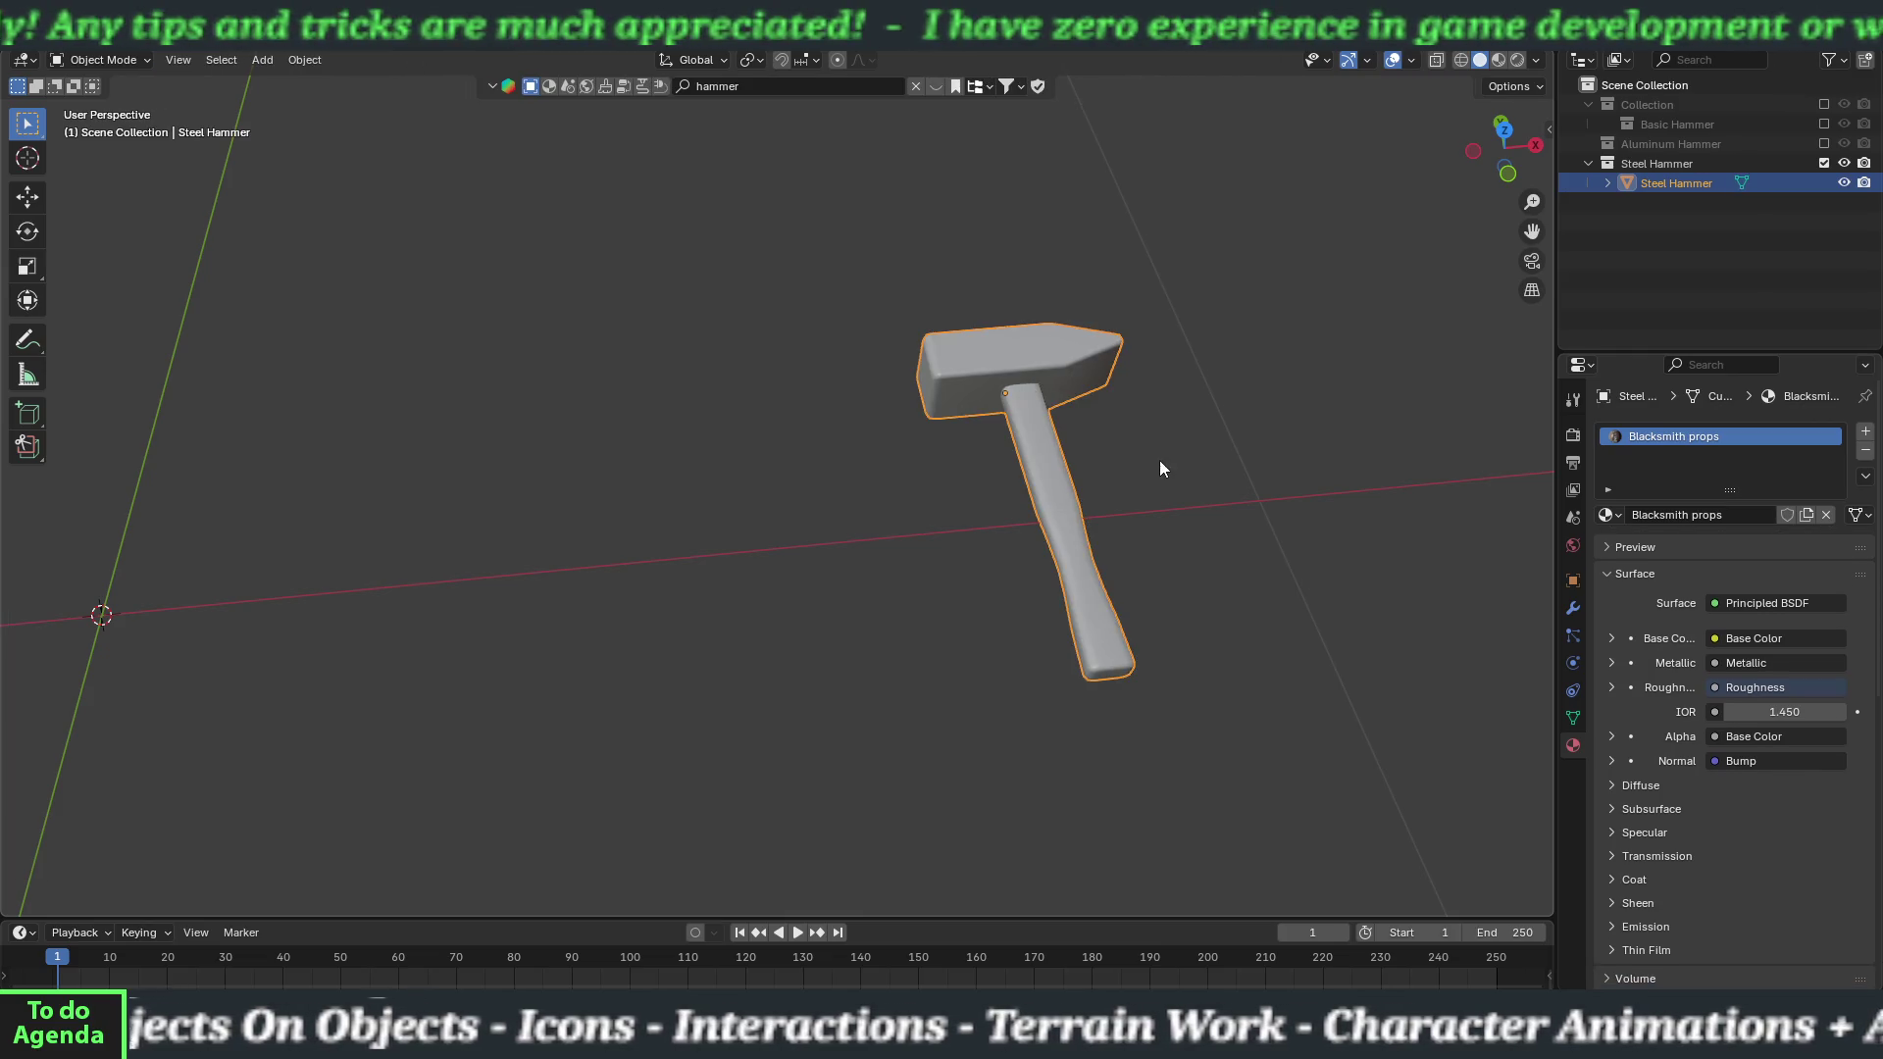
Replace the Blacksmith props material with a new steelHead_mat and add a second steelHandle_mat slot.
left_click(1866, 452)
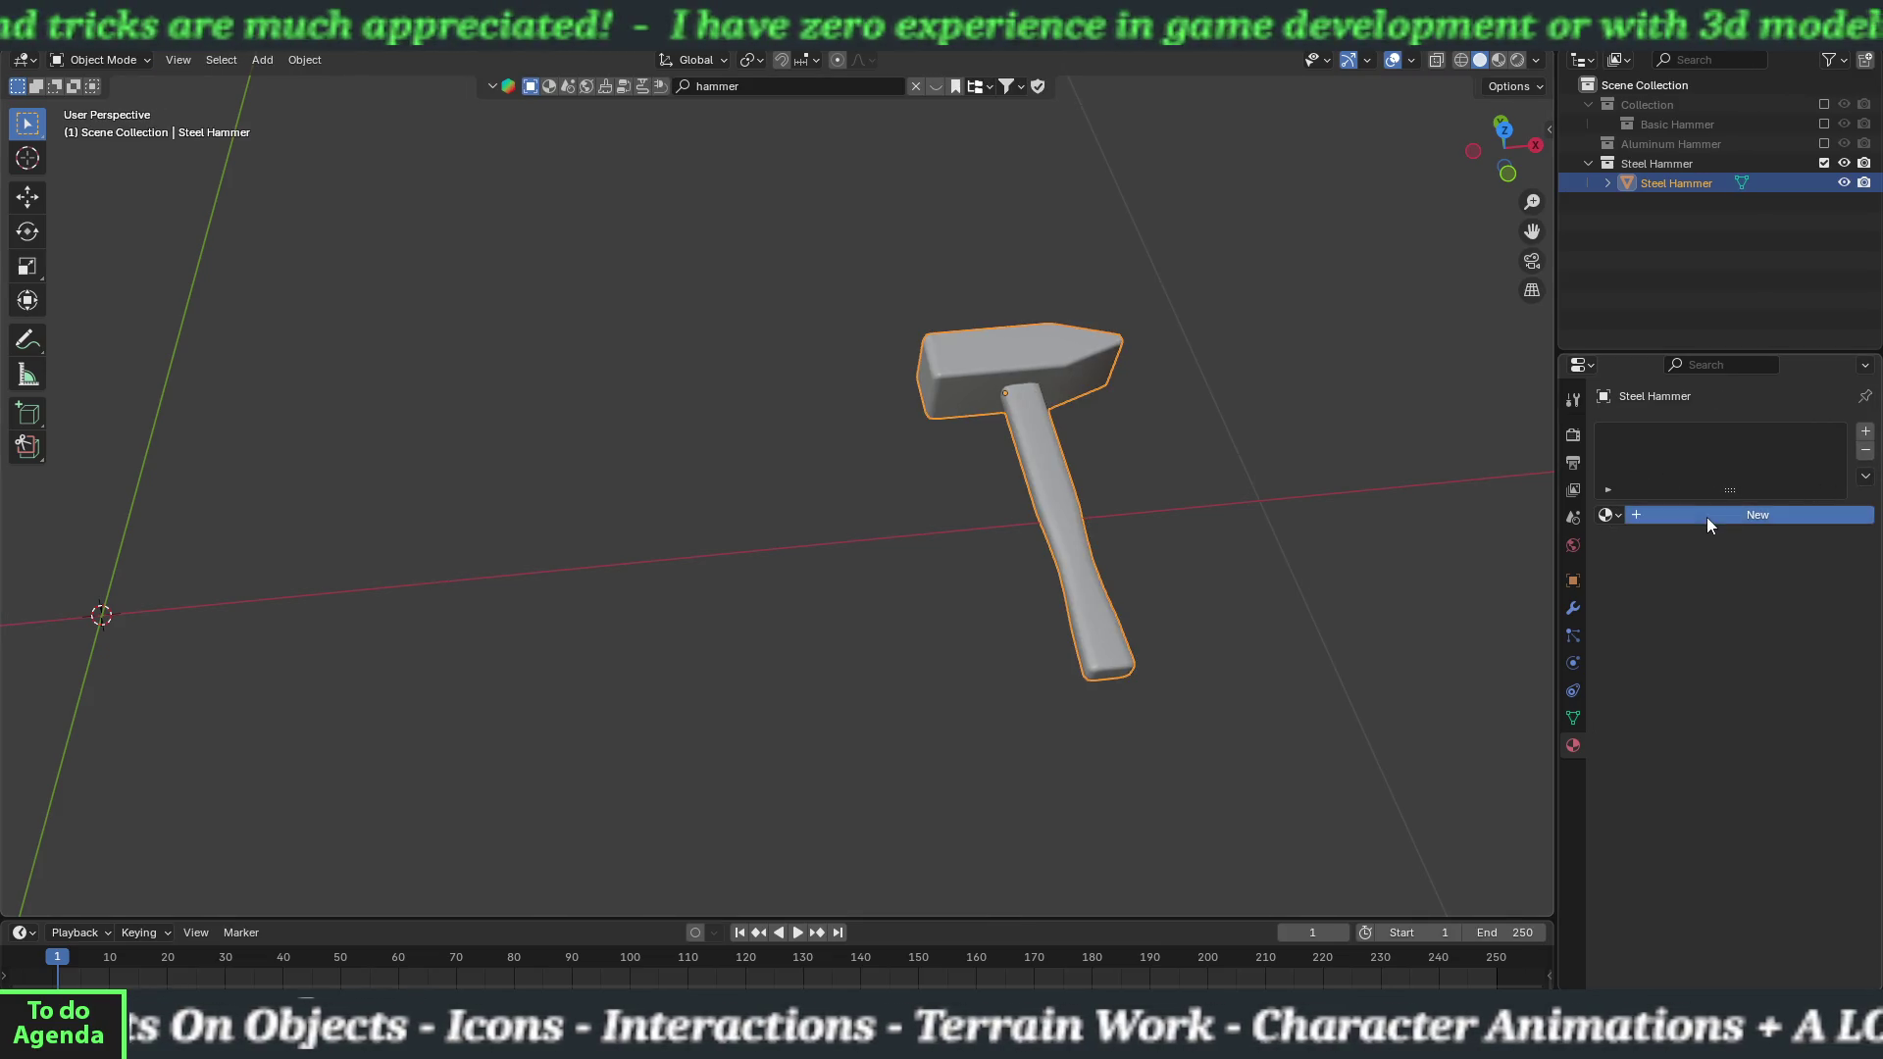
left_click(1707, 516)
left_click(1683, 516)
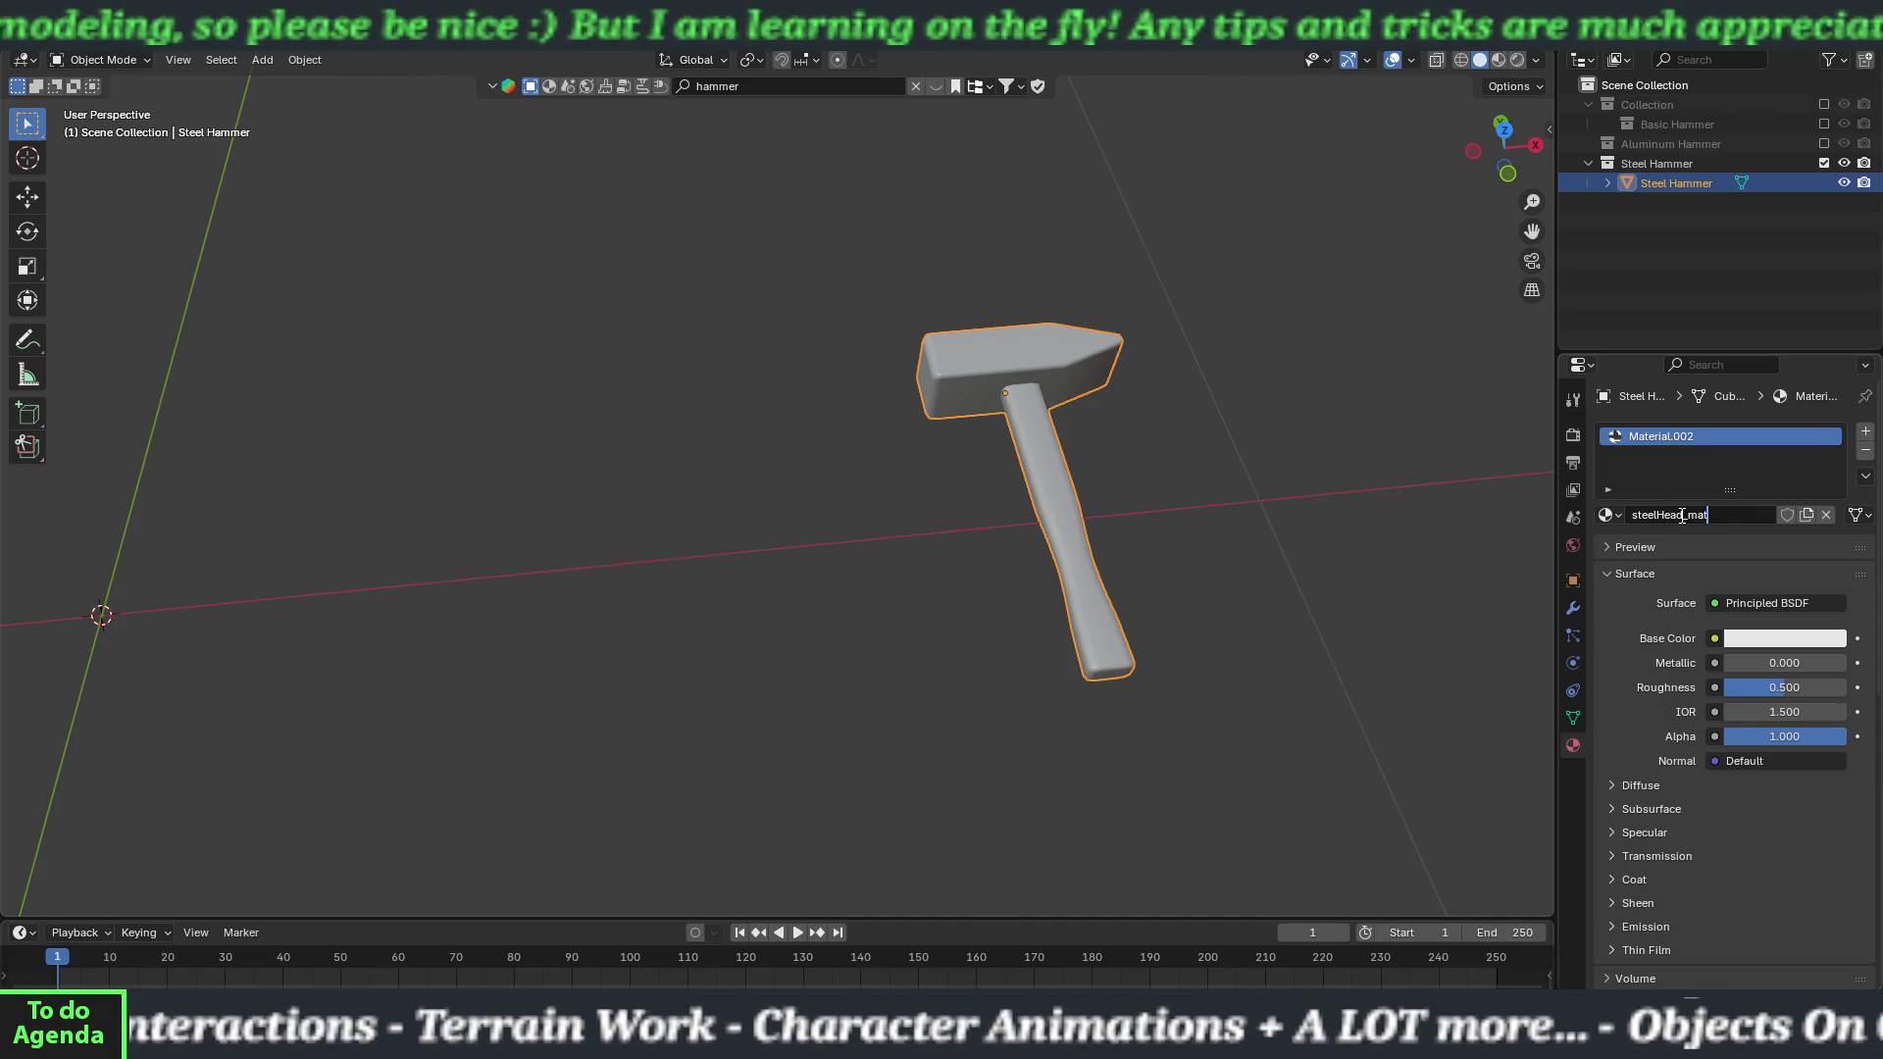
left_click(1865, 433)
left_click(1681, 561)
left_click(1680, 551)
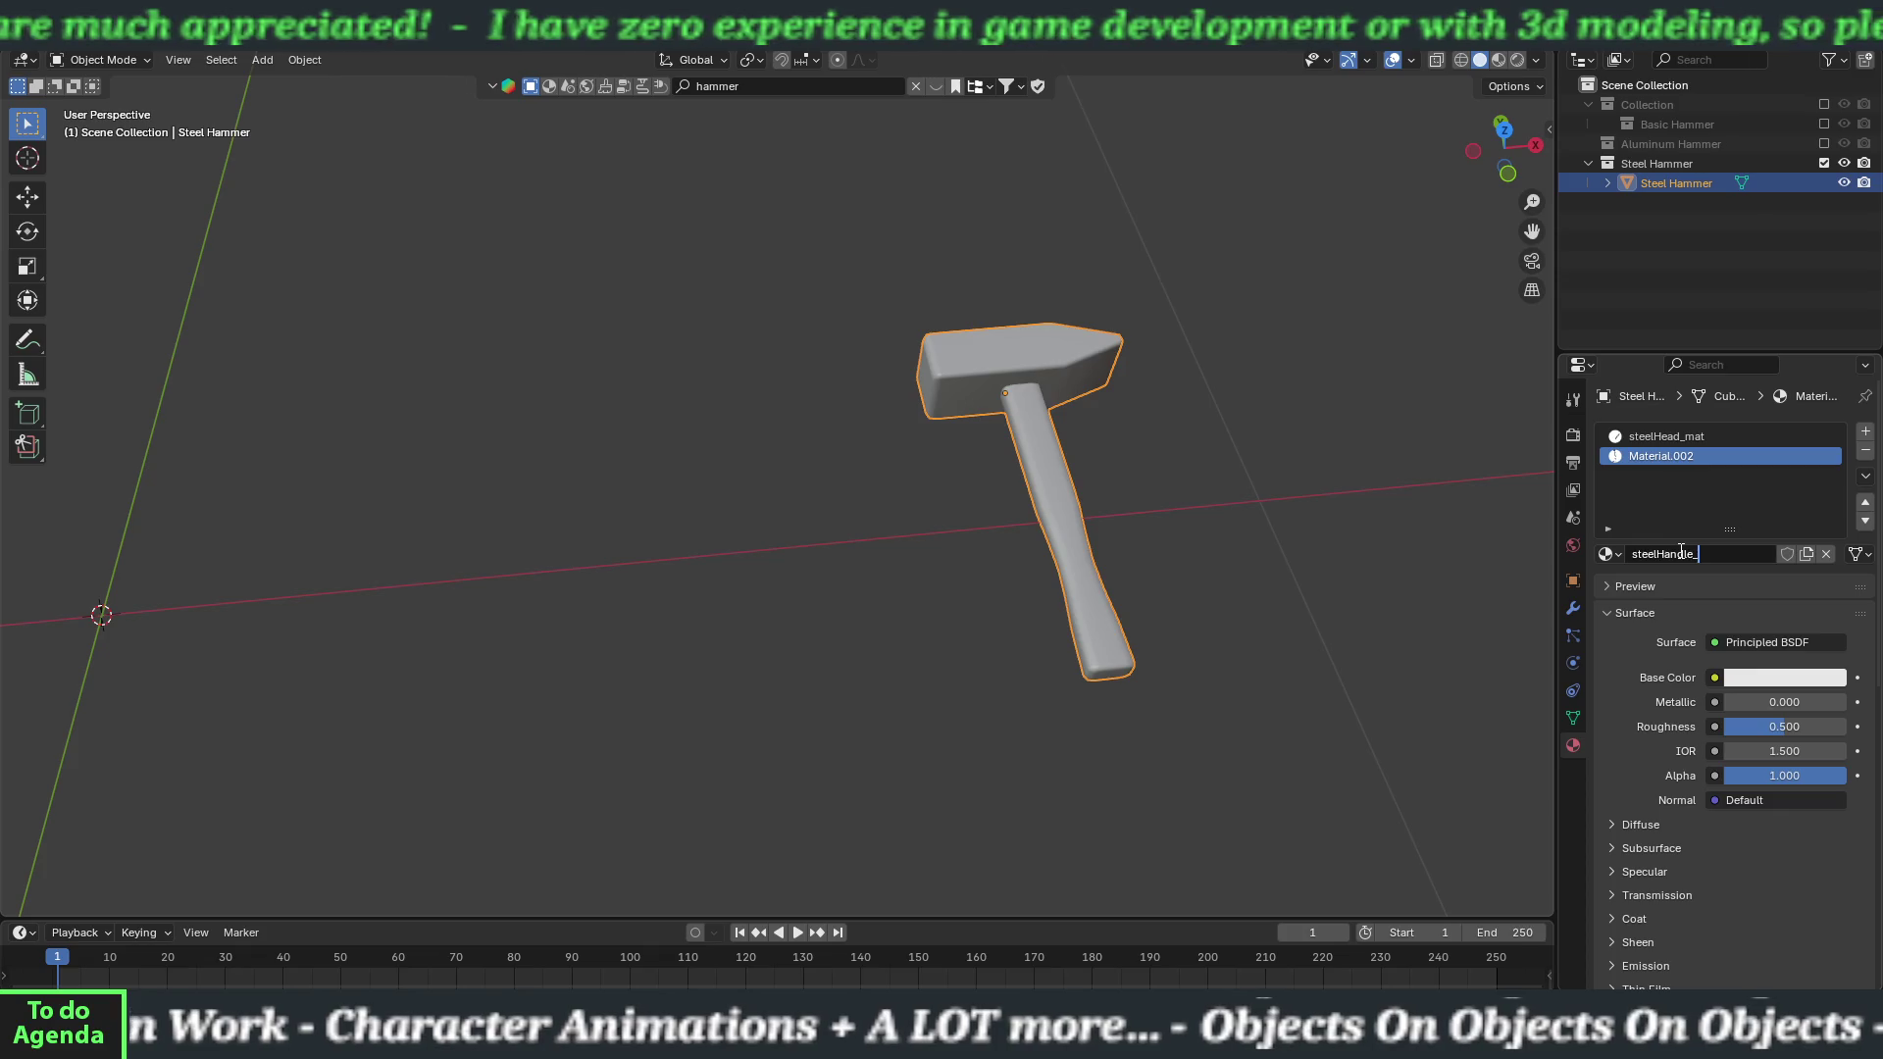
key("Return")
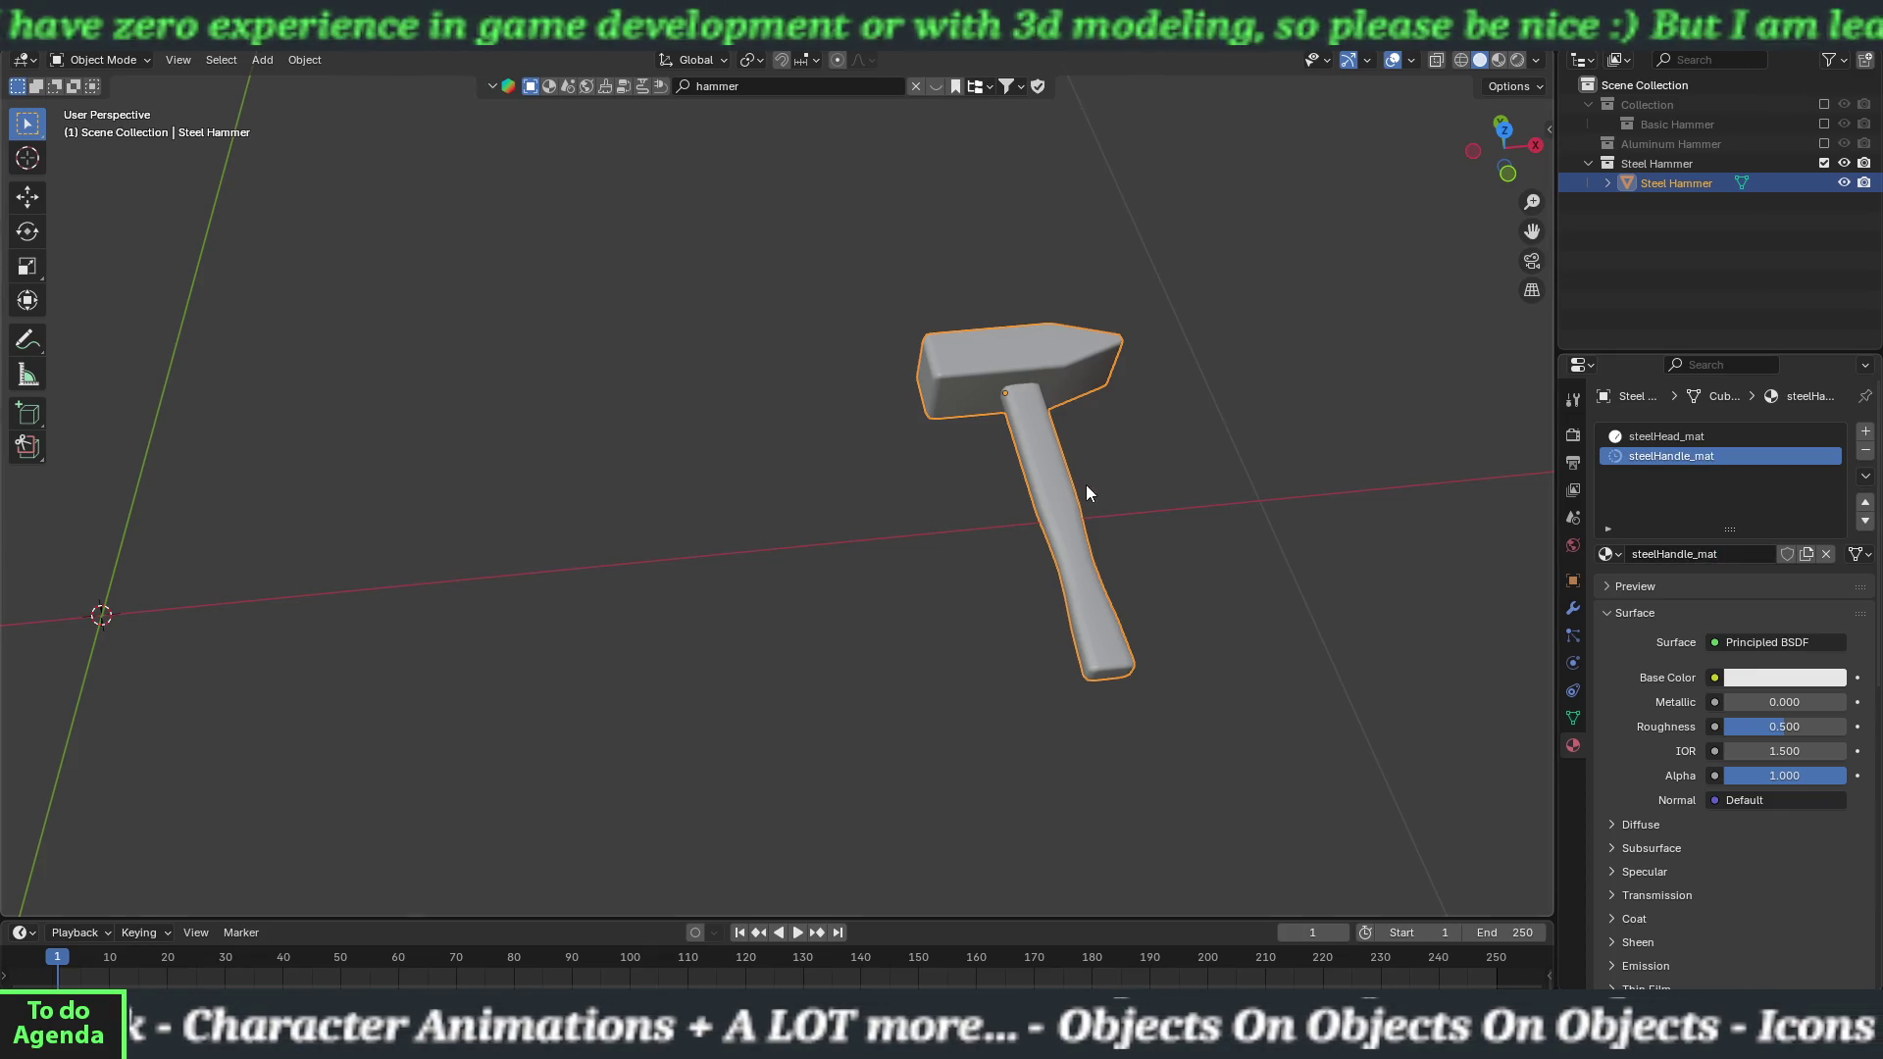
Assign steelHandle_mat to the steel hammer's handle geometry and return to Object Mode.
key("Tab")
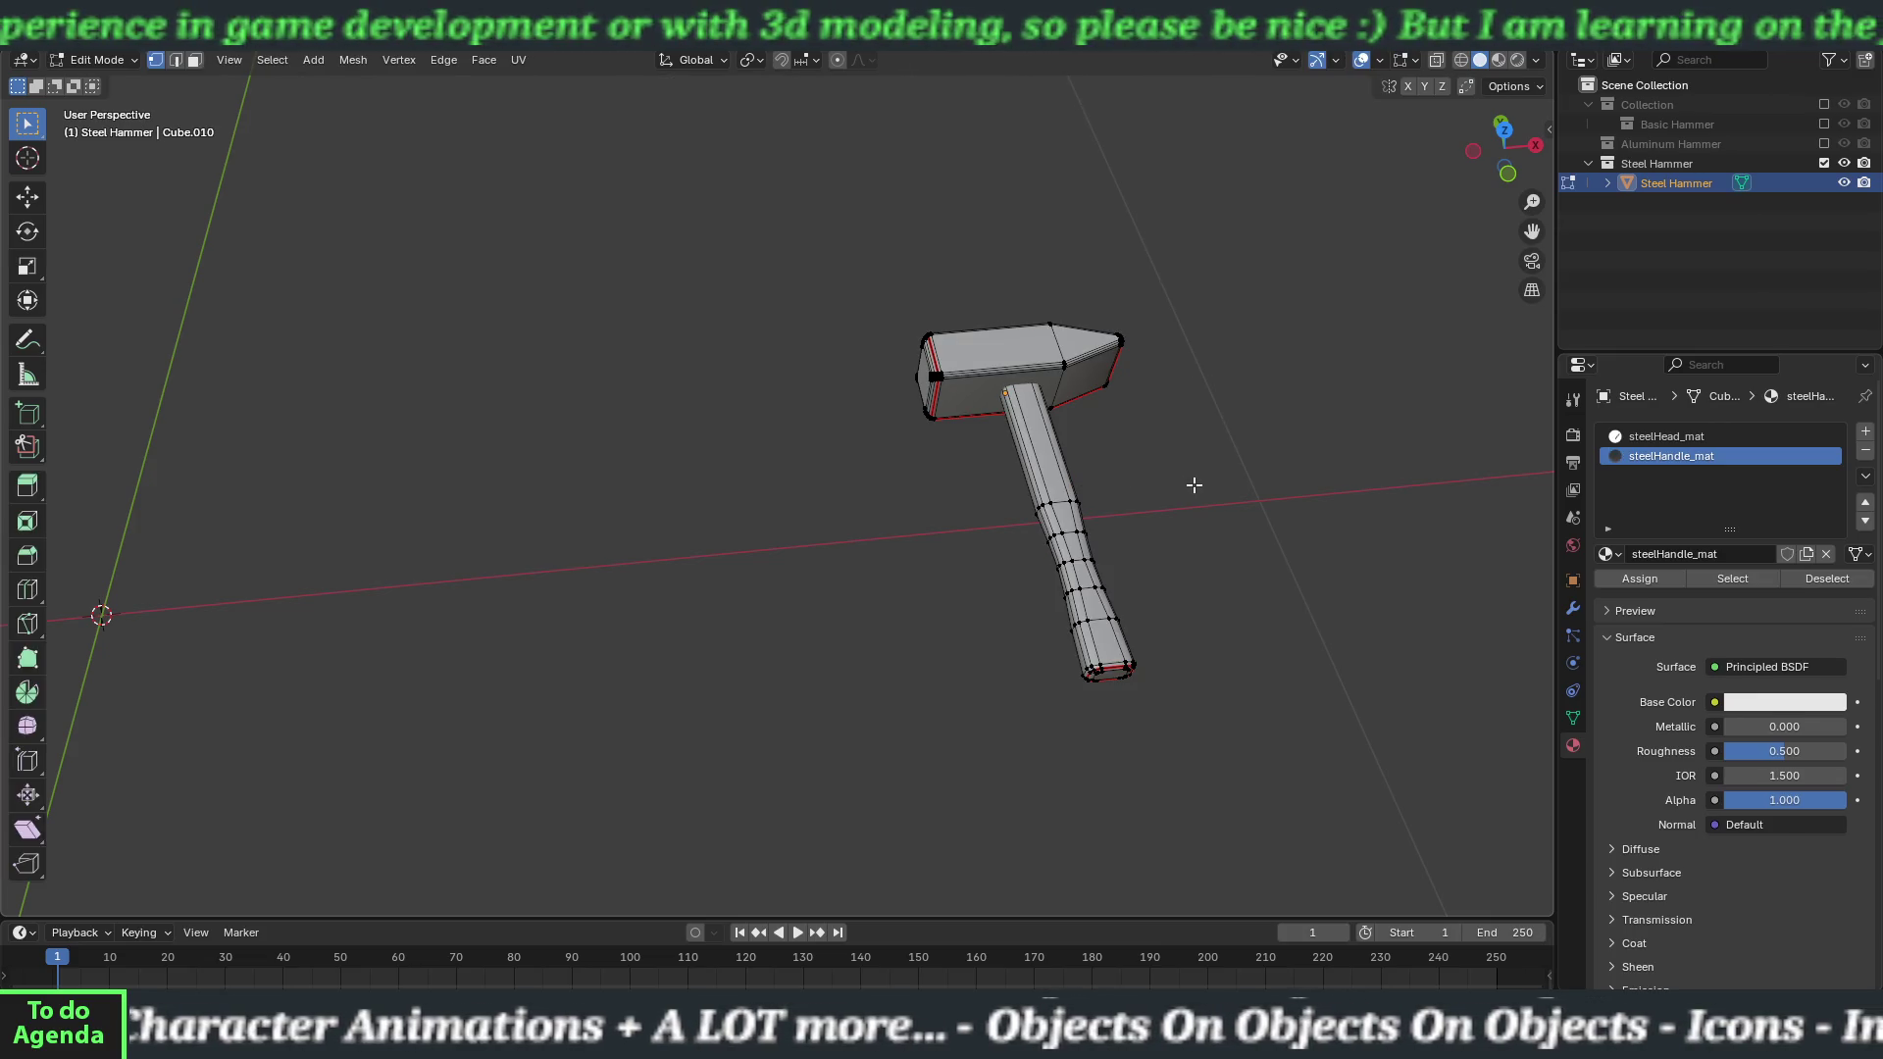
key("ctrl+l")
left_click(1668, 435)
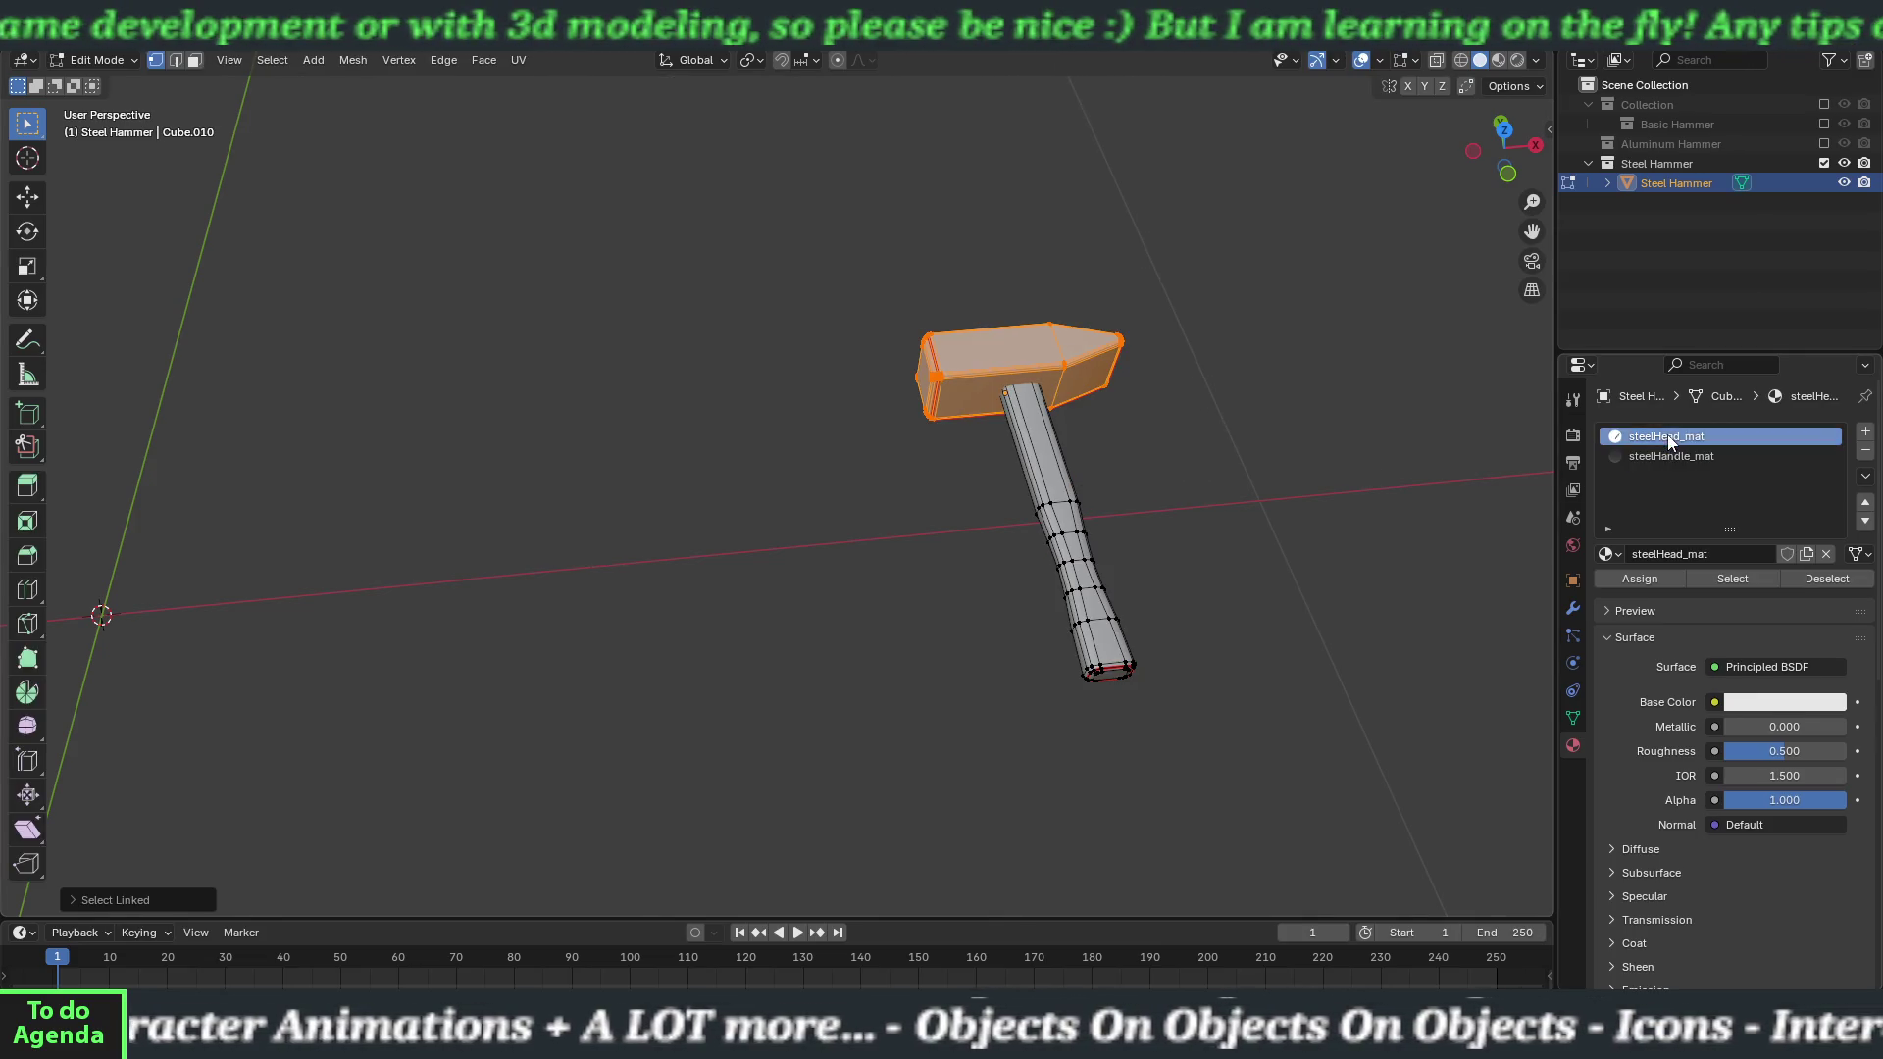
key("alt+a")
key("l")
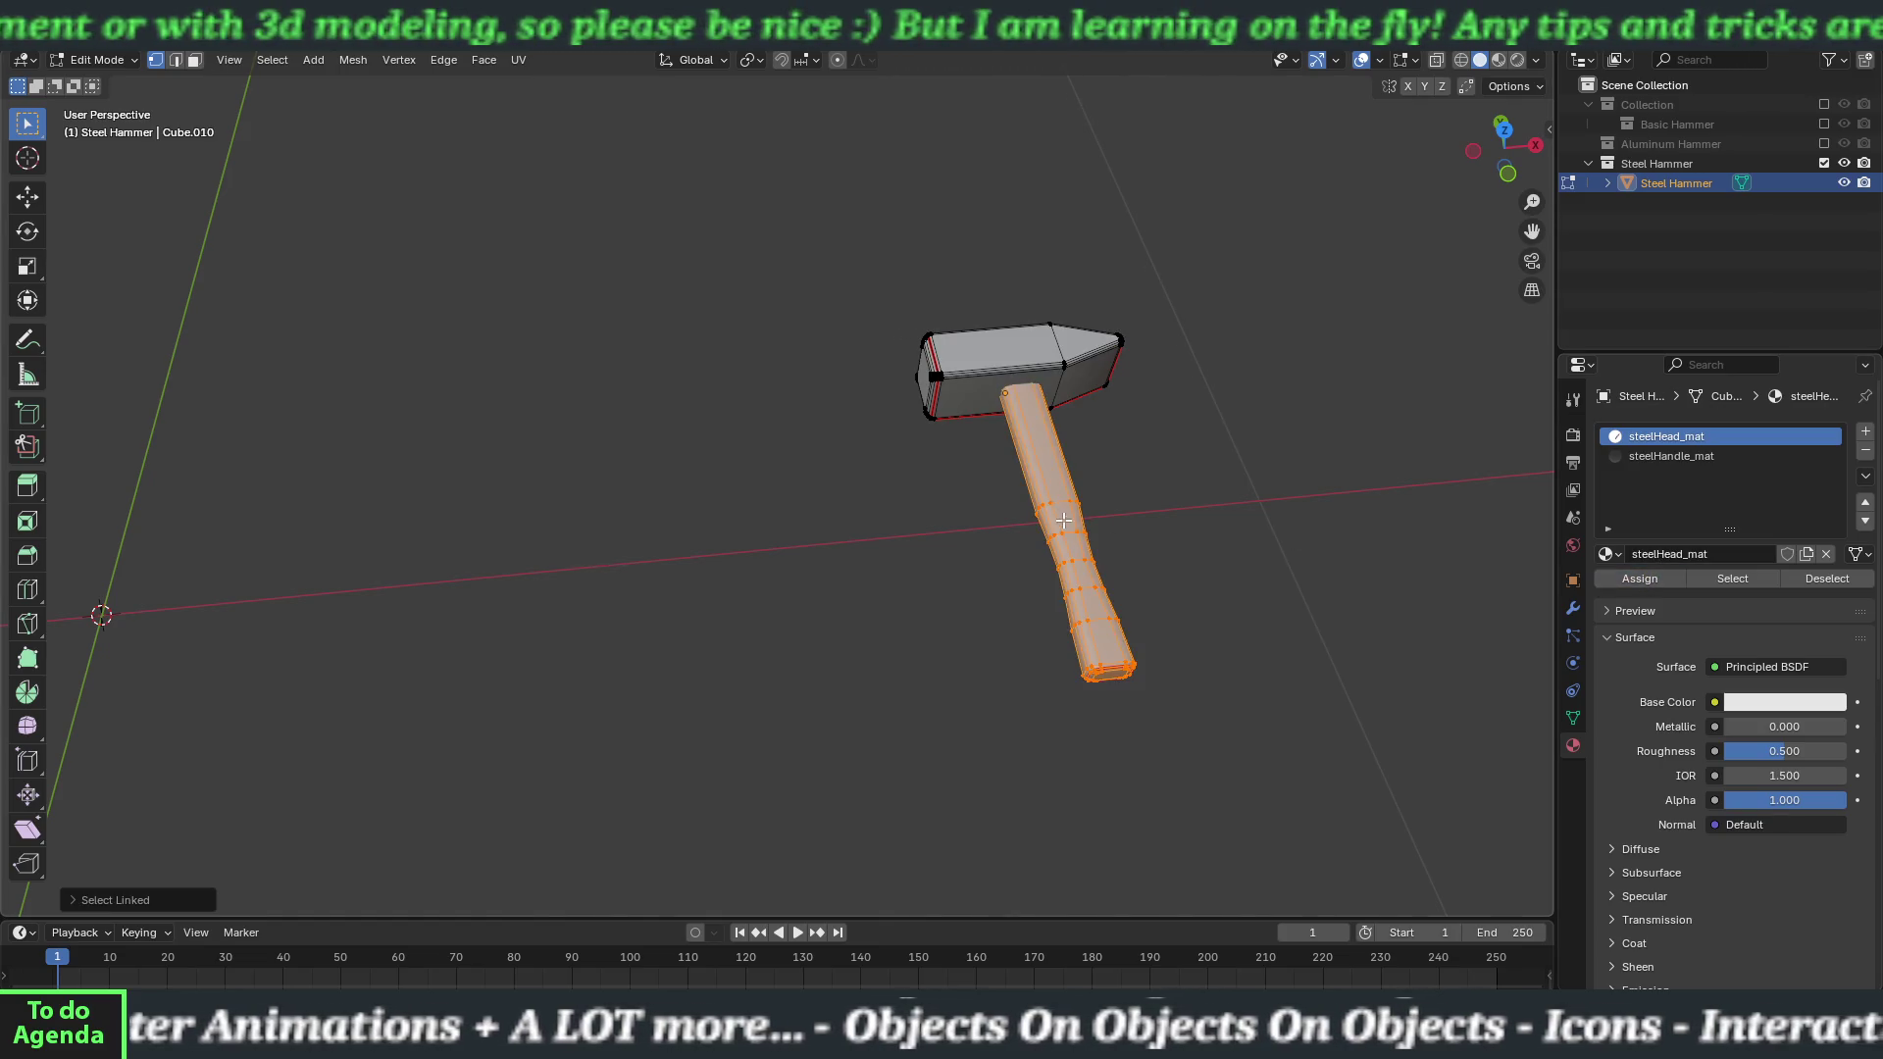
left_click(1672, 456)
left_click(1617, 573)
key("alt+a")
key("Tab")
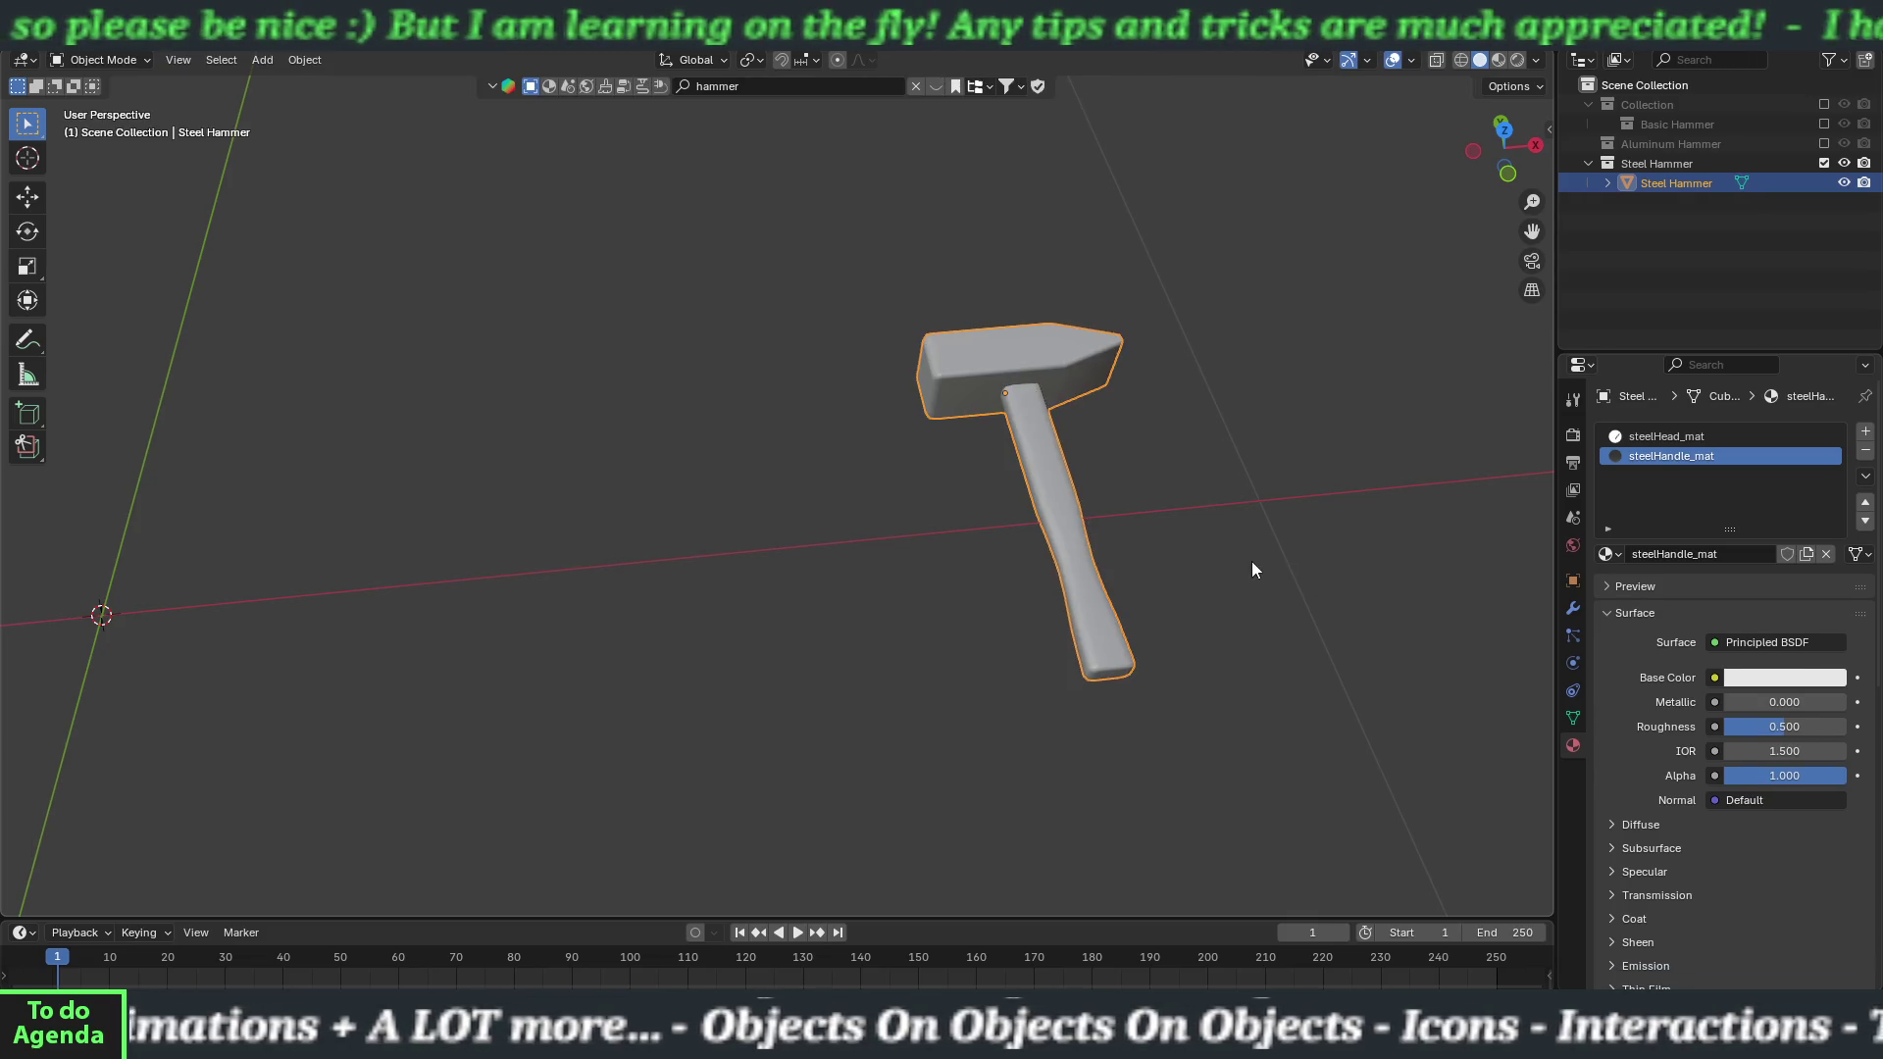
scroll(1261, 556, "down", 5)
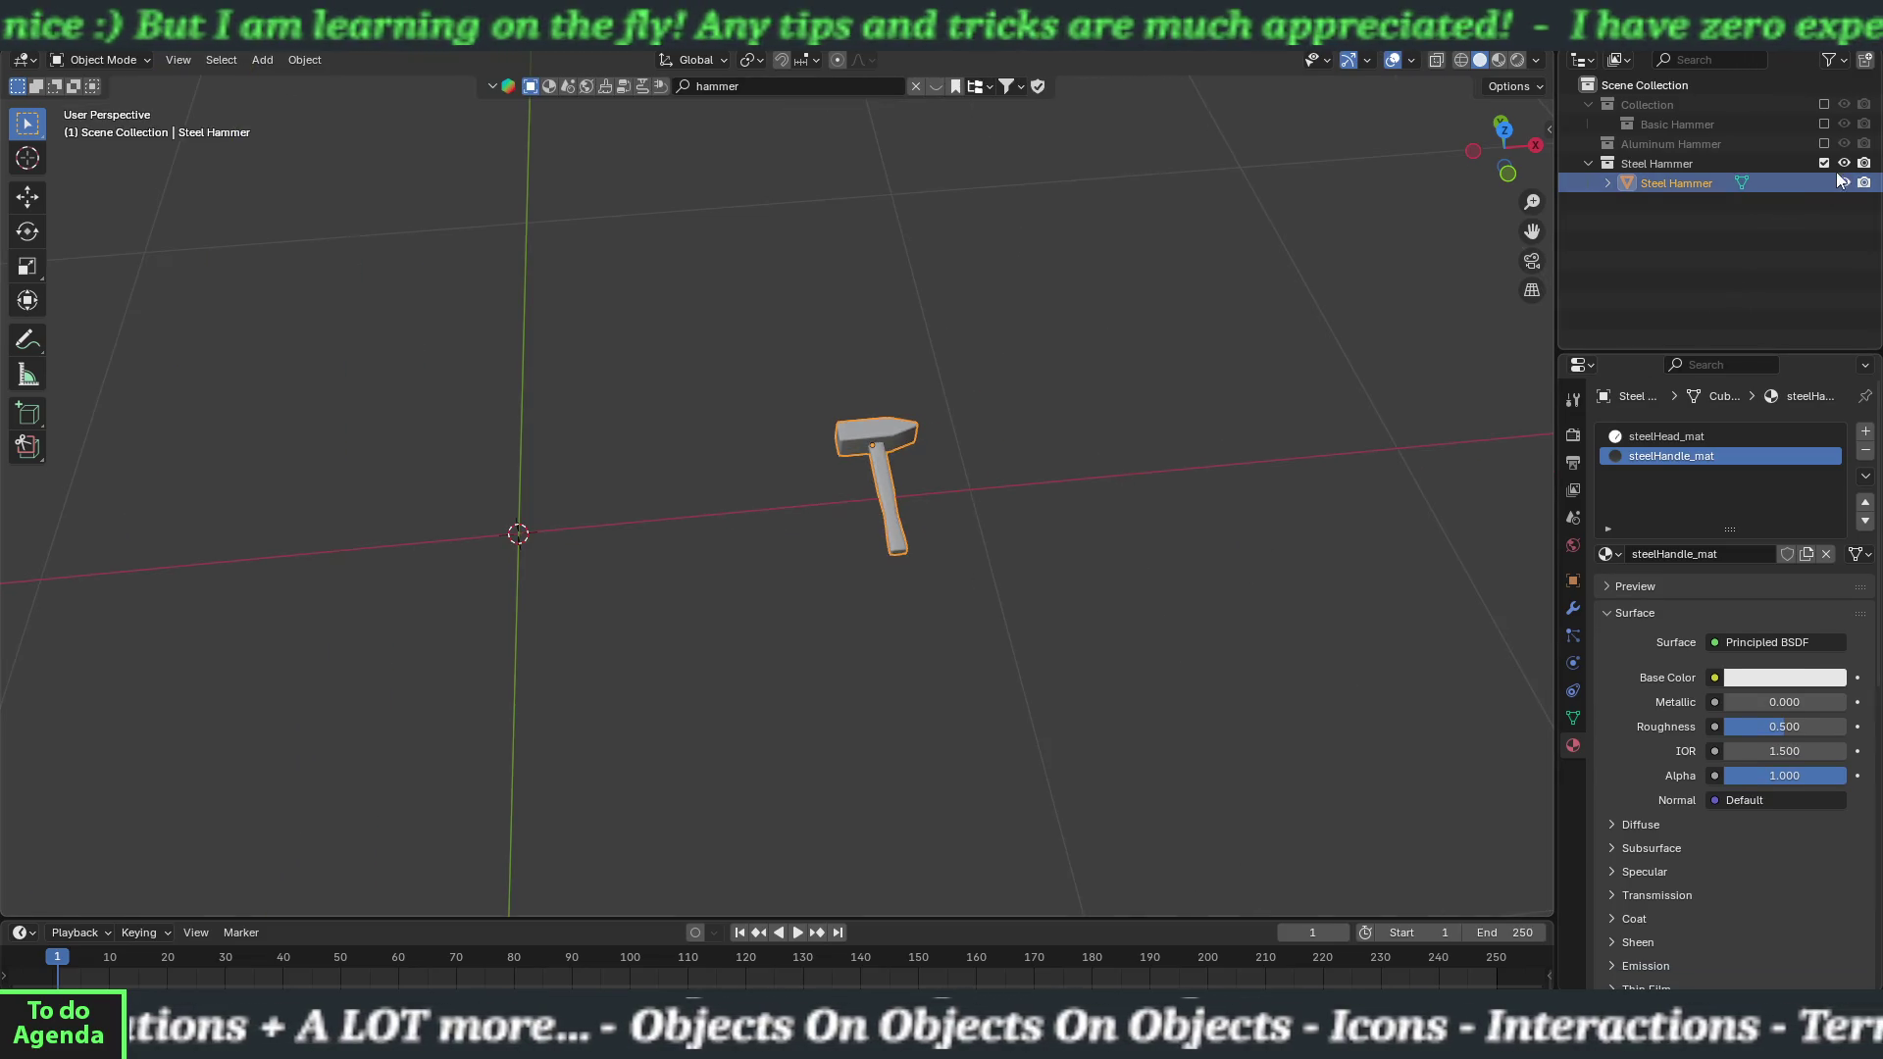
Bring back the Aluminum and Basic Hammer collections and select the basic hammer.
left_click(1825, 144)
left_click(1825, 124)
mouse_move(1094, 581)
left_mouse_down()
mouse_move(1046, 585)
mouse_move(1062, 599)
left_mouse_up()
left_click(858, 675)
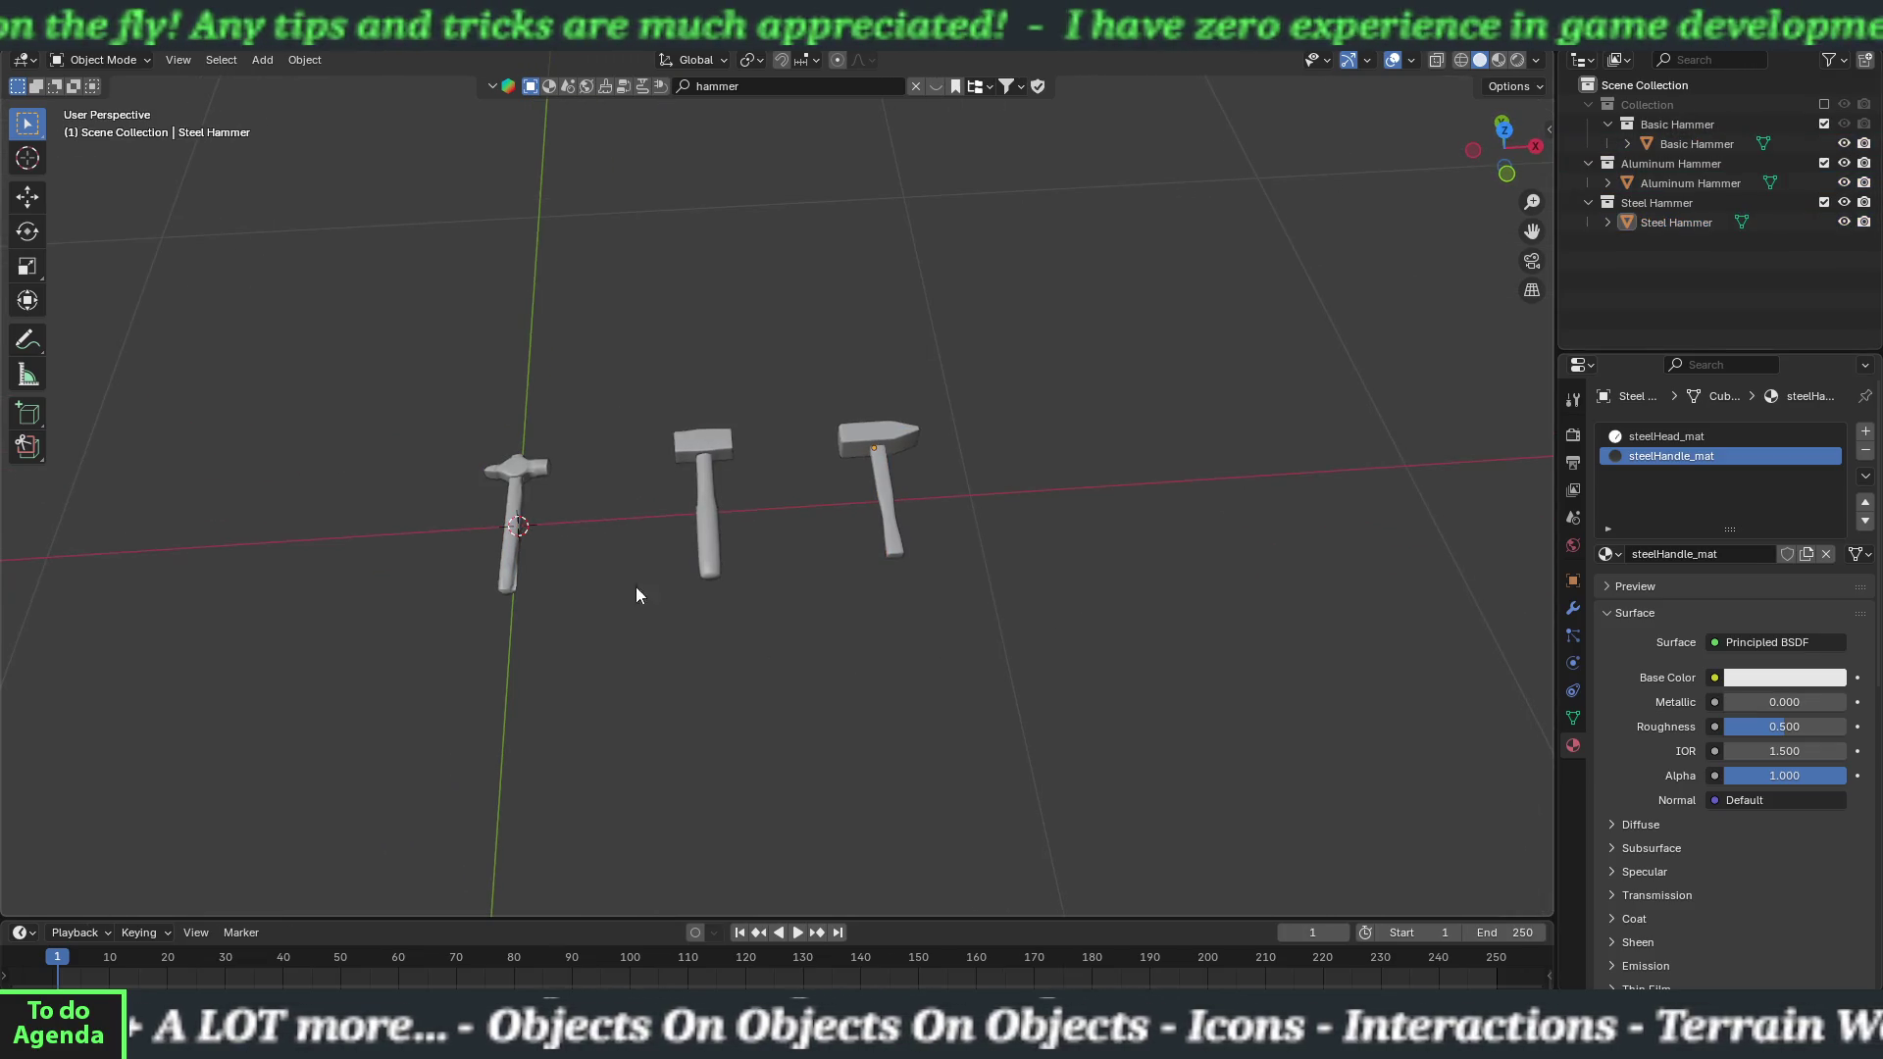
left_click(514, 484)
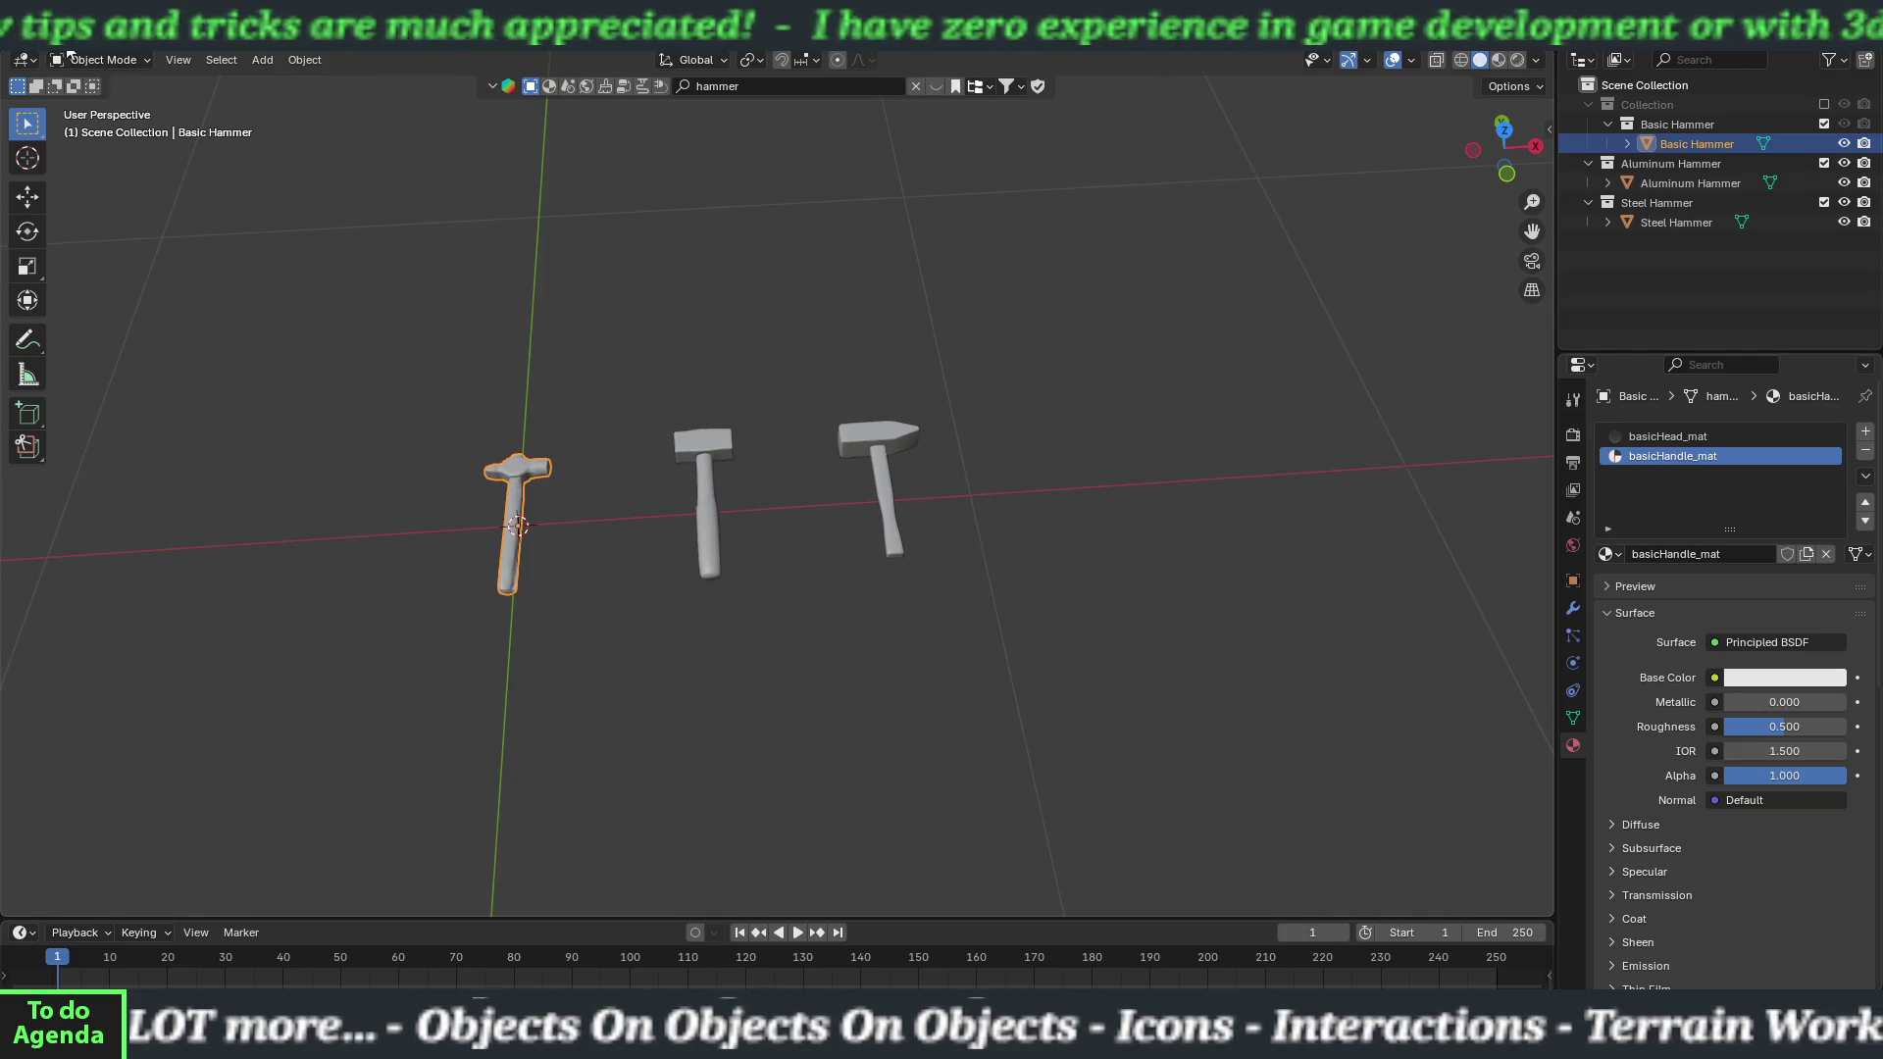
left_click(72, 57)
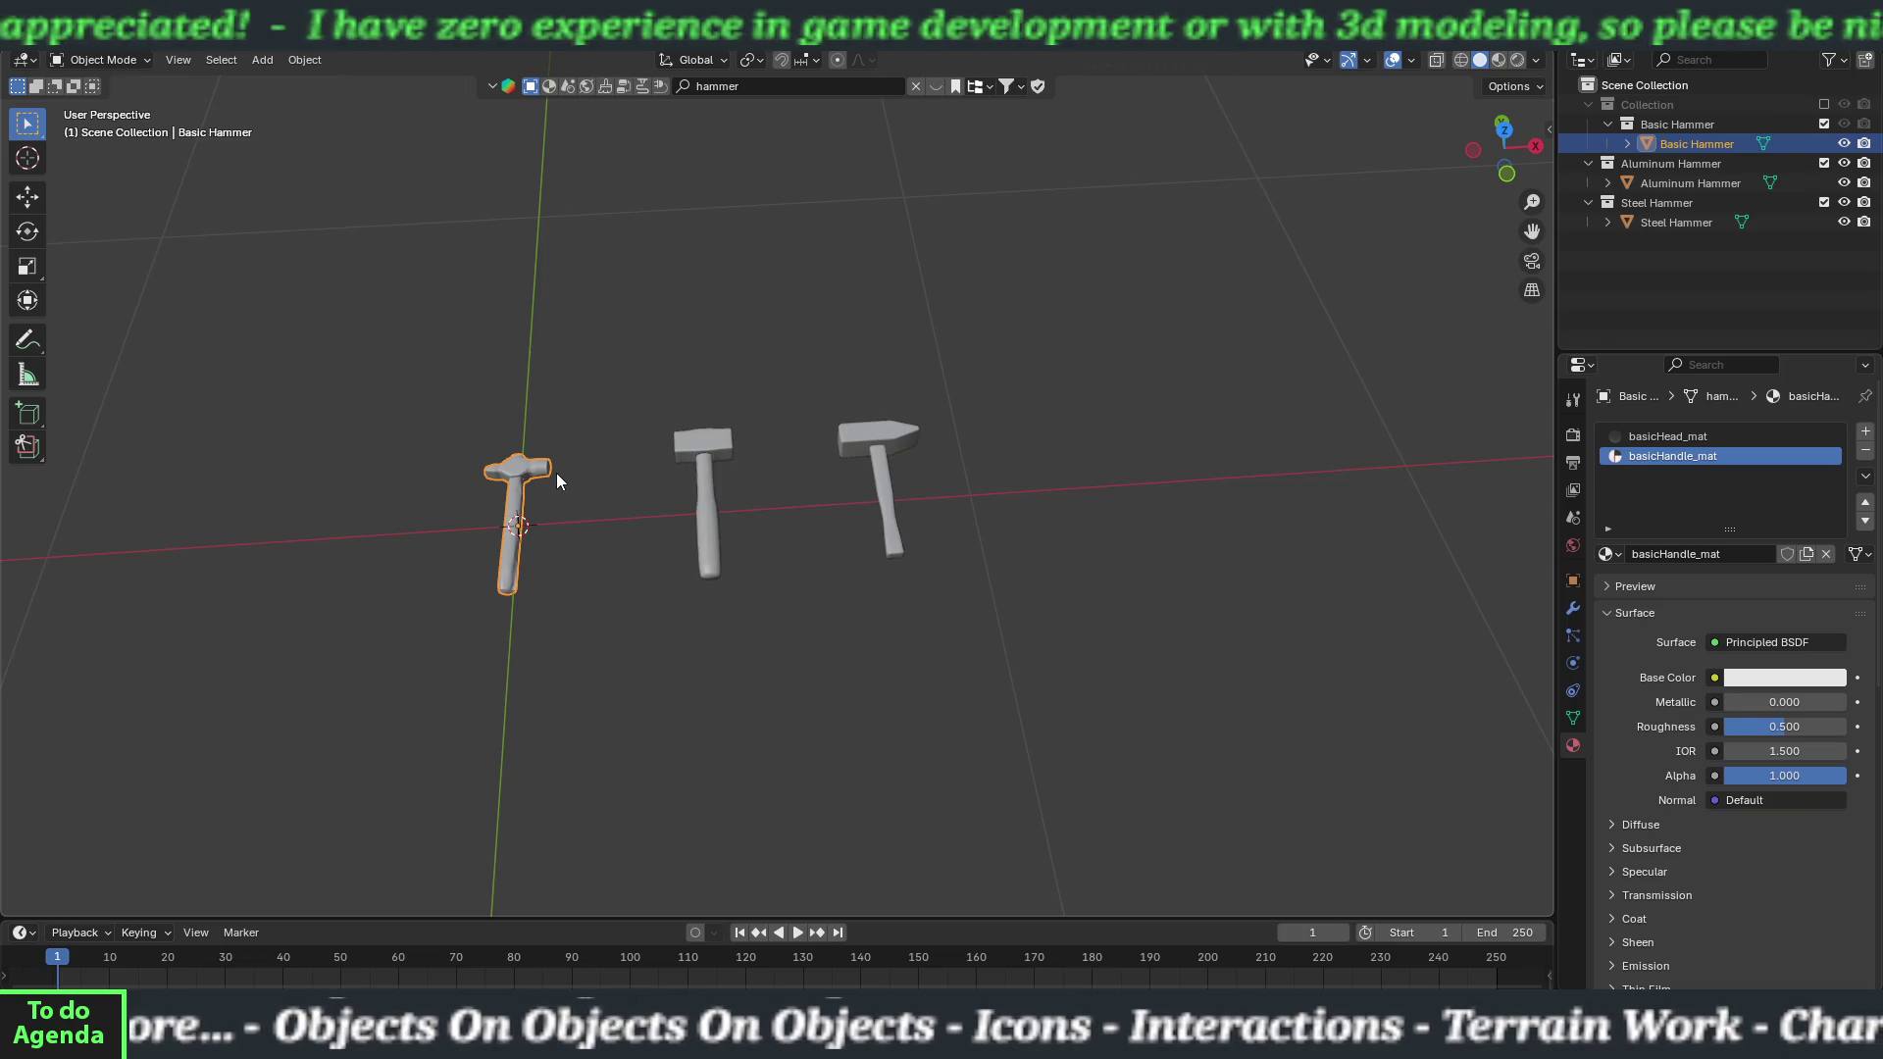
Exclude the Steel and Aluminum Hammer collections and enter Edit Mode on the basic hammer.
left_click(1824, 202)
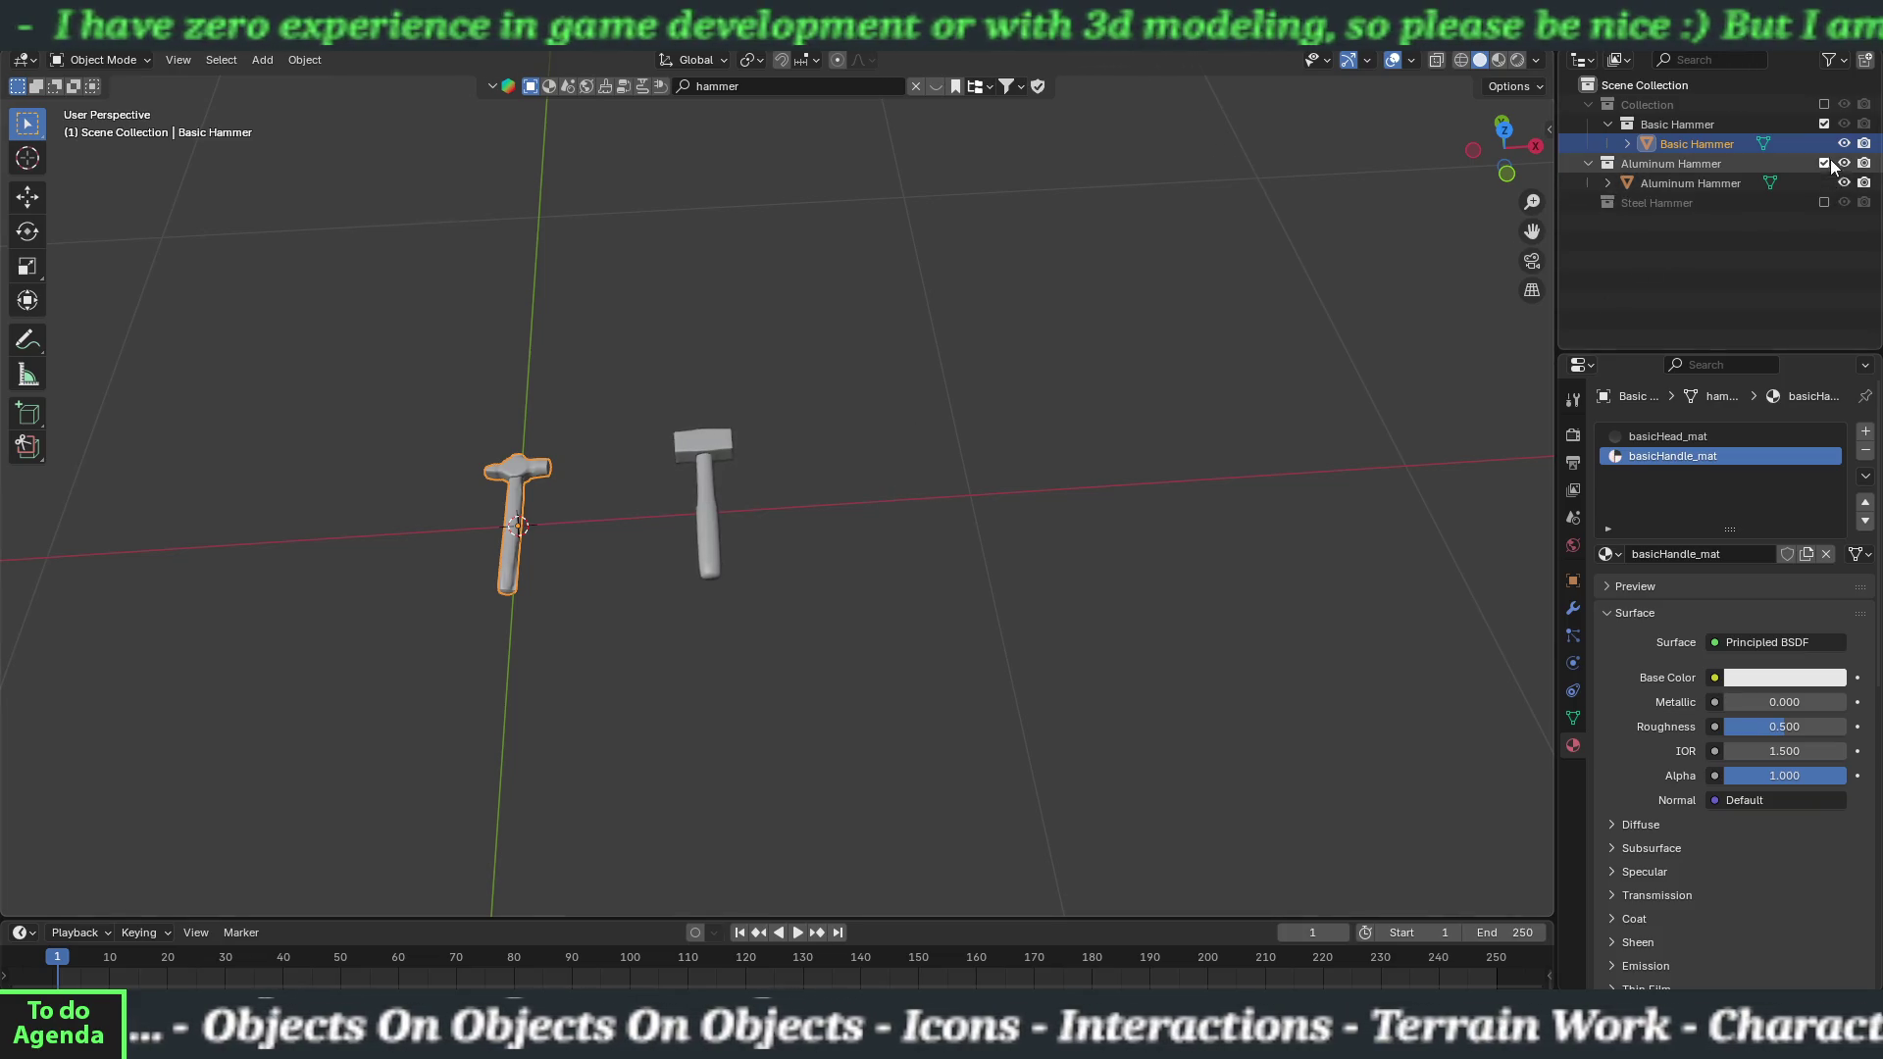
left_click(1825, 163)
key("Tab")
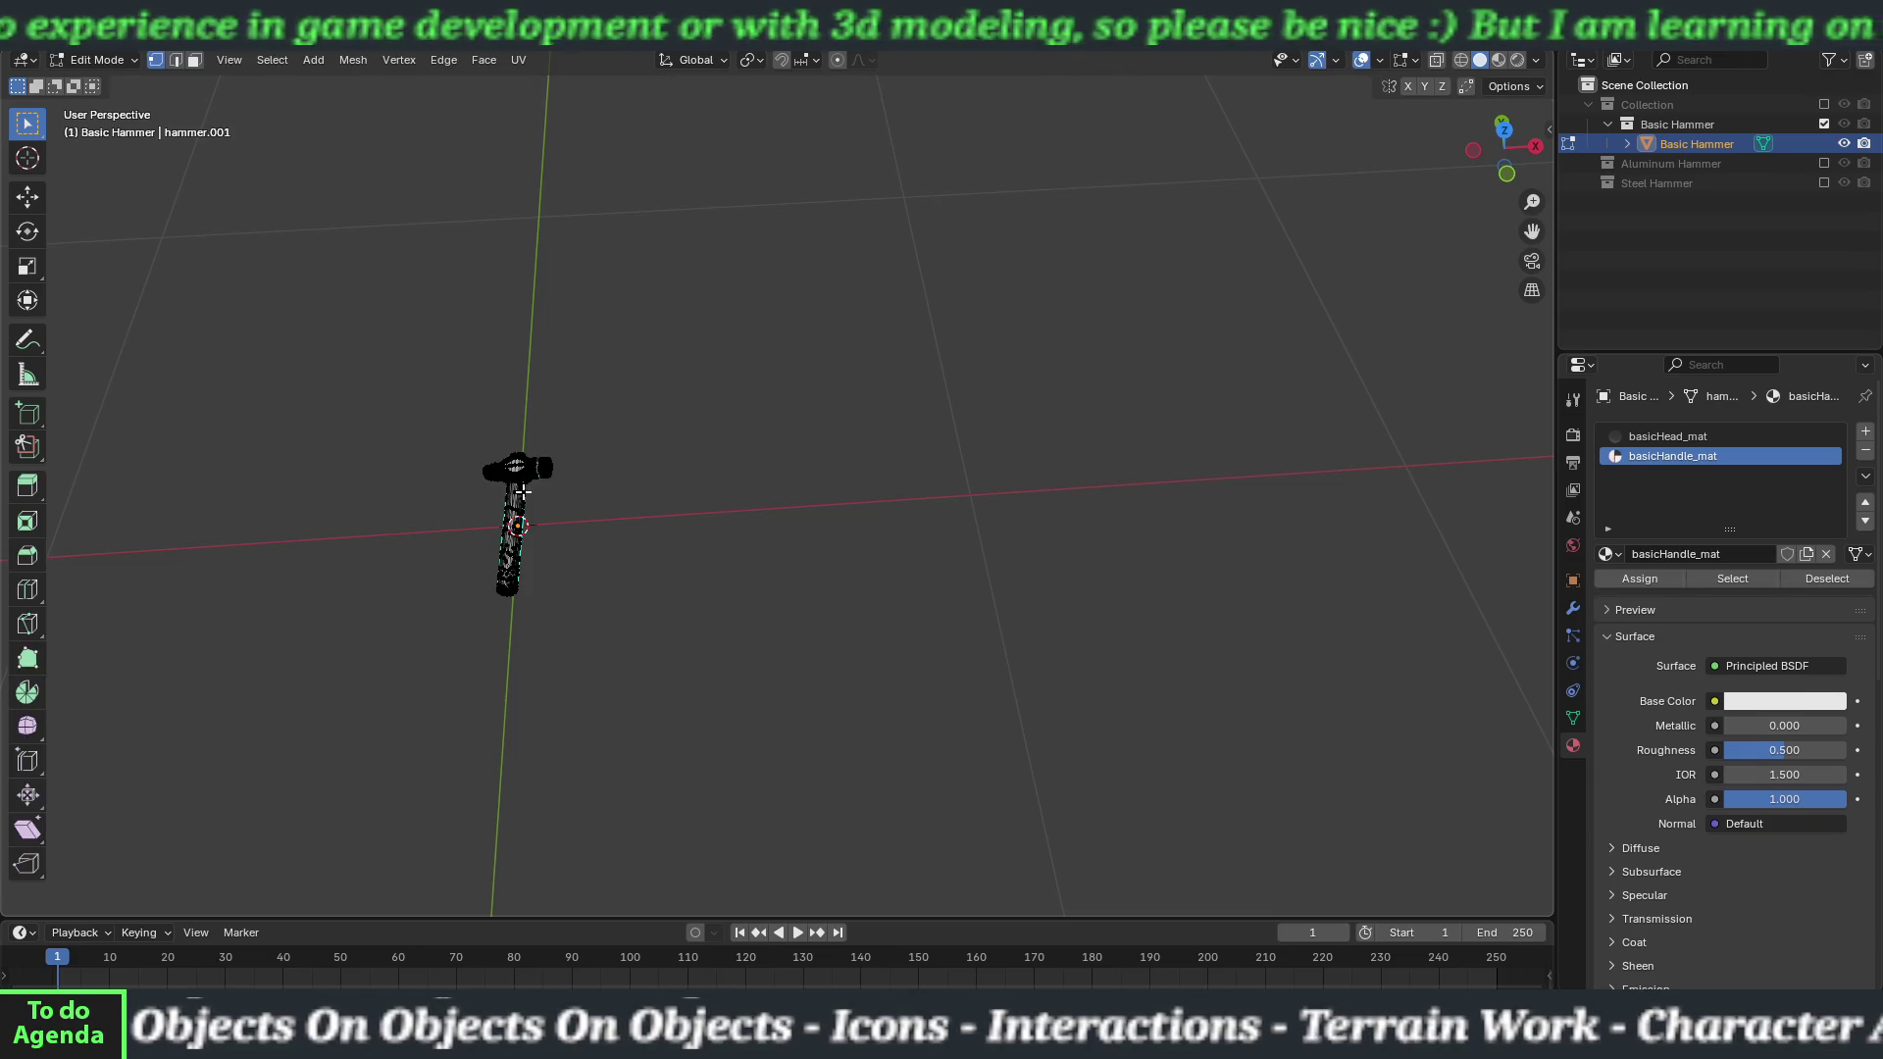
Smart UV Project the whole basic hammer mesh with an island margin of 0.003.
key("a")
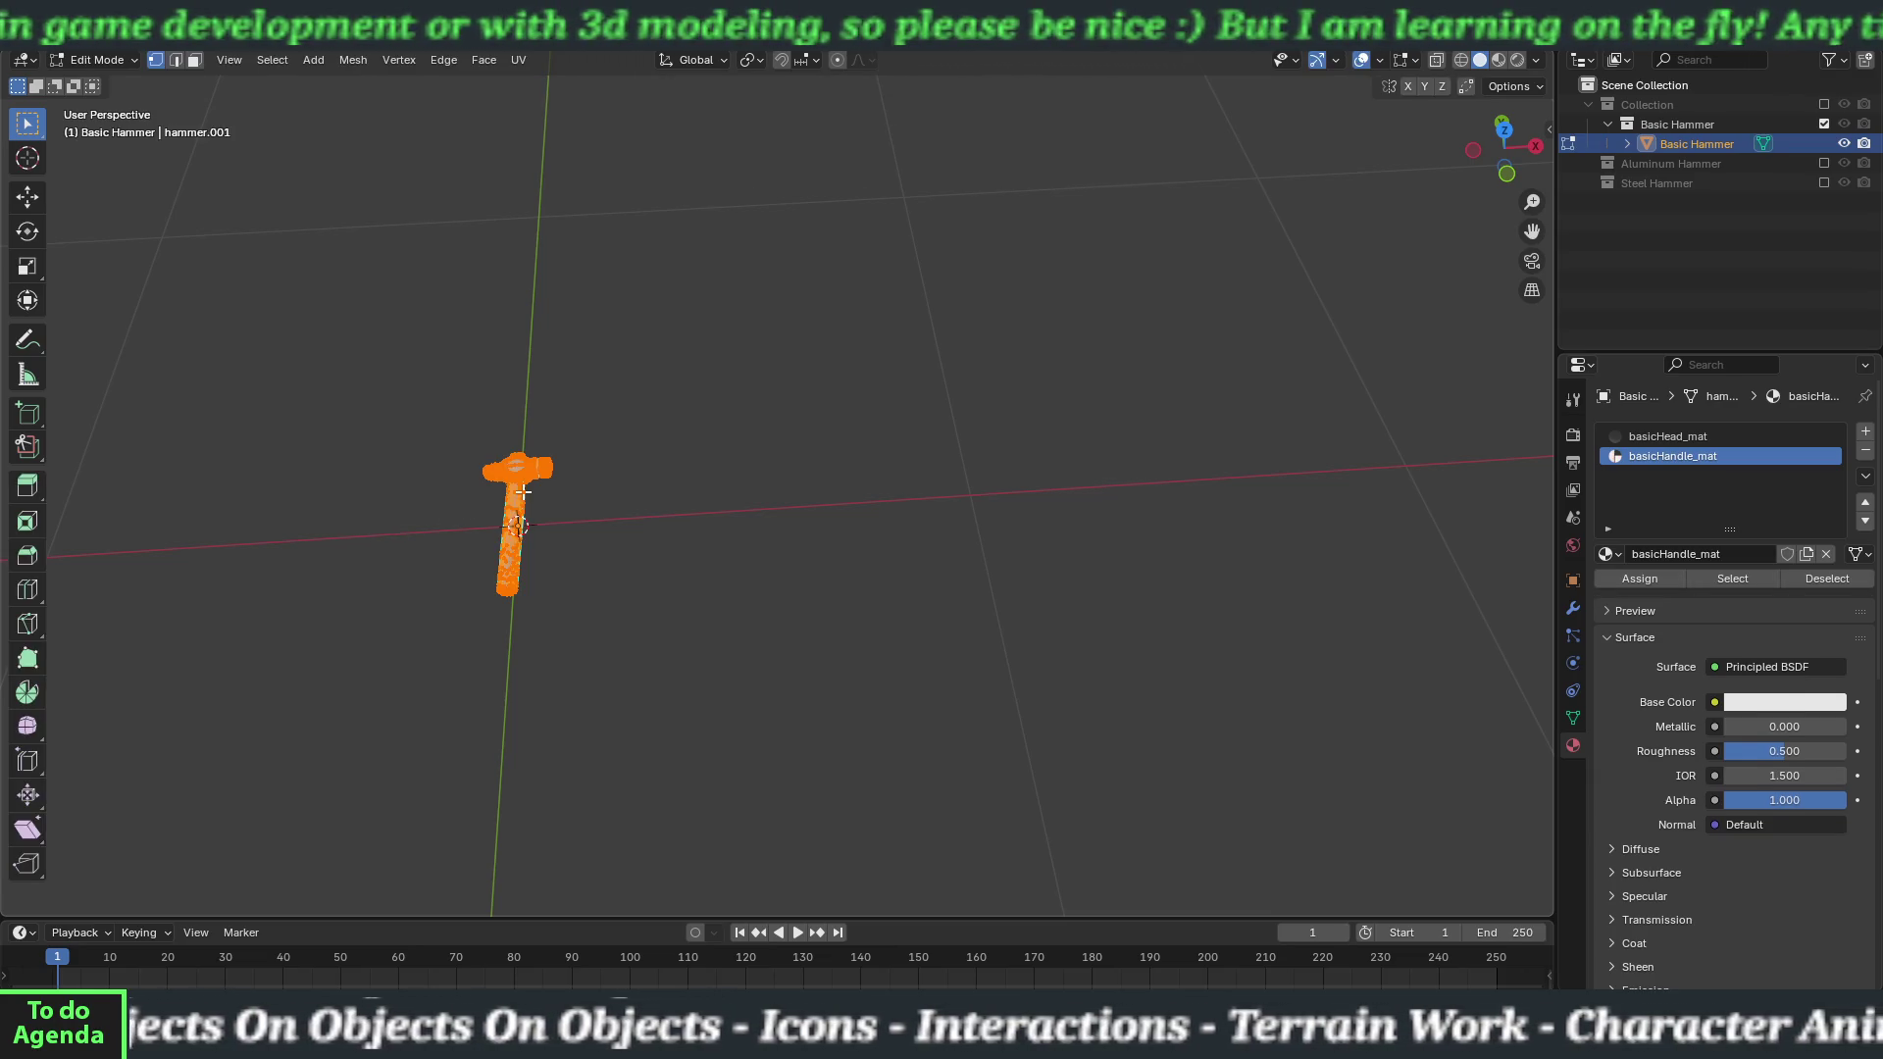
key("u")
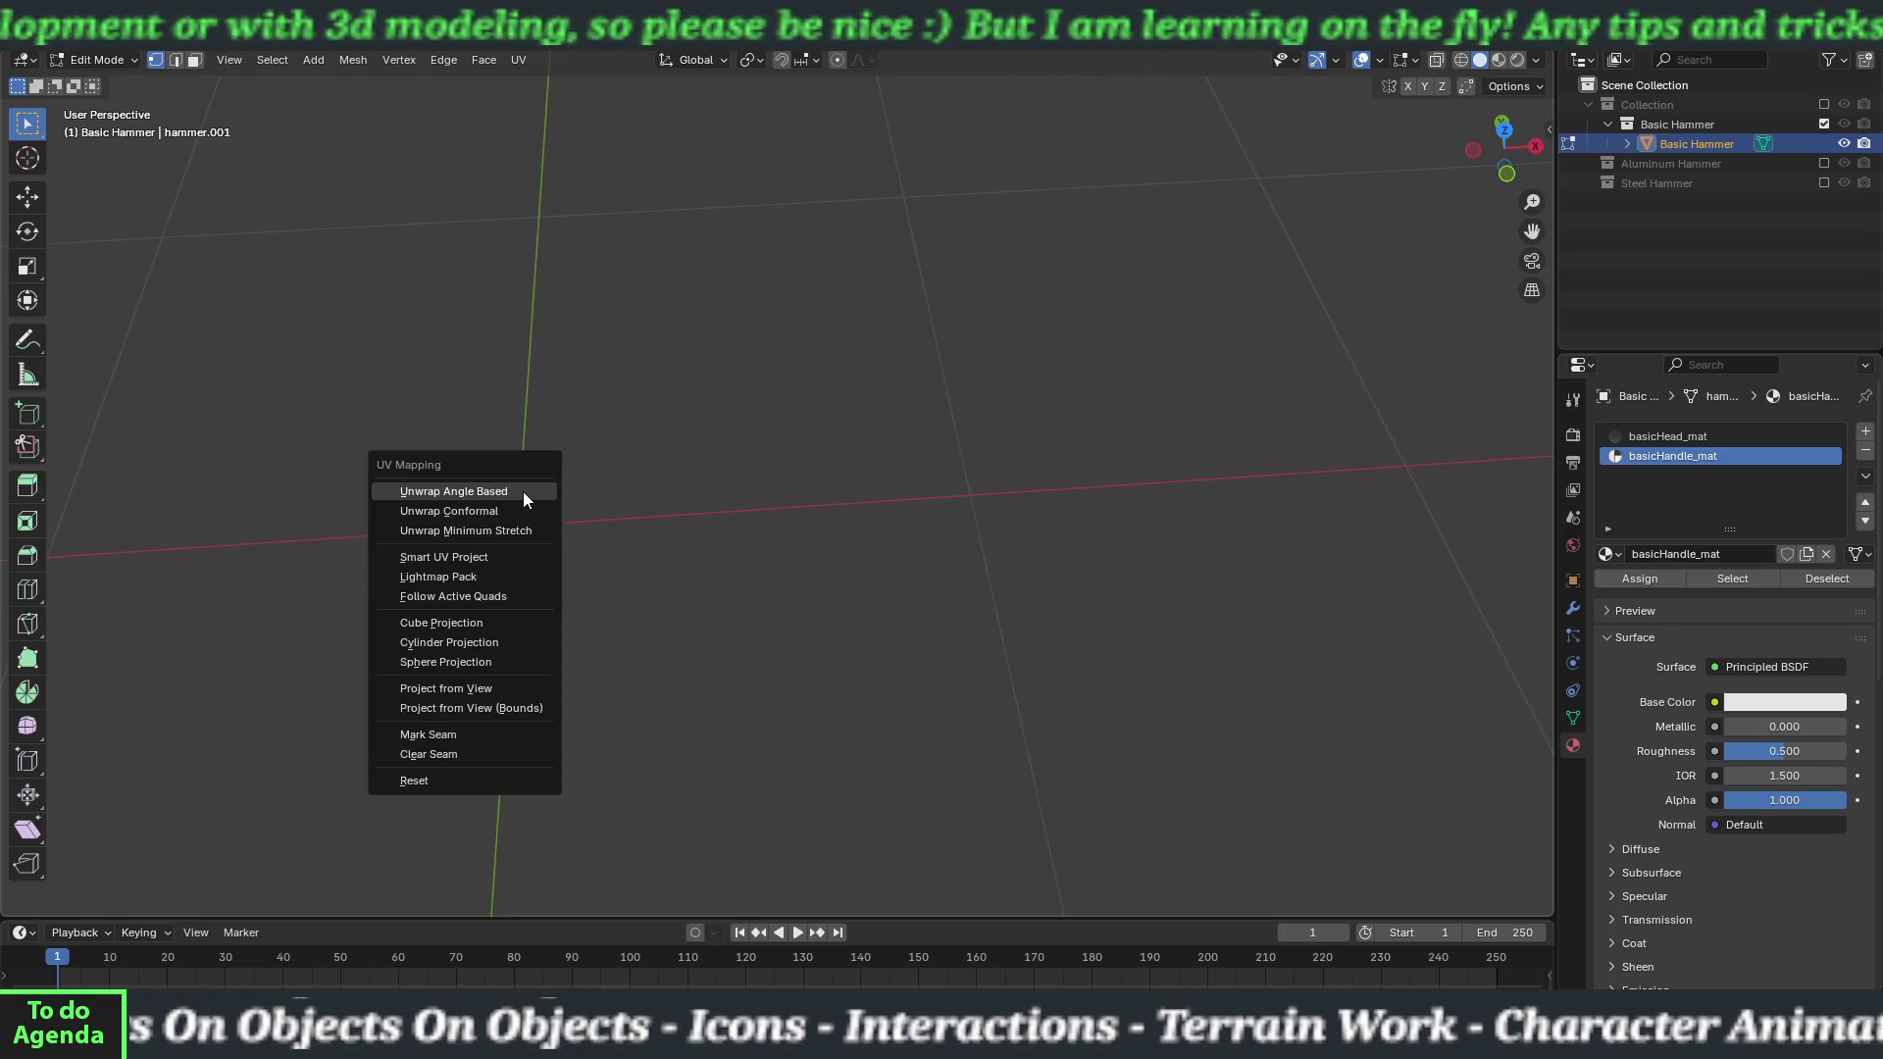
left_click(524, 557)
left_click(620, 633)
type("0.003")
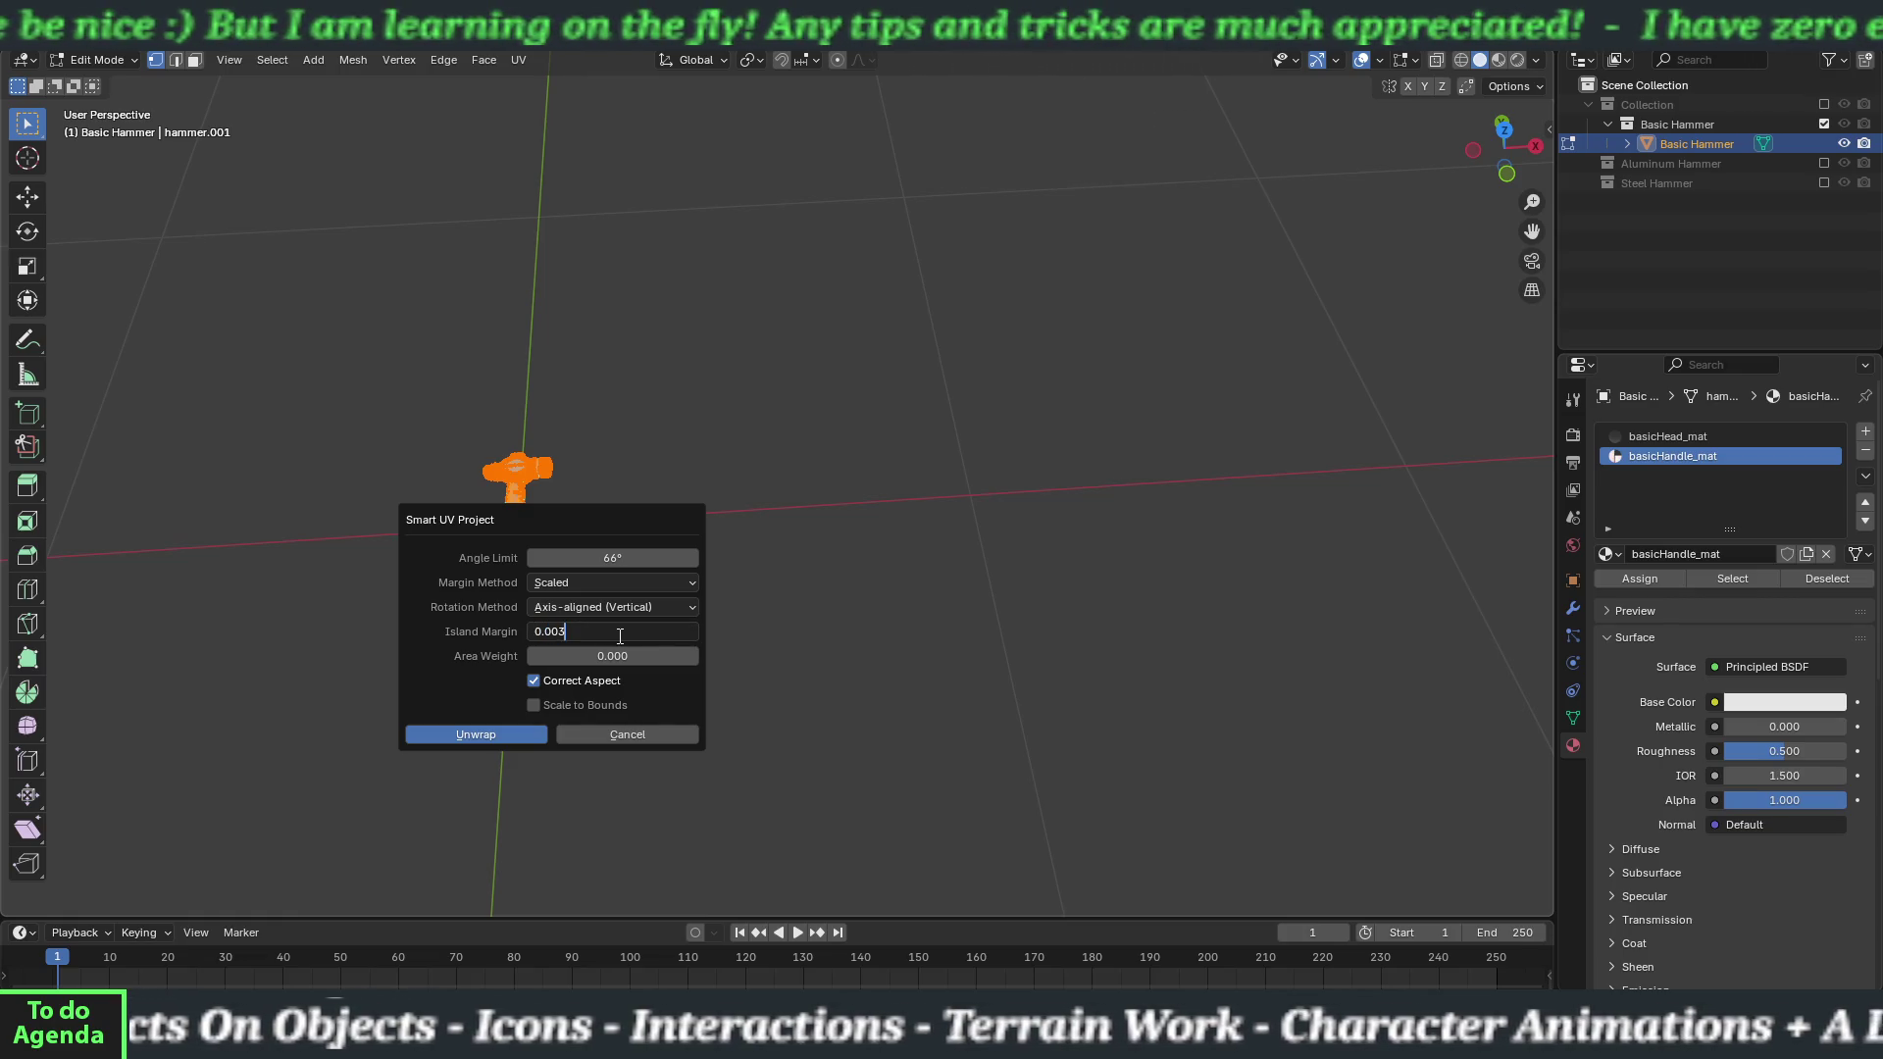
left_click(521, 735)
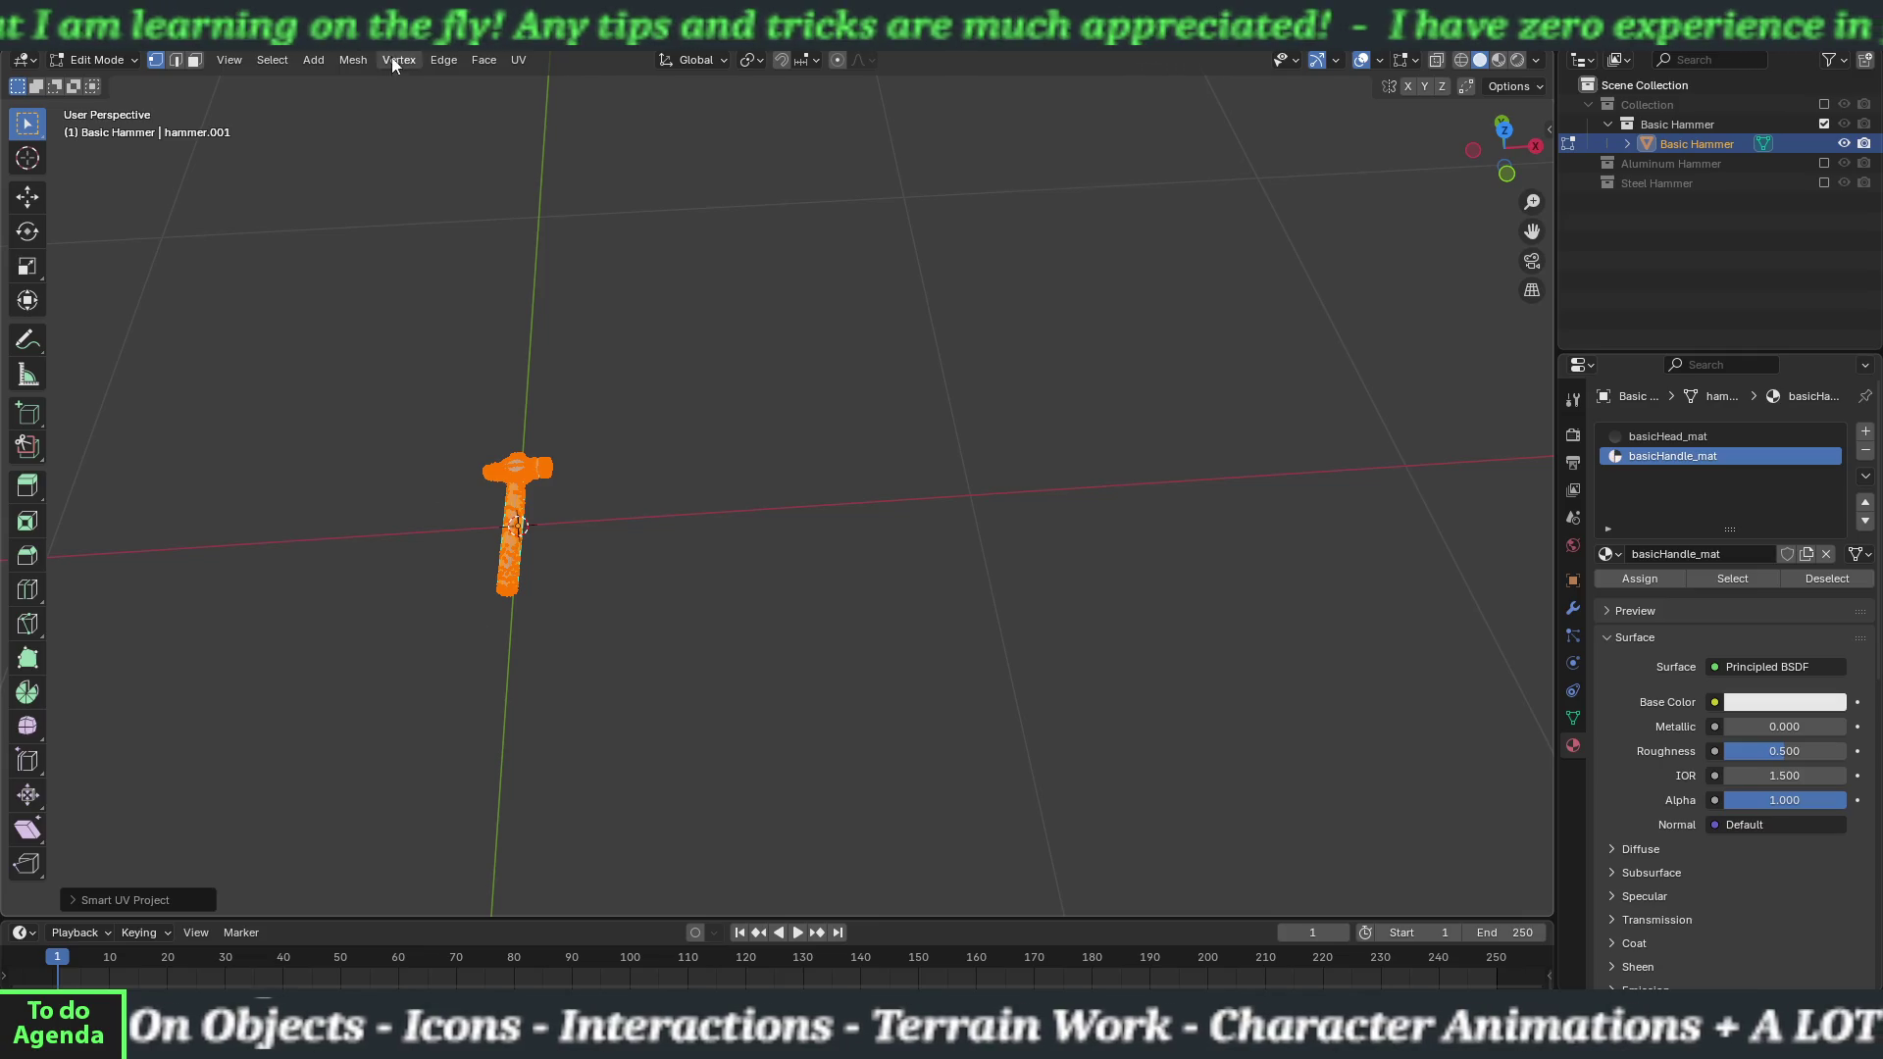
Average the UV island scales and pack the islands in UV Editing, then return to Layout.
left_click(471, 29)
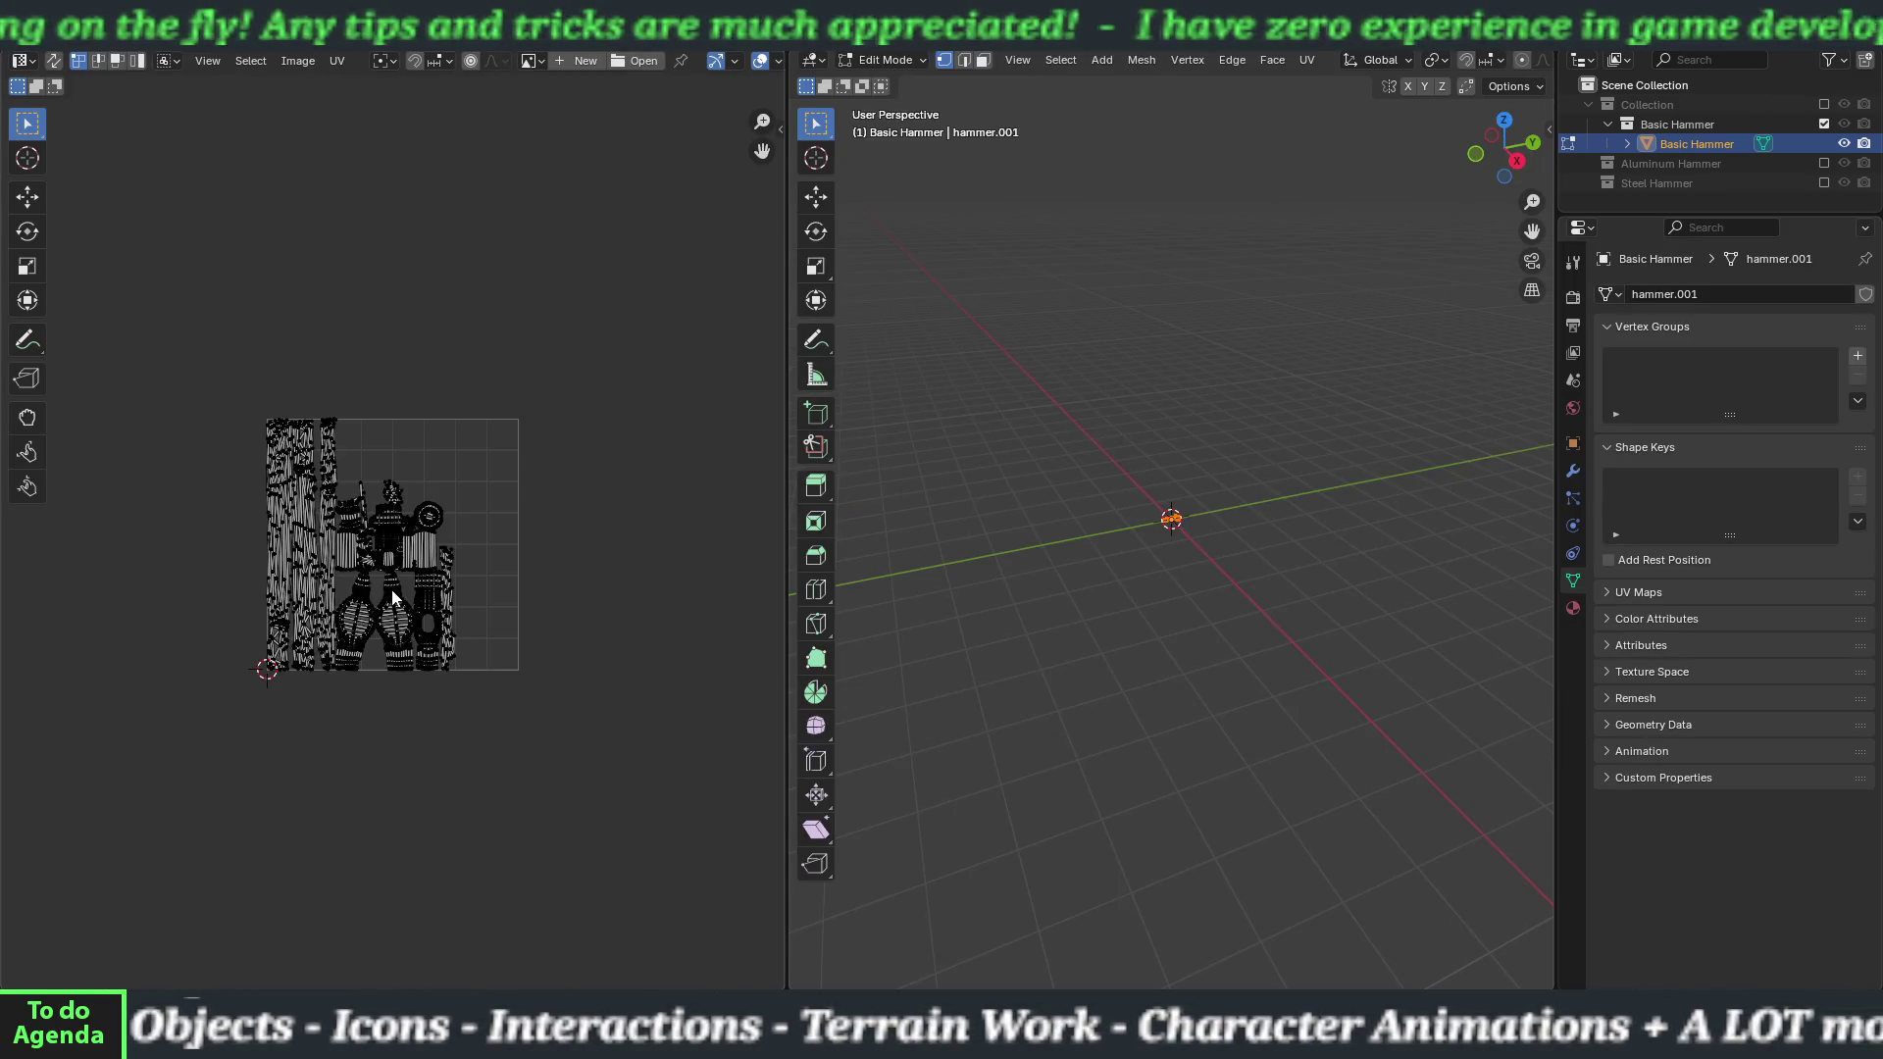
scroll(393, 588, "up", 4)
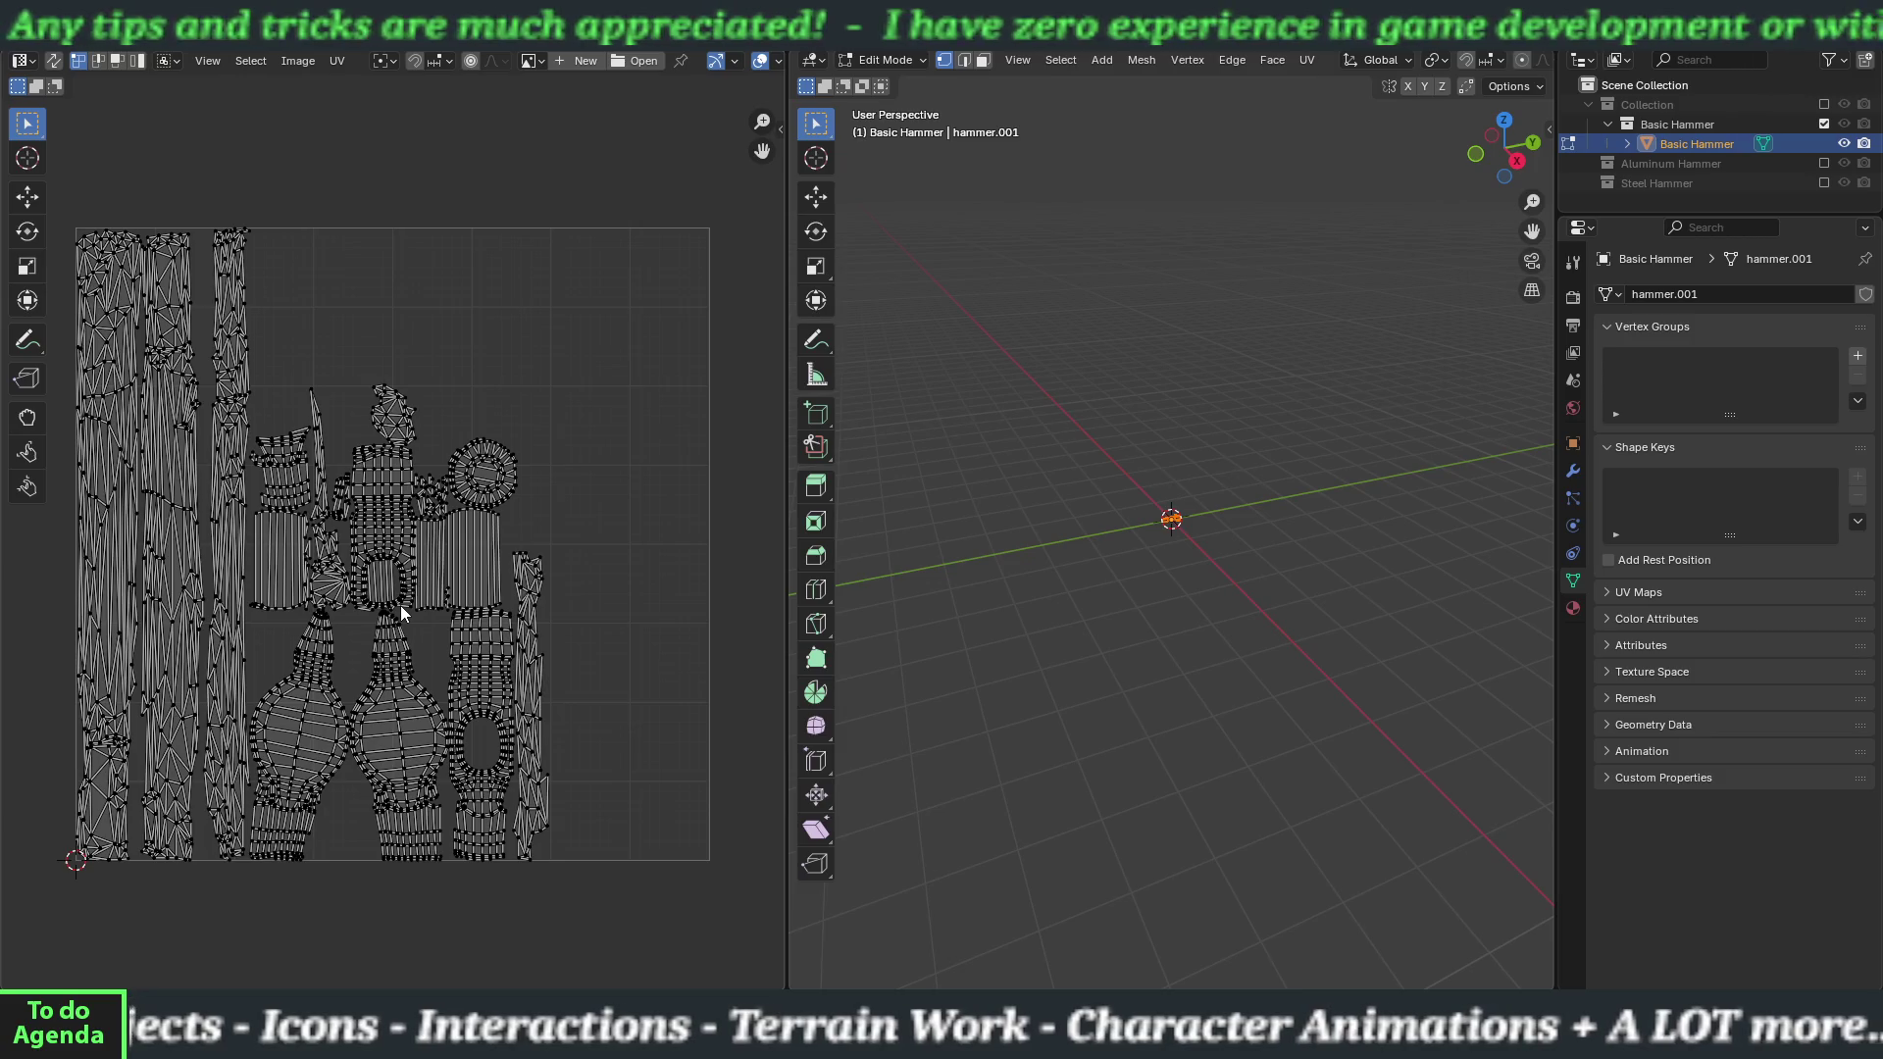
key("a")
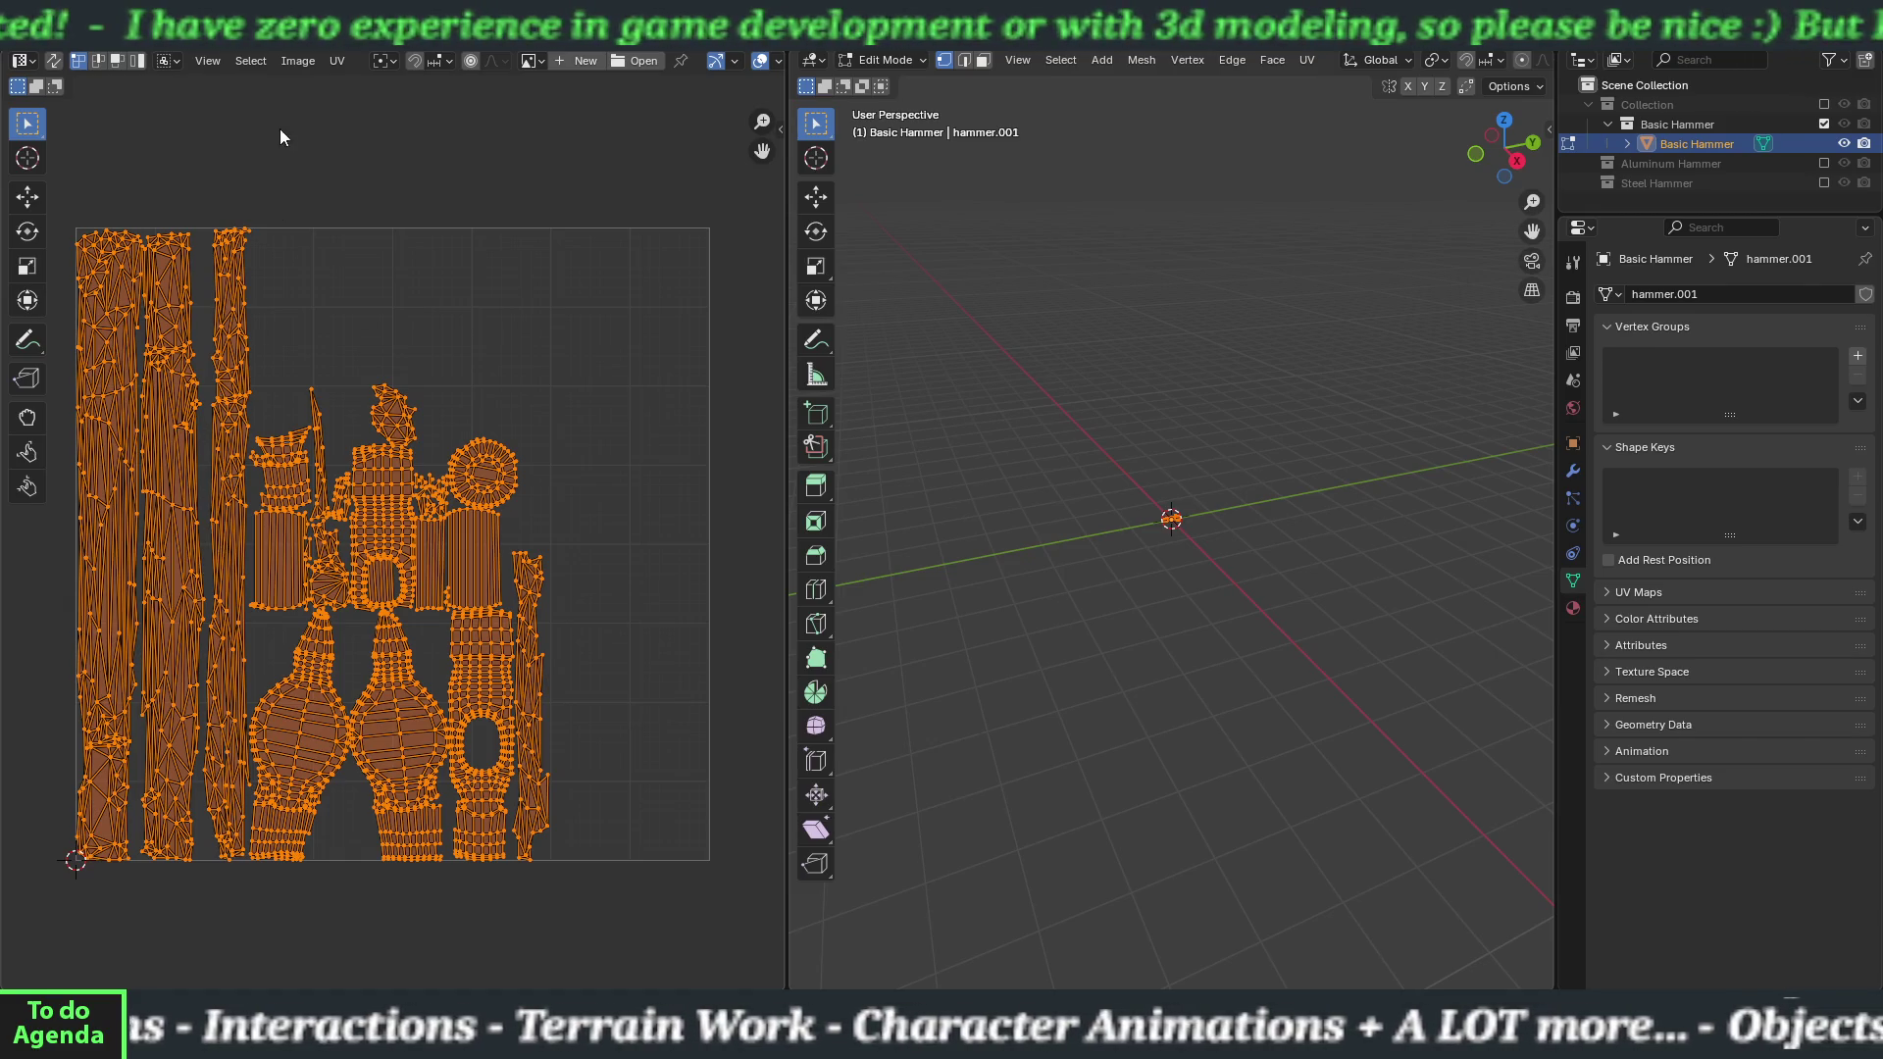
left_click(337, 61)
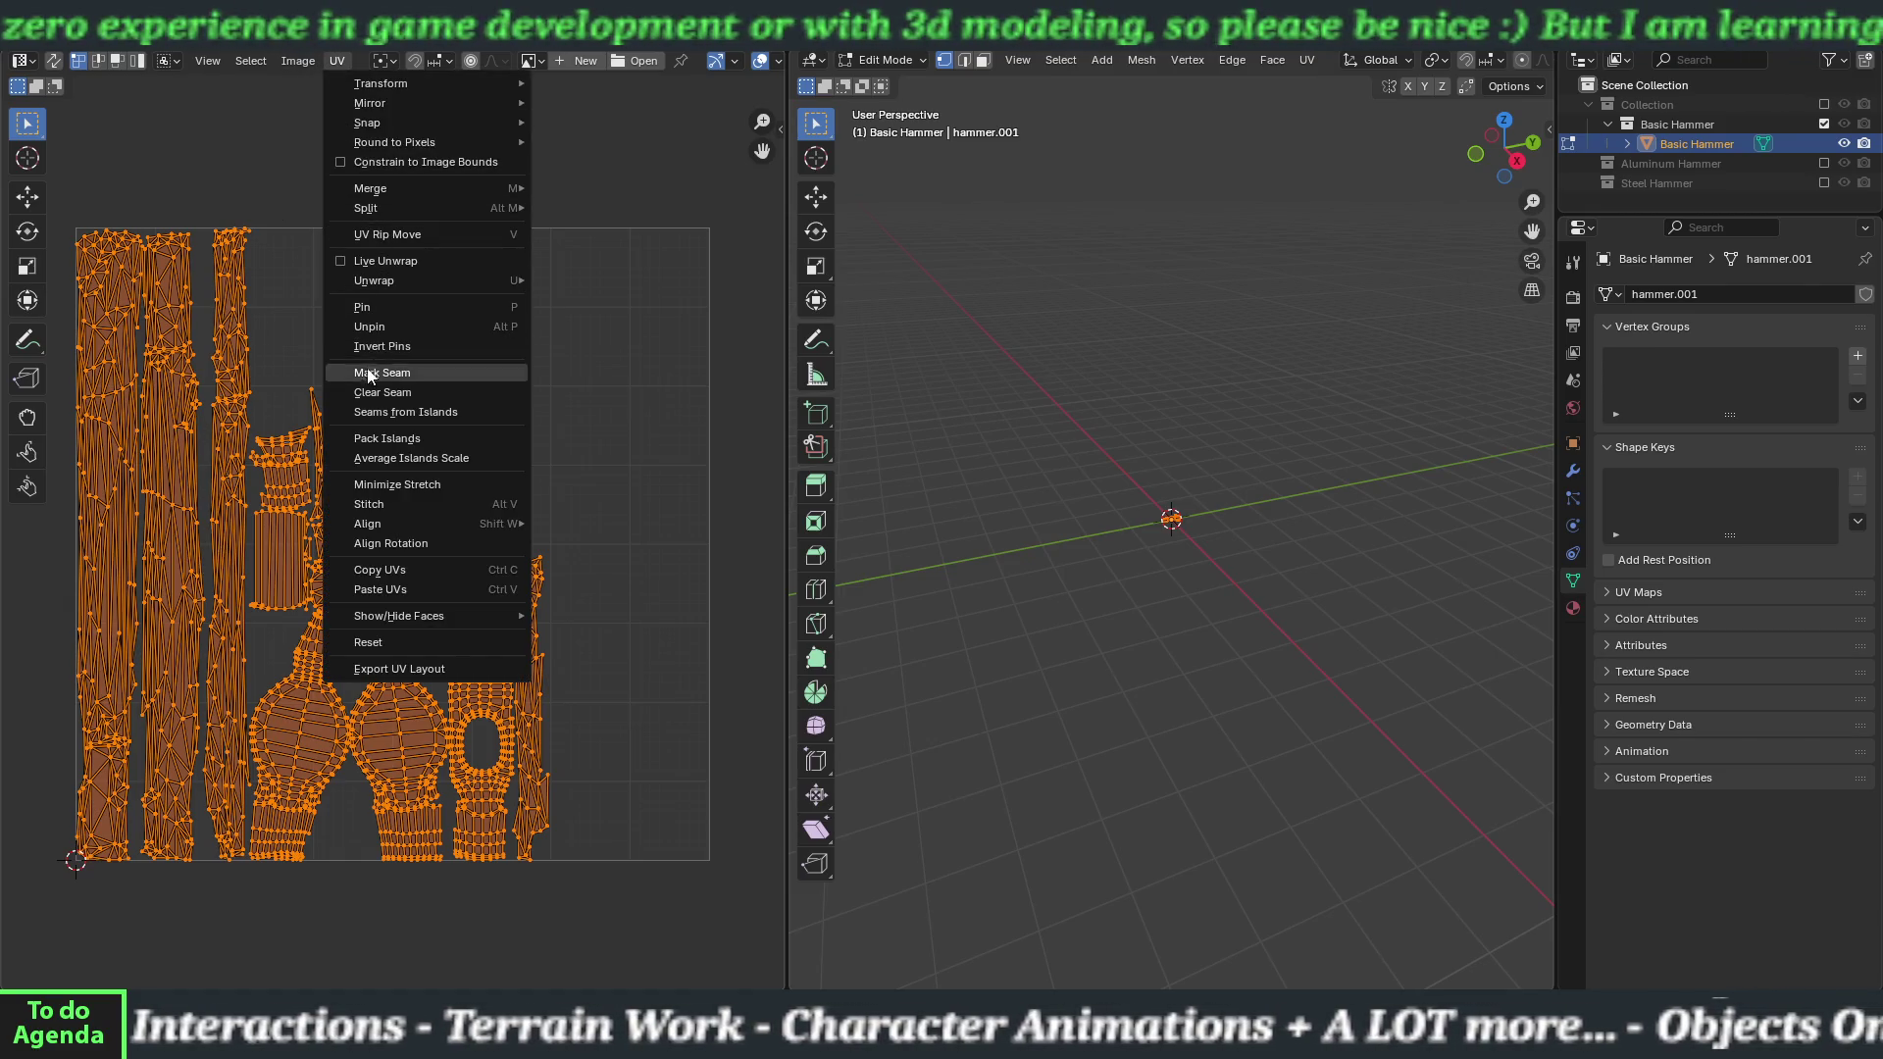
left_click(373, 458)
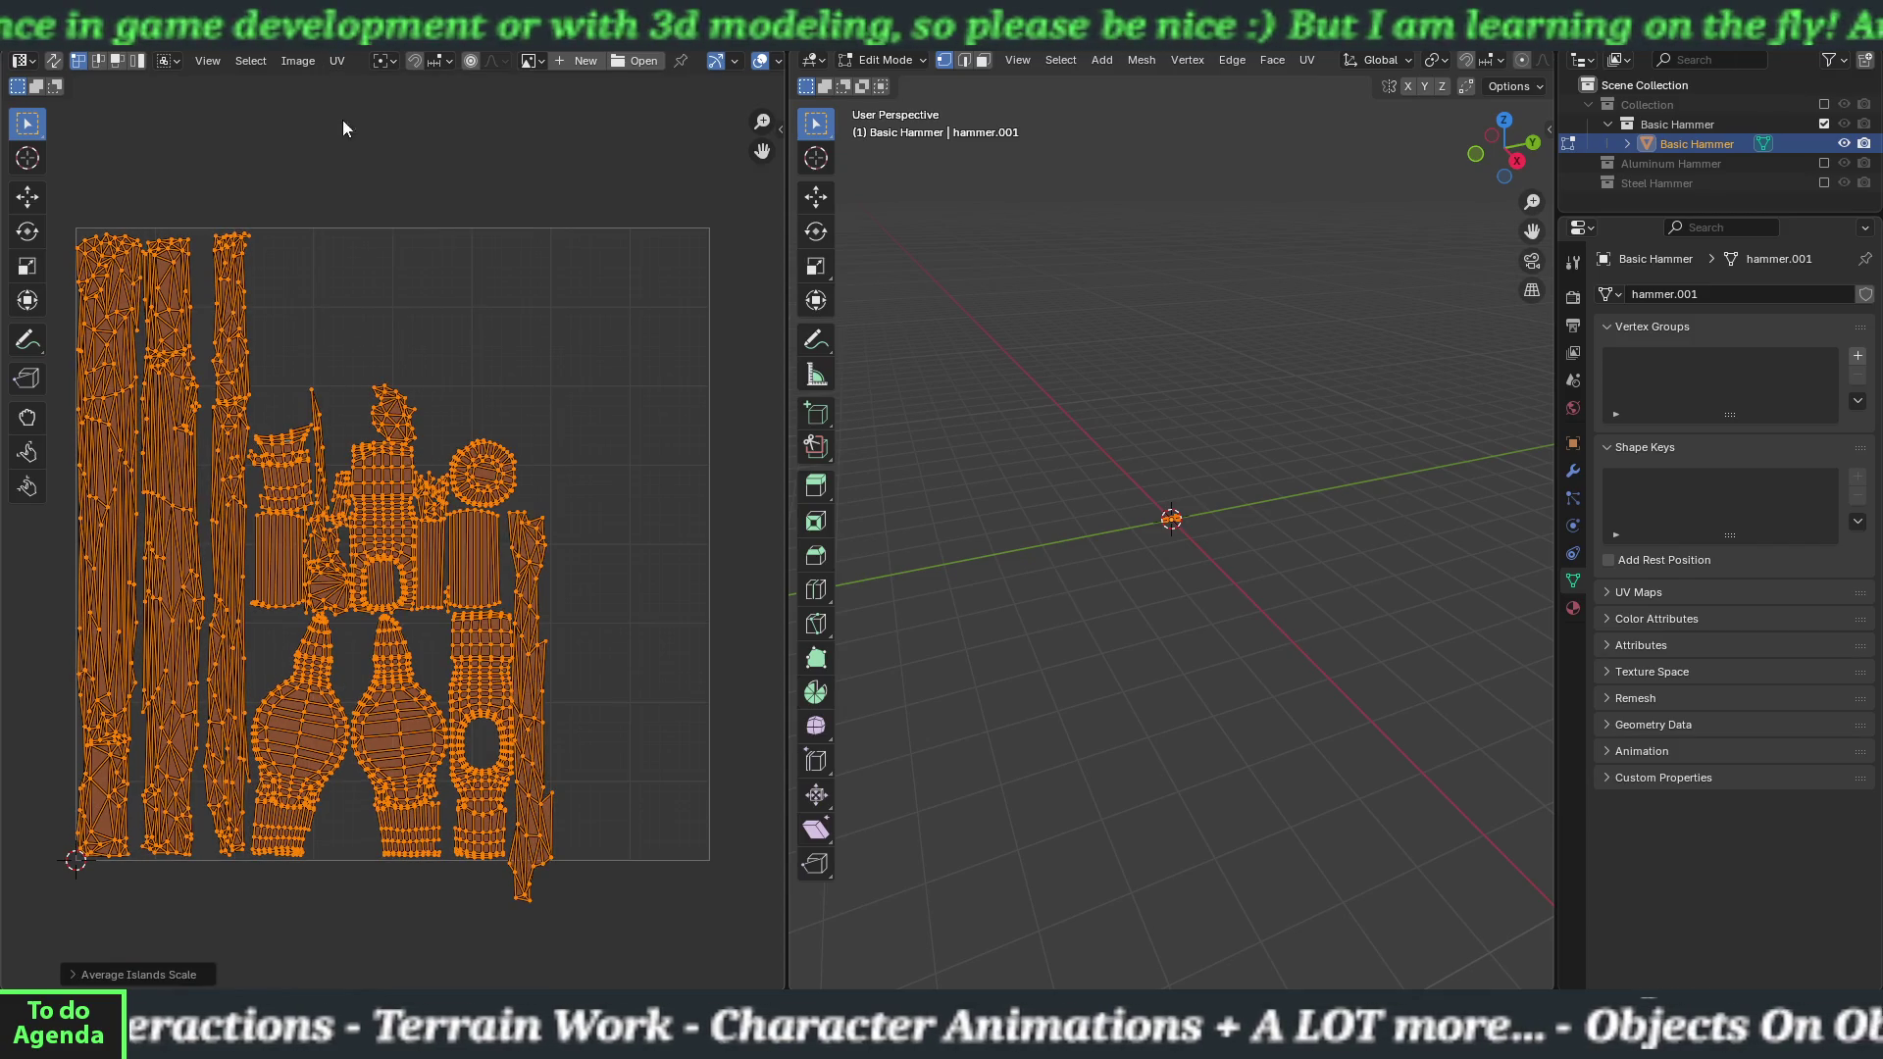
left_click(337, 61)
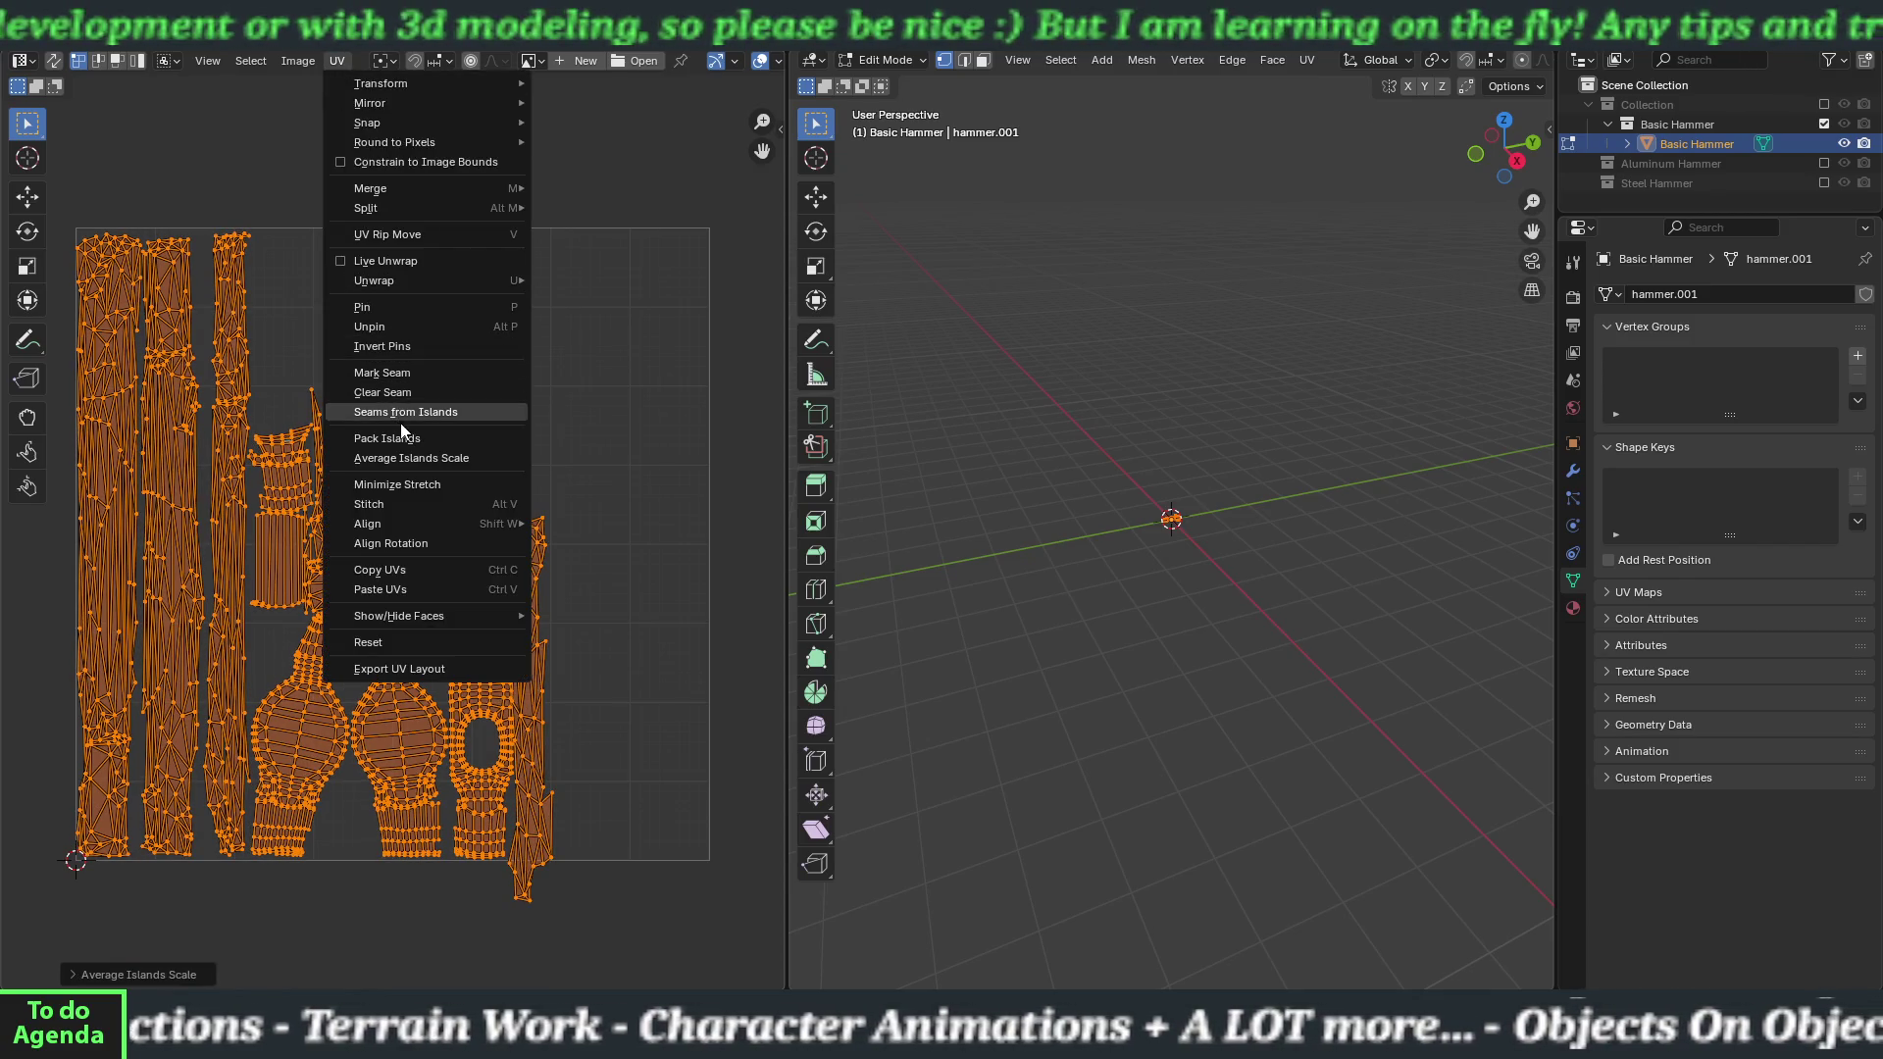
left_click(400, 438)
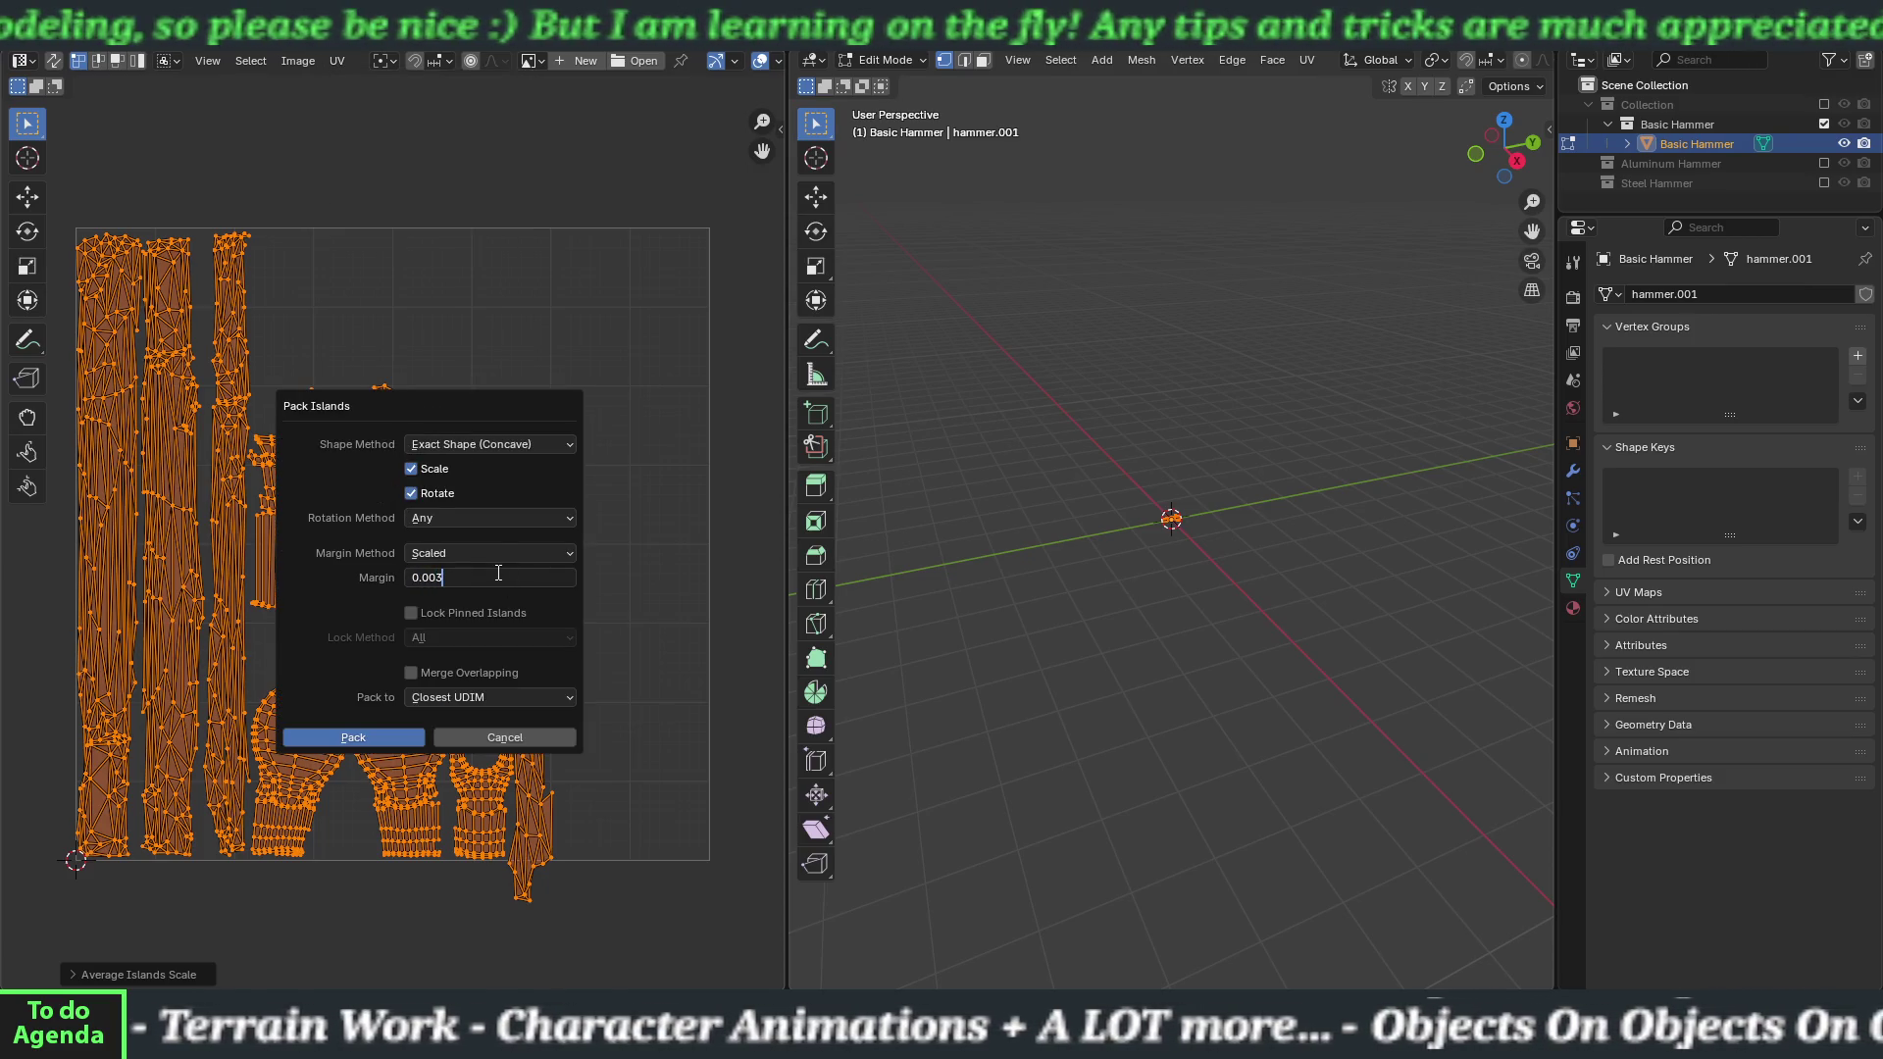
left_click(380, 737)
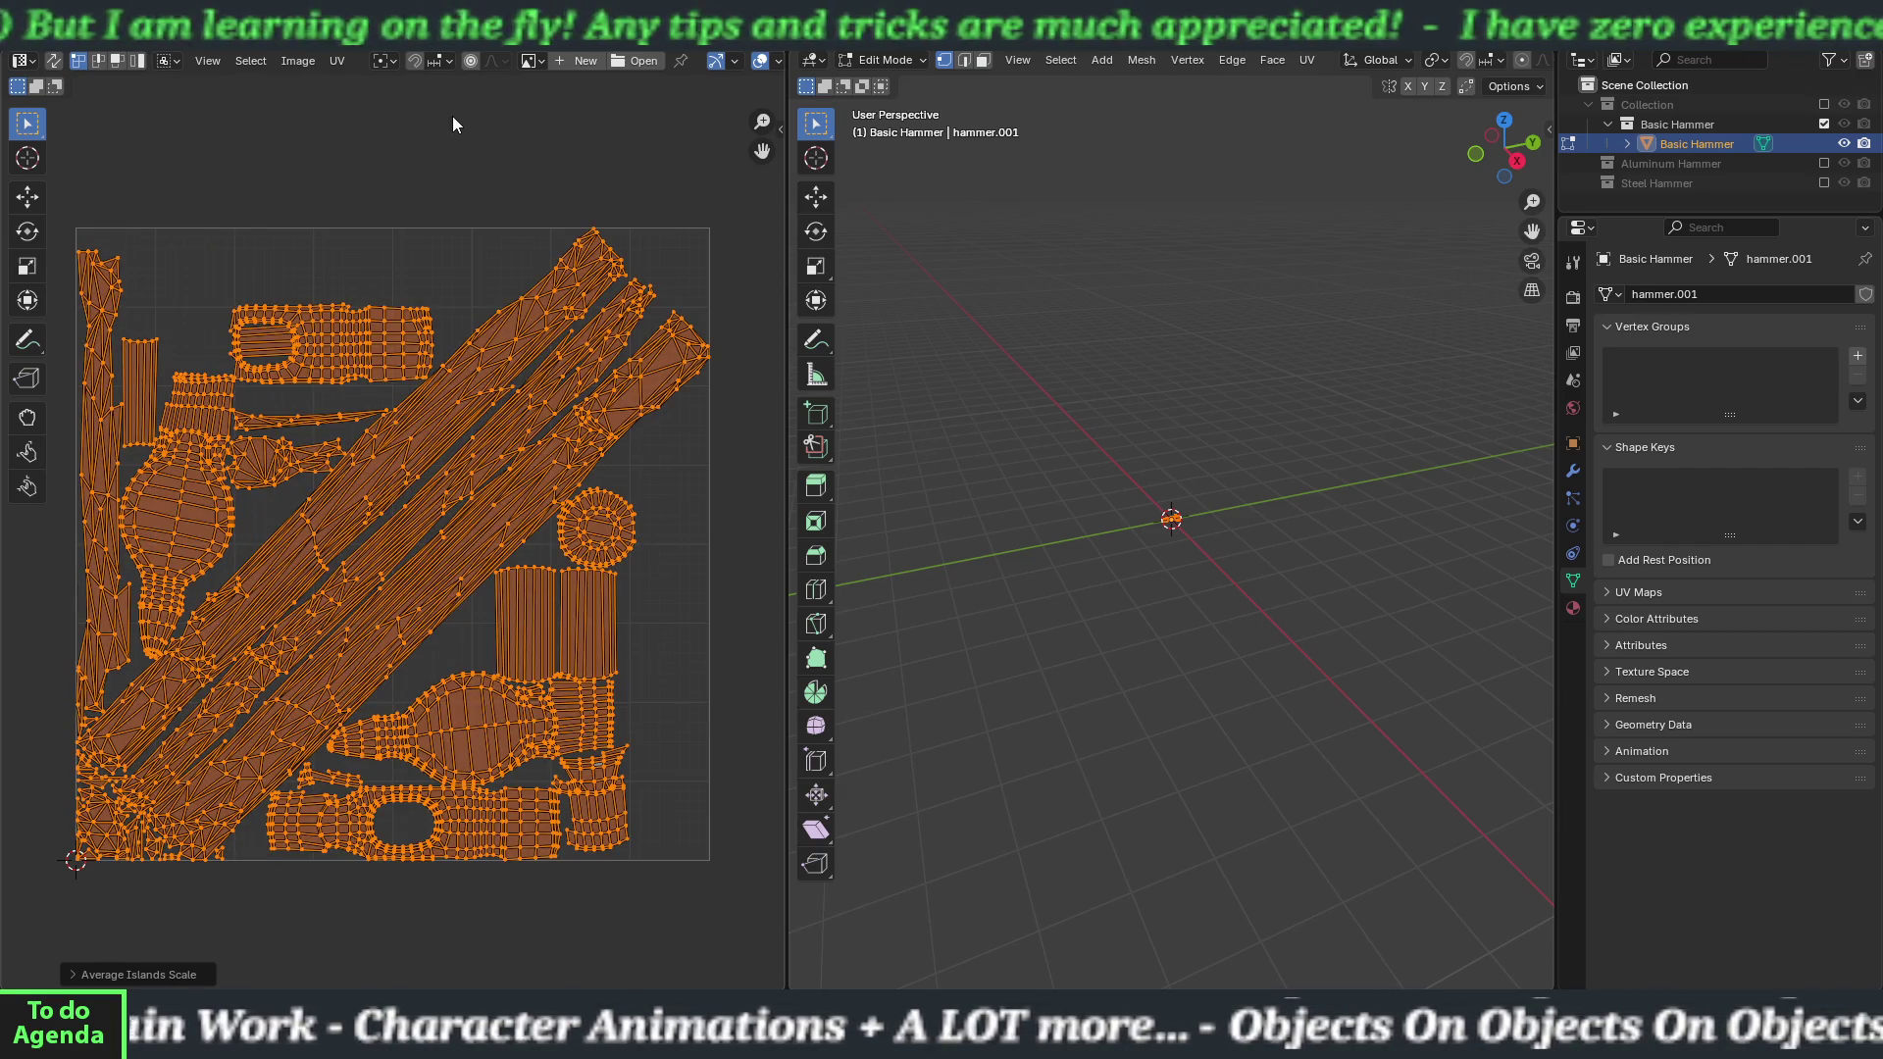
left_click(226, 30)
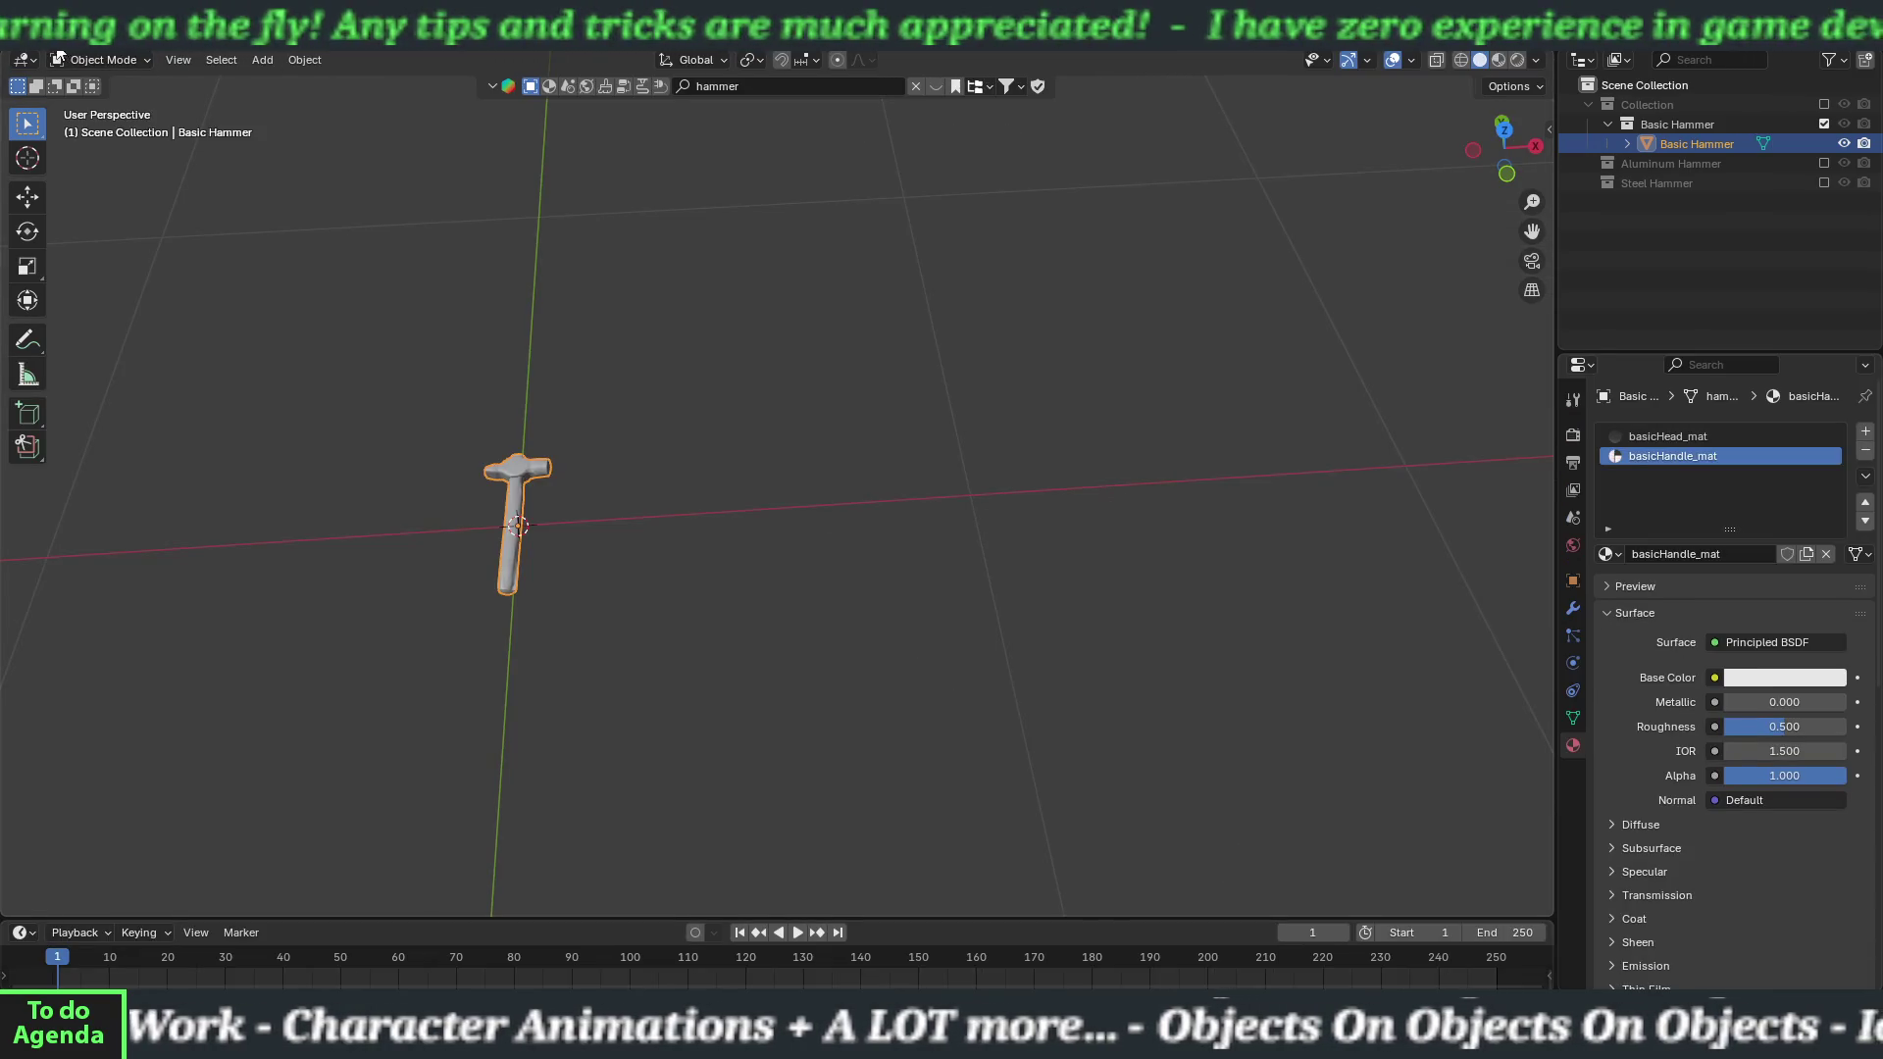
Start an FBX export and create a new Hammers folder inside MSS Game Stuff/Hammer.
left_click(56, 47)
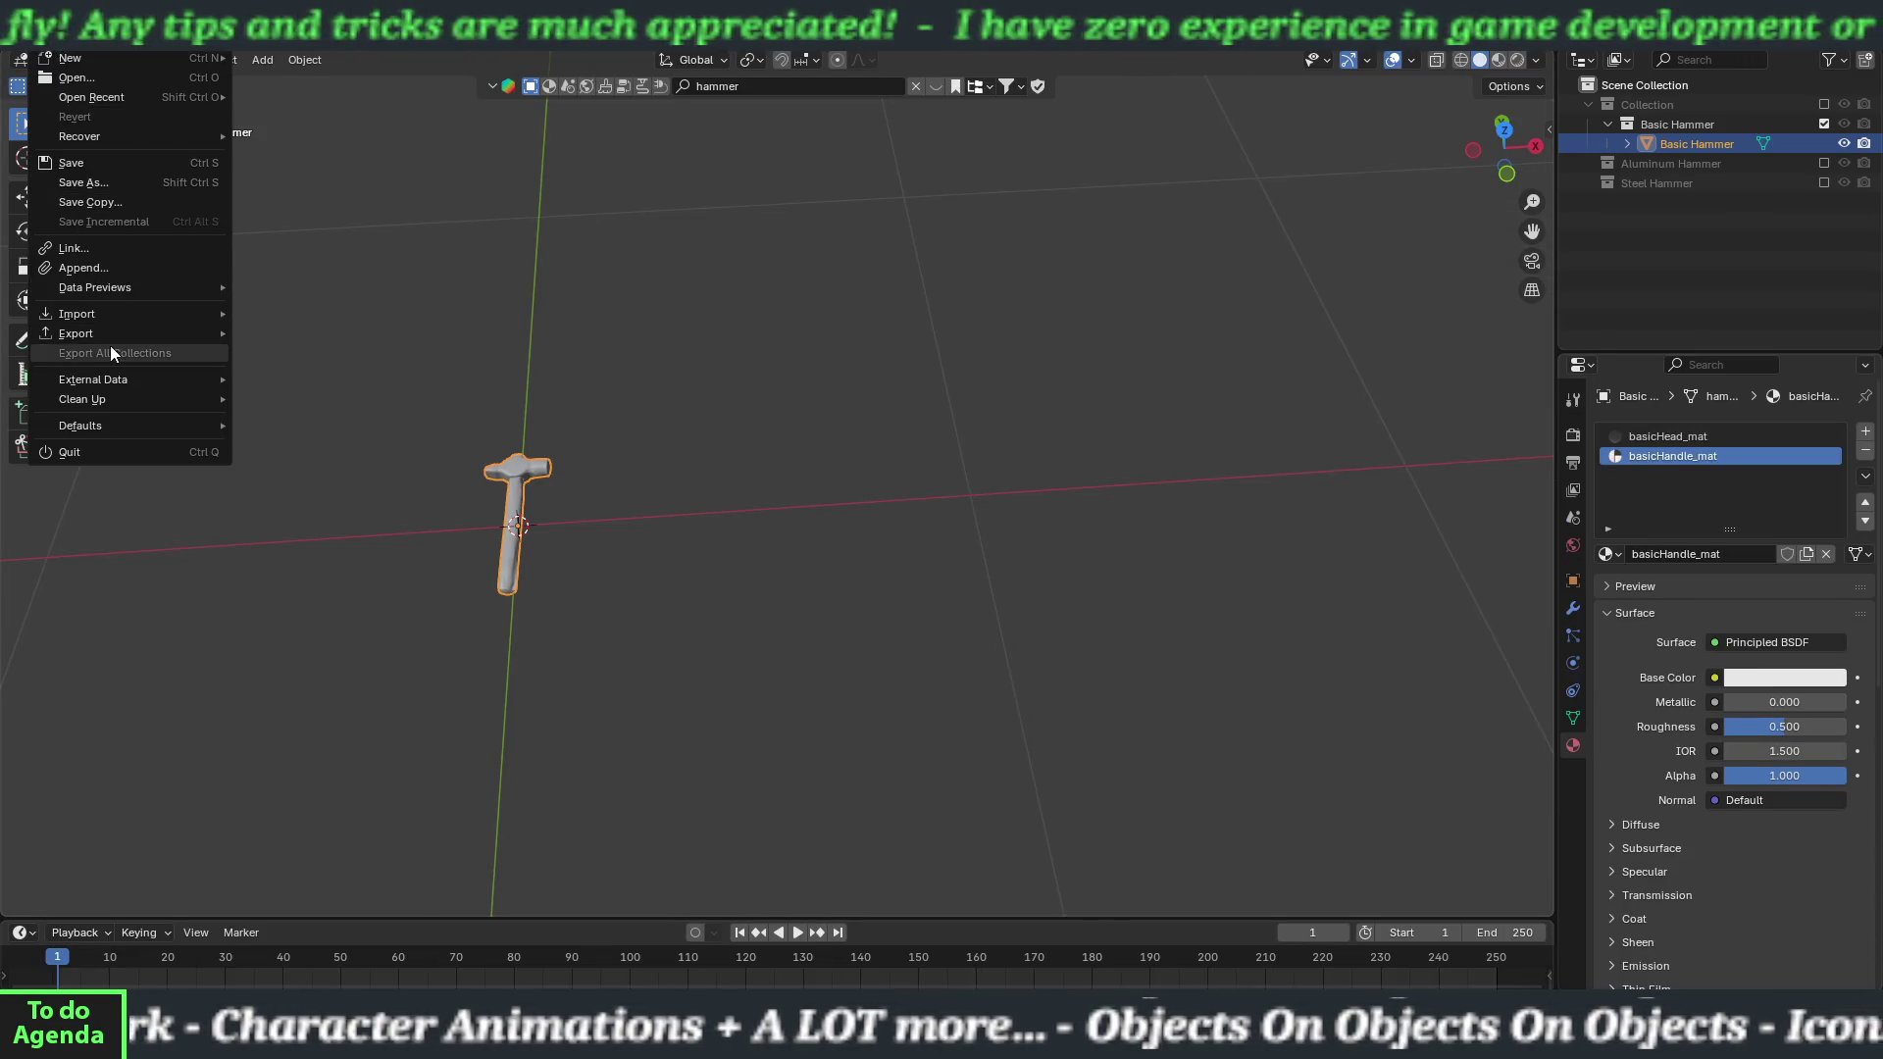
mouse_move(196, 329)
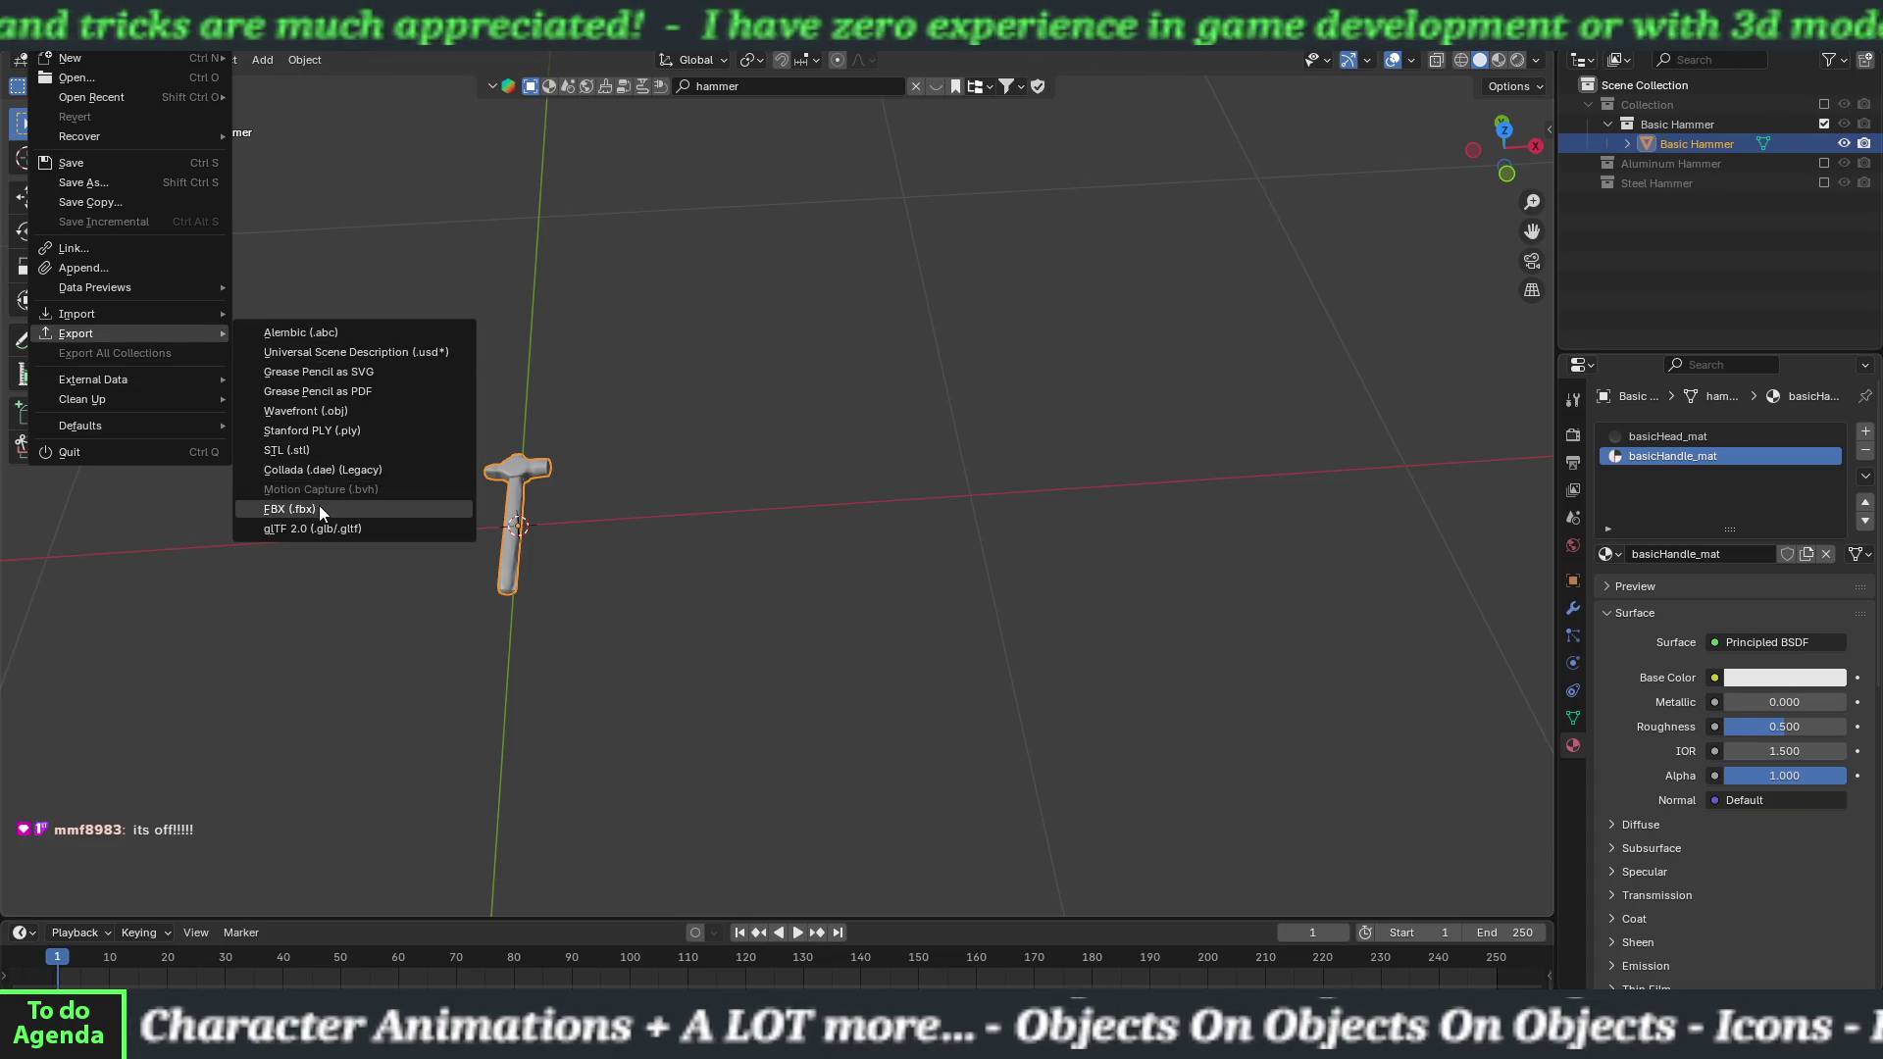
left_click(319, 506)
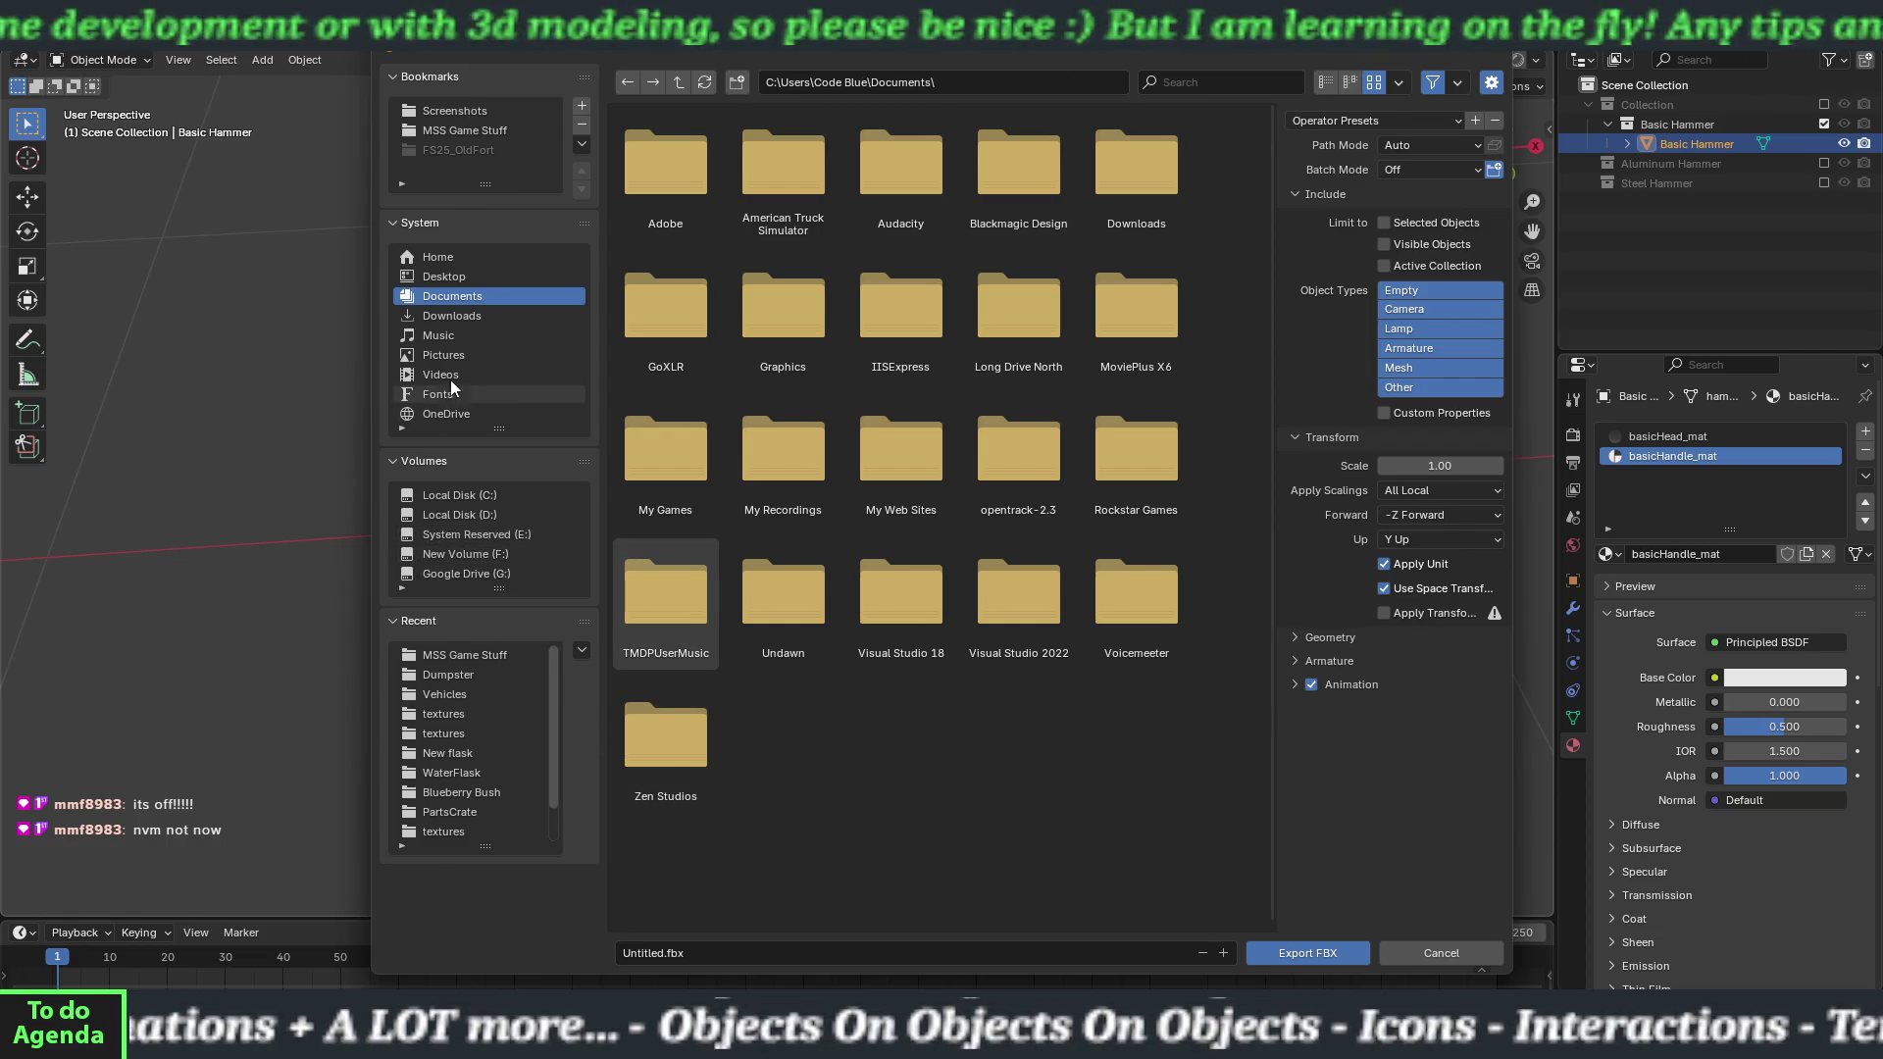
left_click(476, 125)
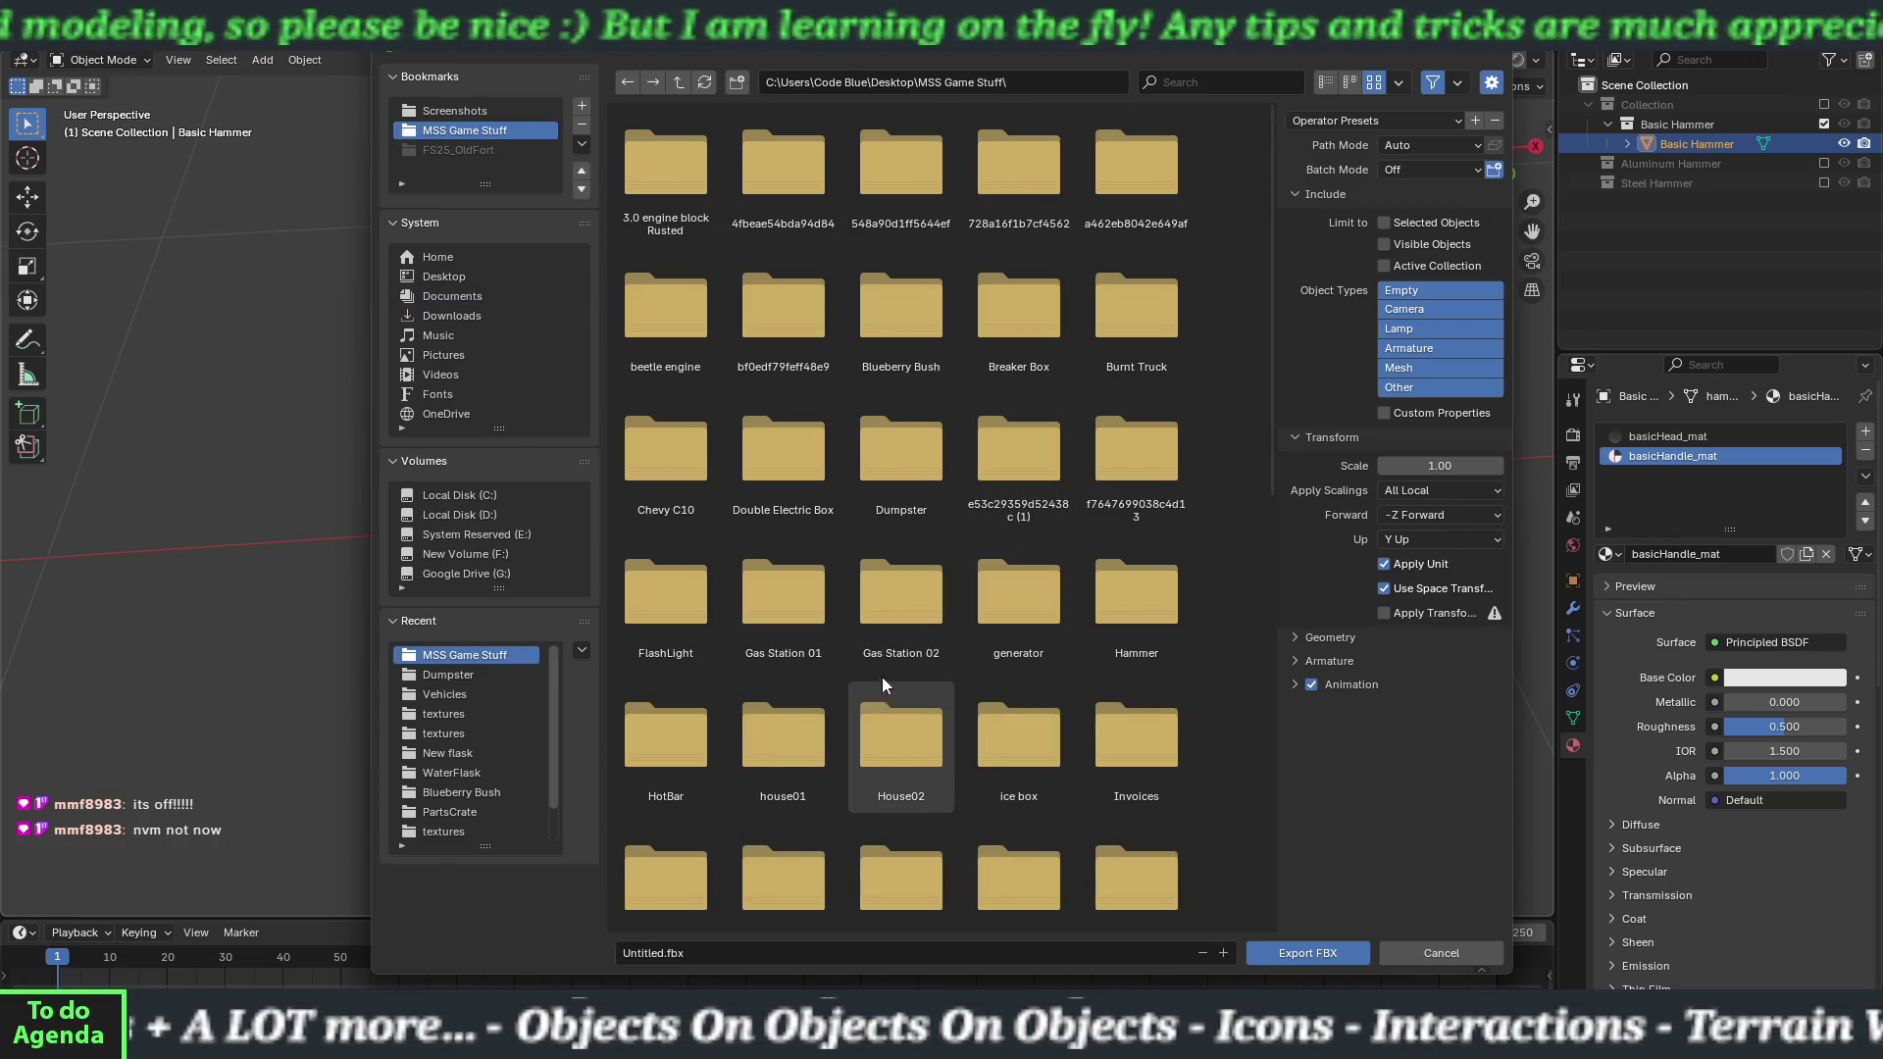
double_click(1134, 589)
right_click(787, 465)
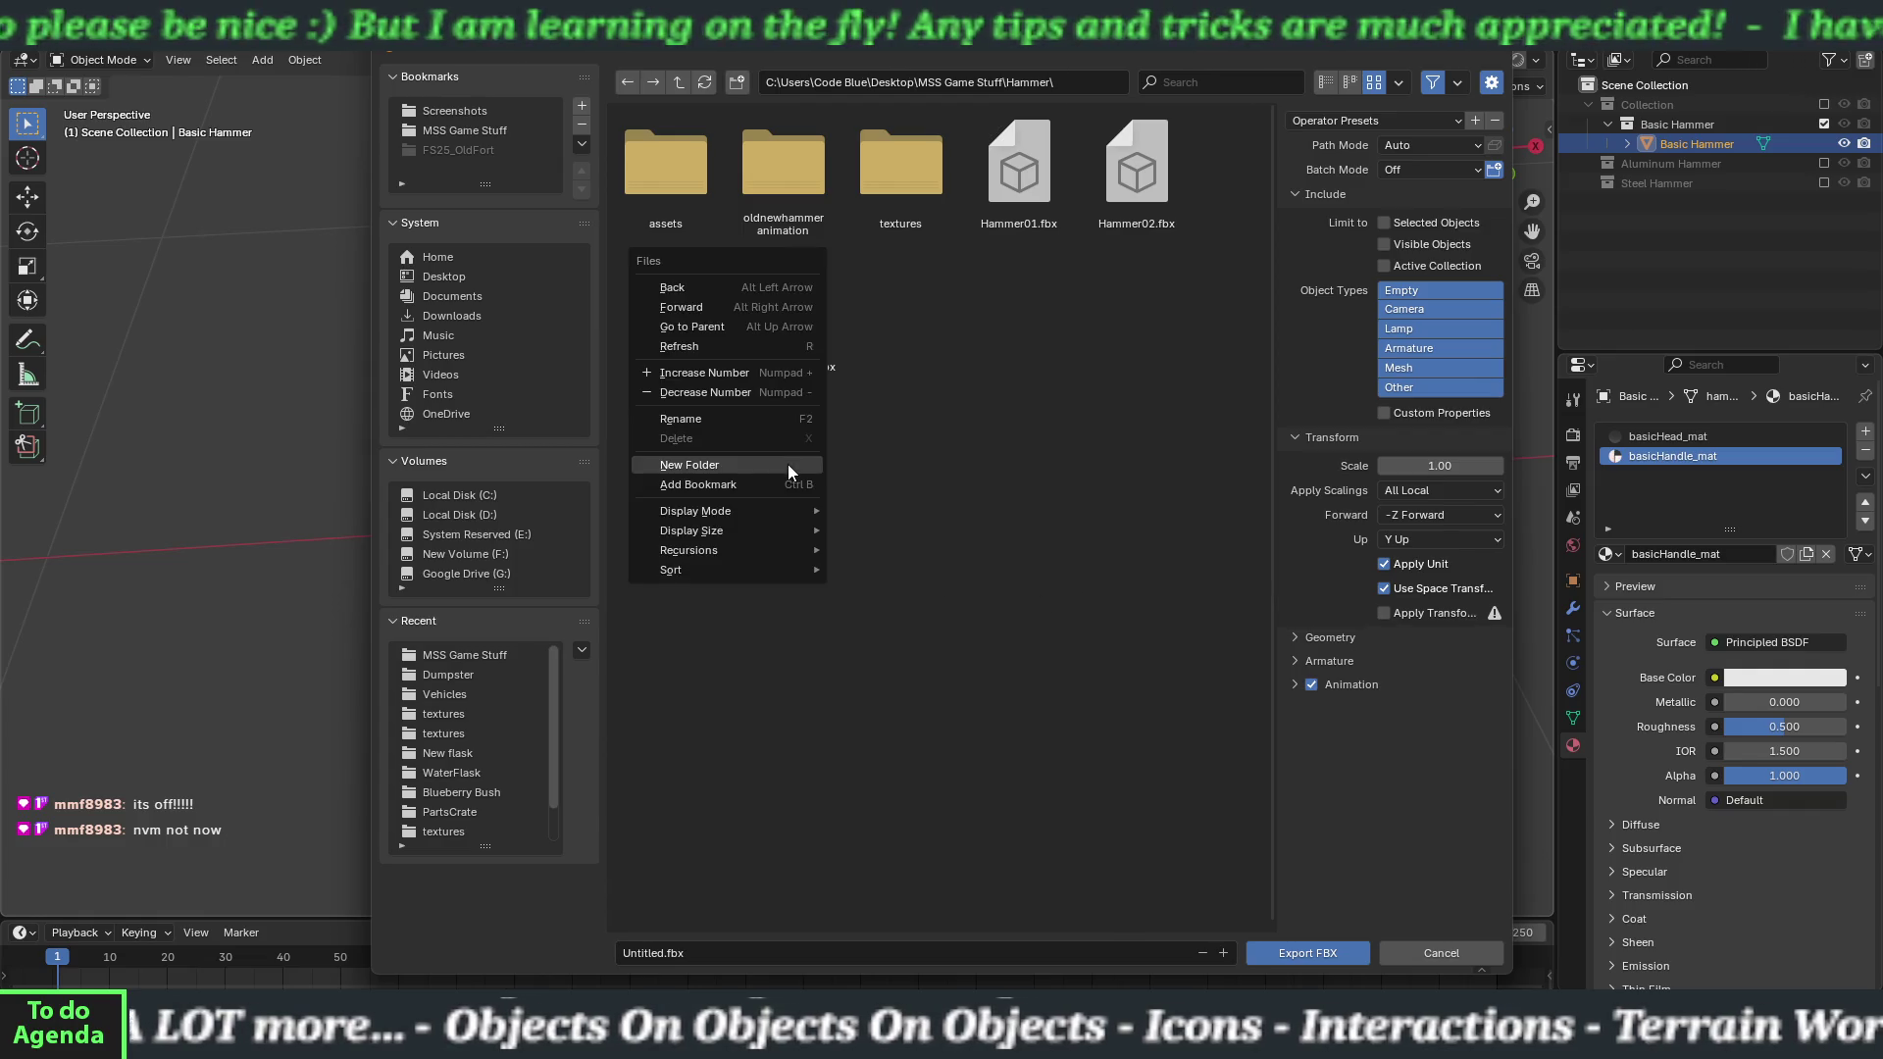
left_click(820, 467)
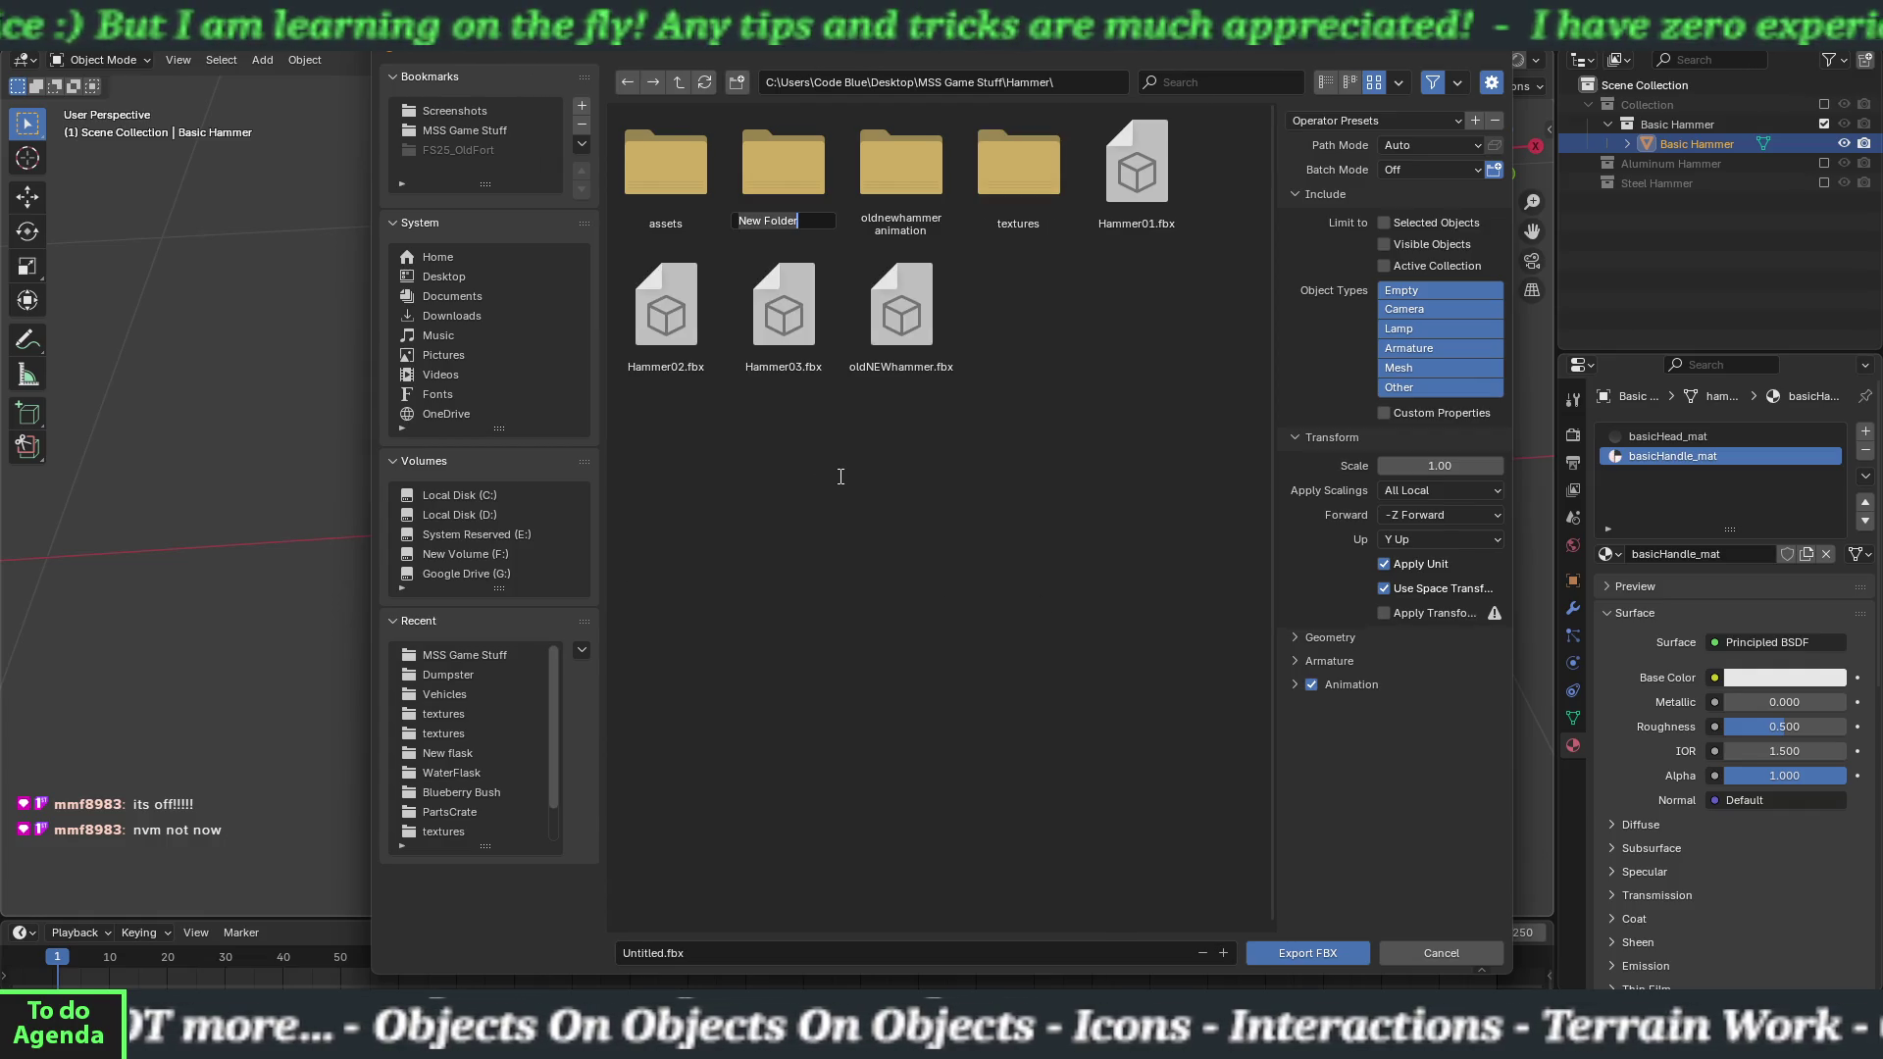
type("Ha")
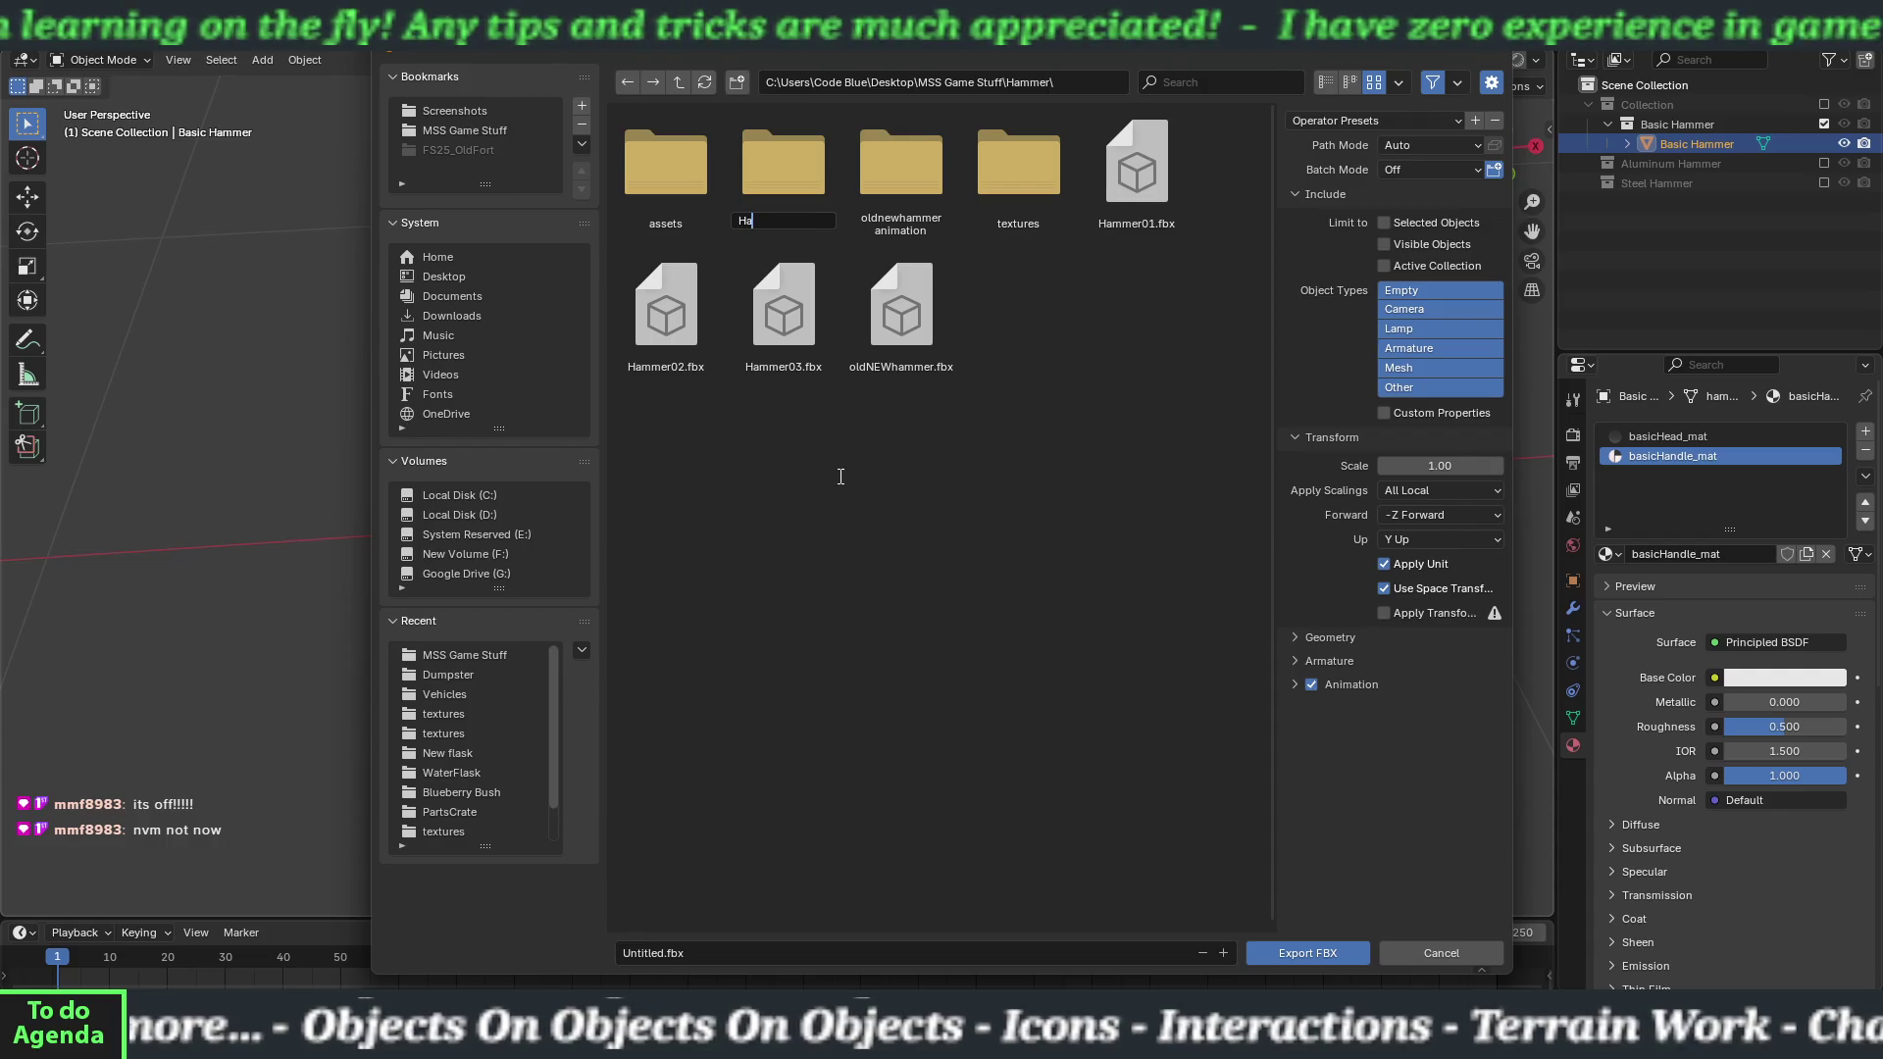
type("mmers")
key("Return")
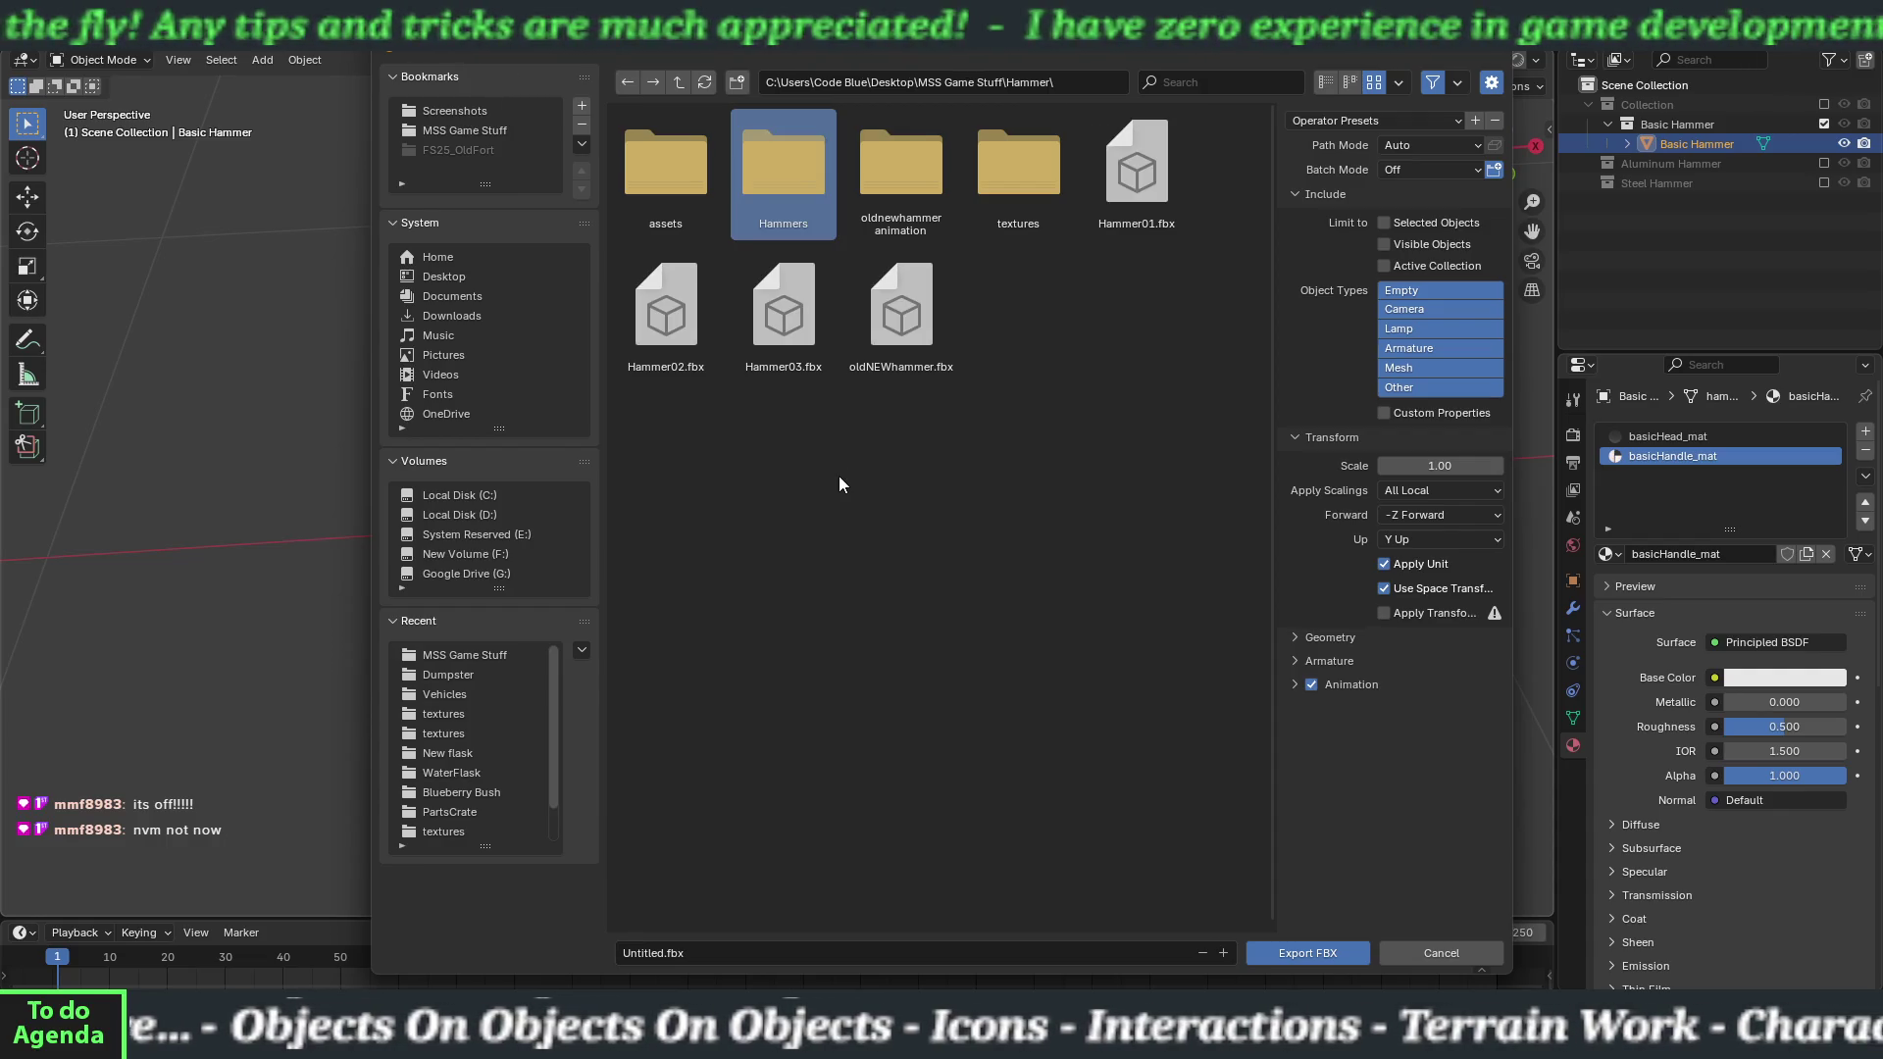
double_click(803, 179)
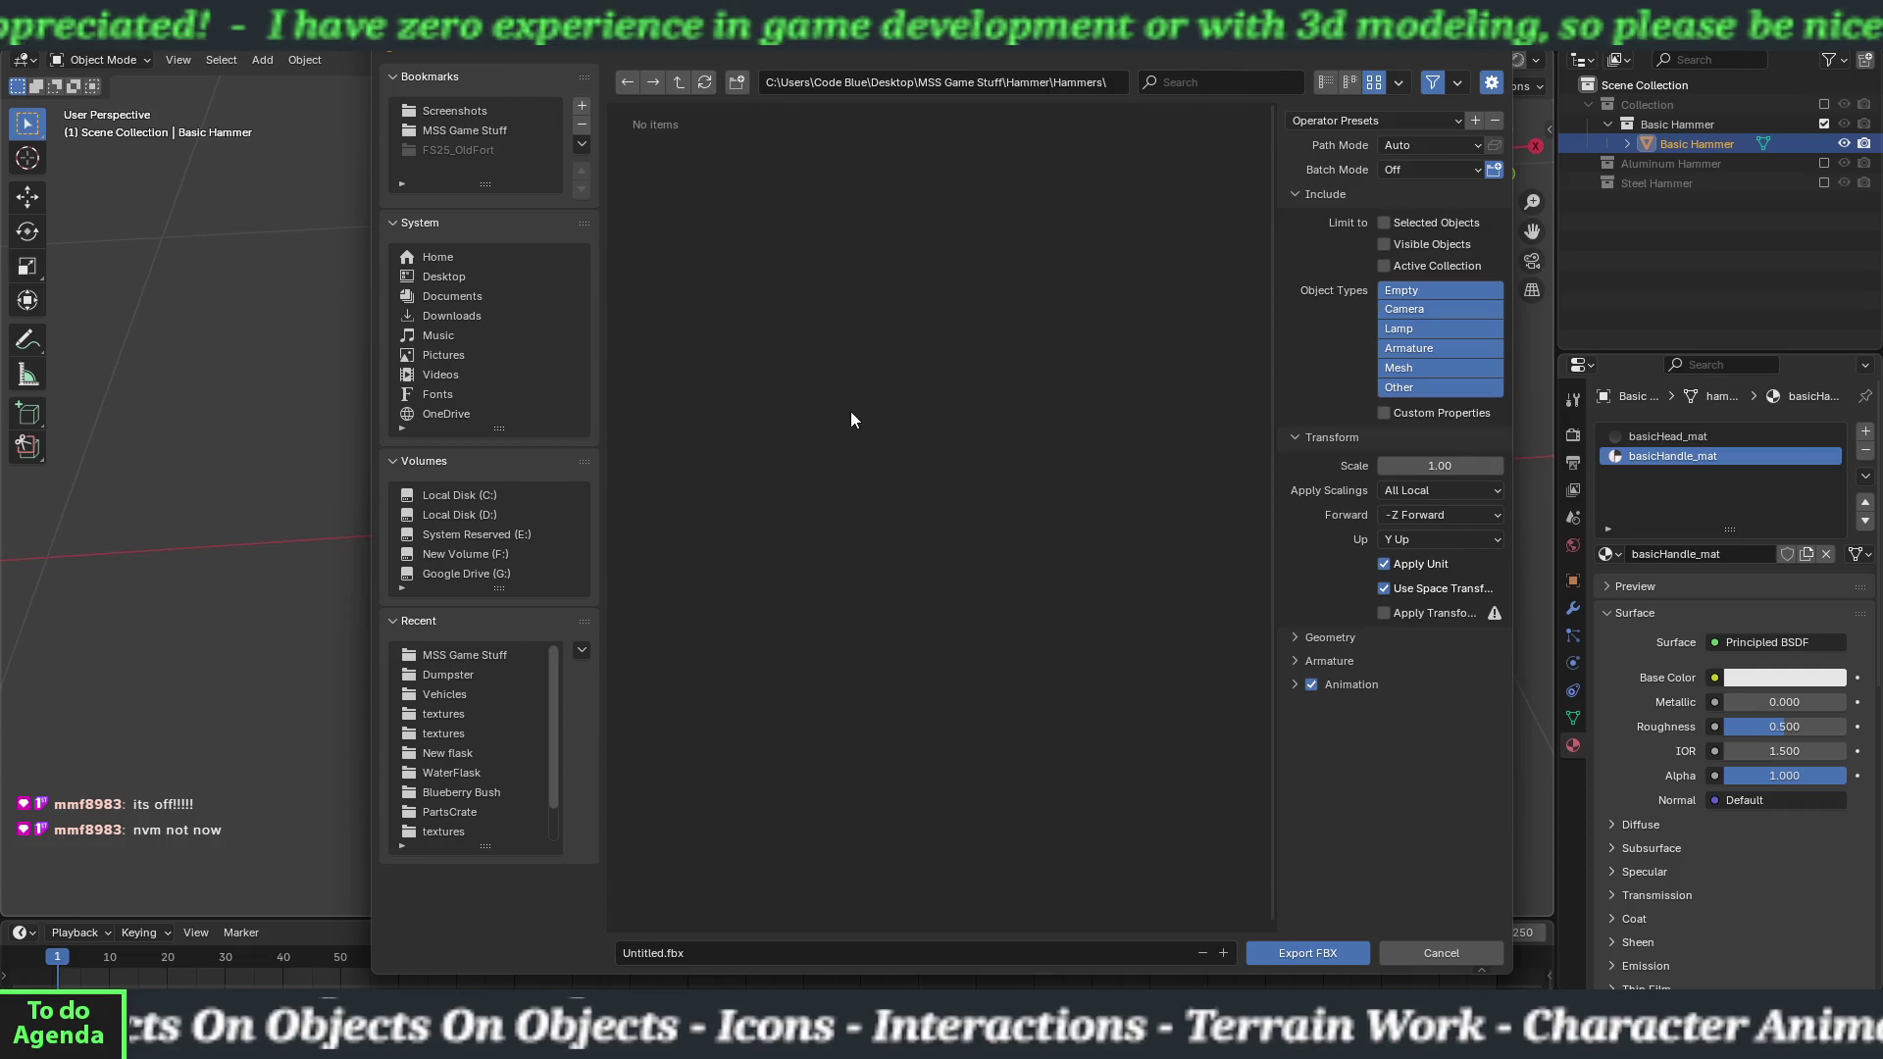
Name the export basicHammer.fbx, limited to selected mesh objects with FBX All scaling.
left_click(664, 956)
type("basicHammer")
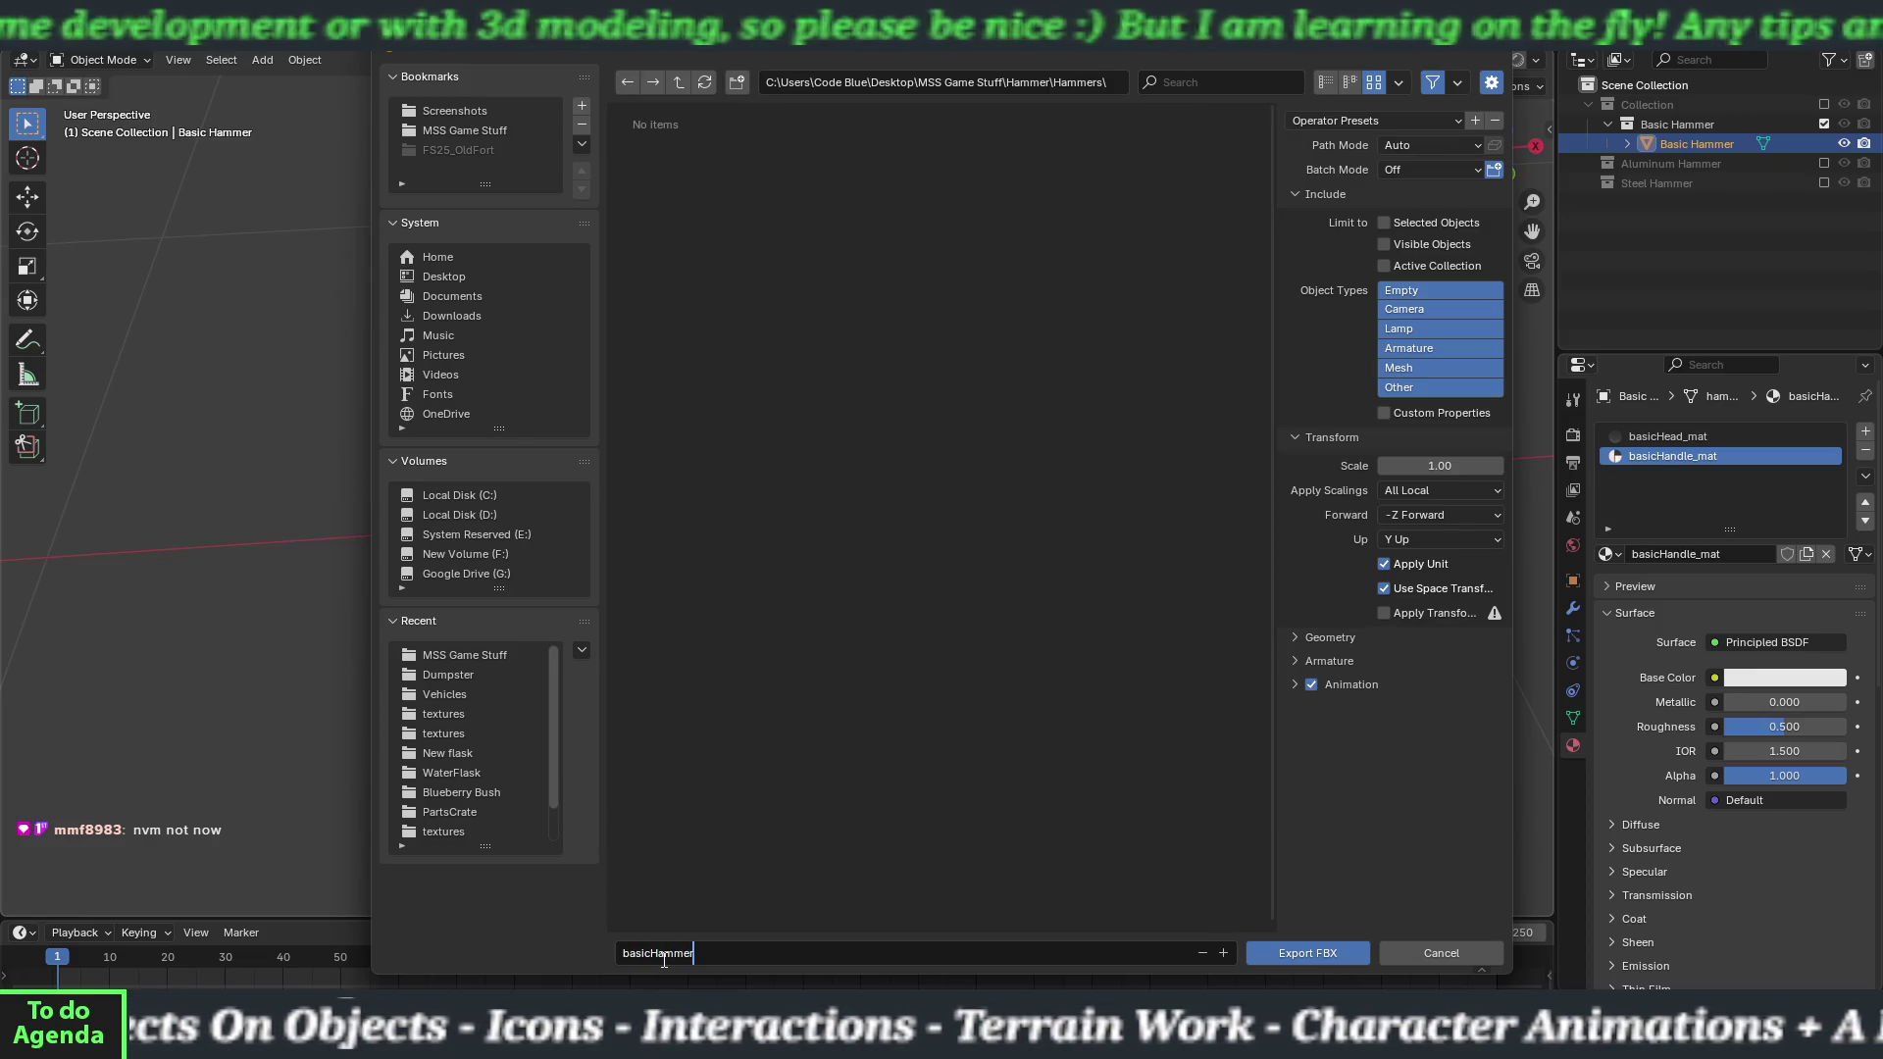
key("Return")
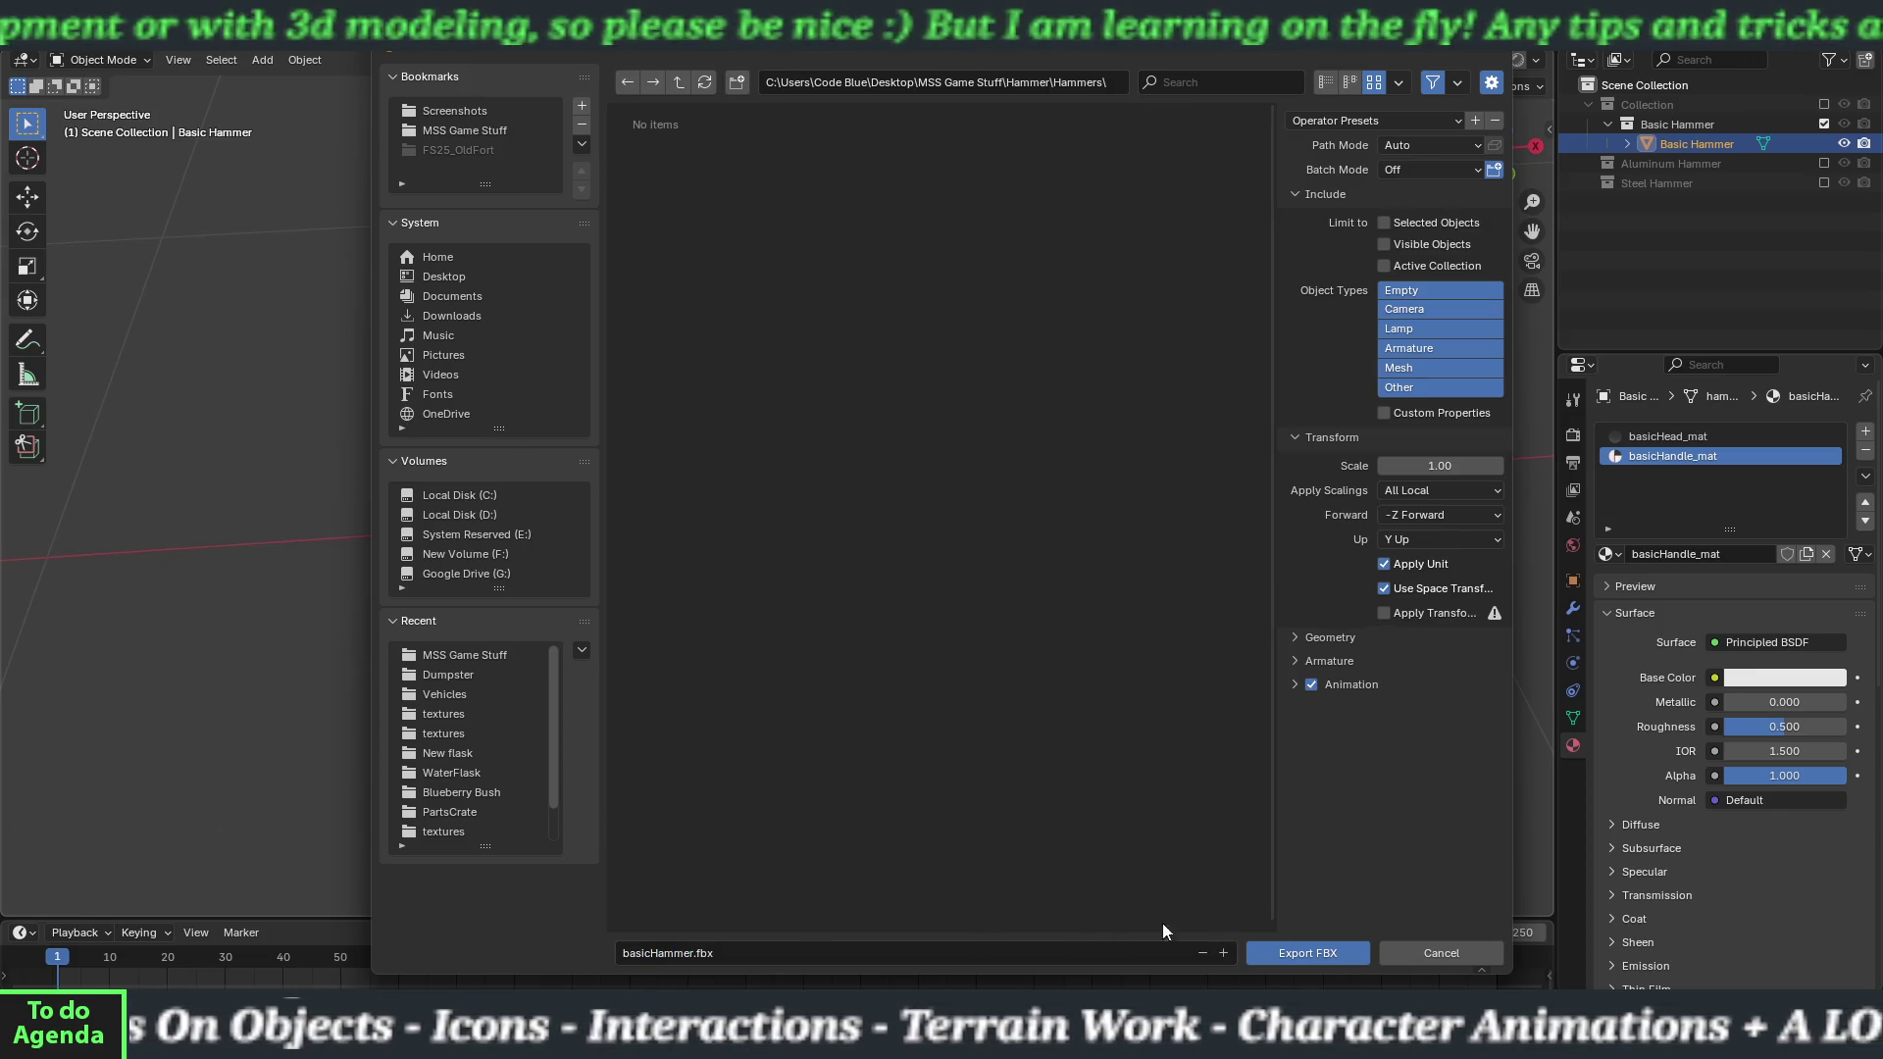
left_click(1399, 225)
left_click(1401, 368)
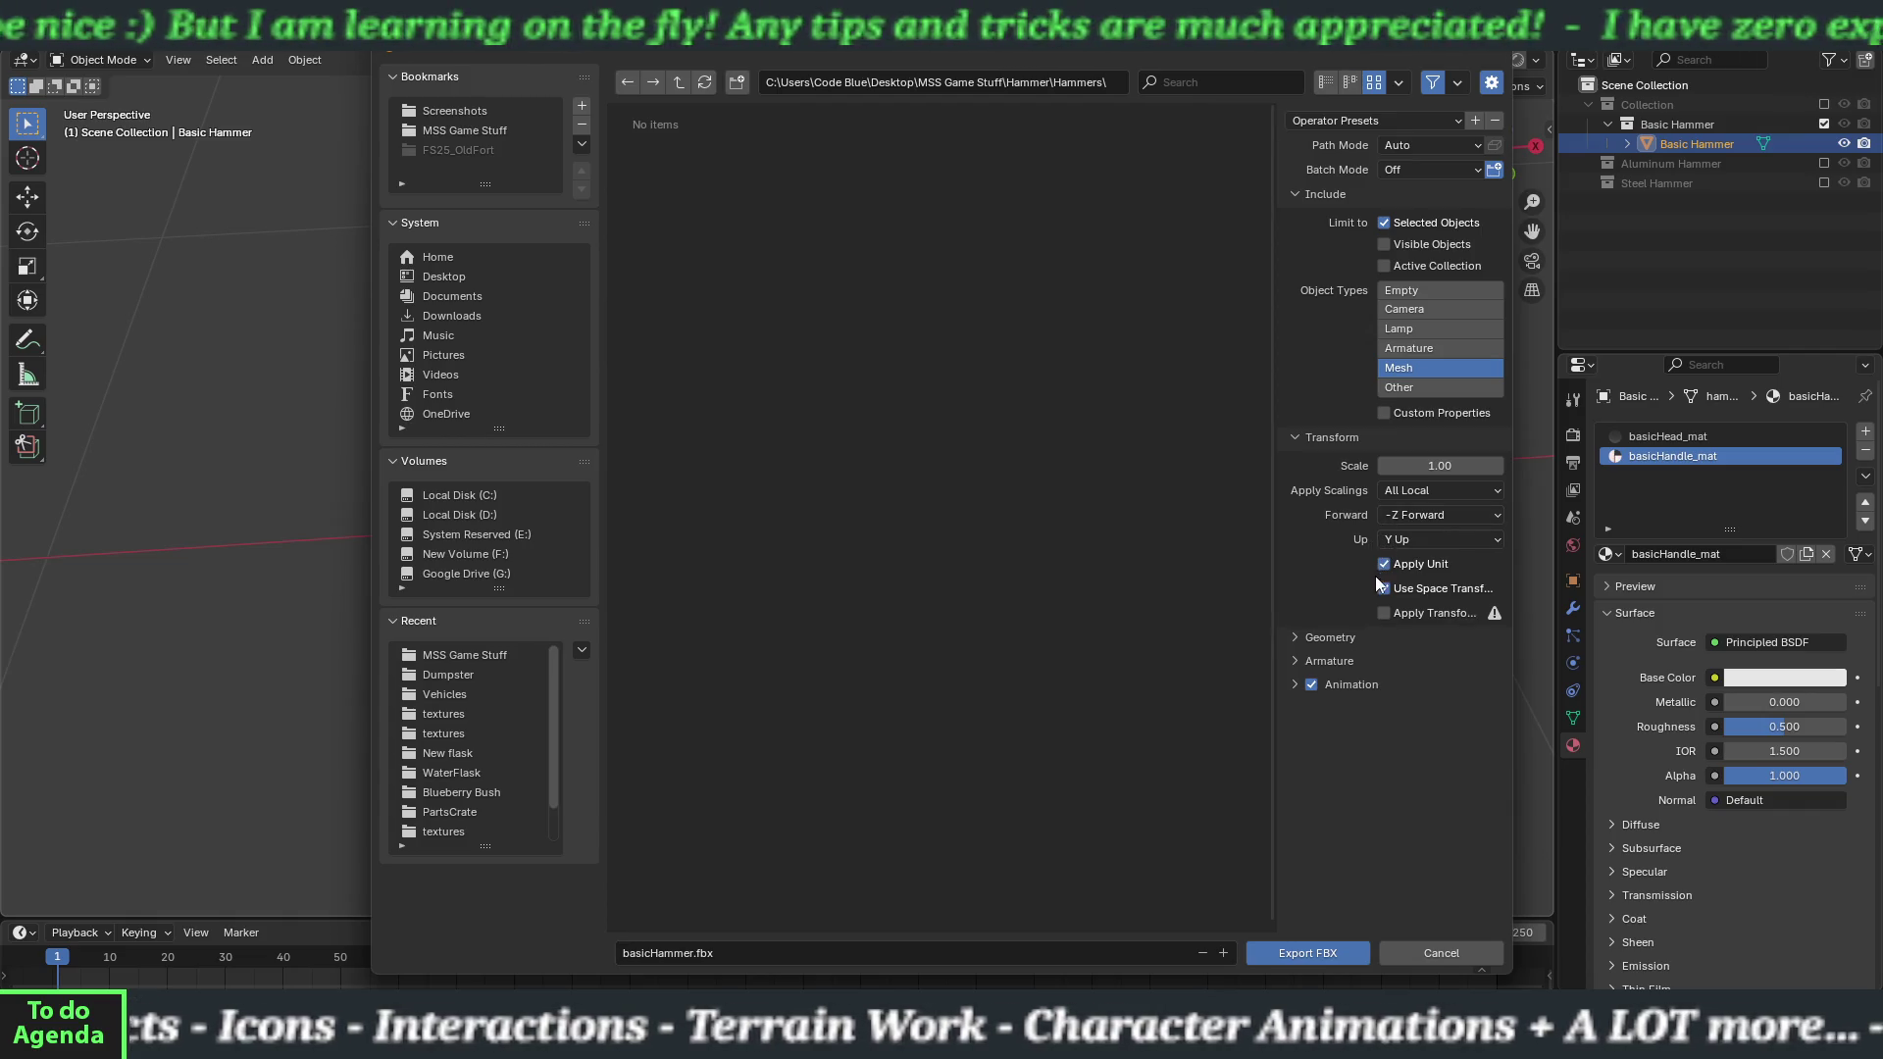
left_click(1397, 492)
left_click(1411, 567)
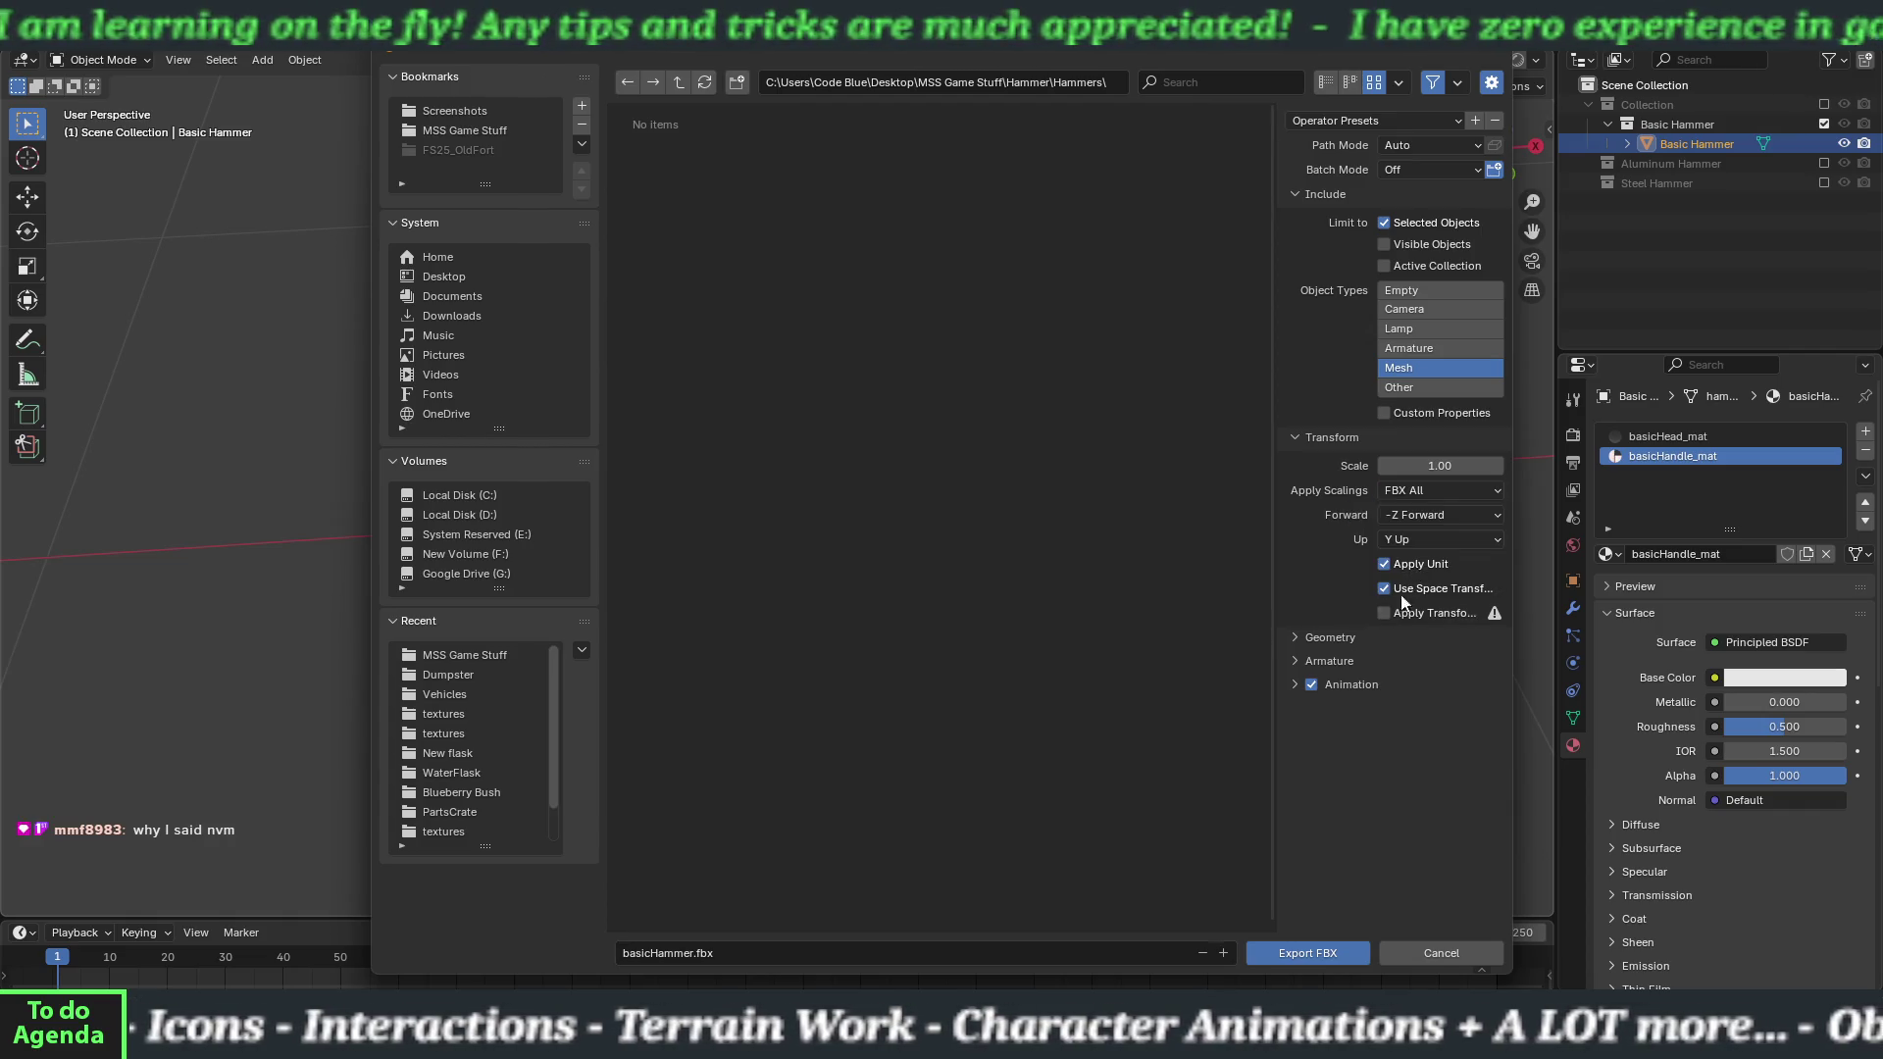
Export with Face smoothing and no animation, then swap the Basic Hammer collection for Aluminum Hammer.
left_click(1311, 639)
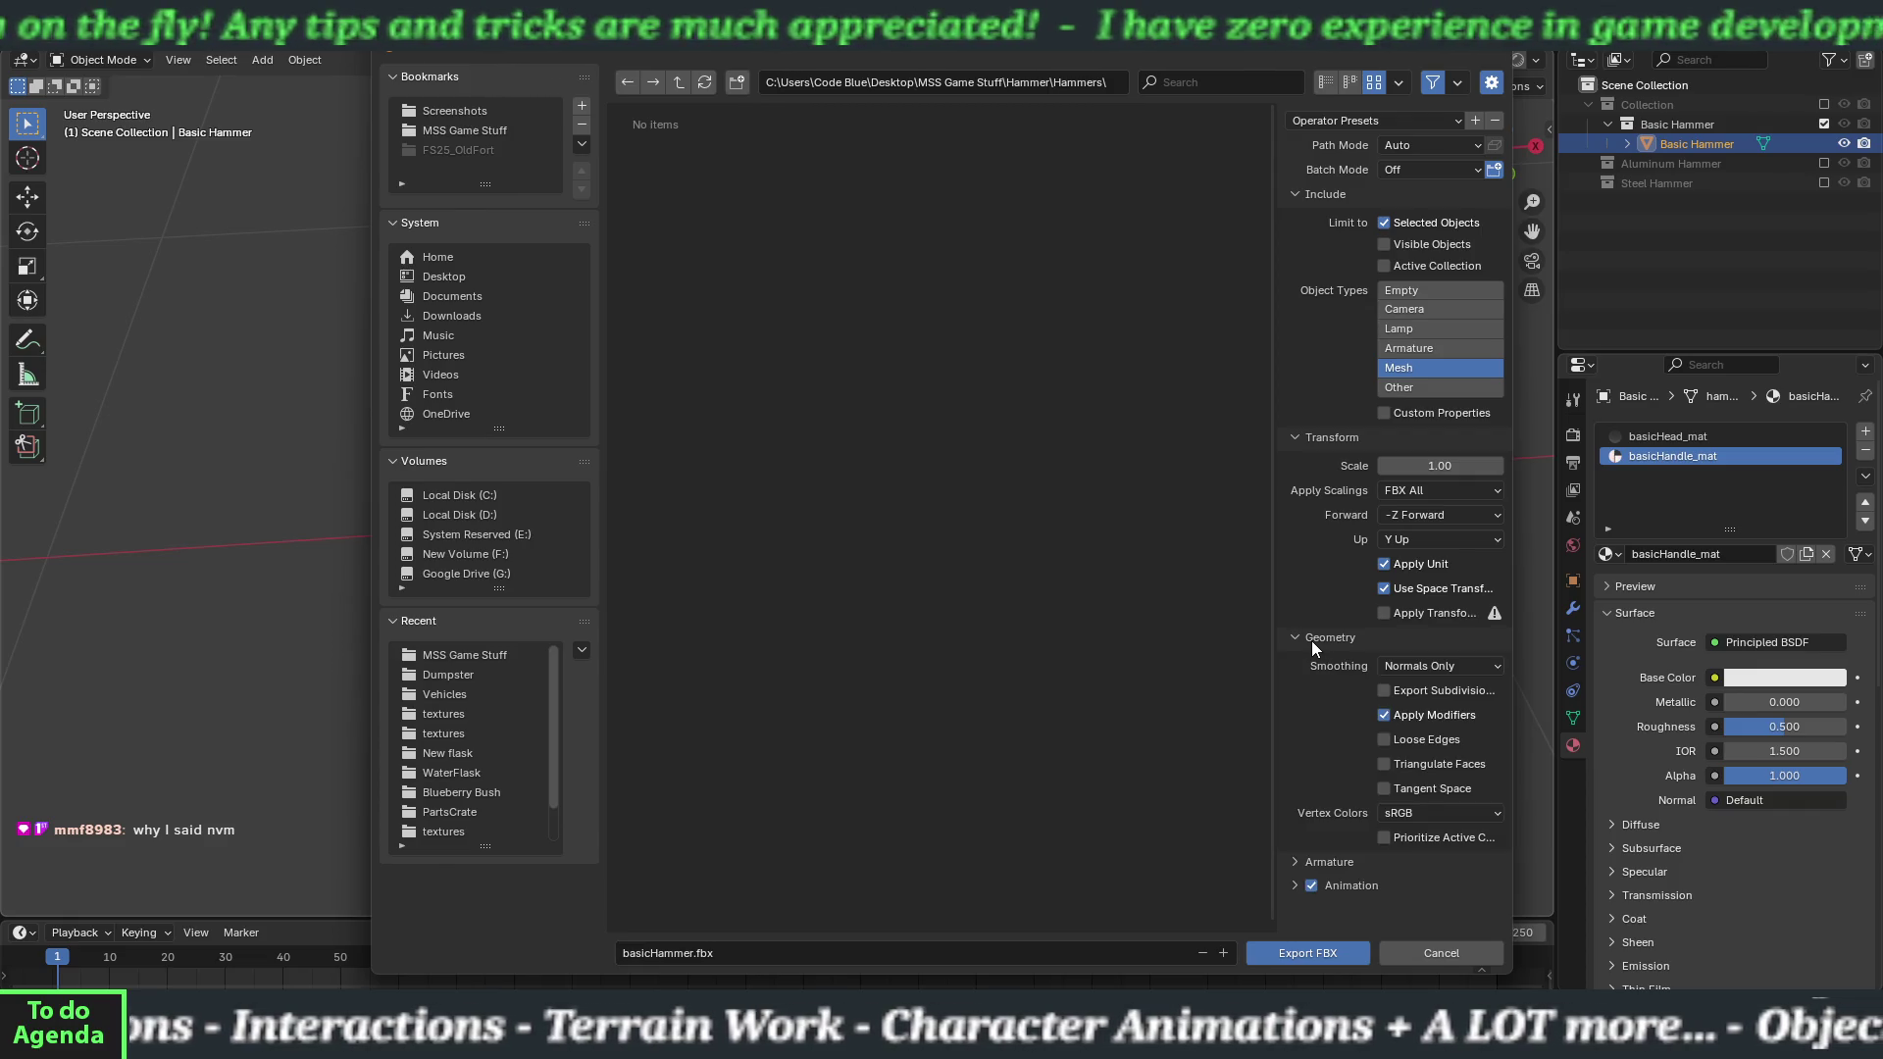
left_click(1410, 668)
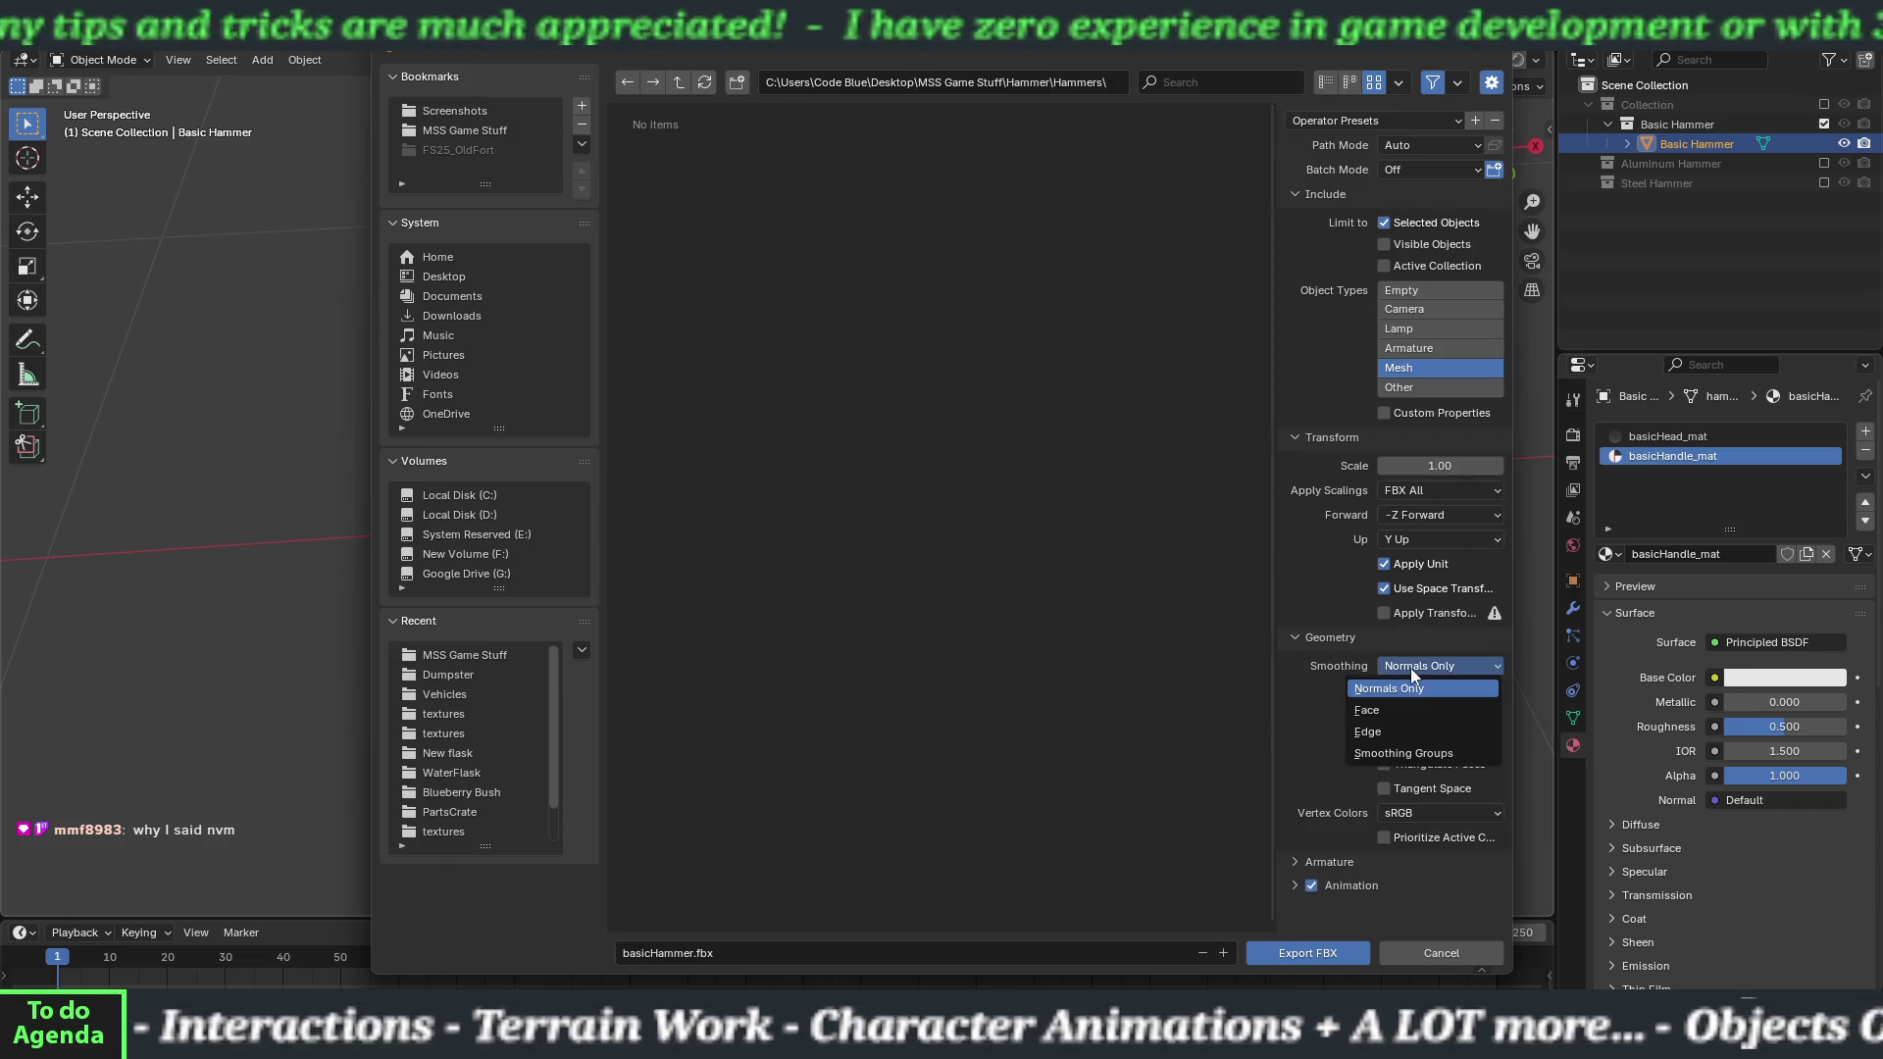
left_click(1409, 712)
left_click(1312, 884)
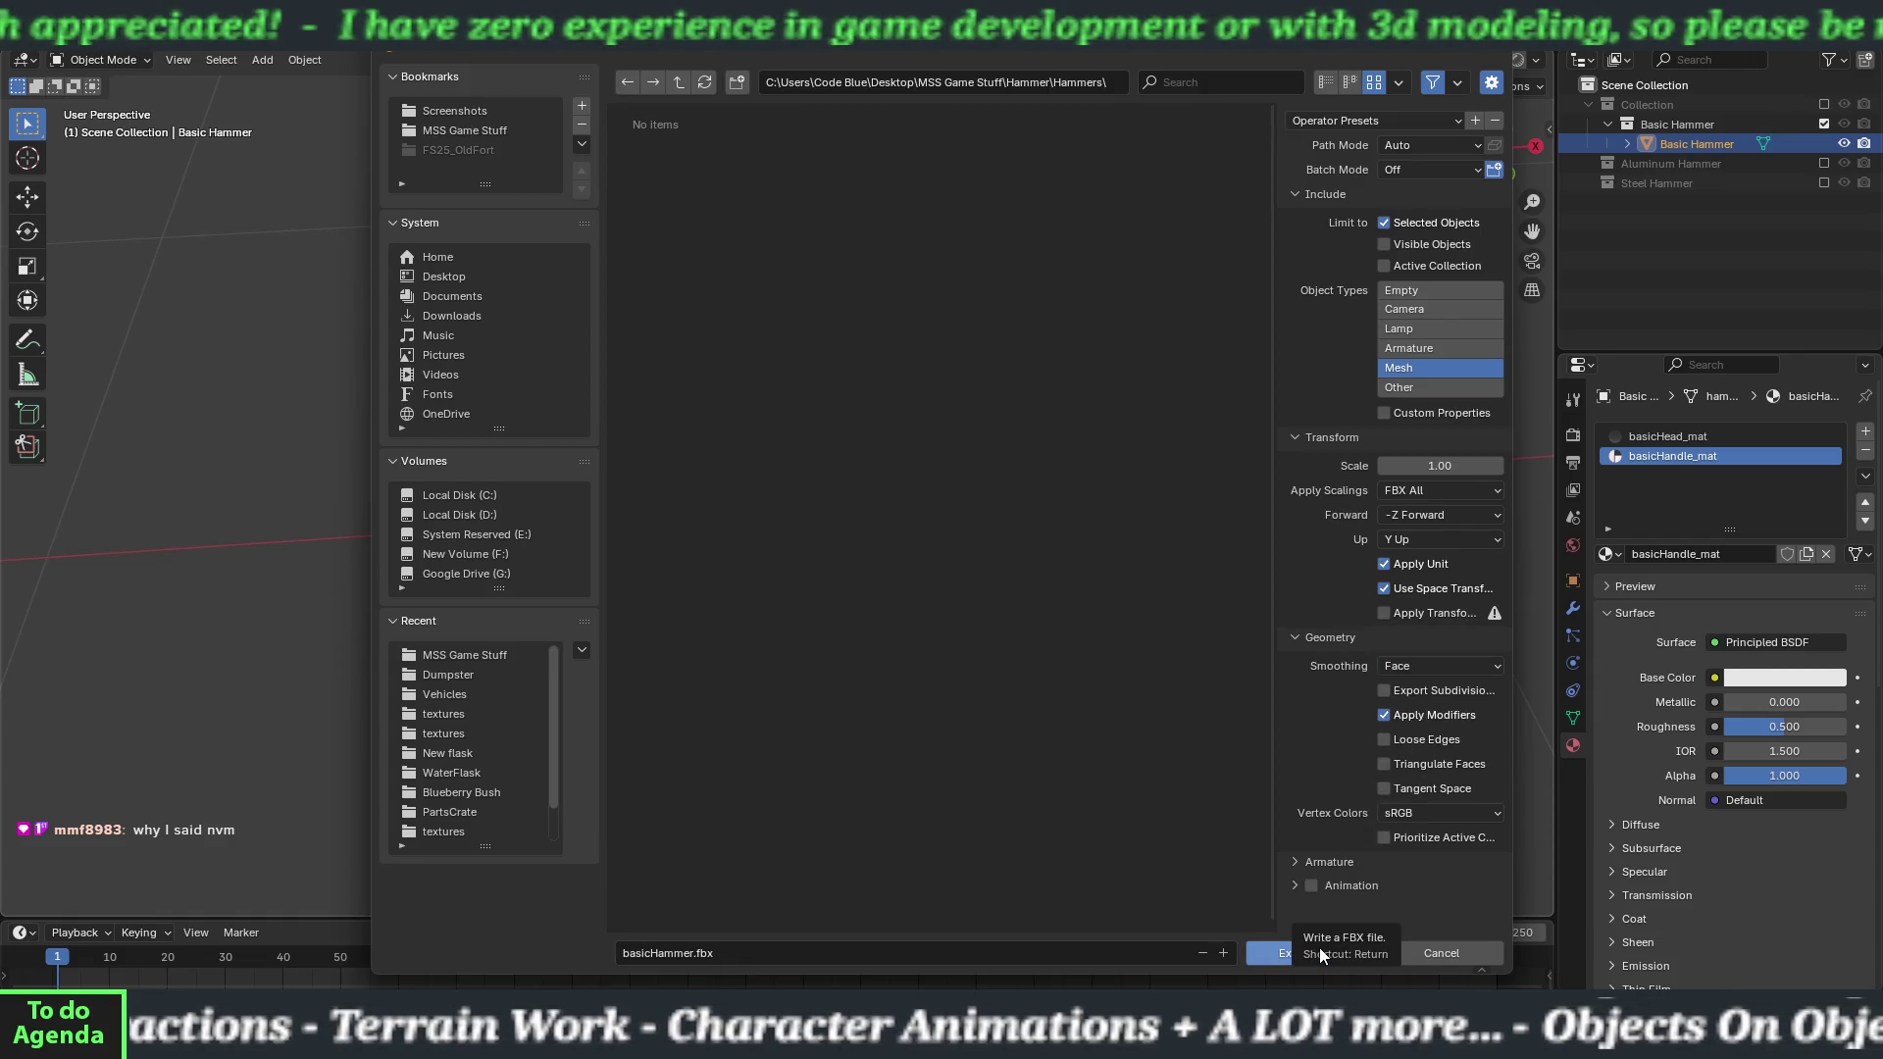
left_click(1320, 948)
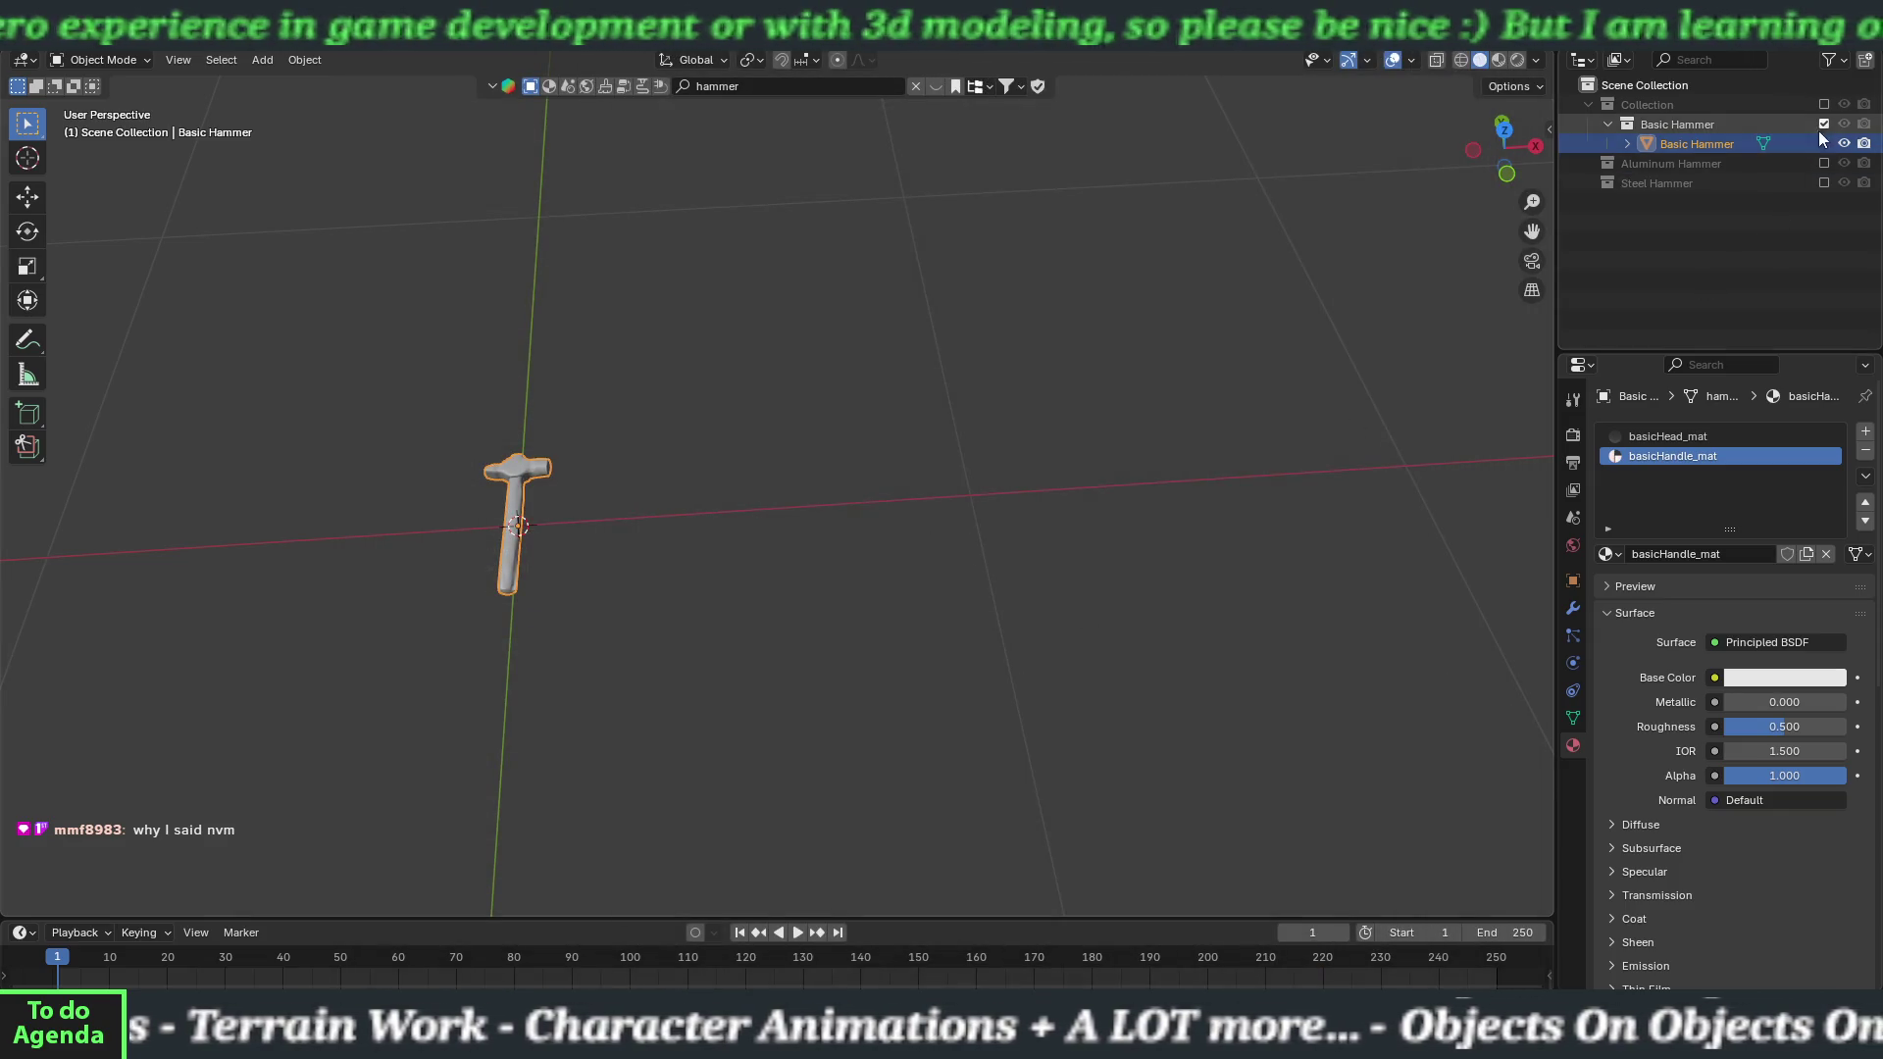
left_click(1824, 124)
left_click(1824, 143)
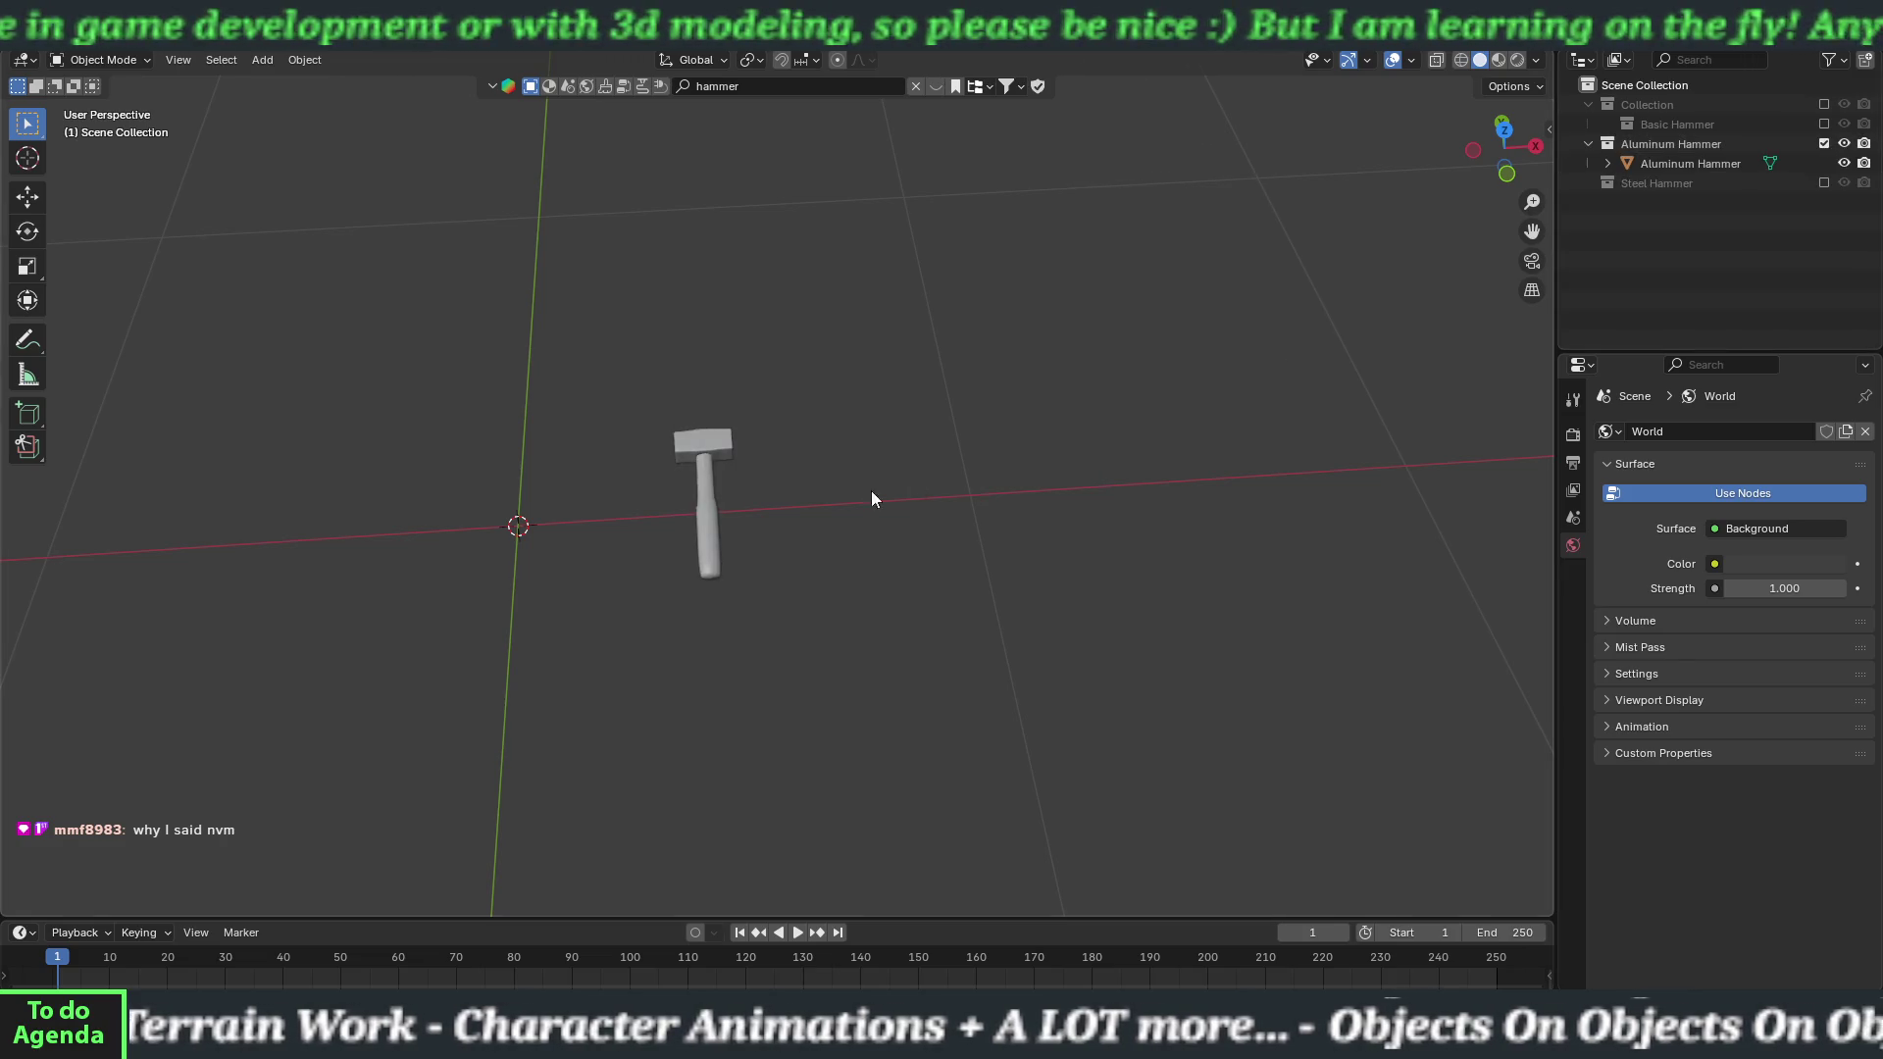
Smart UV unwrap the entire aluminum hammer mesh with default settings.
left_click(696, 496)
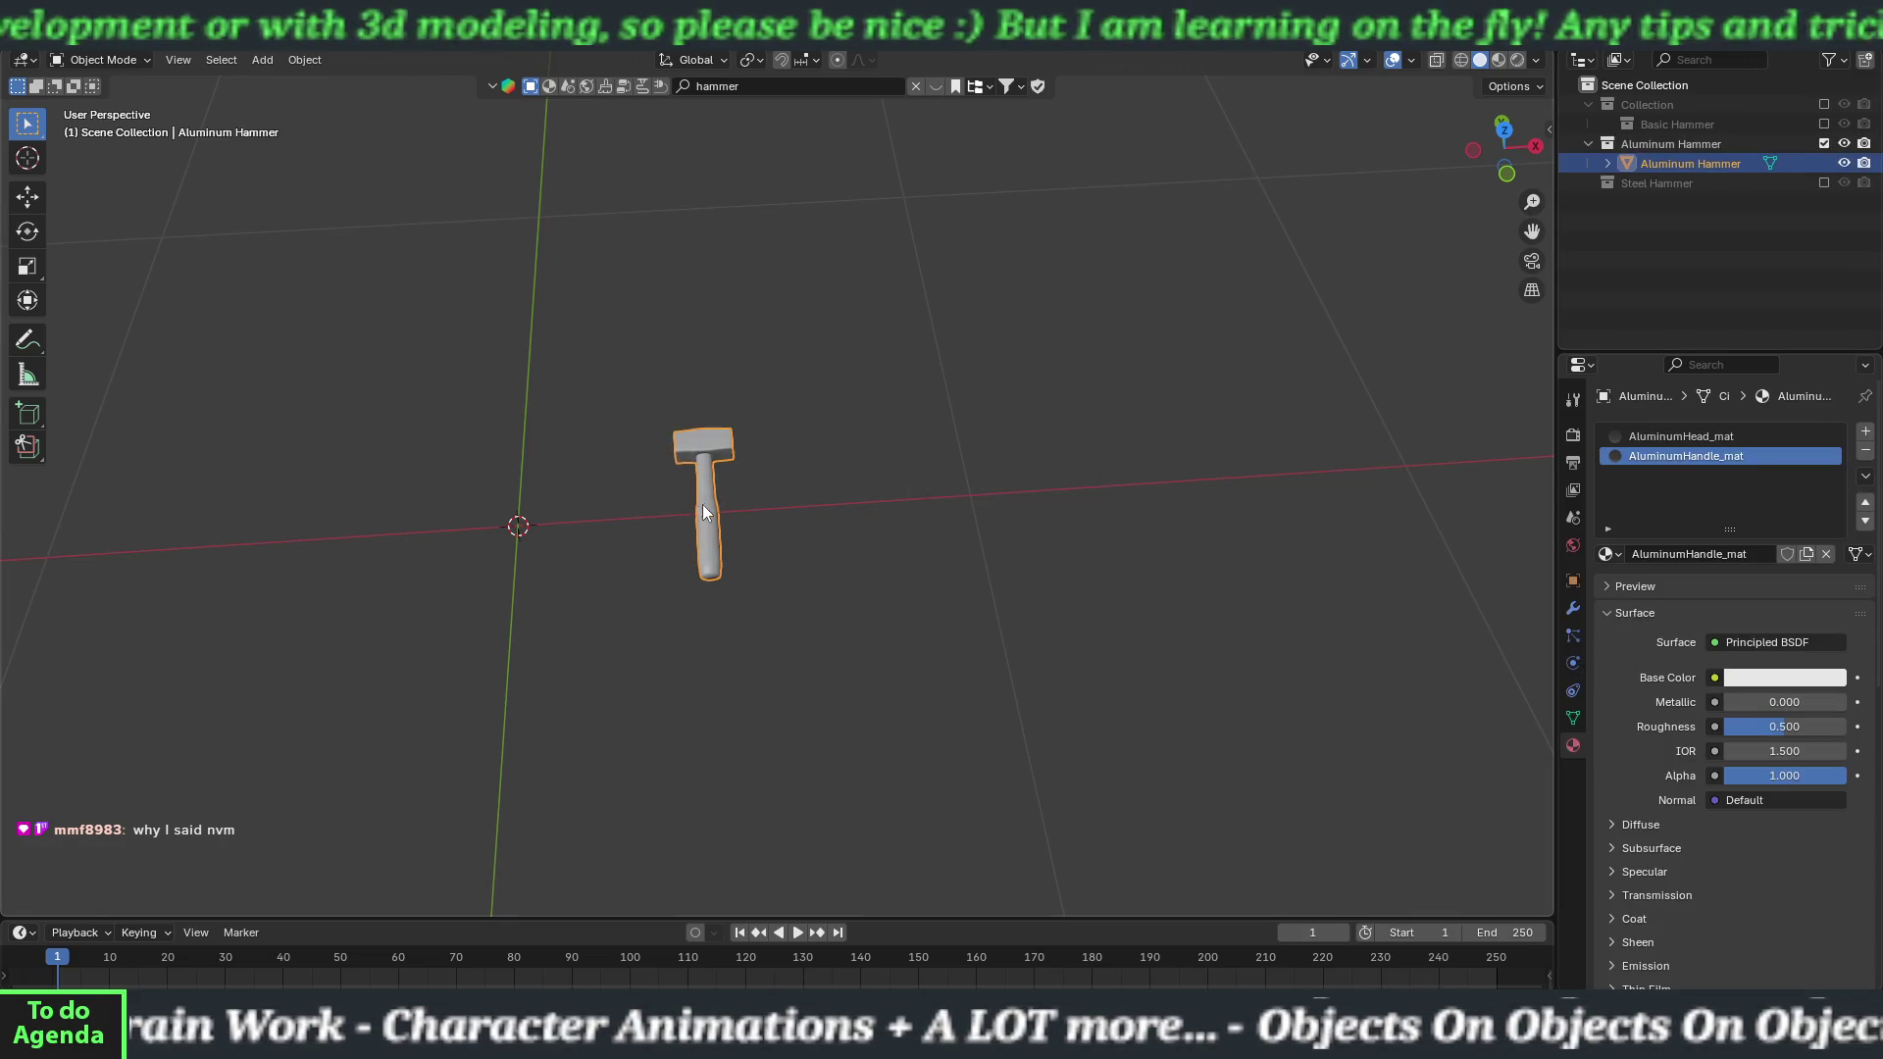
key("Tab")
key("a")
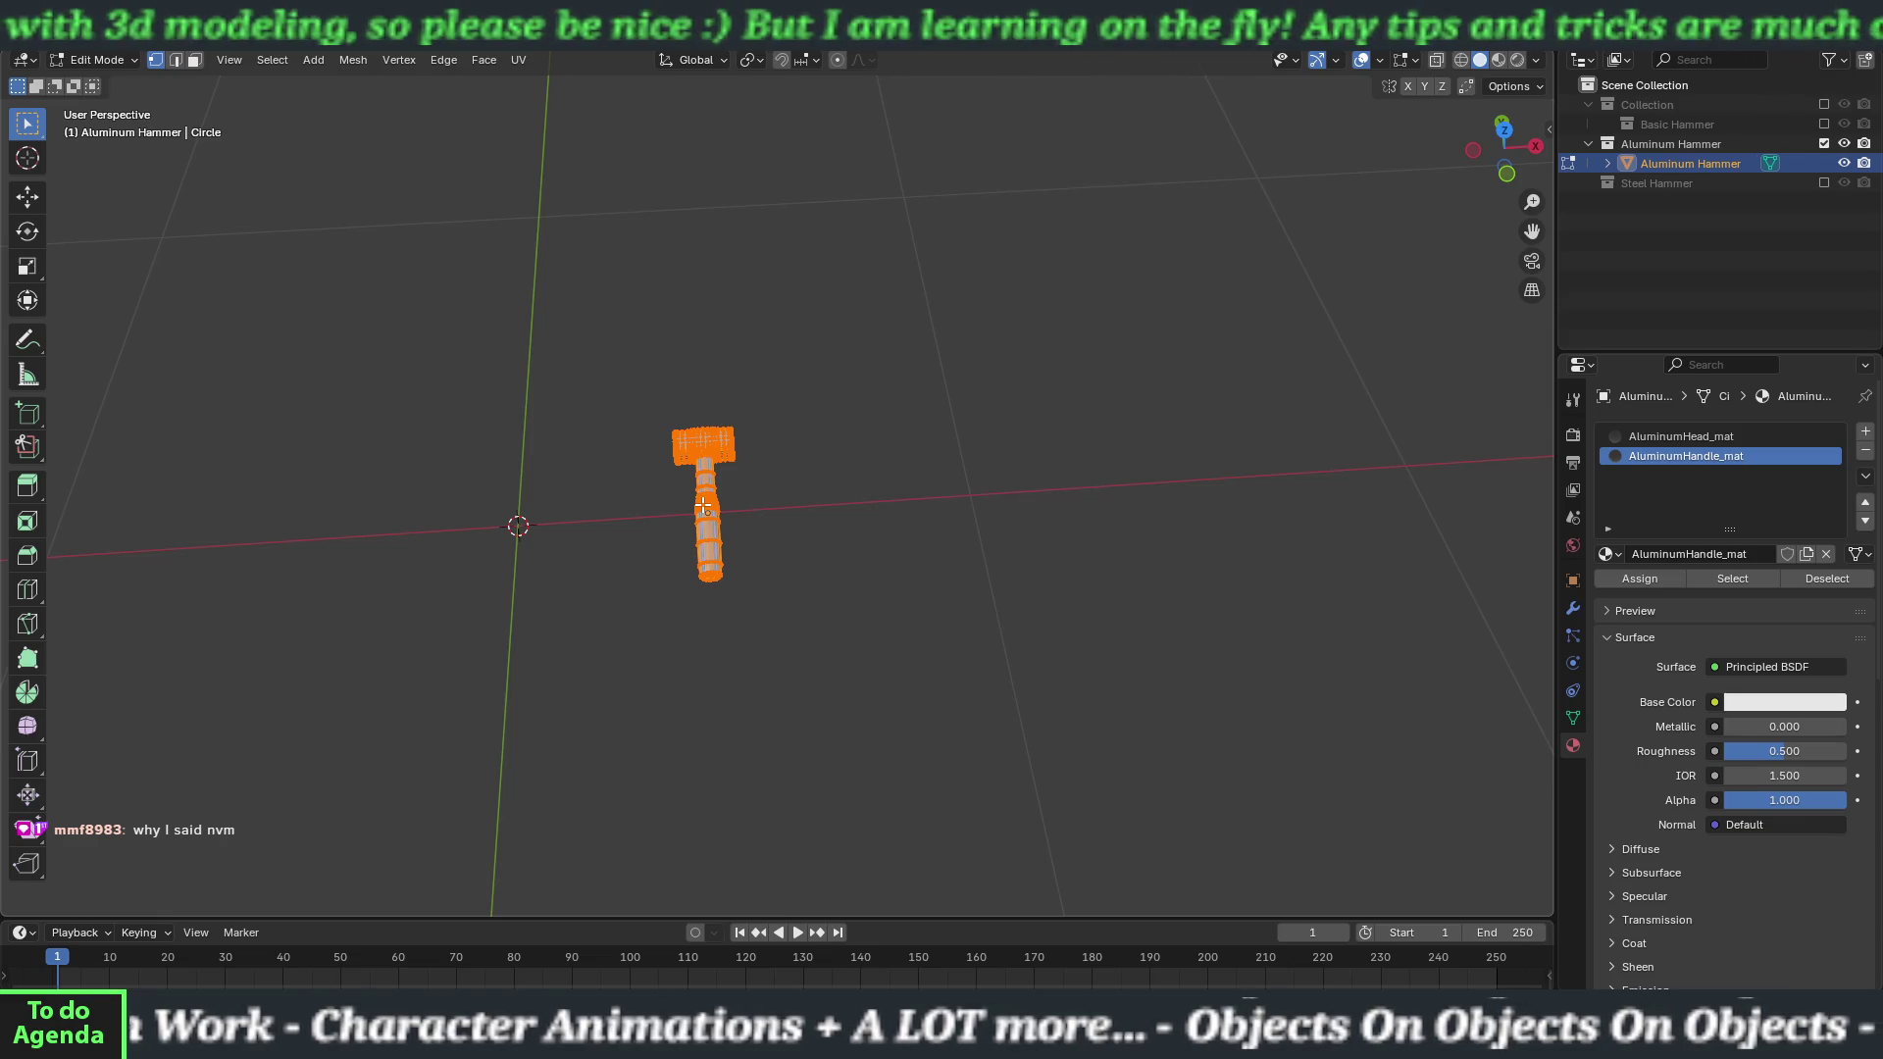
key("u")
left_click(703, 504)
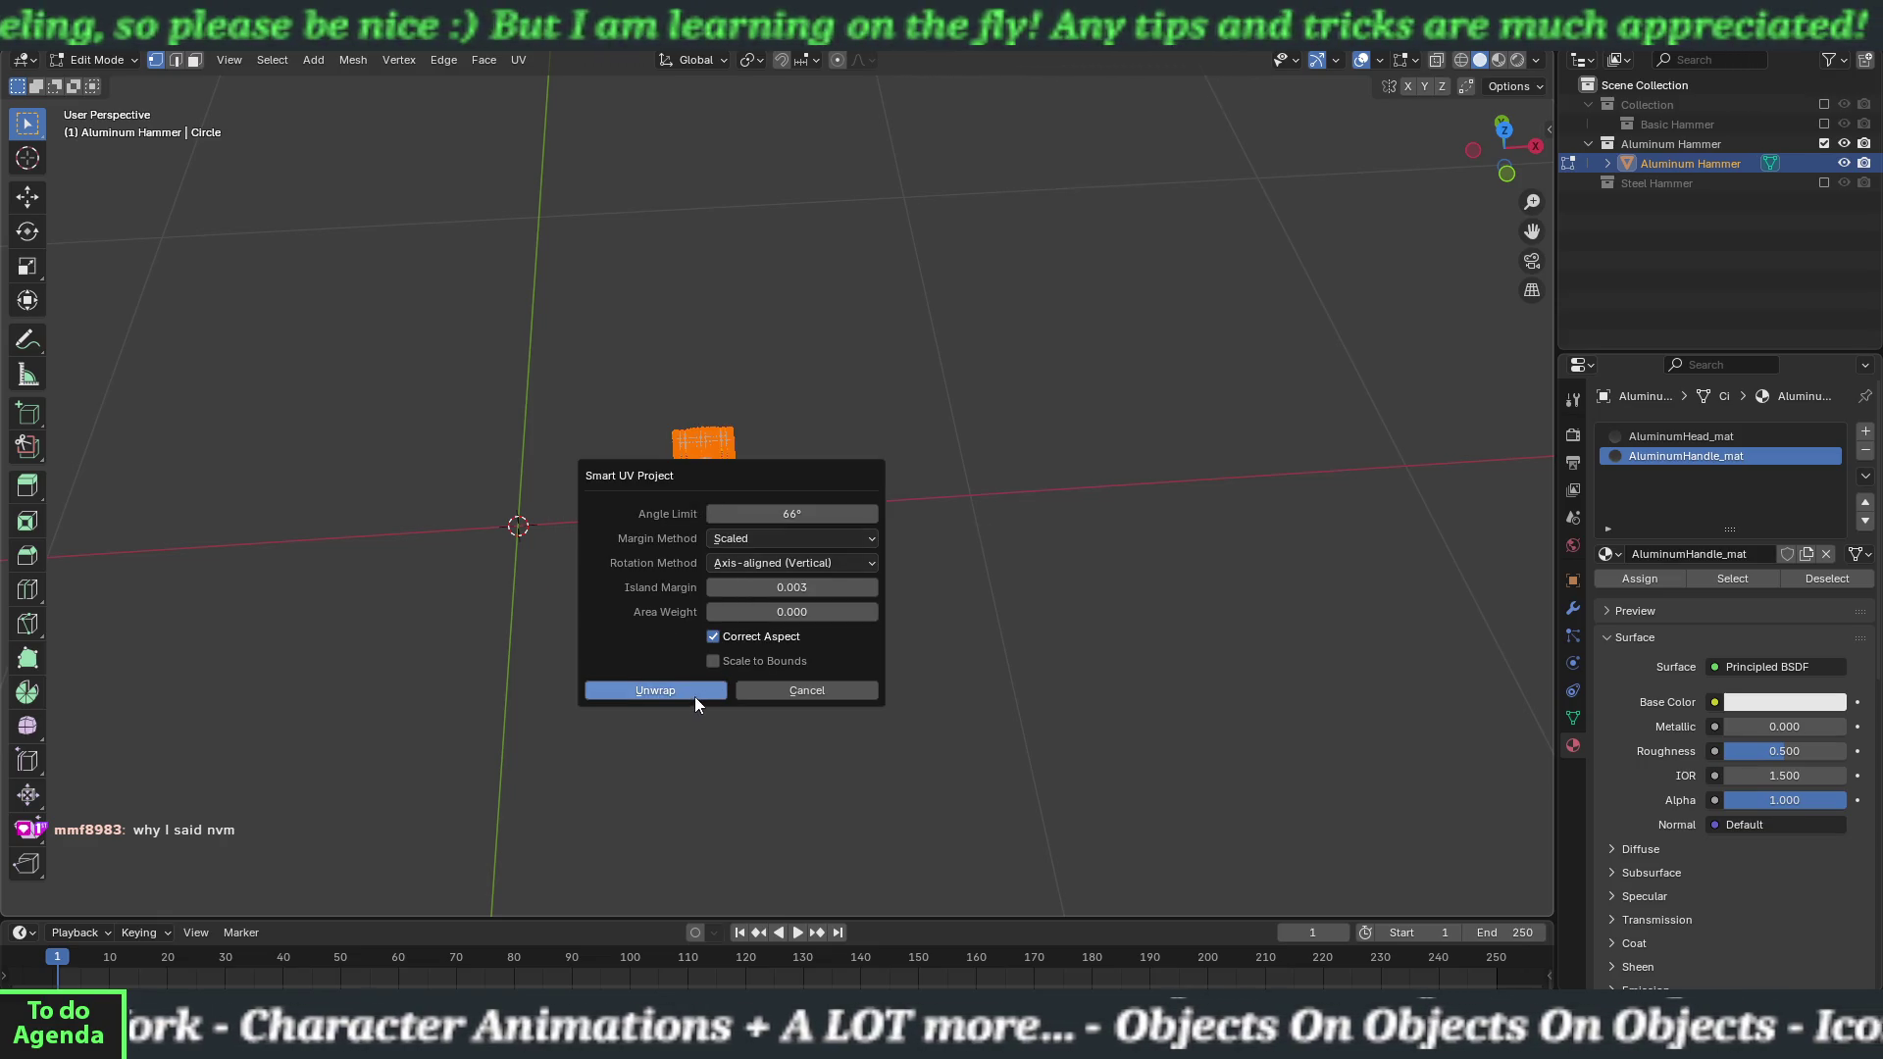
left_click(694, 695)
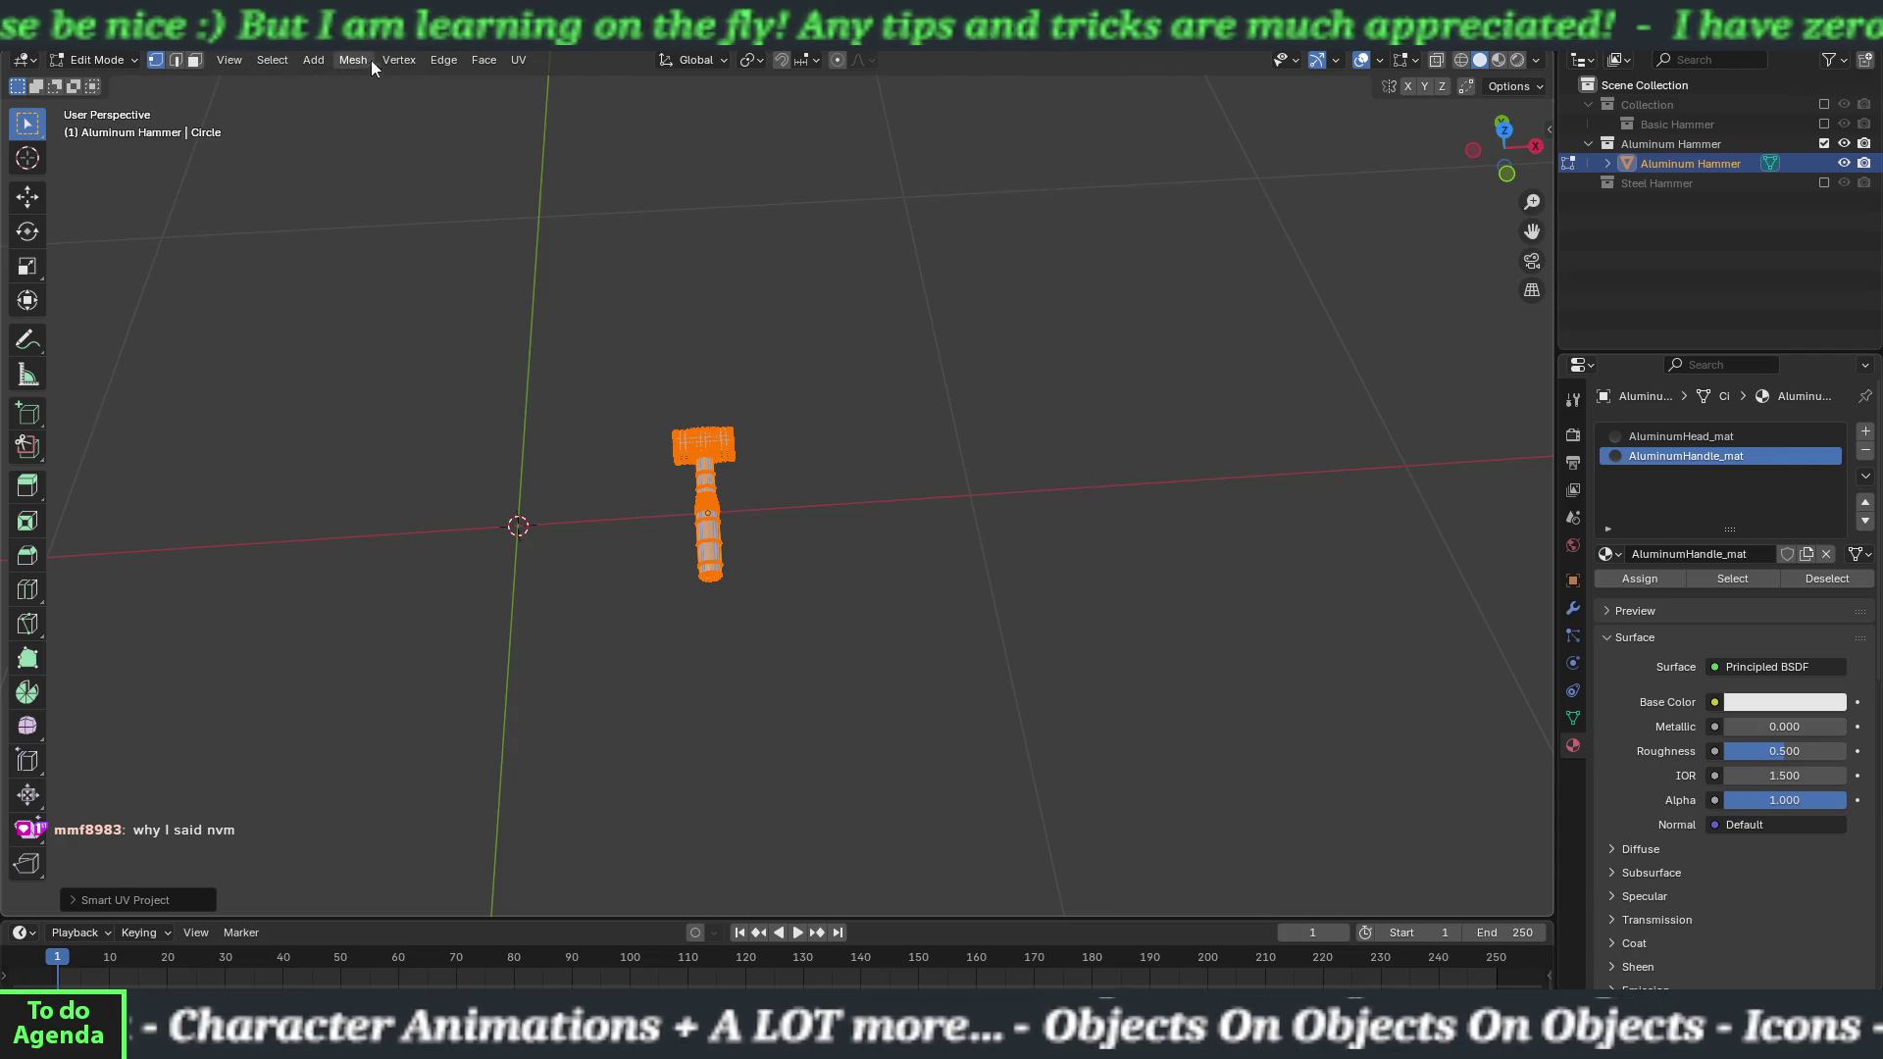
Average the aluminum hammer's UV island scales and pack the islands to fill the UV square.
left_click(367, 39)
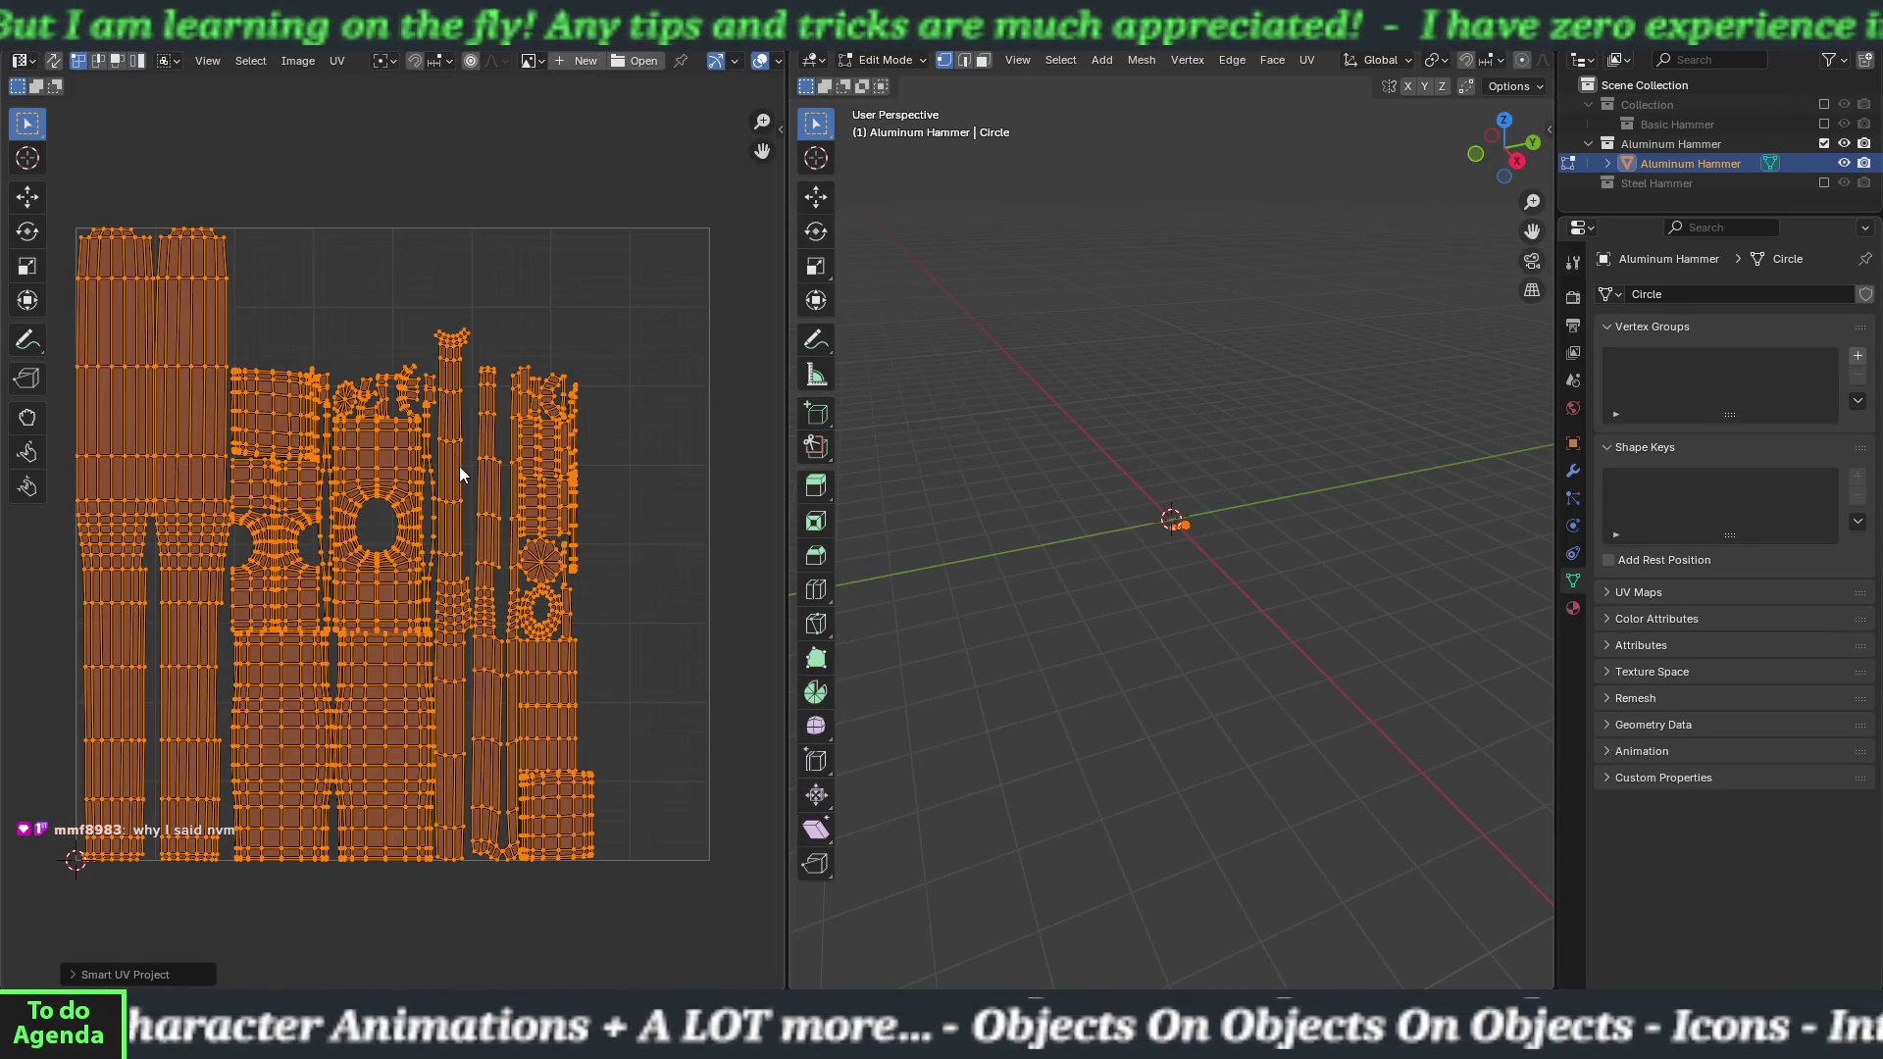
left_click(340, 60)
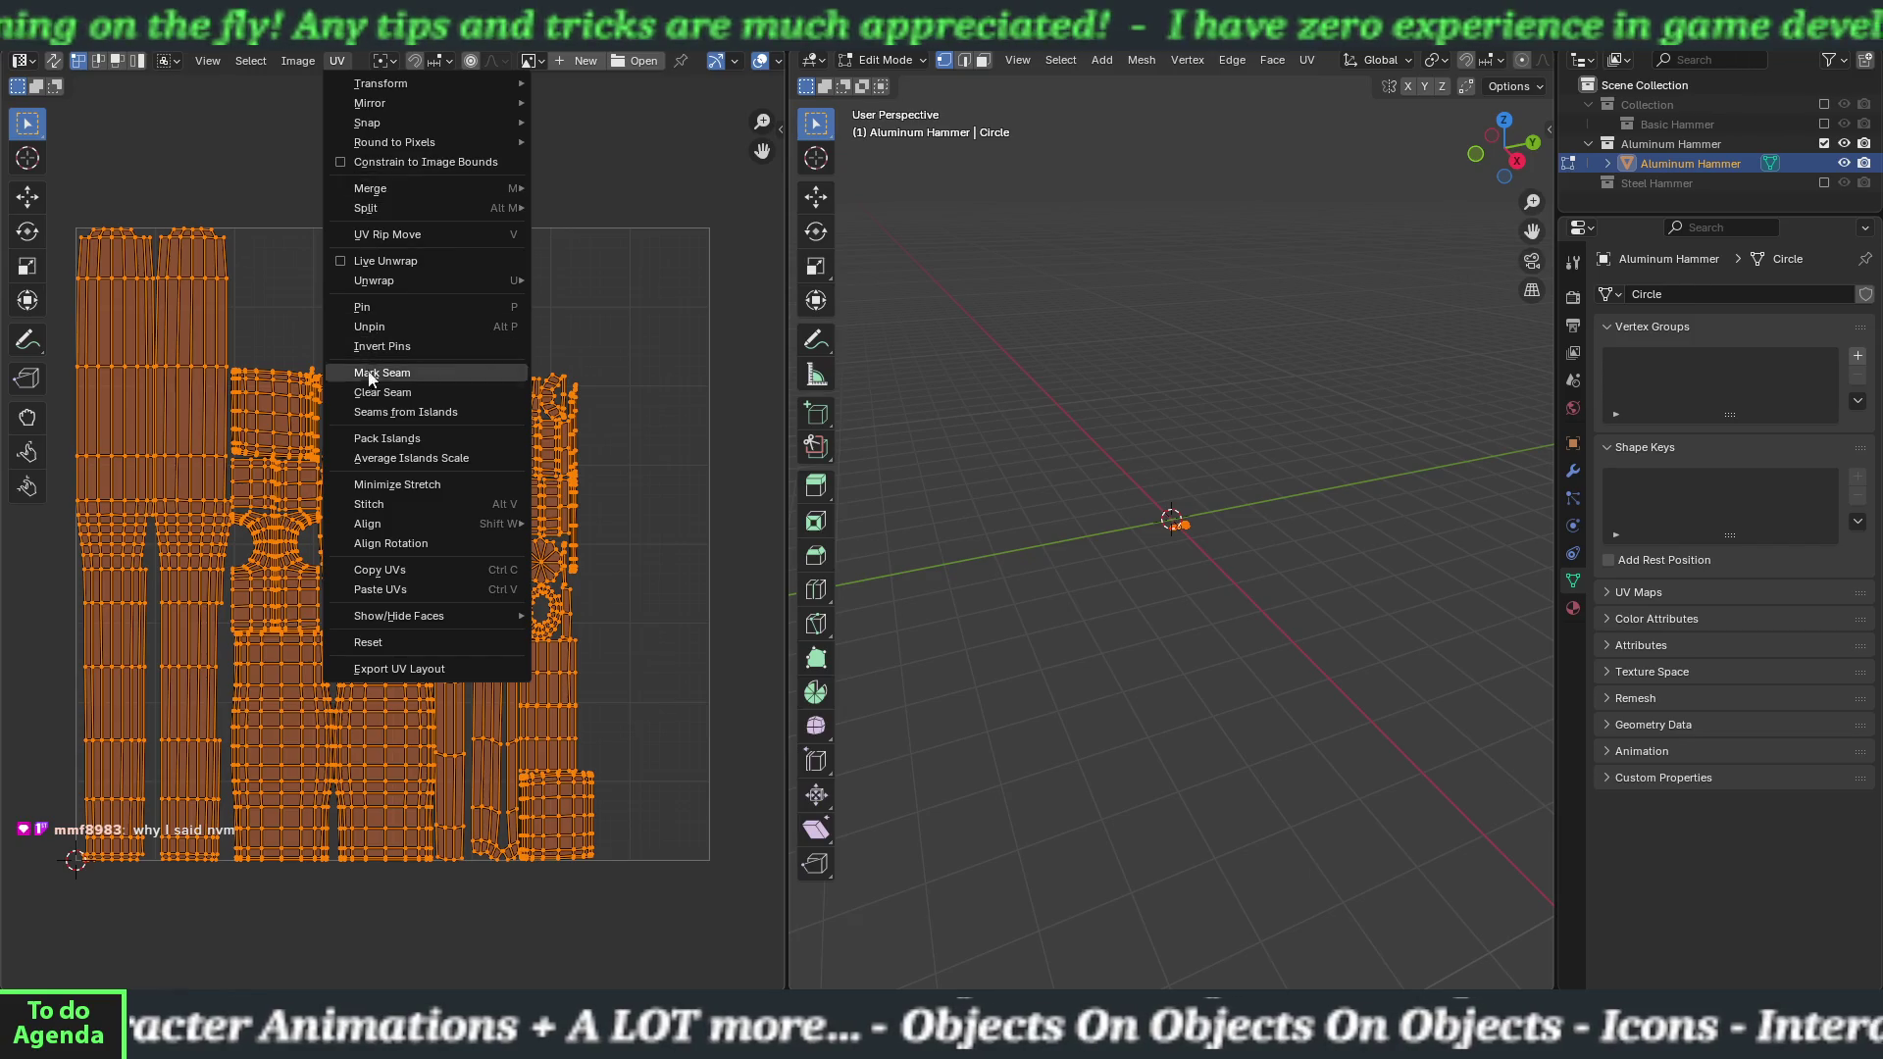
left_click(385, 456)
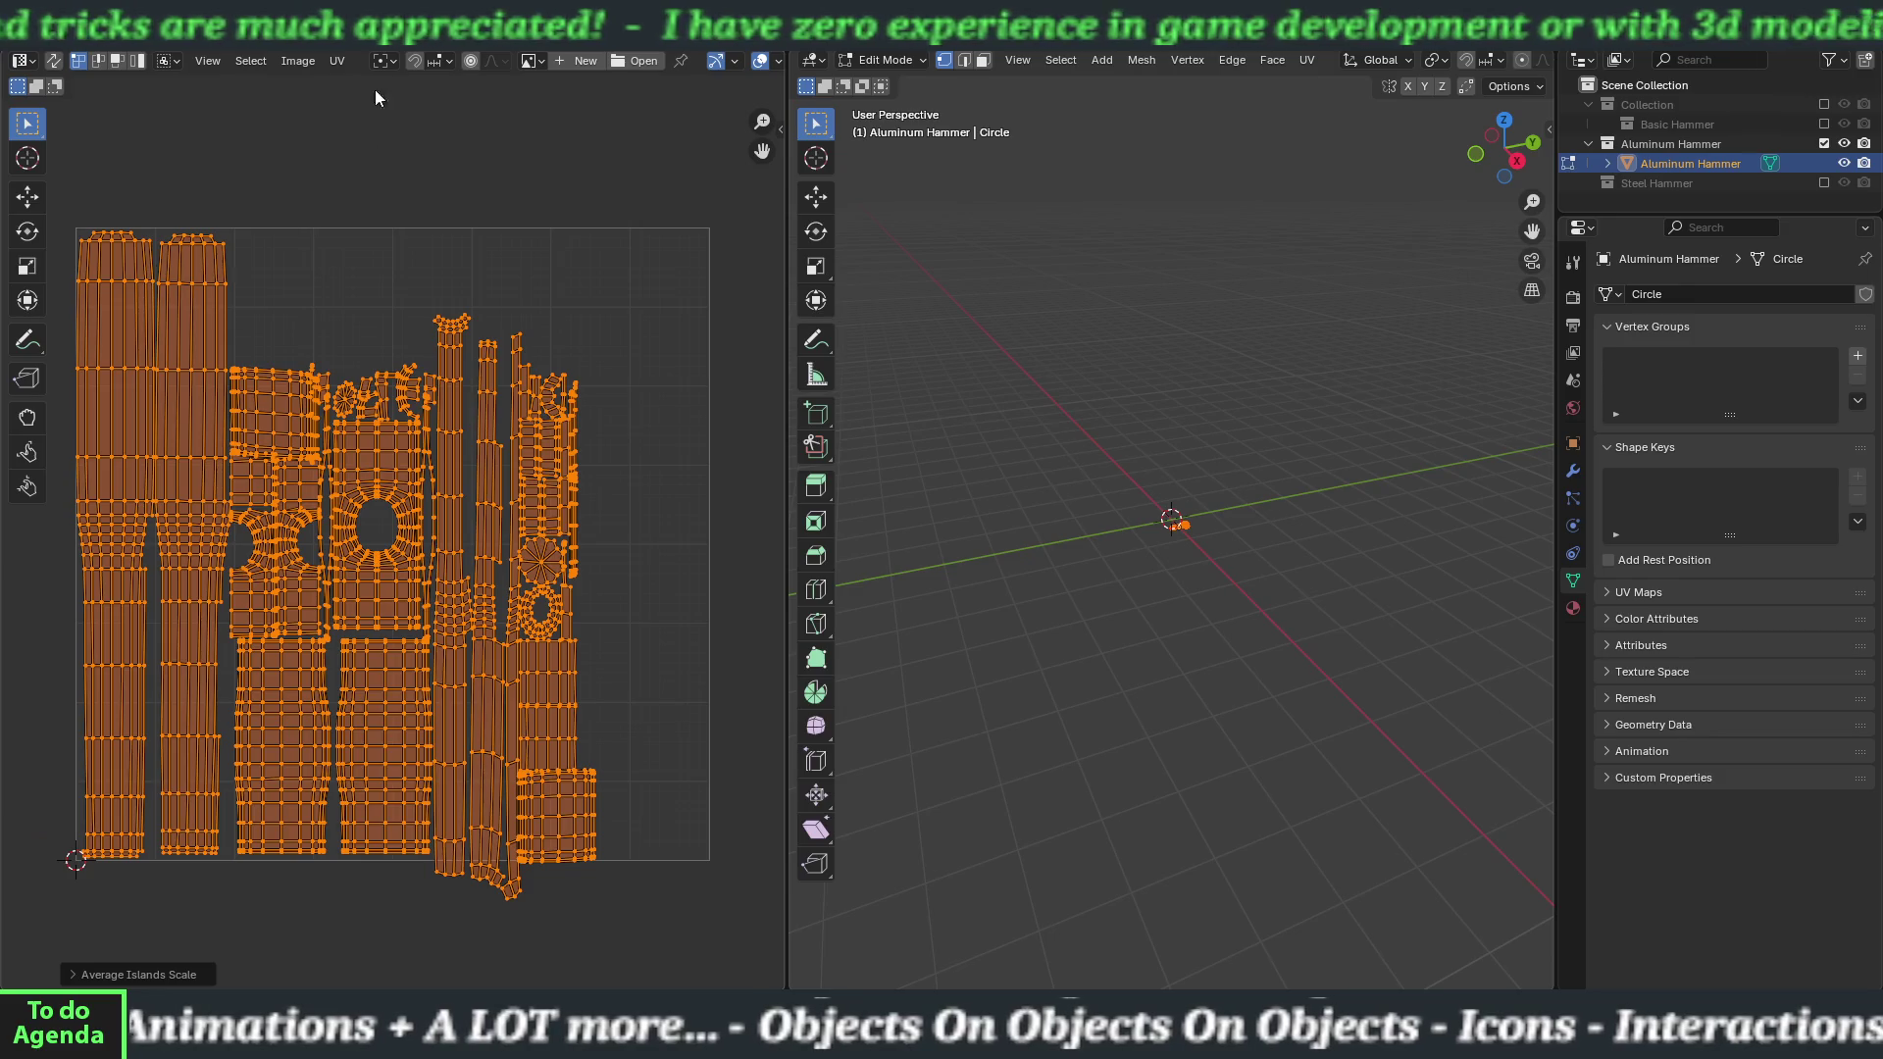
left_click(336, 61)
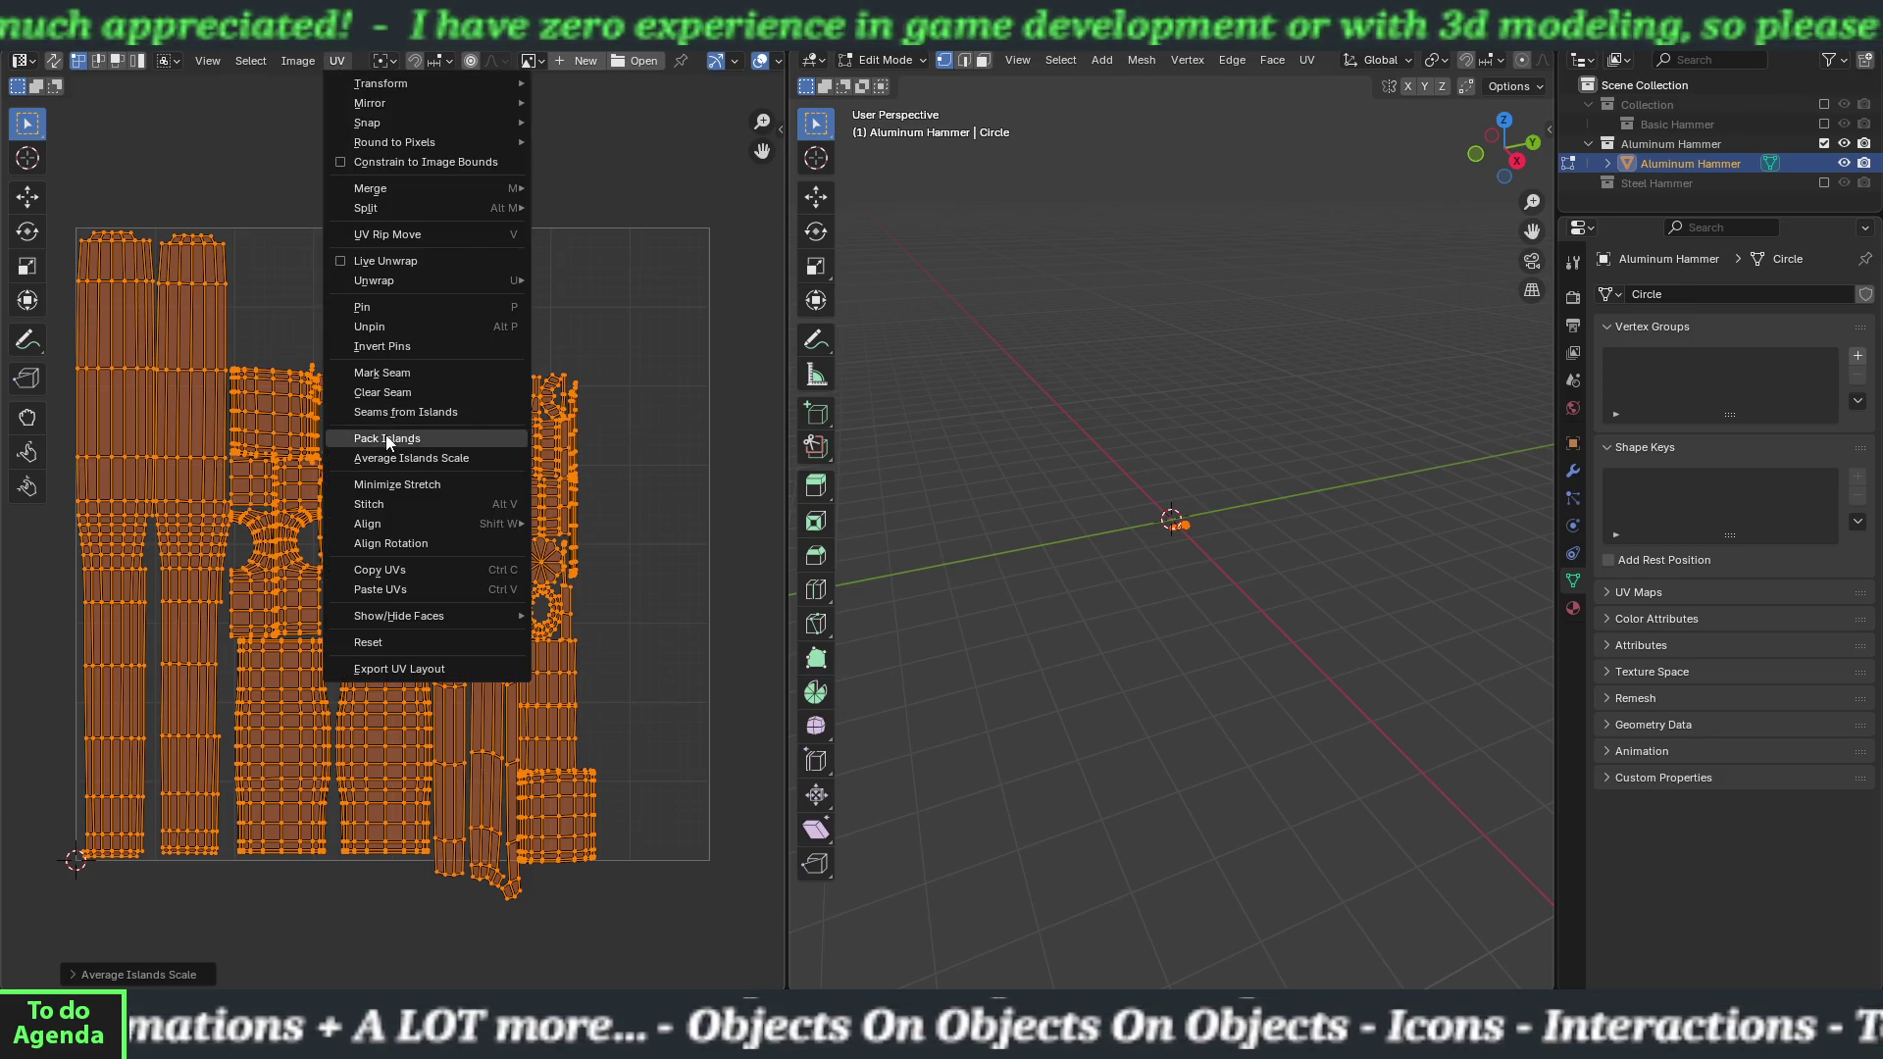
left_click(383, 433)
left_click(339, 736)
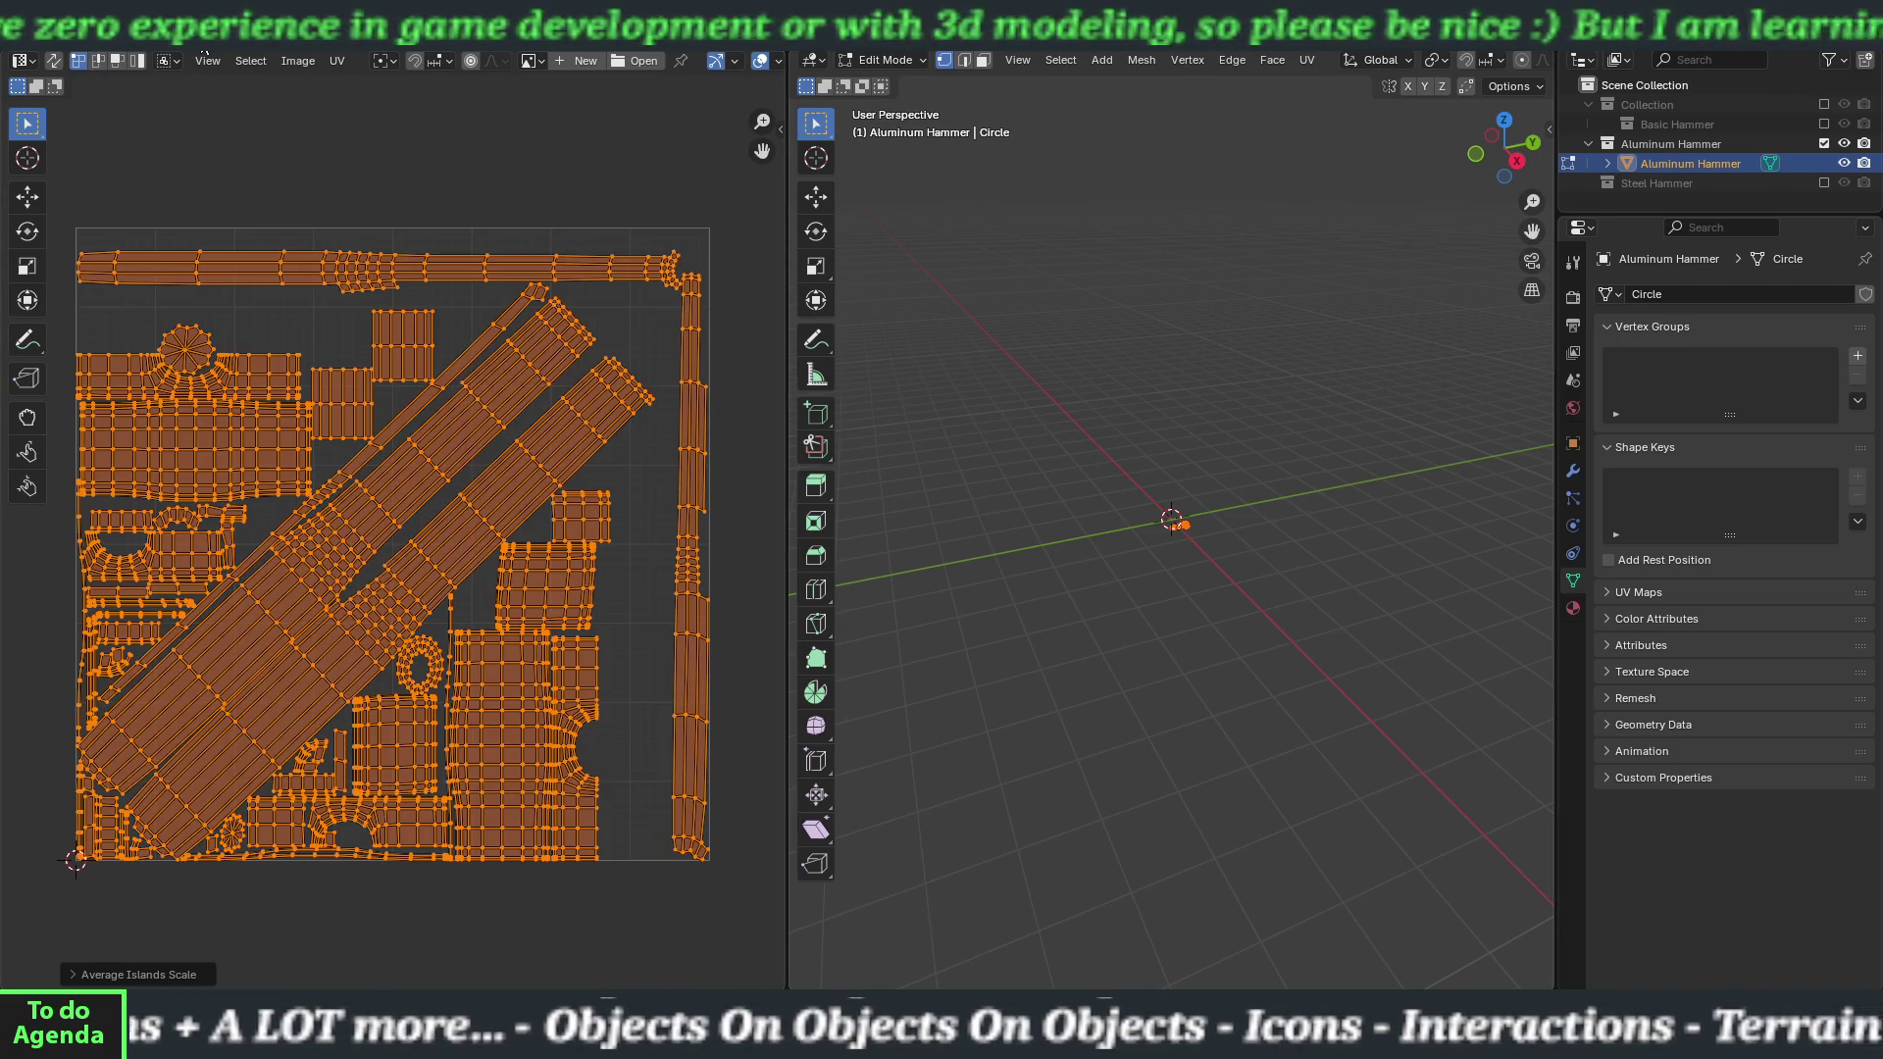
left_click(225, 29)
left_click(44, 29)
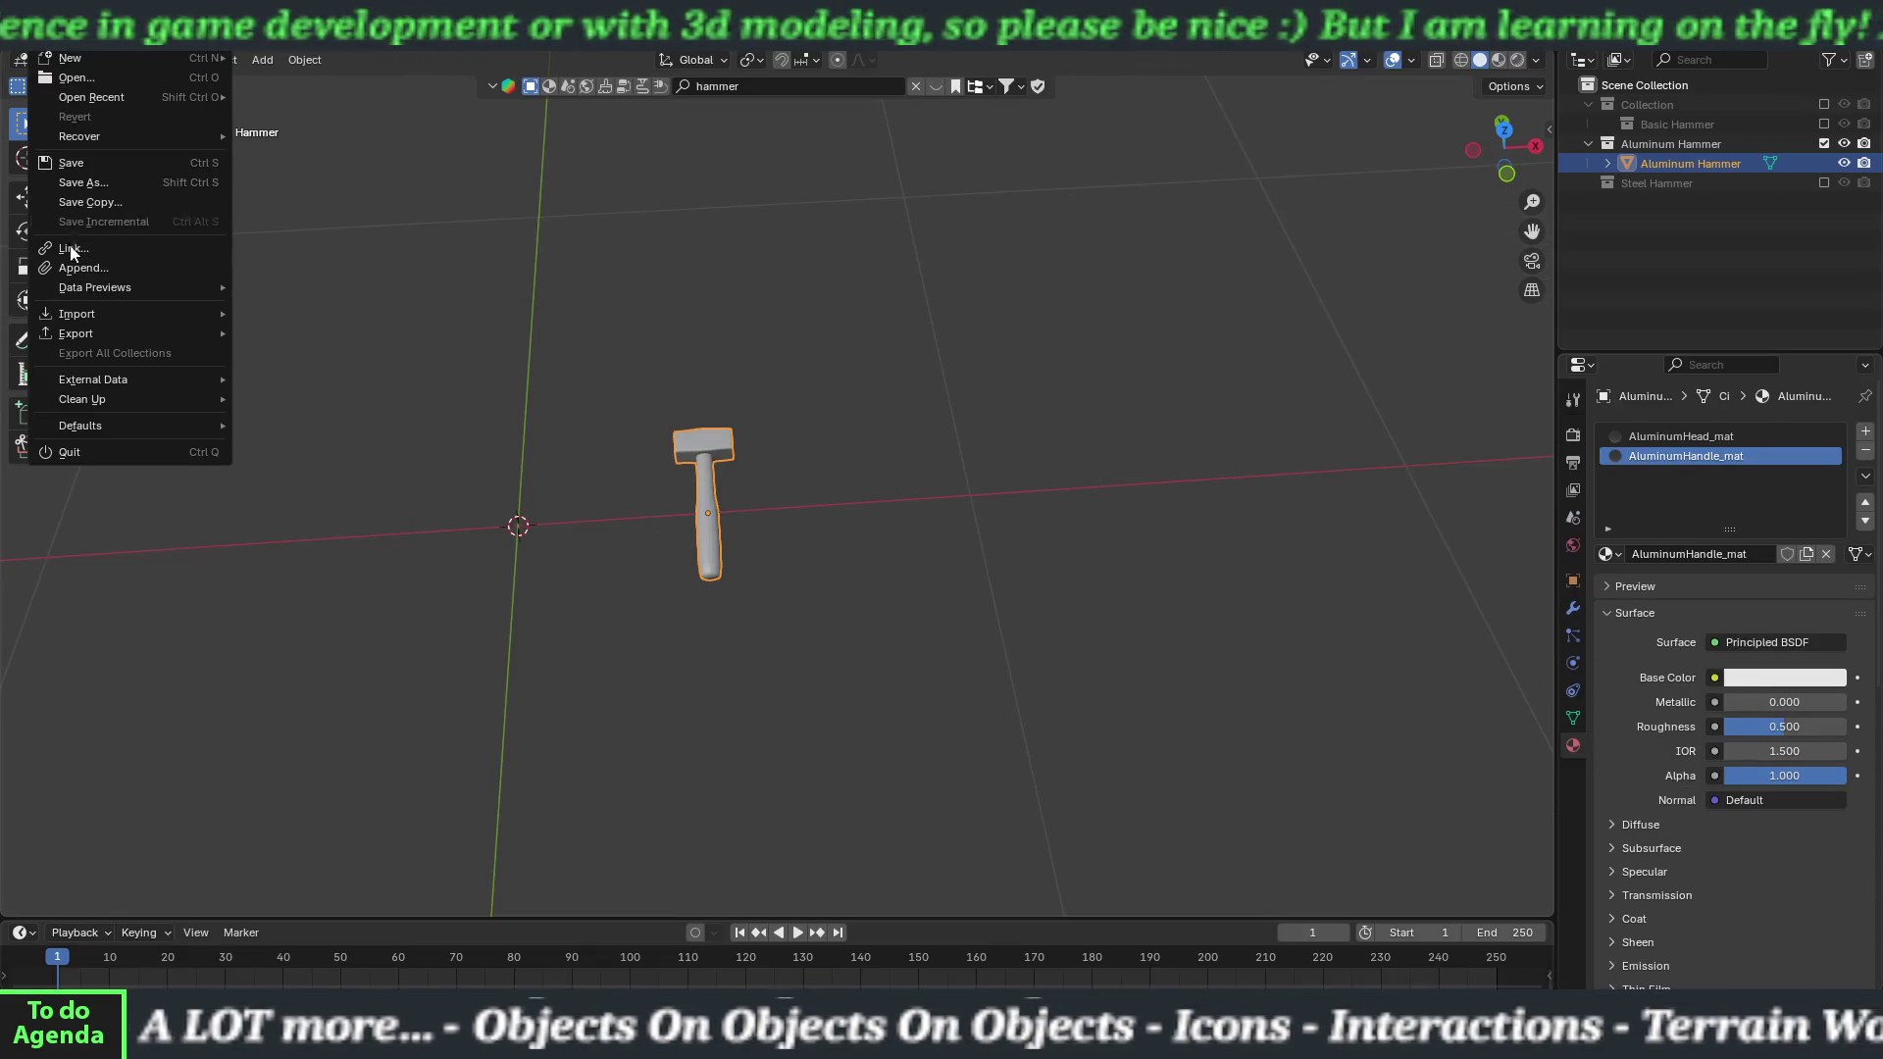
Export aluminumHammer.fbx to the Hammers folder and exclude the Aluminum Hammer collection.
mouse_move(92, 333)
left_click(283, 507)
type("aluminumha")
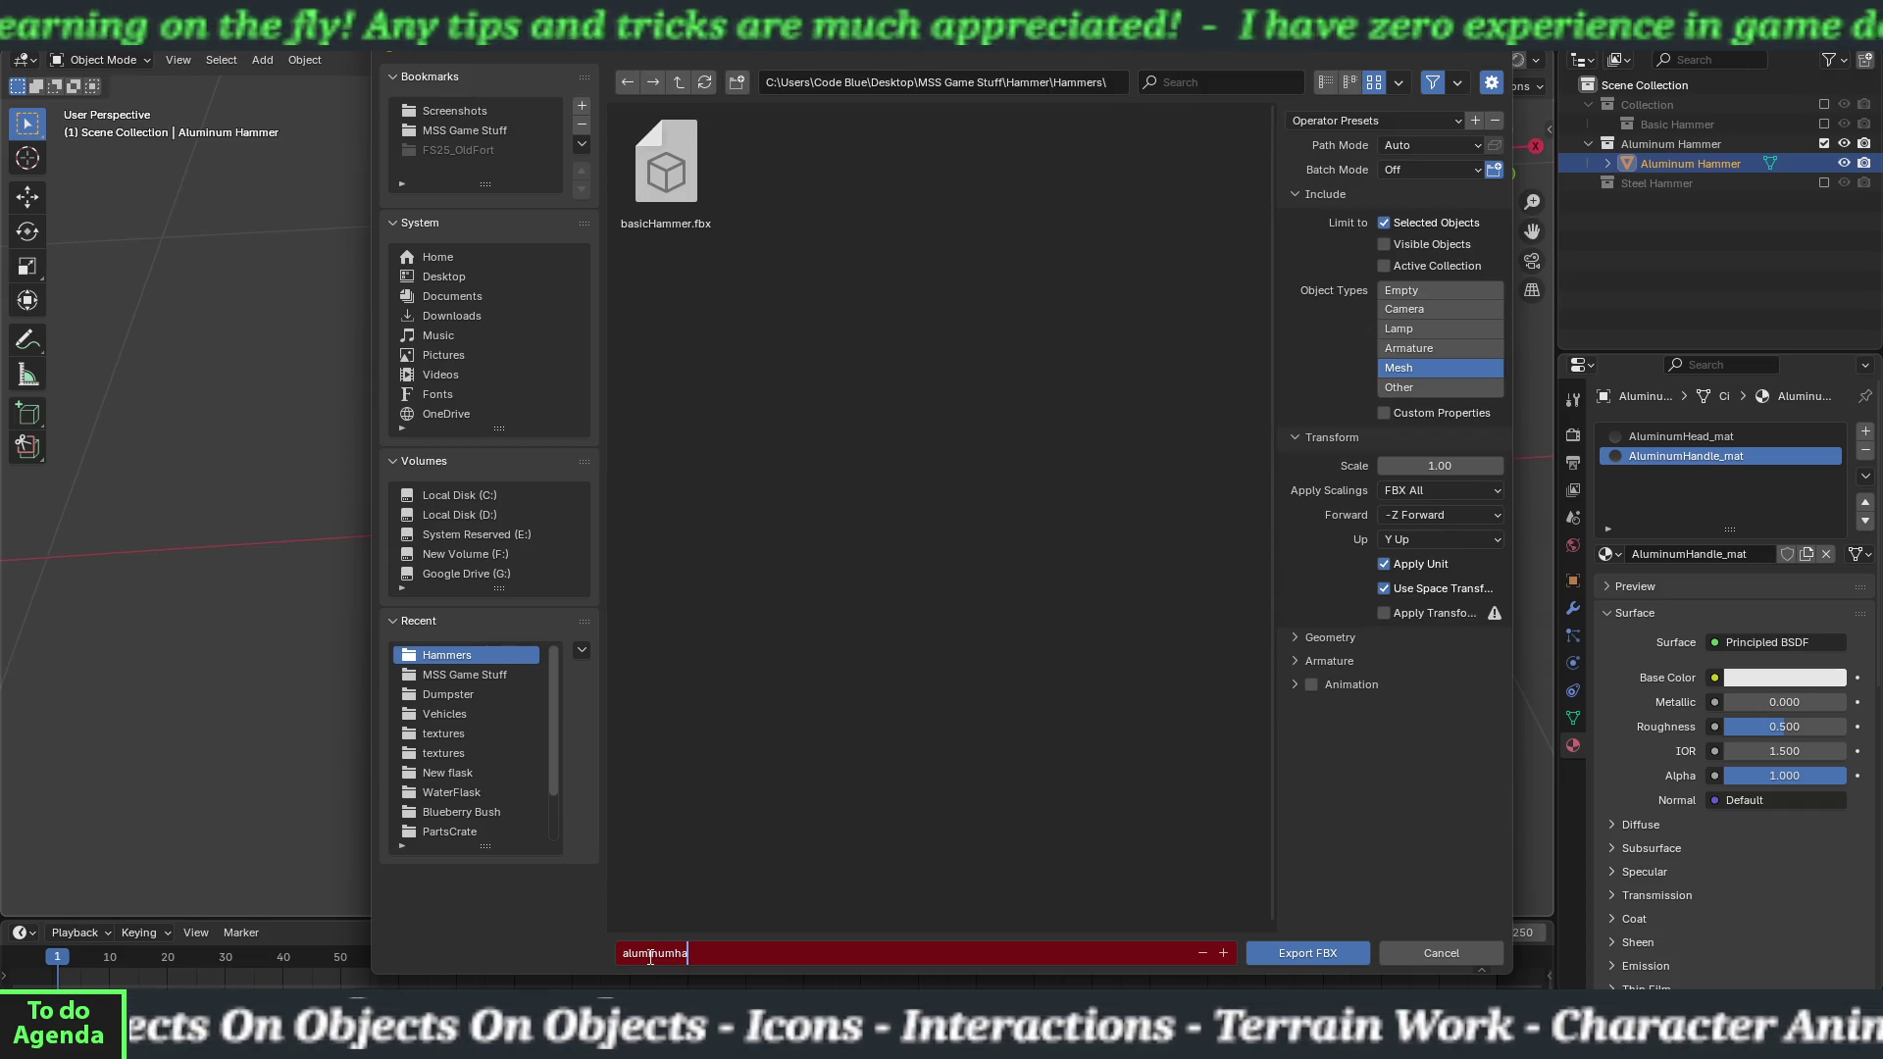
key("BackSpace")
key("BackSpace")
type("Hammer")
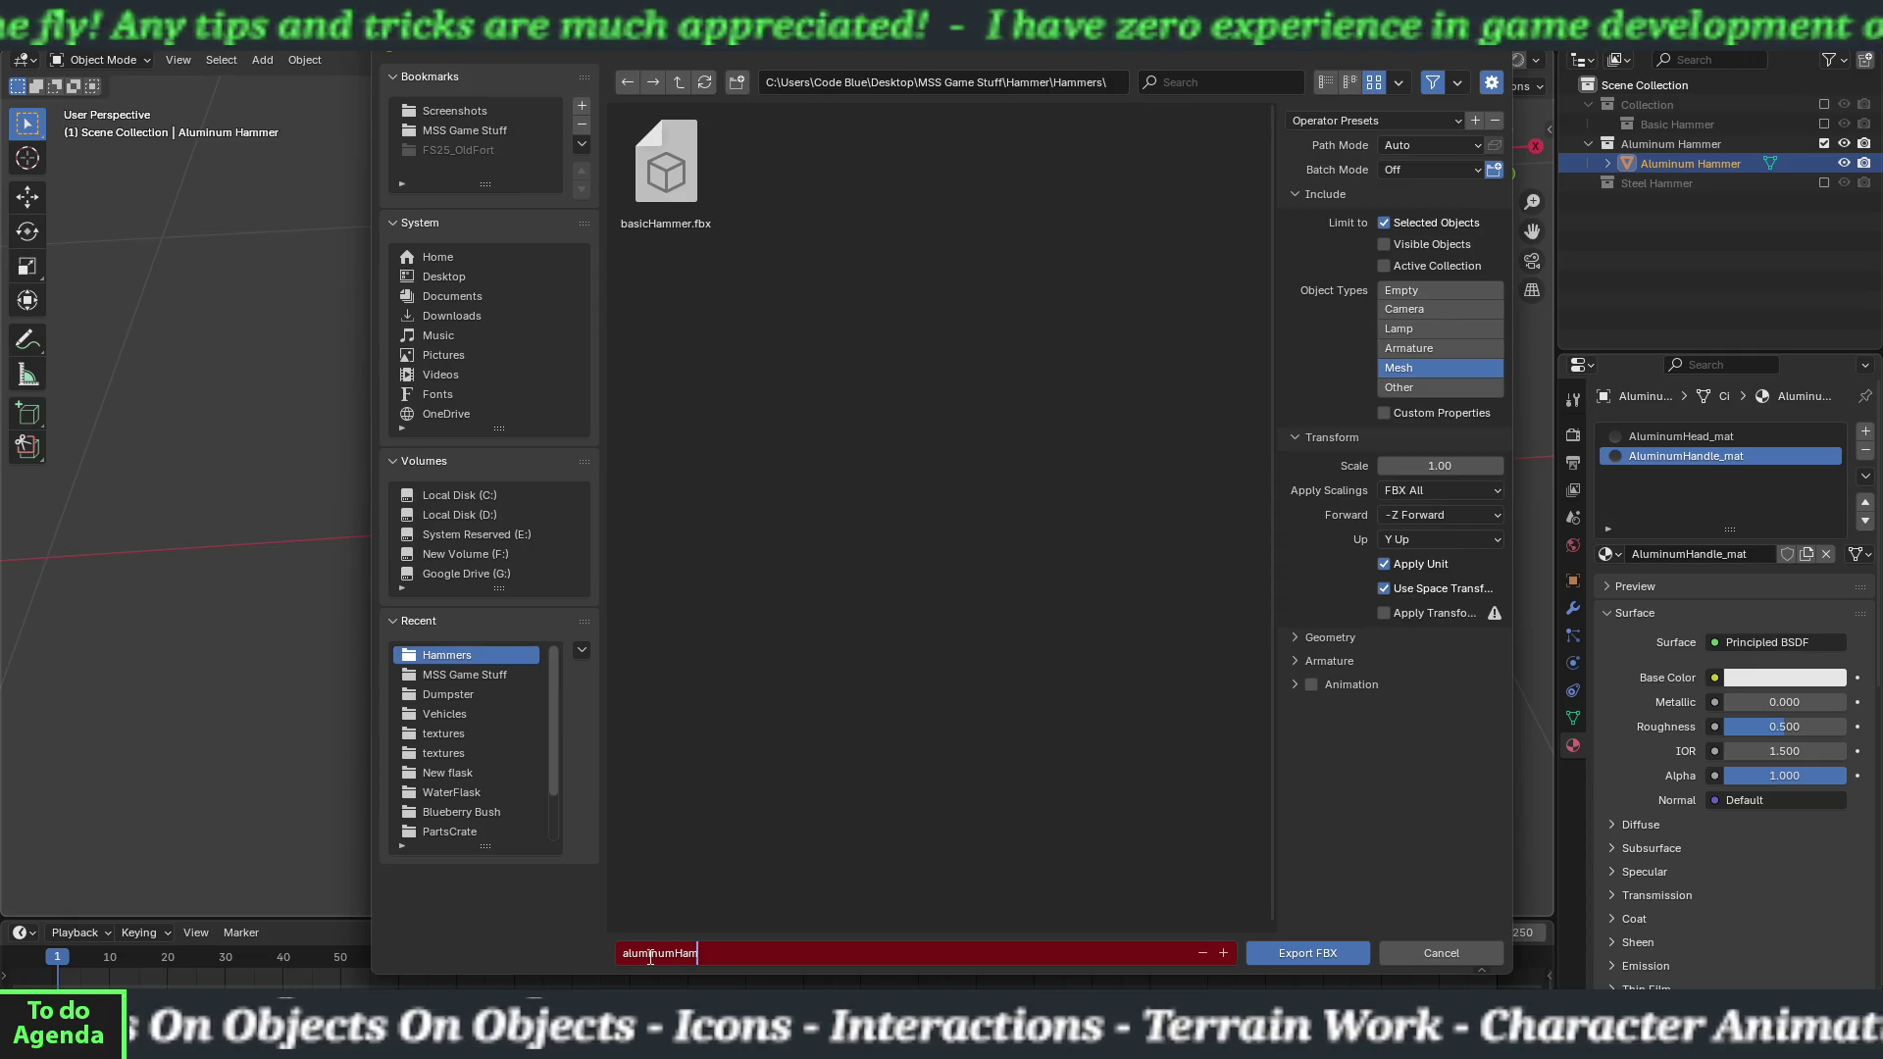
left_click(1210, 881)
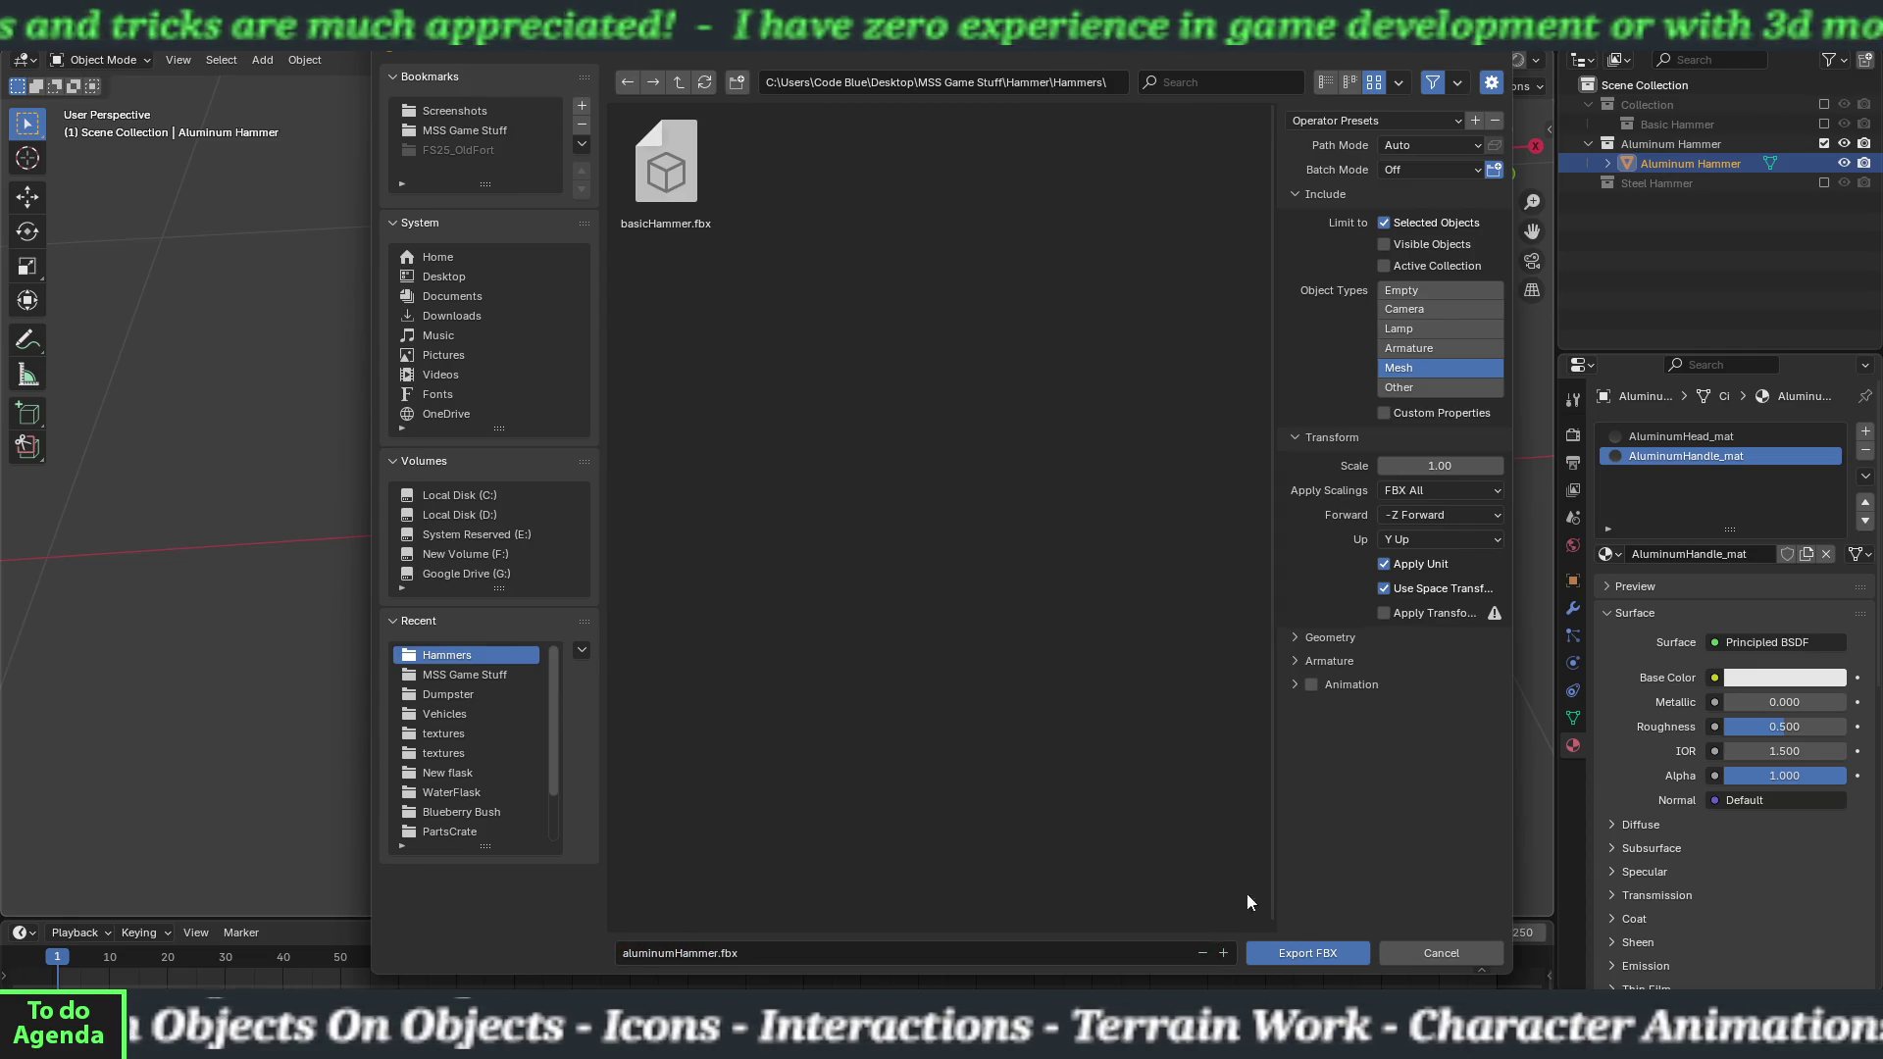
left_click(1298, 953)
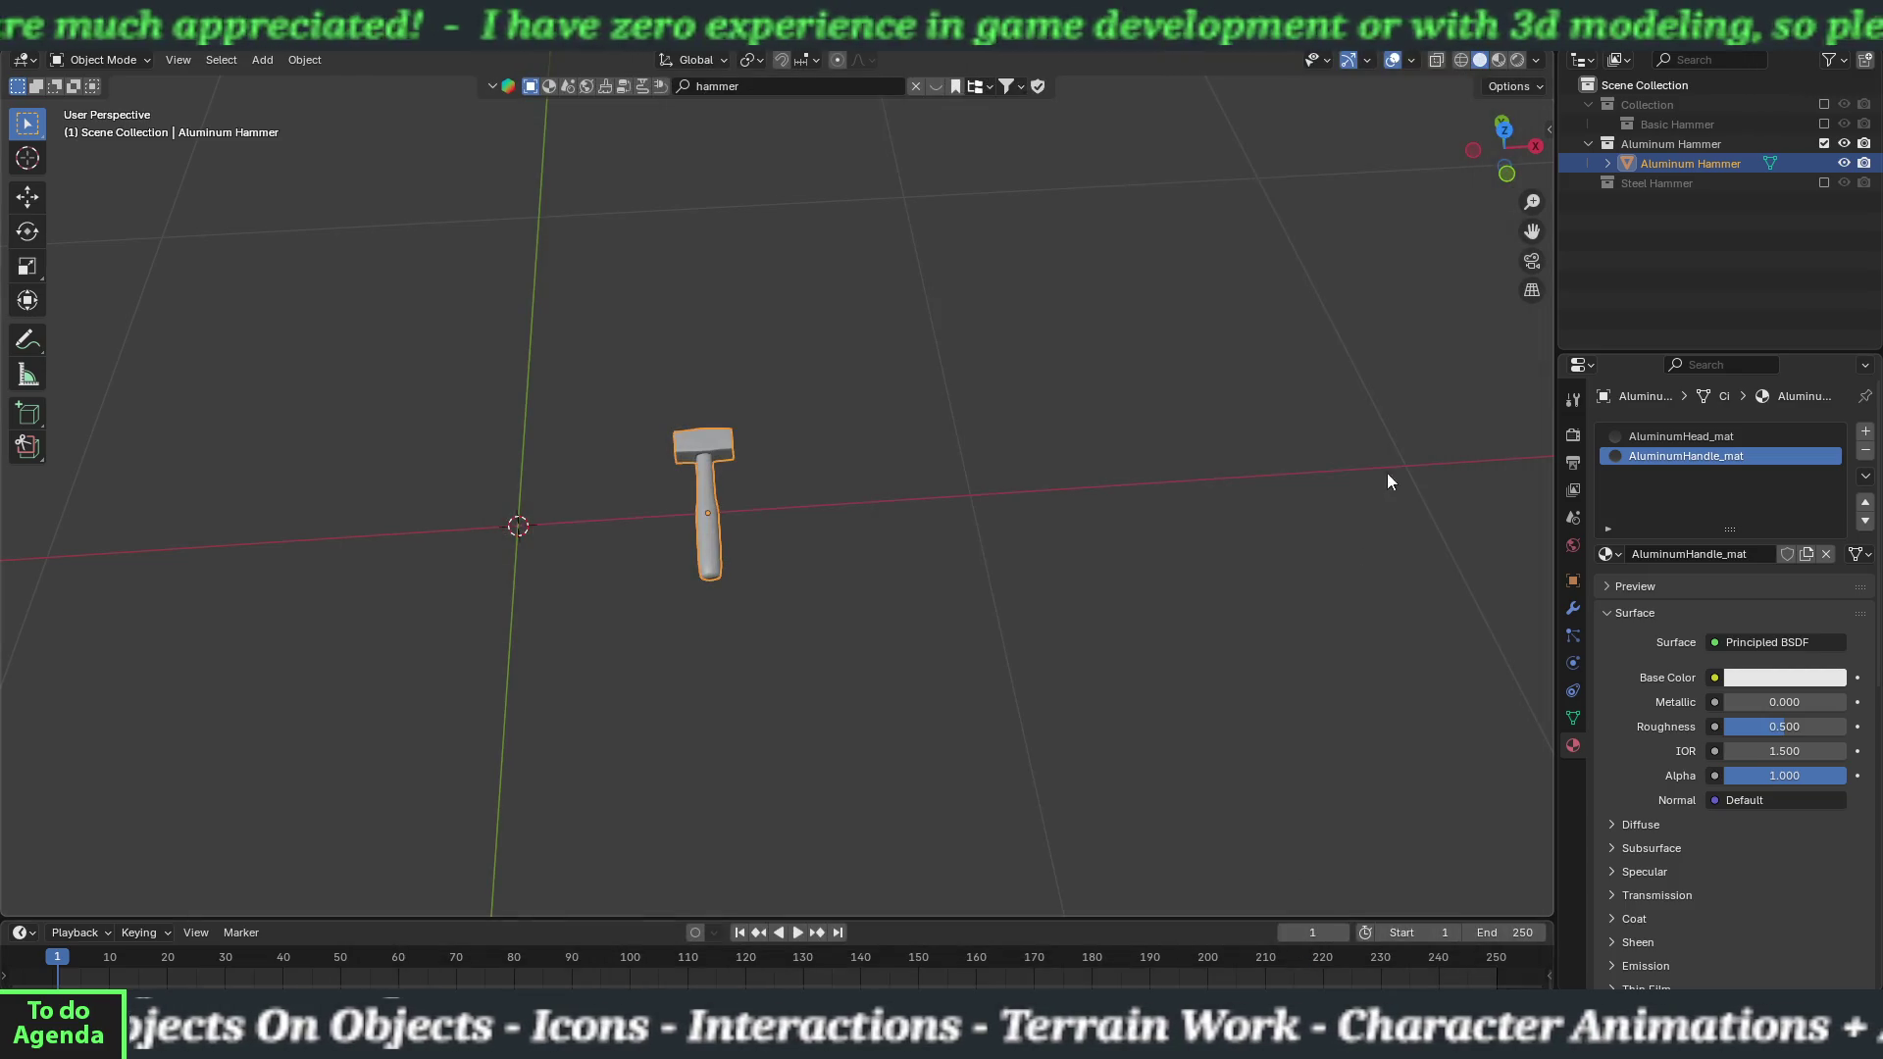
left_click(1824, 143)
Bring in the Steel Hammer collection and Smart UV unwrap its entire mesh with defaults.
left_click(1823, 163)
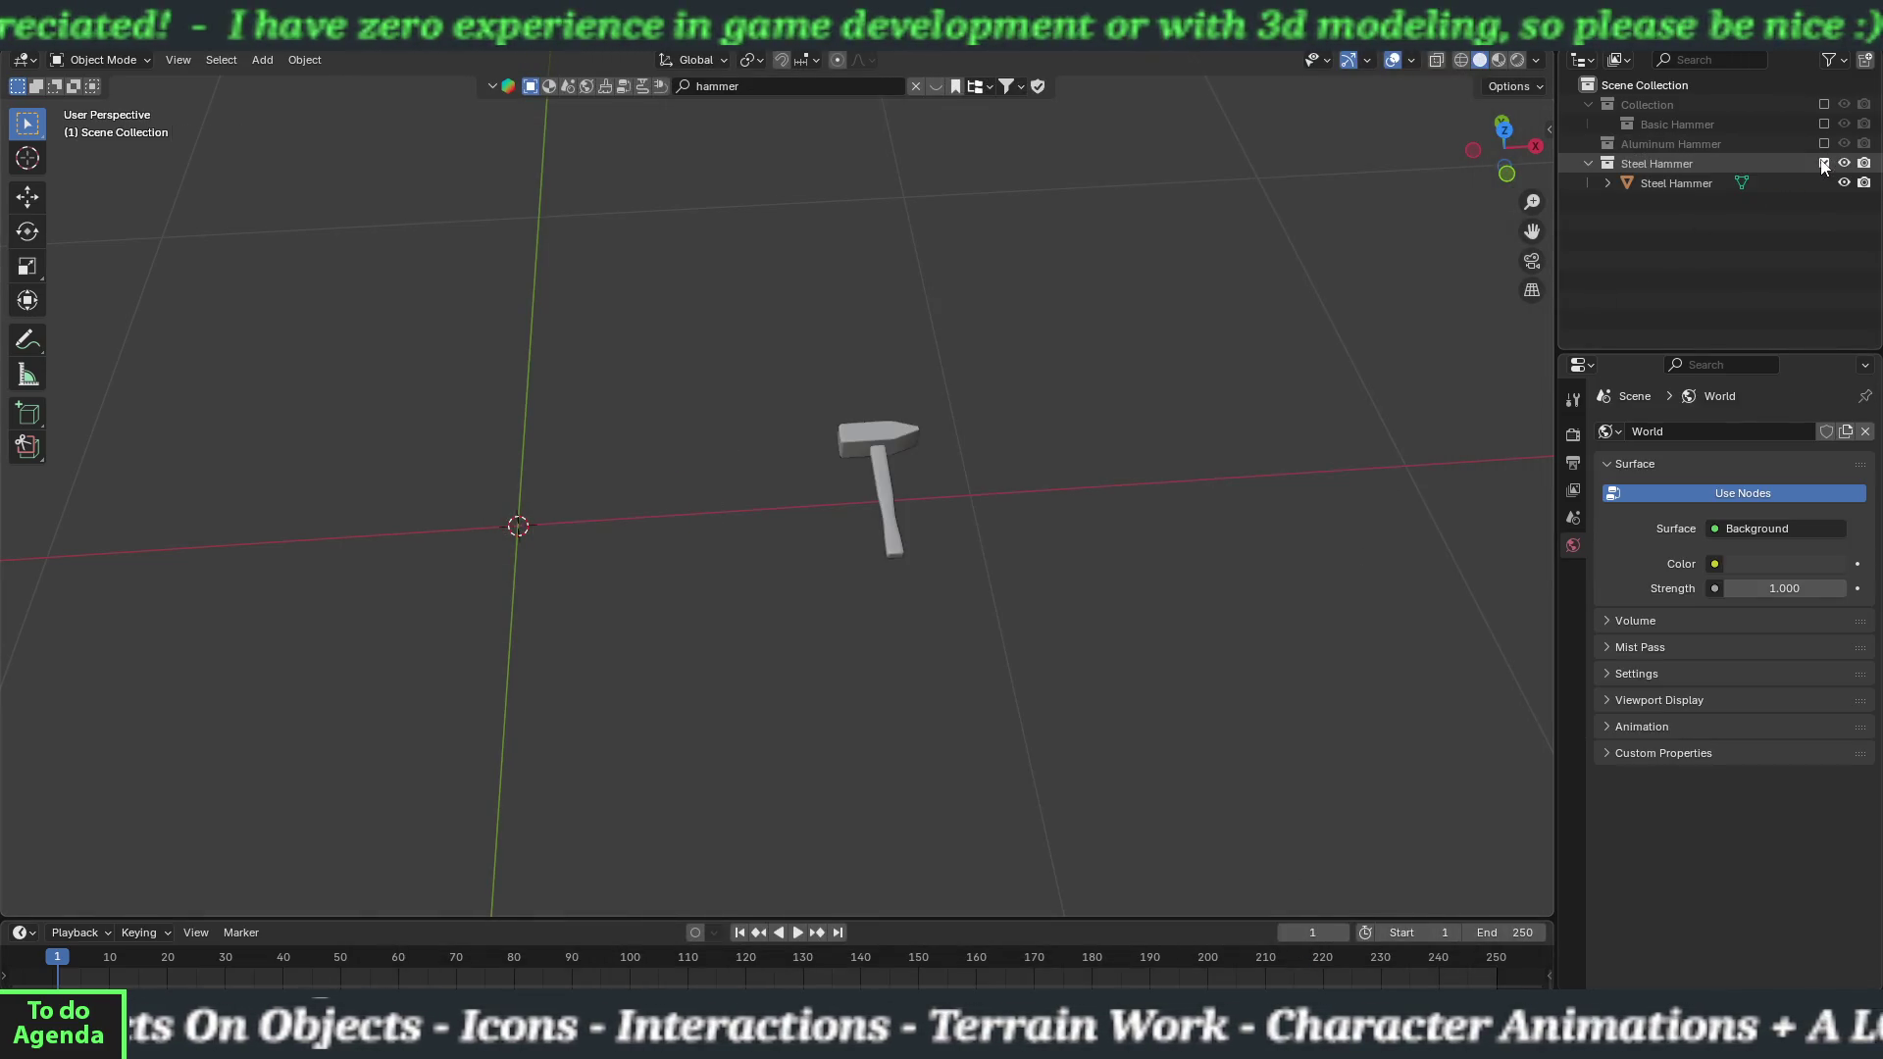
left_click(854, 446)
key("Tab")
key("a")
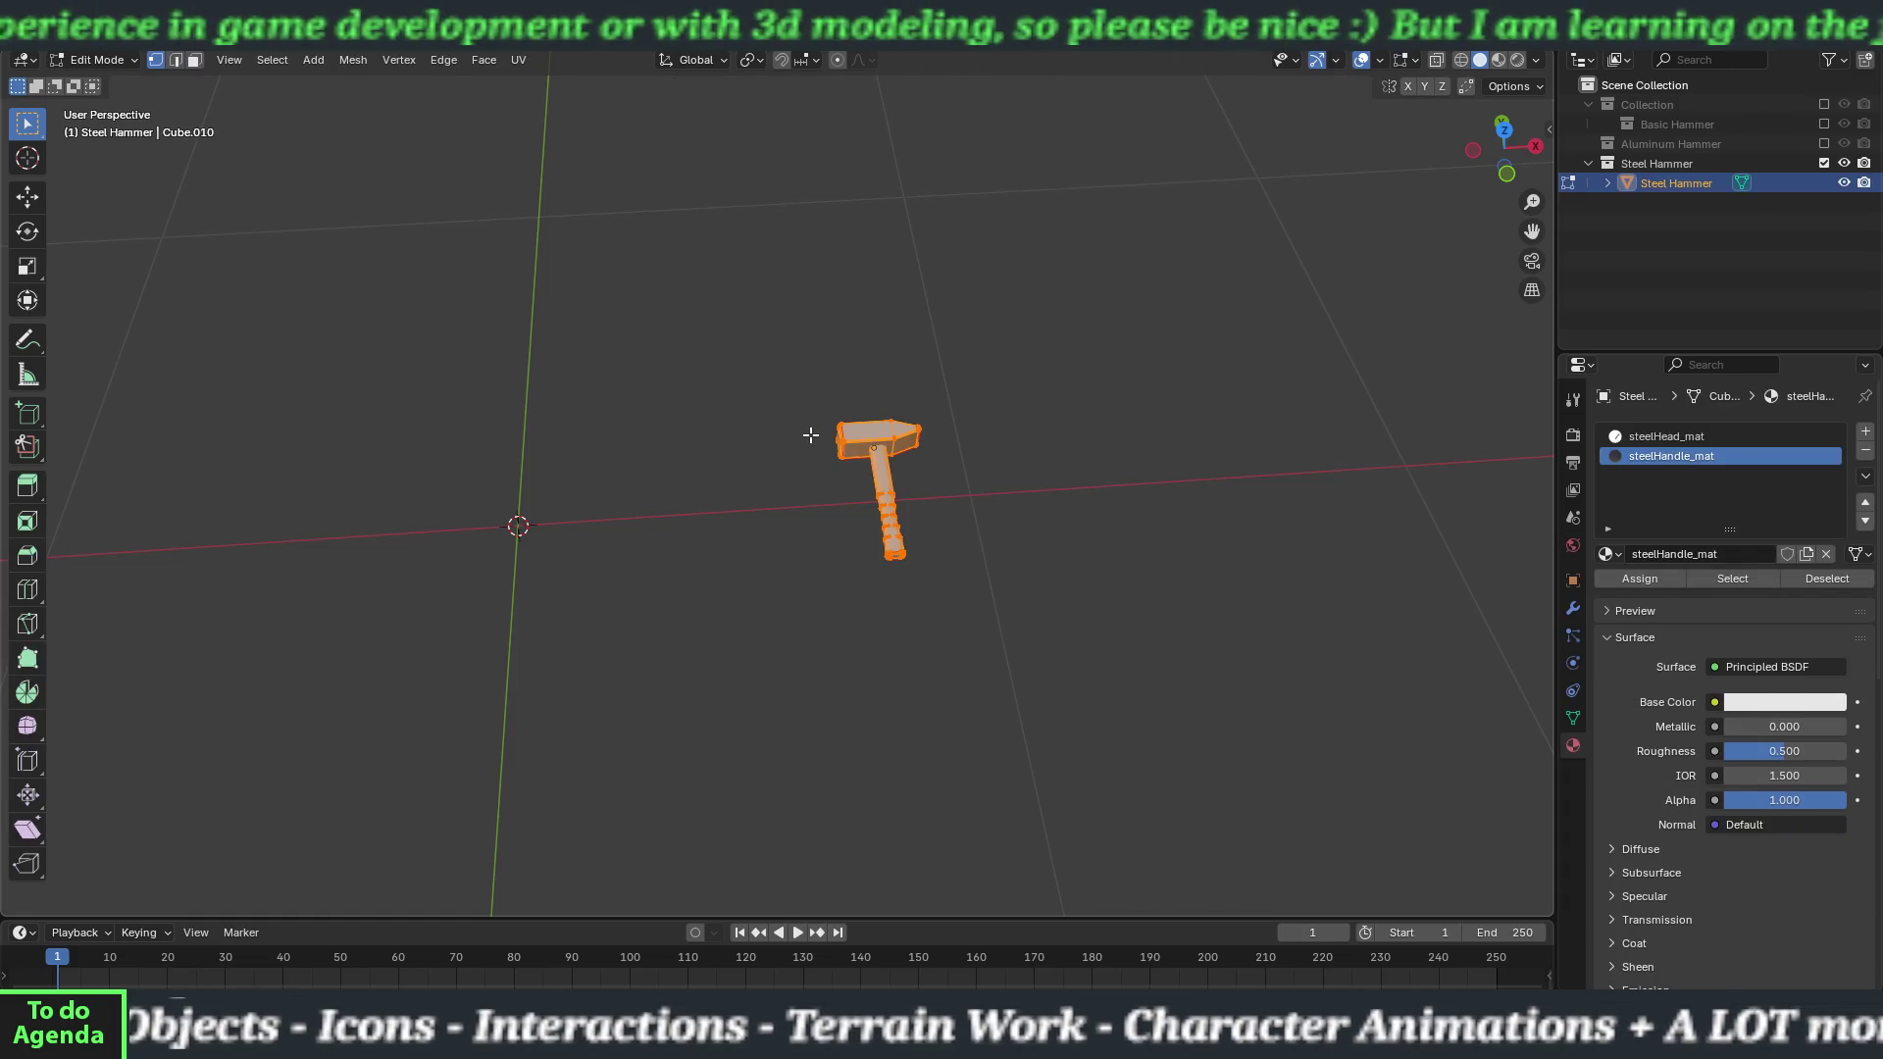
key("u")
left_click(902, 443)
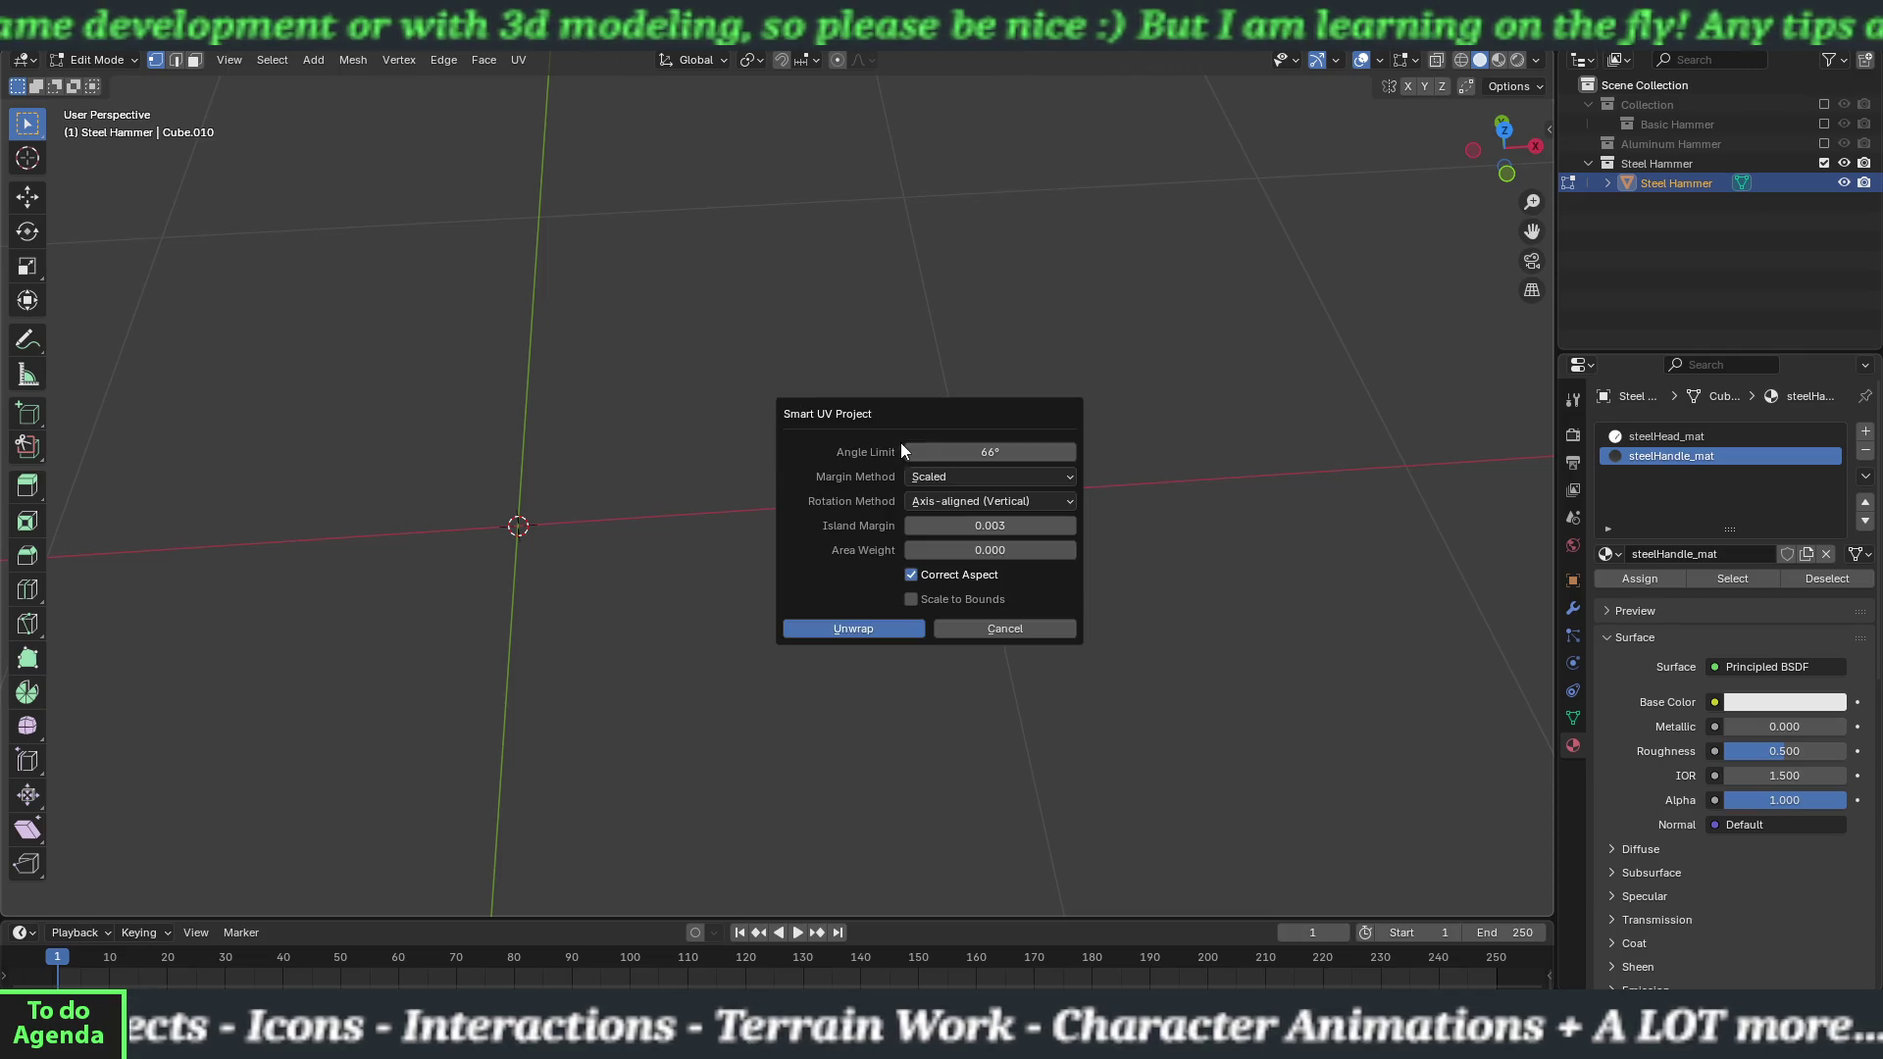
left_click(875, 628)
Average the steel hammer's UV island scales and pack them into the UV square.
left_click(518, 60)
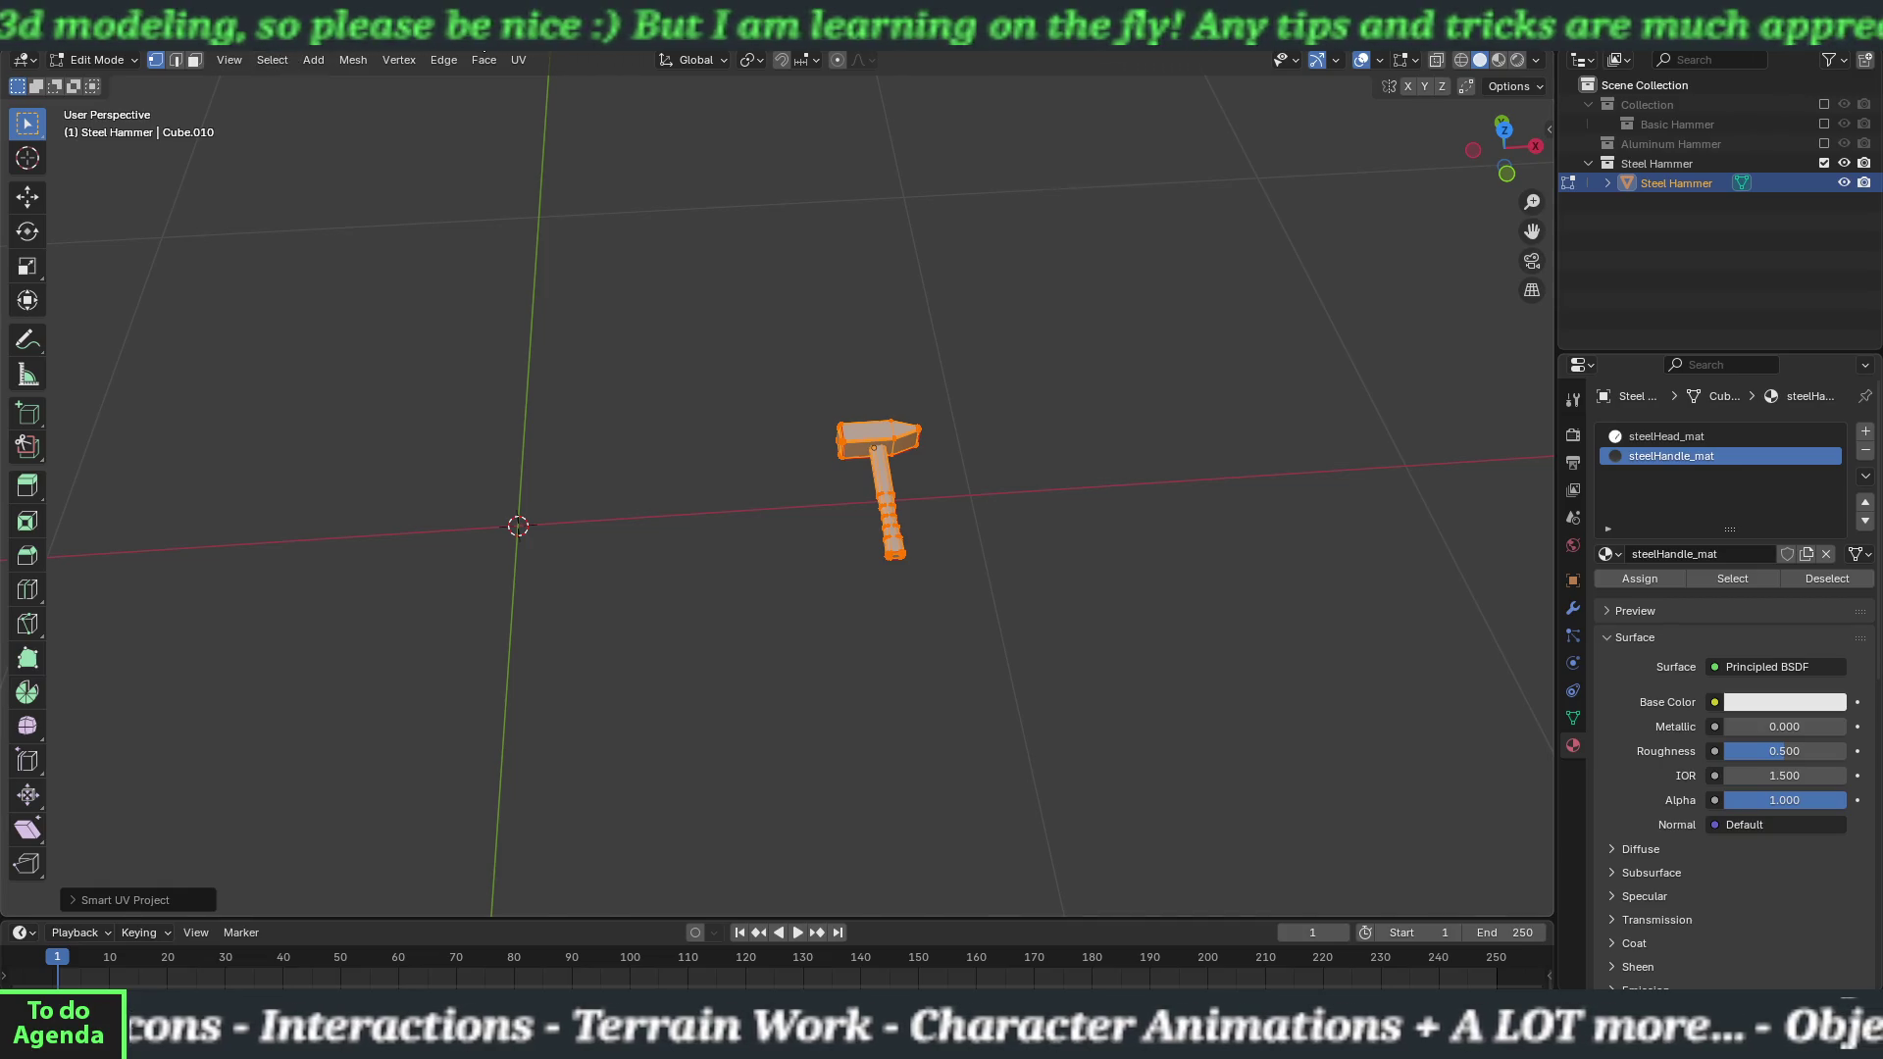
left_click(490, 39)
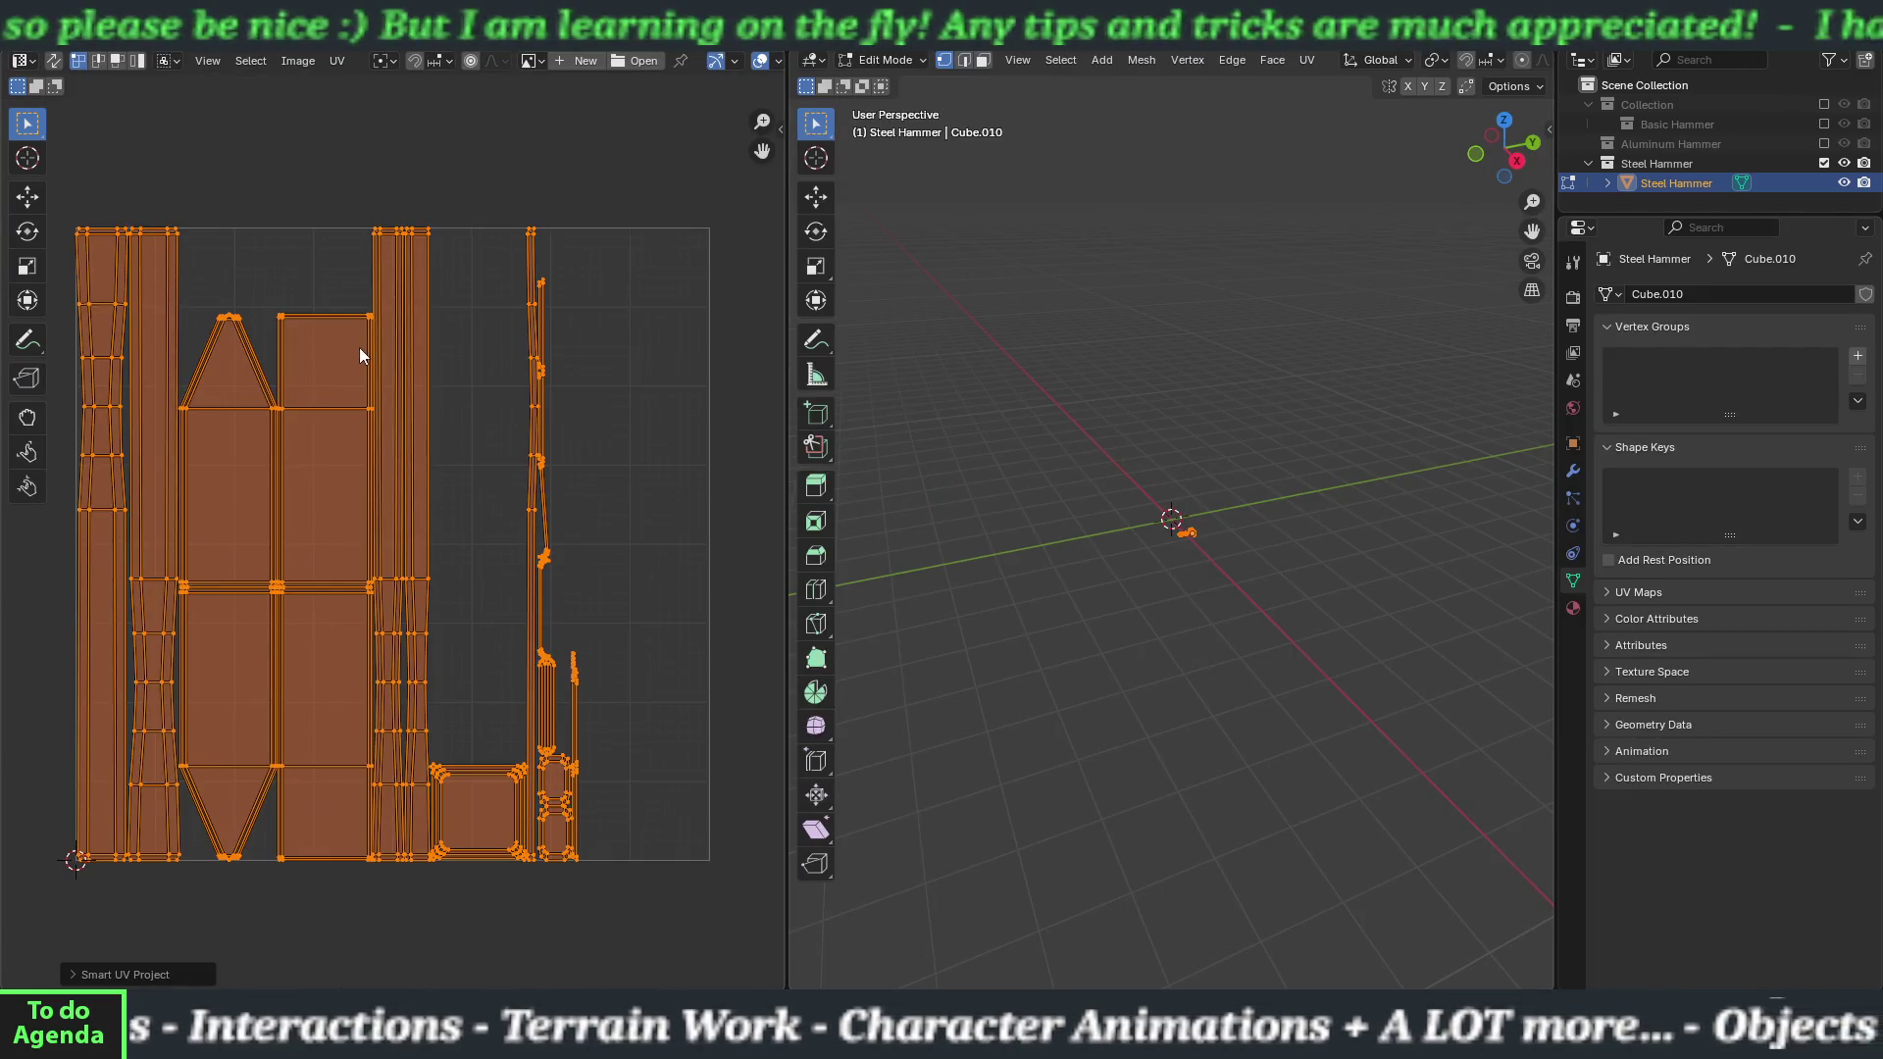
left_click(336, 60)
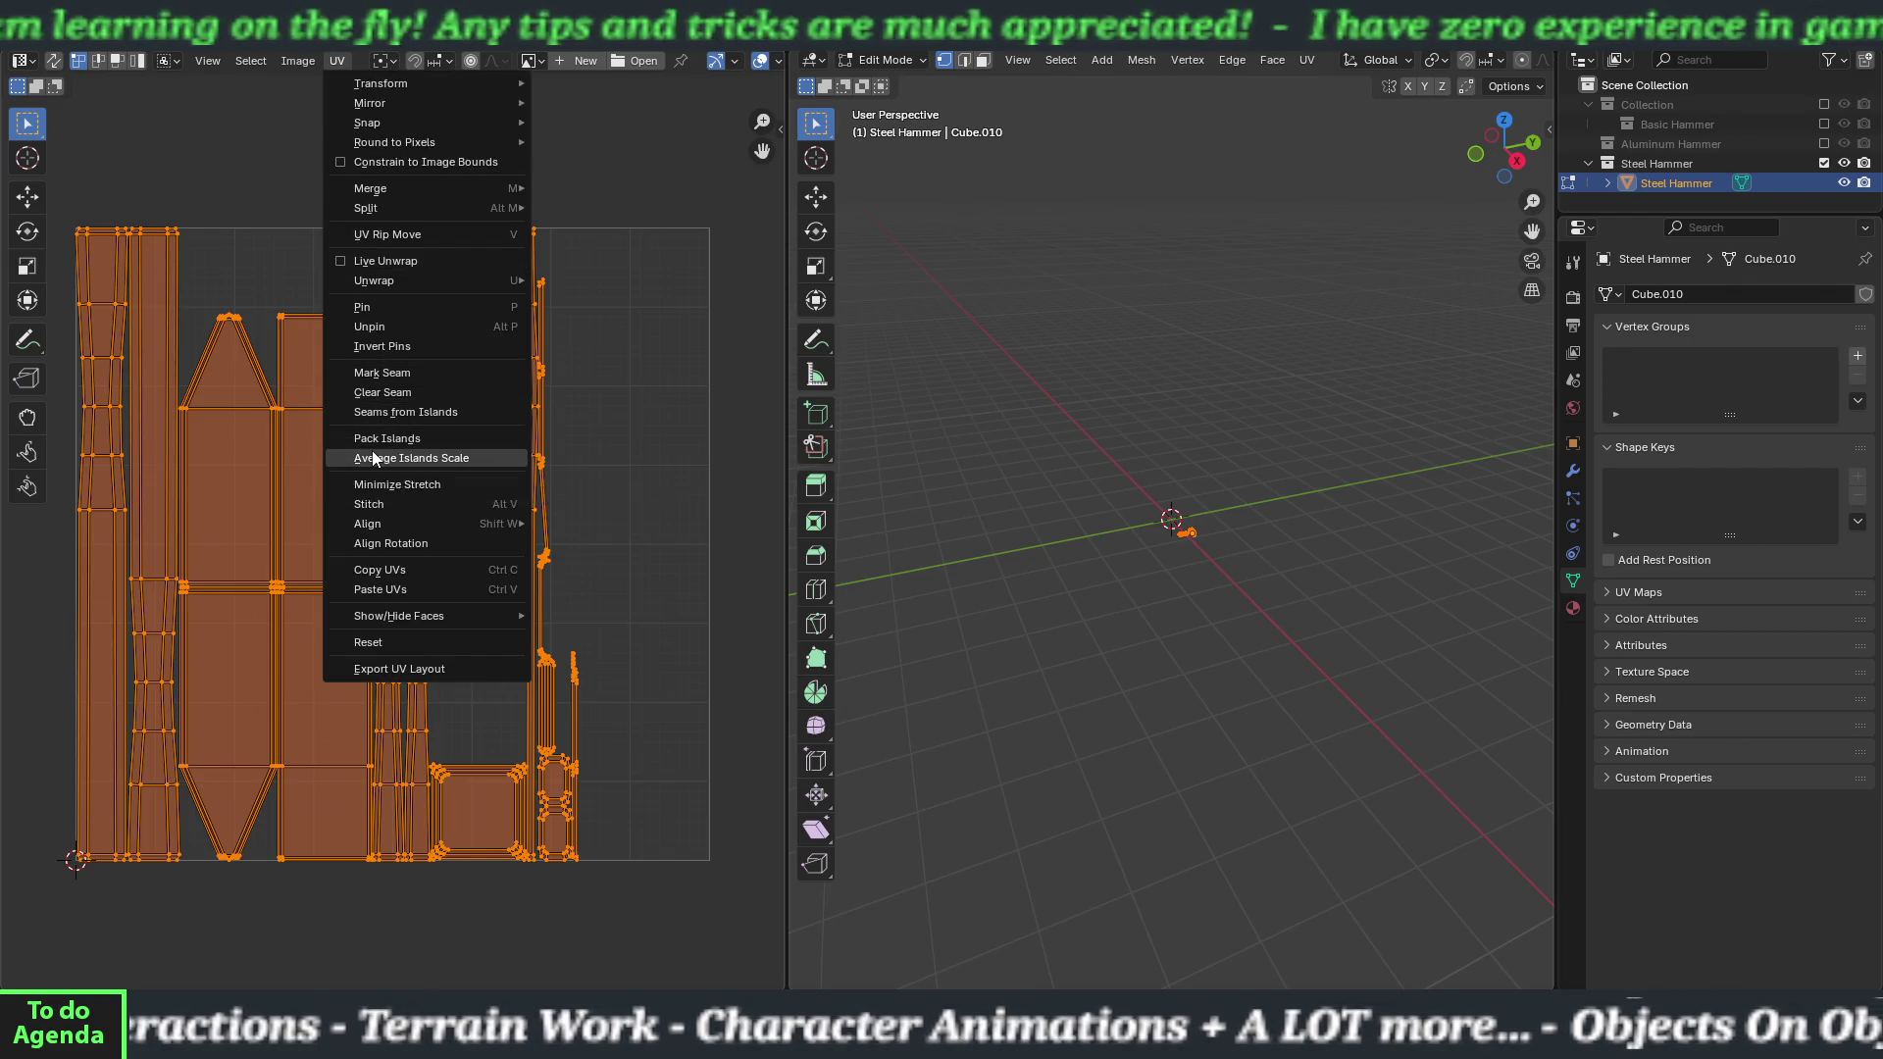
left_click(379, 458)
left_click(337, 60)
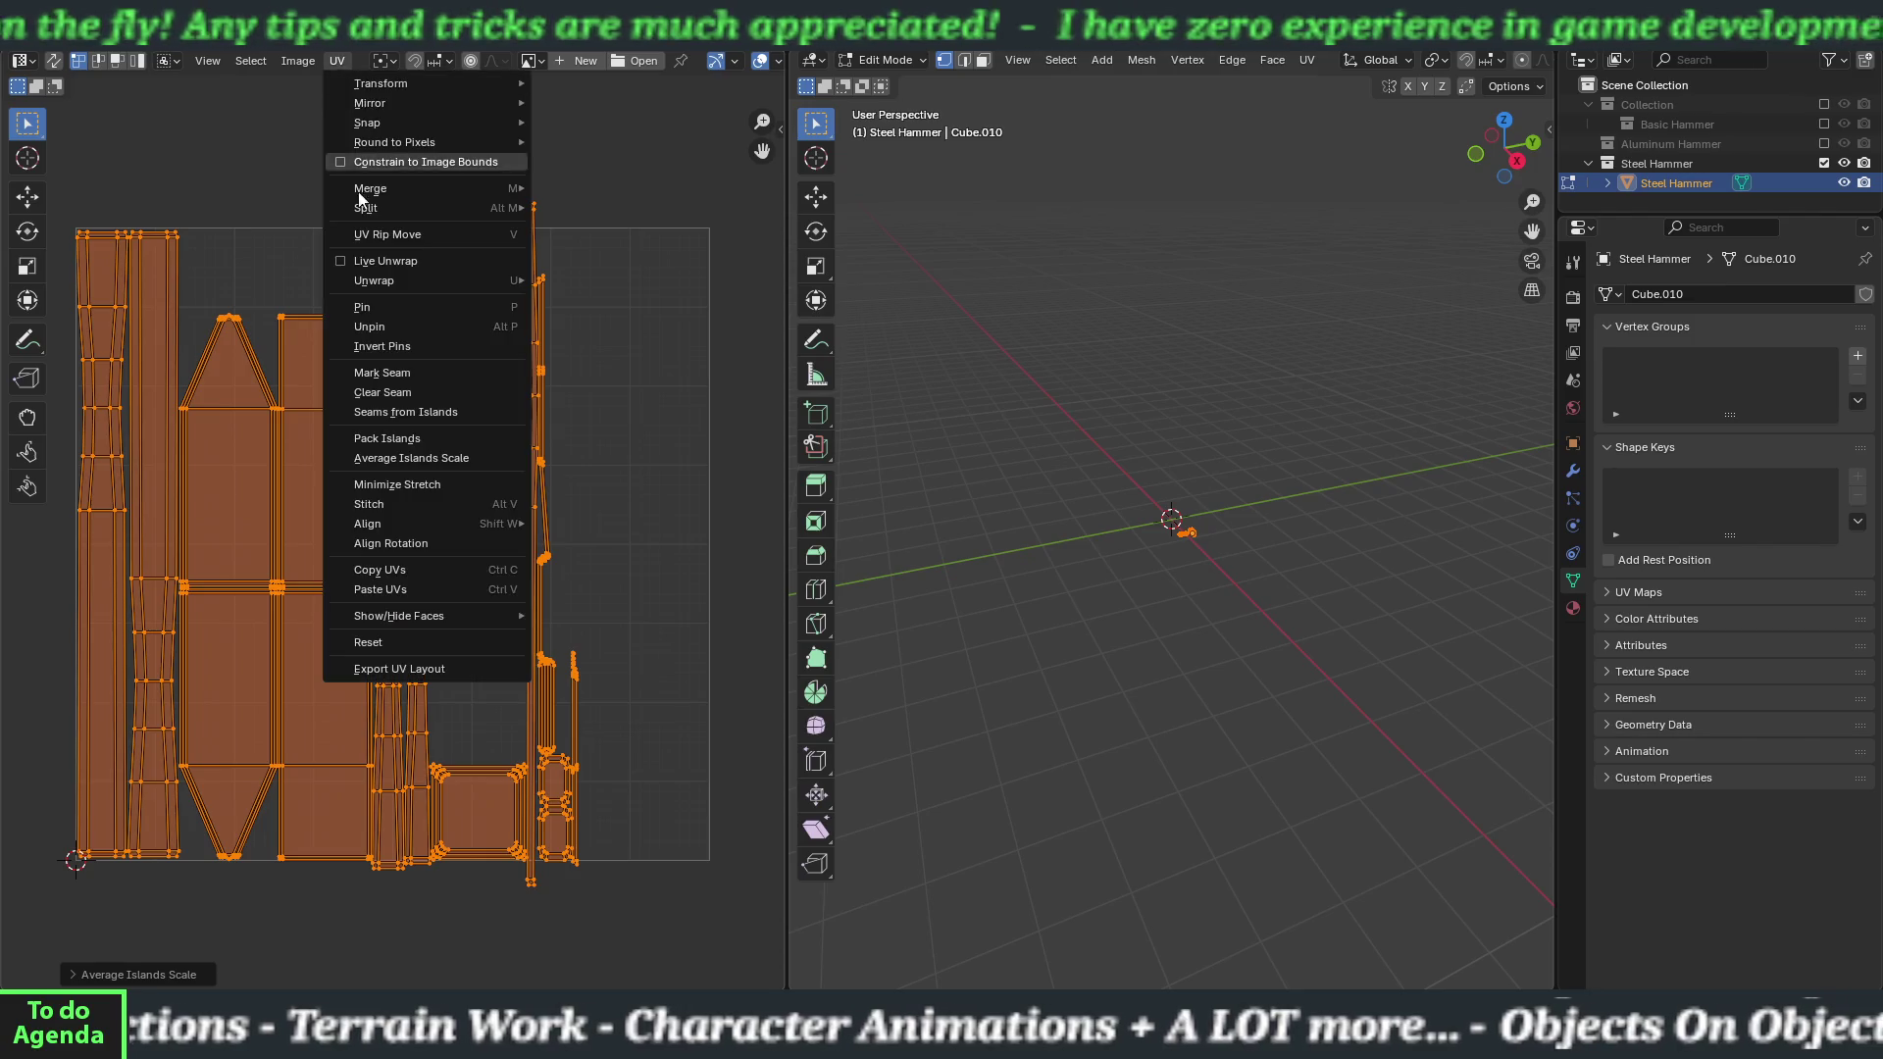
left_click(383, 438)
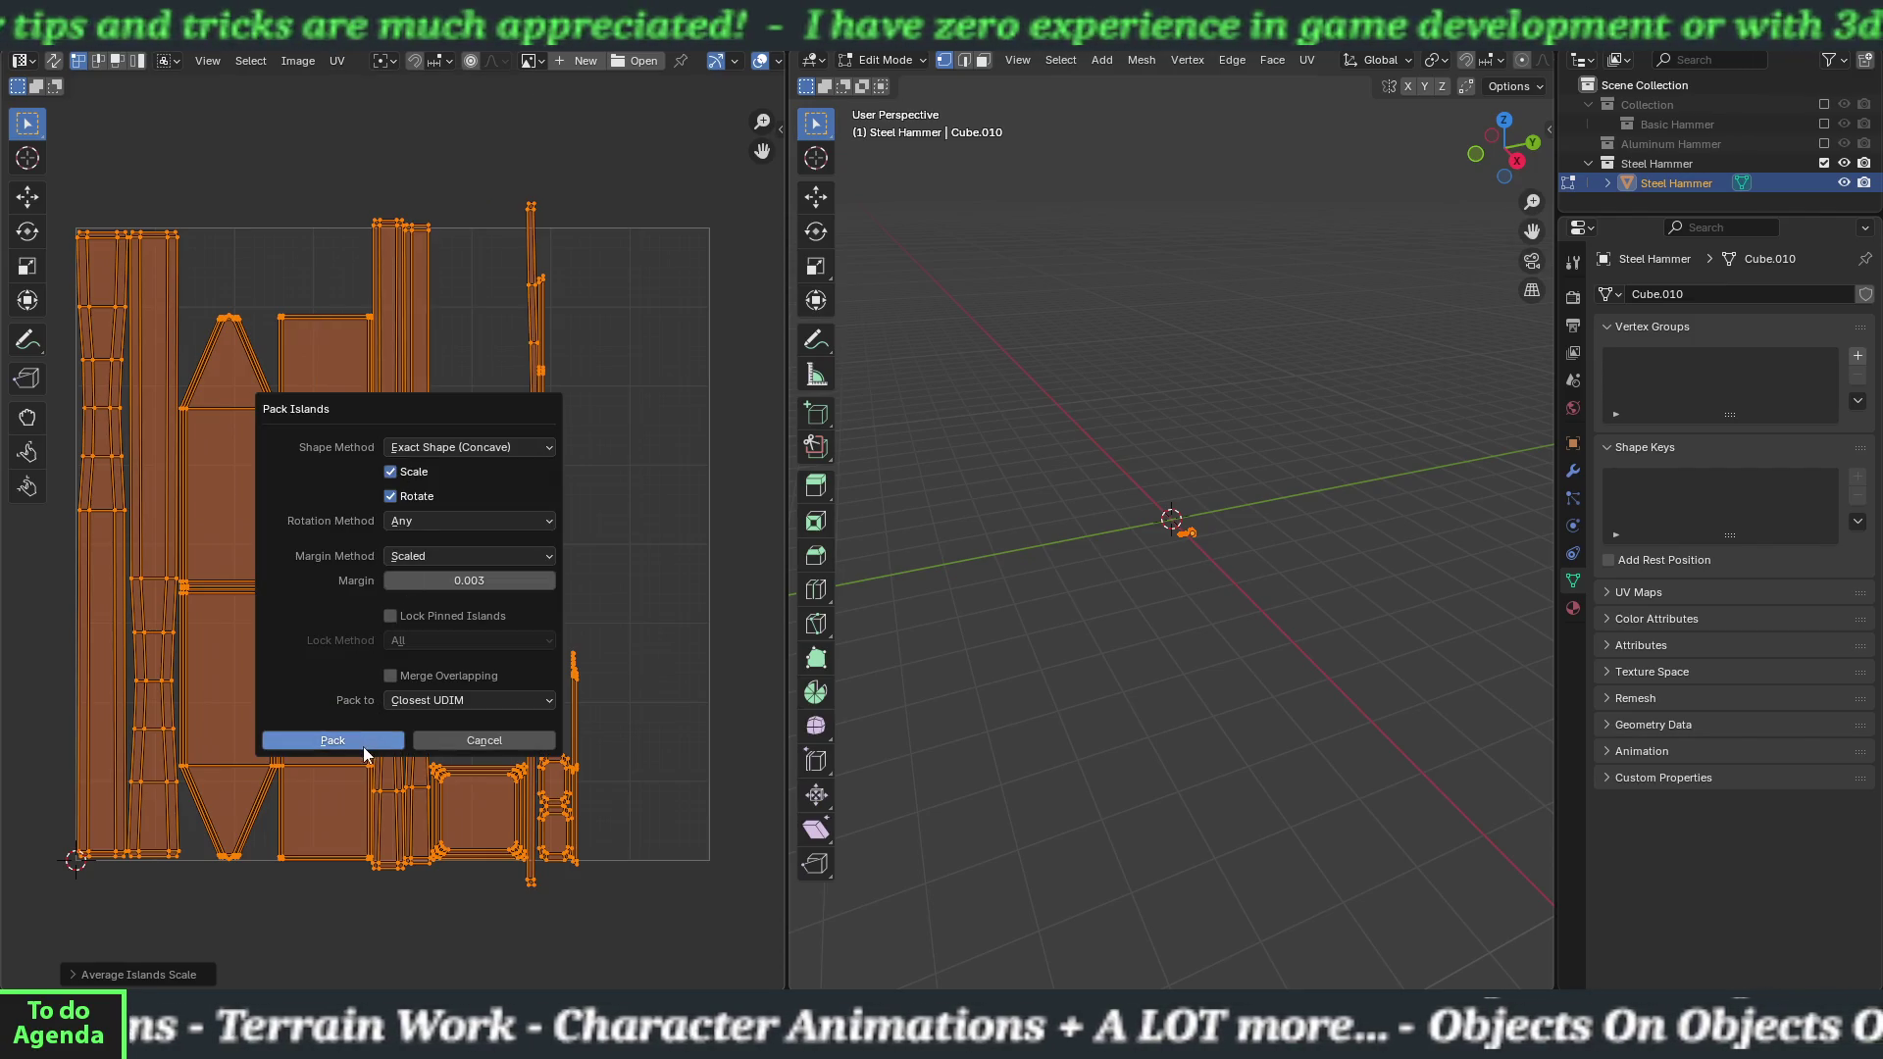
left_click(362, 745)
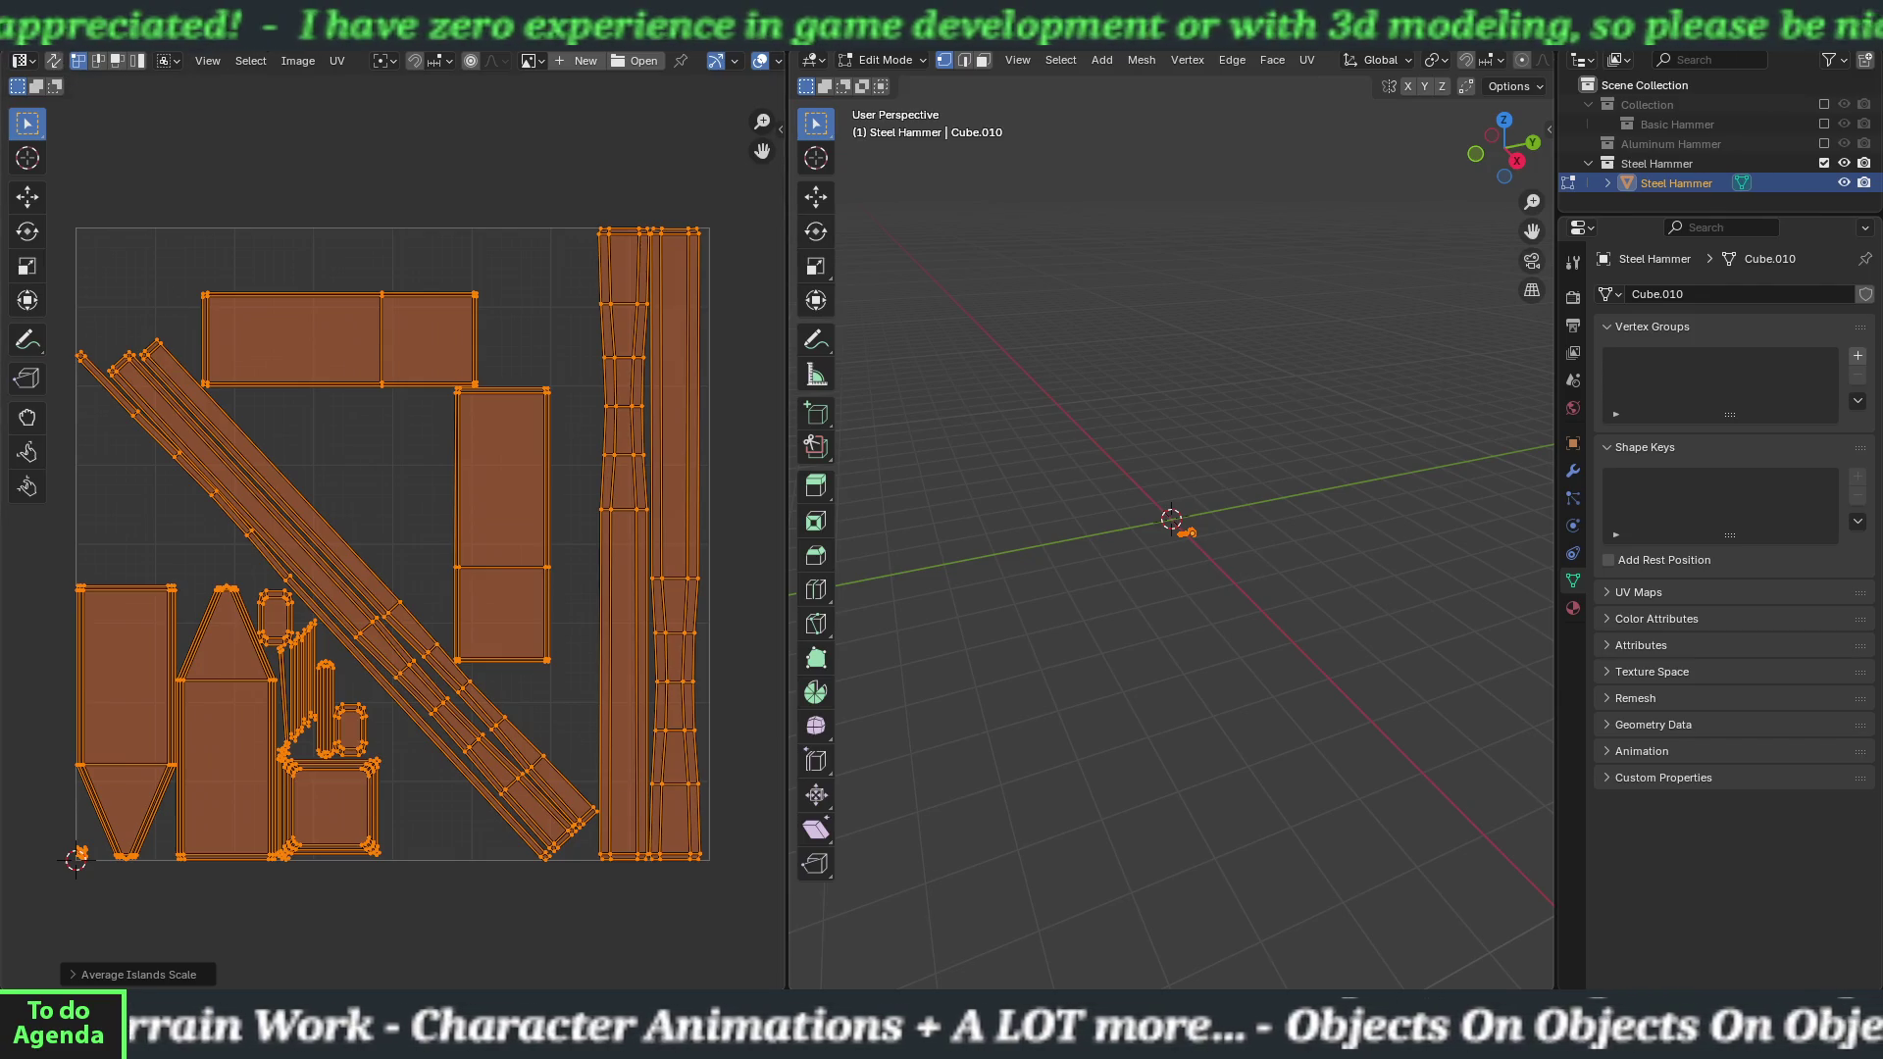
left_click(269, 41)
left_click(41, 39)
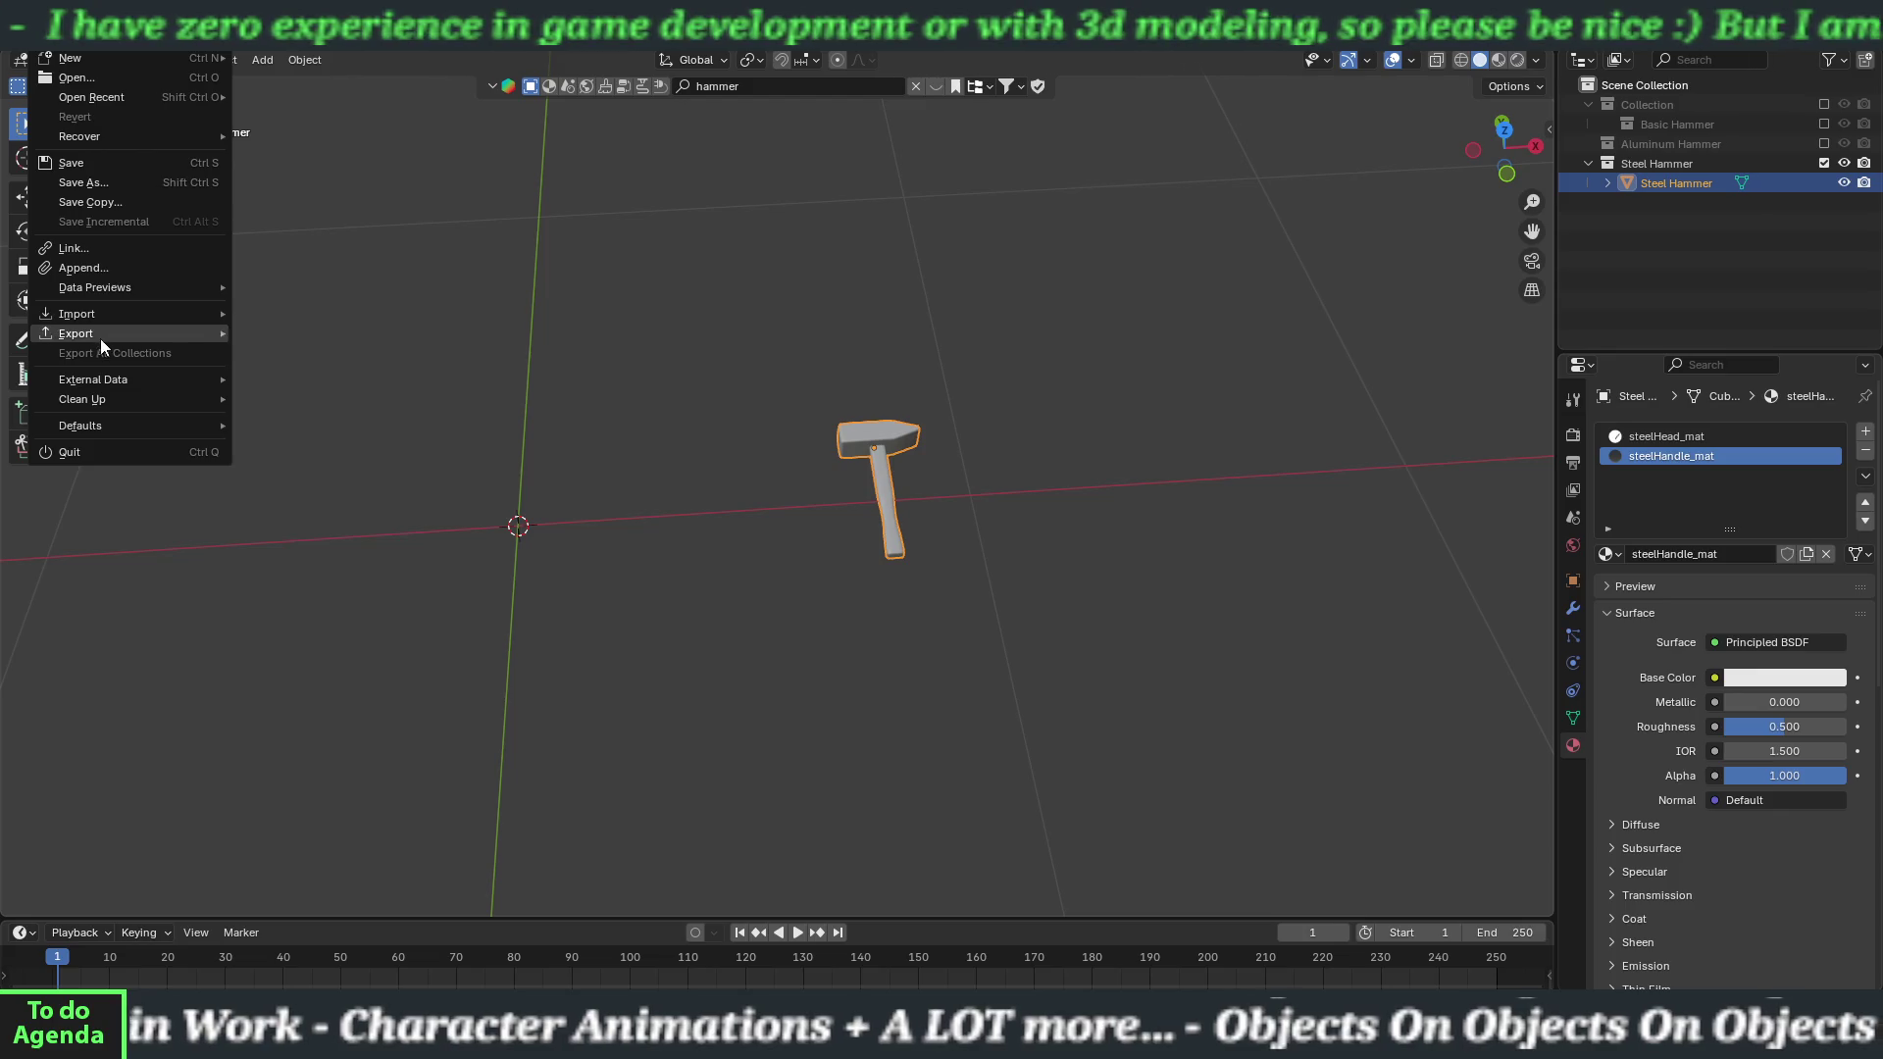
mouse_move(100, 333)
left_click(303, 514)
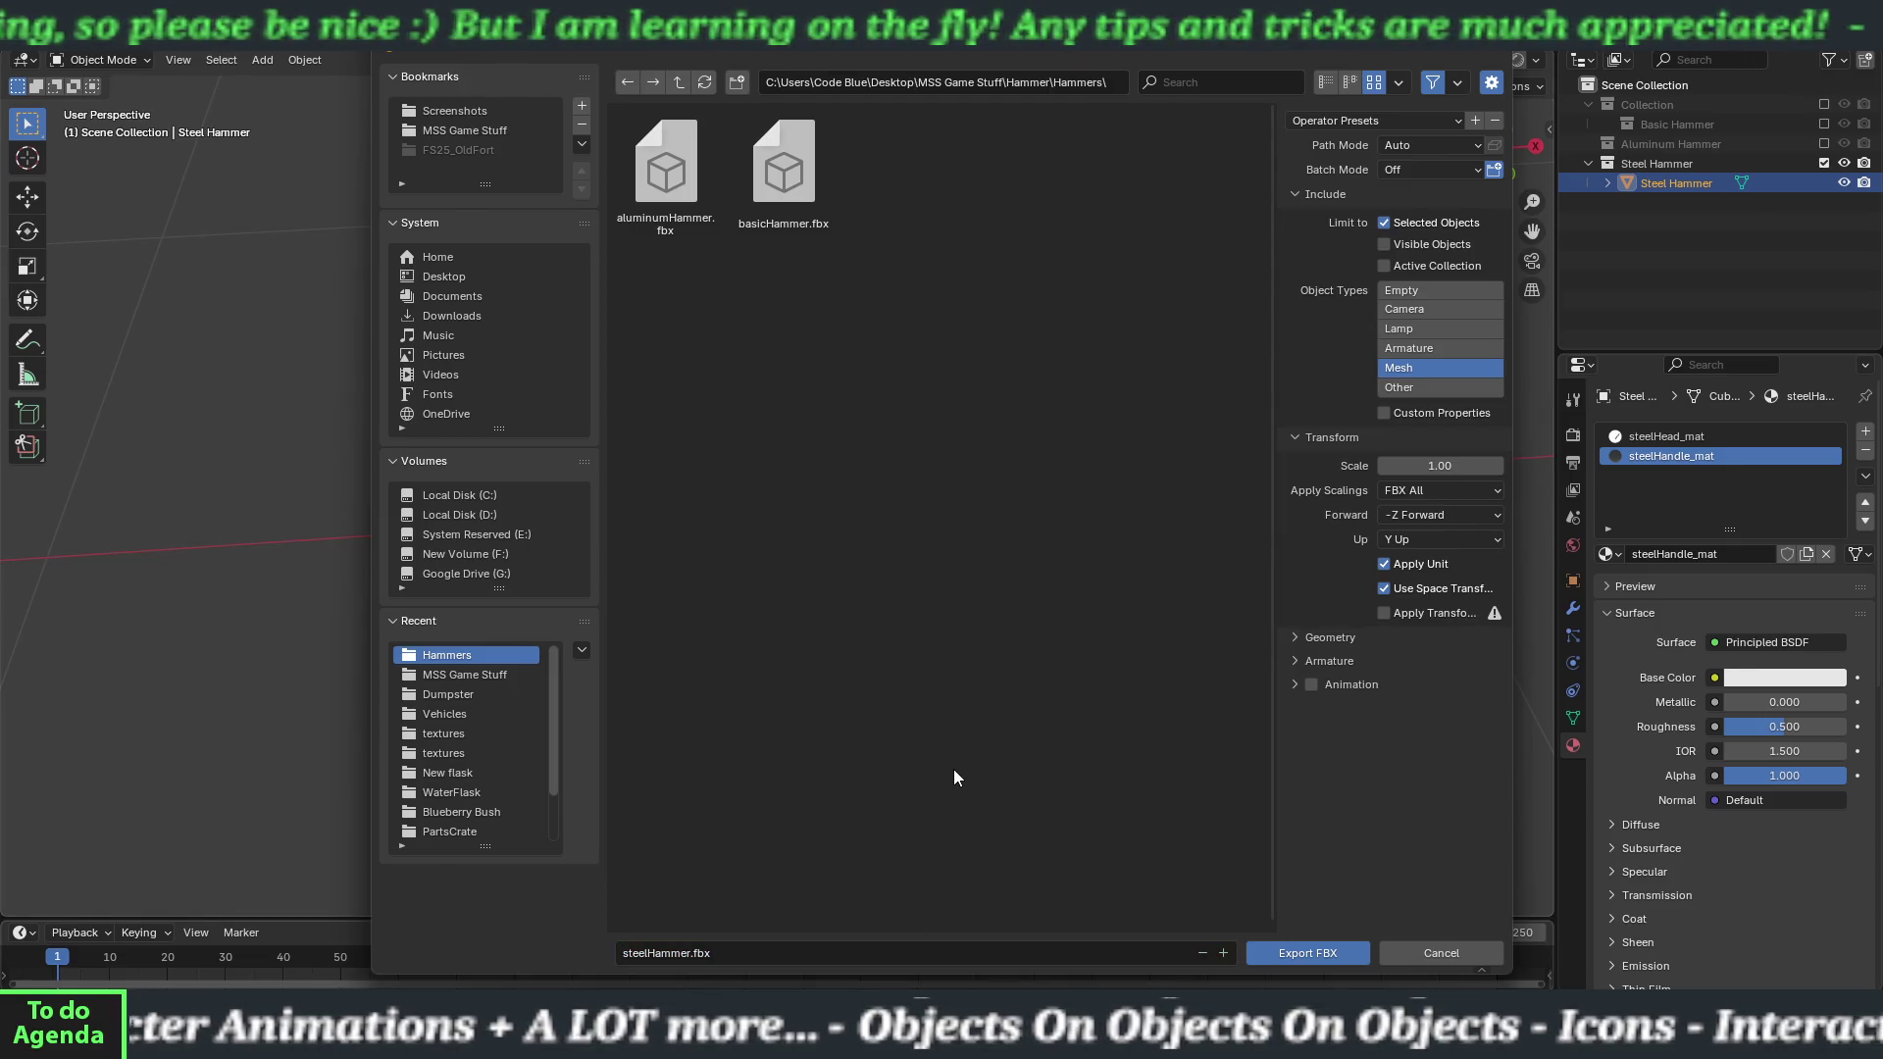
left_click(1332, 955)
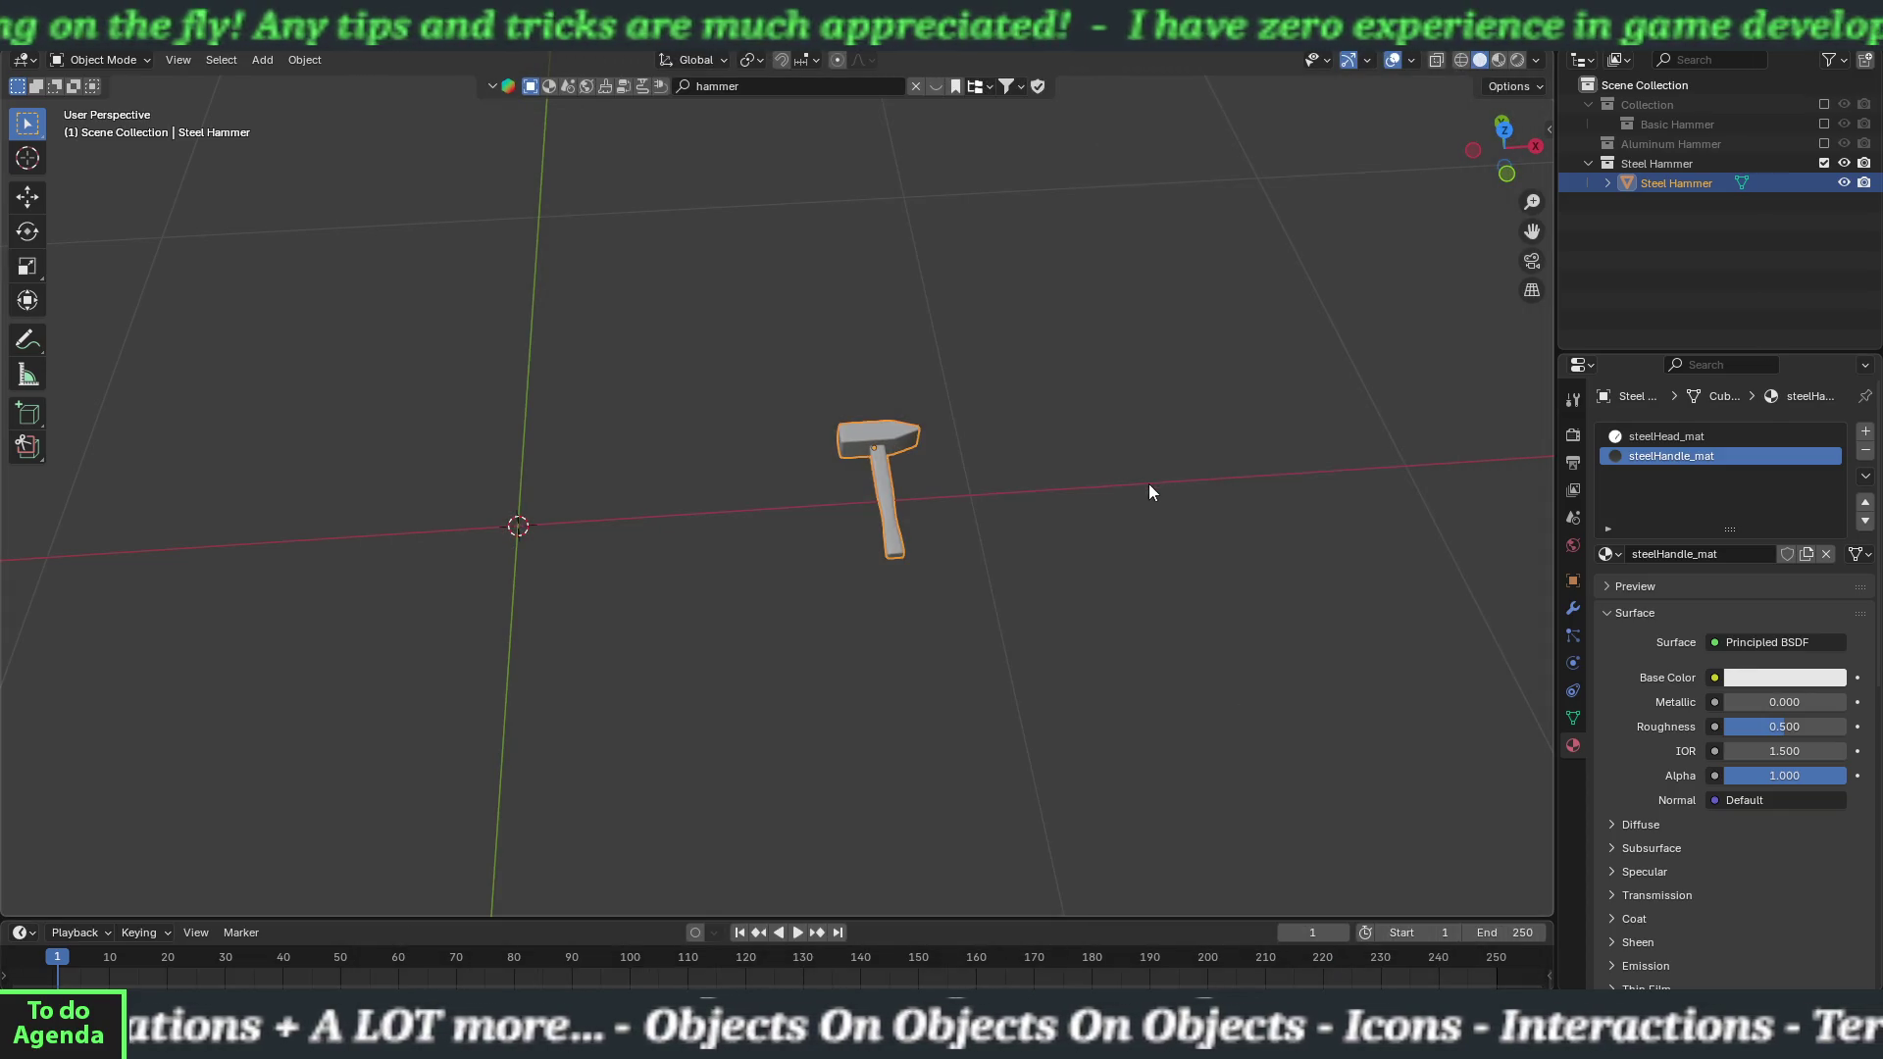
Hide the Steel Hammer collection, clear the hammer asset search, close the asset strip and switch to Unity.
left_click(1824, 163)
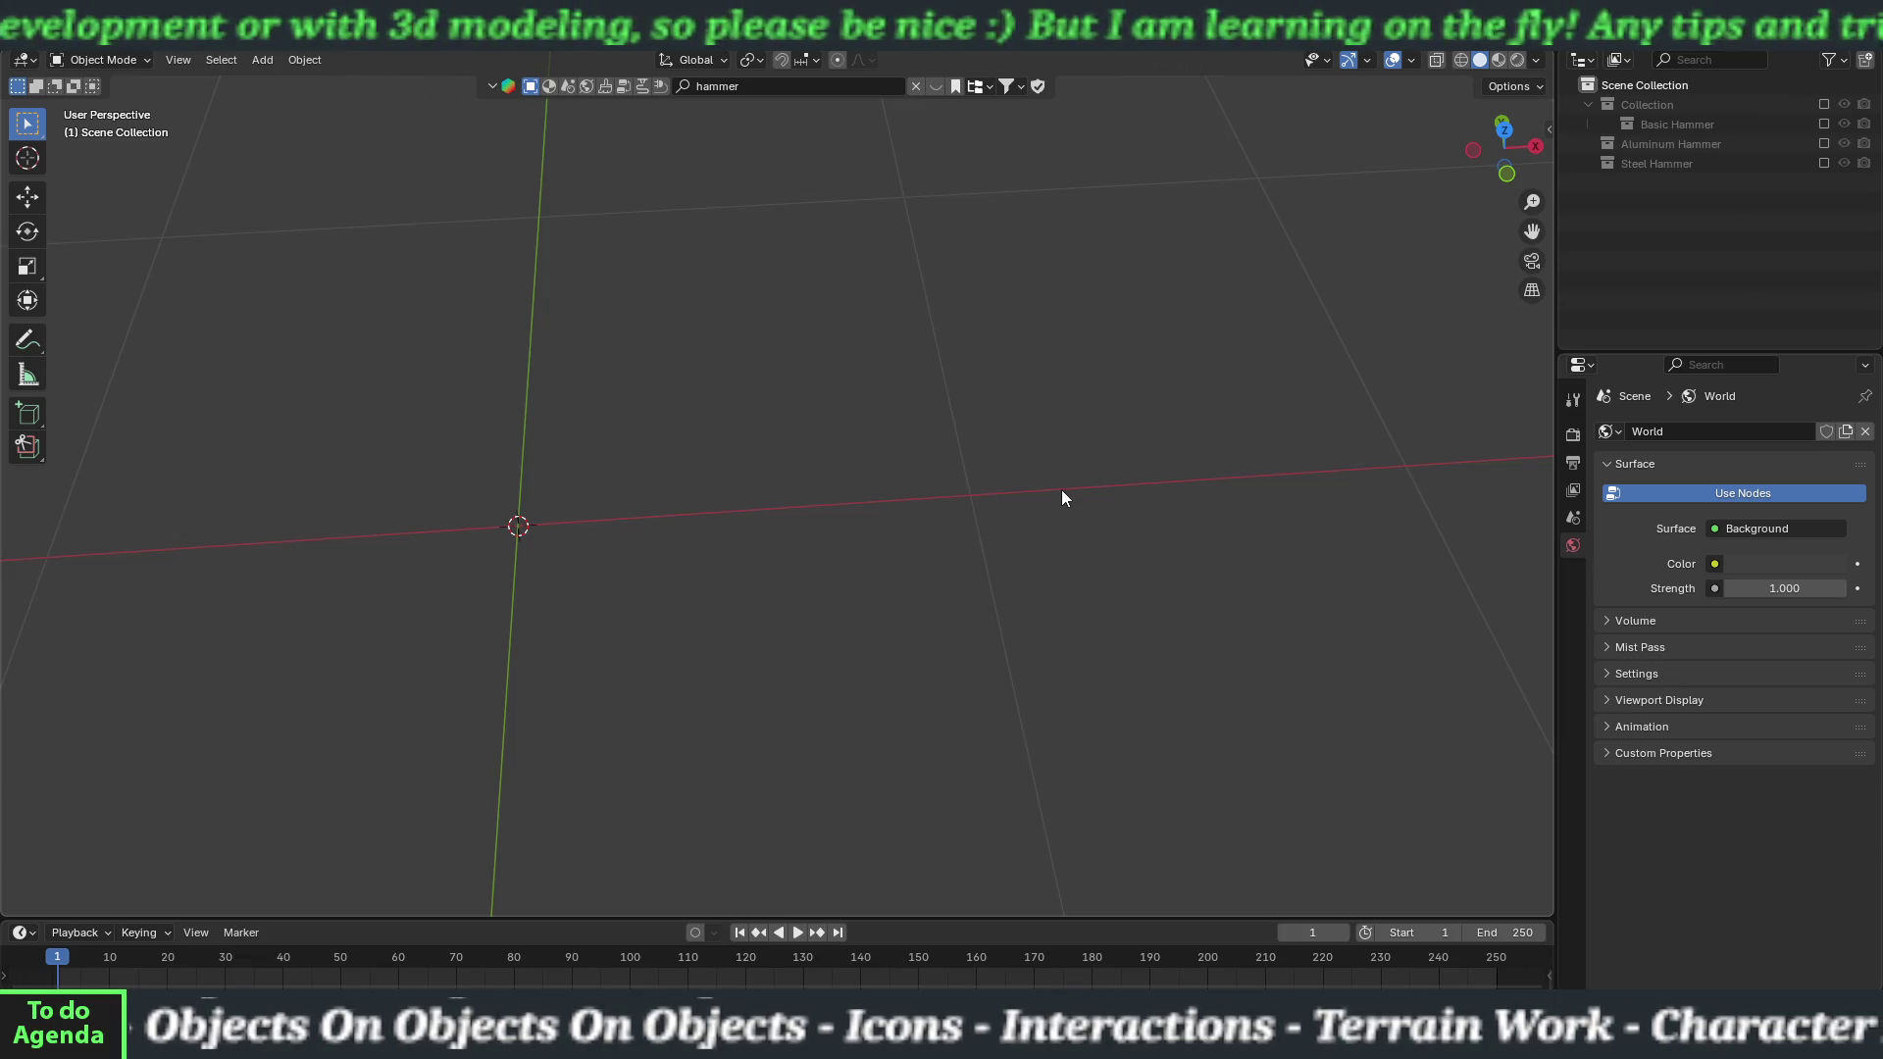
left_click(914, 90)
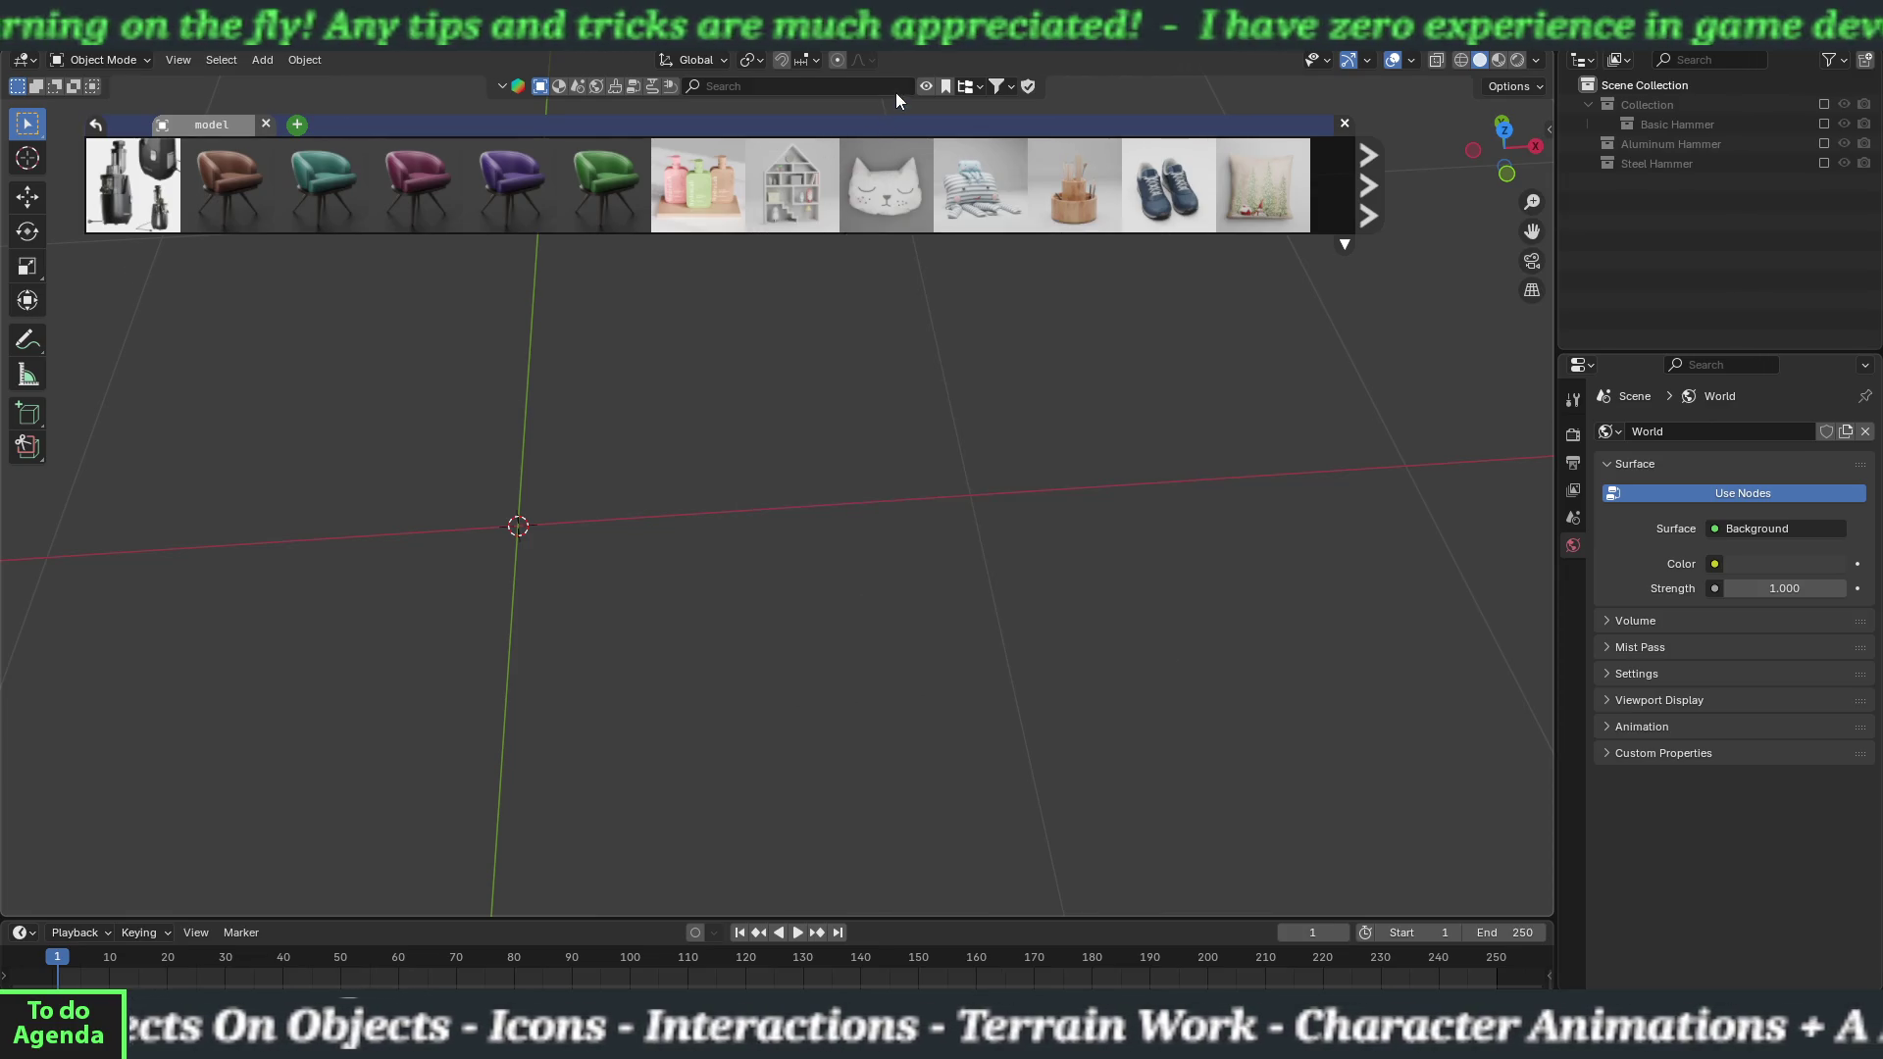
left_click(924, 87)
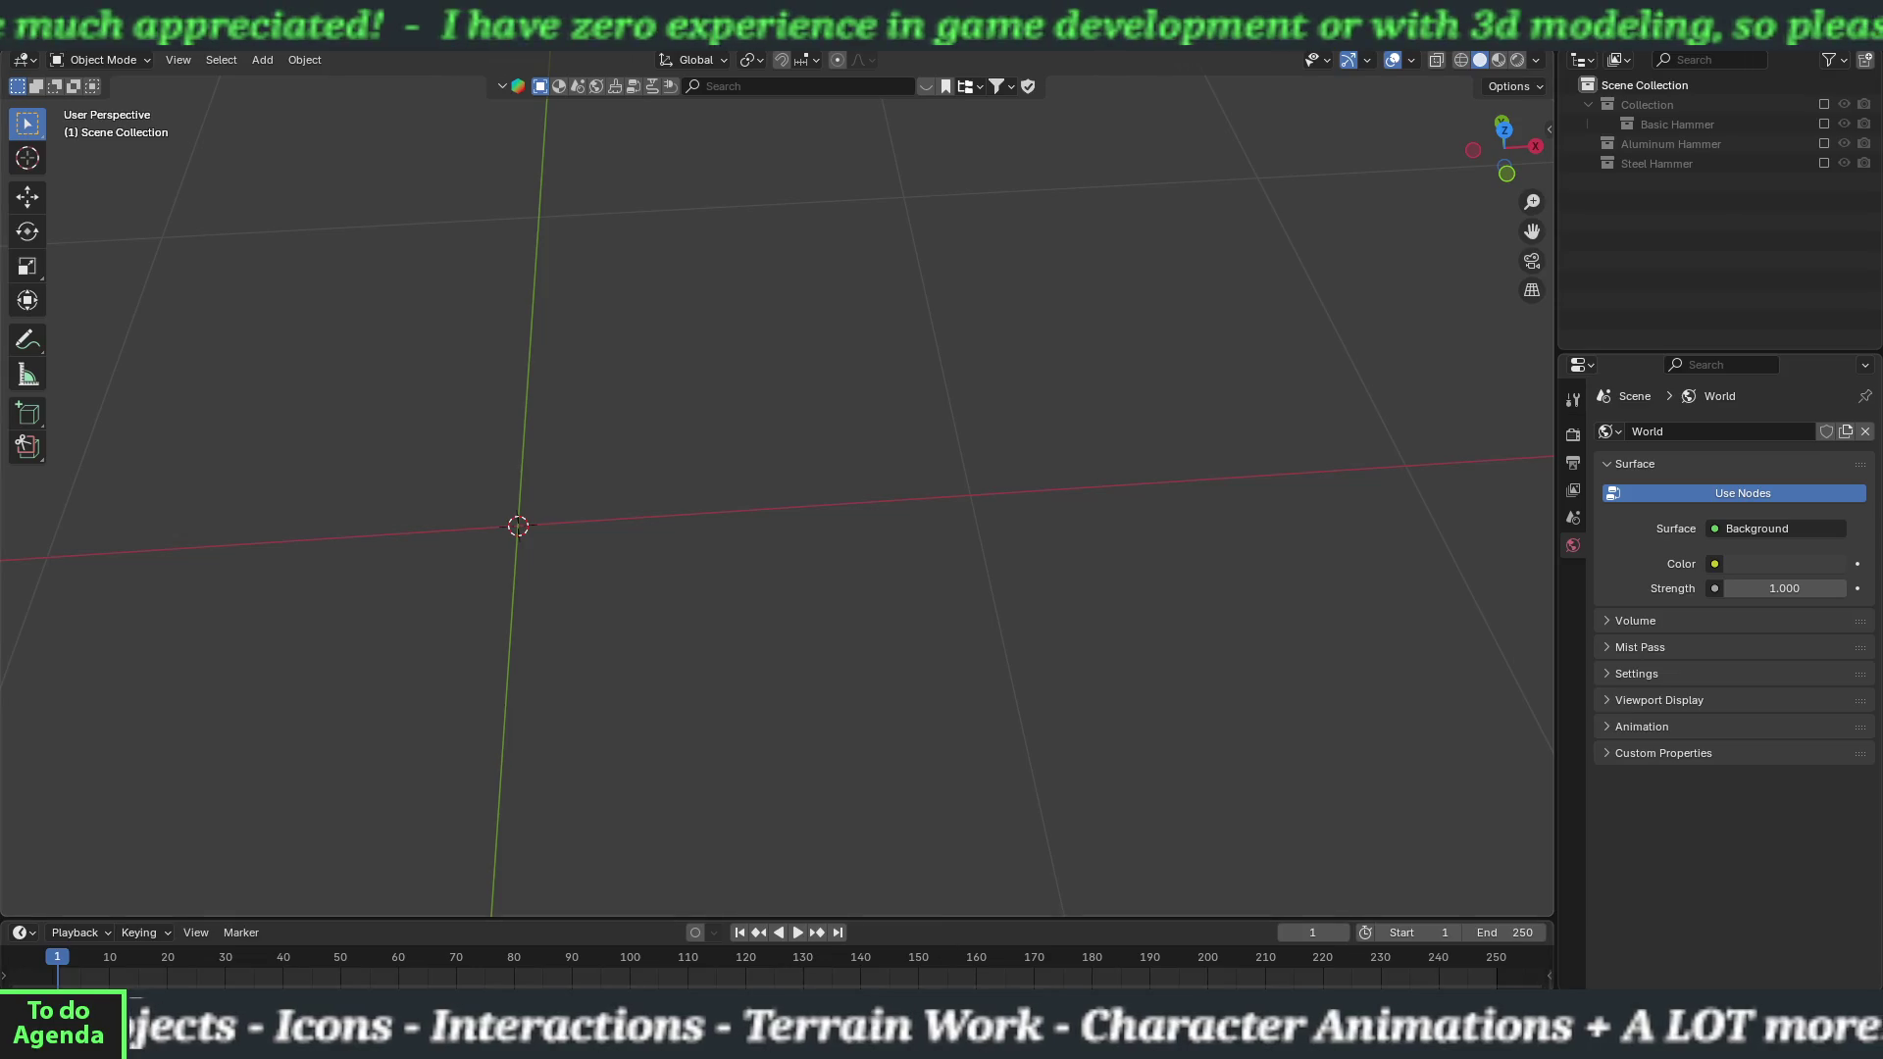
key("alt+Tab")
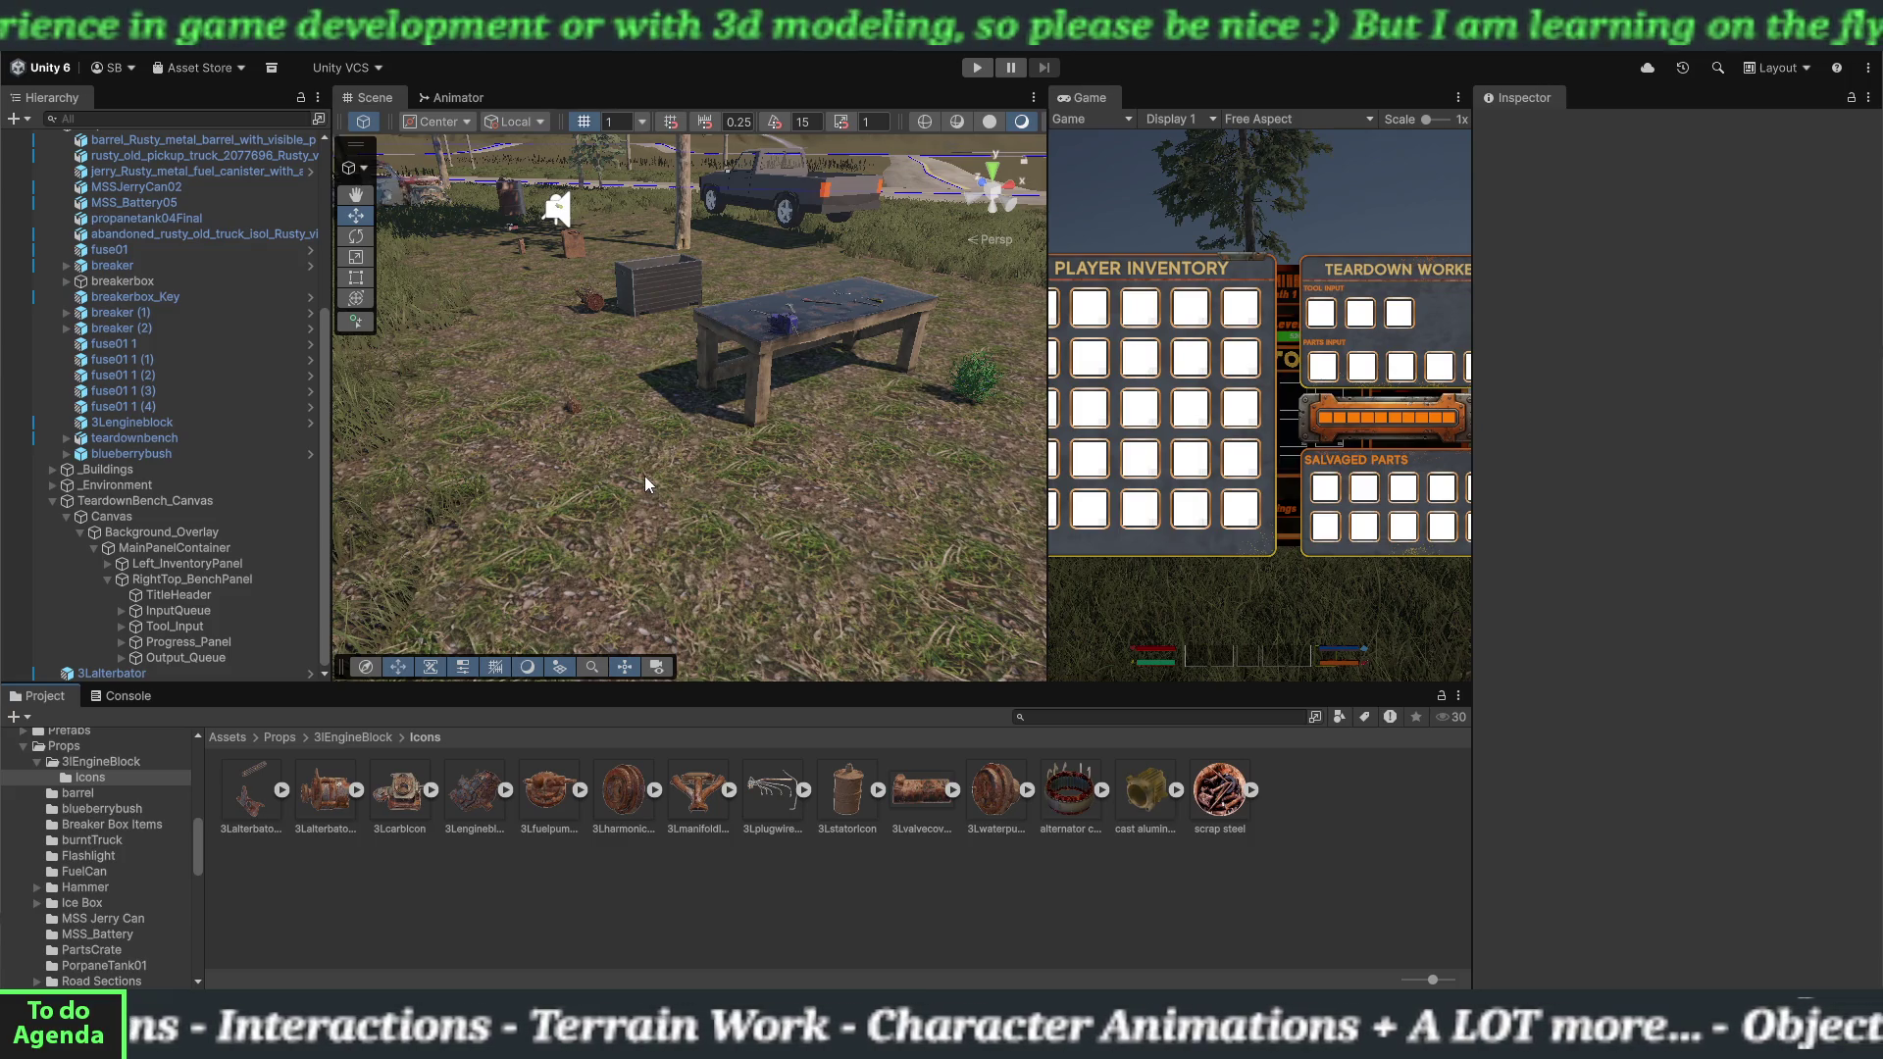
Pan the Unity Scene view across the yard.
left_click_drag(644, 474, 653, 492)
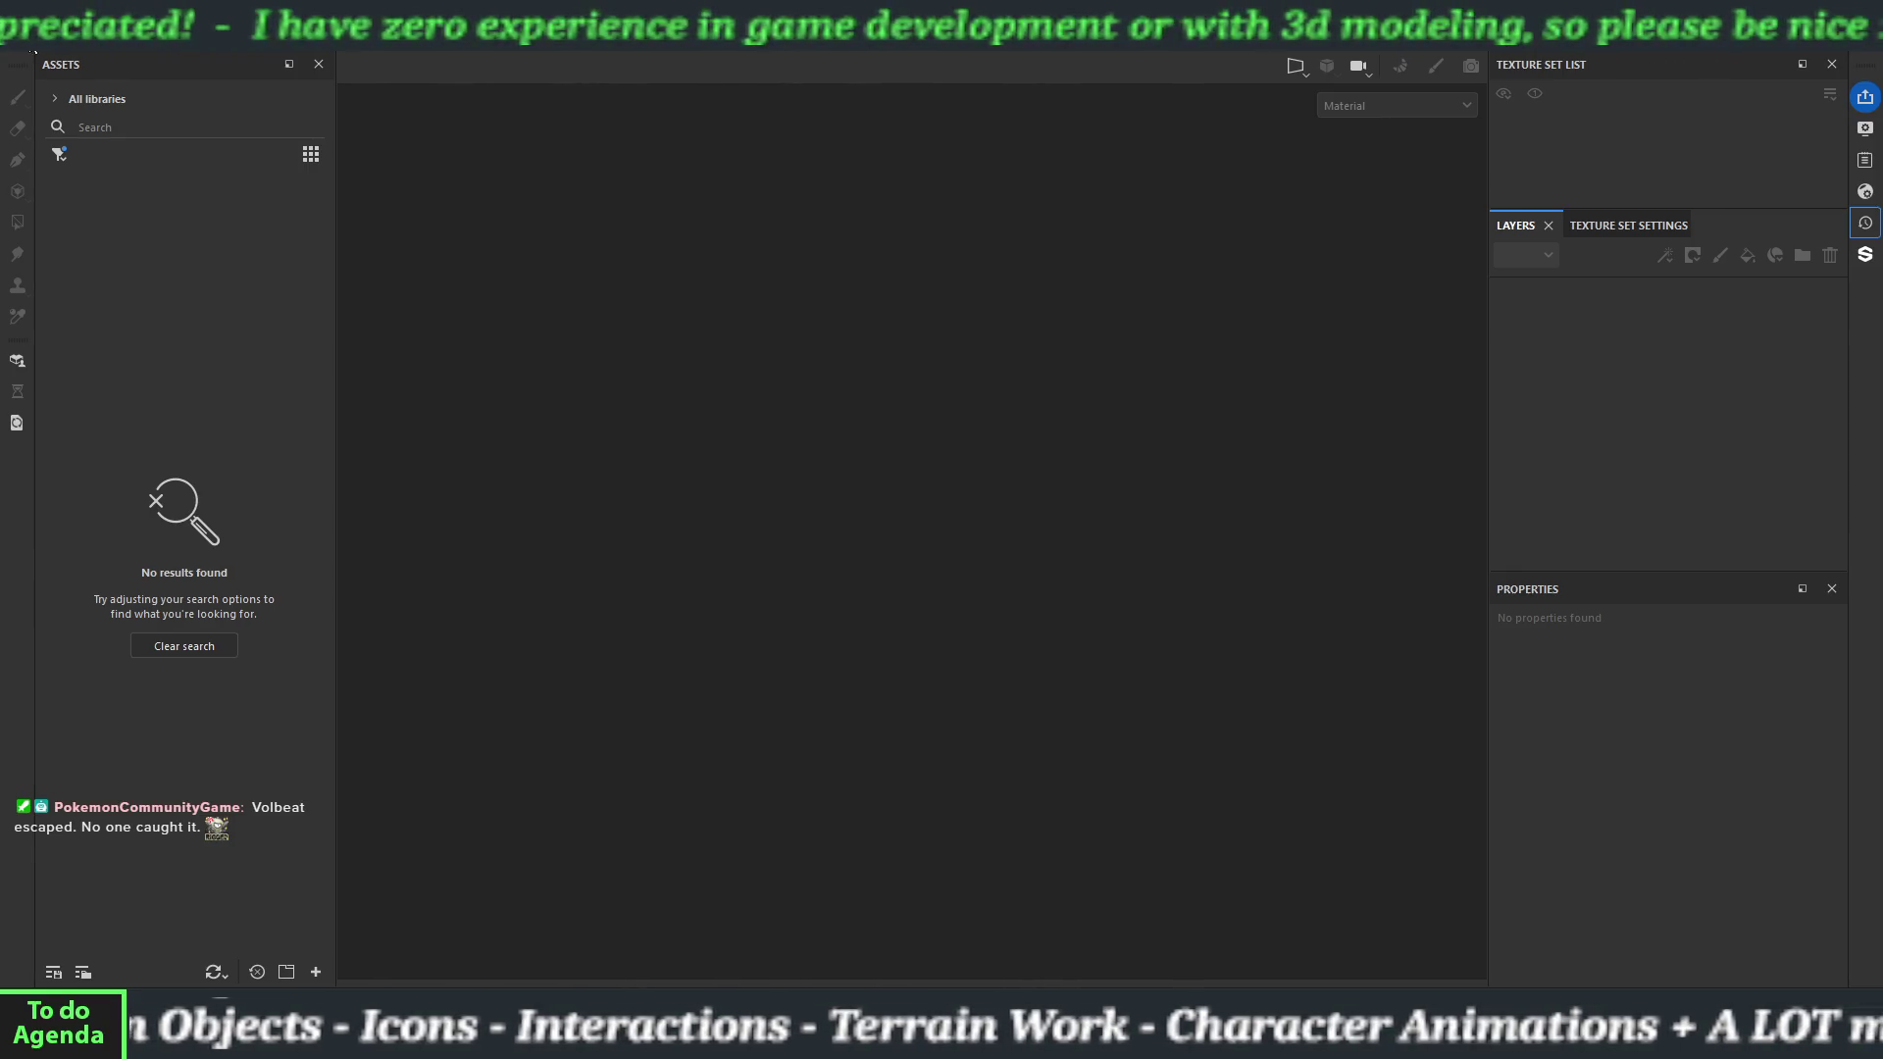
Start a new project using Hammer/Hammers/basicHammer.fbx as the mesh.
left_click(30, 39)
key("Escape")
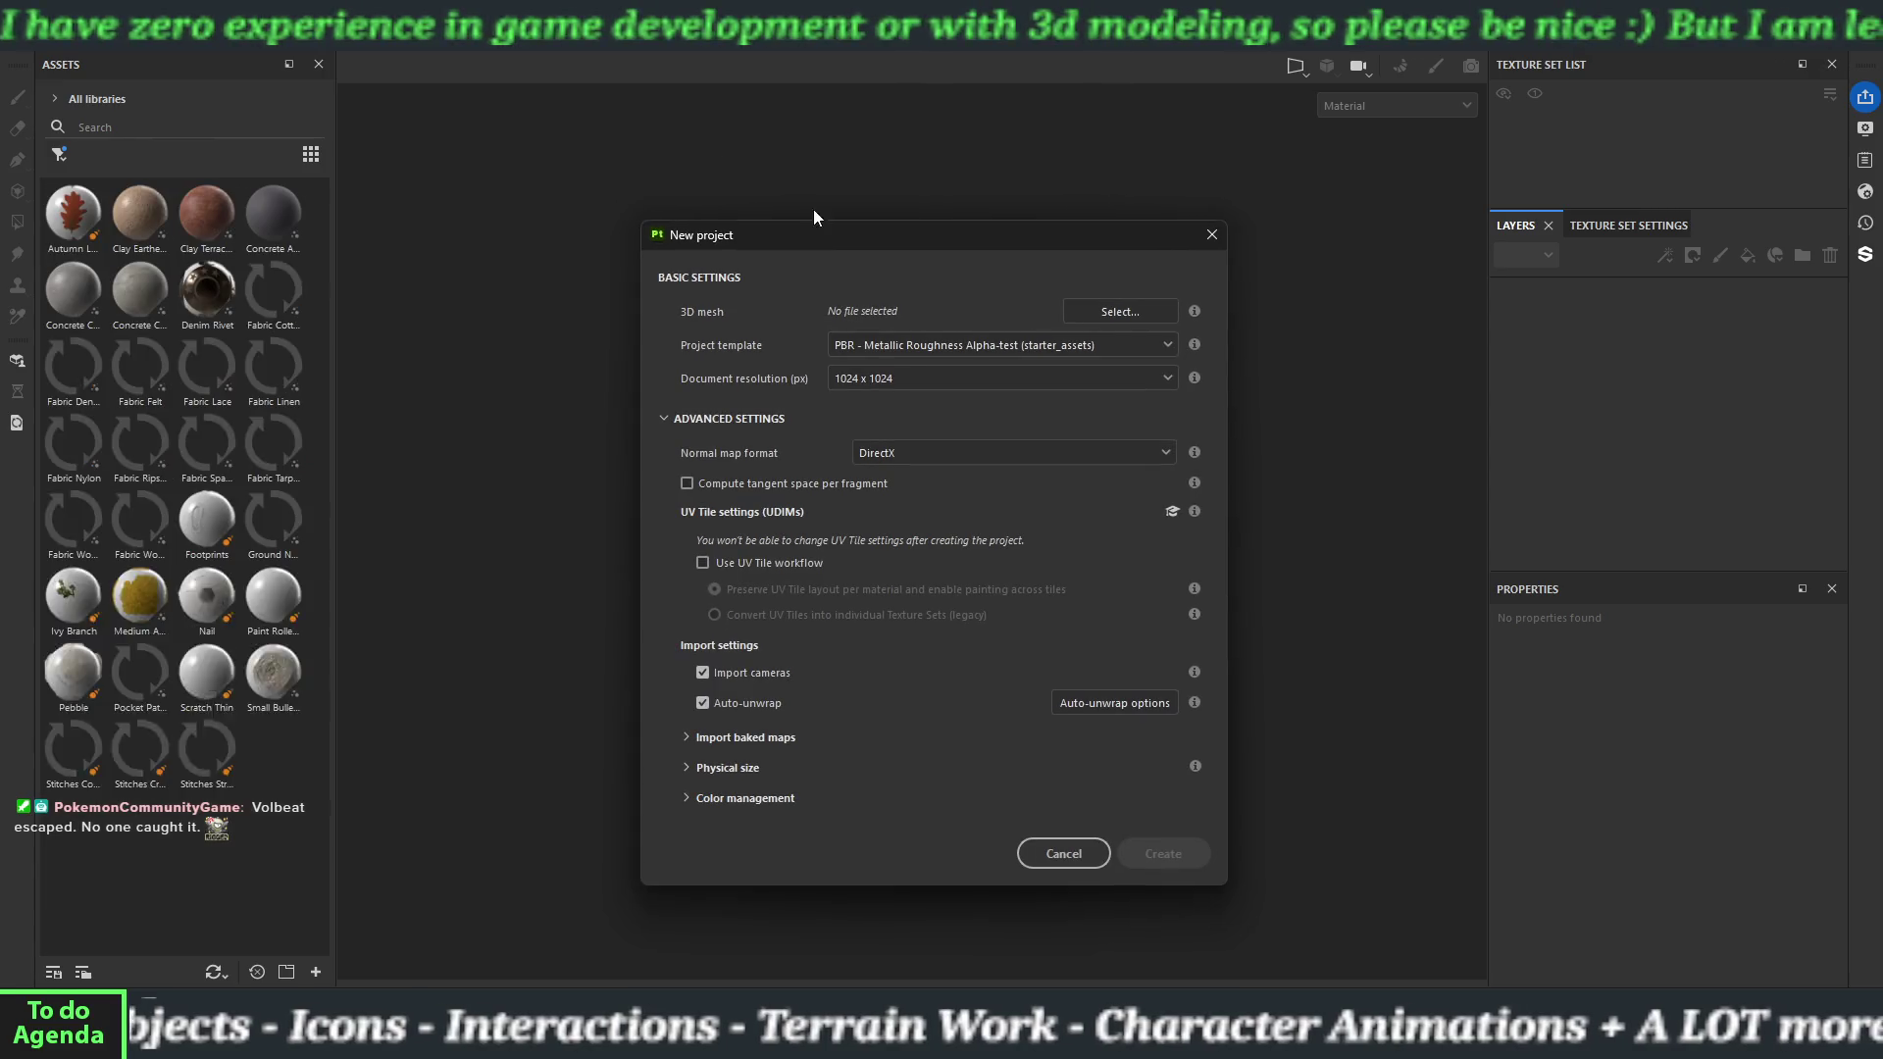
left_click(1074, 311)
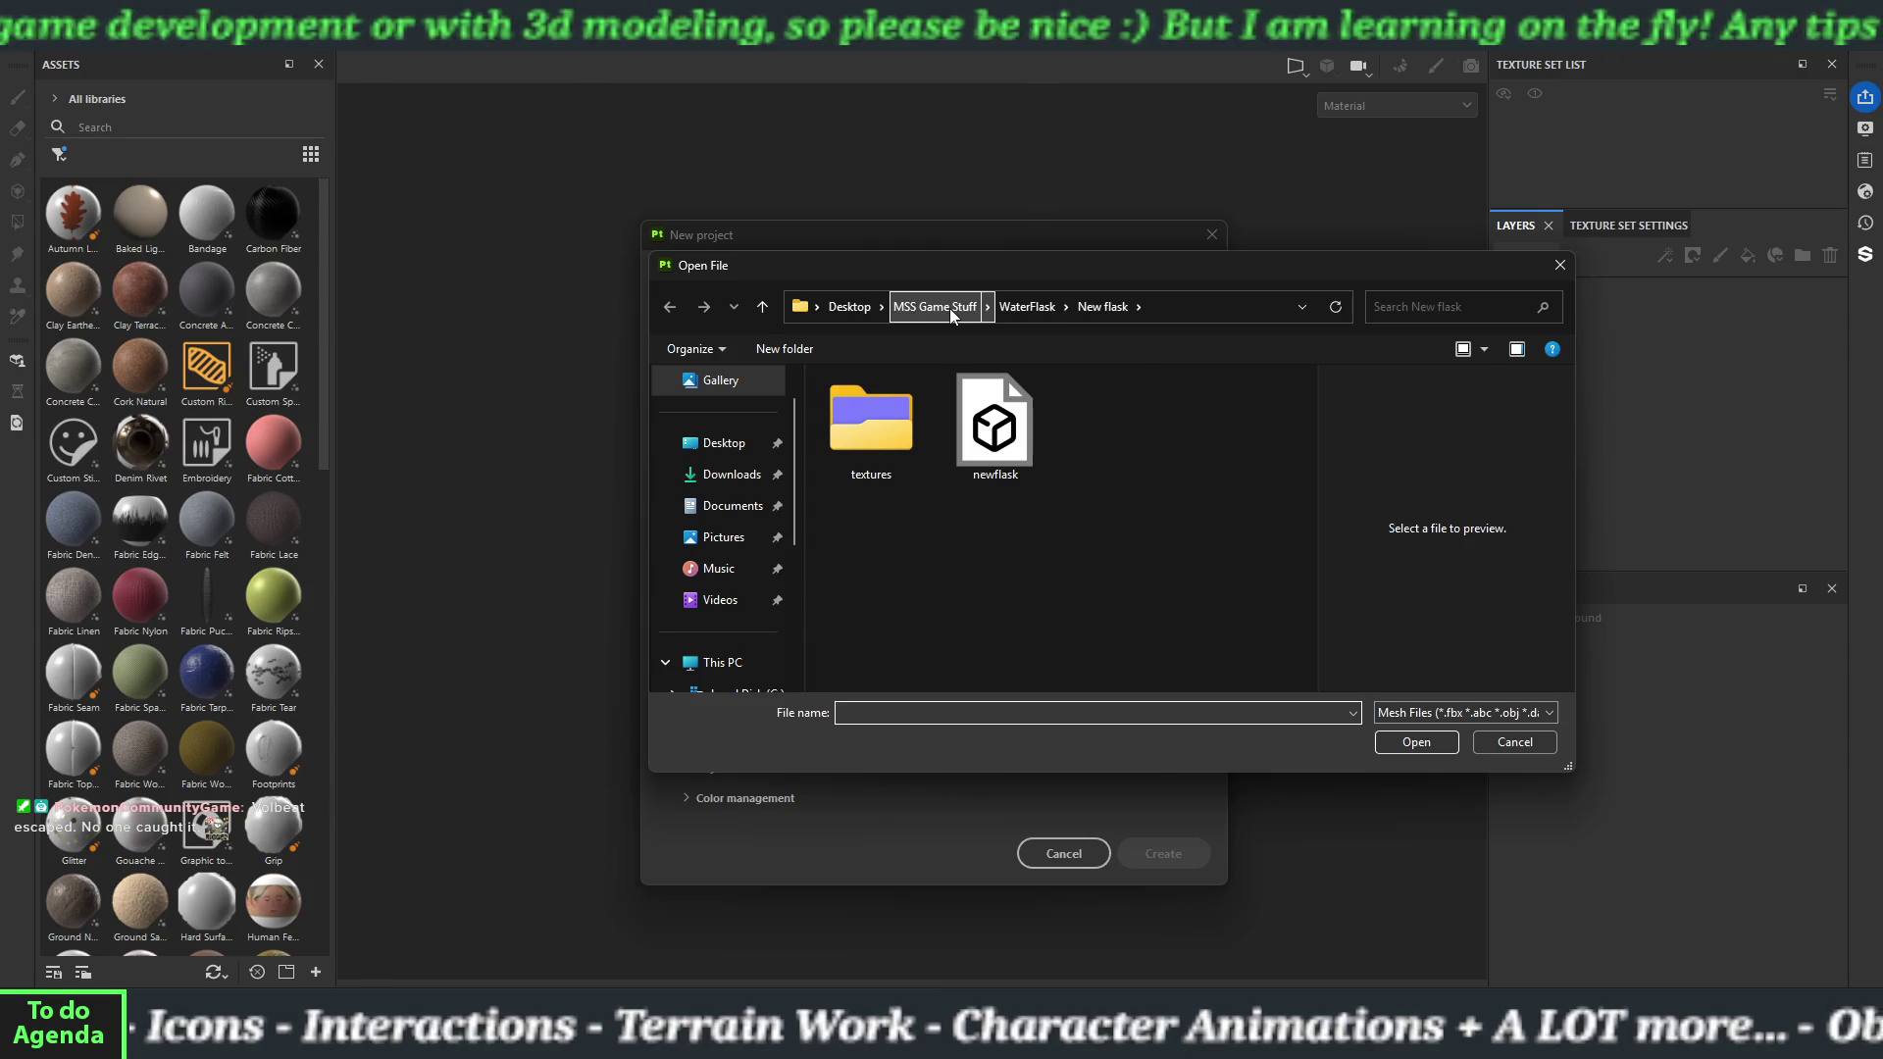
left_click(949, 308)
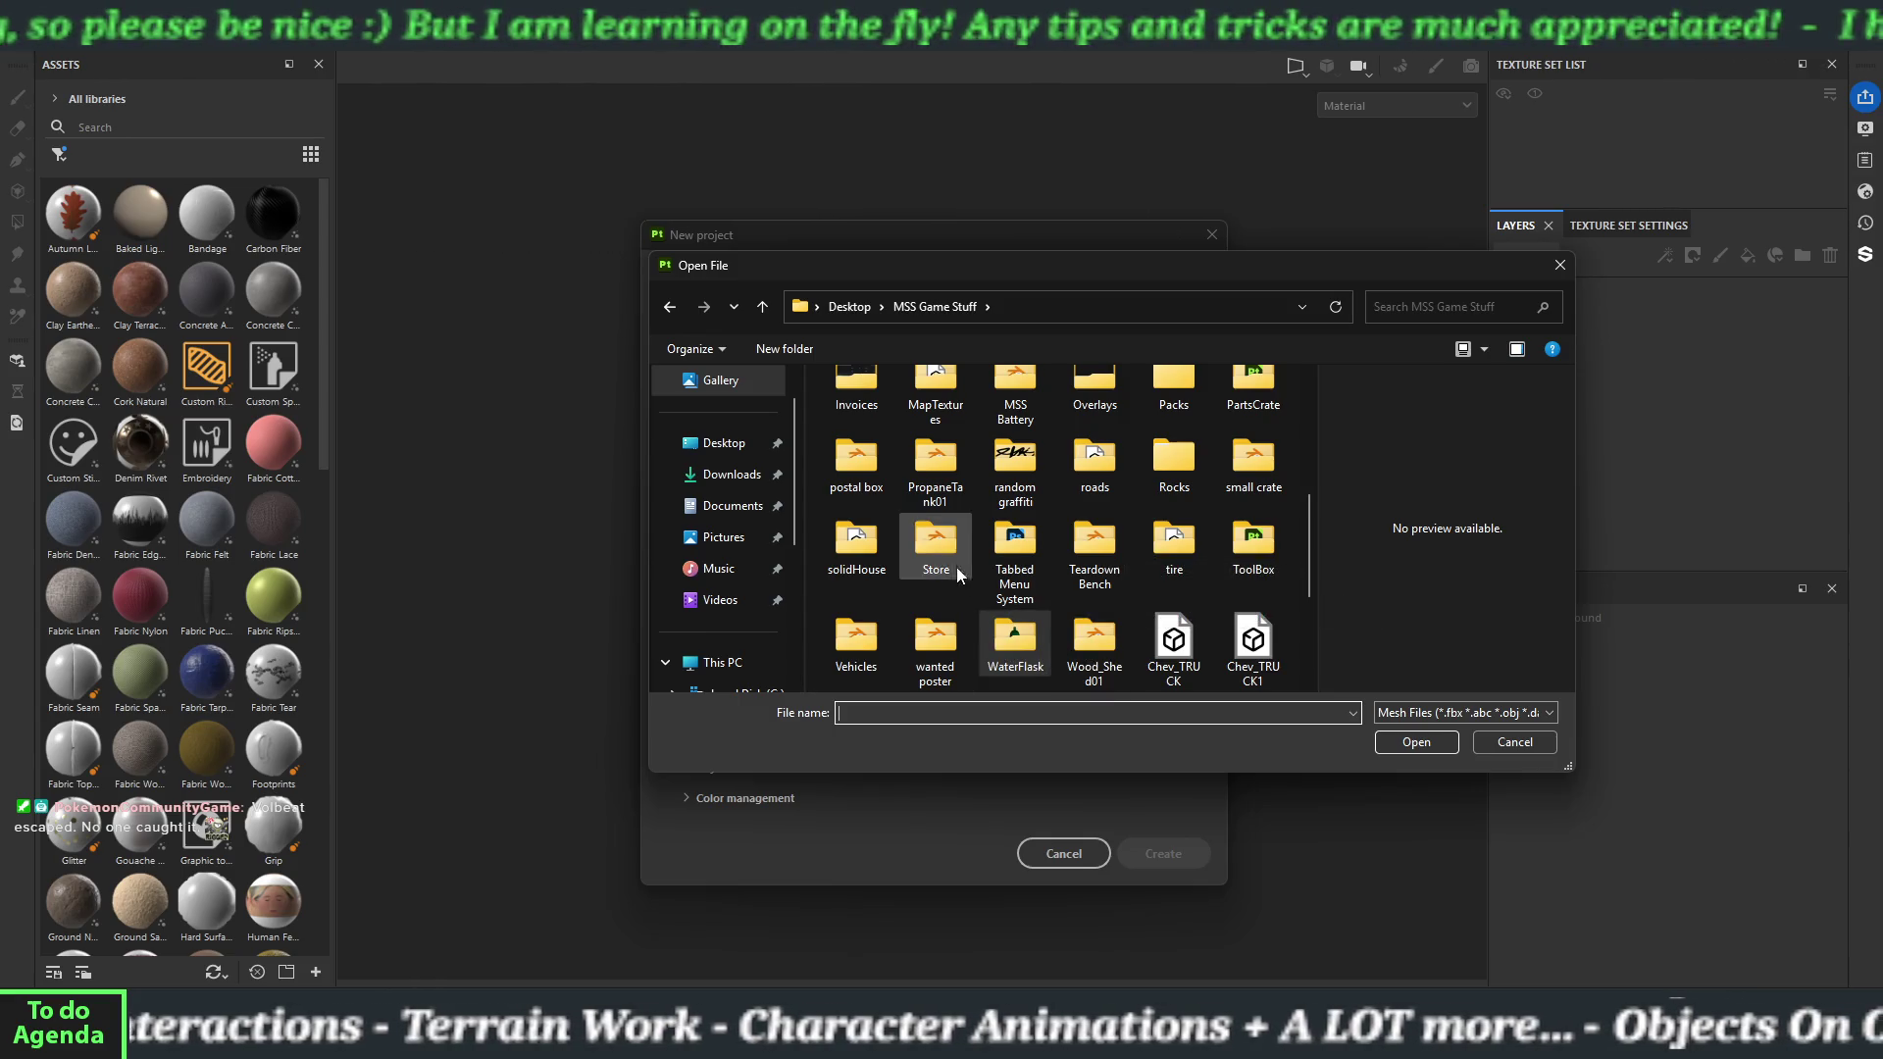
scroll(1177, 491, "up", 2)
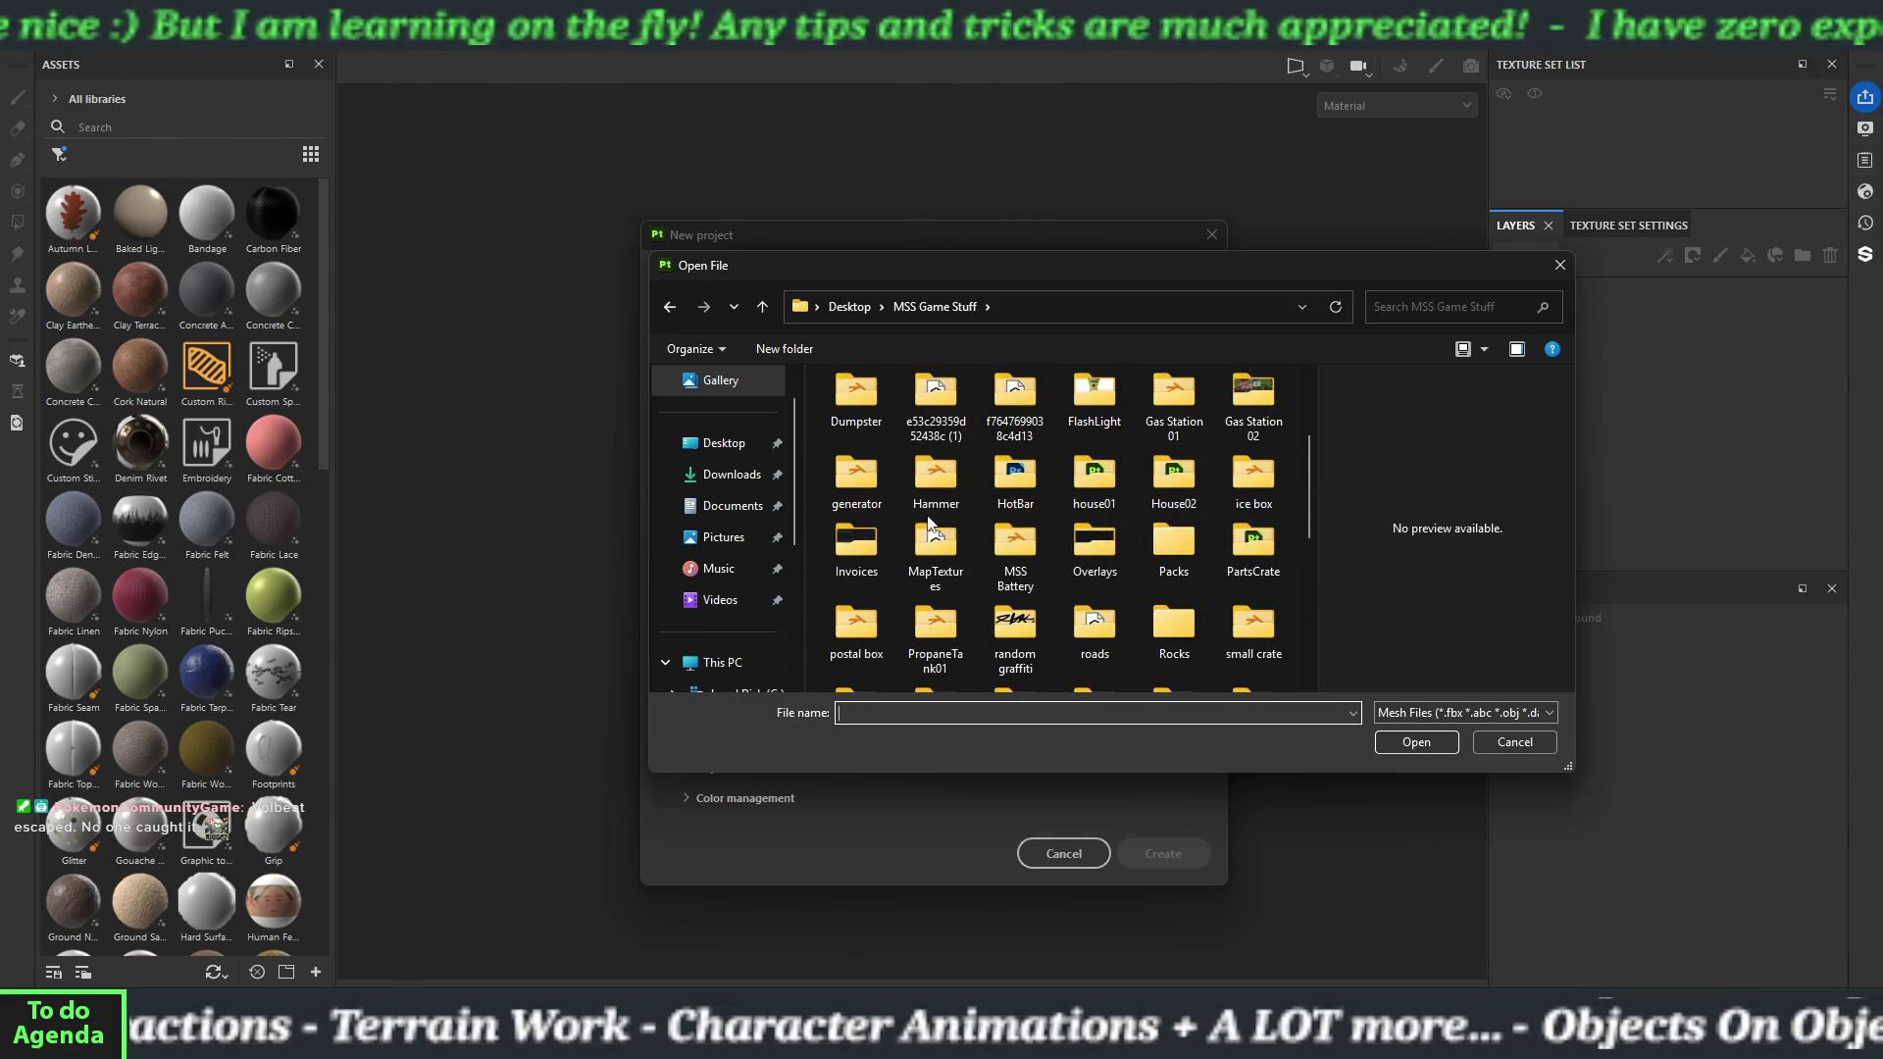
double_click(939, 483)
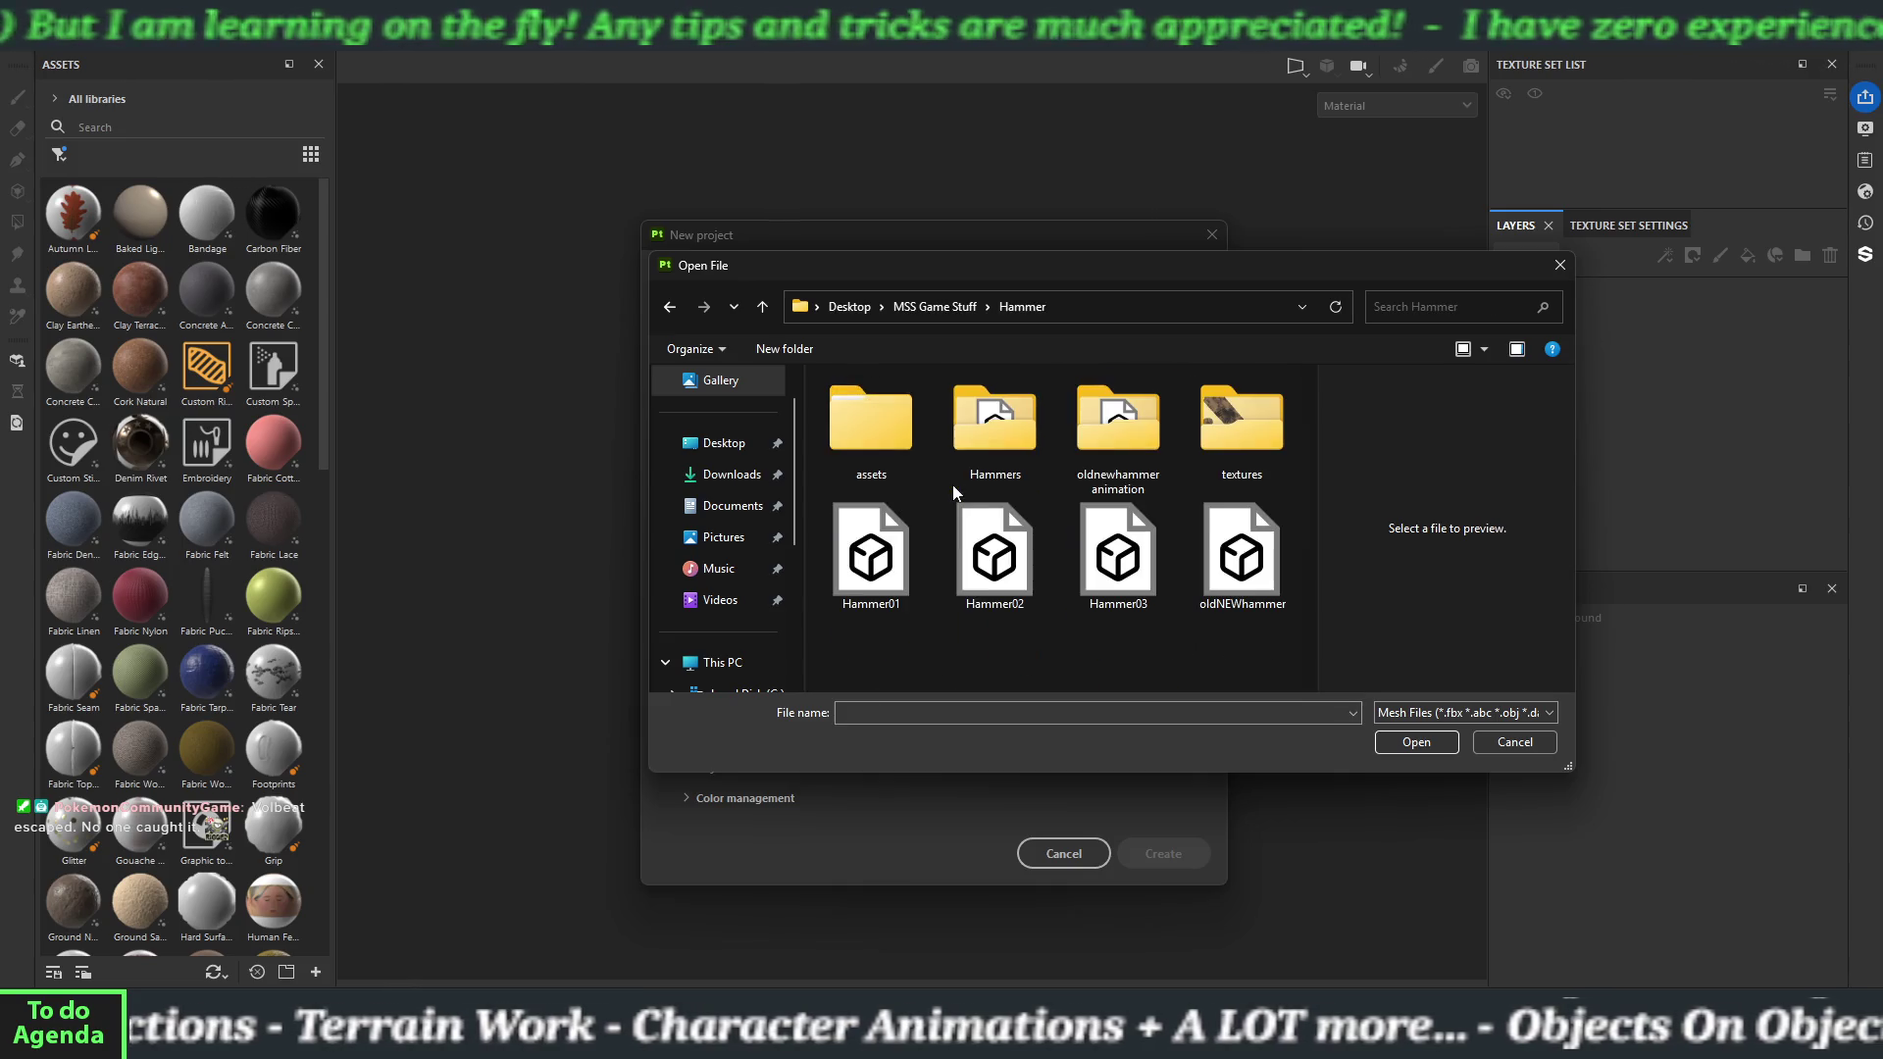
double_click(997, 443)
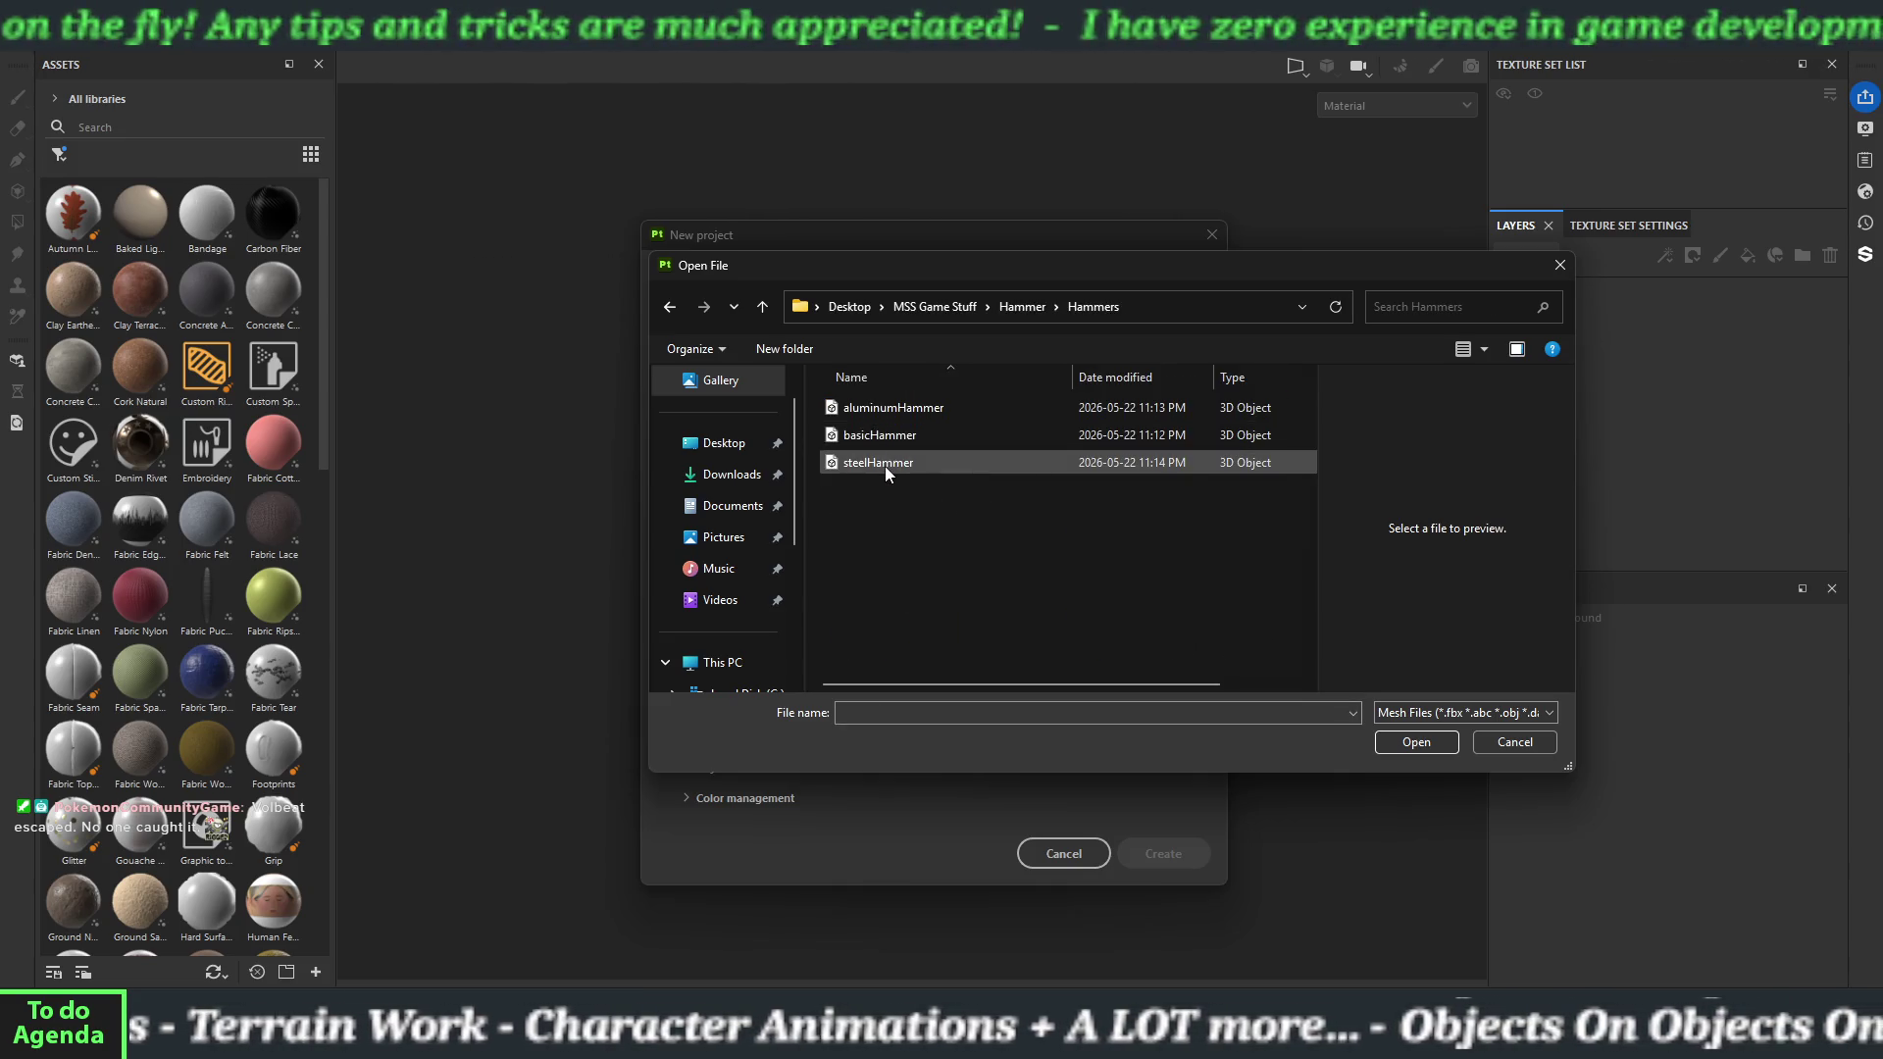
left_click(881, 437)
left_click(1398, 741)
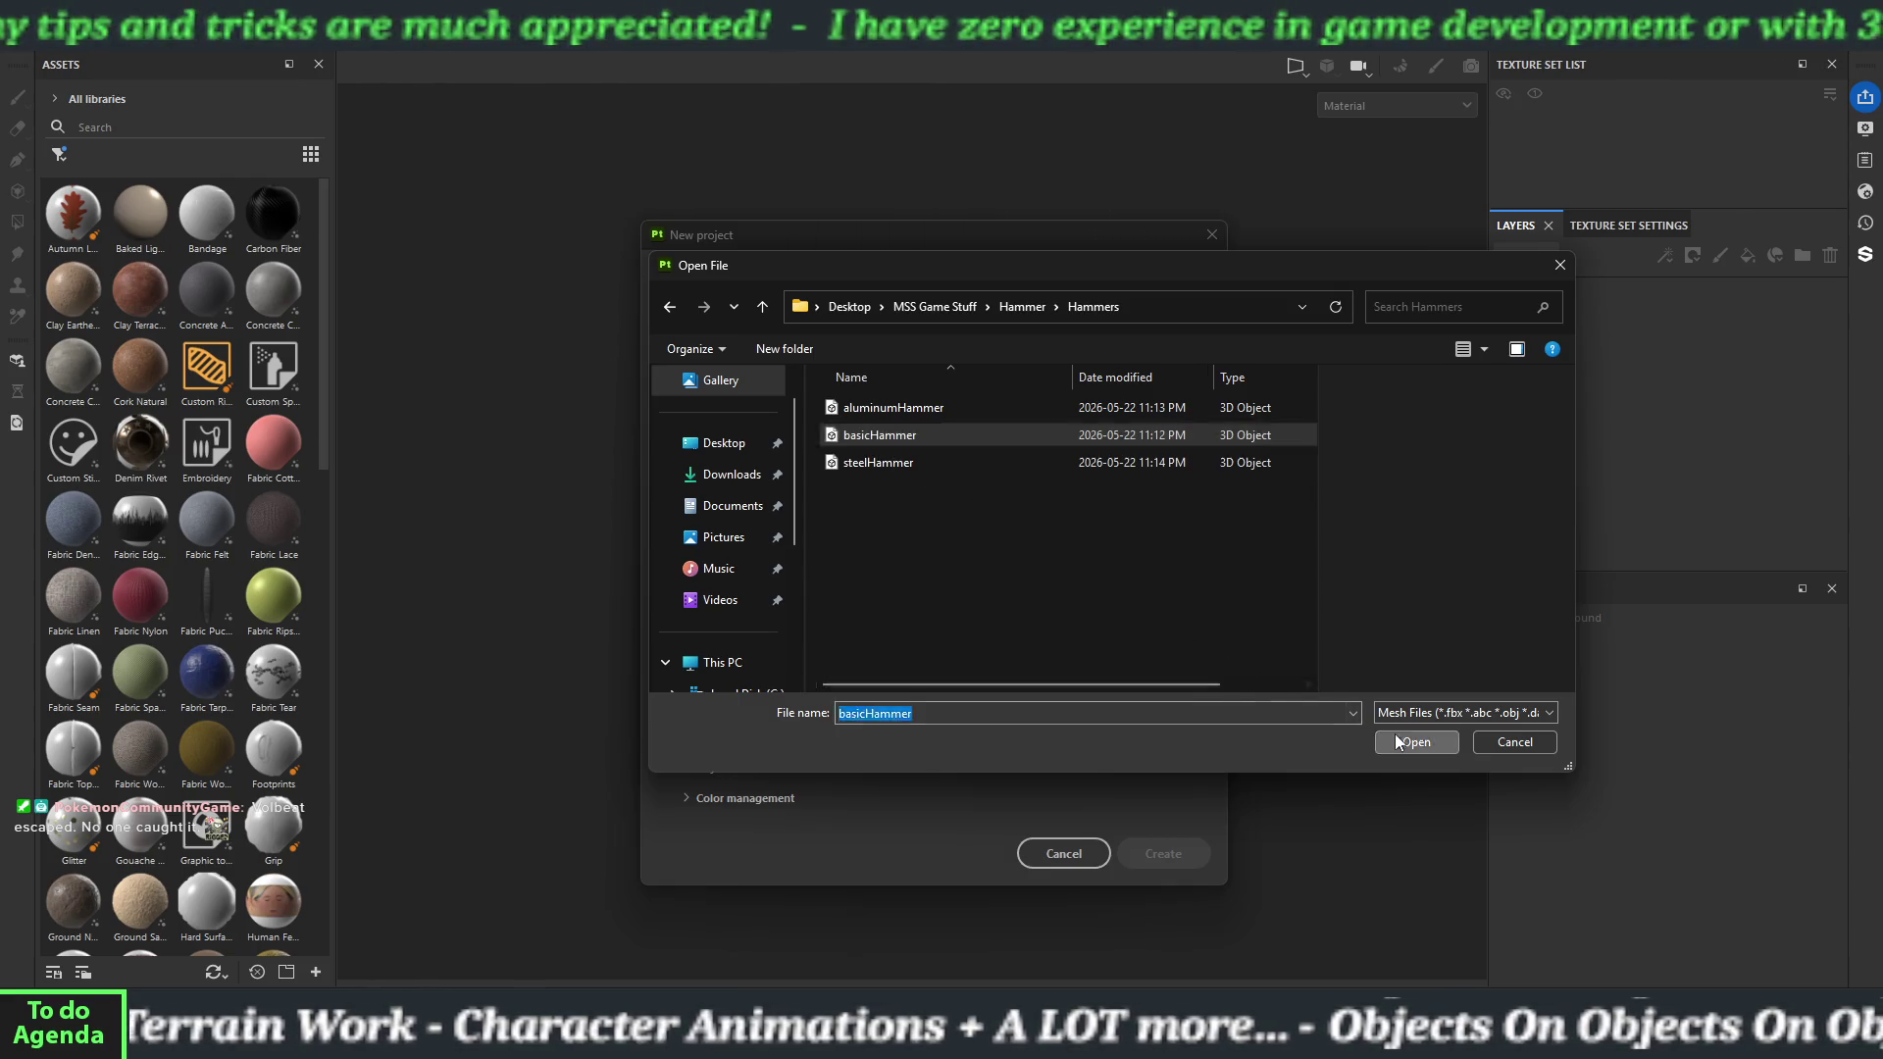
Set document resolution to 2048 x 2048 with OpenGL normal maps and create the project.
left_click(895, 378)
left_click(892, 473)
left_click(902, 455)
left_click(917, 498)
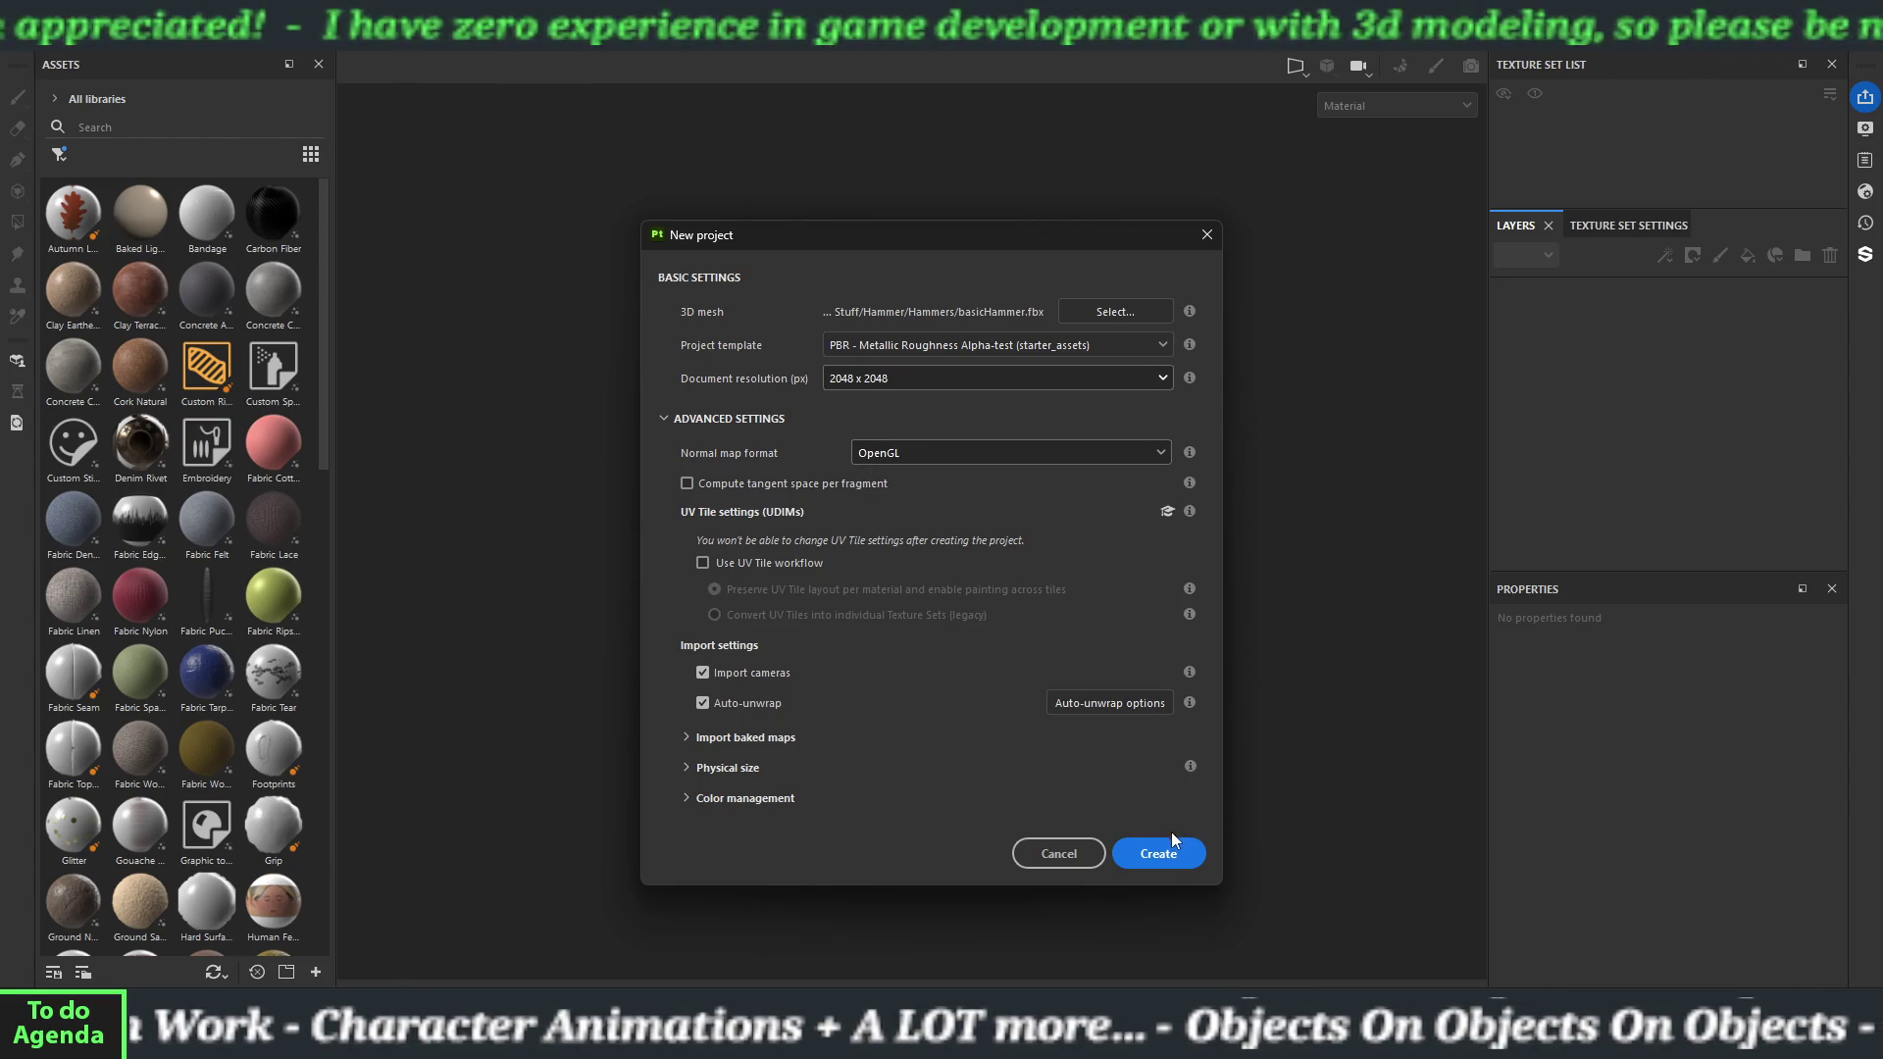
left_click(1172, 843)
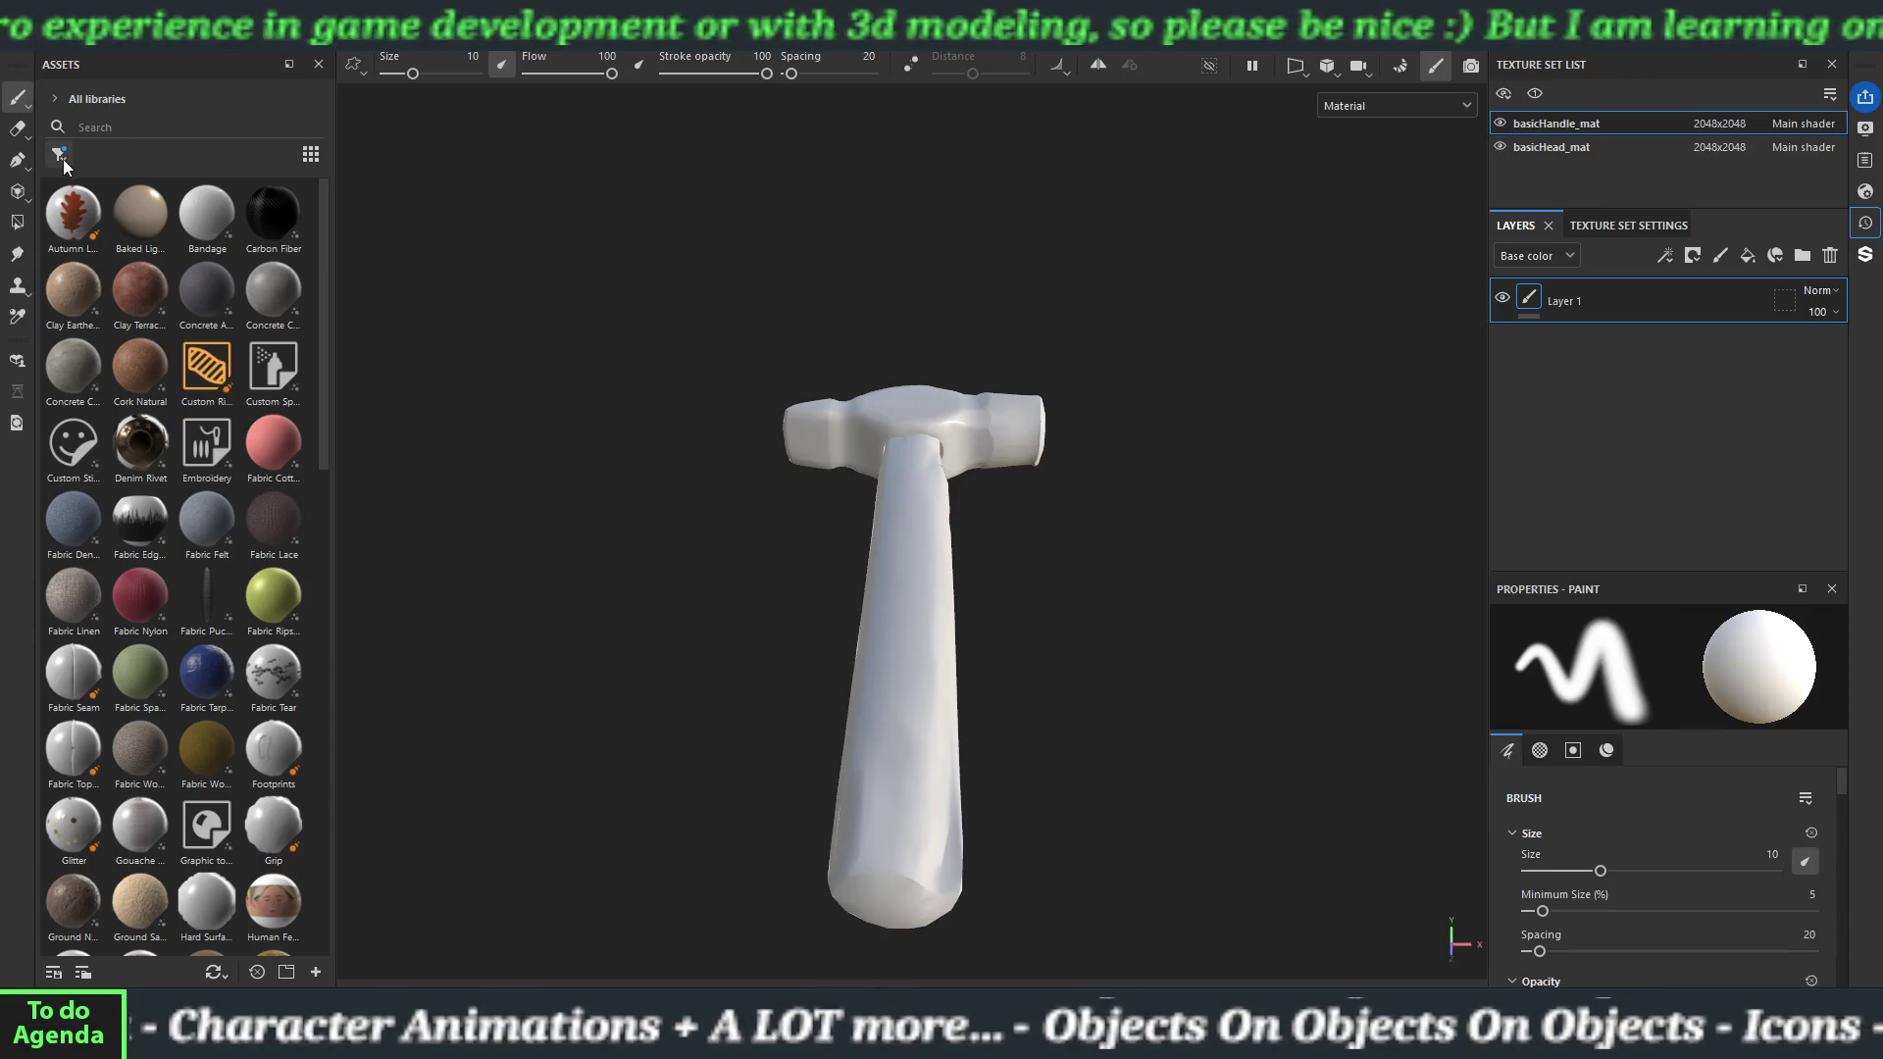
Orbit and zoom around the untextured hammer, then switch to Bake Mesh Maps mode.
mouse_move(950, 528)
left_mouse_down()
mouse_move(942, 660)
mouse_move(900, 559)
mouse_move(954, 546)
left_mouse_up()
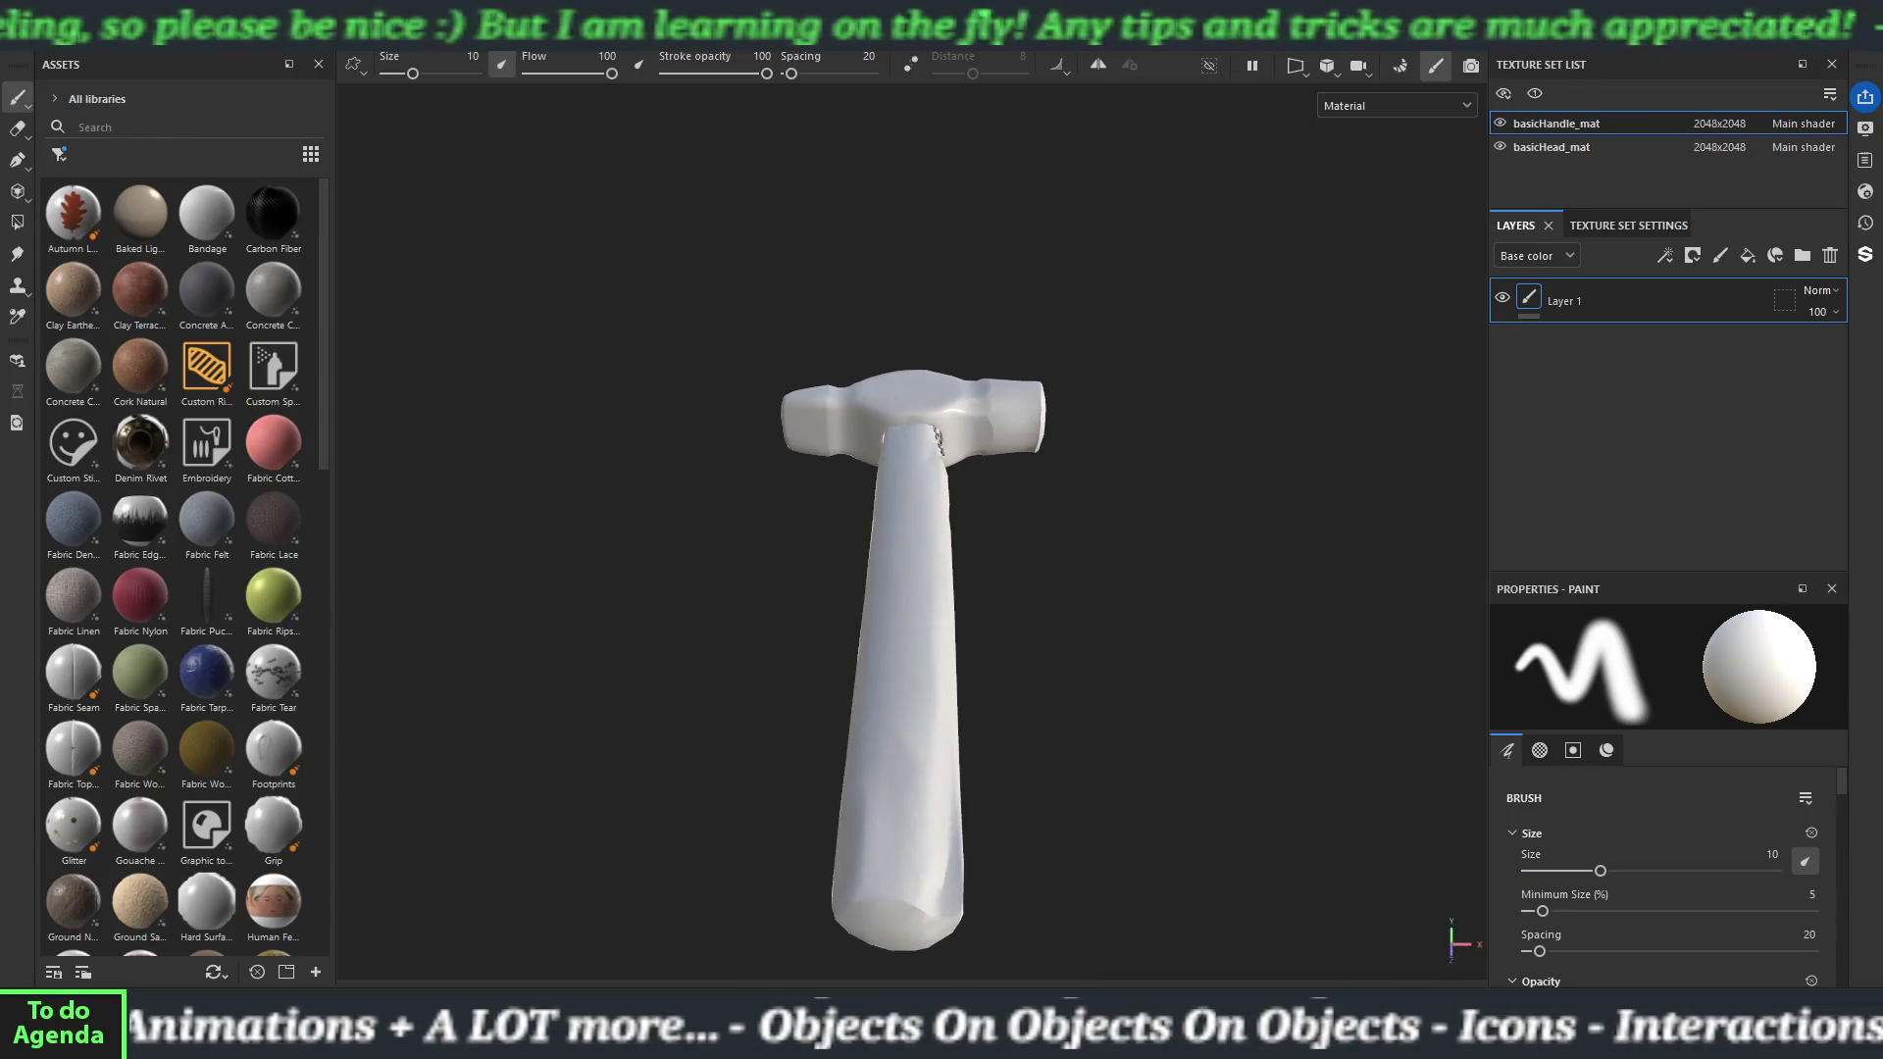
mouse_move(821, 480)
left_mouse_down()
mouse_move(1034, 559)
mouse_move(824, 501)
mouse_move(868, 424)
mouse_move(756, 497)
mouse_move(433, 575)
left_mouse_up()
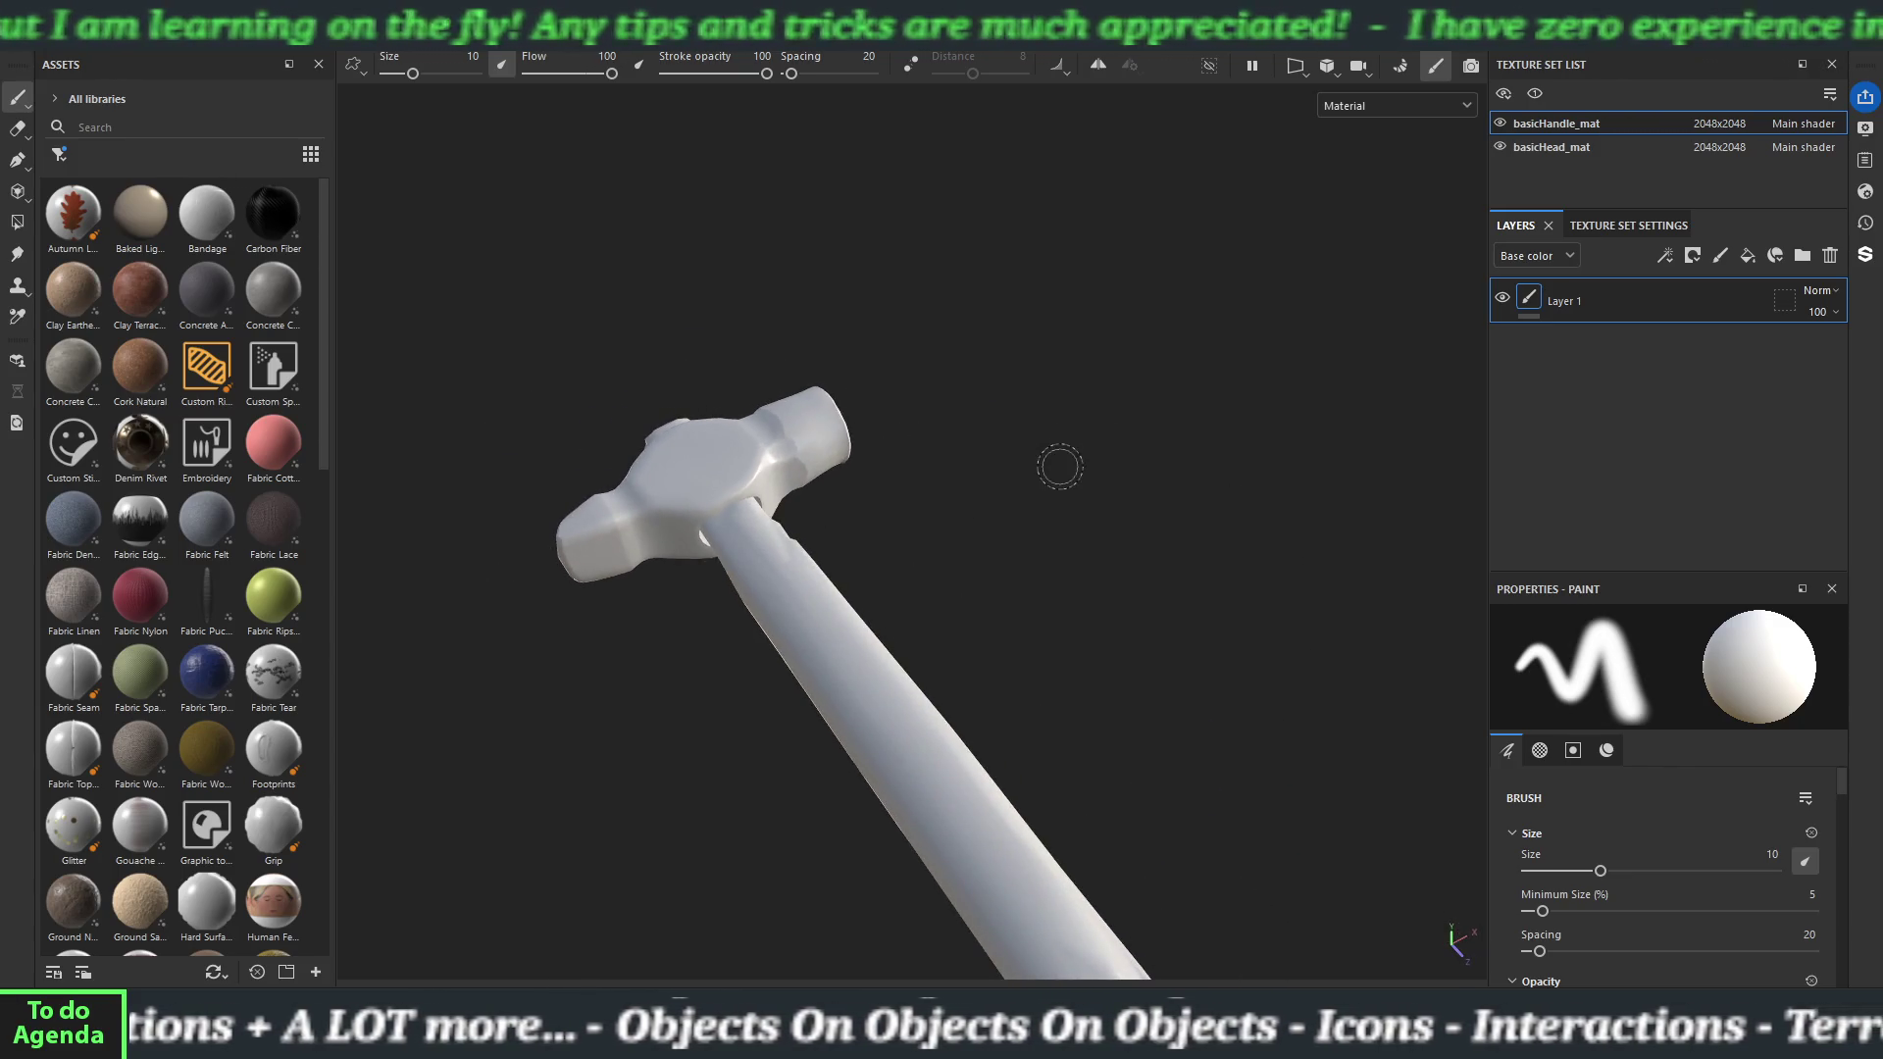
left_click_drag(1059, 462, 769, 494)
scroll(748, 519, "down", 5)
mouse_move(677, 546)
left_mouse_down()
mouse_move(1028, 439)
mouse_move(969, 458)
left_mouse_up()
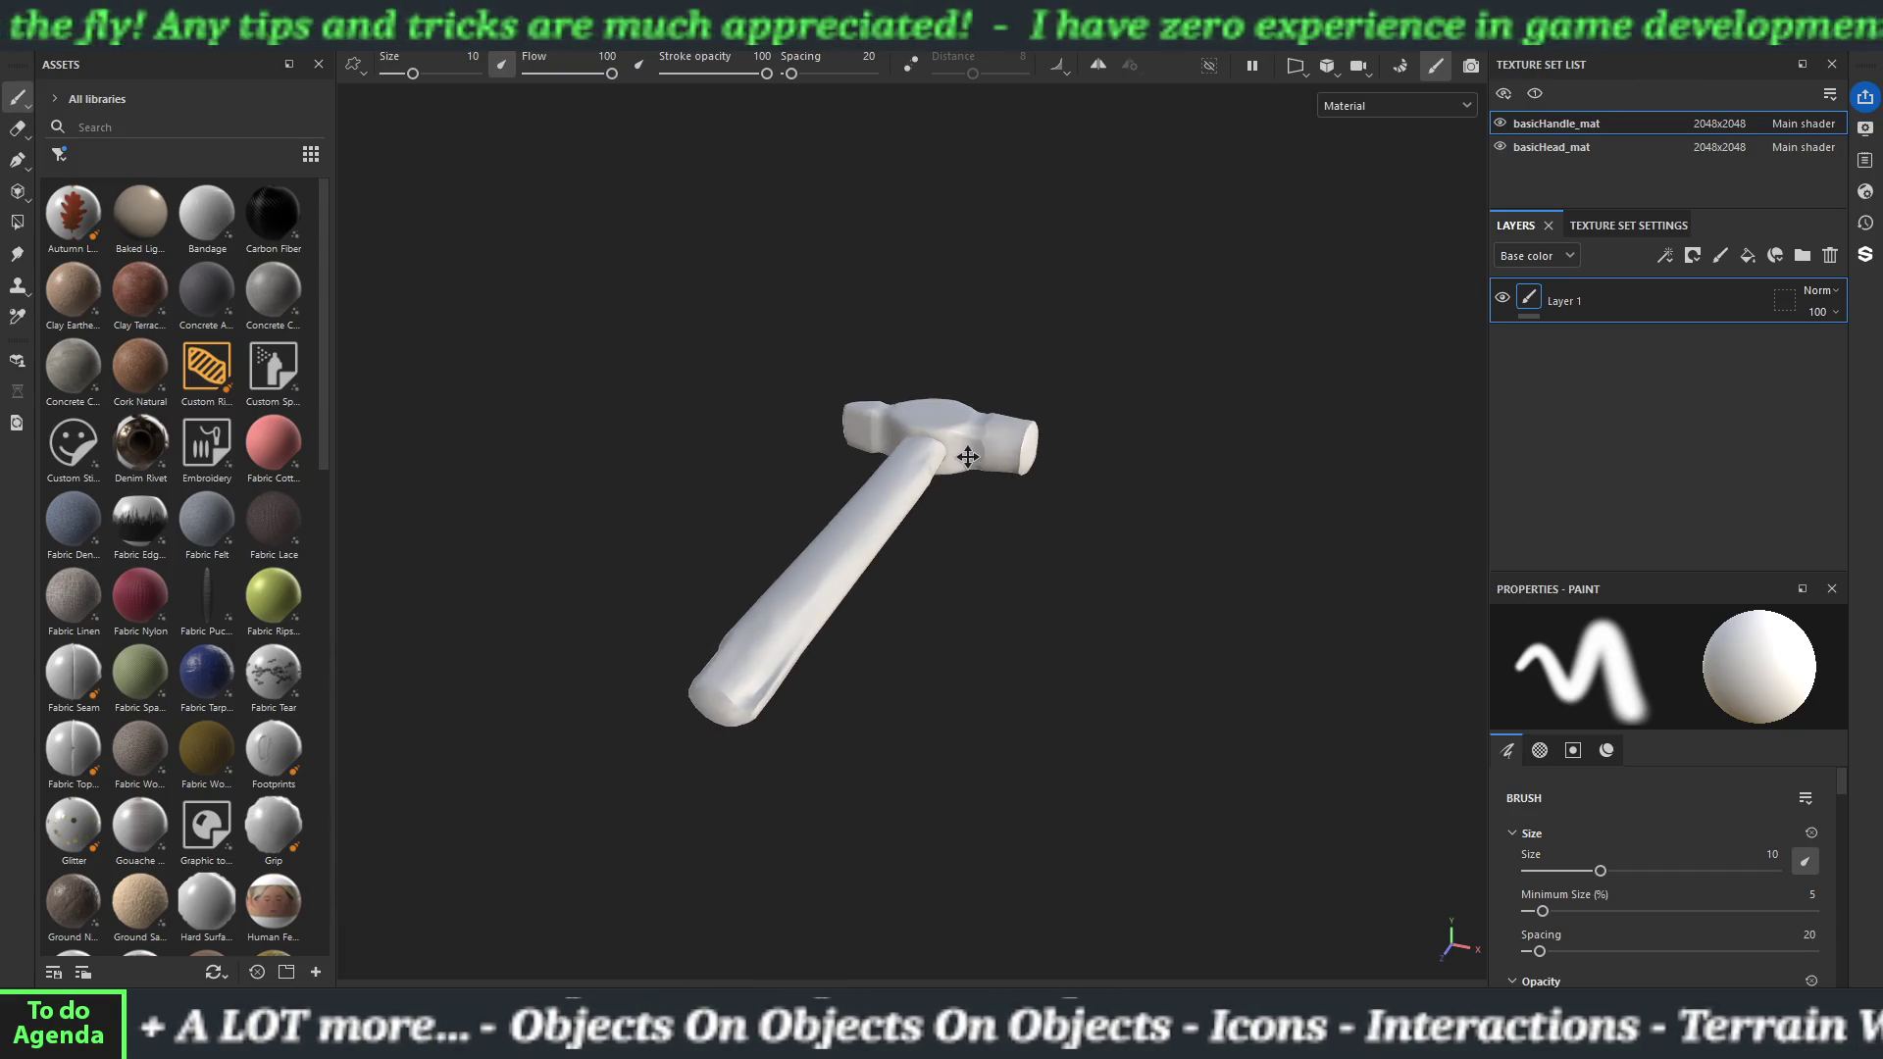
left_click(1400, 67)
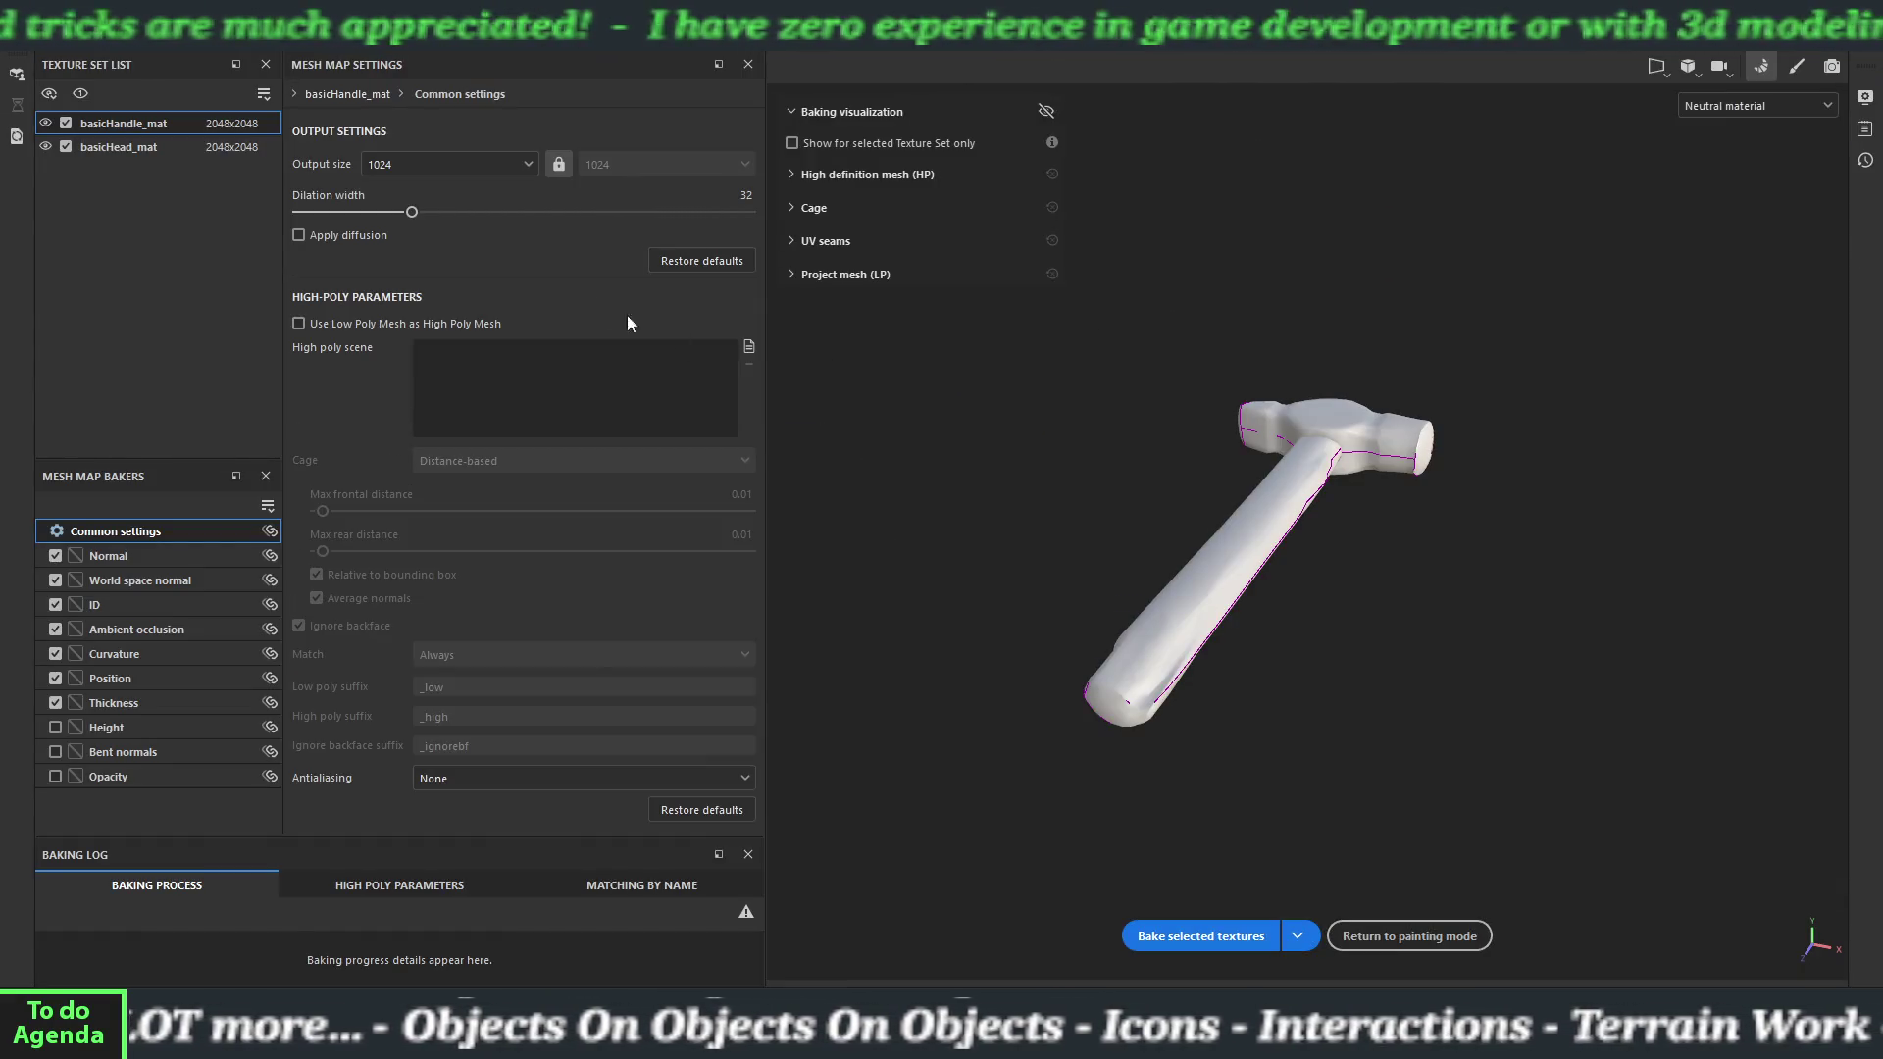
Set bake output to 2048, use the low-poly mesh as high-poly, skip ID, and use Subsampling 4x4.
left_click(394, 167)
left_click(391, 321)
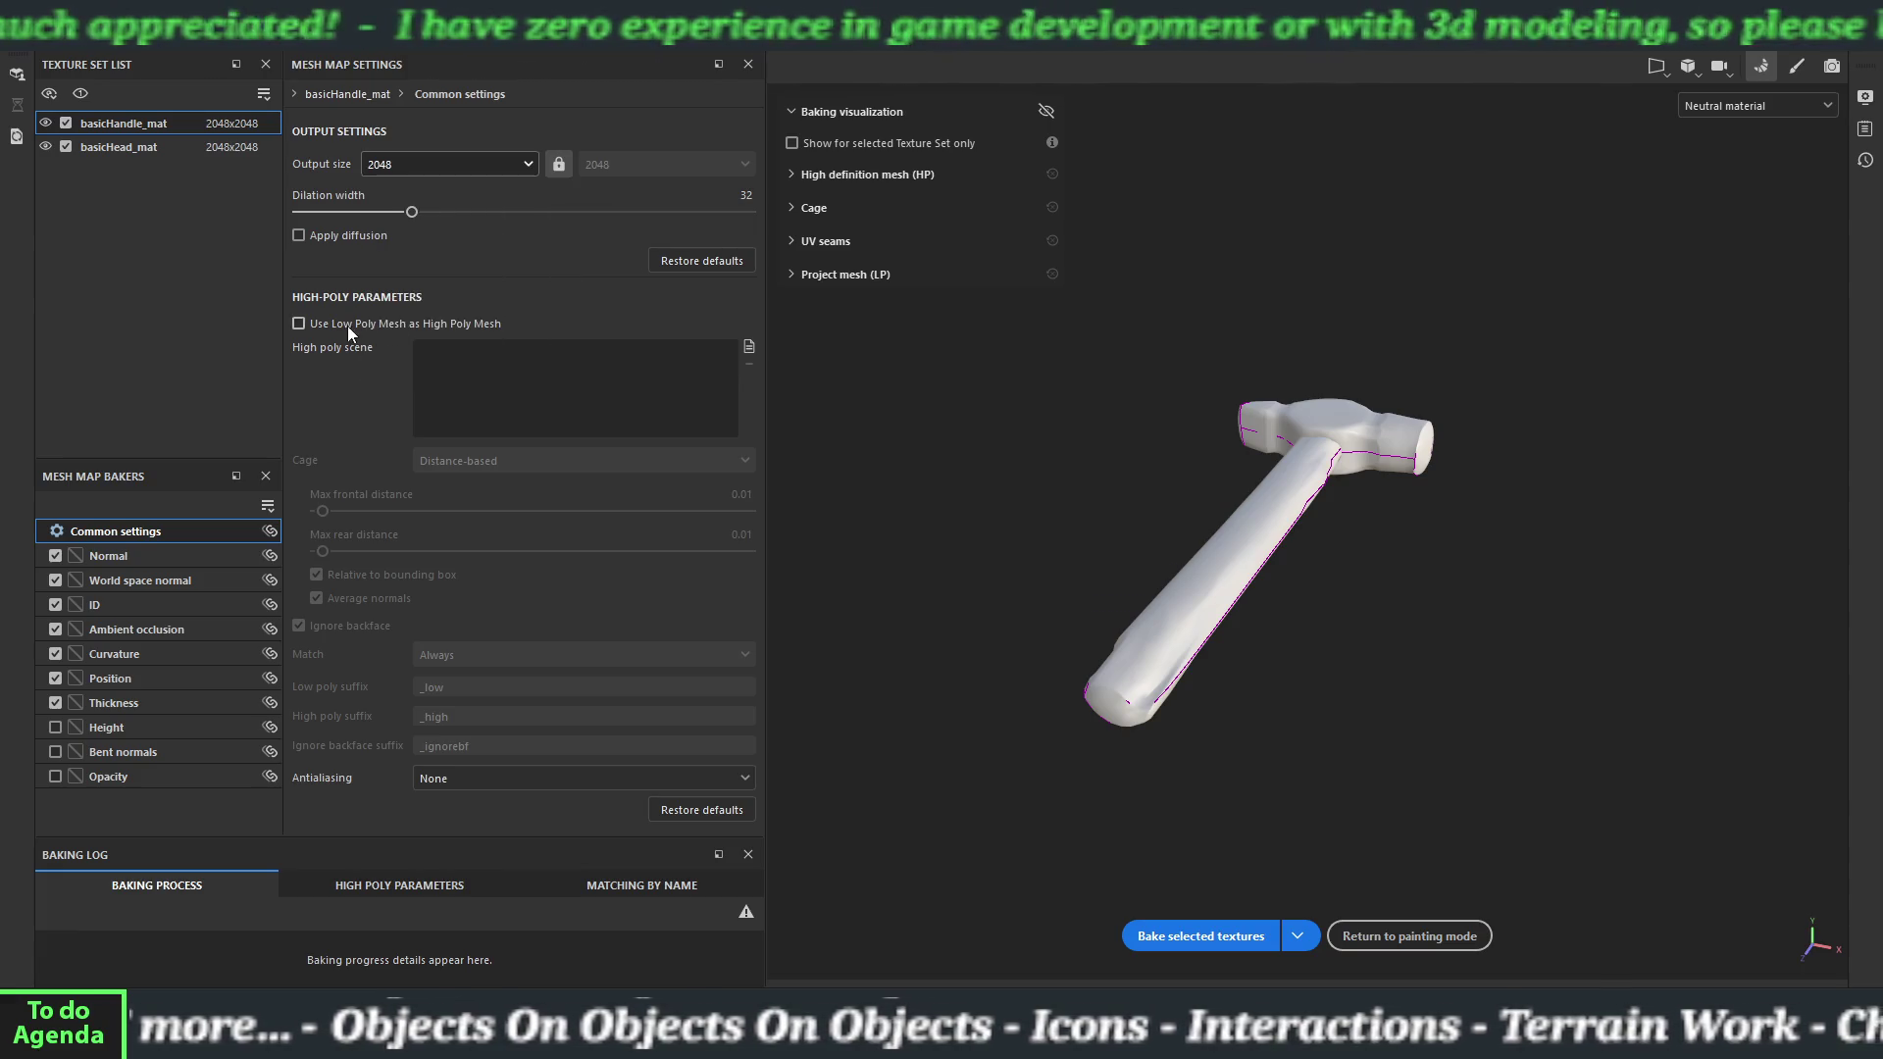
left_click(300, 324)
left_click(55, 604)
left_click(517, 779)
left_click(534, 844)
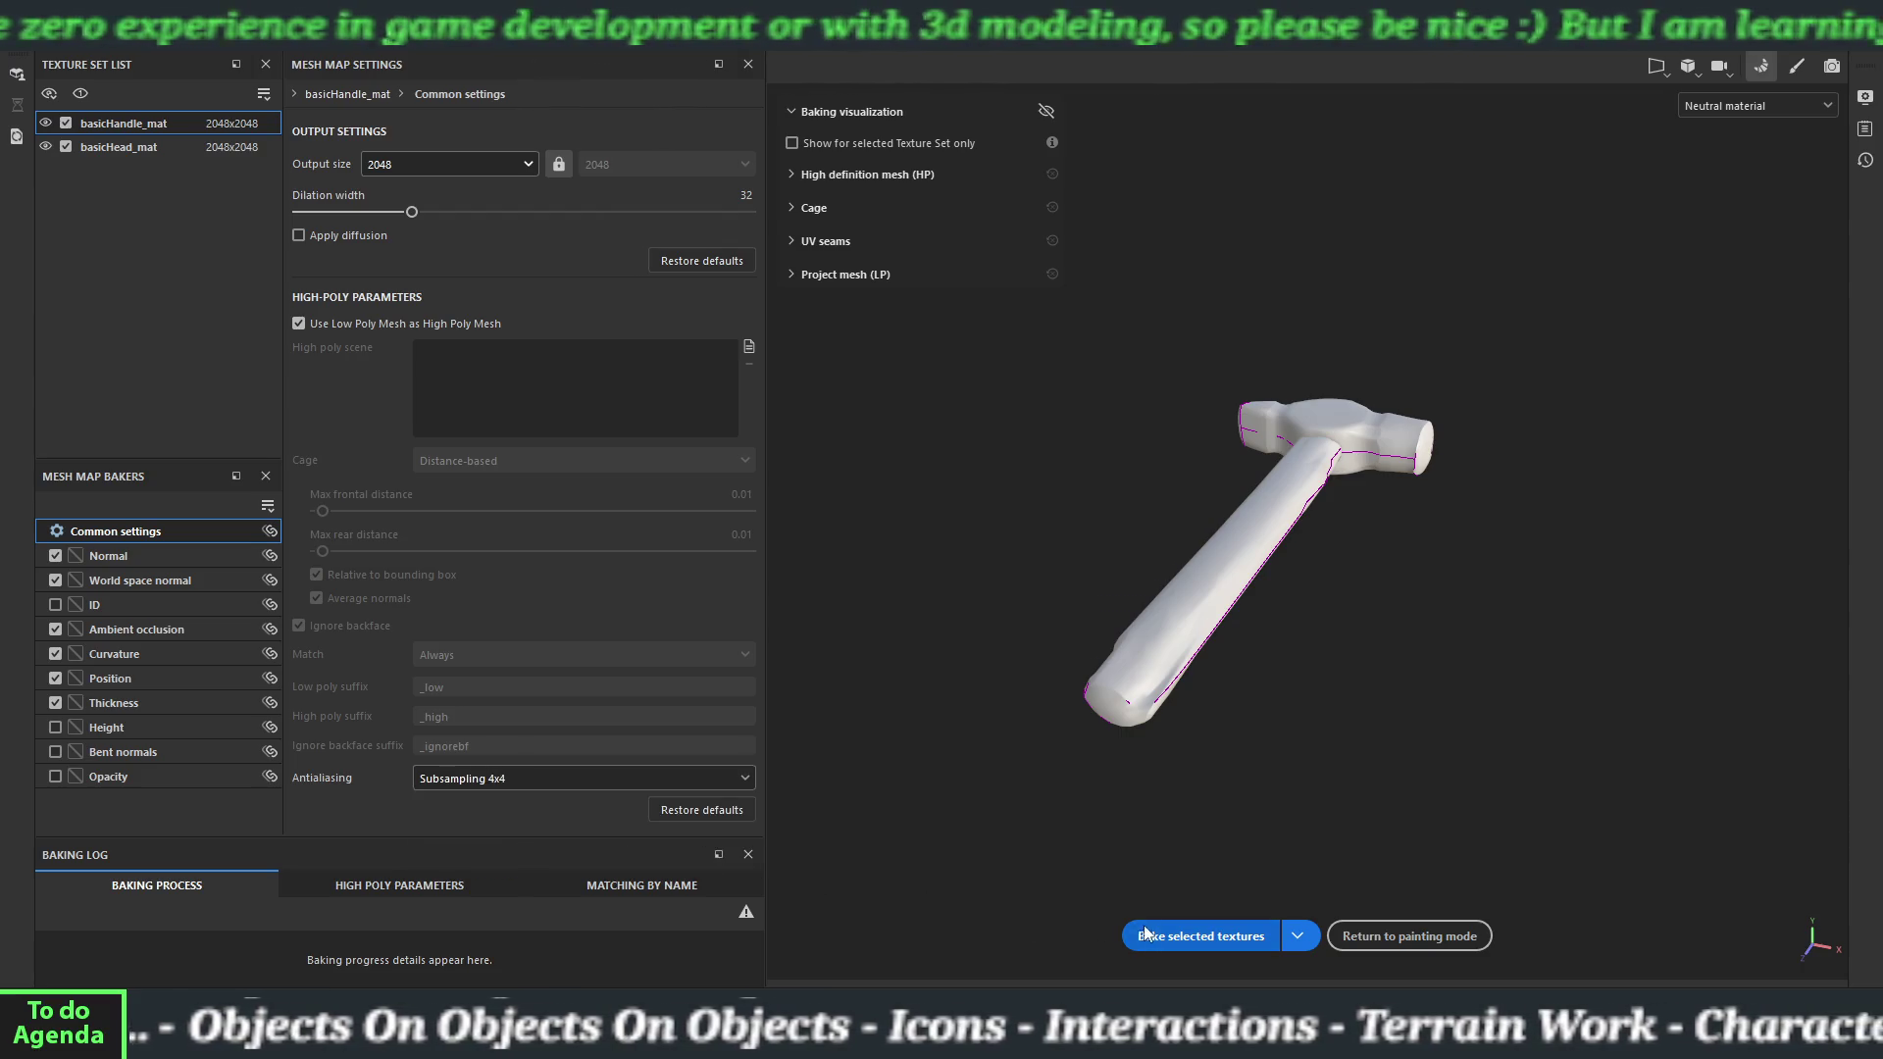
Bake the selected mesh maps for both texture sets and return to painting mode.
left_click(800, 106)
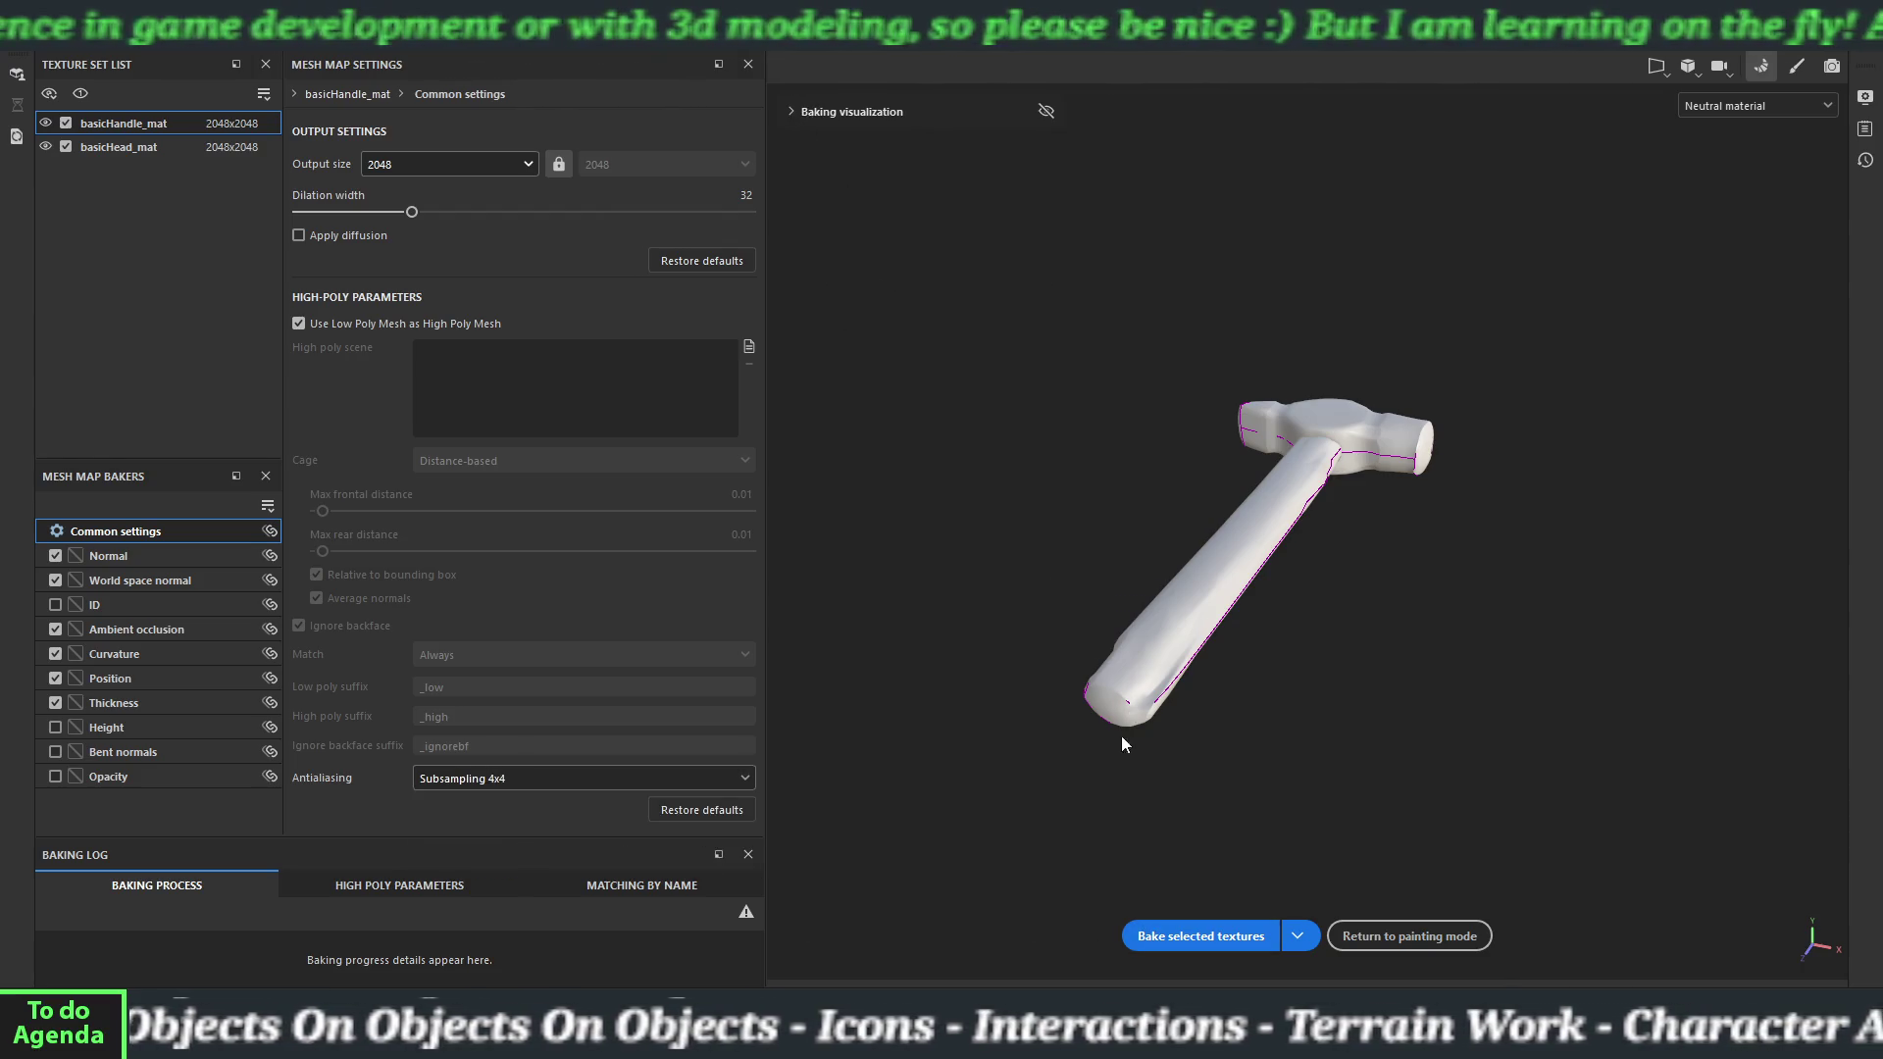
left_click(1163, 927)
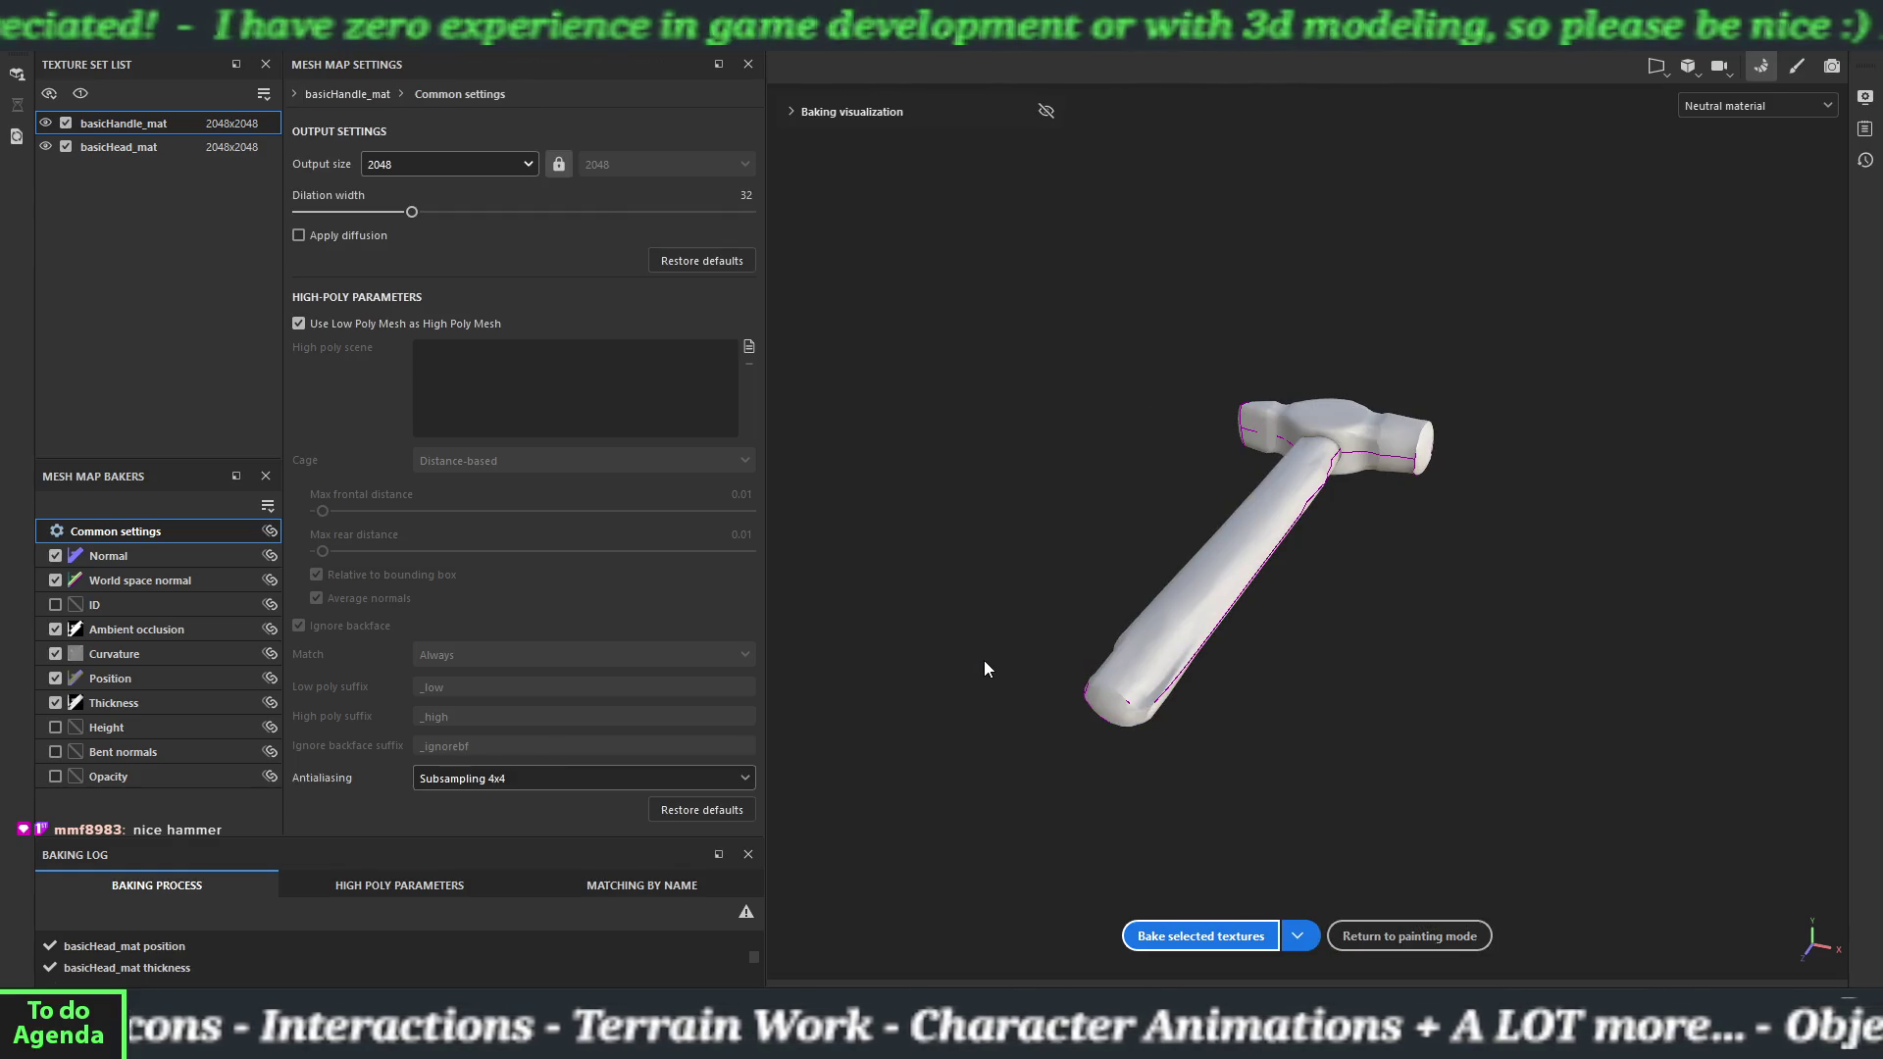
left_click(1378, 935)
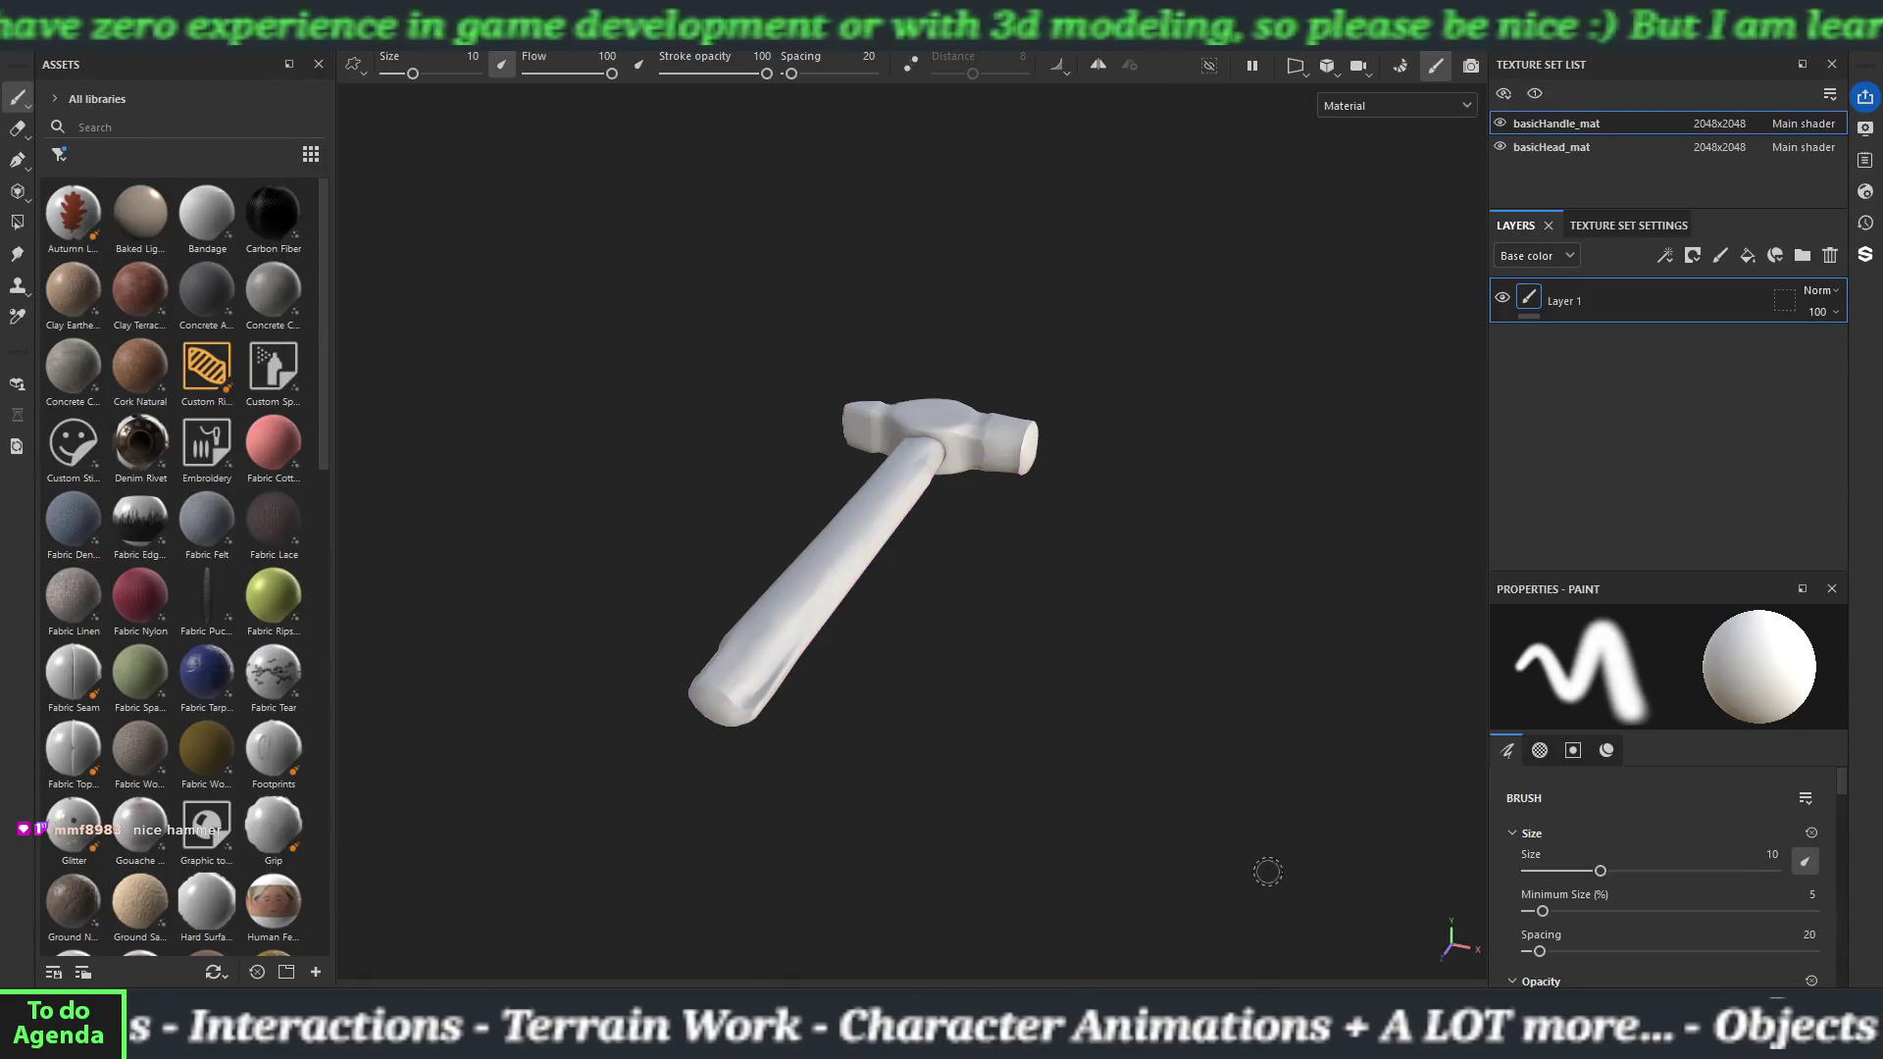
Filter assets to materials and drop Wood Beech Veined onto the hammer handle.
mouse_move(945, 780)
left_mouse_down()
mouse_move(849, 602)
mouse_move(981, 490)
mouse_move(1181, 614)
mouse_move(1211, 693)
mouse_move(1013, 664)
mouse_move(888, 736)
mouse_move(992, 475)
mouse_move(782, 496)
mouse_move(1030, 442)
mouse_move(784, 442)
mouse_move(664, 378)
mouse_move(735, 496)
mouse_move(909, 513)
mouse_move(1018, 601)
mouse_move(1211, 493)
mouse_move(778, 631)
mouse_move(833, 628)
left_mouse_up()
scroll(245, 702, "down", 15)
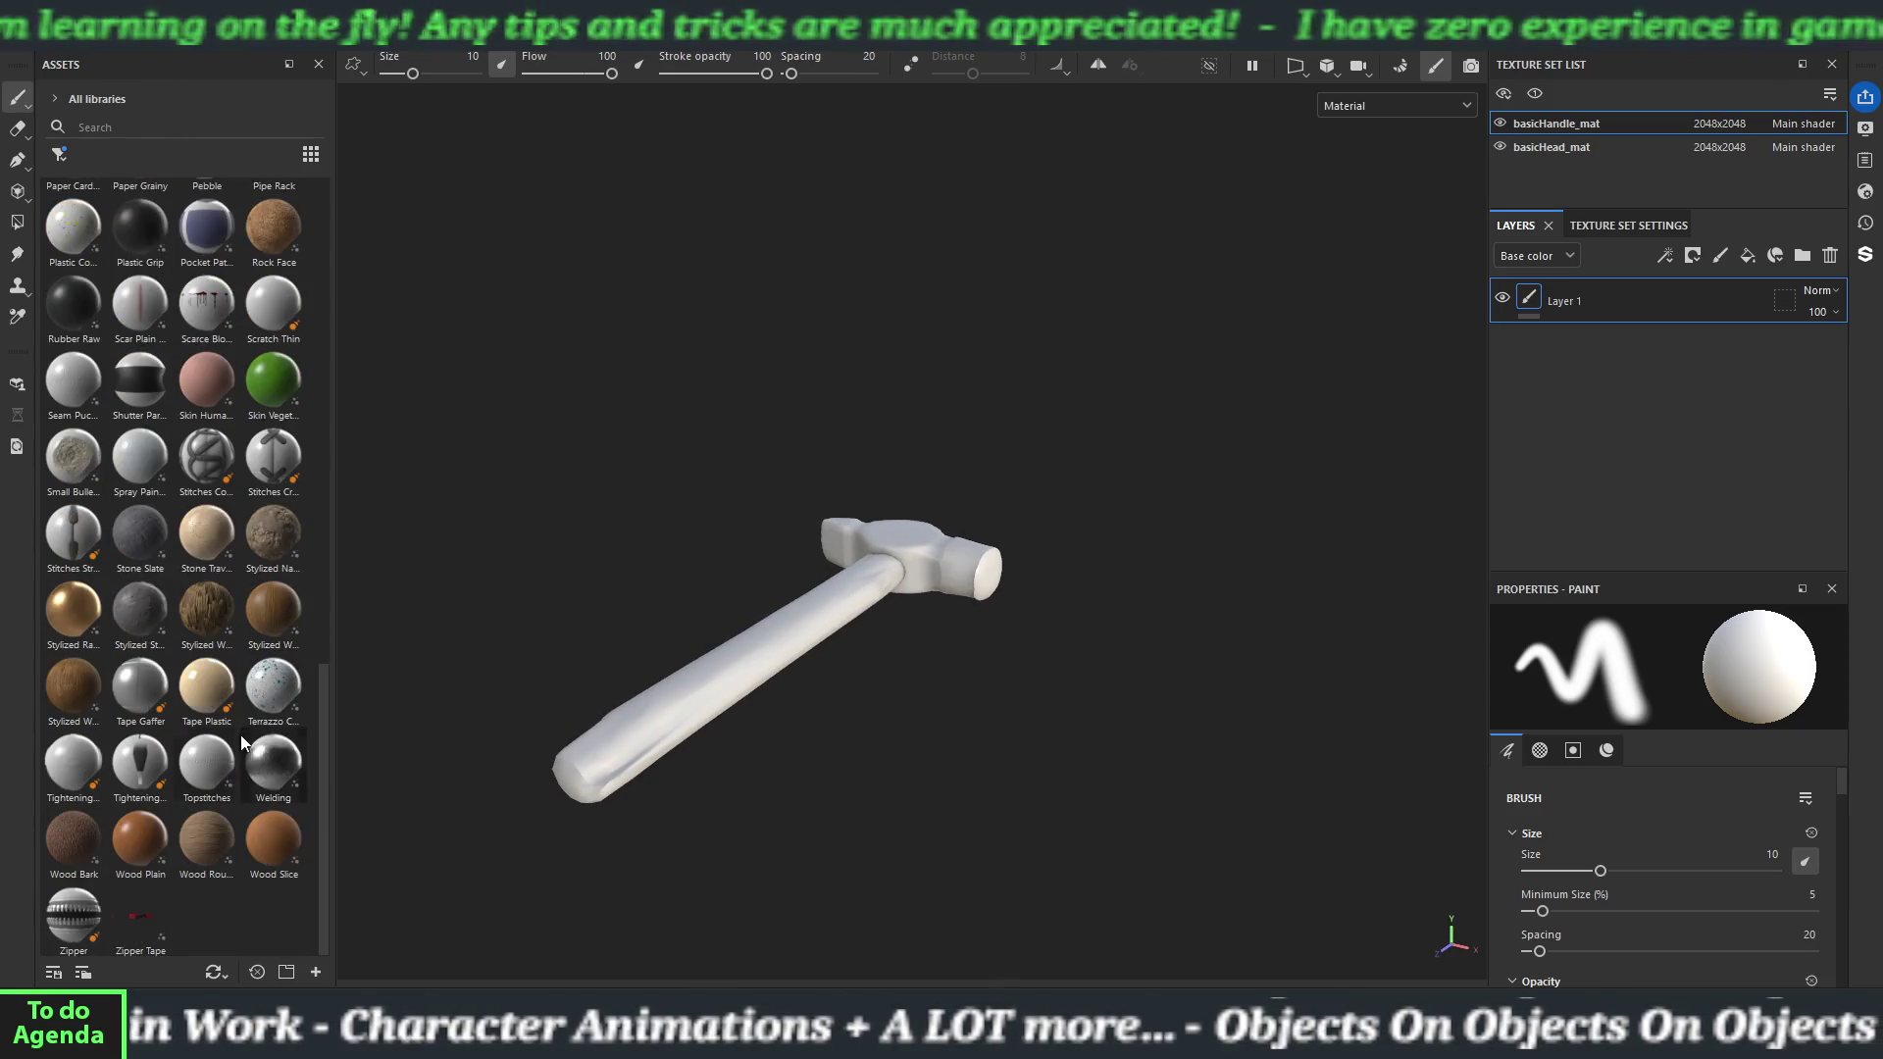
left_click(206, 868)
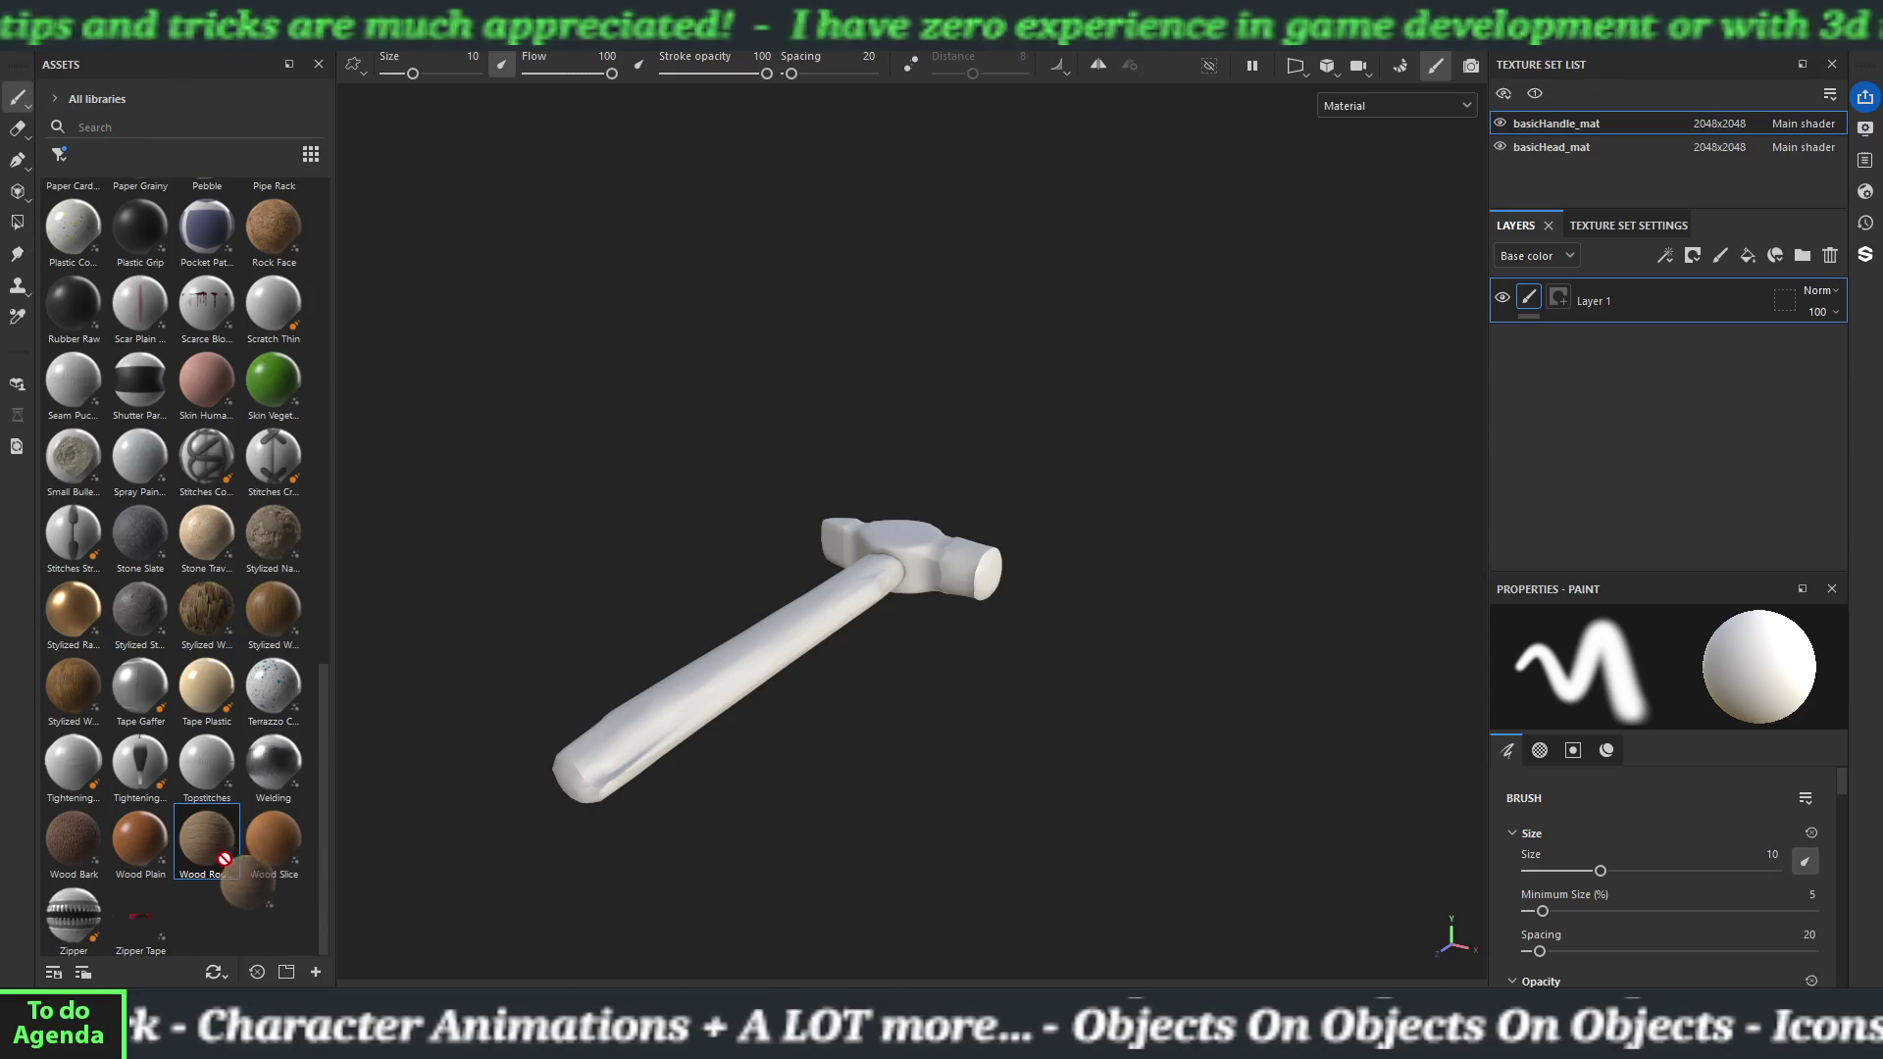
left_click(59, 154)
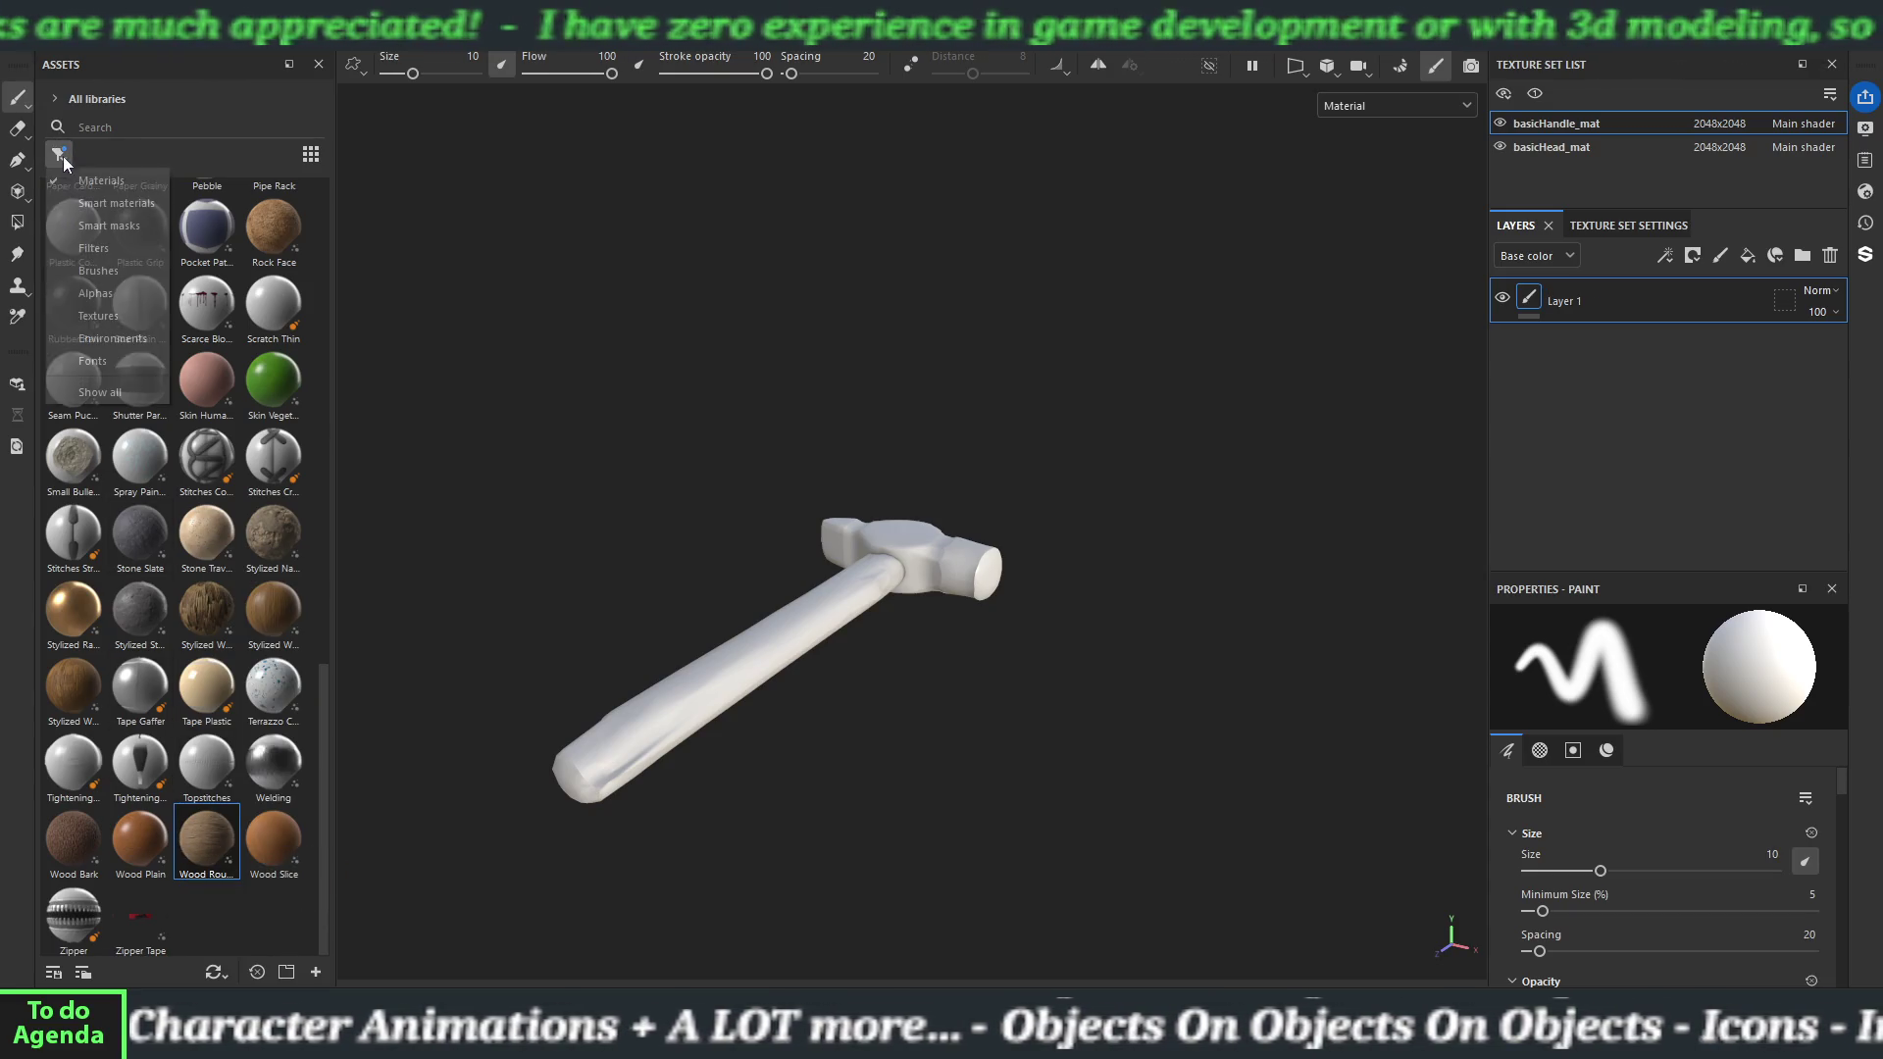
left_click(120, 371)
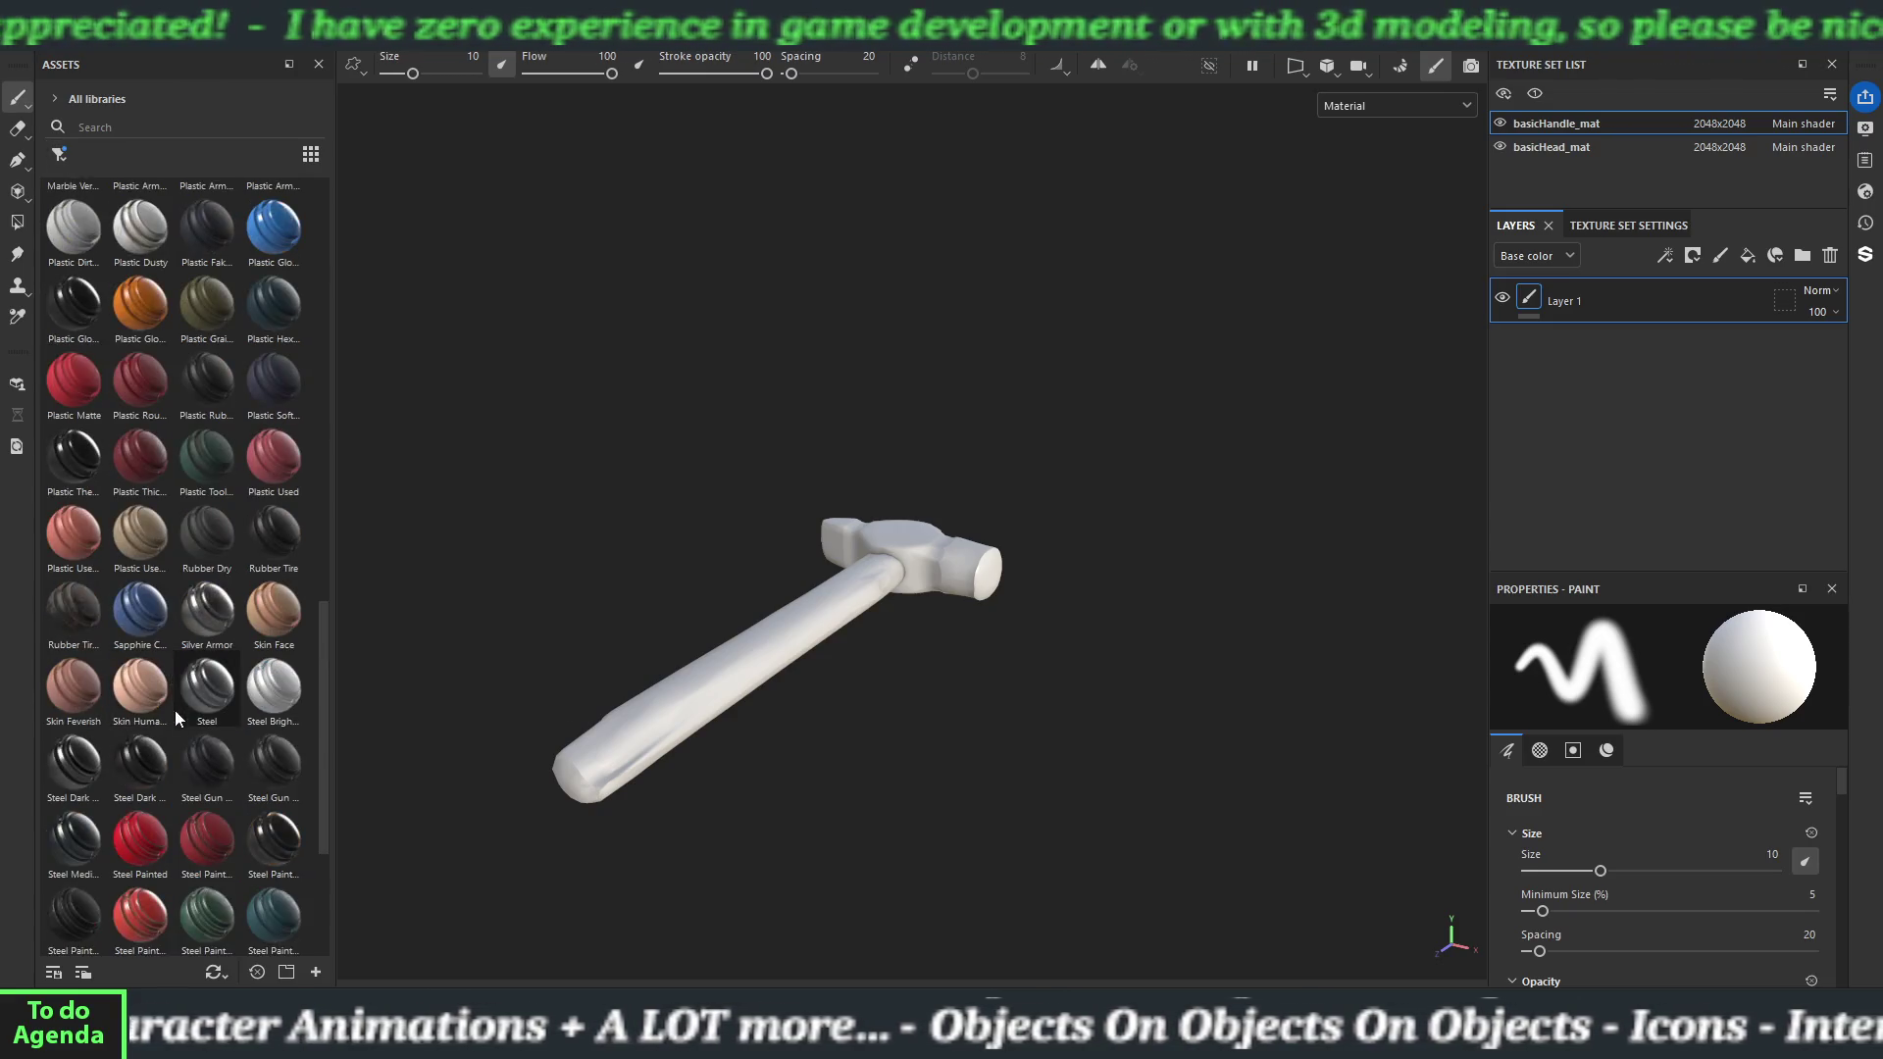
mouse_move(77, 844)
left_mouse_down()
mouse_move(294, 842)
mouse_move(638, 741)
left_mouse_up()
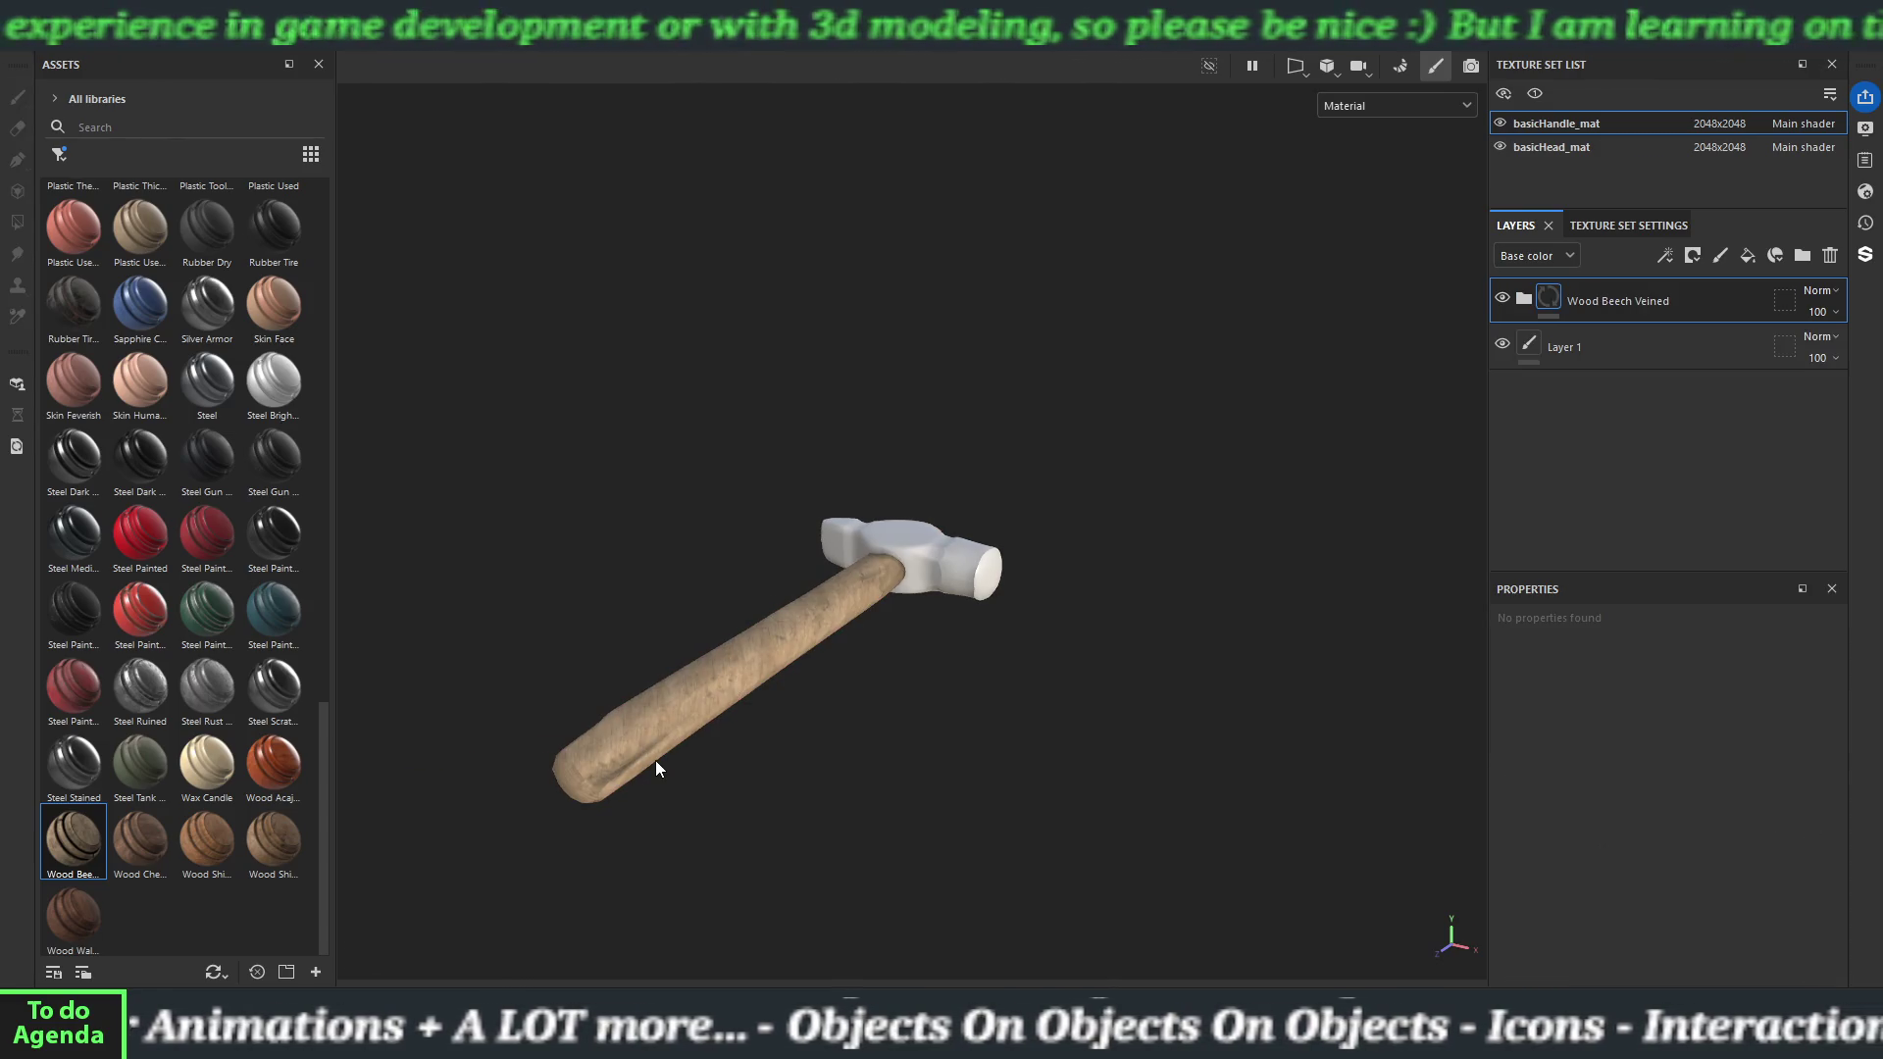
Expand the Wood Beech Veined folder to reveal its Dirt, Wood Veins, Wood Fibers and Base Wood sublayers.
scroll(622, 731, "up", 5)
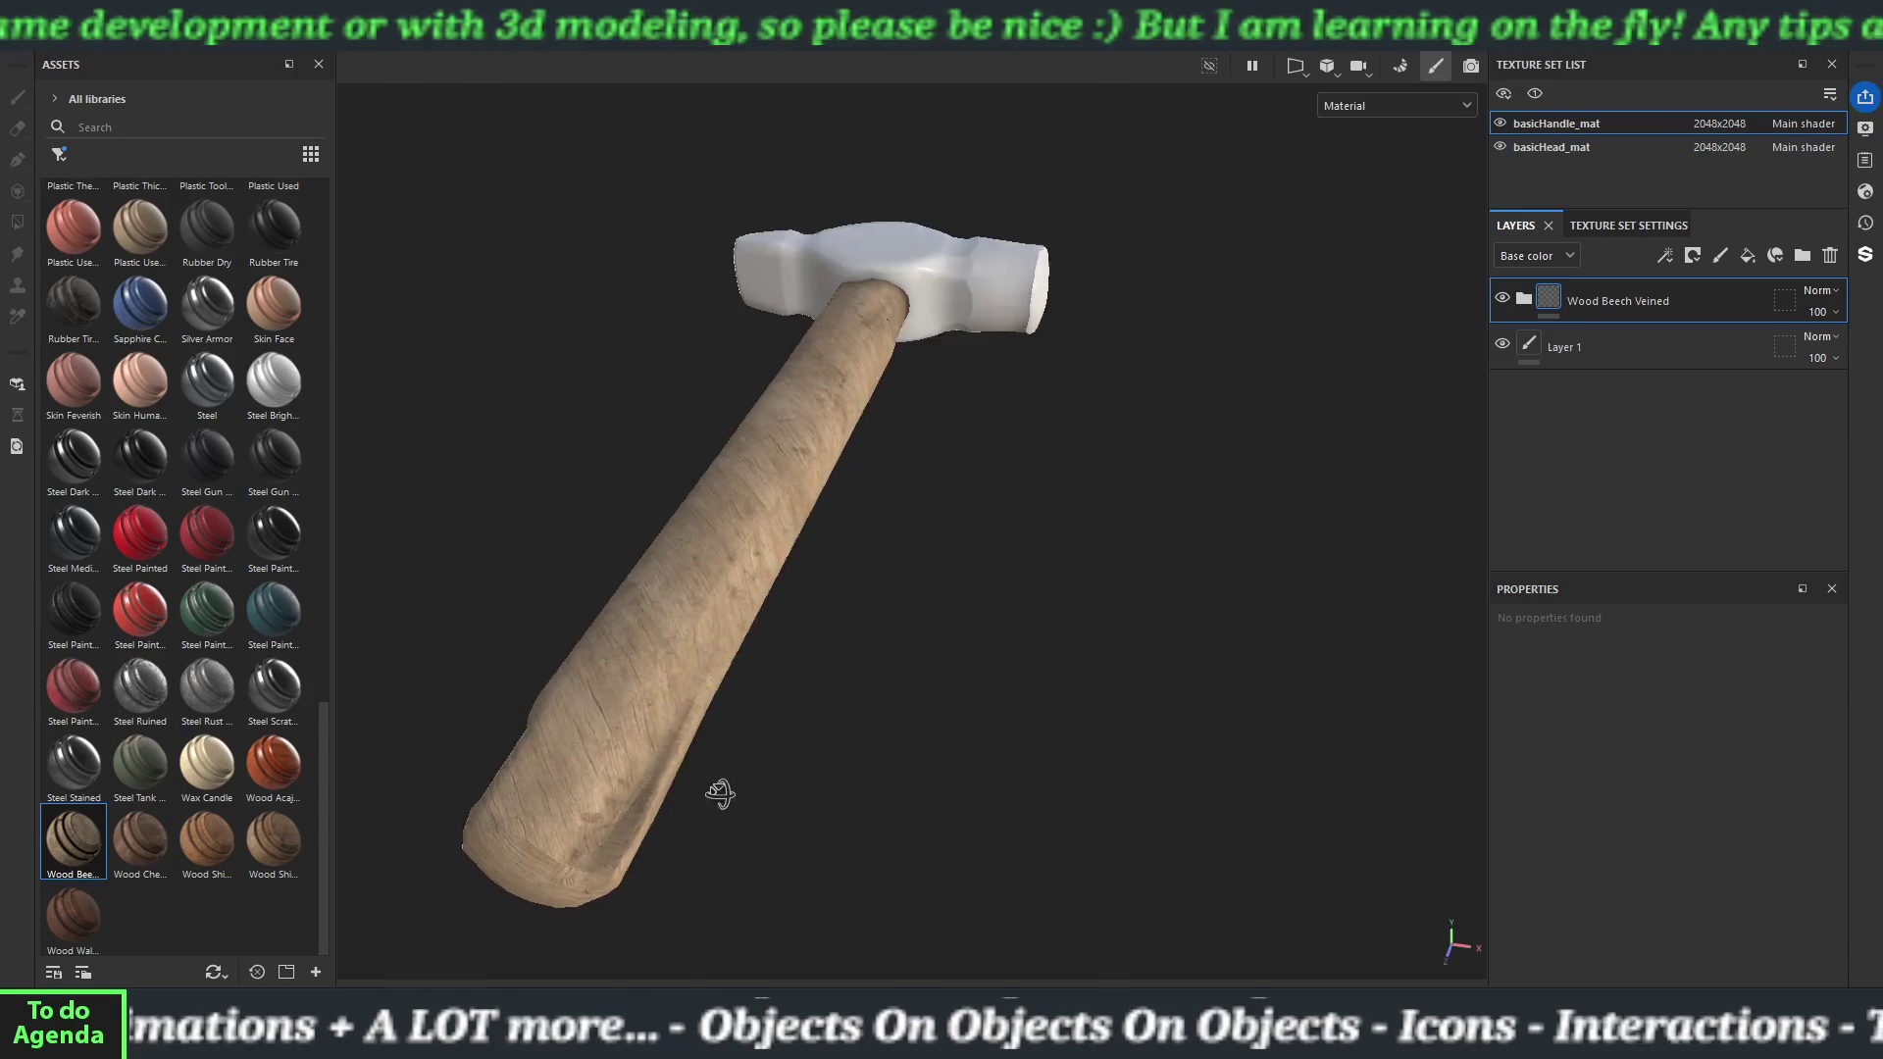
scroll(720, 792, "up", 2)
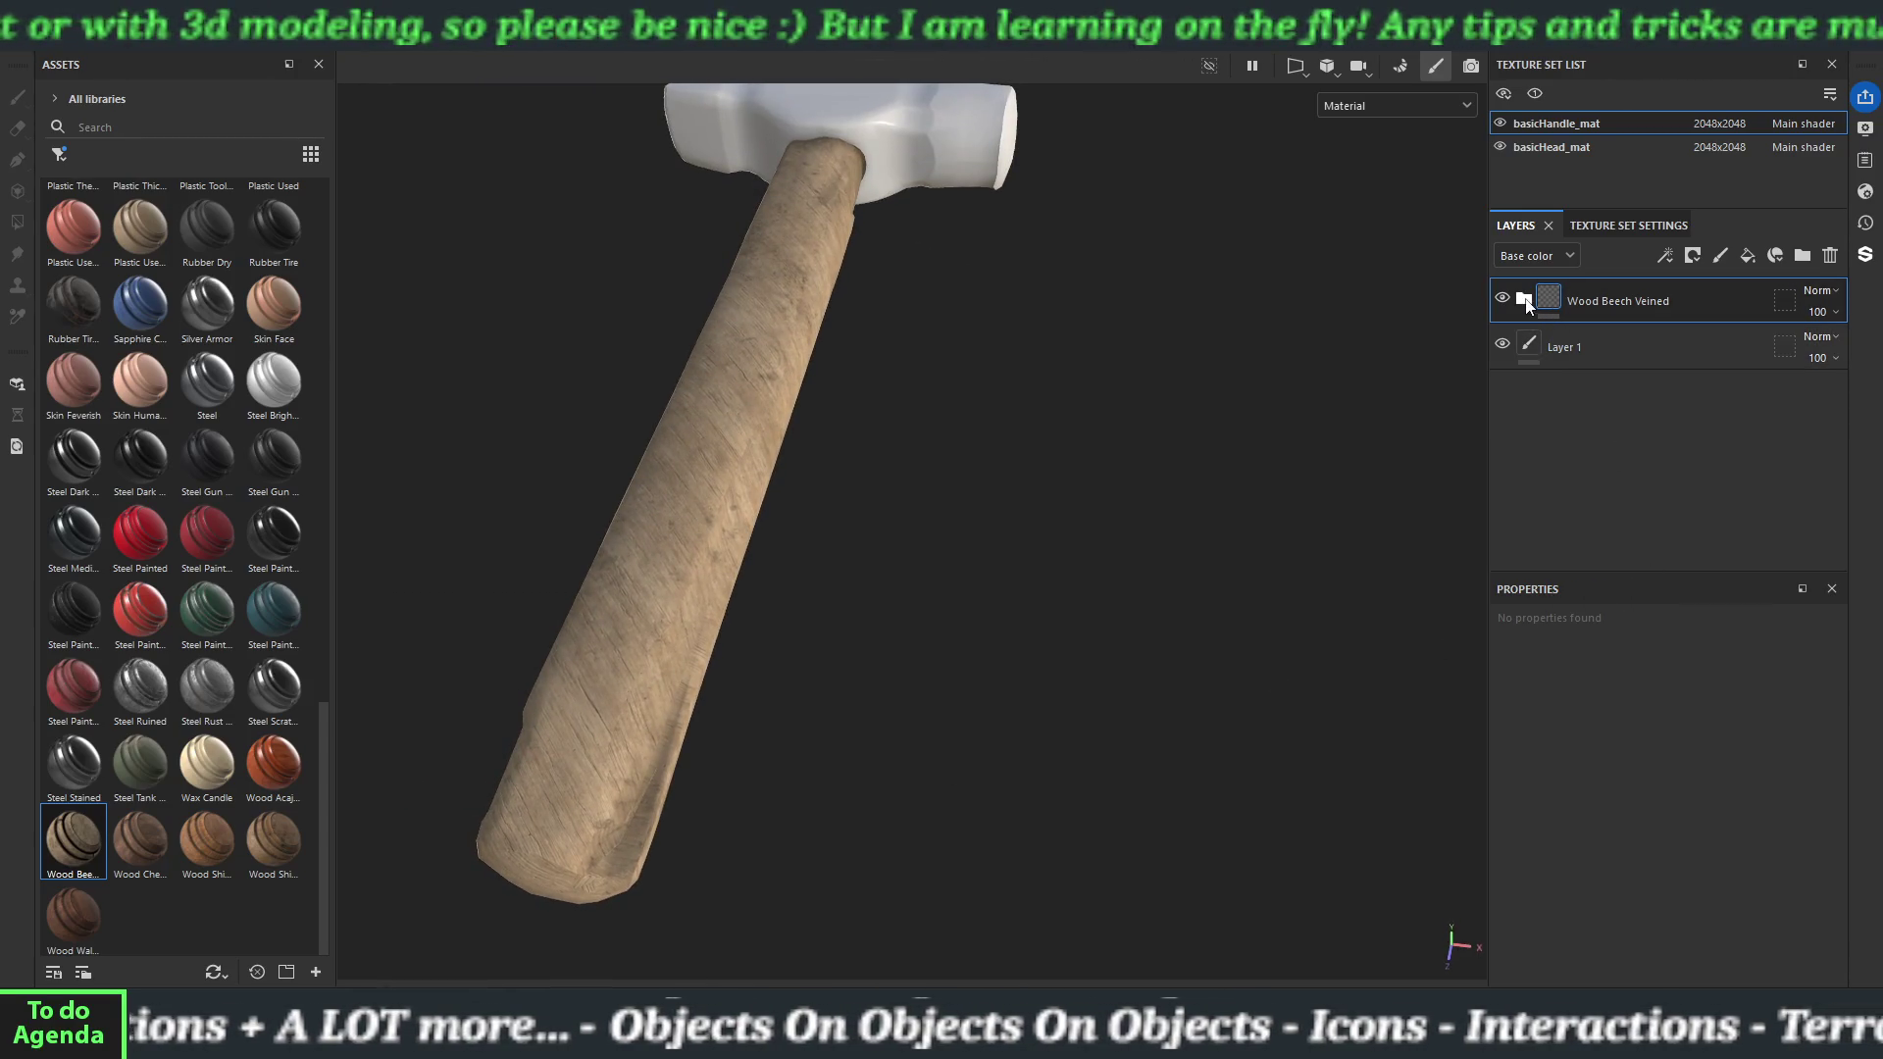
left_click(1523, 298)
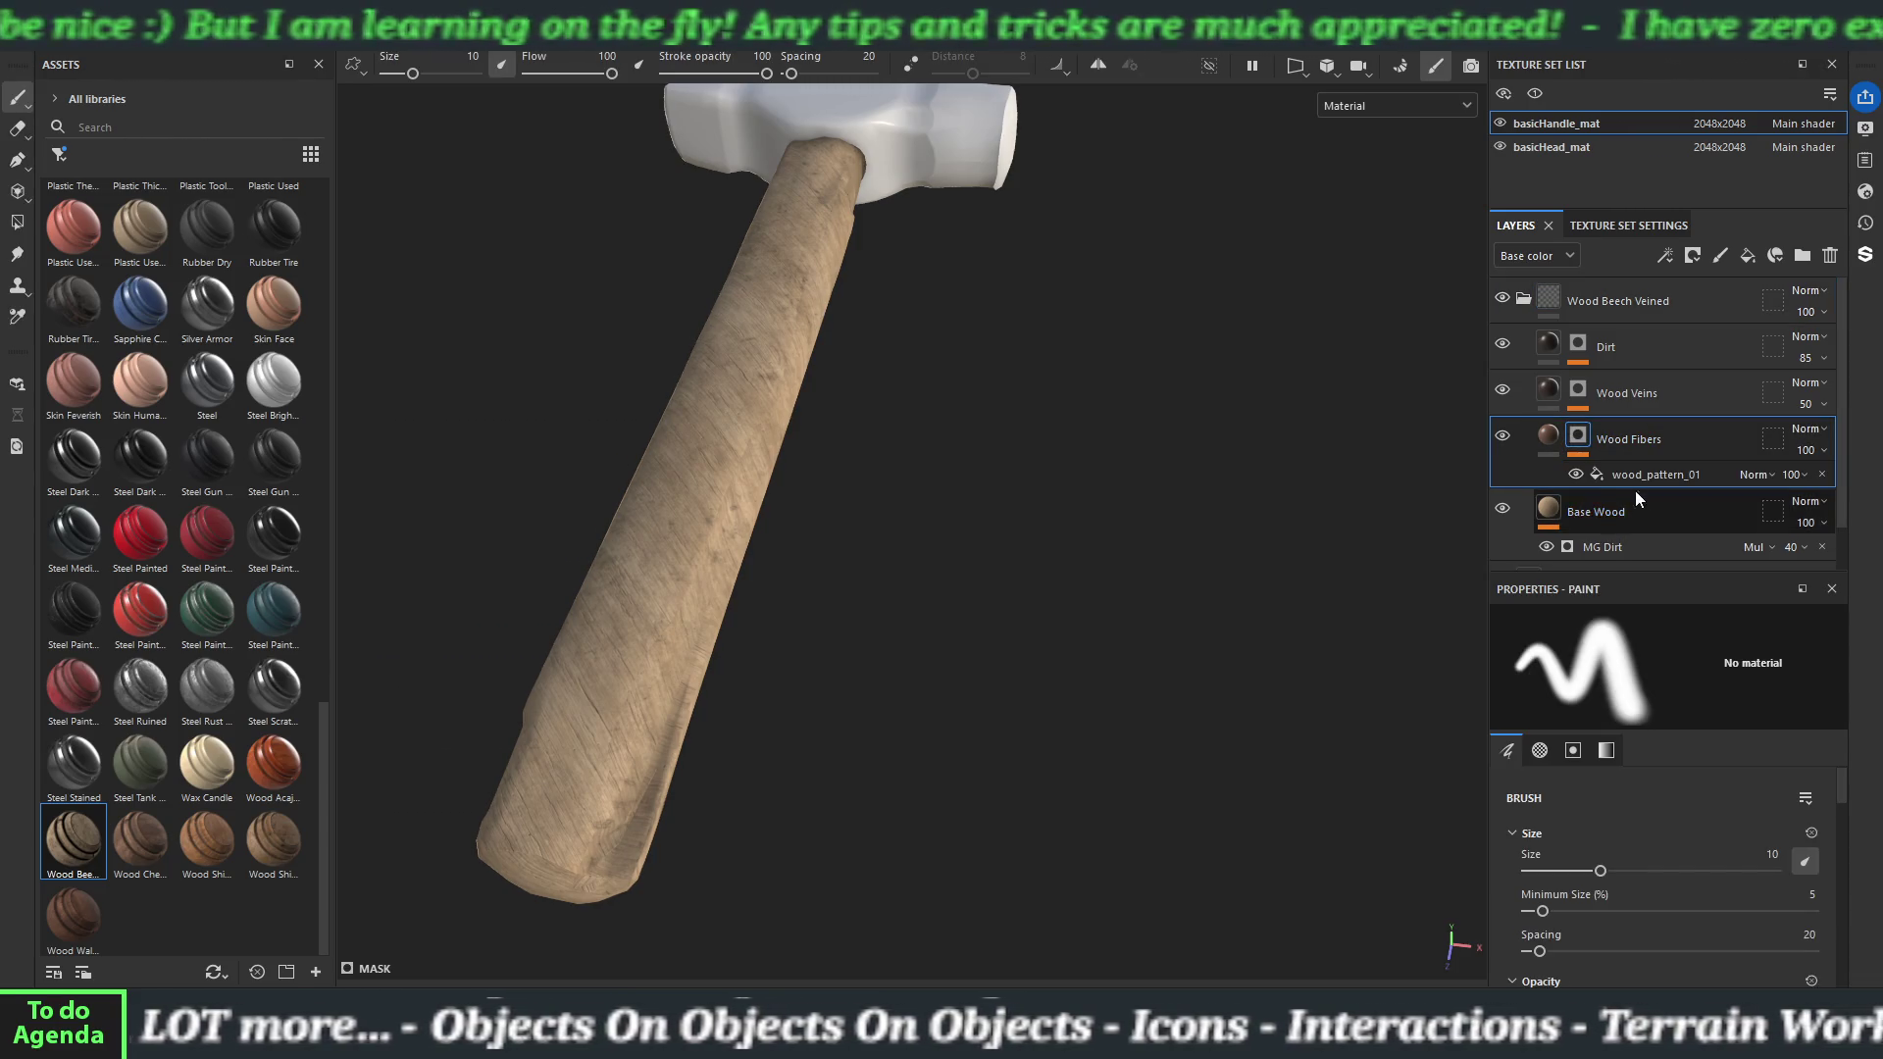
Set the wood_pattern_01 fill's tiling to 0.75 by 1.1 and rotation to about 136.
left_click(1644, 475)
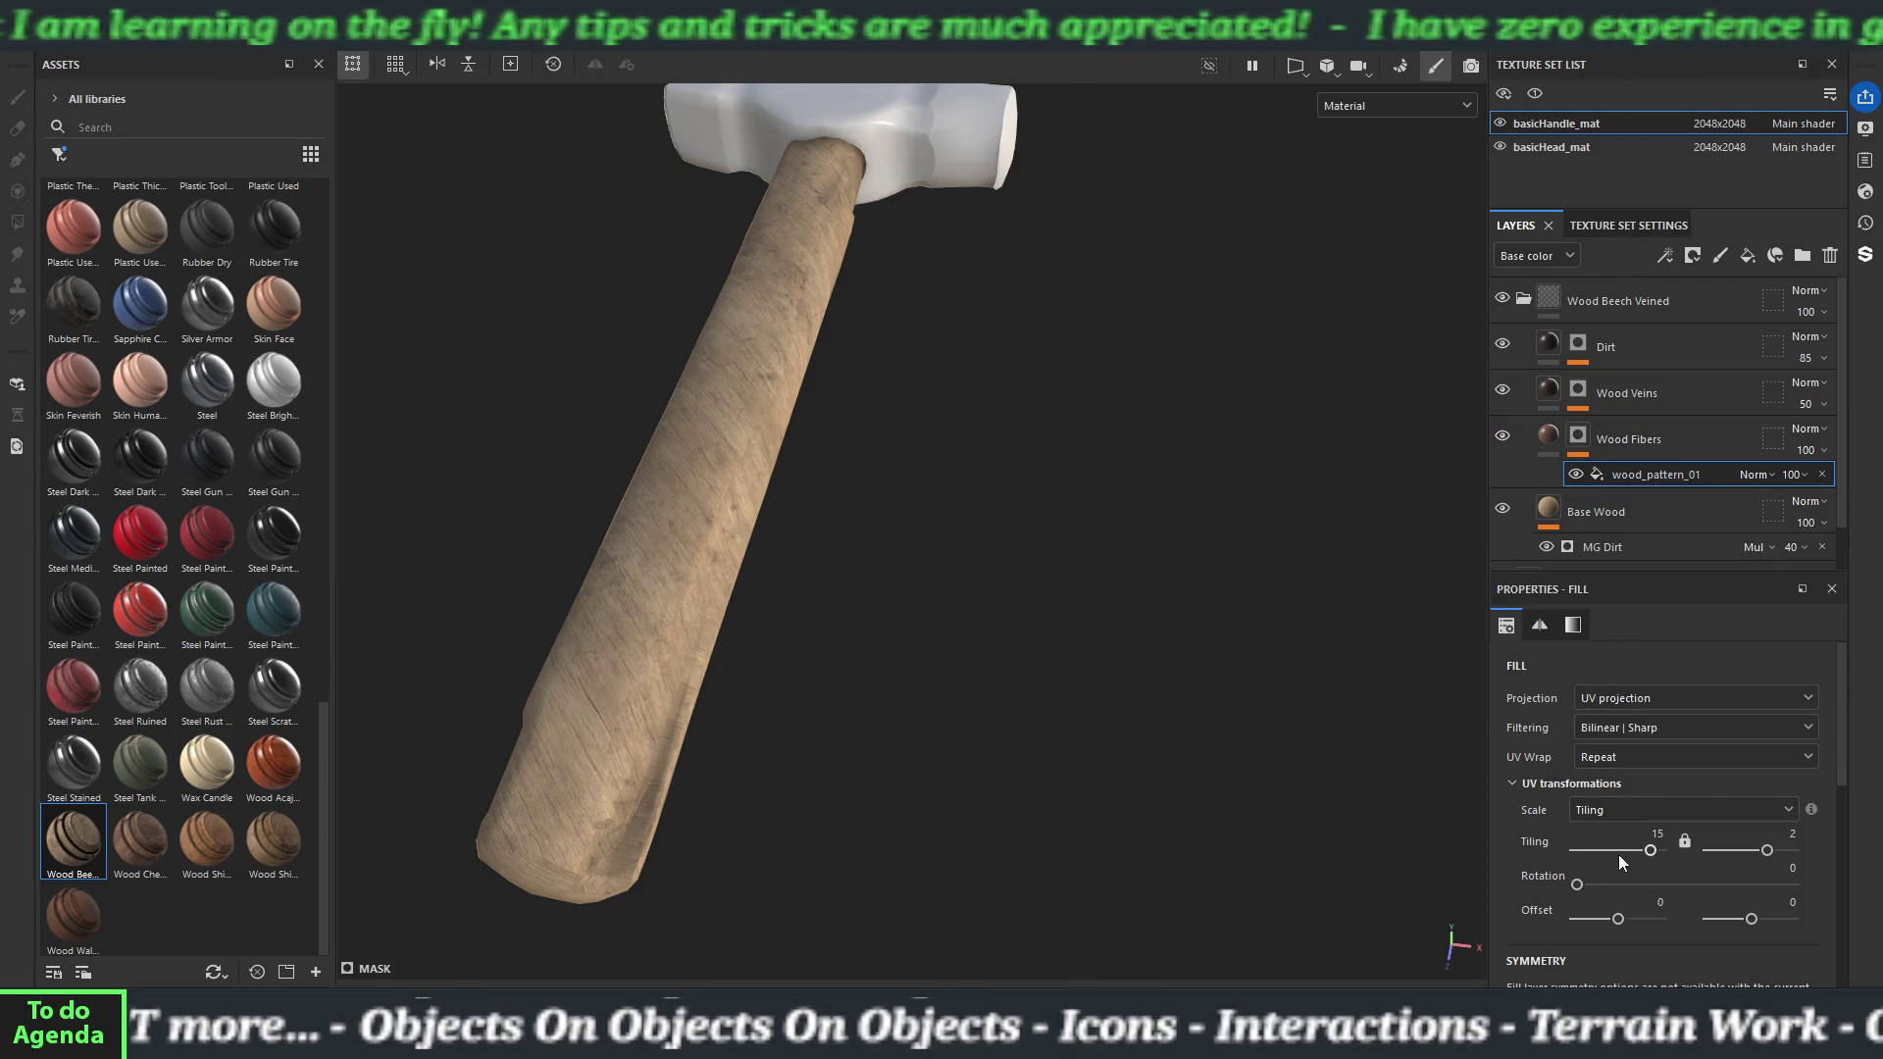
left_click_drag(1649, 856, 1631, 856)
left_click_drag(1766, 856, 1764, 858)
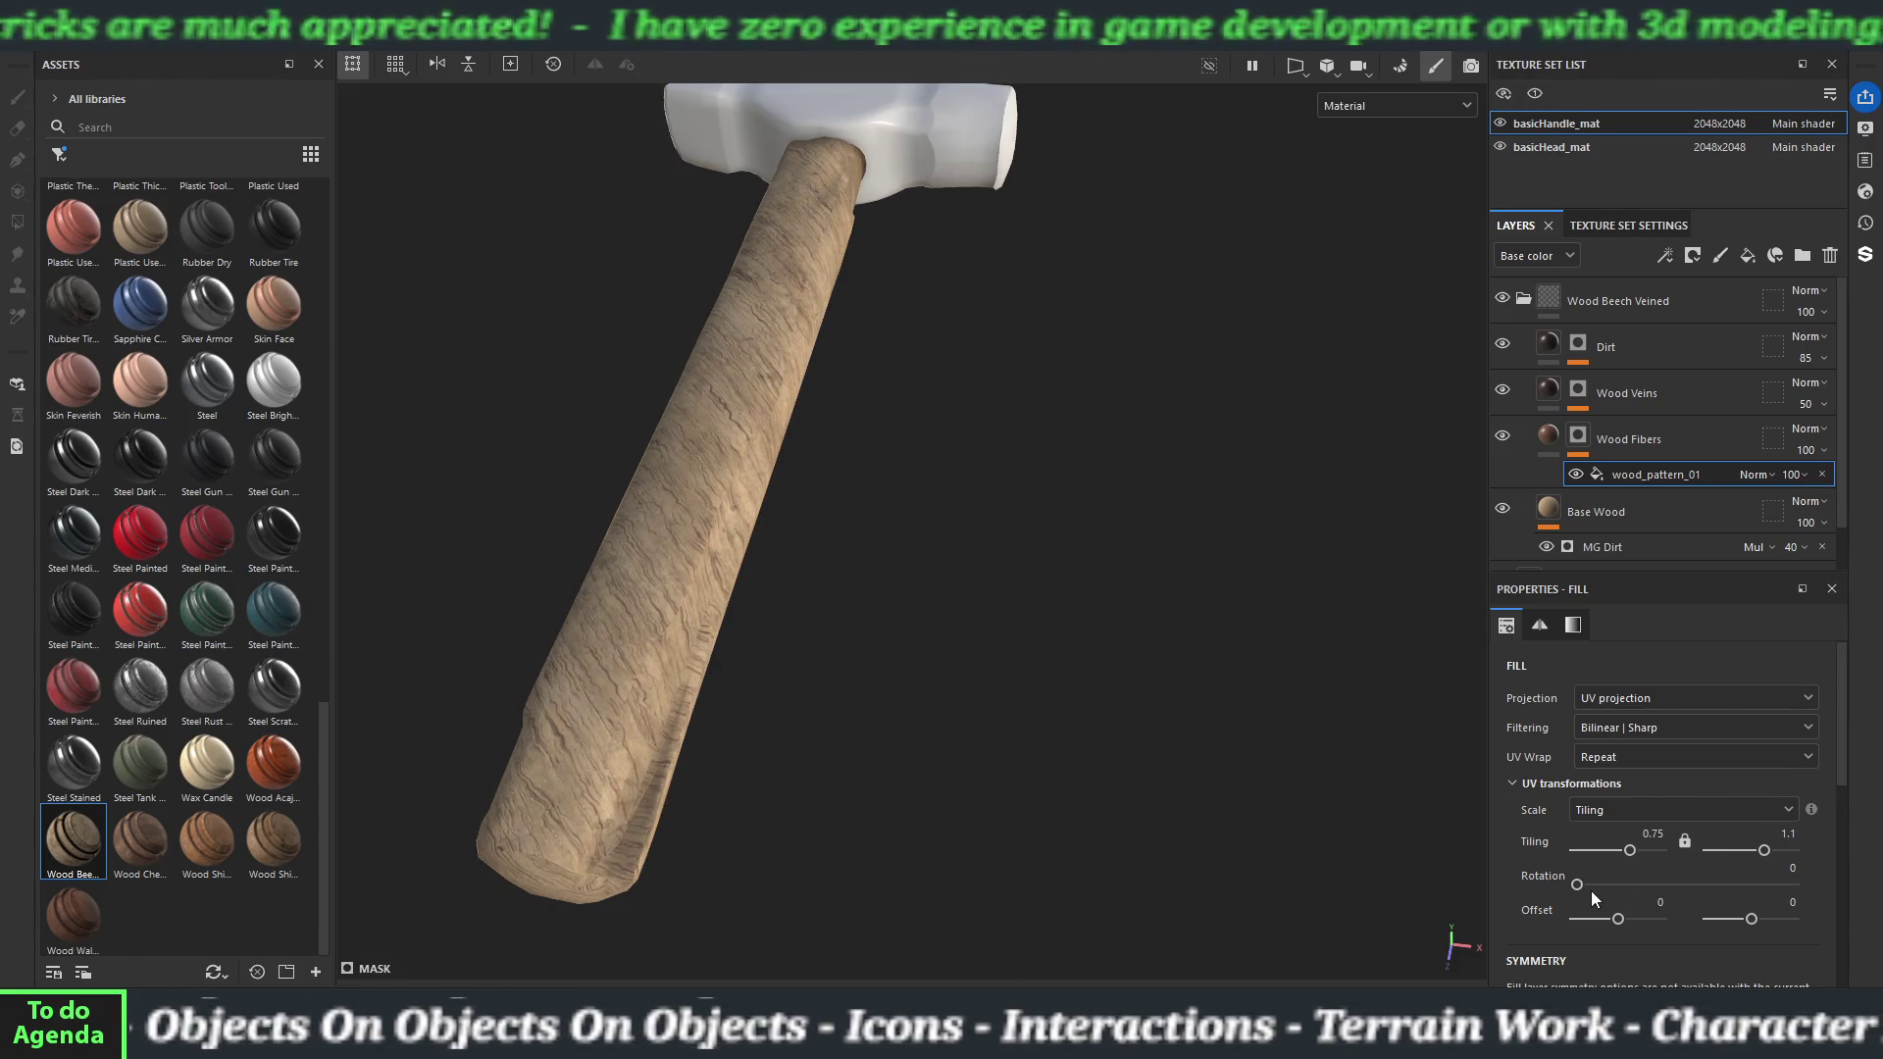
left_click_drag(1580, 884, 1658, 884)
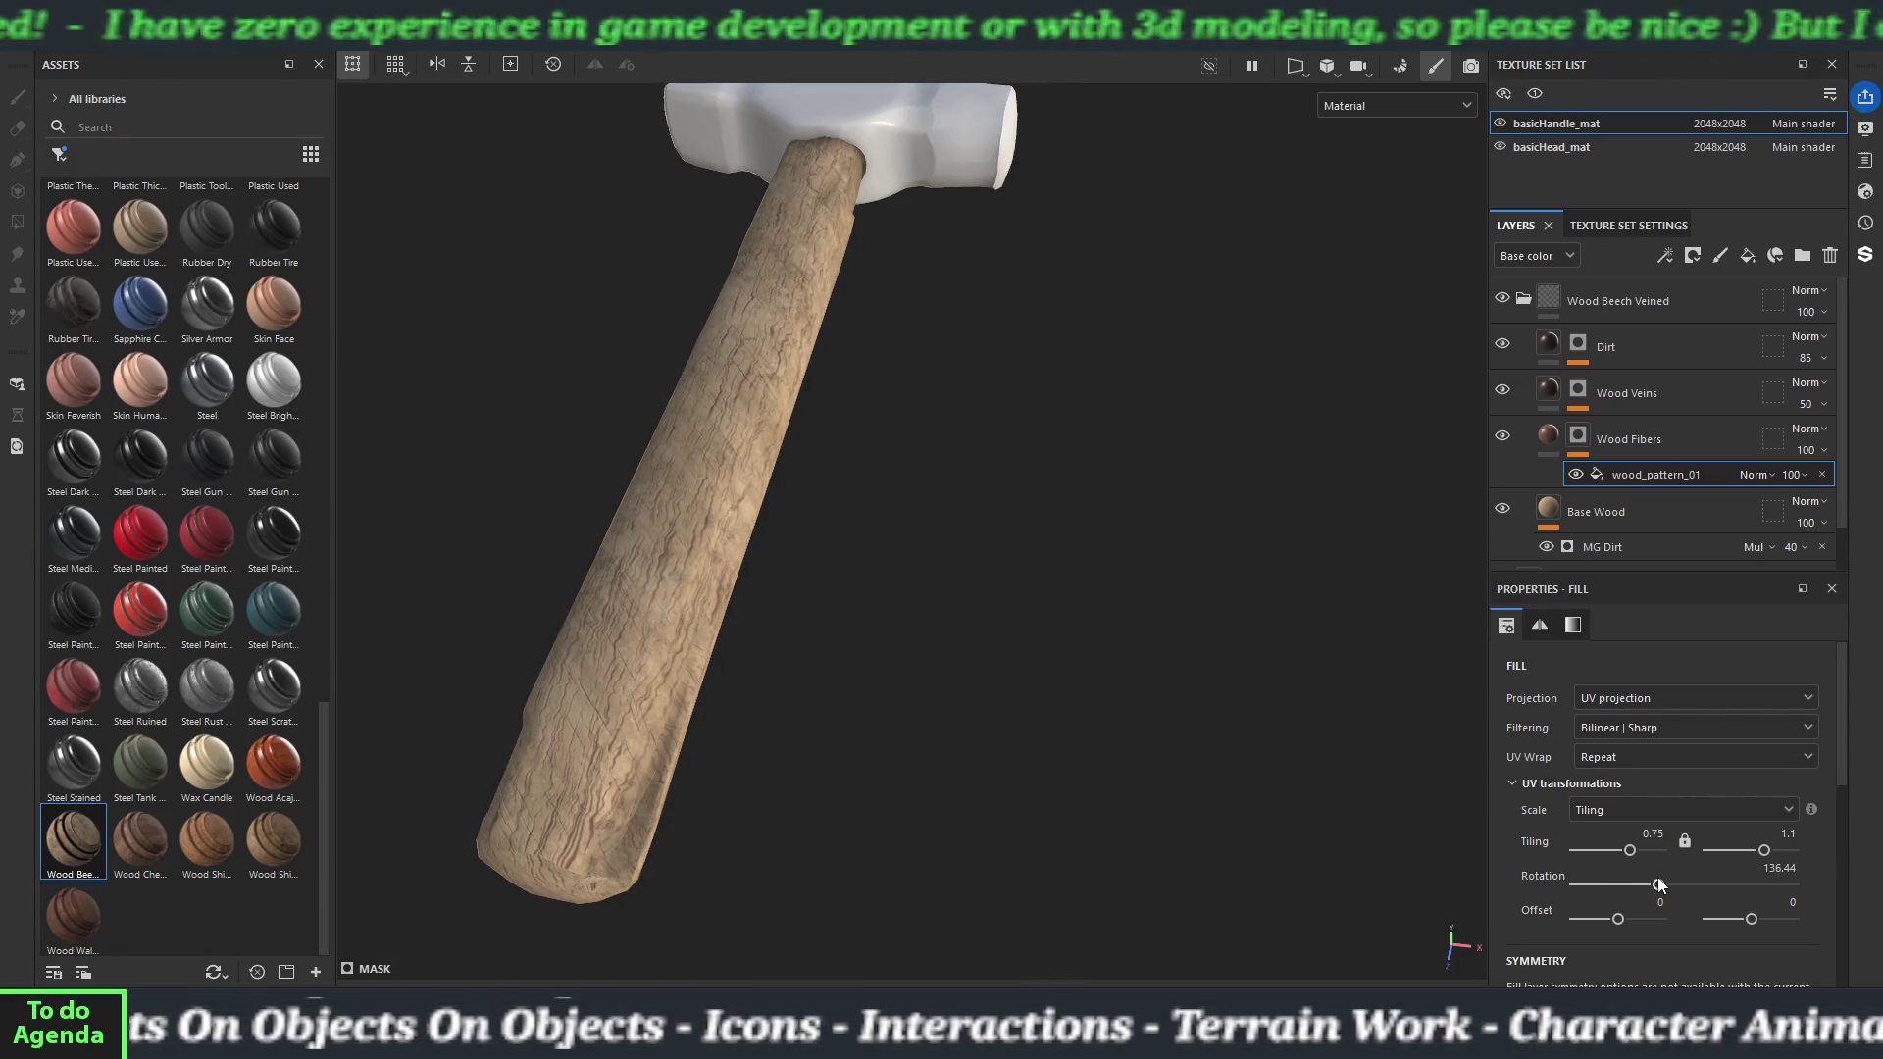
Reframe the whole hammer to check the grain and collapse the Wood Beech Veined group.
mouse_move(1049, 705)
left_mouse_down()
mouse_move(1001, 702)
mouse_move(929, 538)
mouse_move(942, 408)
mouse_move(980, 727)
mouse_move(1078, 754)
left_mouse_up()
scroll(1078, 754, "up", 5)
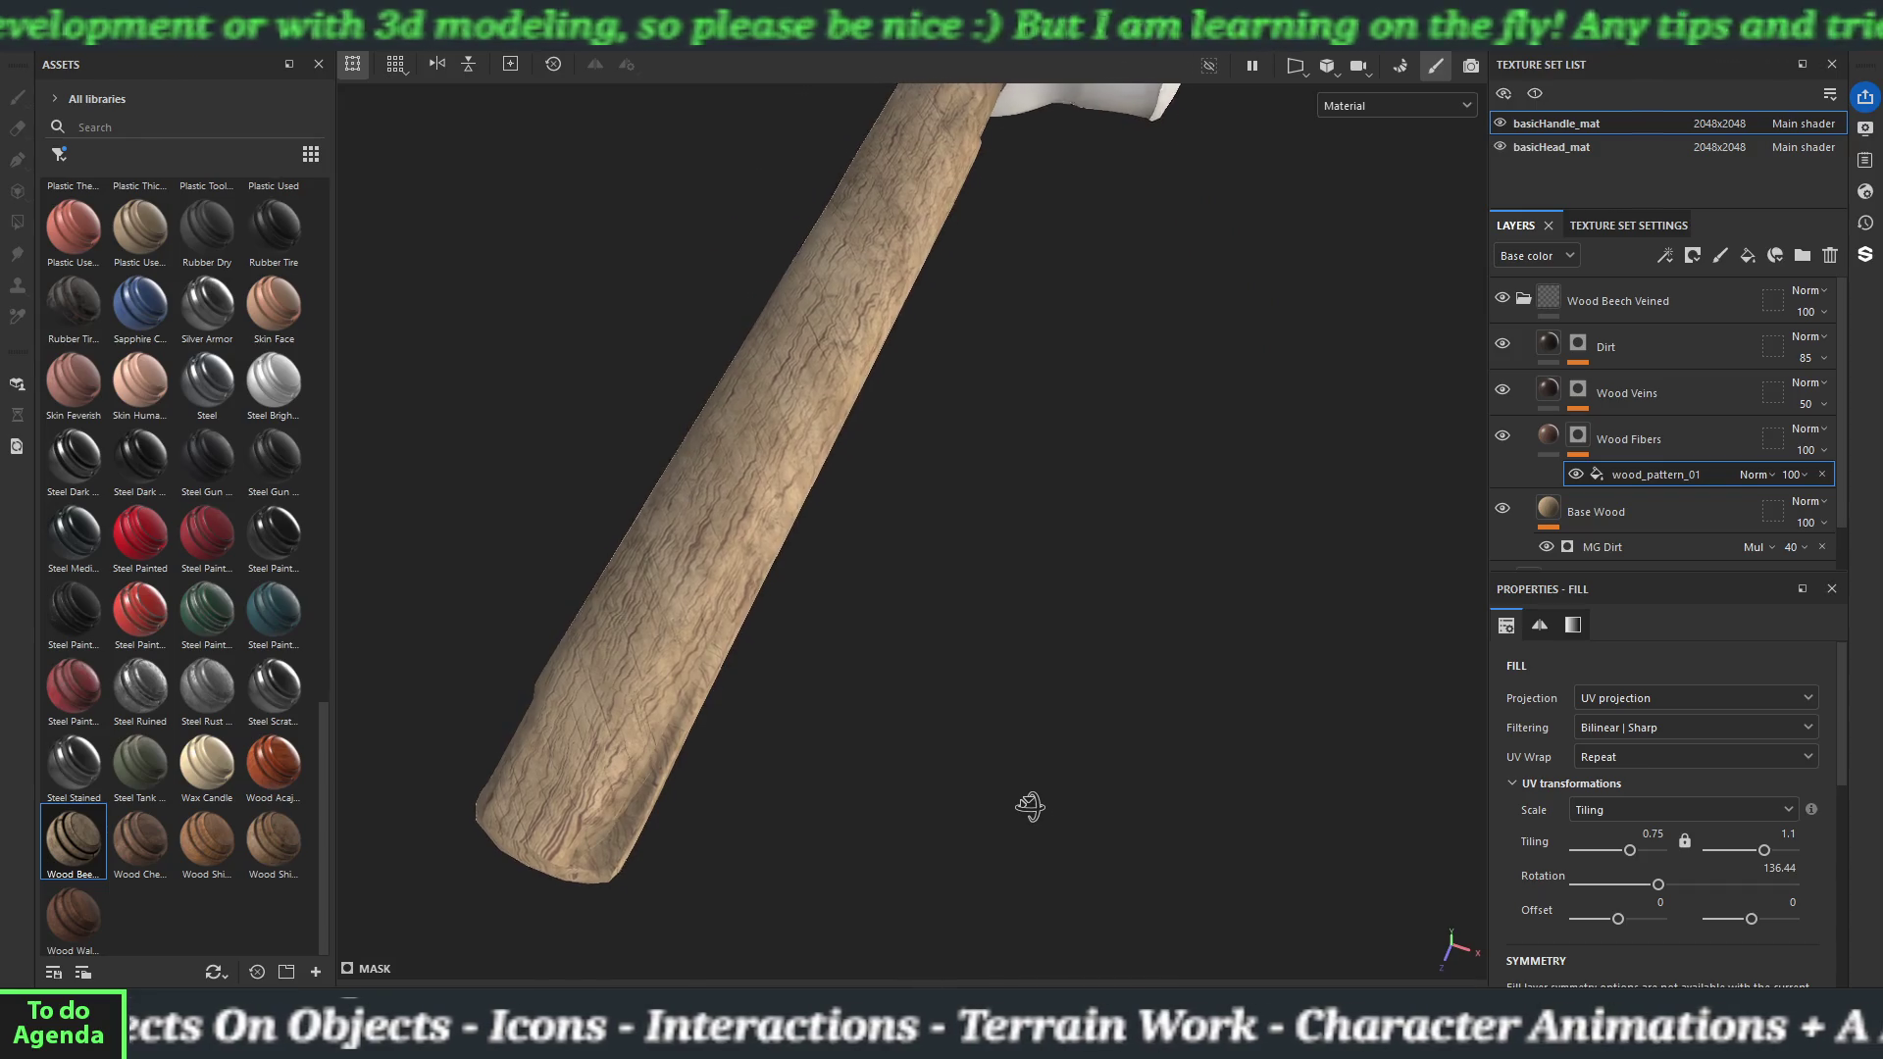
scroll(1004, 811, "down", 5)
mouse_move(1005, 811)
left_mouse_down()
mouse_move(943, 722)
mouse_move(1017, 685)
mouse_move(1057, 591)
mouse_move(980, 475)
mouse_move(1047, 634)
mouse_move(992, 542)
mouse_move(926, 581)
left_mouse_up()
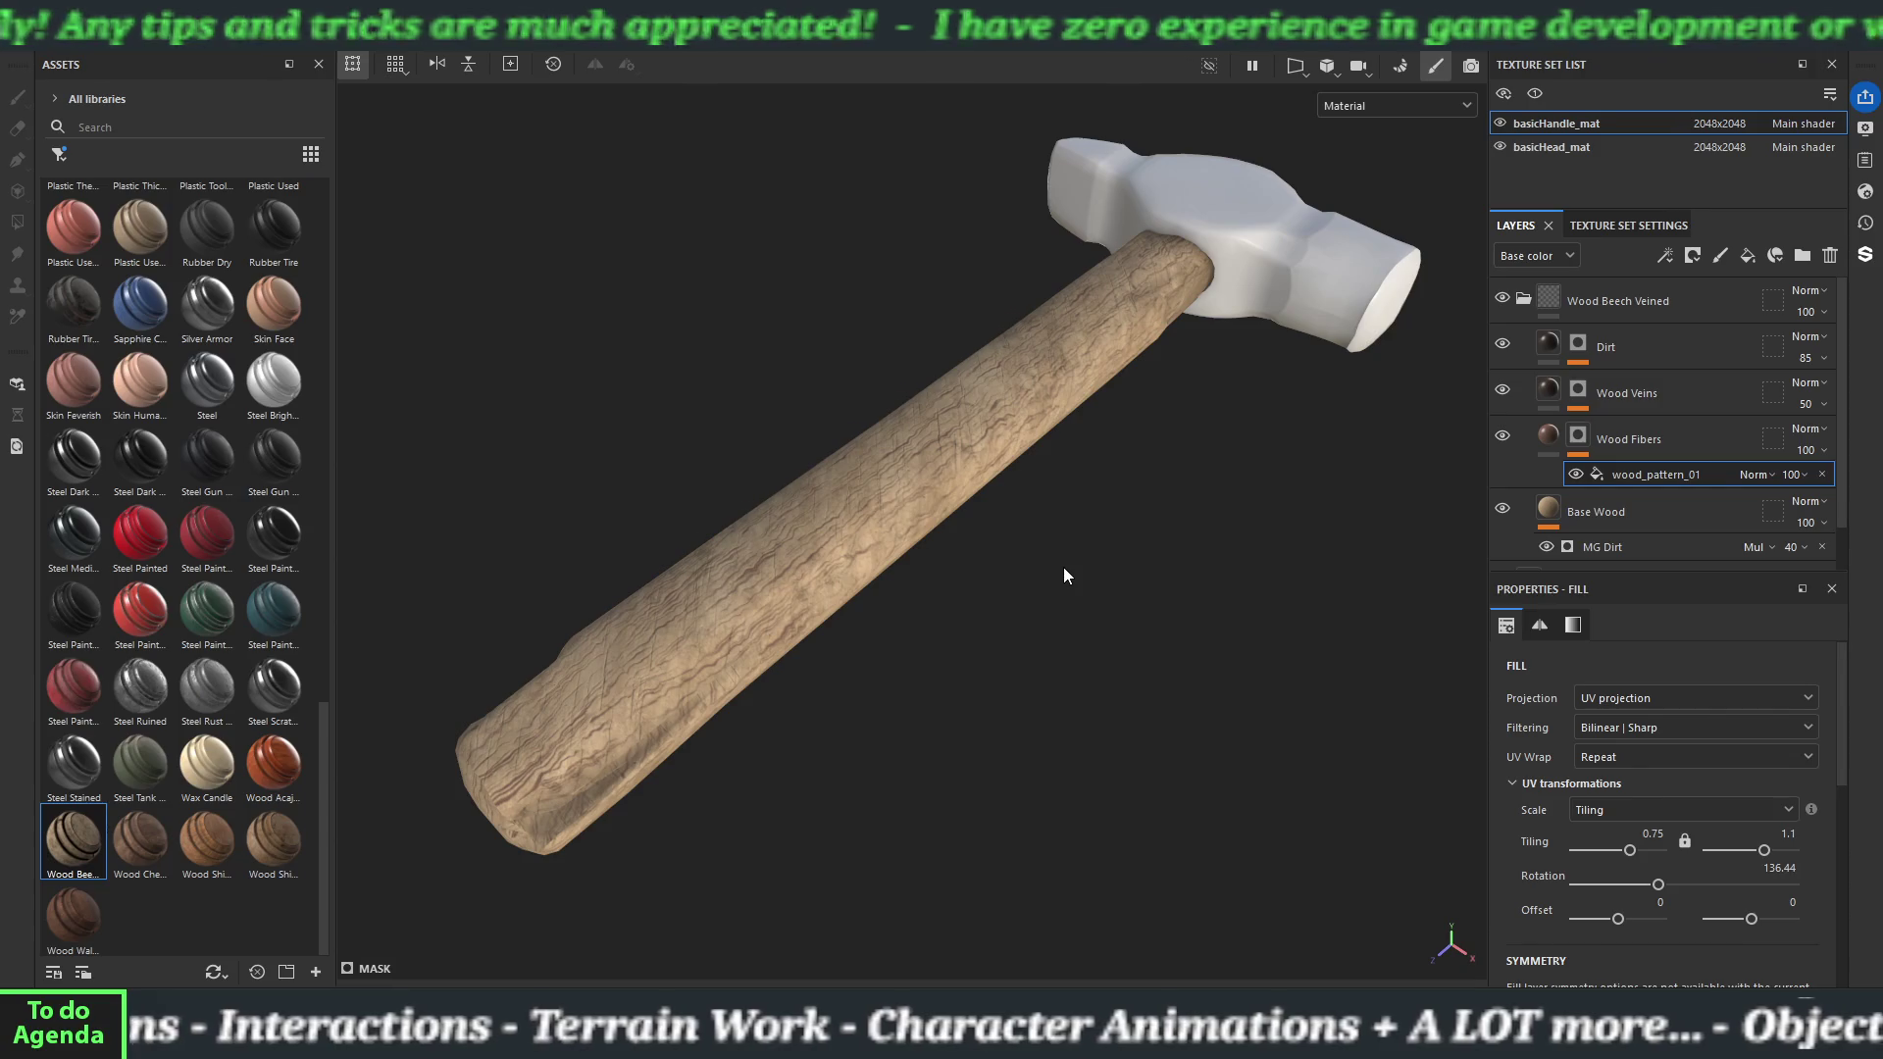
left_click(1523, 298)
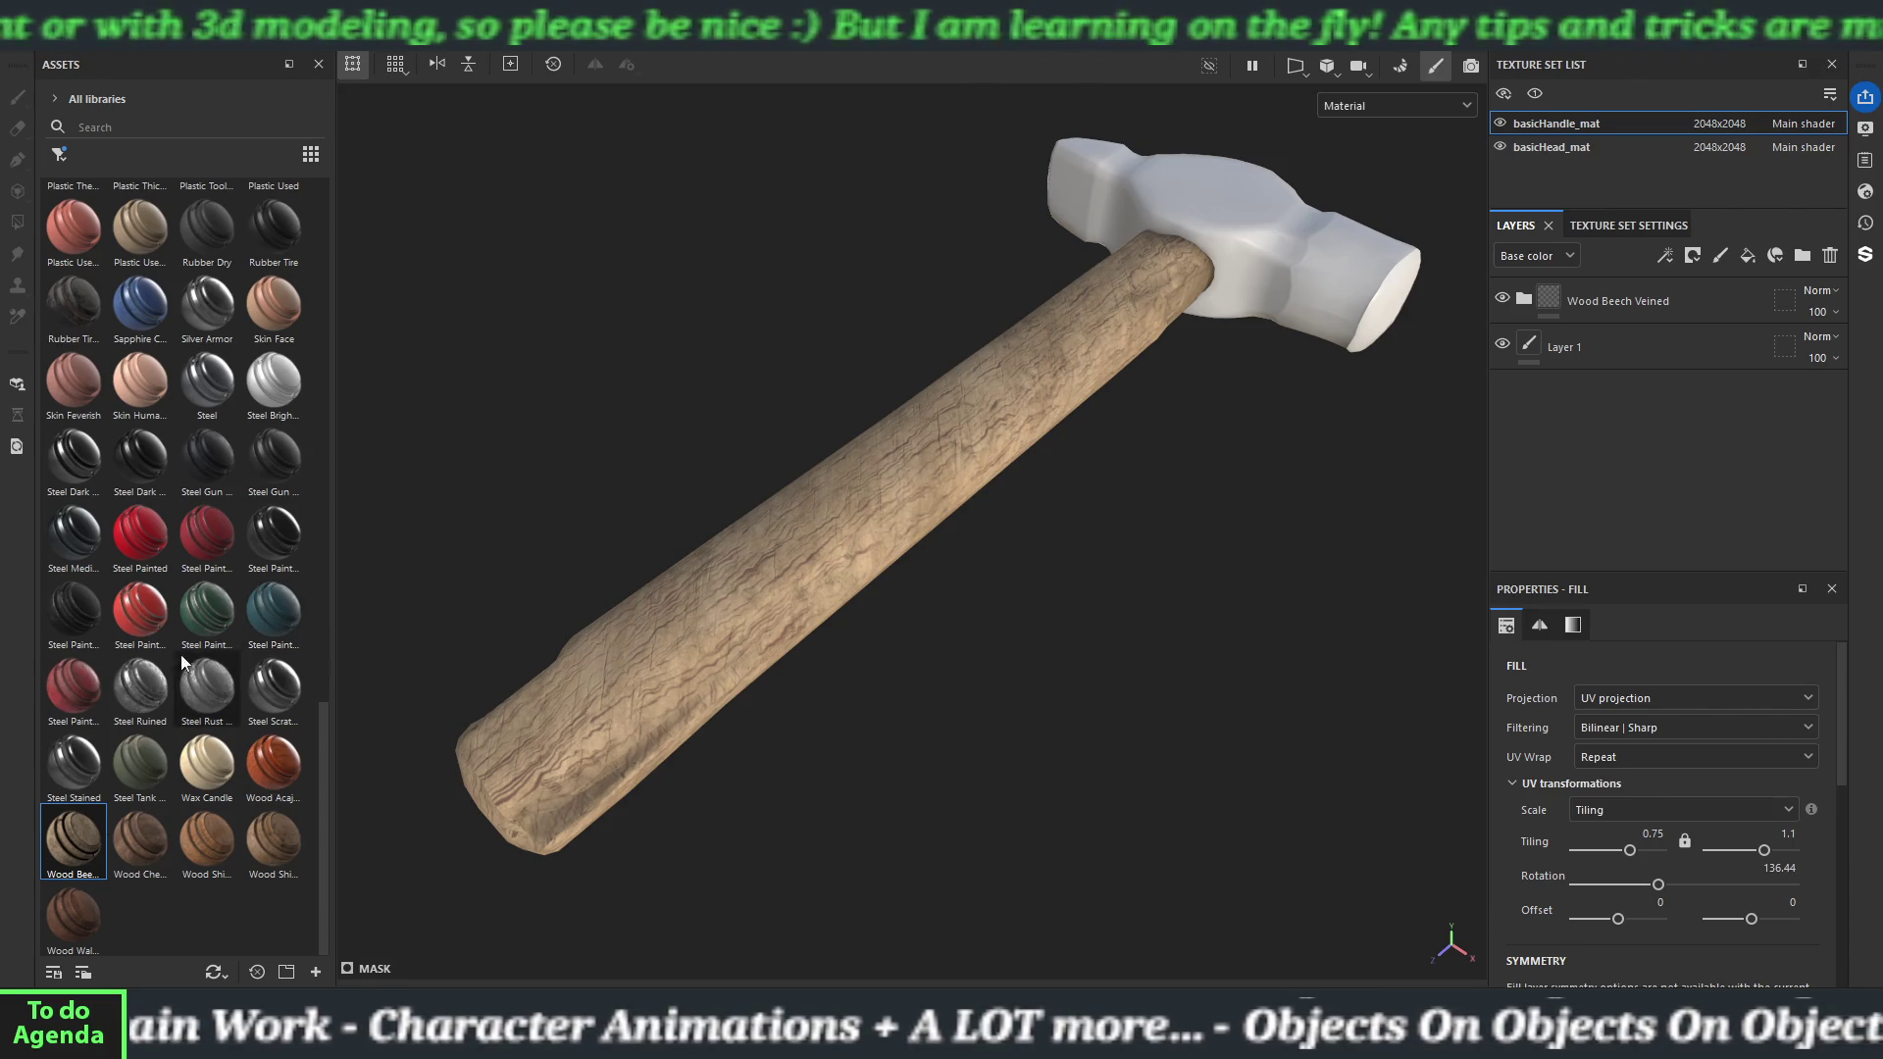
Drag the Steel Medieval Stylized smart material onto the hammer head.
mouse_move(81, 616)
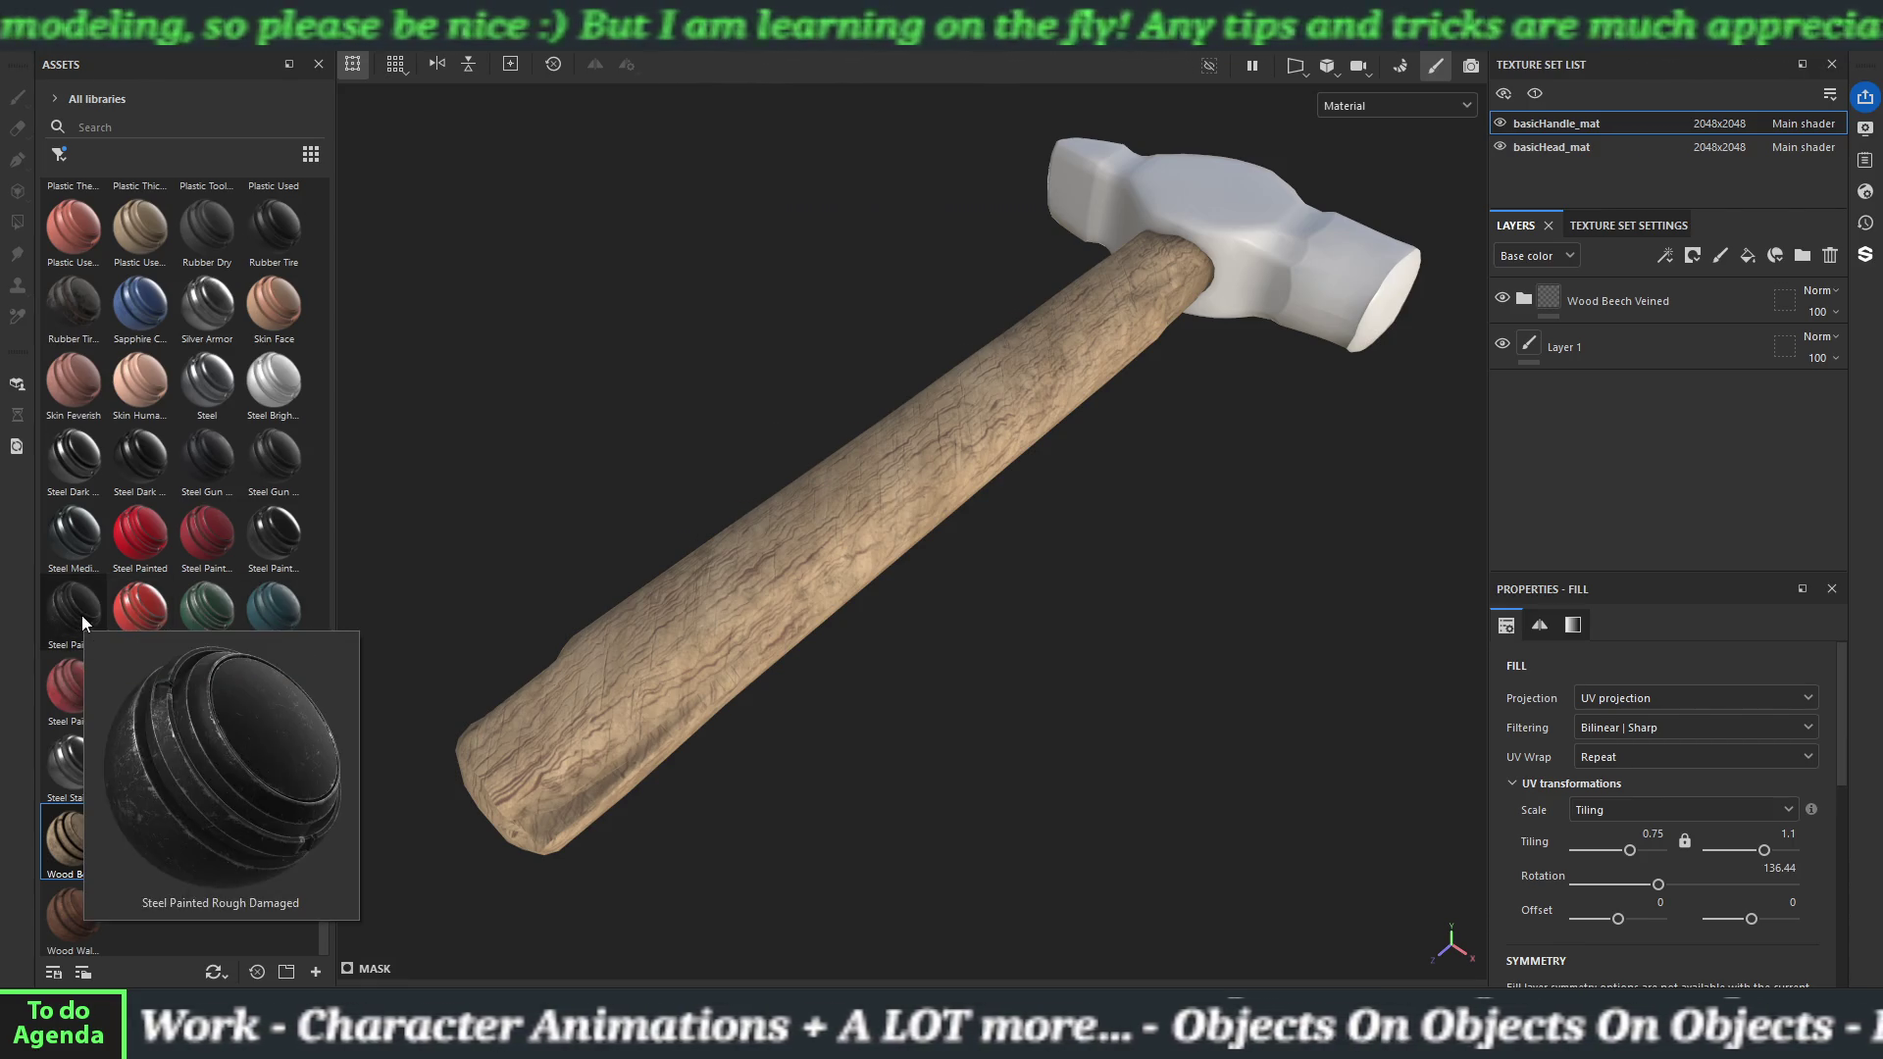
mouse_move(87, 557)
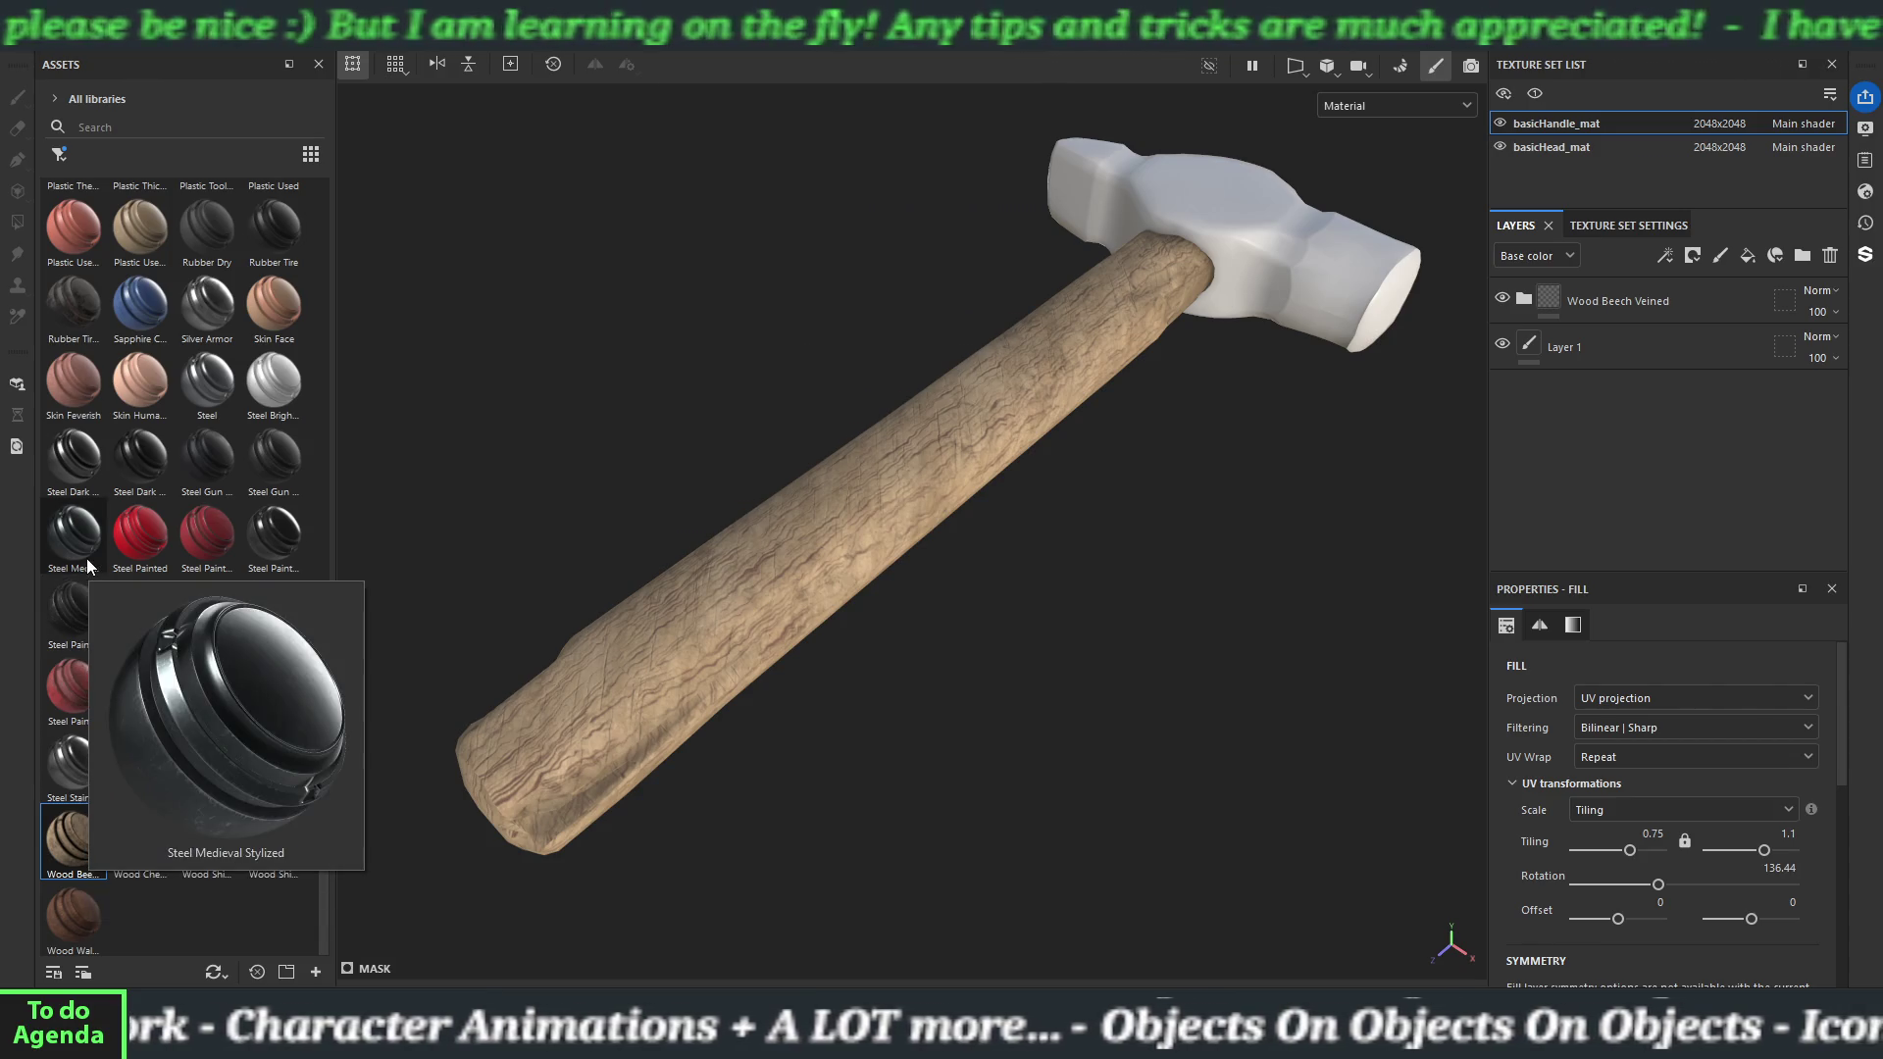
mouse_move(87, 557)
left_mouse_down()
mouse_move(687, 442)
mouse_move(1269, 251)
left_mouse_up()
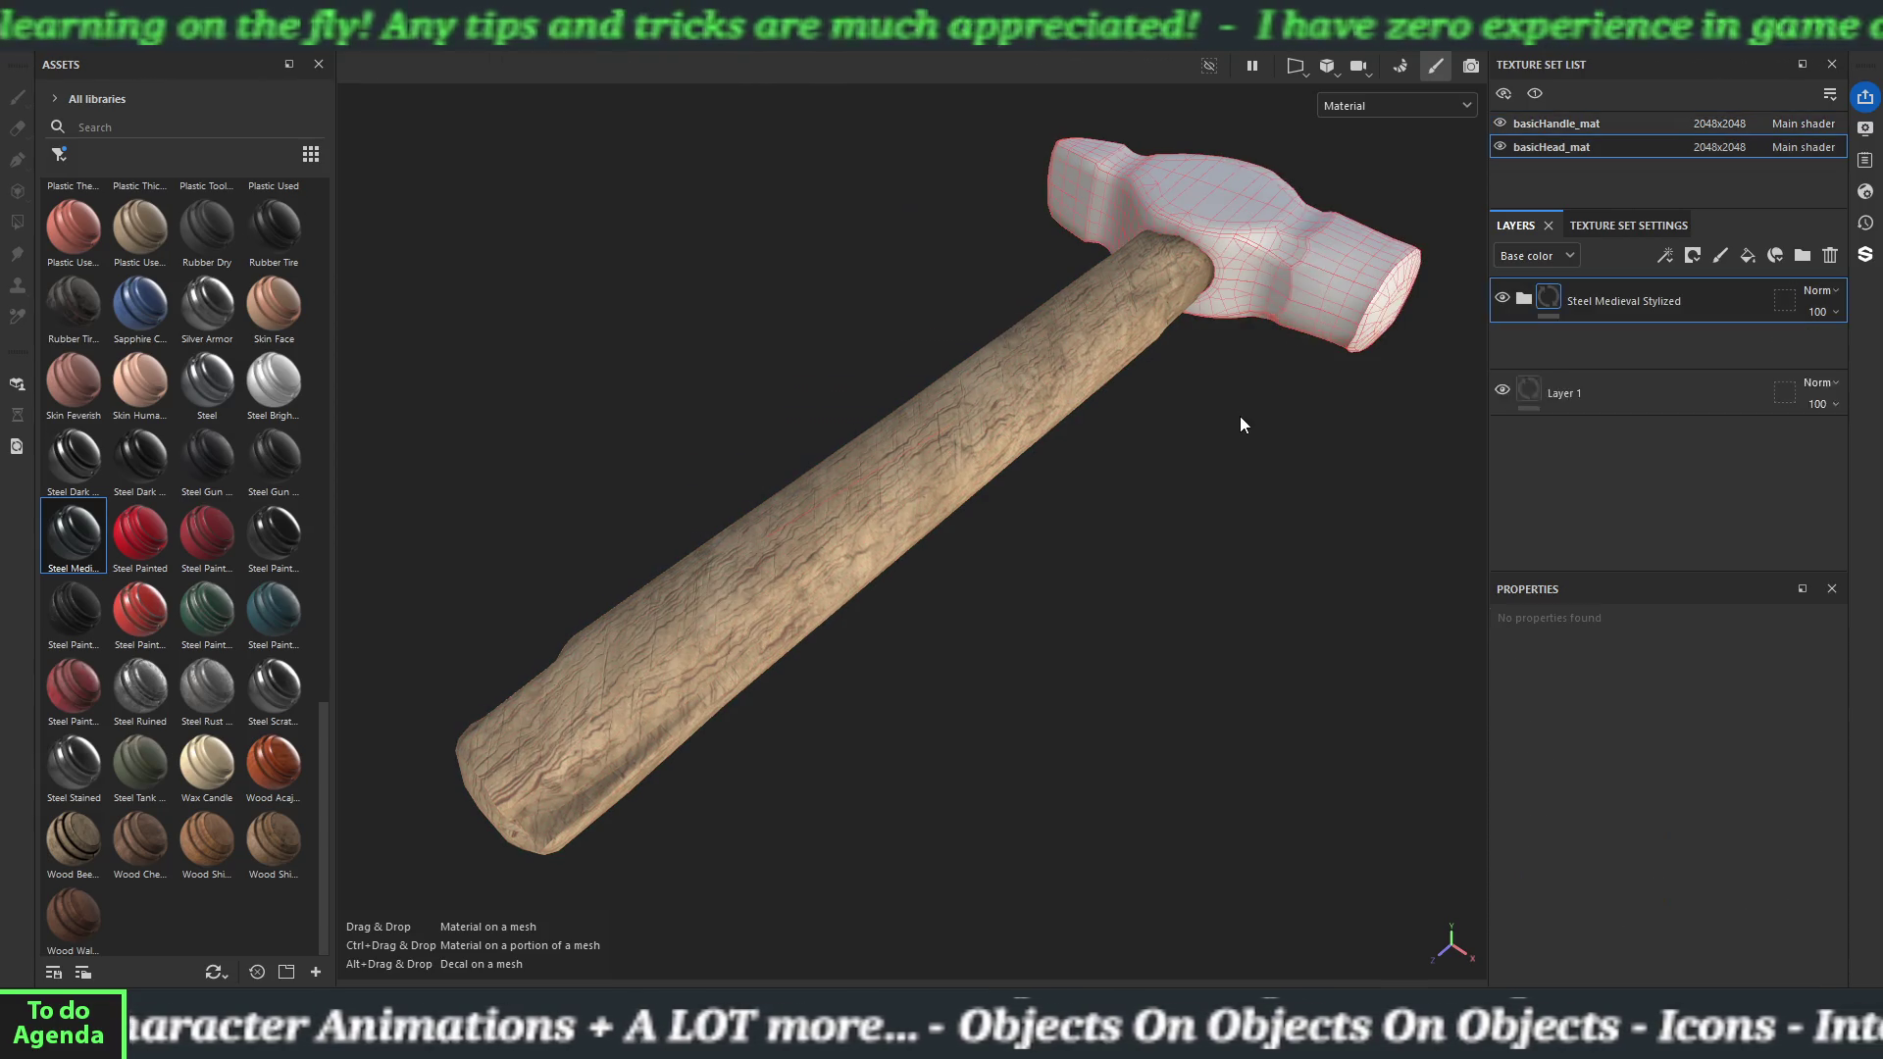
View the hammer from the head end and expand the steel folder to show Wear, Scratches and Base Metal.
mouse_move(1232, 454)
left_mouse_down()
mouse_move(925, 609)
mouse_move(862, 379)
mouse_move(1270, 490)
mouse_move(1038, 517)
mouse_move(1067, 206)
mouse_move(1099, 442)
mouse_move(1367, 420)
mouse_move(951, 505)
mouse_move(1034, 500)
mouse_move(1018, 462)
mouse_move(878, 377)
mouse_move(977, 591)
left_mouse_up()
scroll(1003, 505, "down", 5)
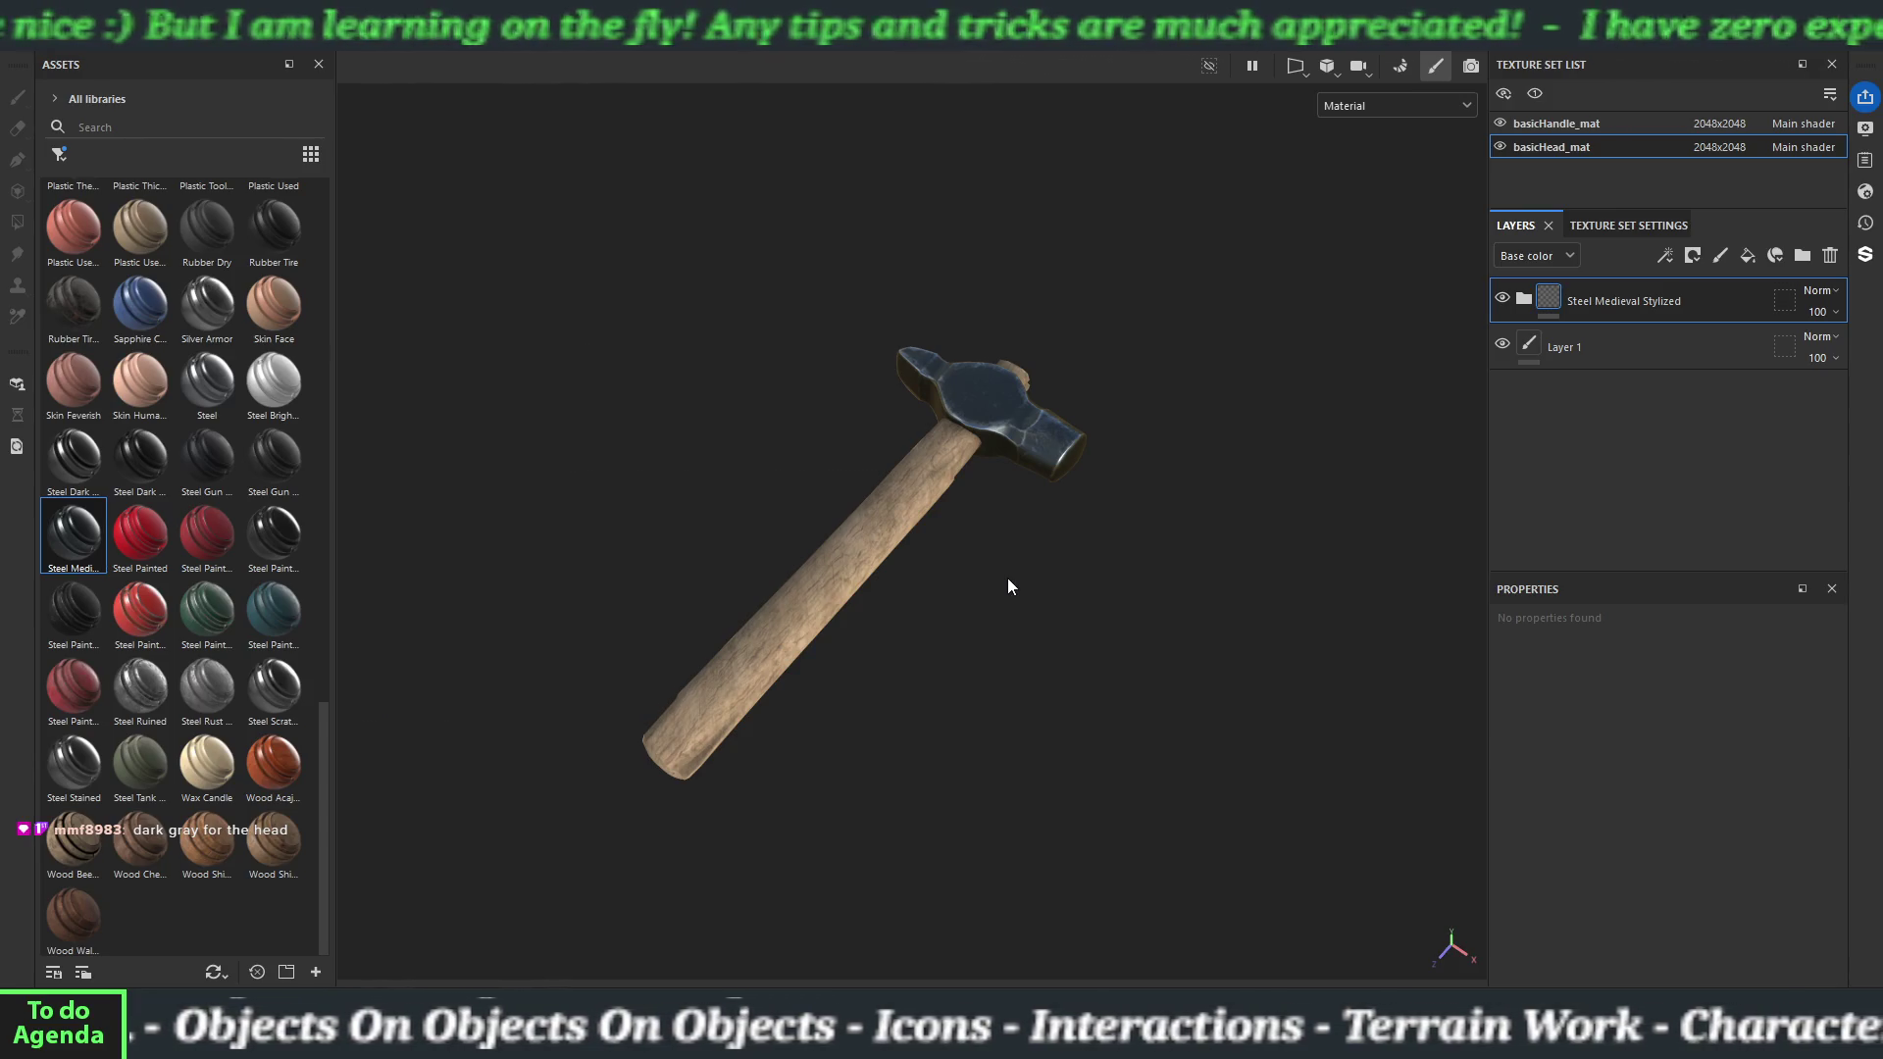
left_click(1524, 299)
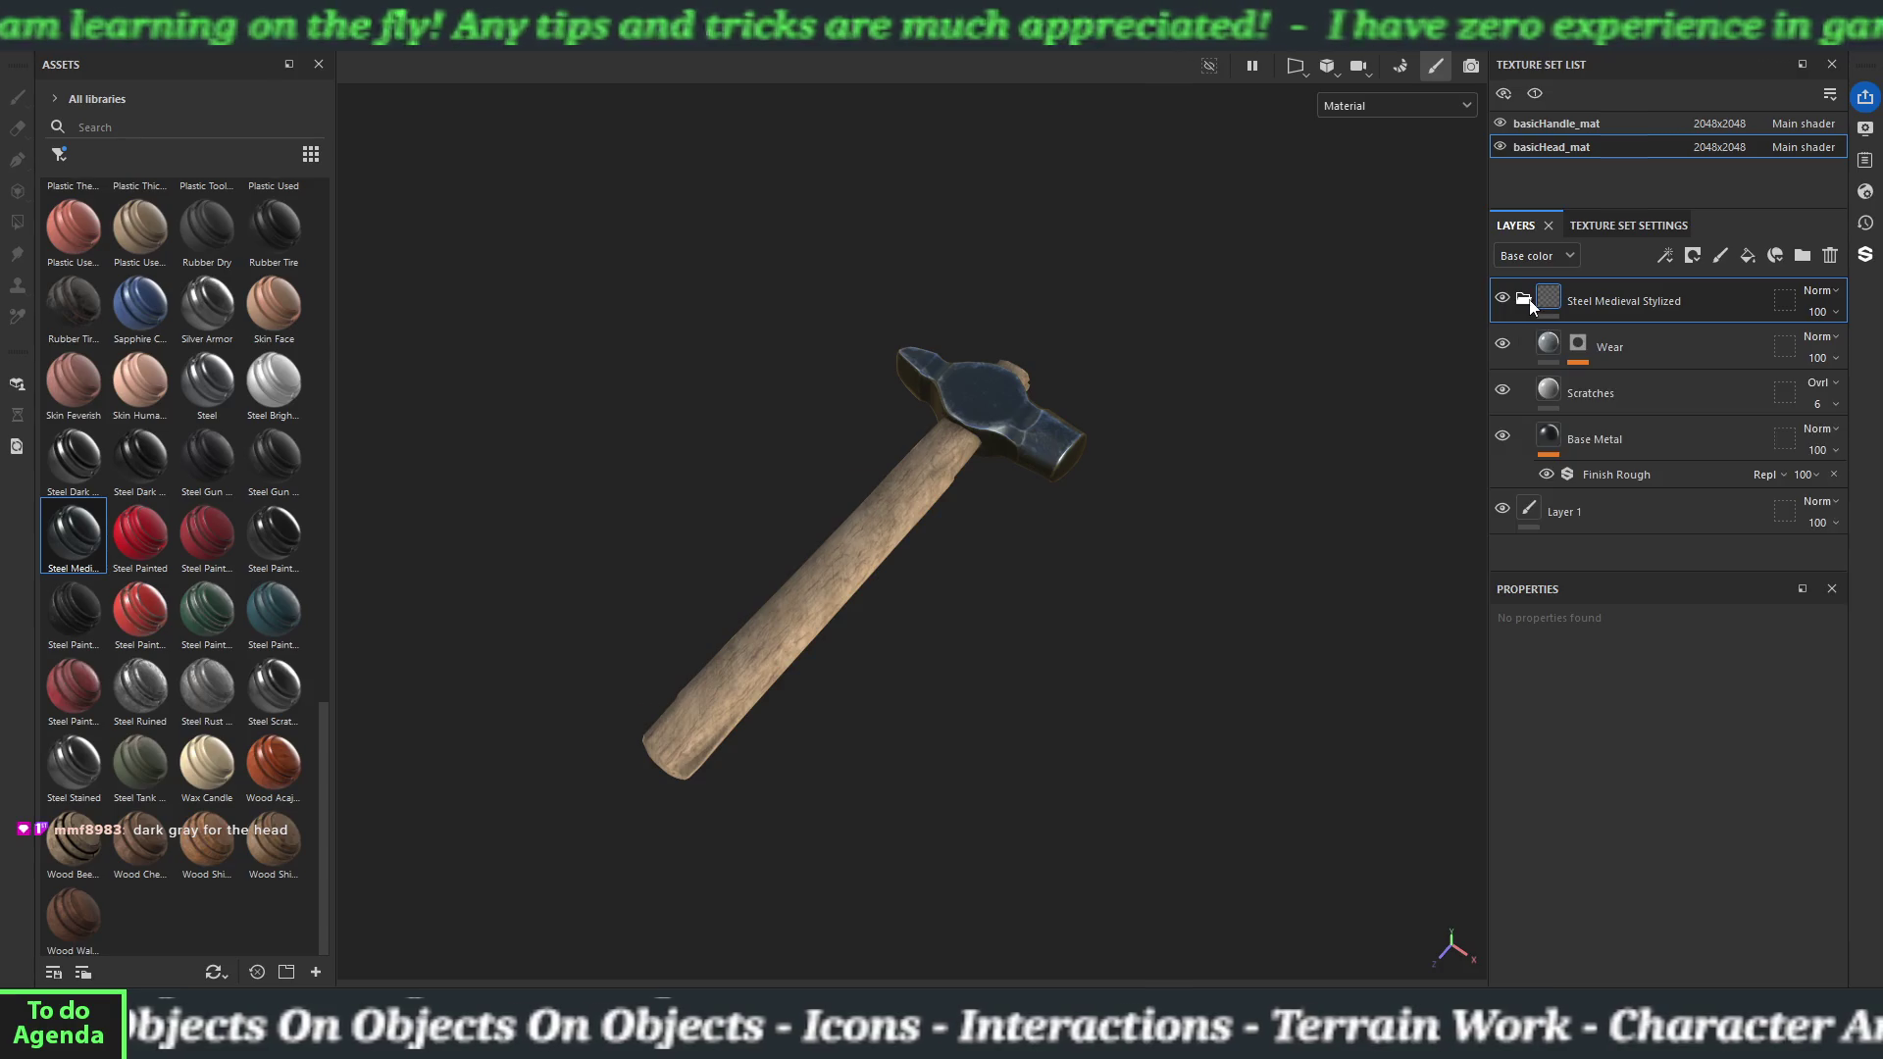
Set the Base Metal layer's base colour to grey #747474.
left_click(1544, 449)
scroll(1597, 851, "down", 3)
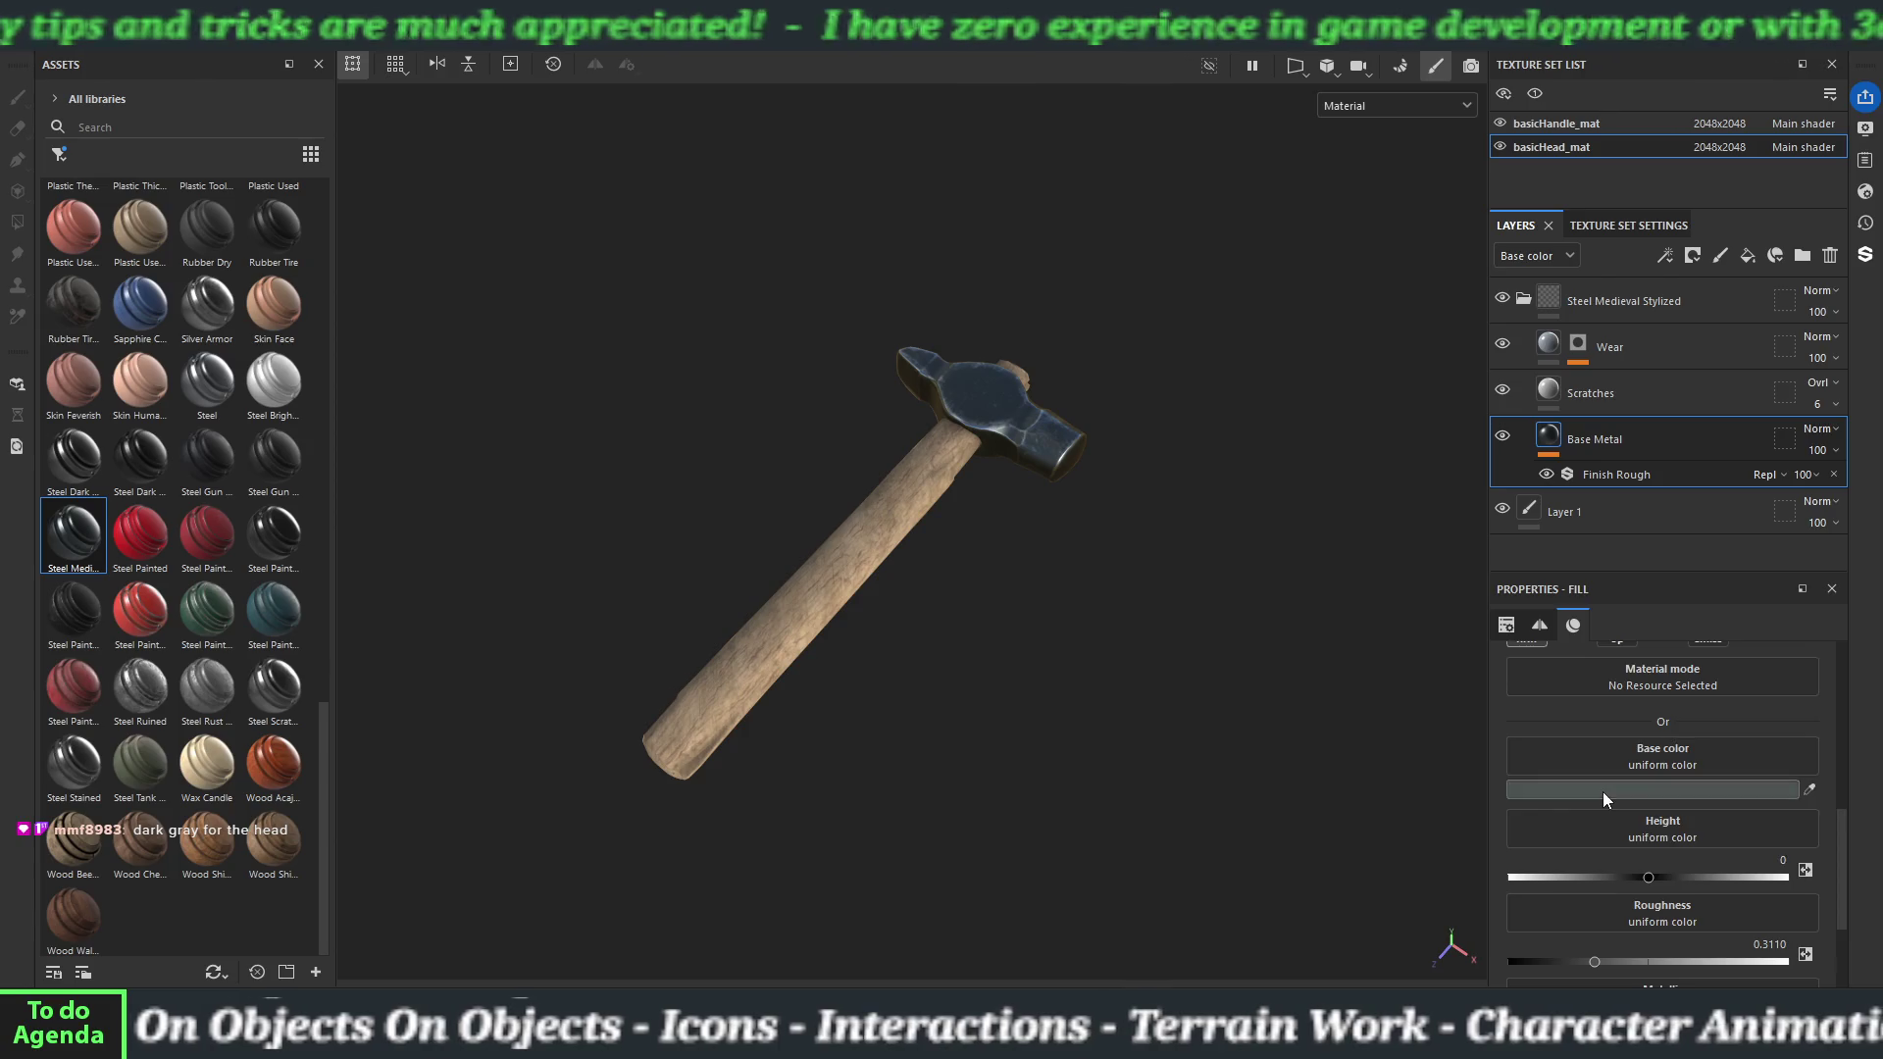
left_click(1602, 791)
left_click_drag(1636, 838, 1592, 809)
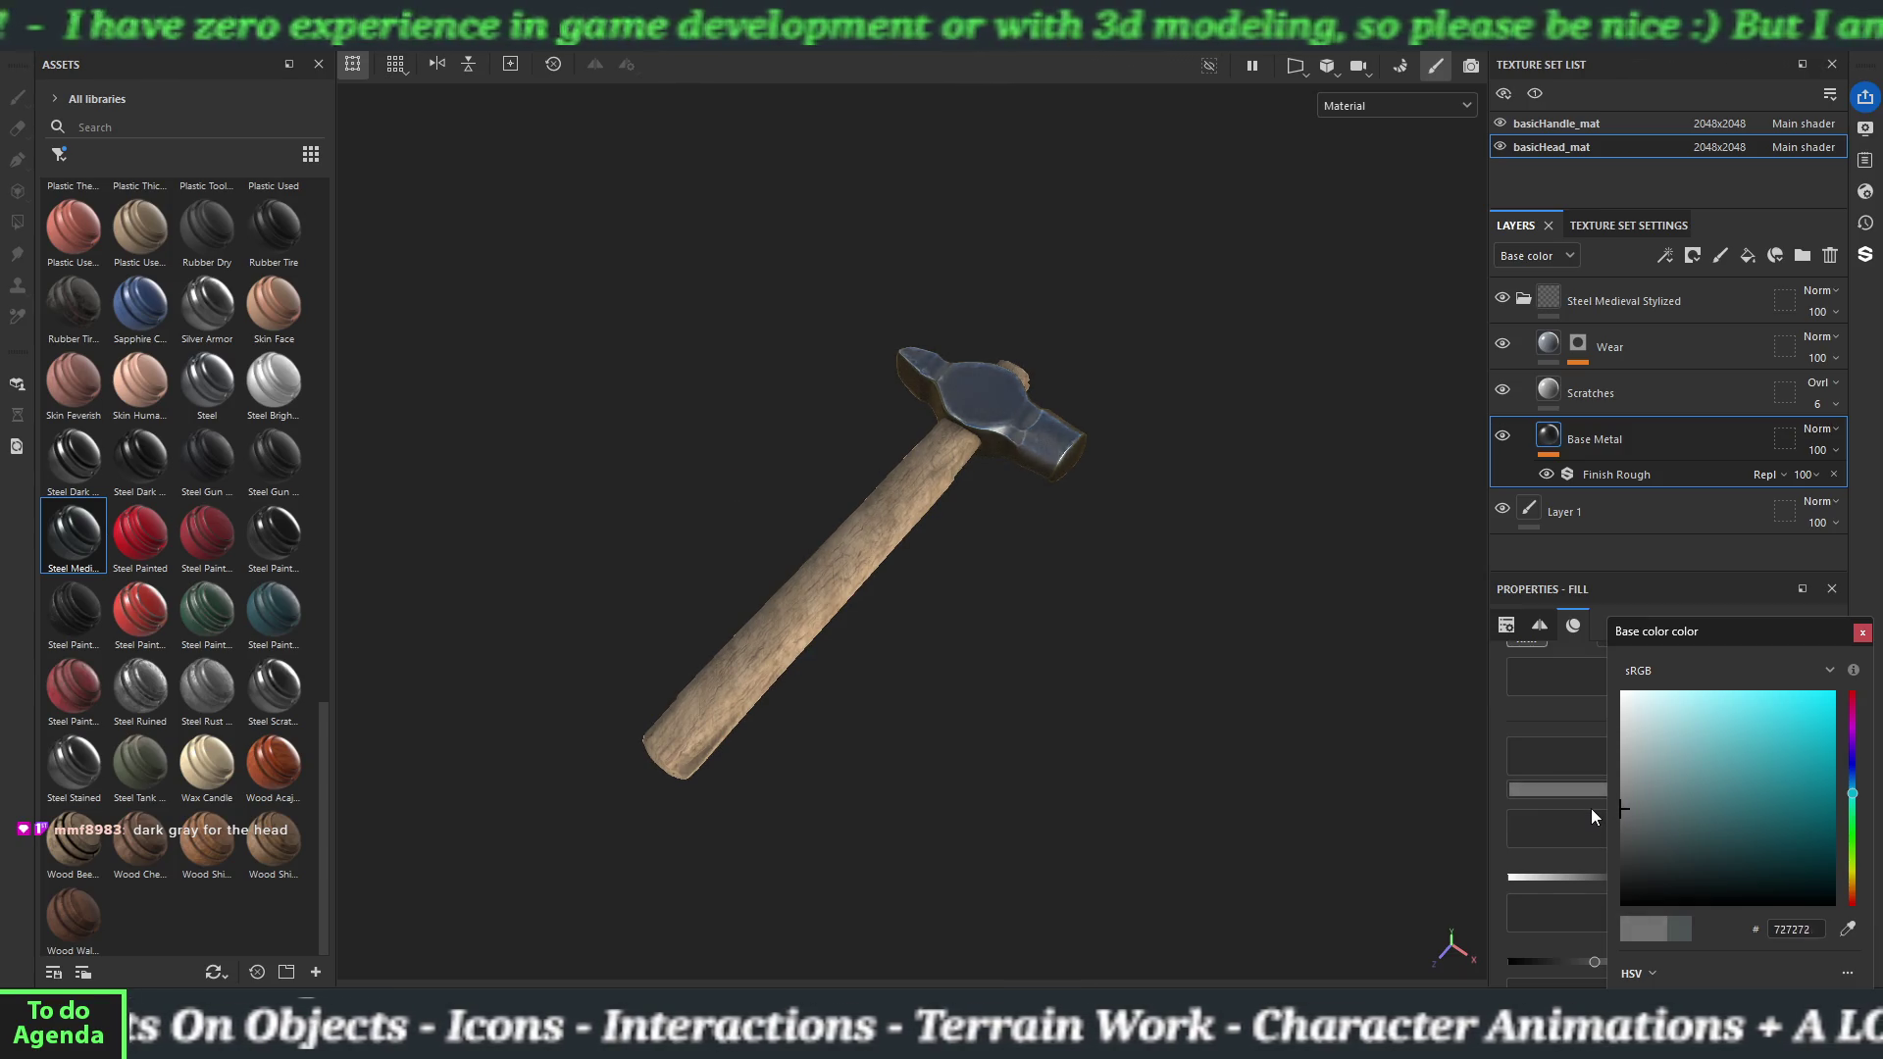
Rotate the environment light, reframe and inspect the darker steel head, and collapse the steel group.
left_click_drag(1057, 656, 987, 655)
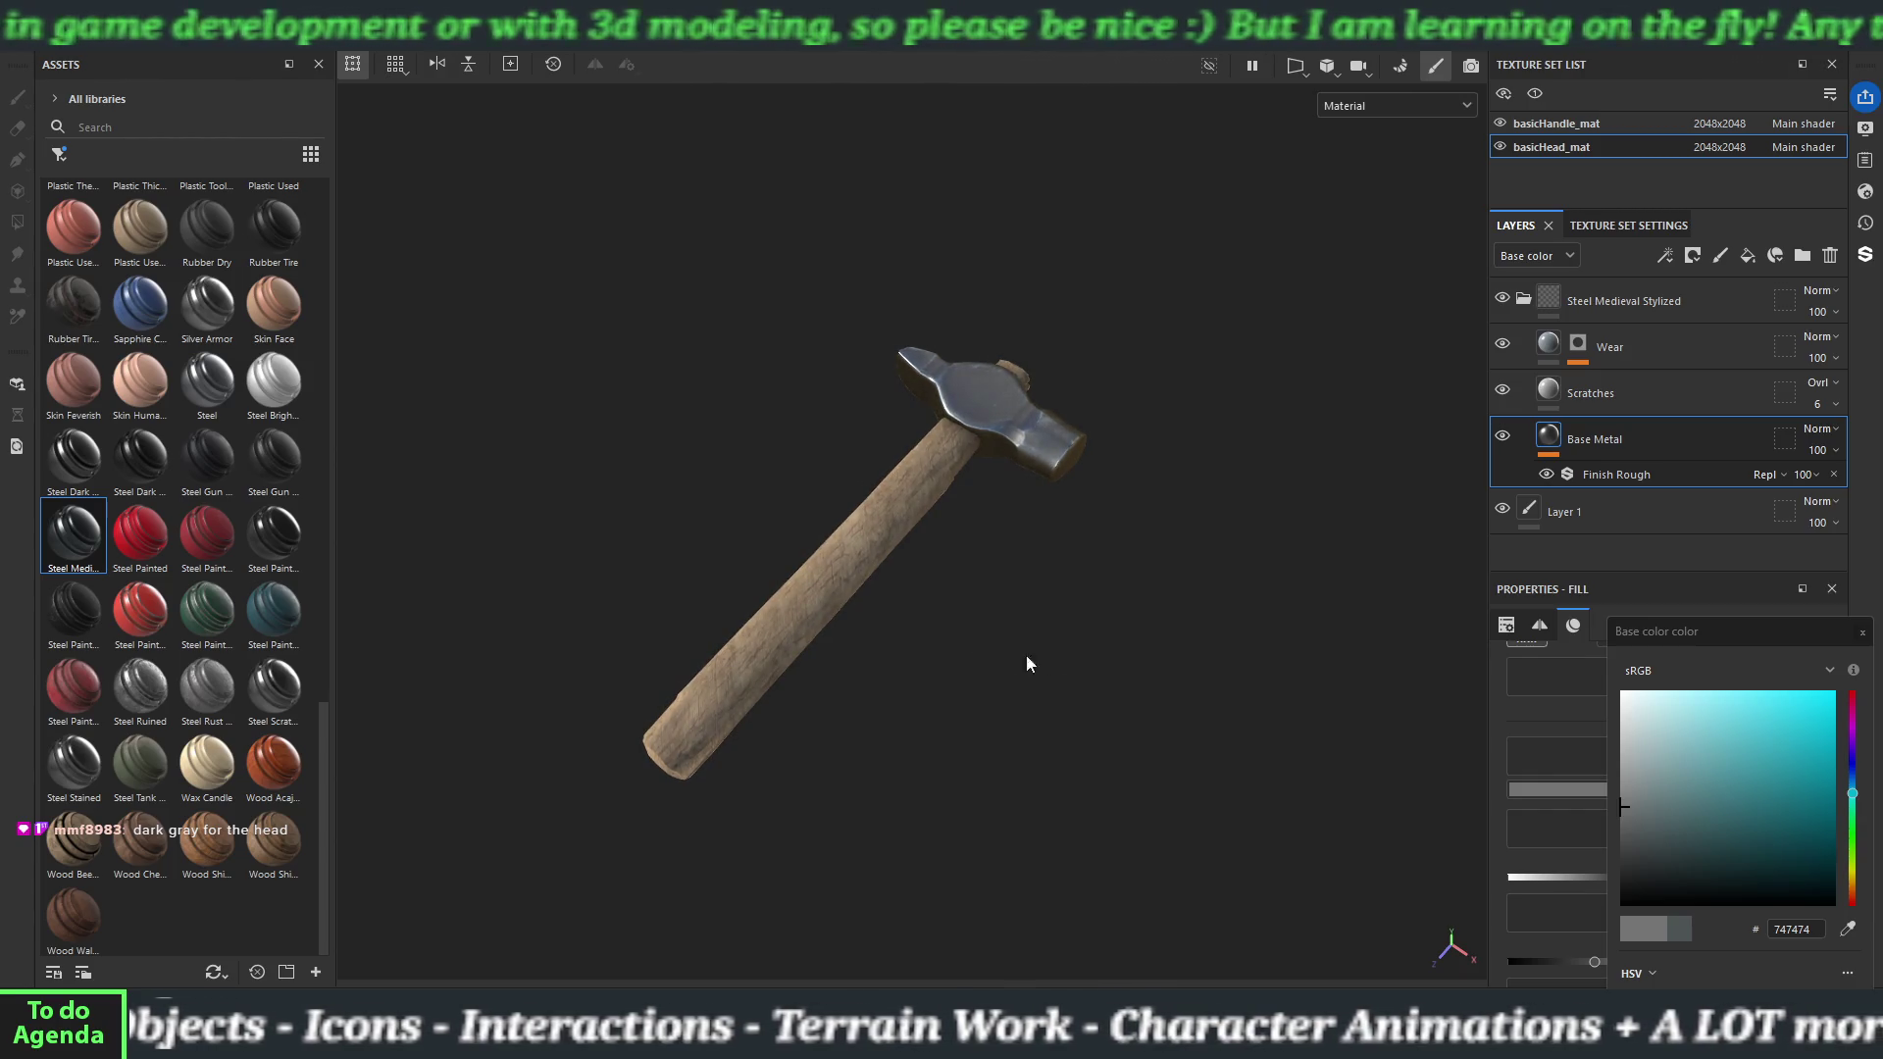
mouse_move(1120, 656)
left_mouse_down()
mouse_move(824, 513)
mouse_move(652, 479)
mouse_move(690, 555)
mouse_move(921, 601)
mouse_move(878, 669)
mouse_move(880, 568)
mouse_move(887, 778)
mouse_move(822, 775)
mouse_move(863, 866)
mouse_move(953, 824)
mouse_move(975, 644)
mouse_move(871, 635)
mouse_move(917, 578)
mouse_move(877, 592)
left_mouse_up()
scroll(862, 707, "up", 5)
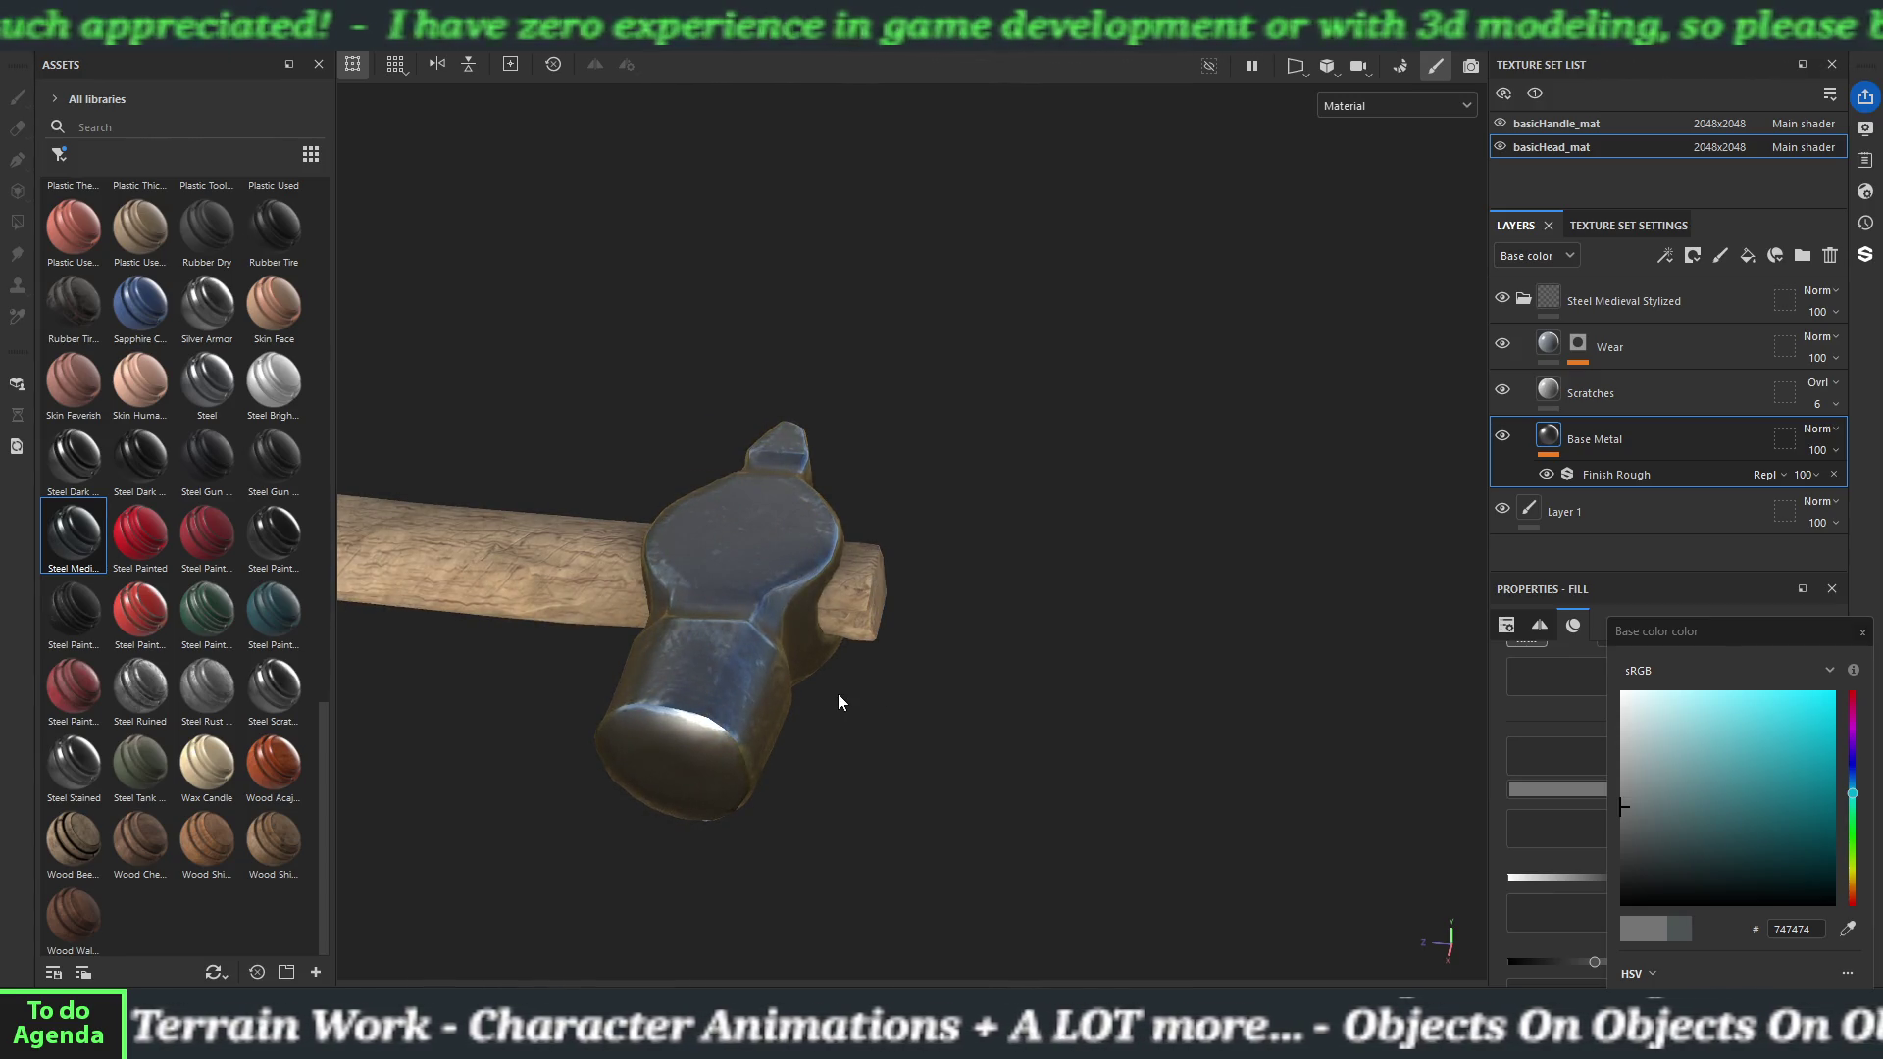
key("f")
mouse_move(862, 615)
left_mouse_down()
mouse_move(962, 744)
mouse_move(976, 723)
mouse_move(1093, 736)
left_mouse_up()
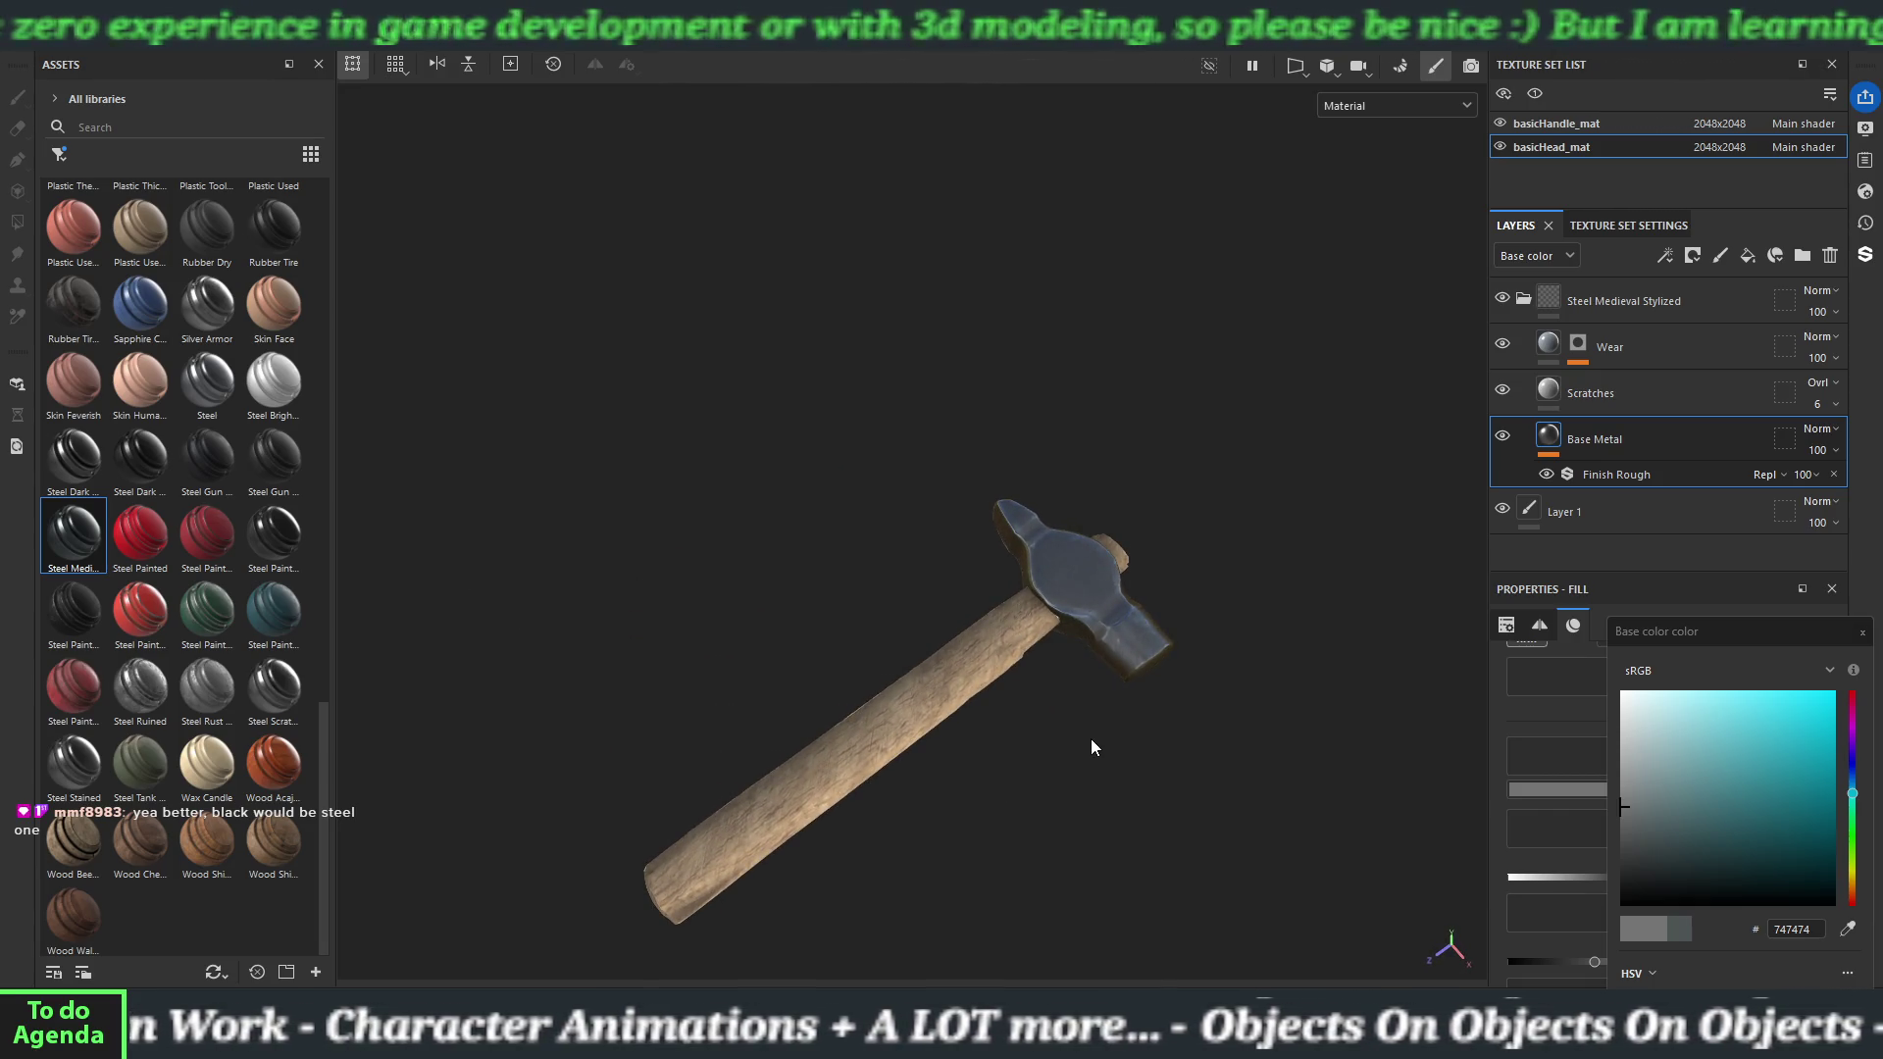
mouse_move(1091, 741)
left_mouse_down()
mouse_move(1026, 622)
mouse_move(1038, 534)
mouse_move(1185, 534)
mouse_move(1173, 639)
mouse_move(1099, 676)
left_mouse_up()
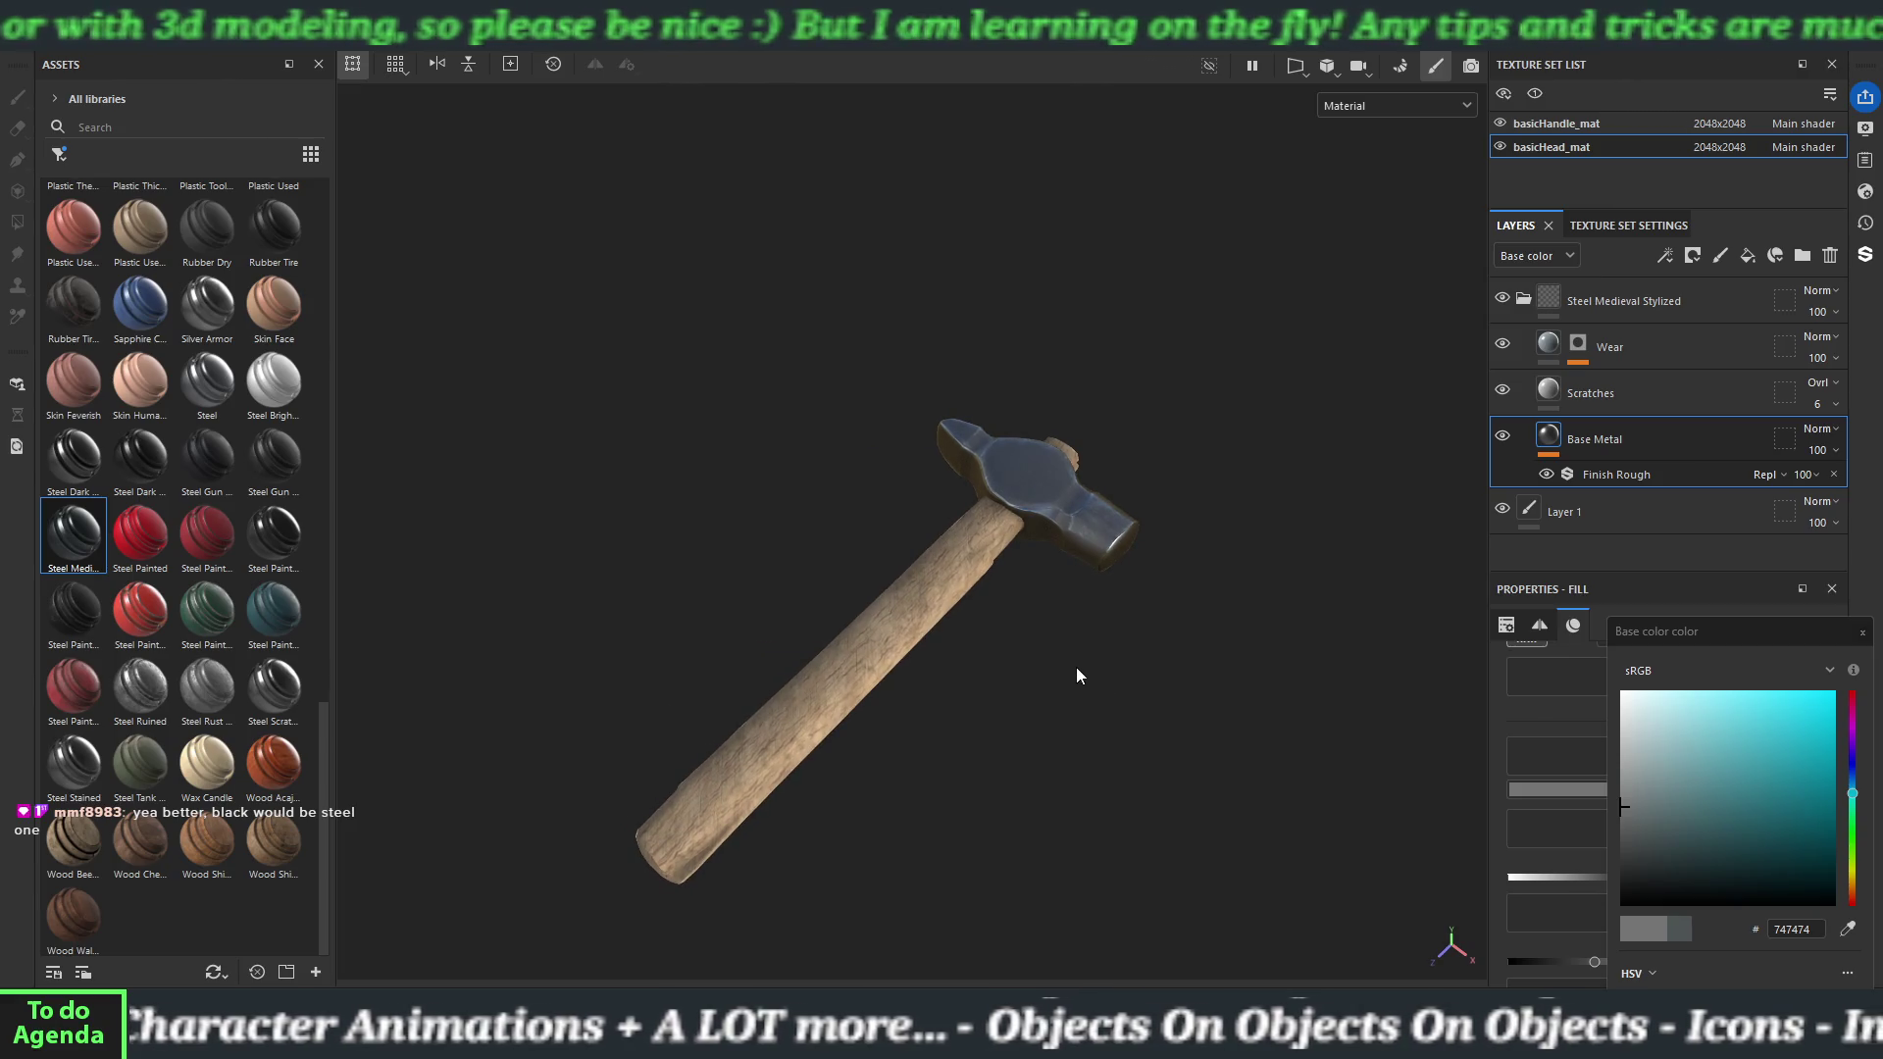
left_click(1522, 298)
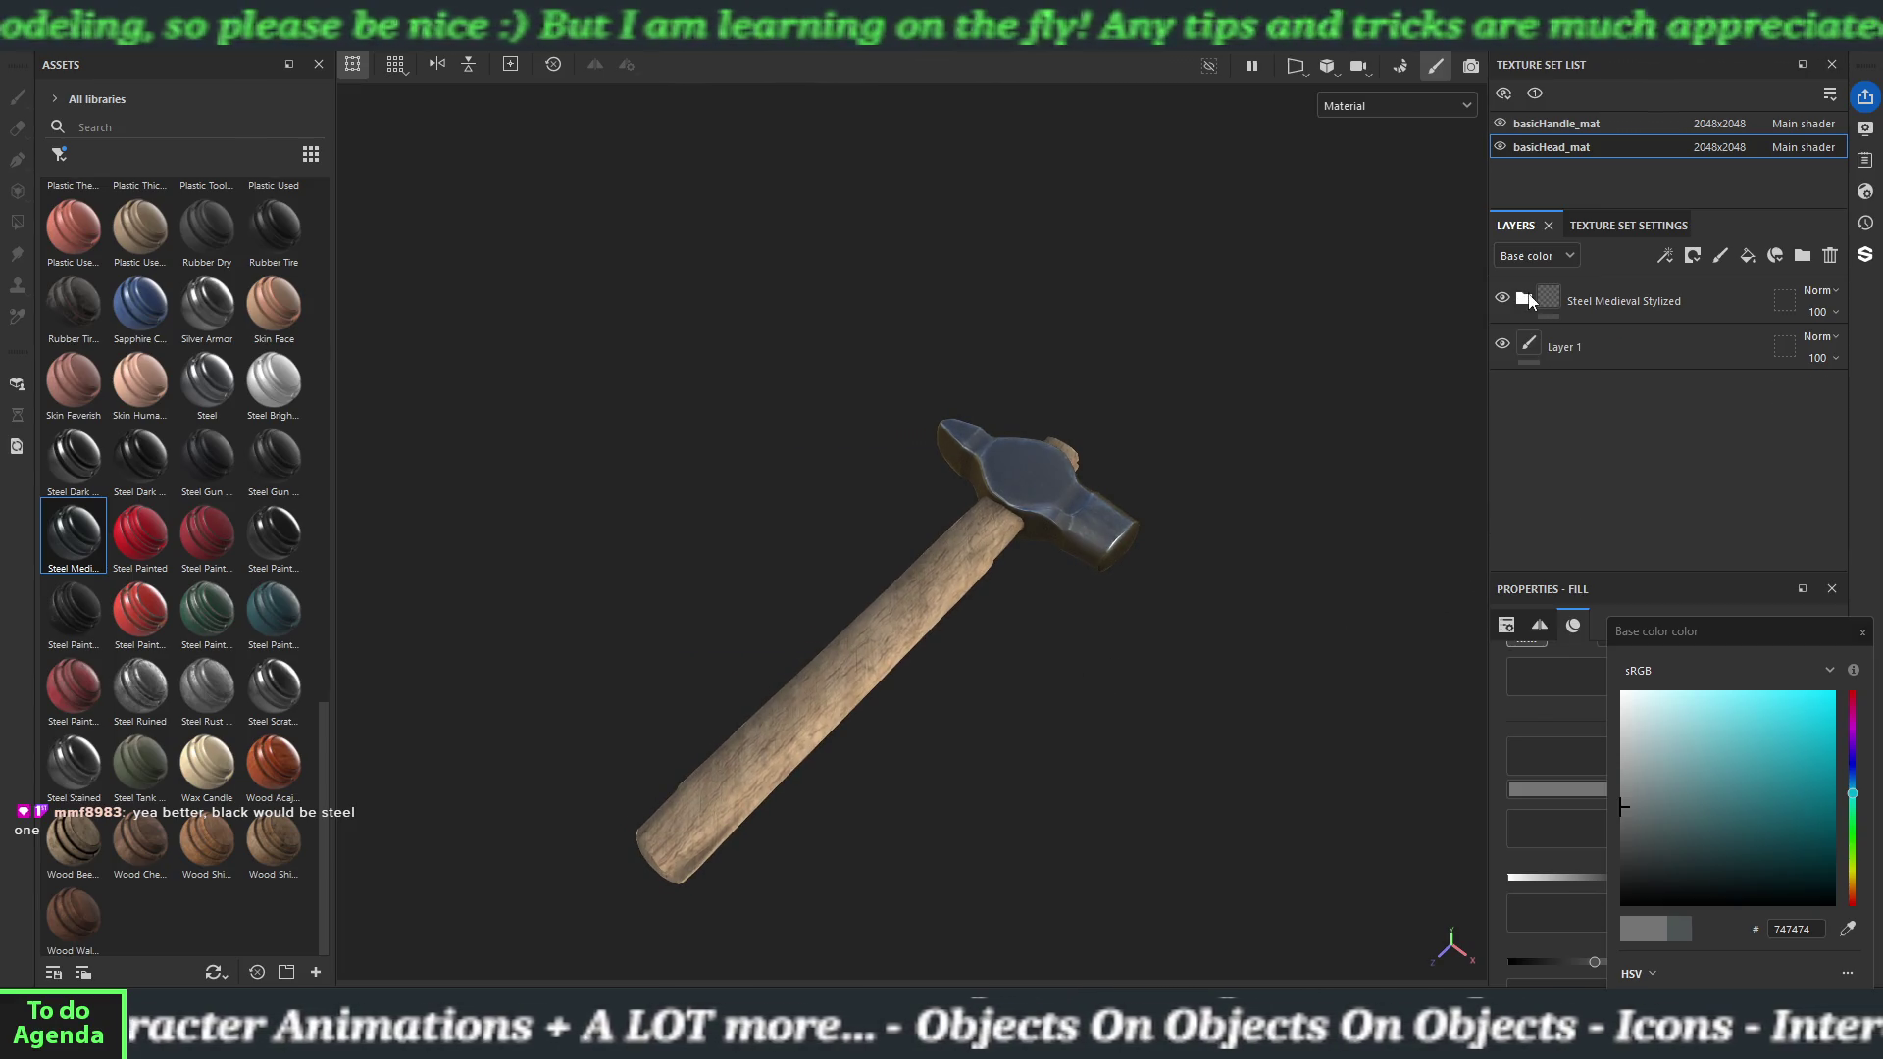
left_click(34, 49)
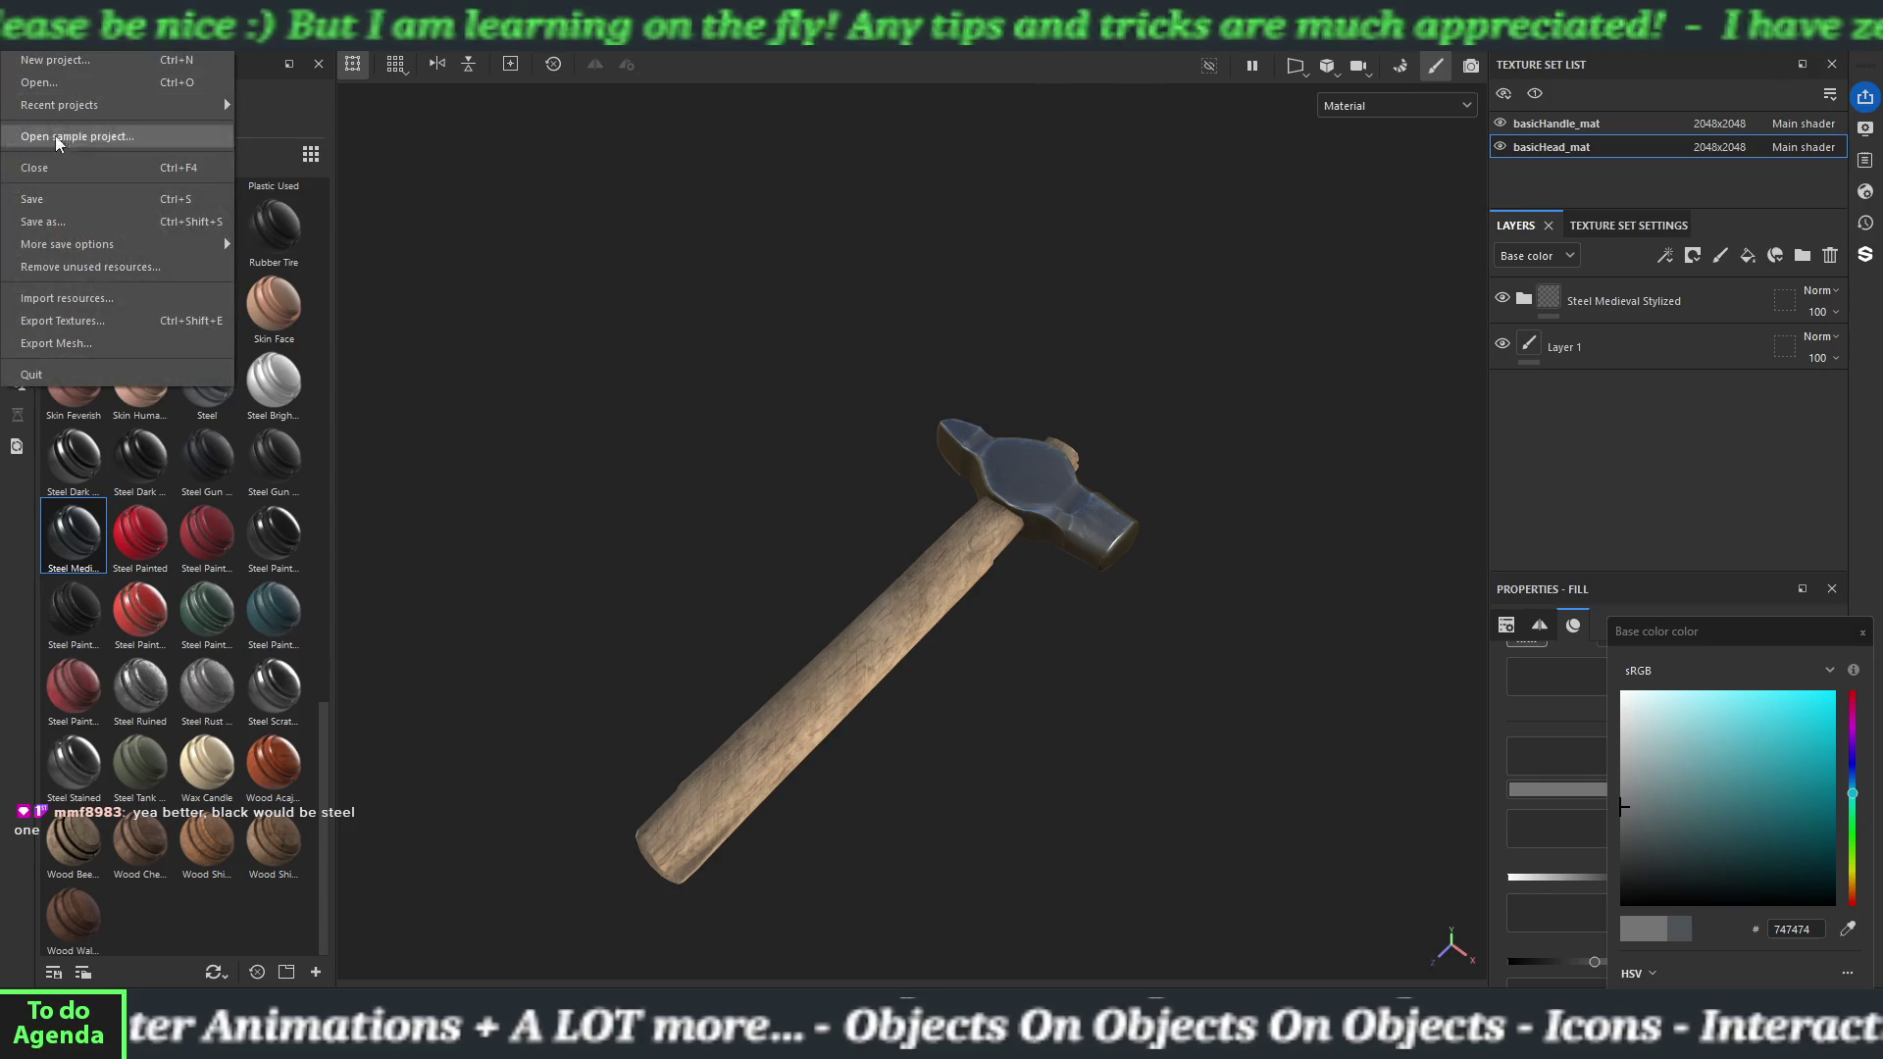
Export the textures at 2048 with Dilation + diffusion padding, producing 12 PNGs.
left_click(68, 303)
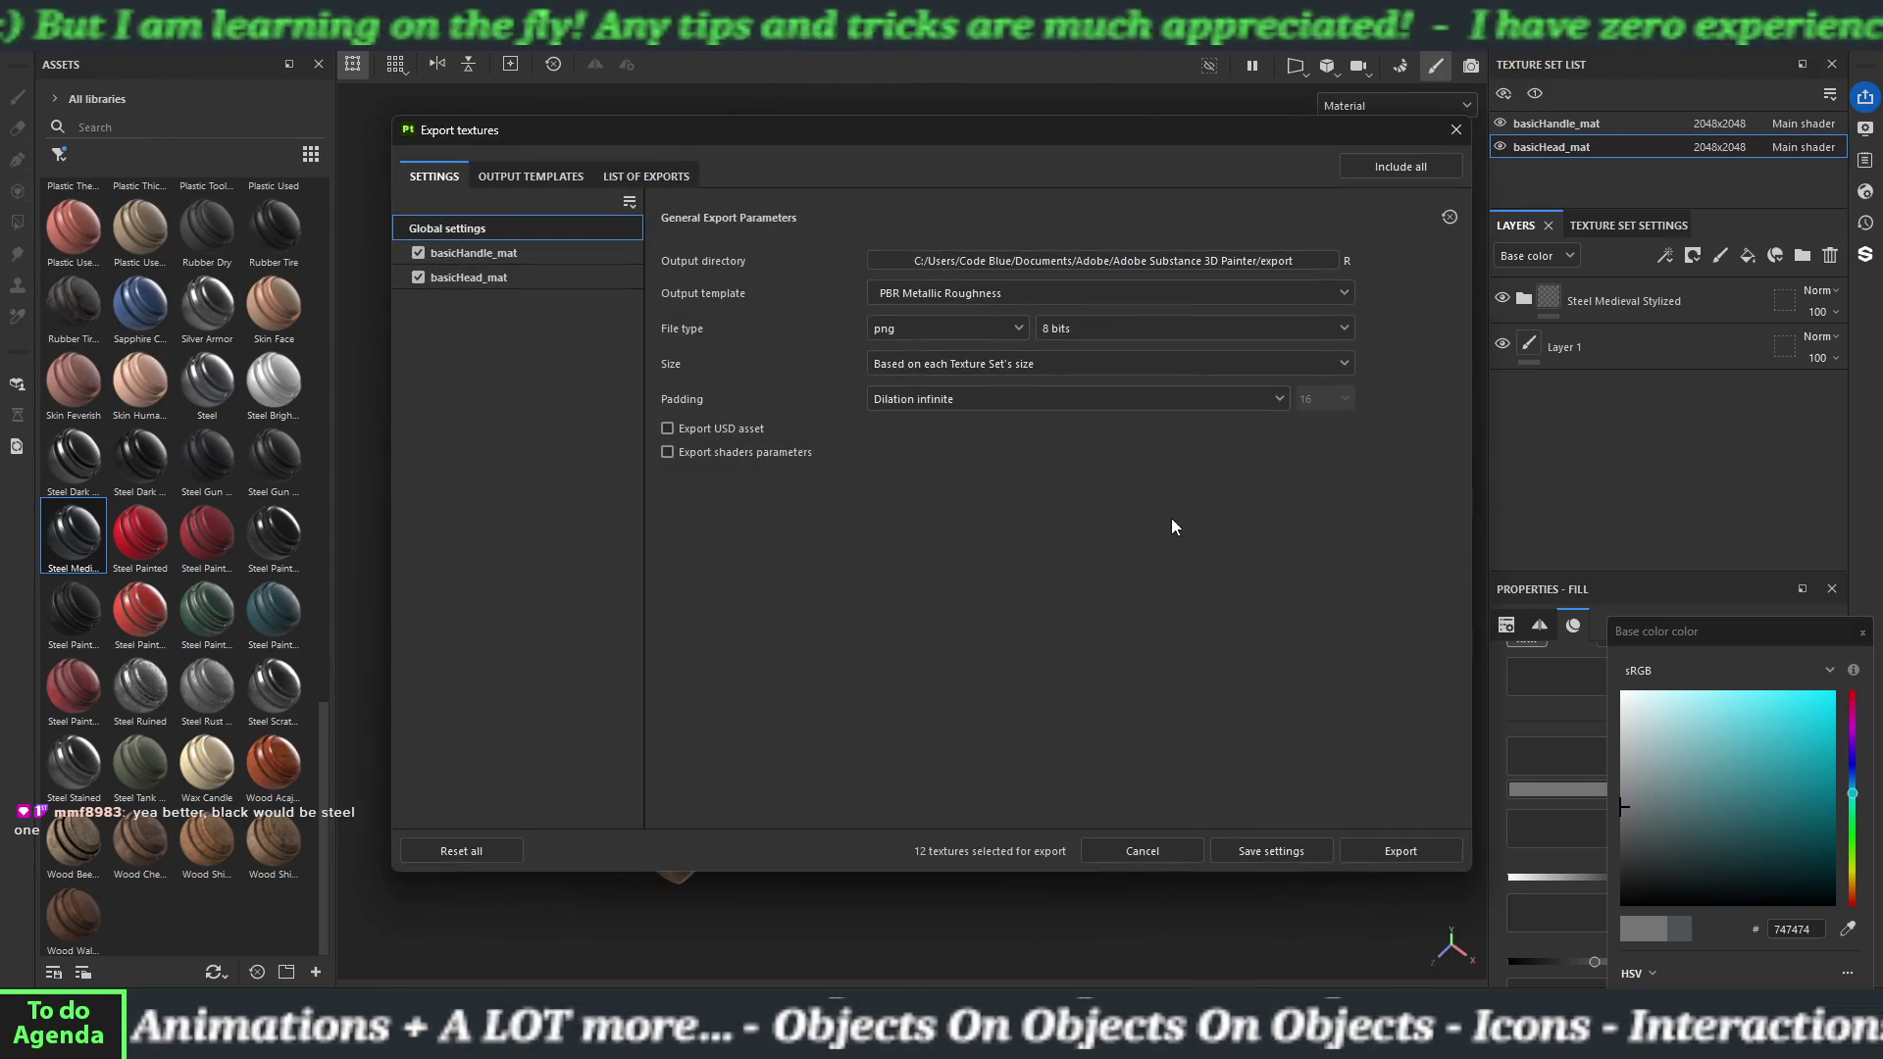
left_click(1022, 363)
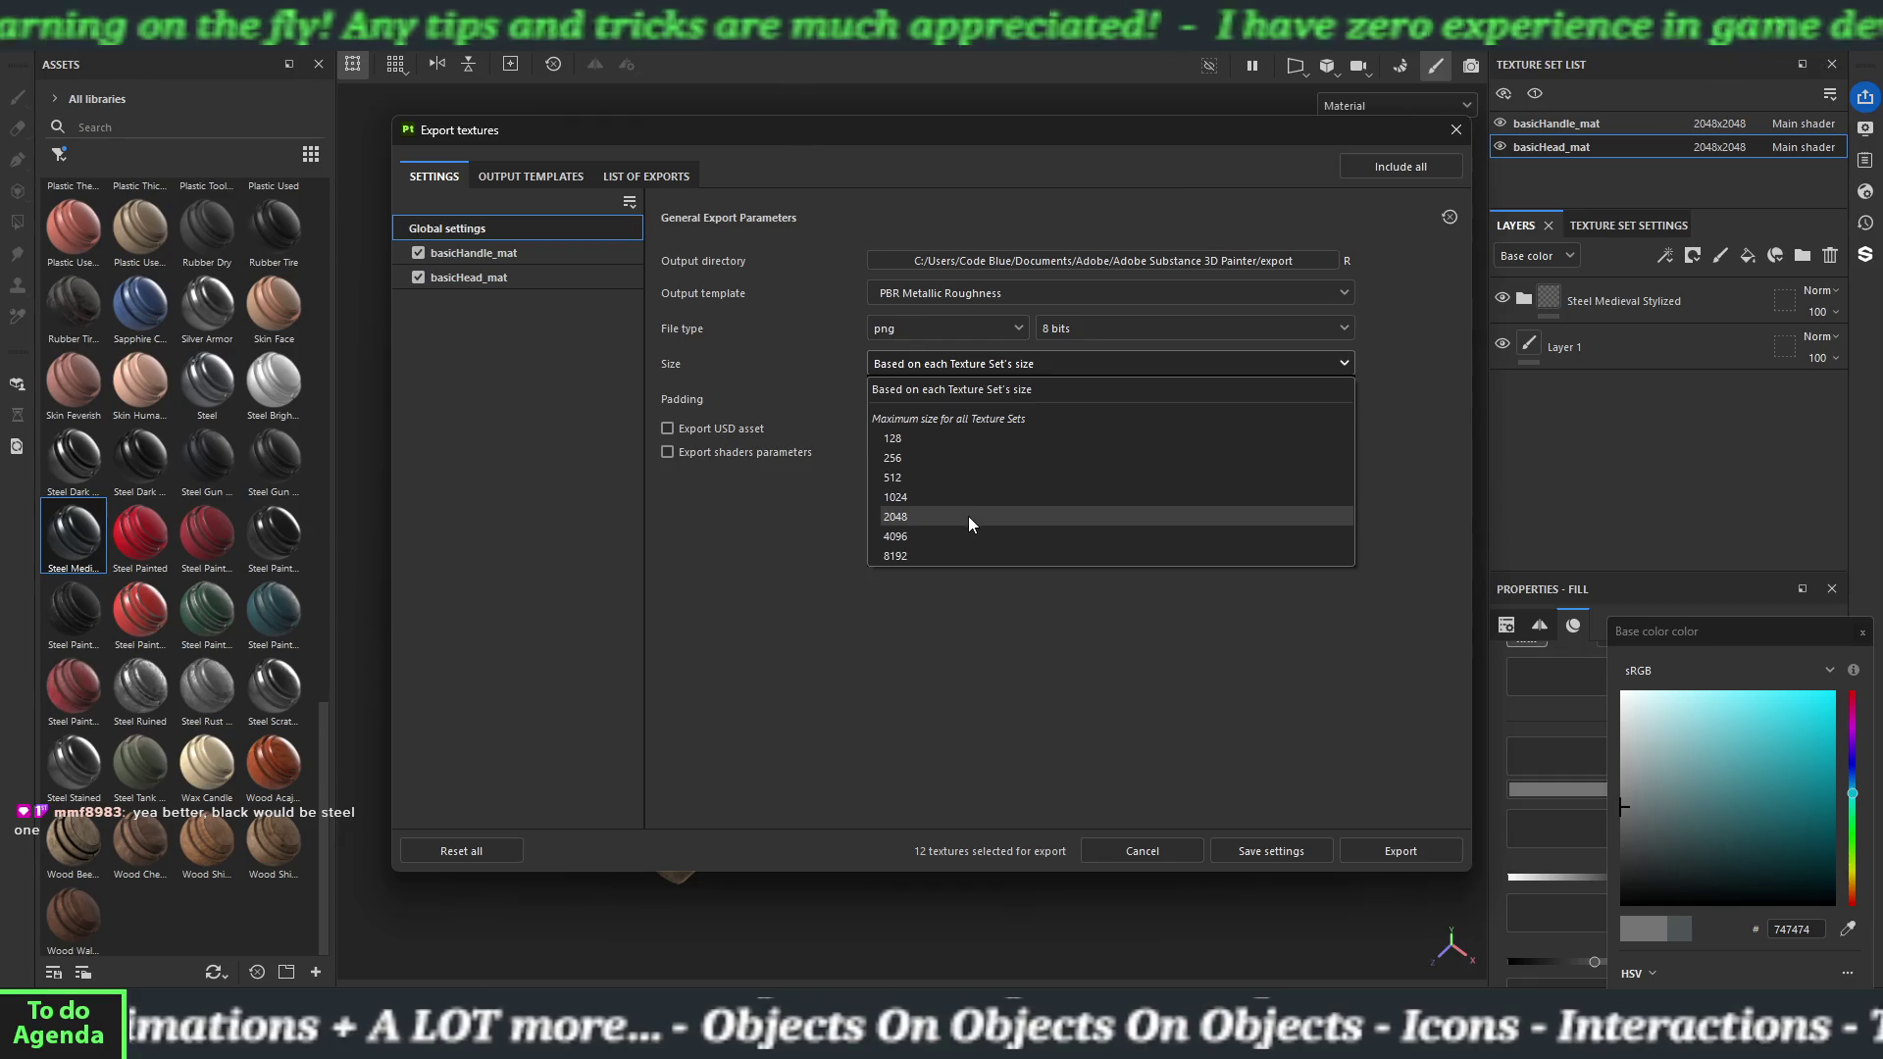
left_click(966, 515)
left_click(933, 399)
left_click(941, 502)
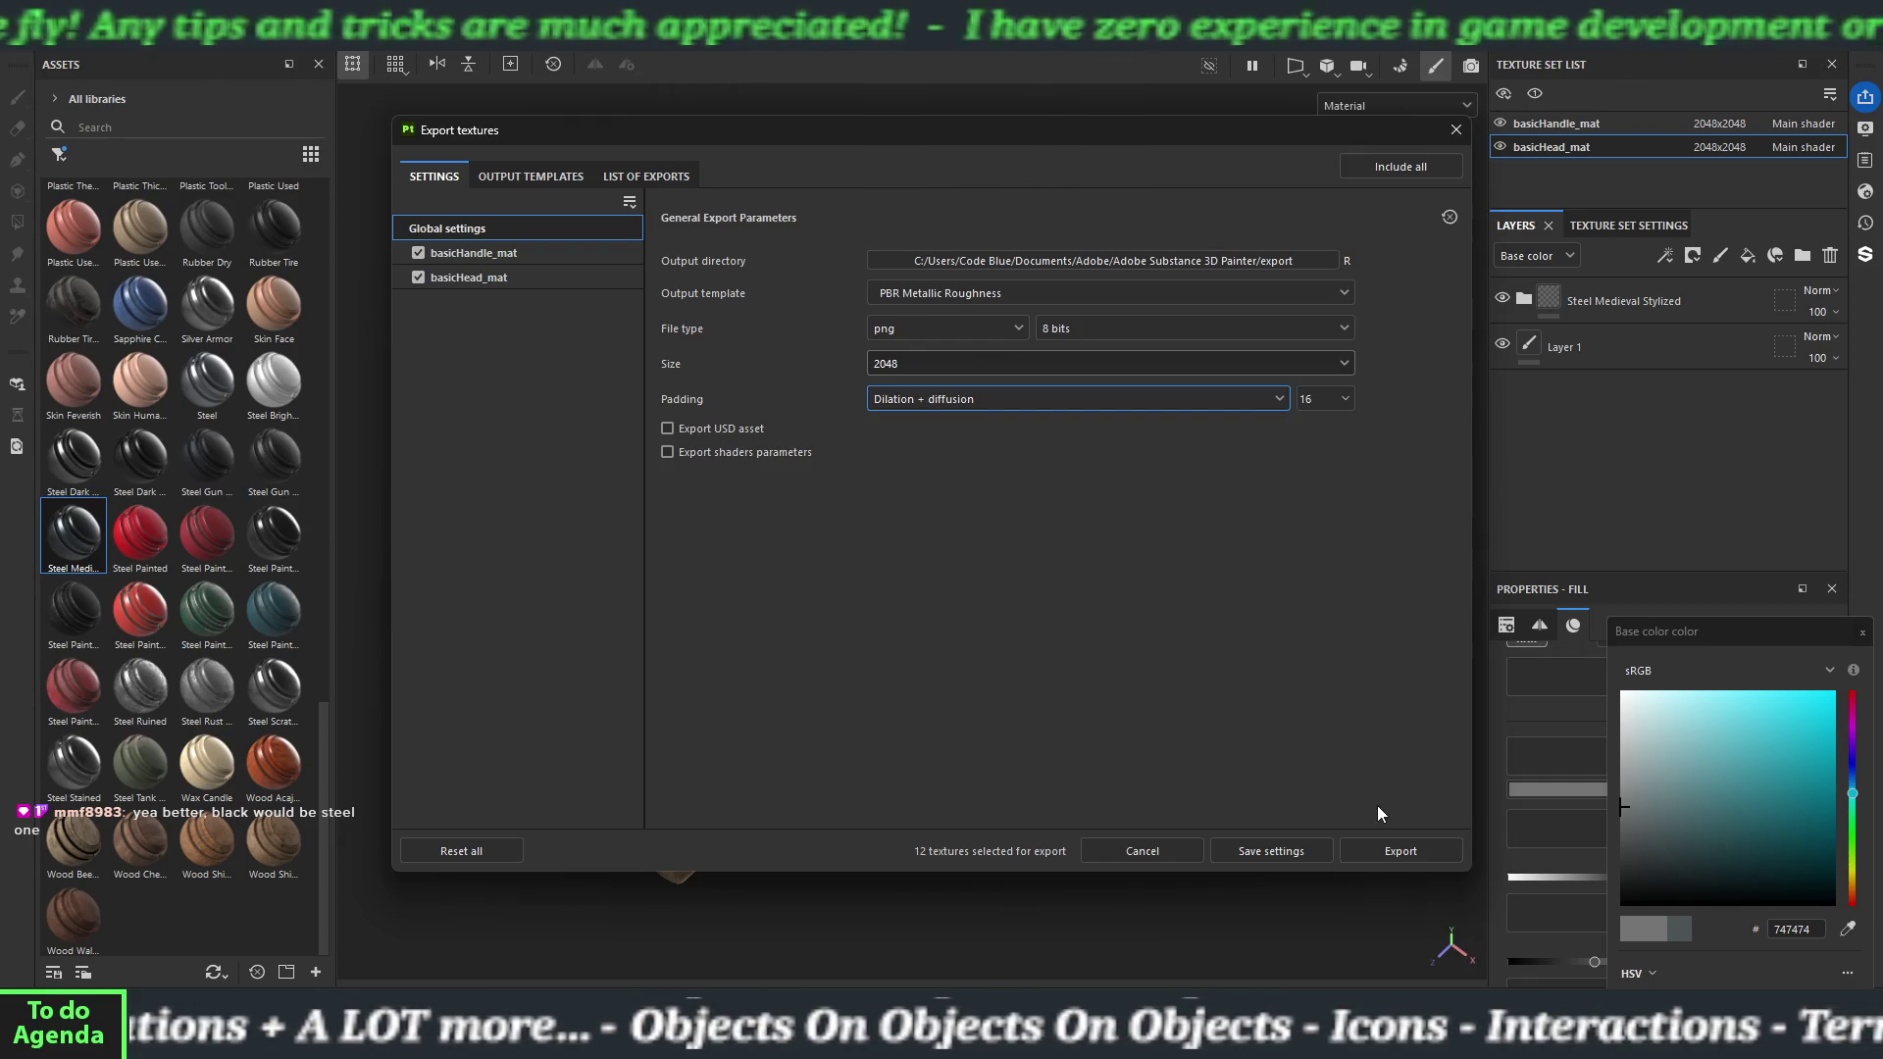
left_click(1401, 851)
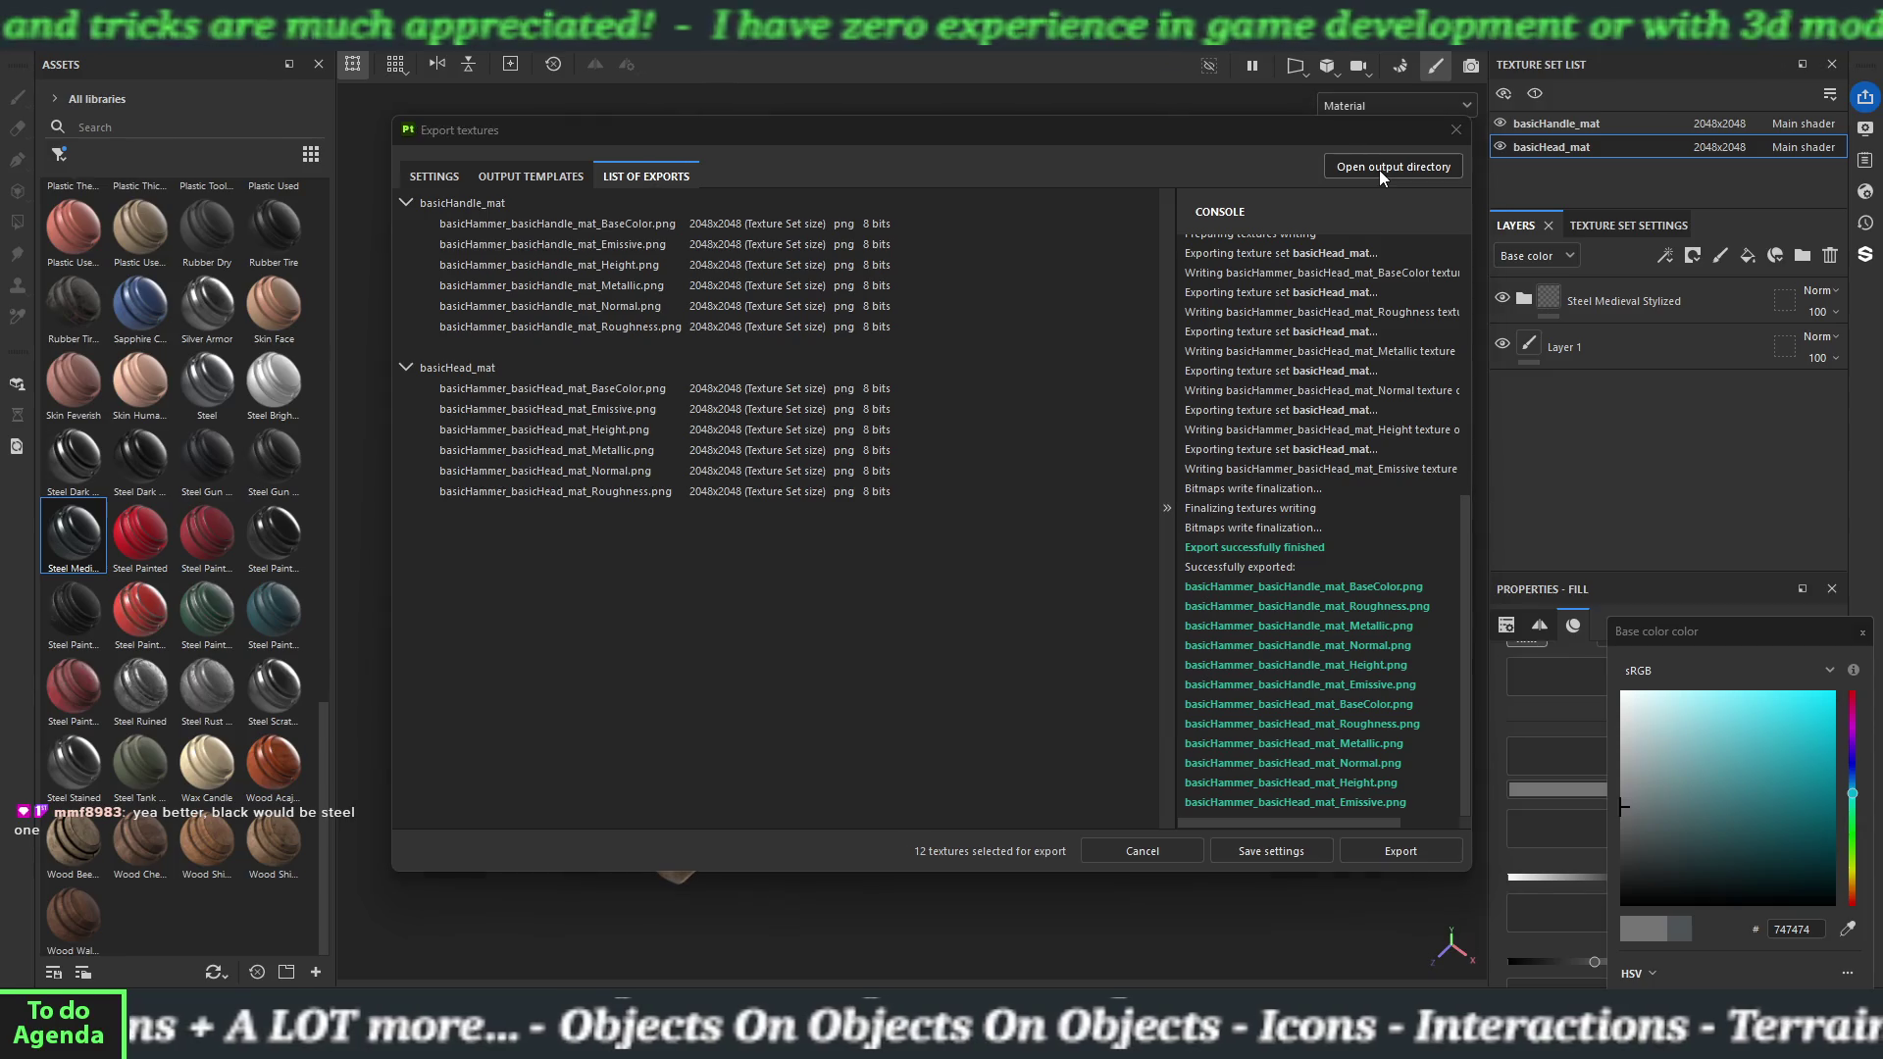
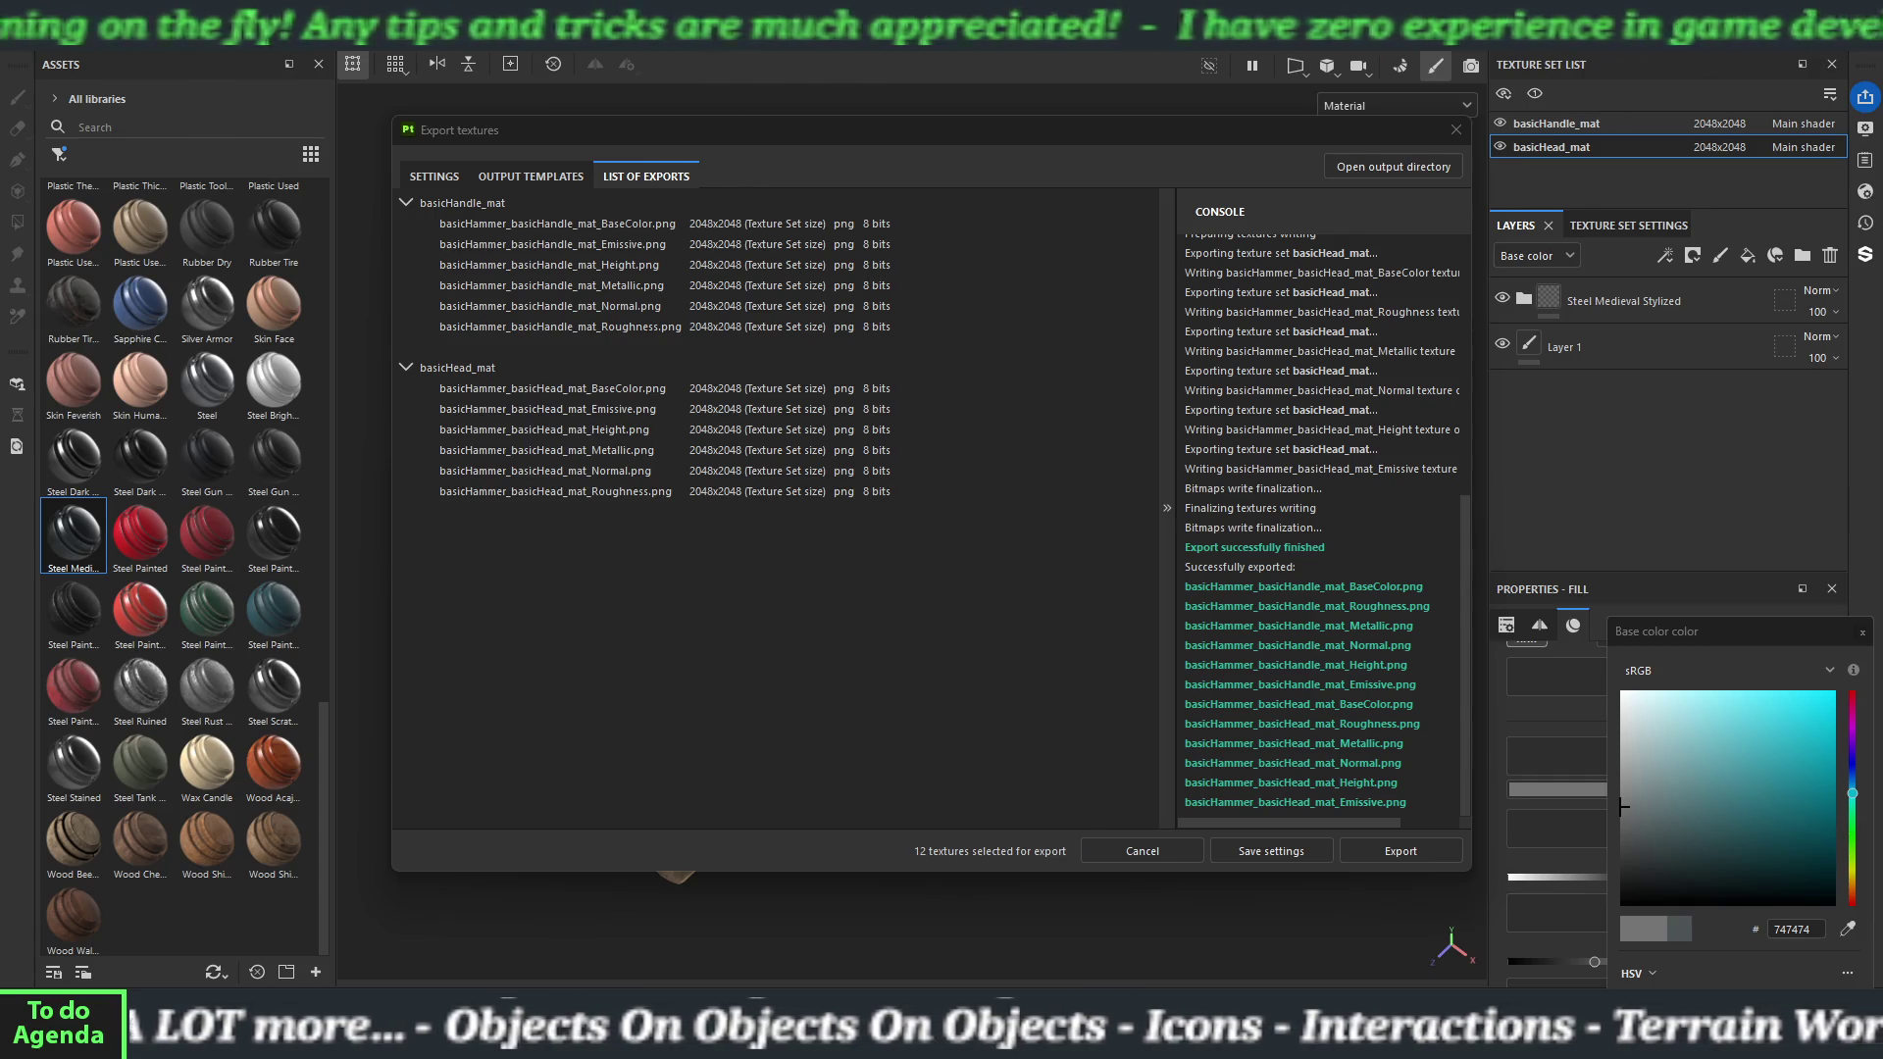
Close the export window and create a new 2048 x 2048 project from aluminumHammer.fbx.
left_click(1456, 130)
left_click(19, 12)
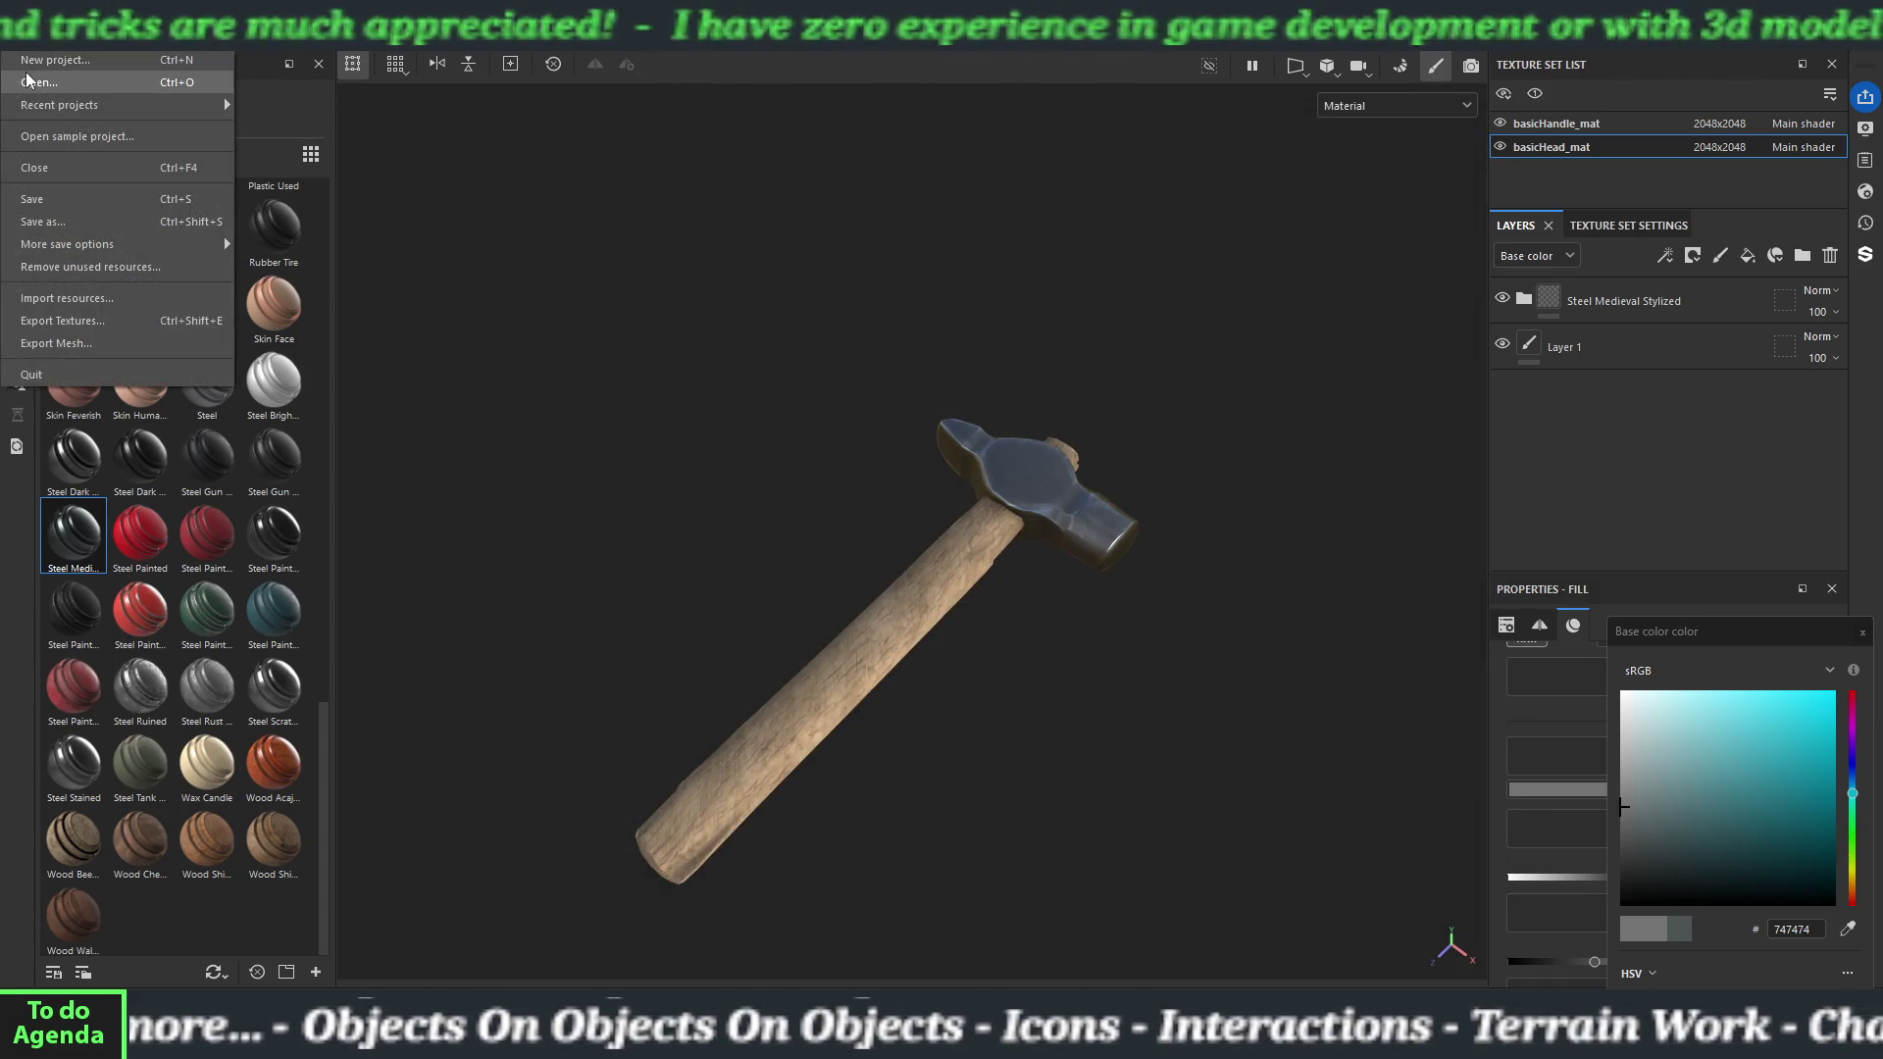
left_click(40, 56)
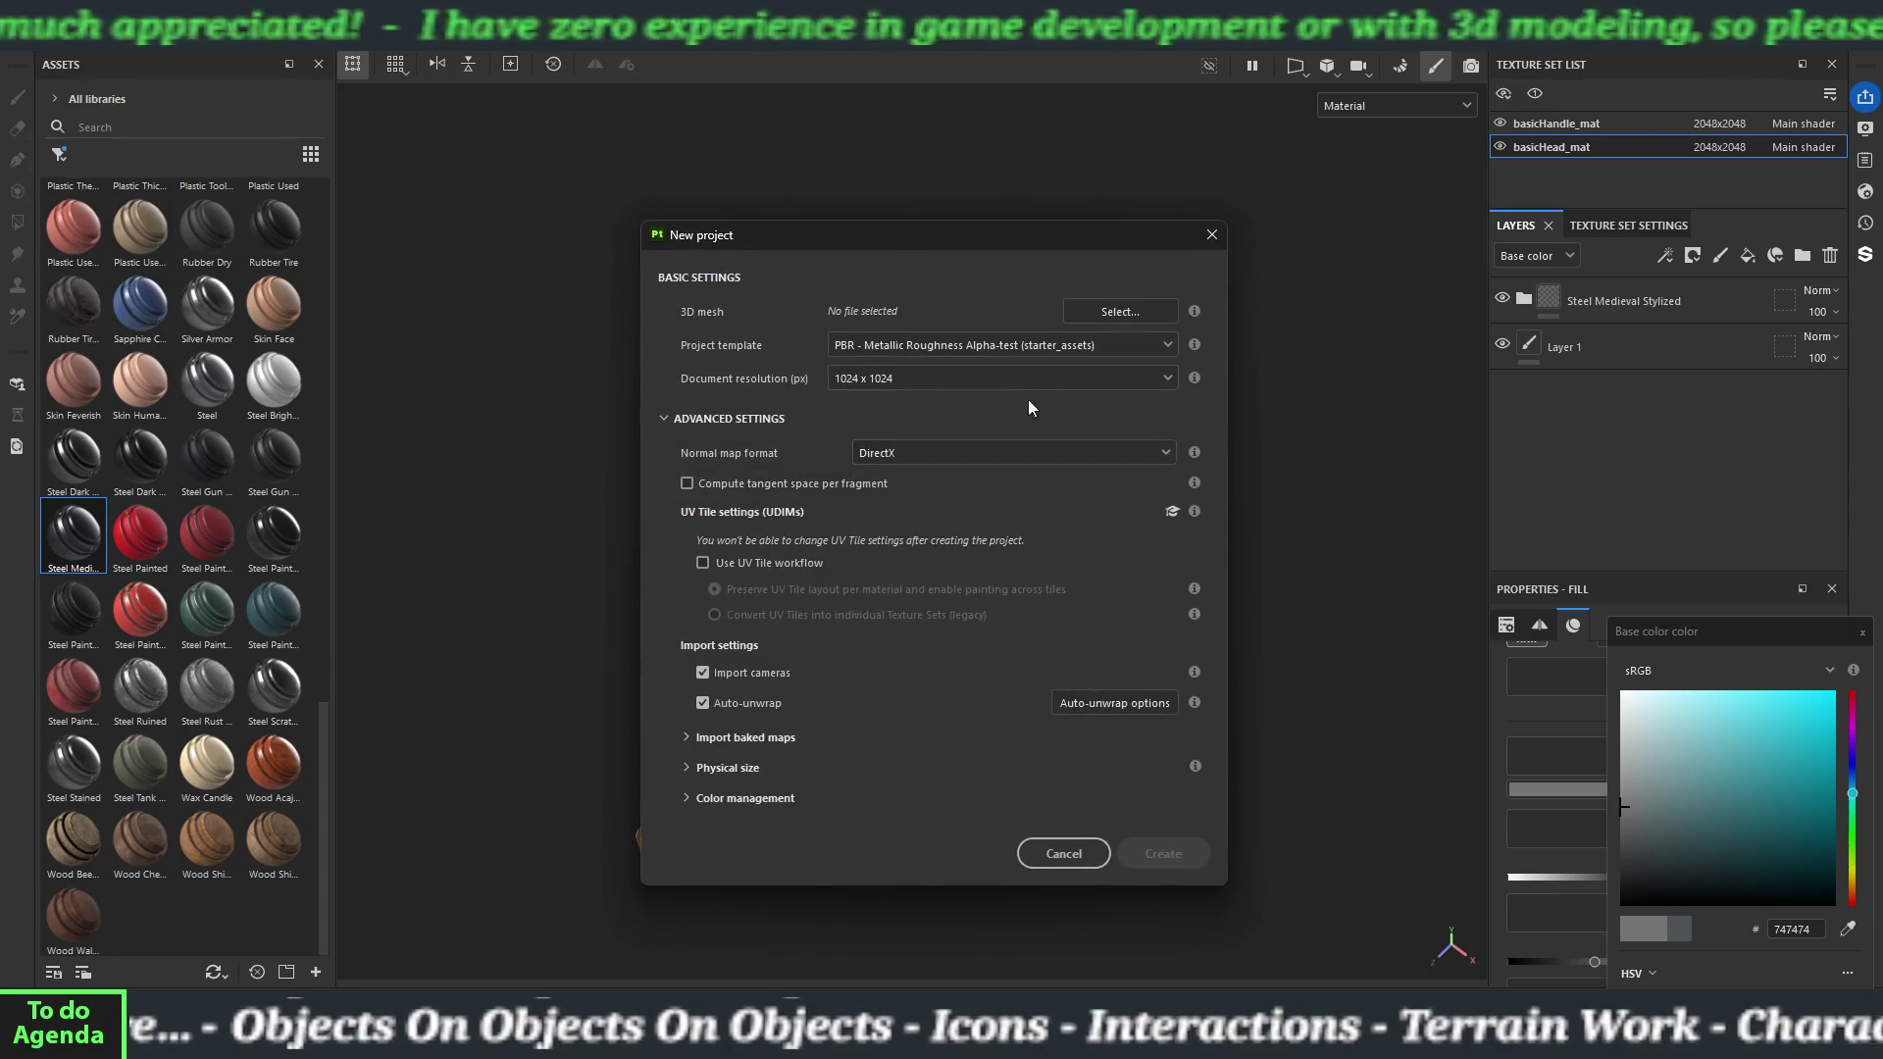
left_click(1114, 311)
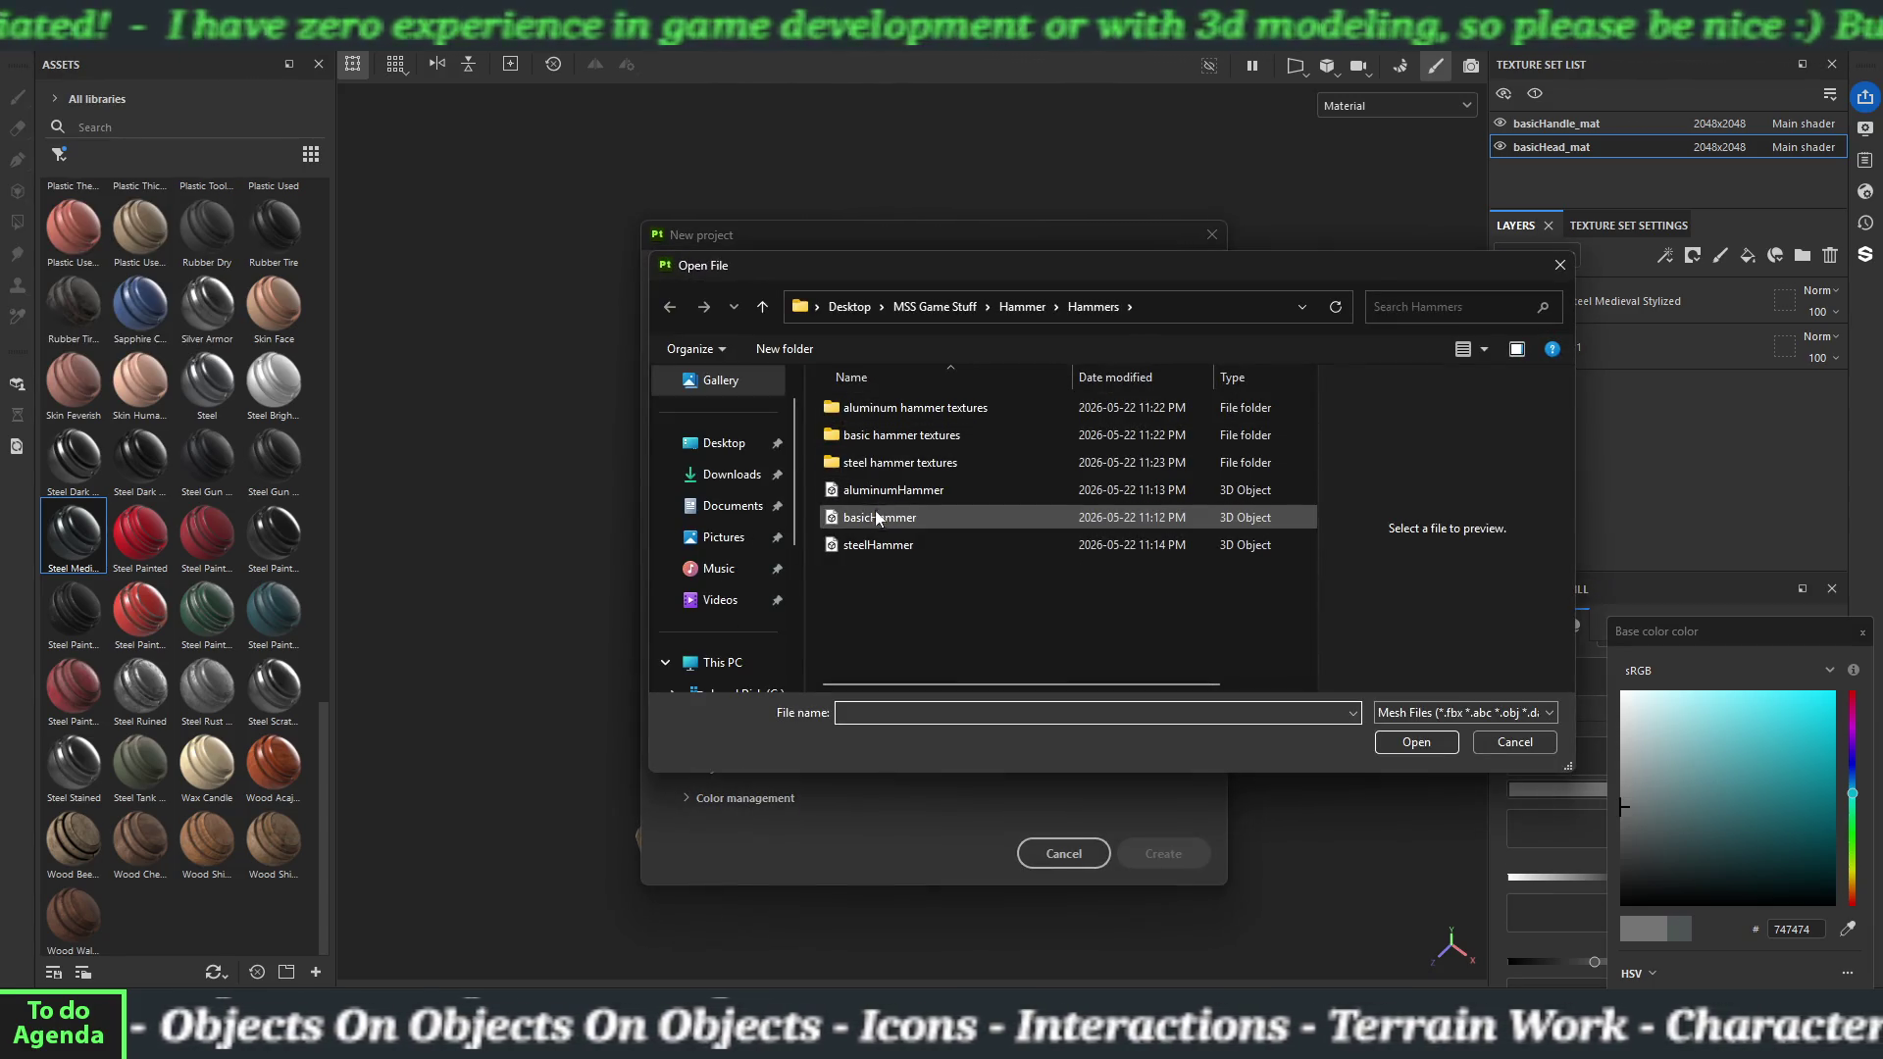
left_click(851, 492)
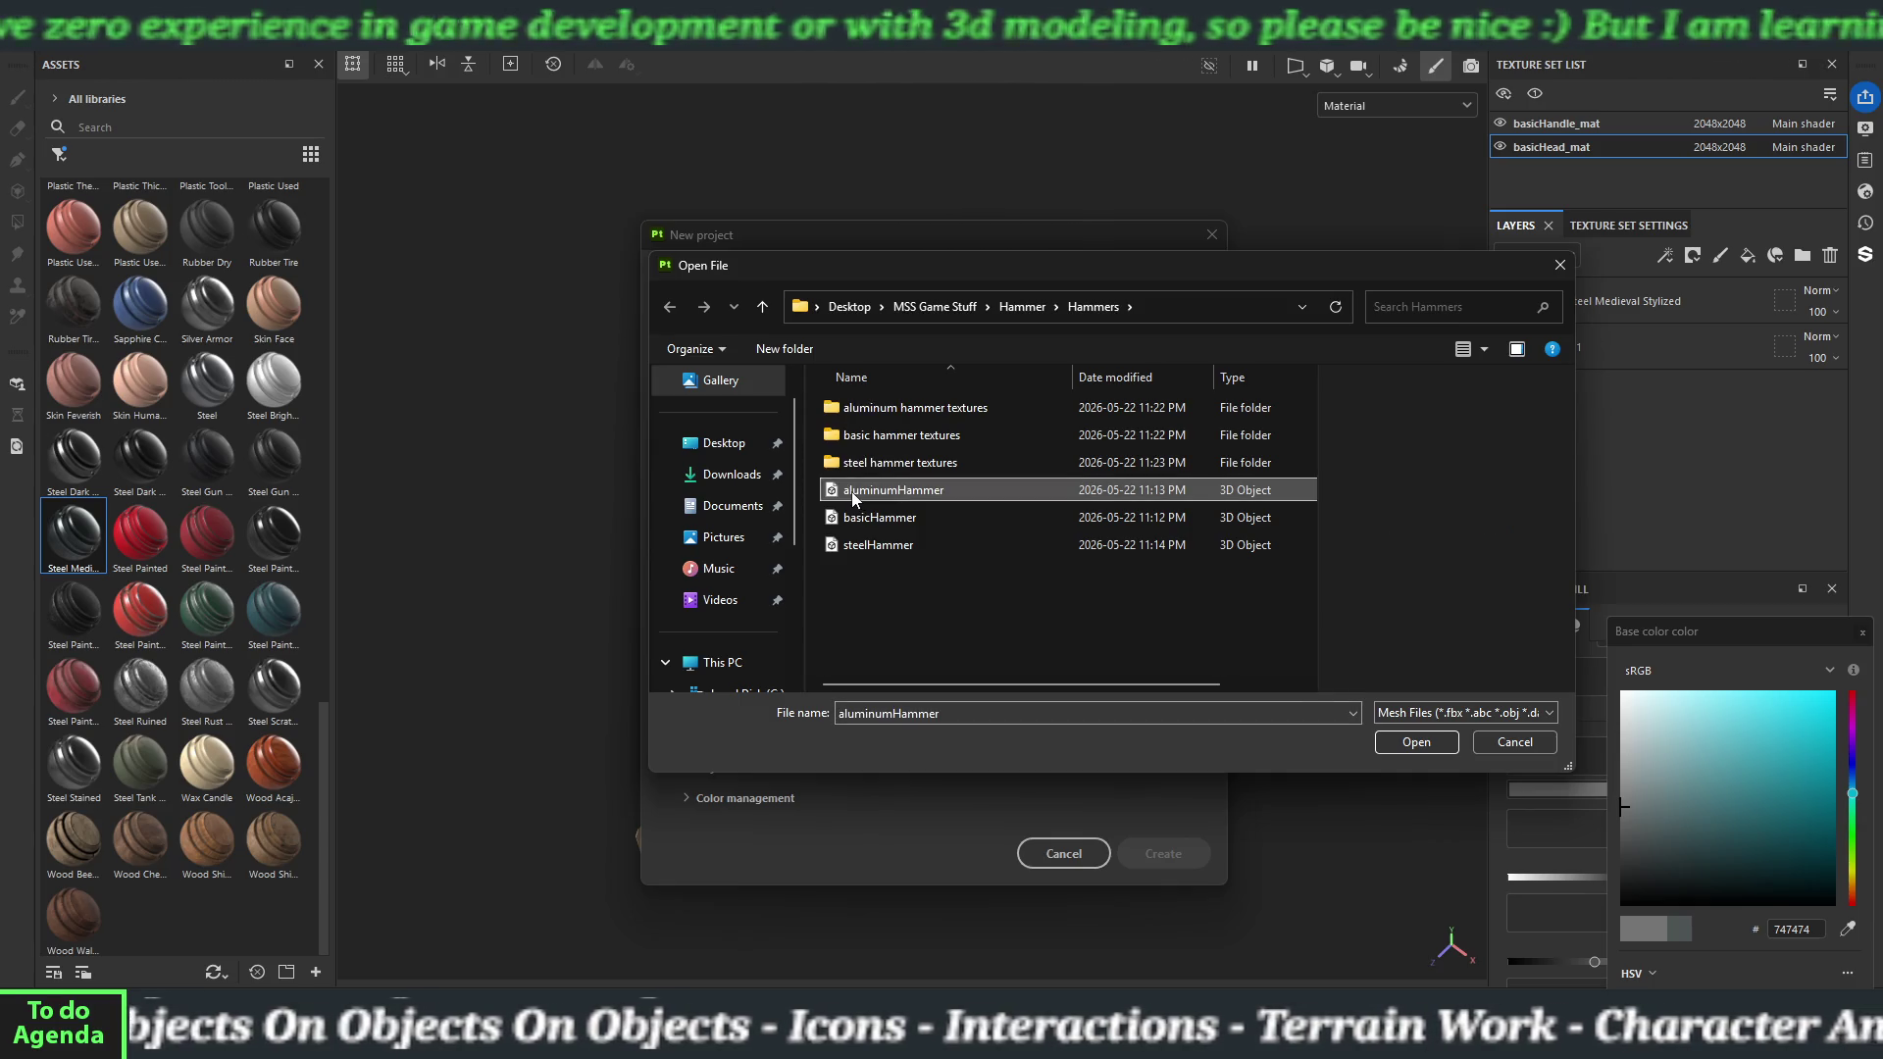
double_click(832, 491)
left_click(867, 383)
left_click(860, 476)
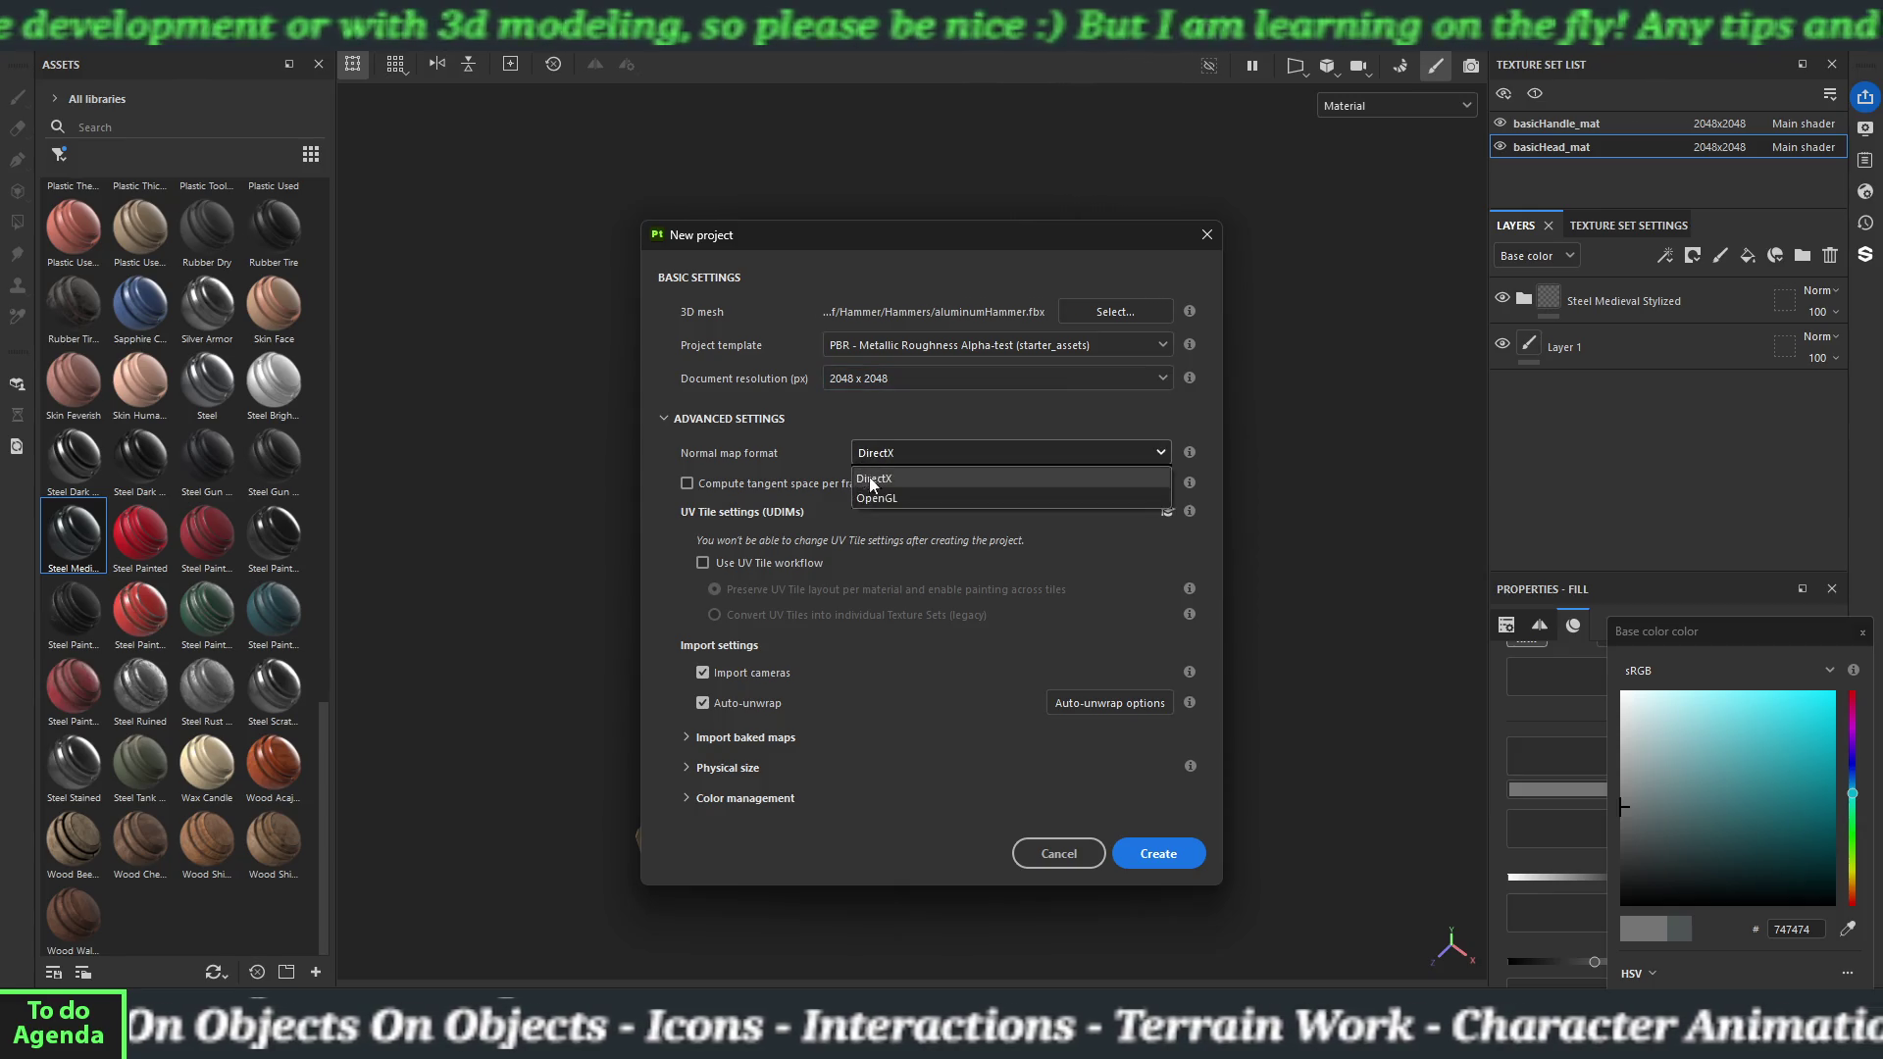
left_click(1188, 861)
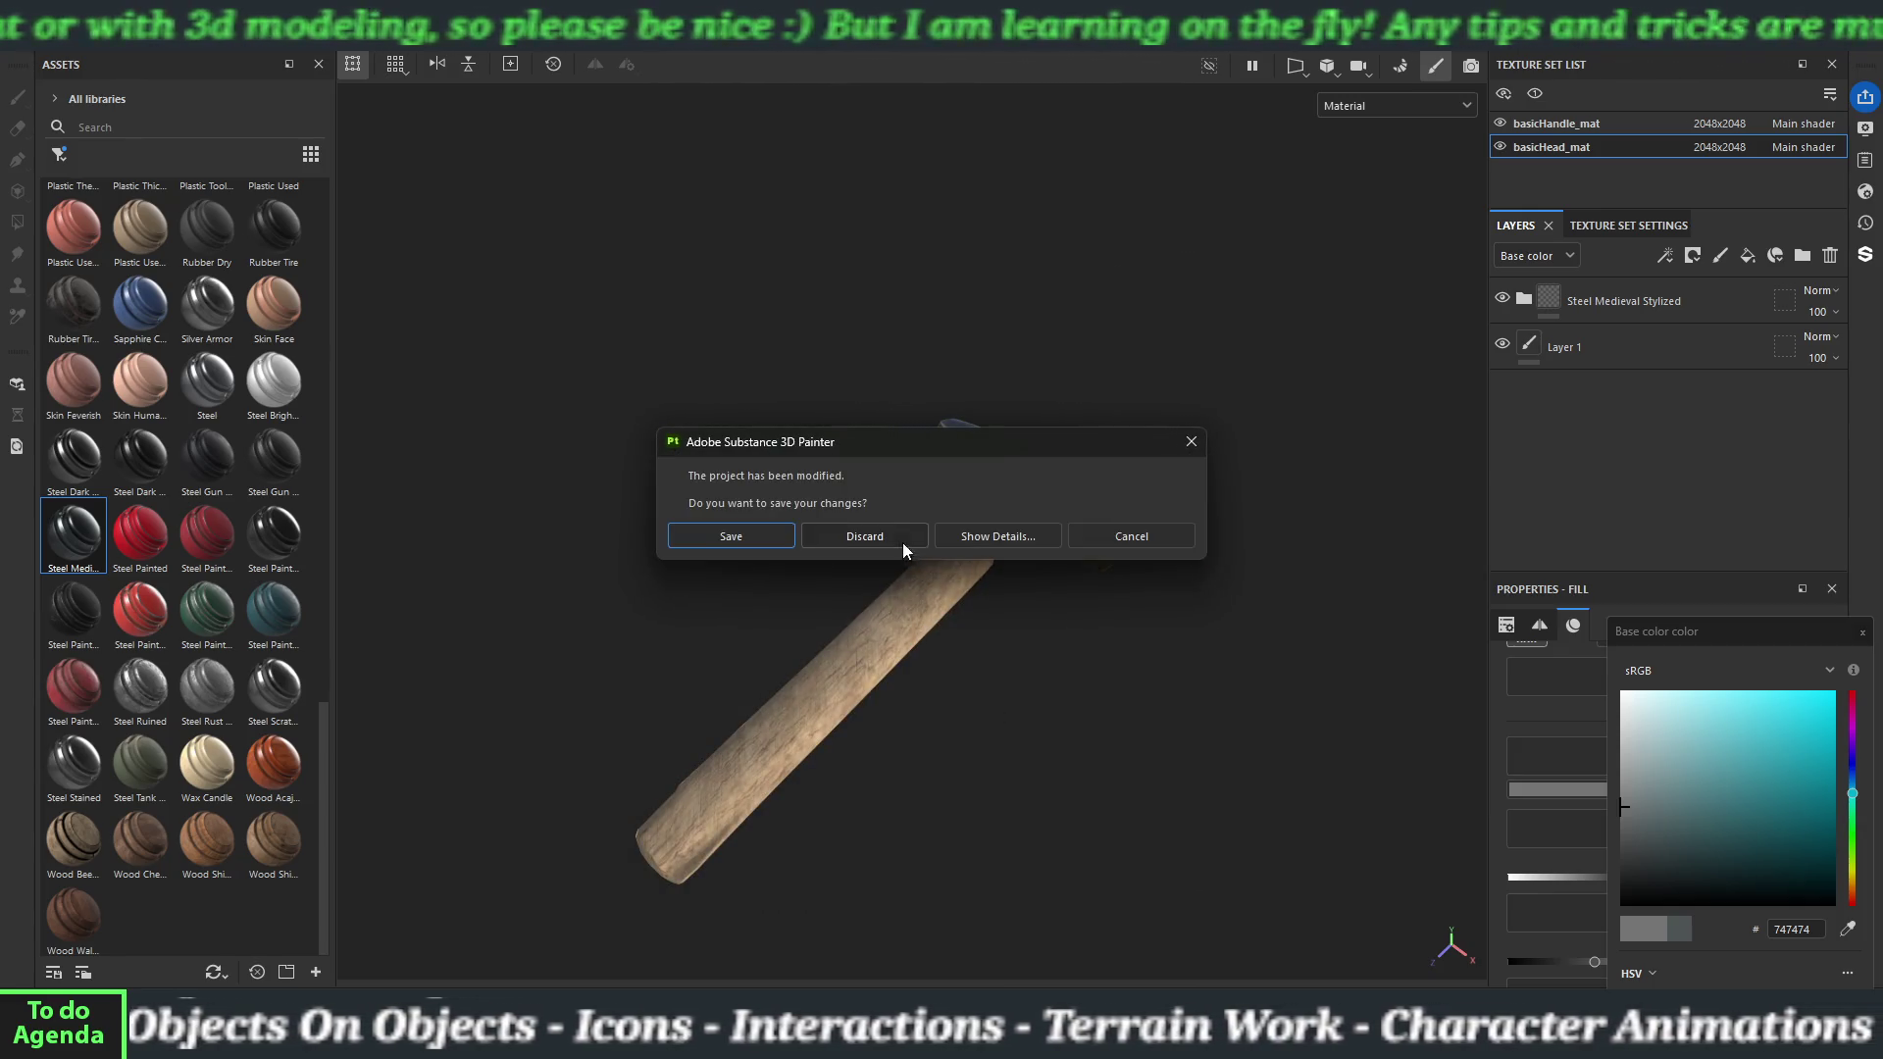
Discard the old project, then set bake output to 2048, exclude ID, and use low poly as high poly.
left_click(849, 532)
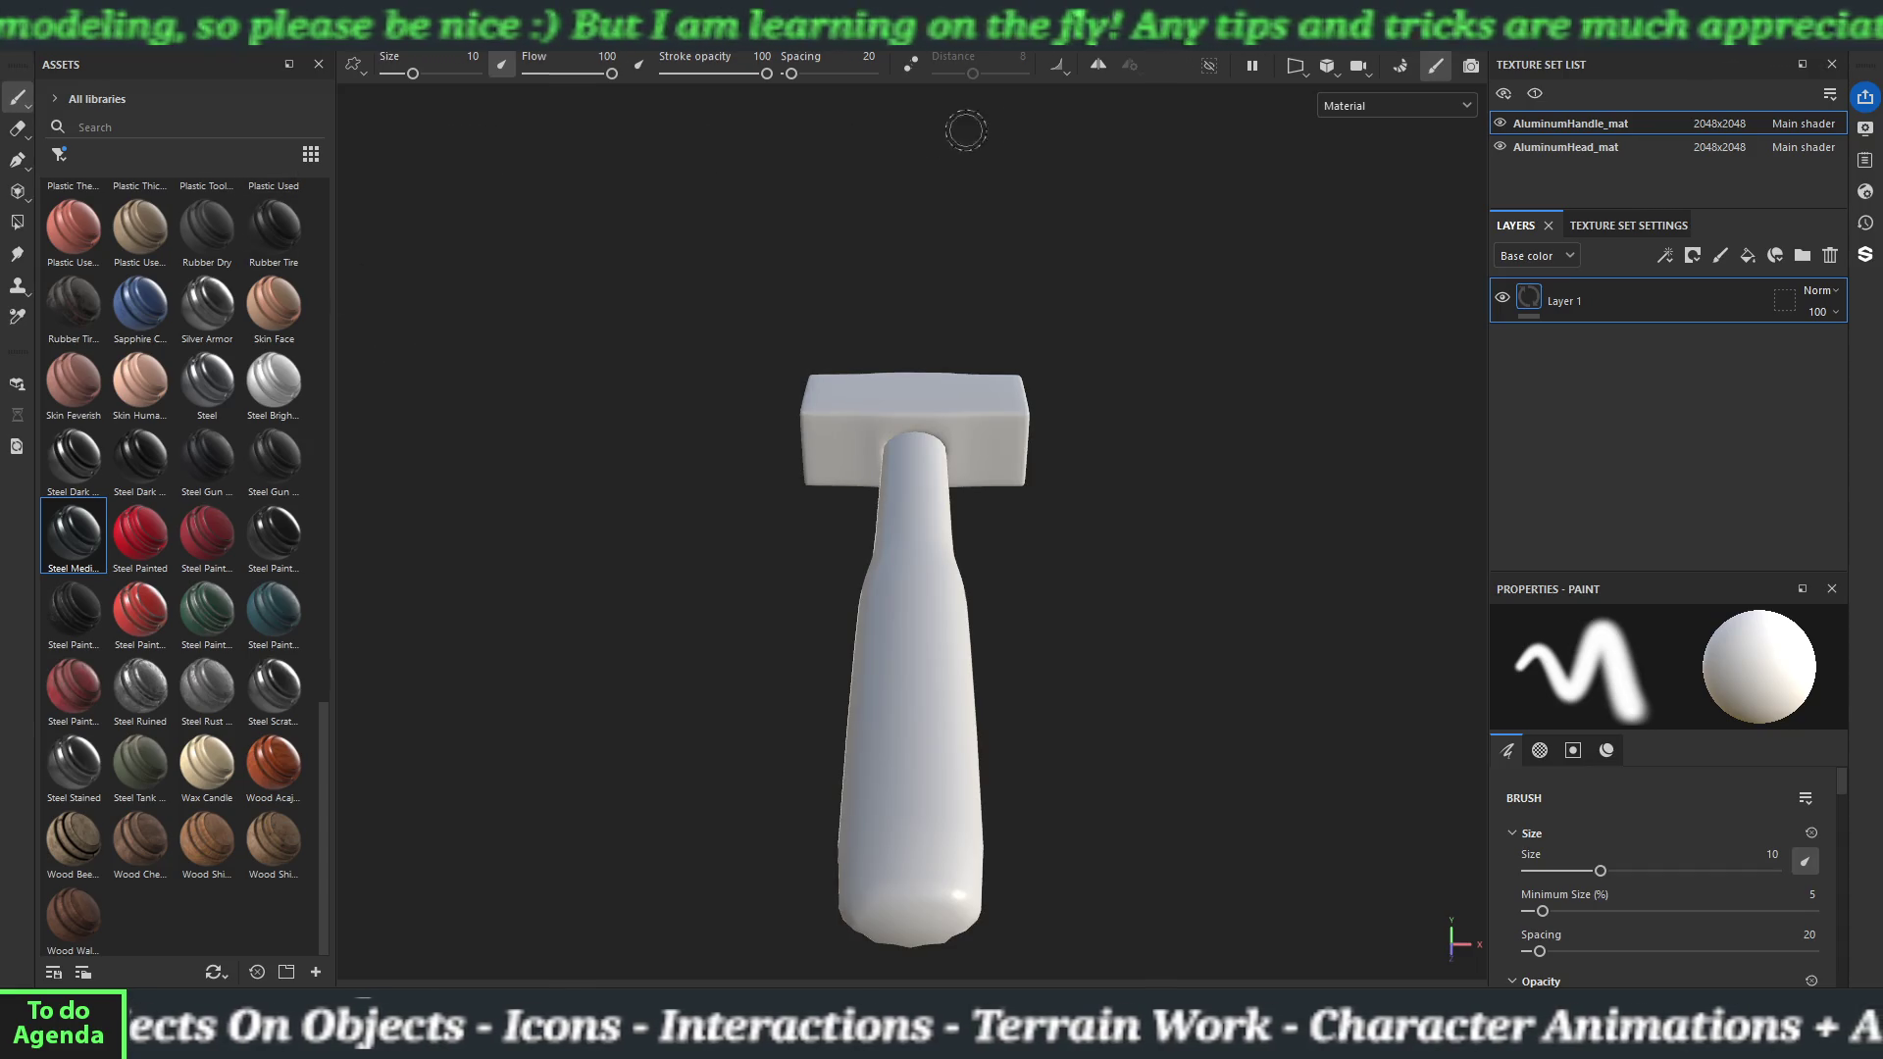
key("ctrl+b")
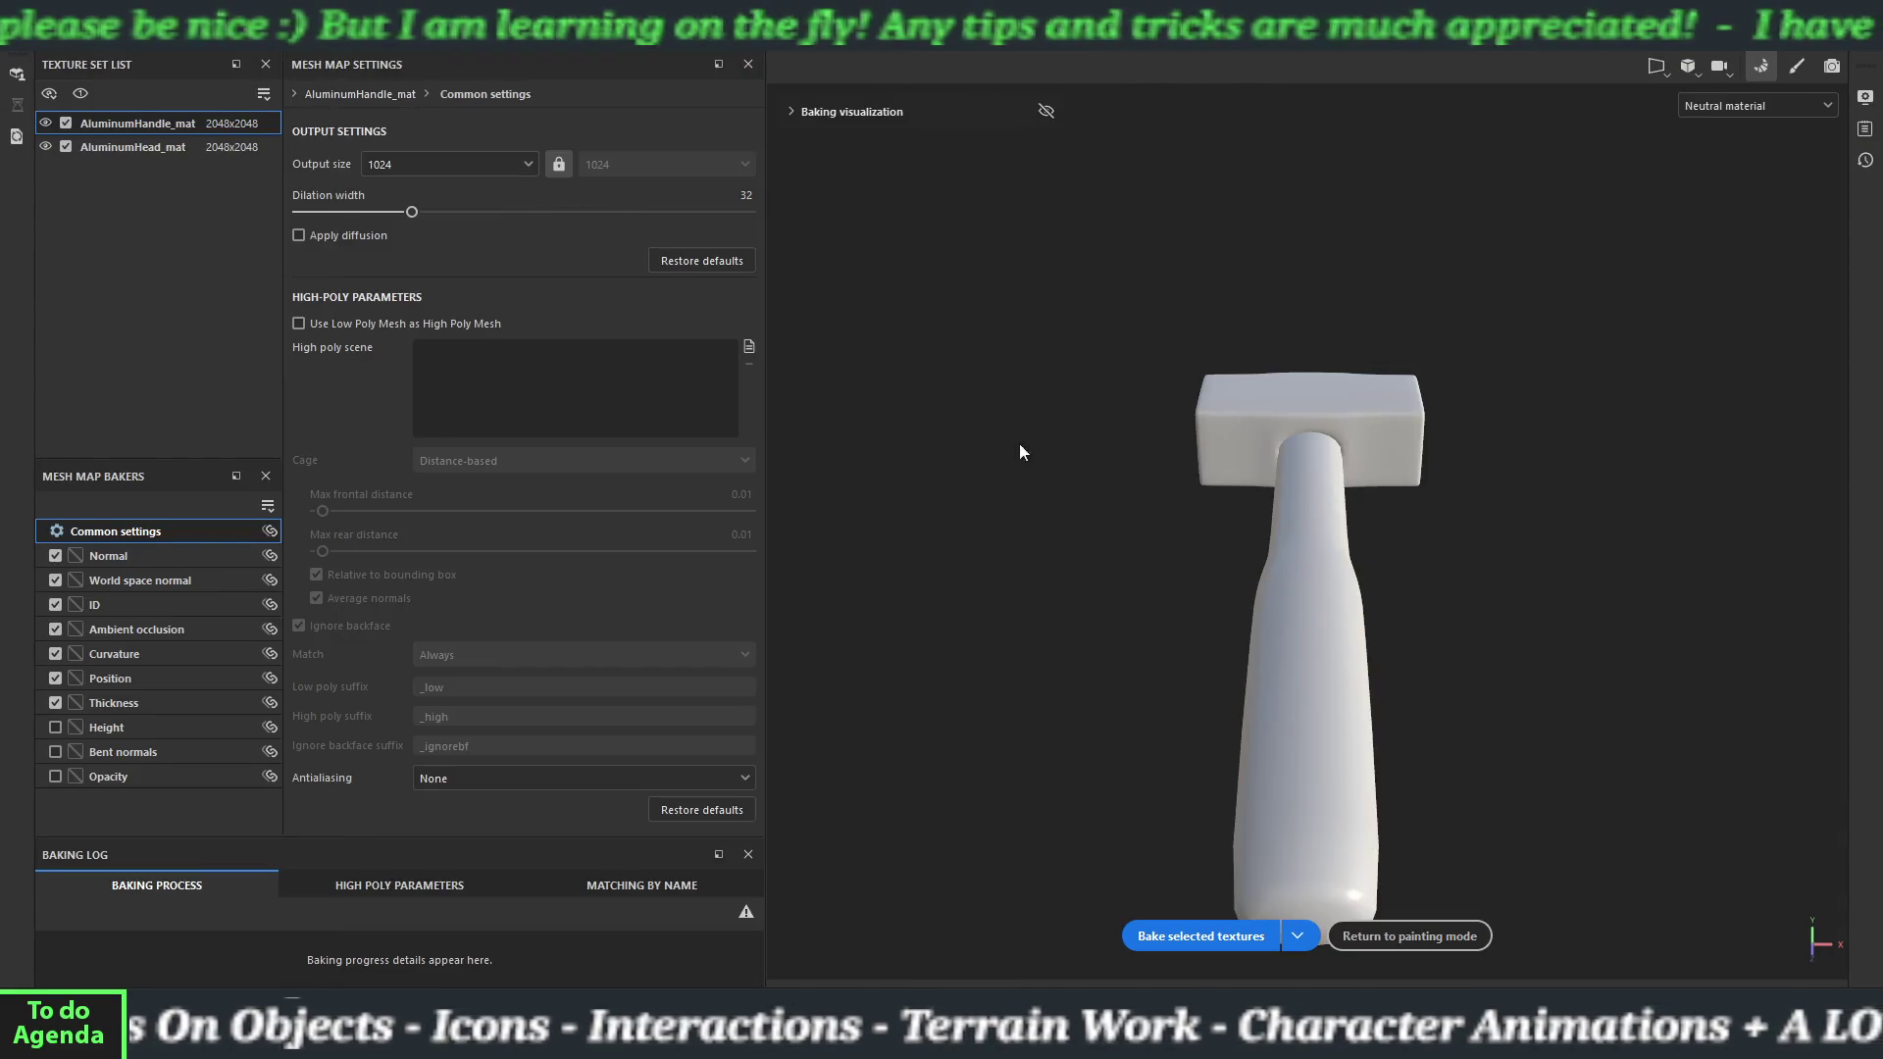
left_click(428, 163)
left_click(418, 310)
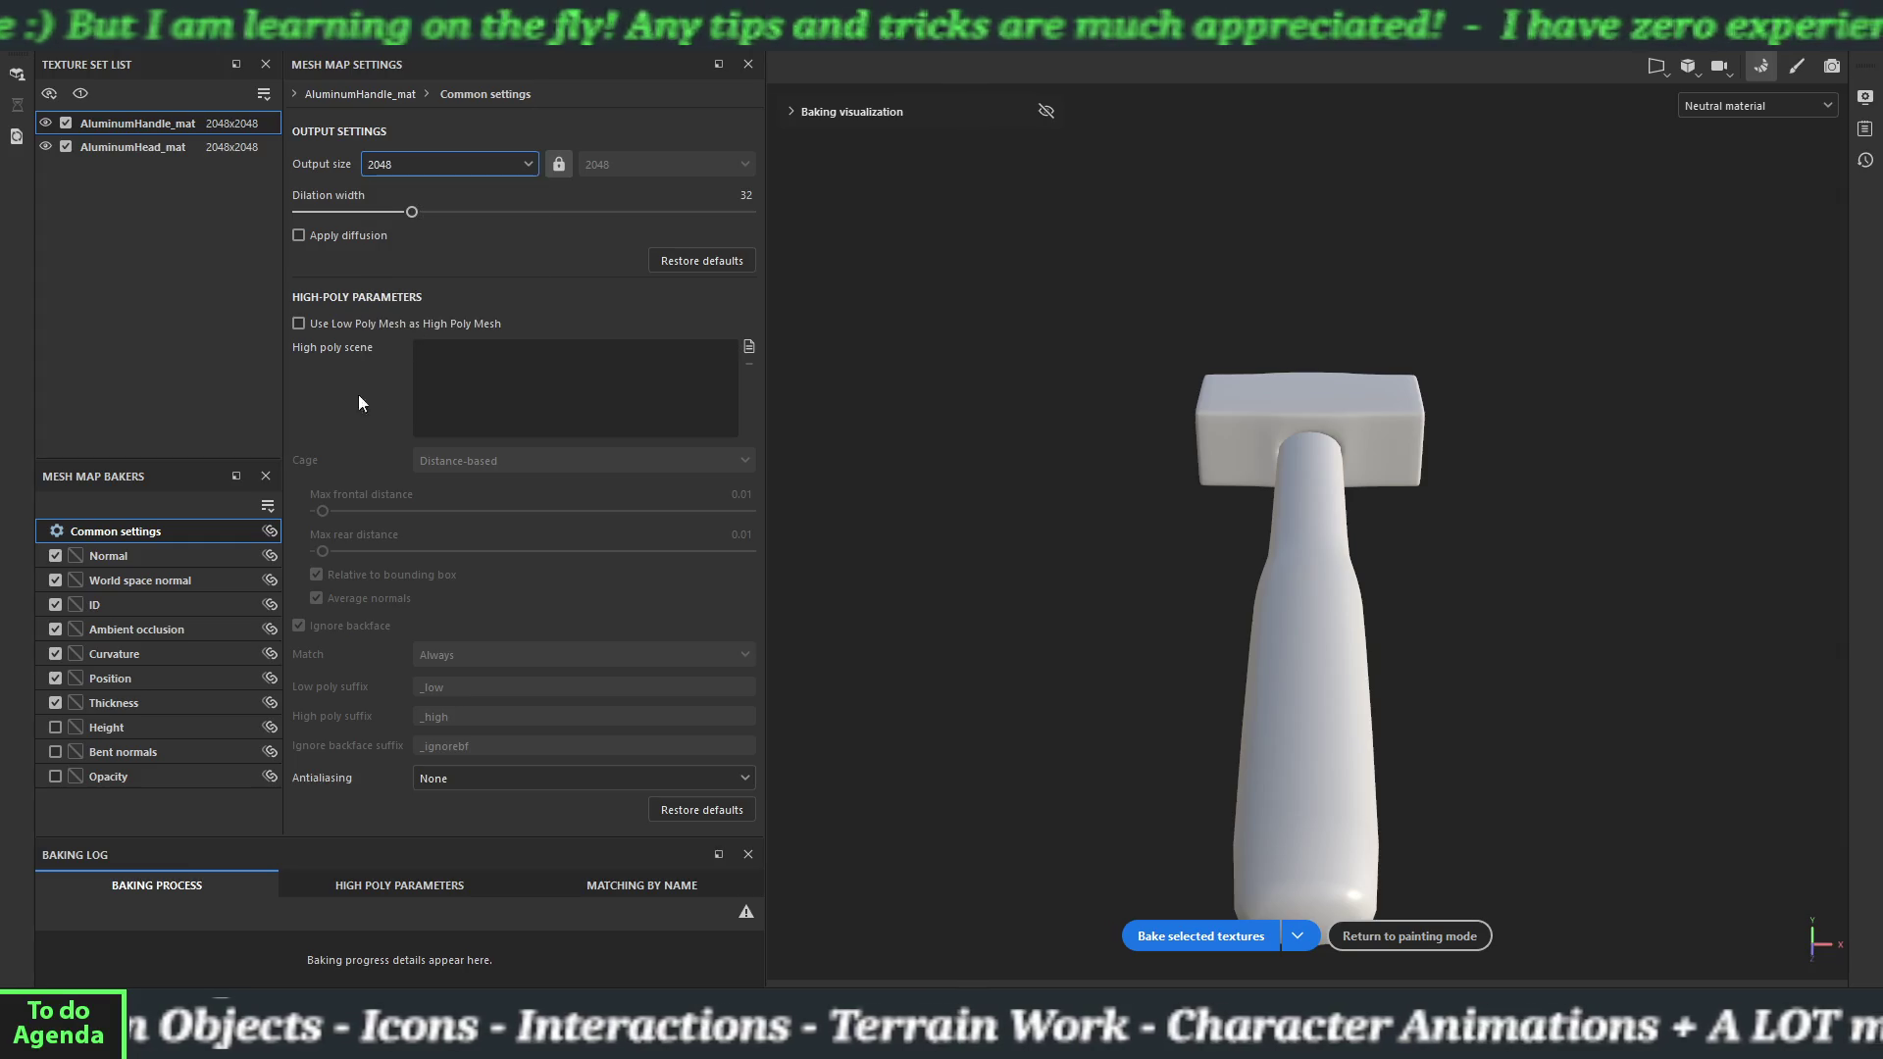
left_click(113, 604)
left_click(55, 604)
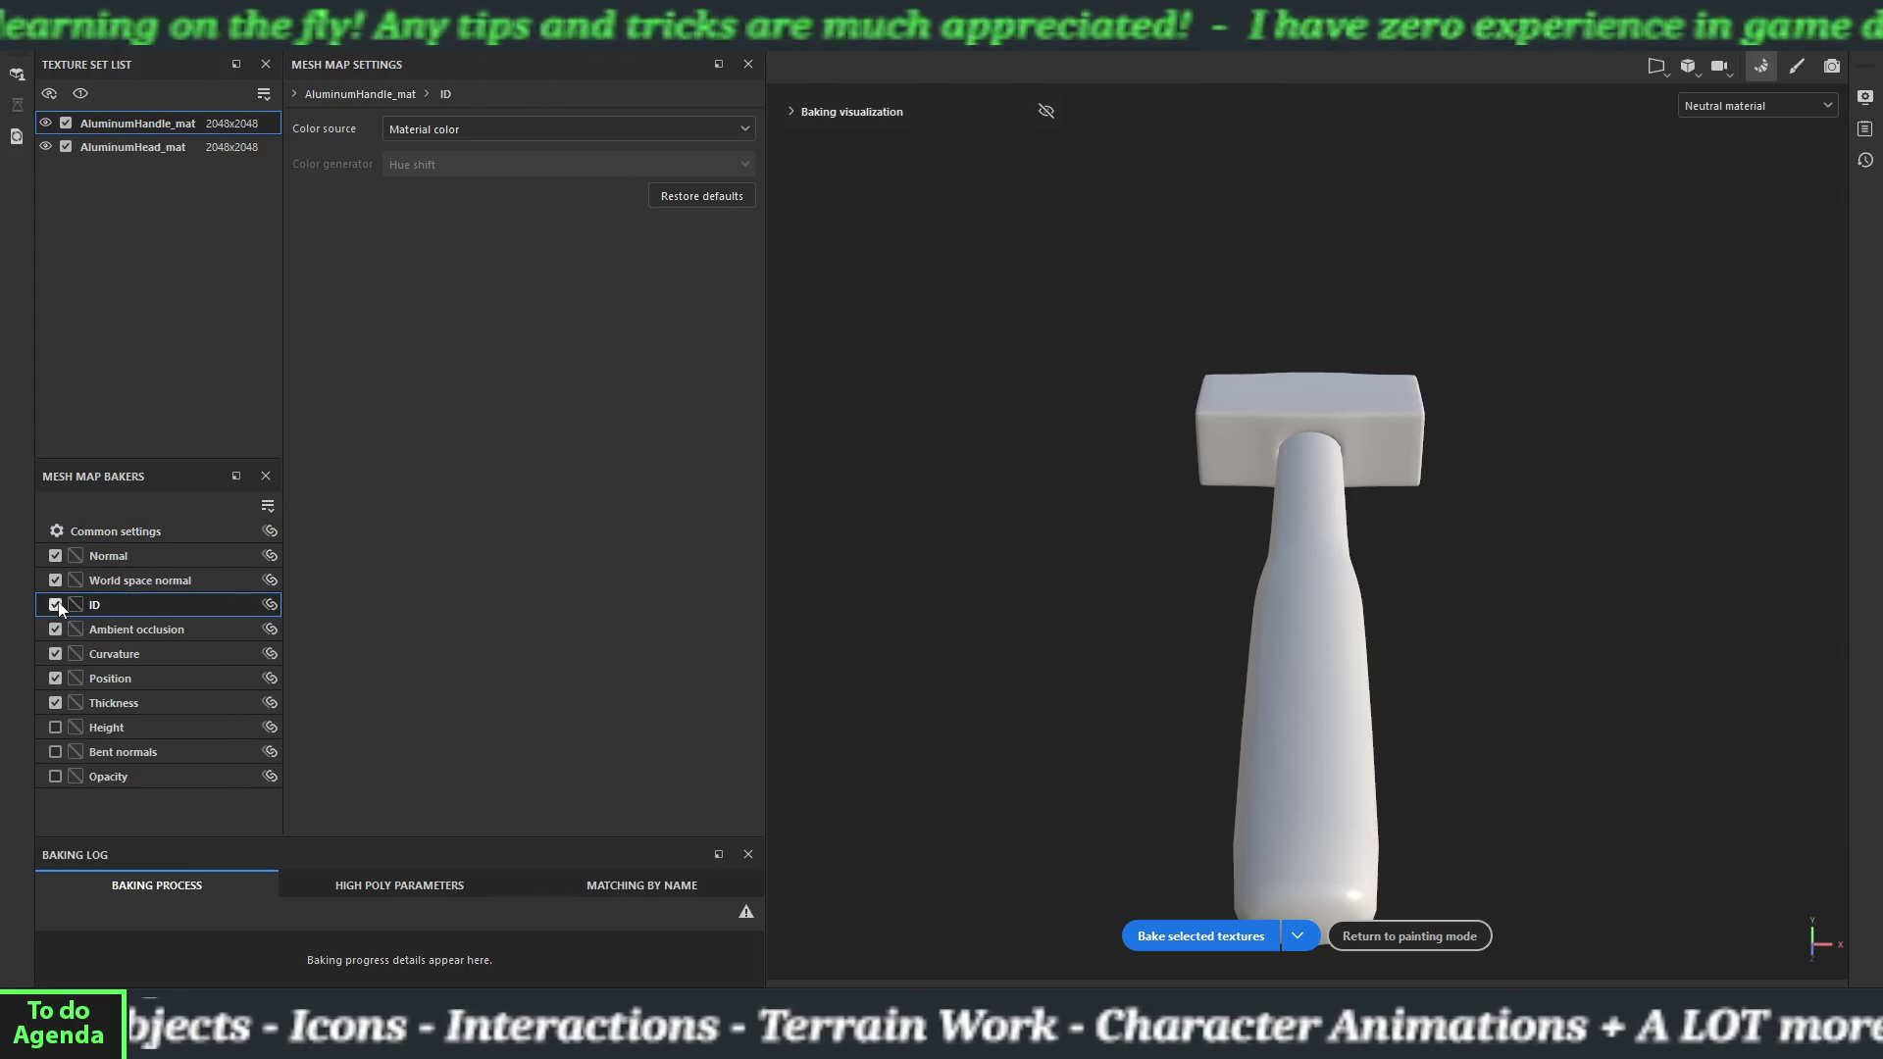
left_click(92, 533)
left_click(298, 324)
Bake the mesh maps with Subsampling 4x4 antialiasing, then return to painting mode.
left_click(443, 779)
left_click(473, 833)
left_click(1190, 933)
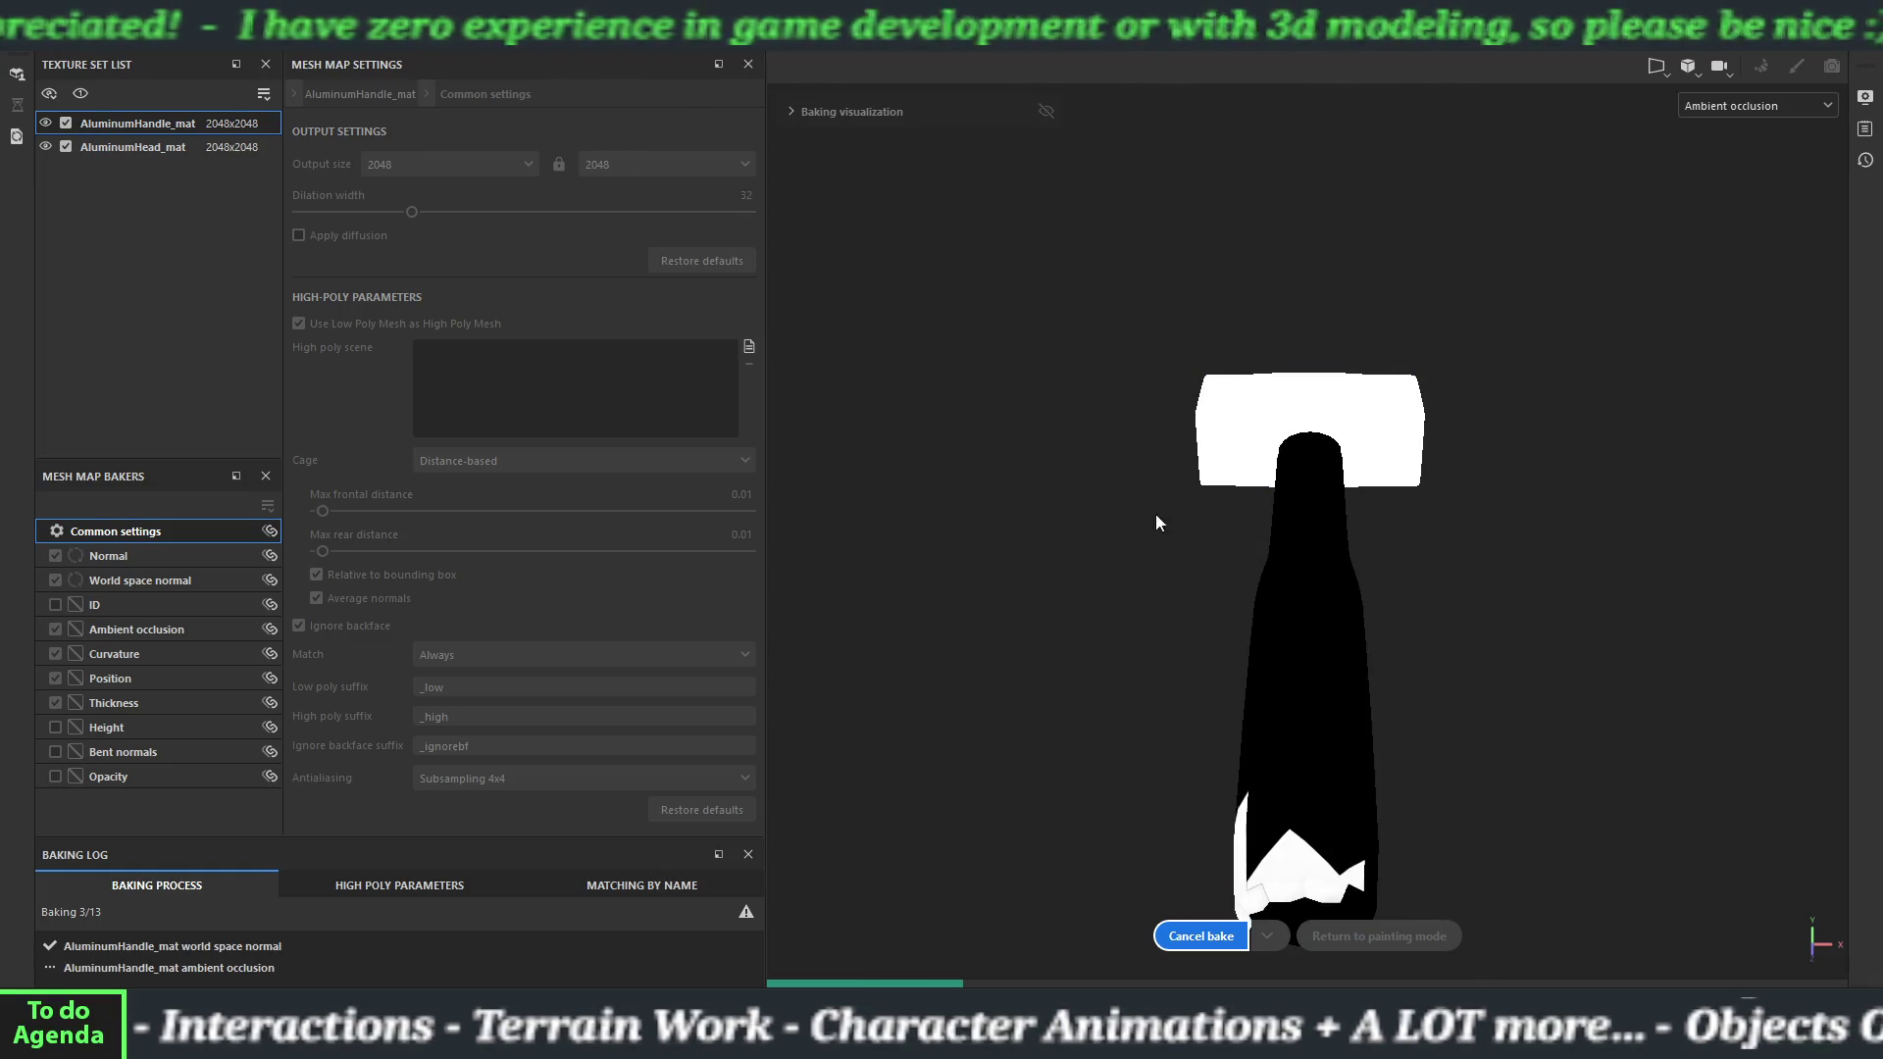
left_click_drag(1080, 463, 1056, 556)
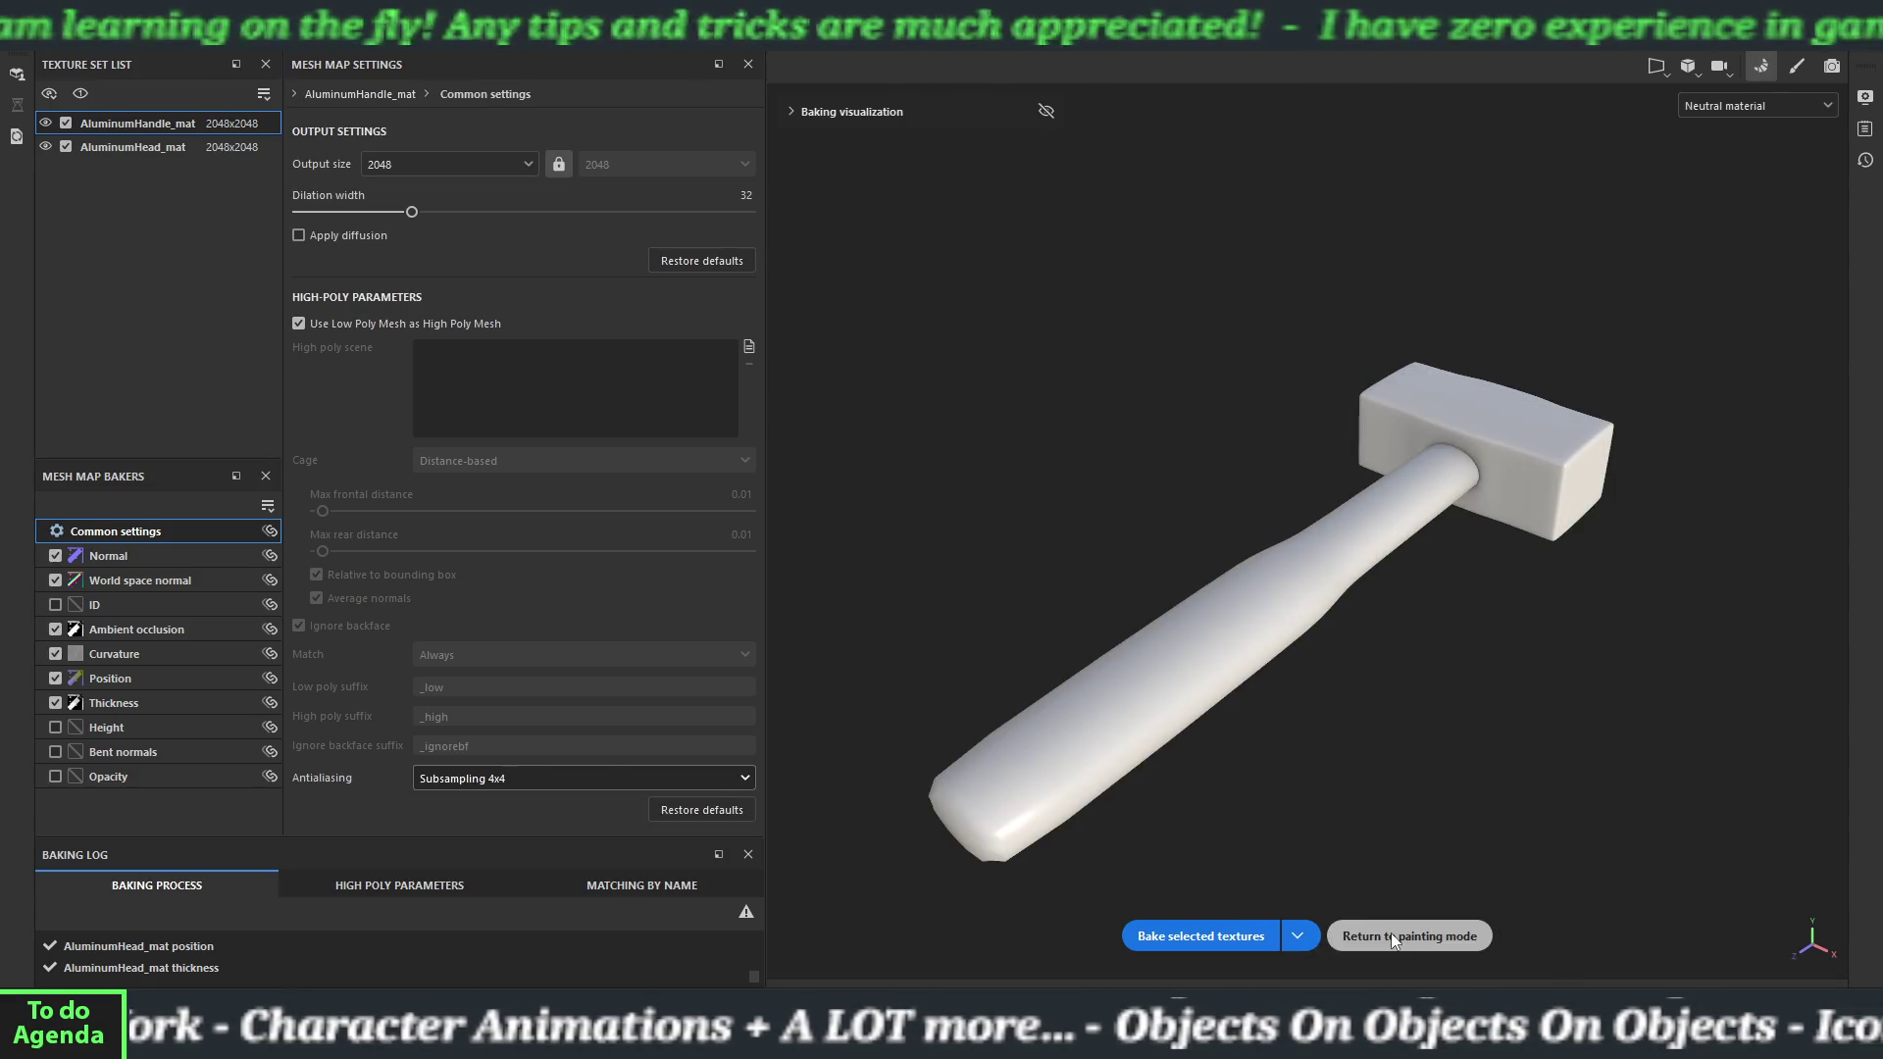
left_click(1393, 935)
Apply Rubber Dry to the handle and Aluminium Brushed Worn to the hammer head.
mouse_move(1157, 758)
left_mouse_down("alt")
mouse_move(781, 657)
mouse_move(1173, 693)
mouse_move(1068, 420)
mouse_move(969, 563)
mouse_move(945, 673)
mouse_move(1282, 735)
mouse_move(1047, 702)
mouse_move(1109, 521)
mouse_move(932, 569)
mouse_move(845, 643)
mouse_move(1108, 513)
mouse_move(1160, 391)
mouse_move(951, 546)
mouse_move(811, 601)
mouse_move(849, 690)
mouse_move(919, 667)
left_mouse_up("alt")
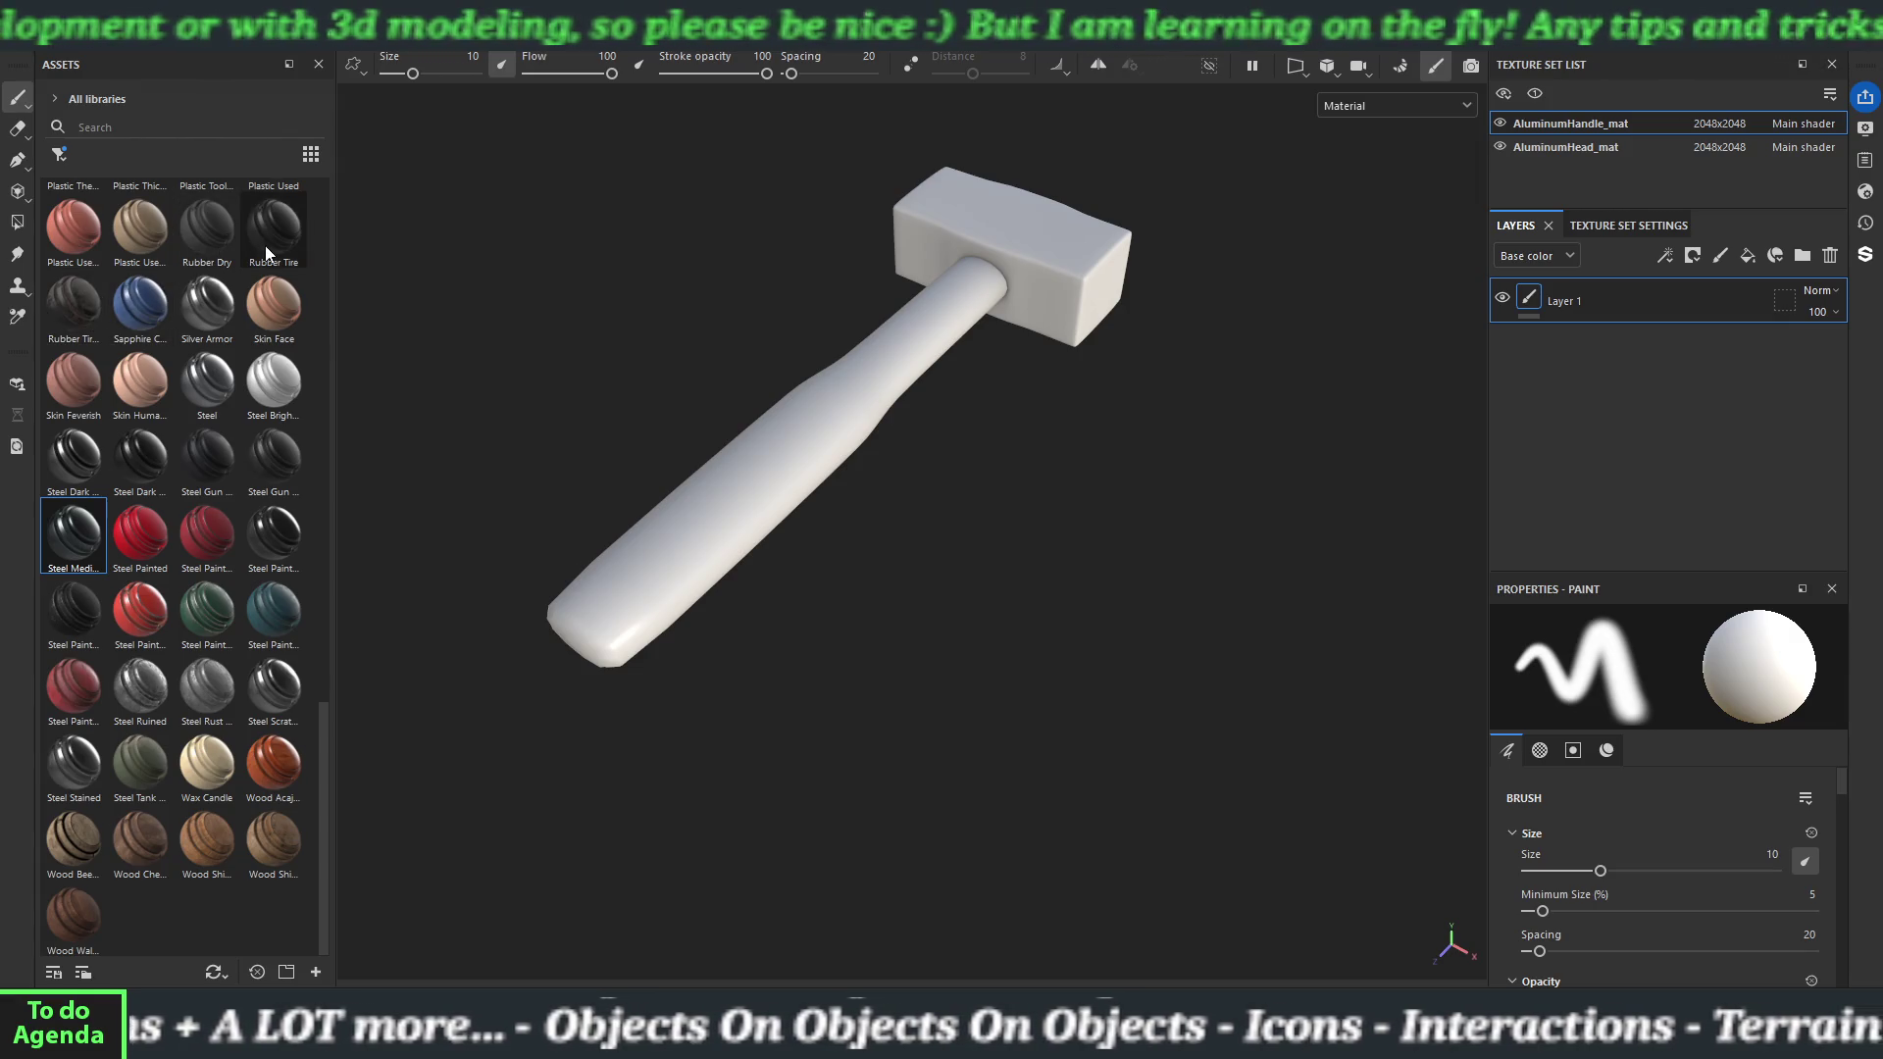
mouse_move(202, 235)
mouse_move(202, 236)
left_mouse_down()
mouse_move(633, 569)
mouse_move(614, 631)
mouse_move(753, 740)
mouse_move(523, 578)
mouse_move(538, 454)
mouse_move(539, 559)
mouse_move(820, 513)
mouse_move(770, 625)
left_mouse_up()
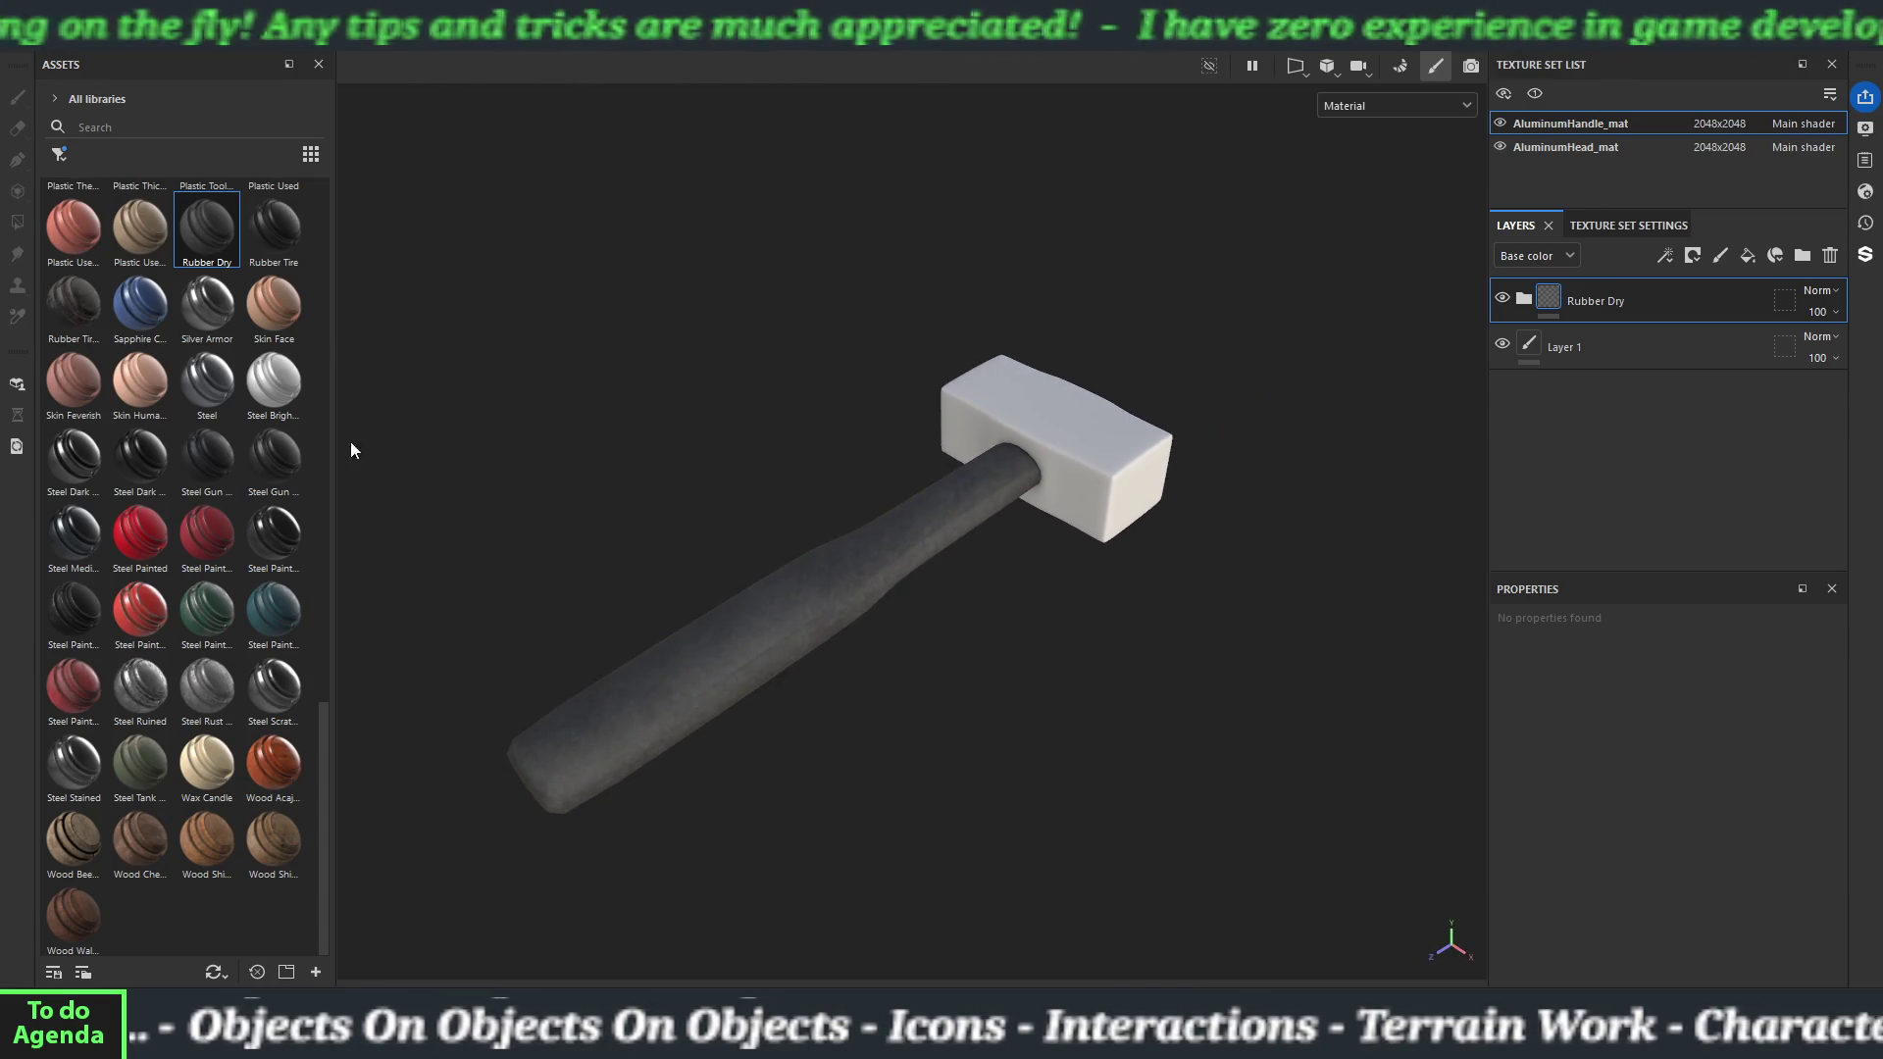
scroll(106, 422, "up", 15)
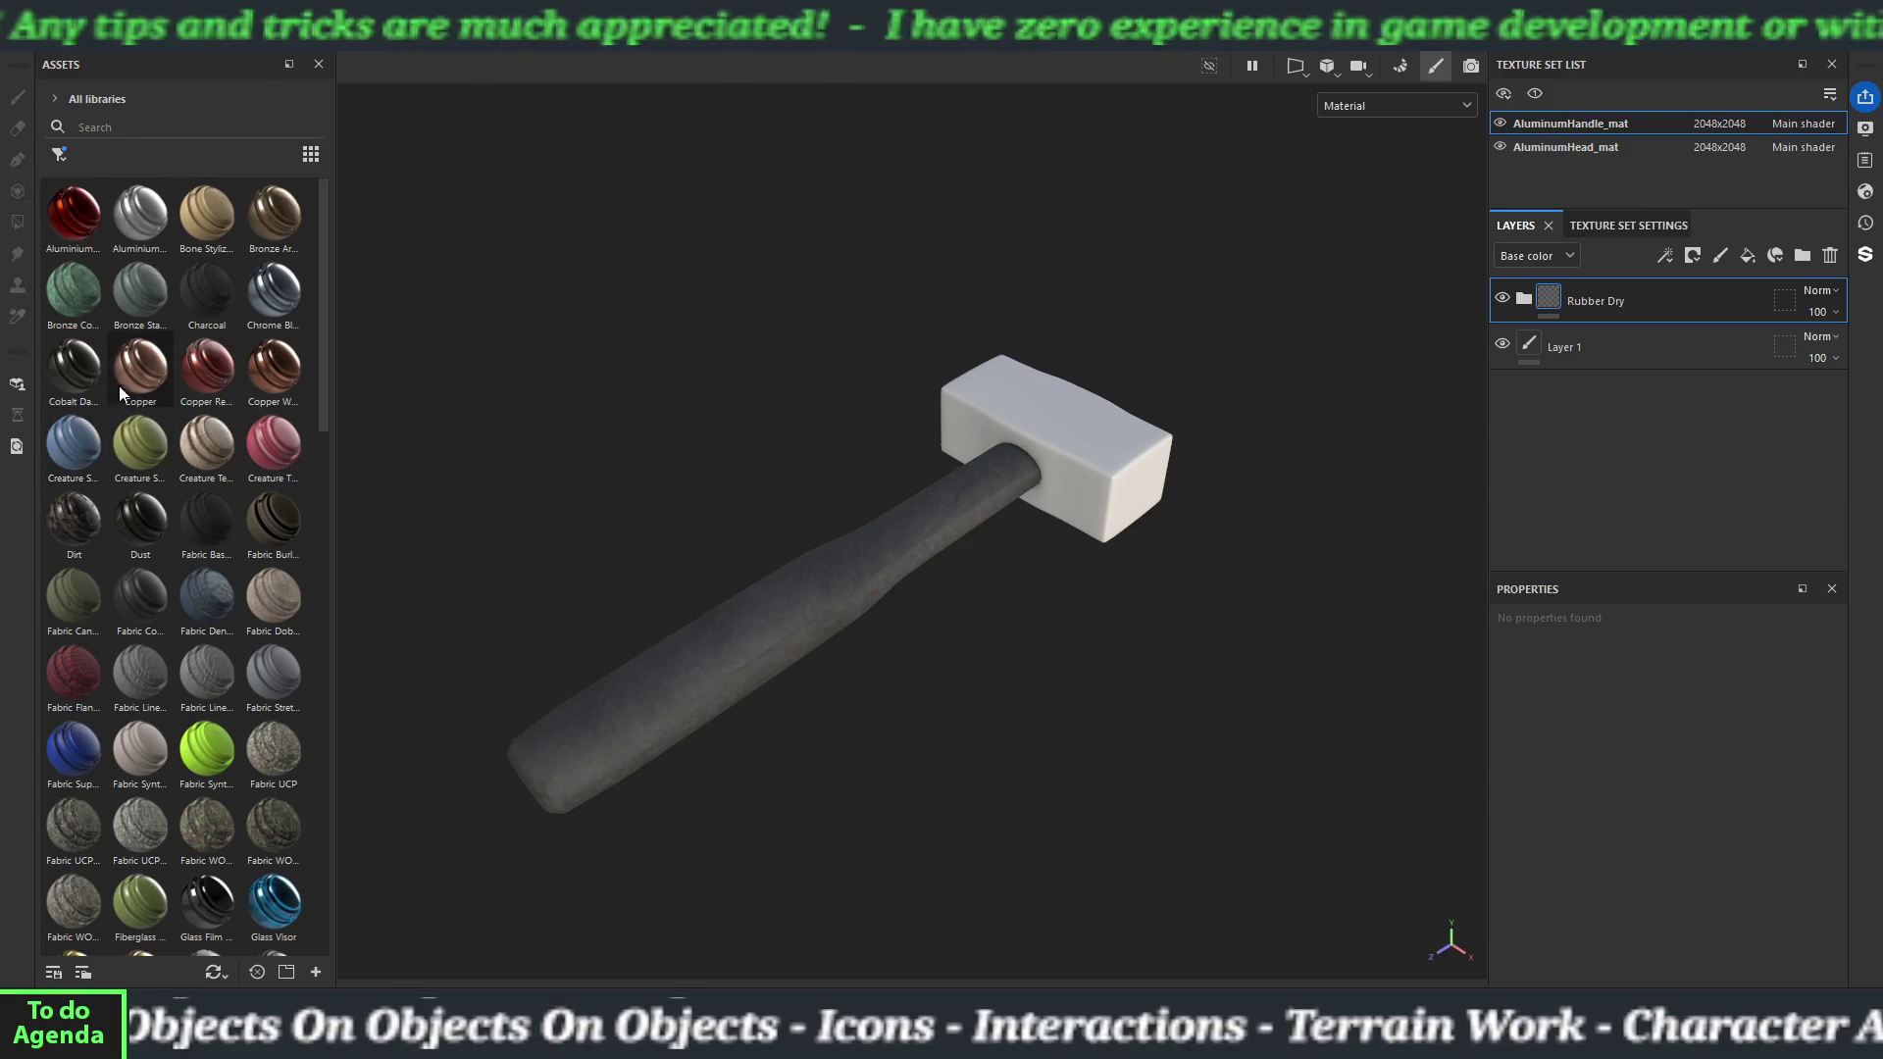
left_click_drag(122, 212, 1046, 416)
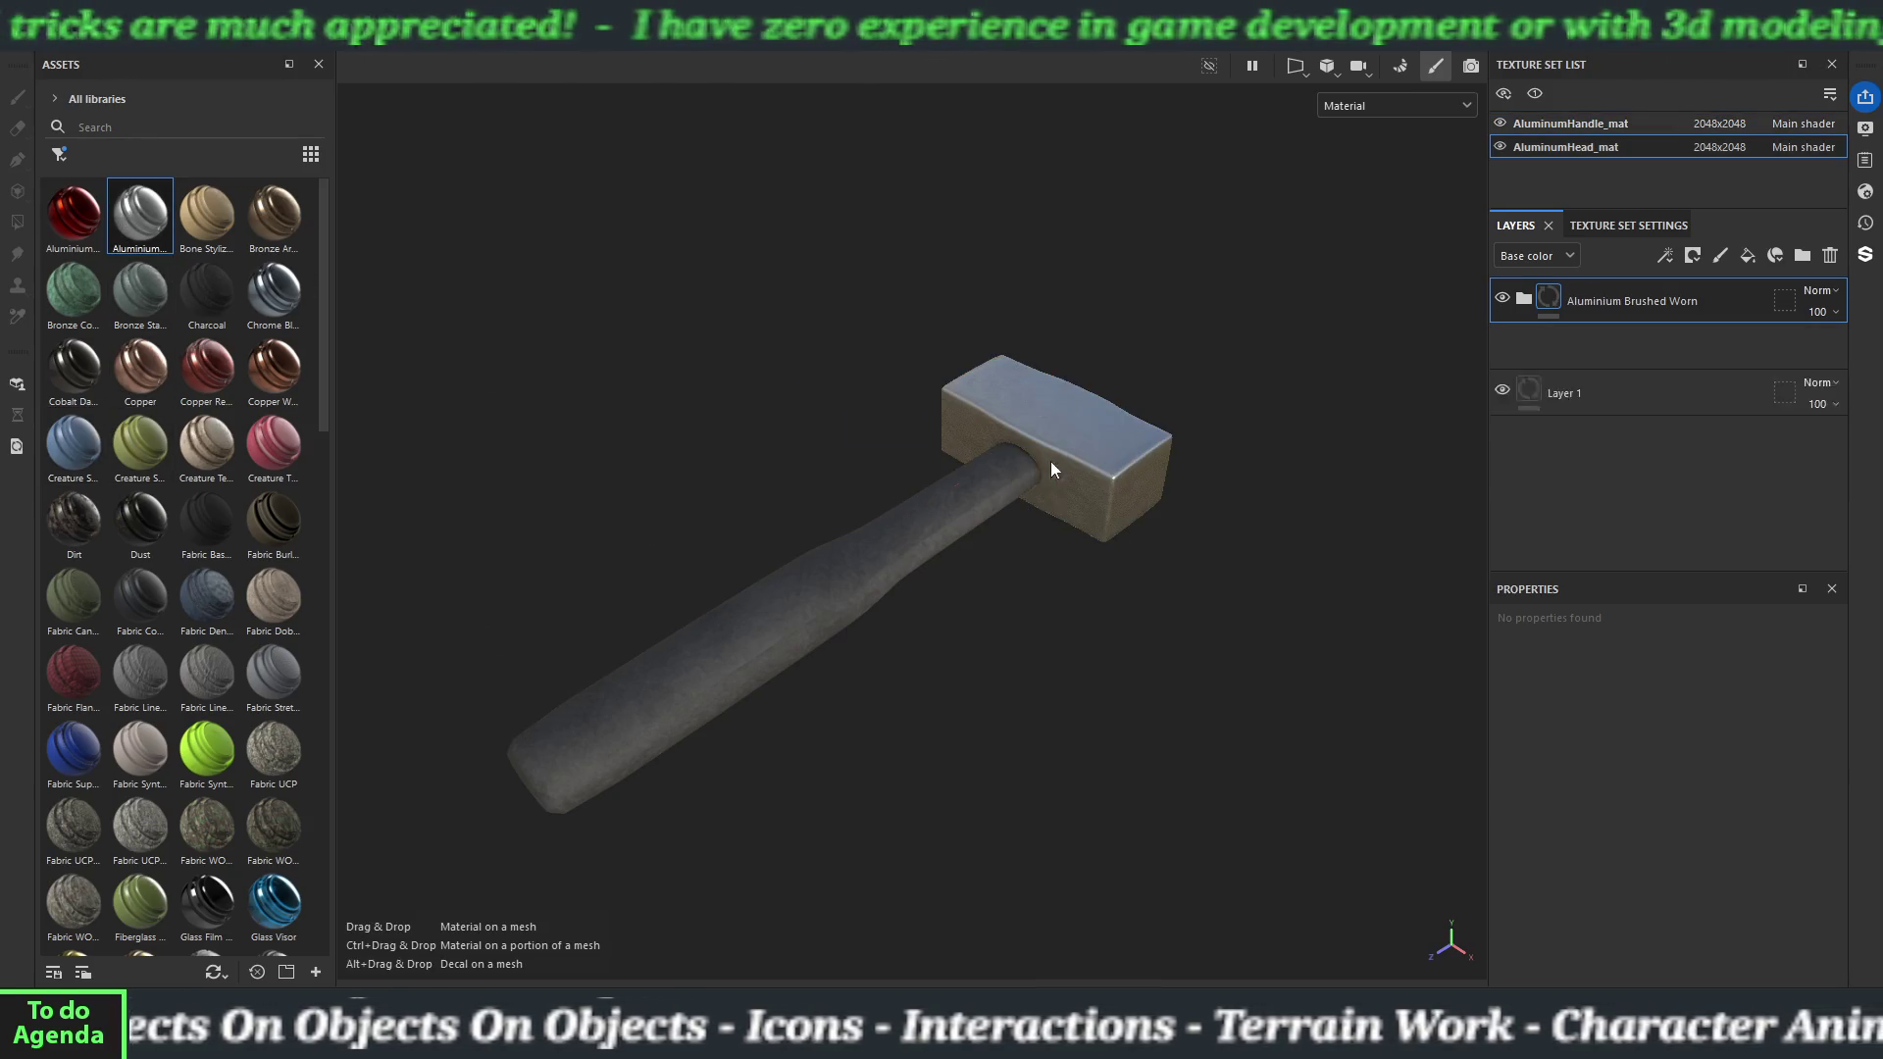
mouse_move(1020, 564)
left_mouse_down()
mouse_move(895, 722)
mouse_move(938, 774)
mouse_move(1021, 739)
mouse_move(1039, 688)
mouse_move(1001, 539)
mouse_move(917, 399)
mouse_move(1032, 588)
left_mouse_up()
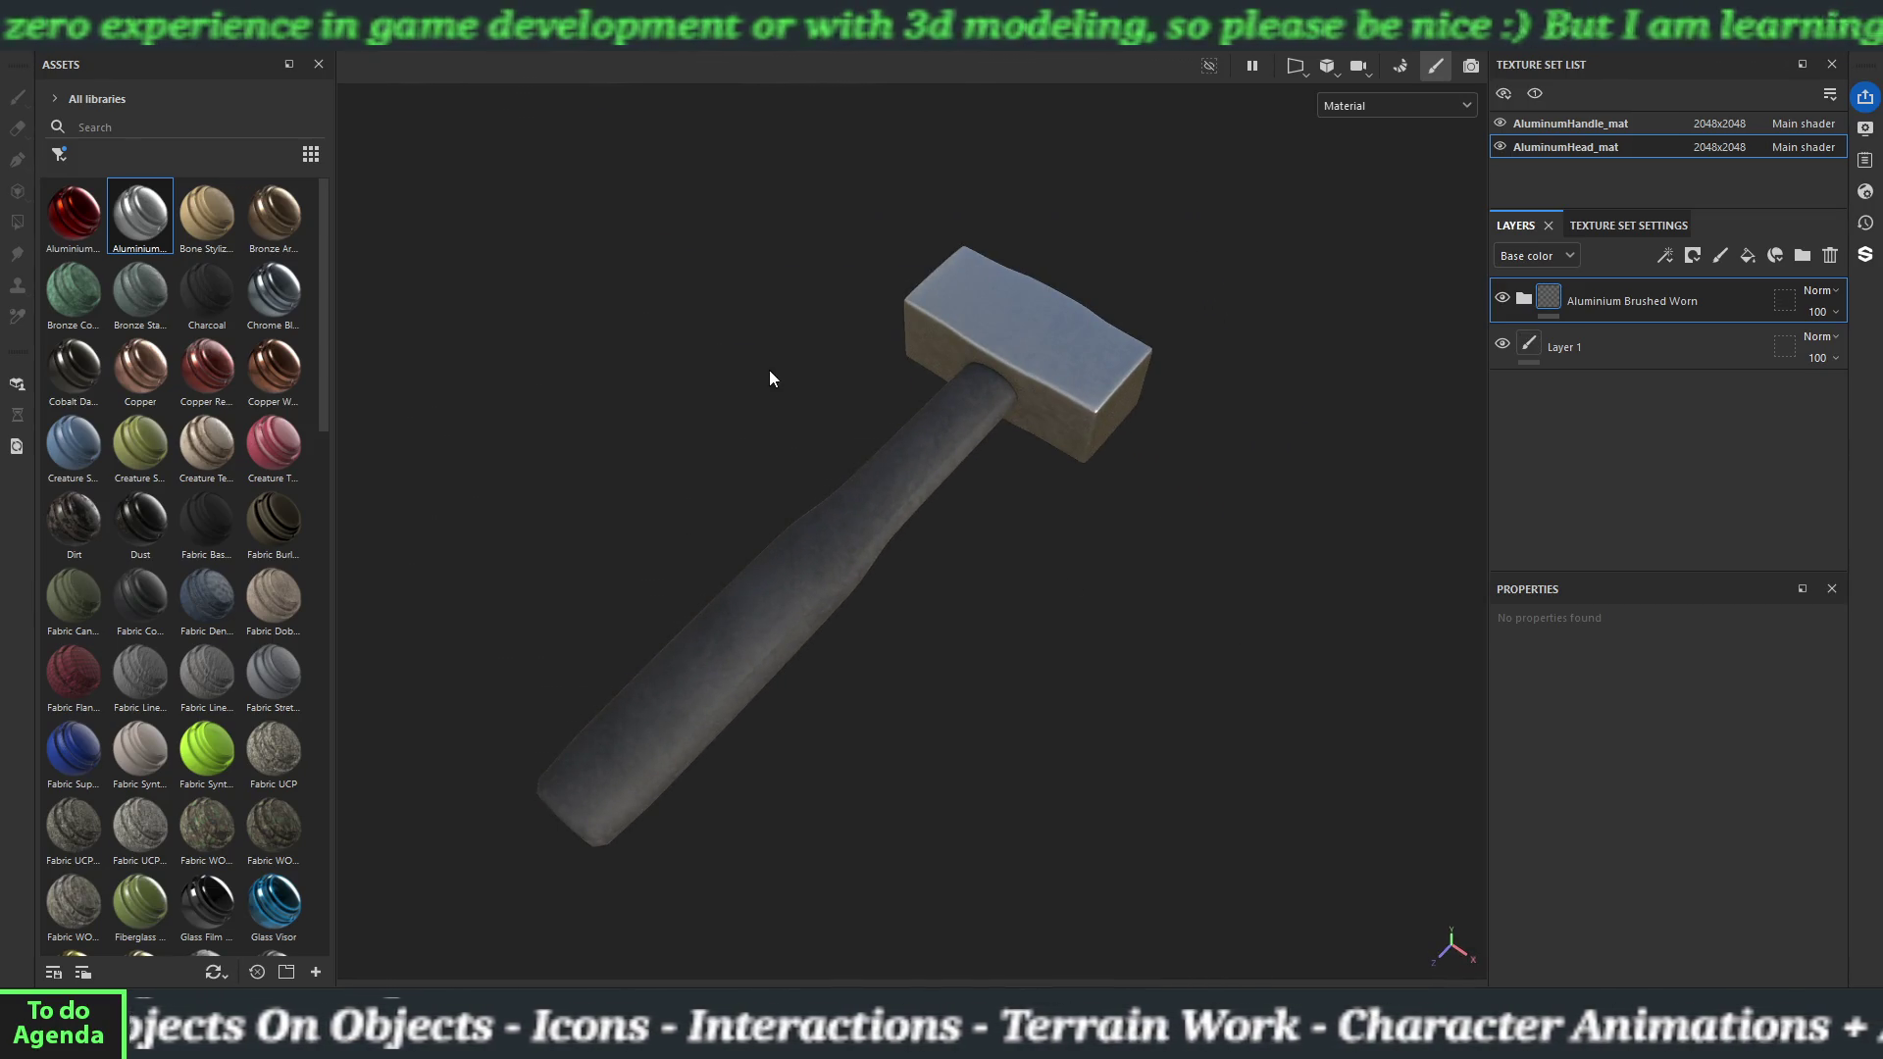
left_click(17, 49)
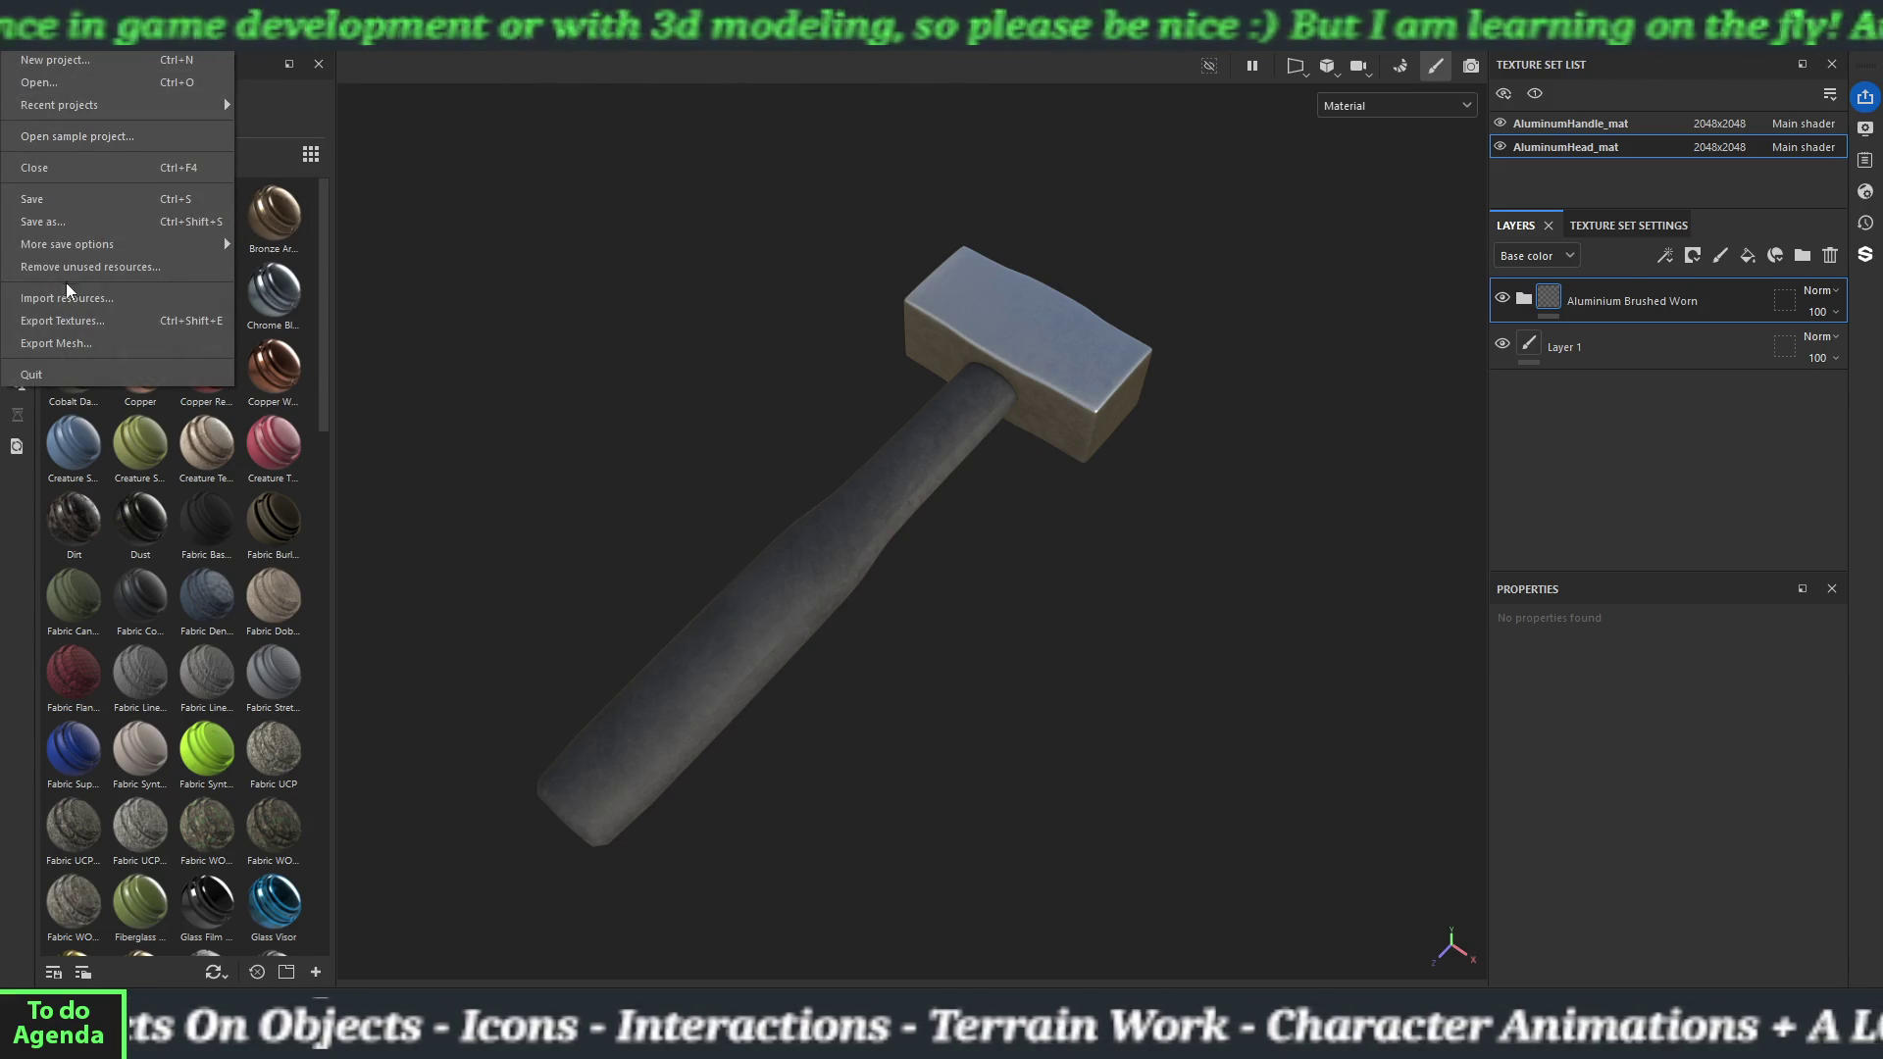
Export the aluminum hammer textures at 2048 with Dilation + diffusion padding, then close the export window.
left_click(71, 318)
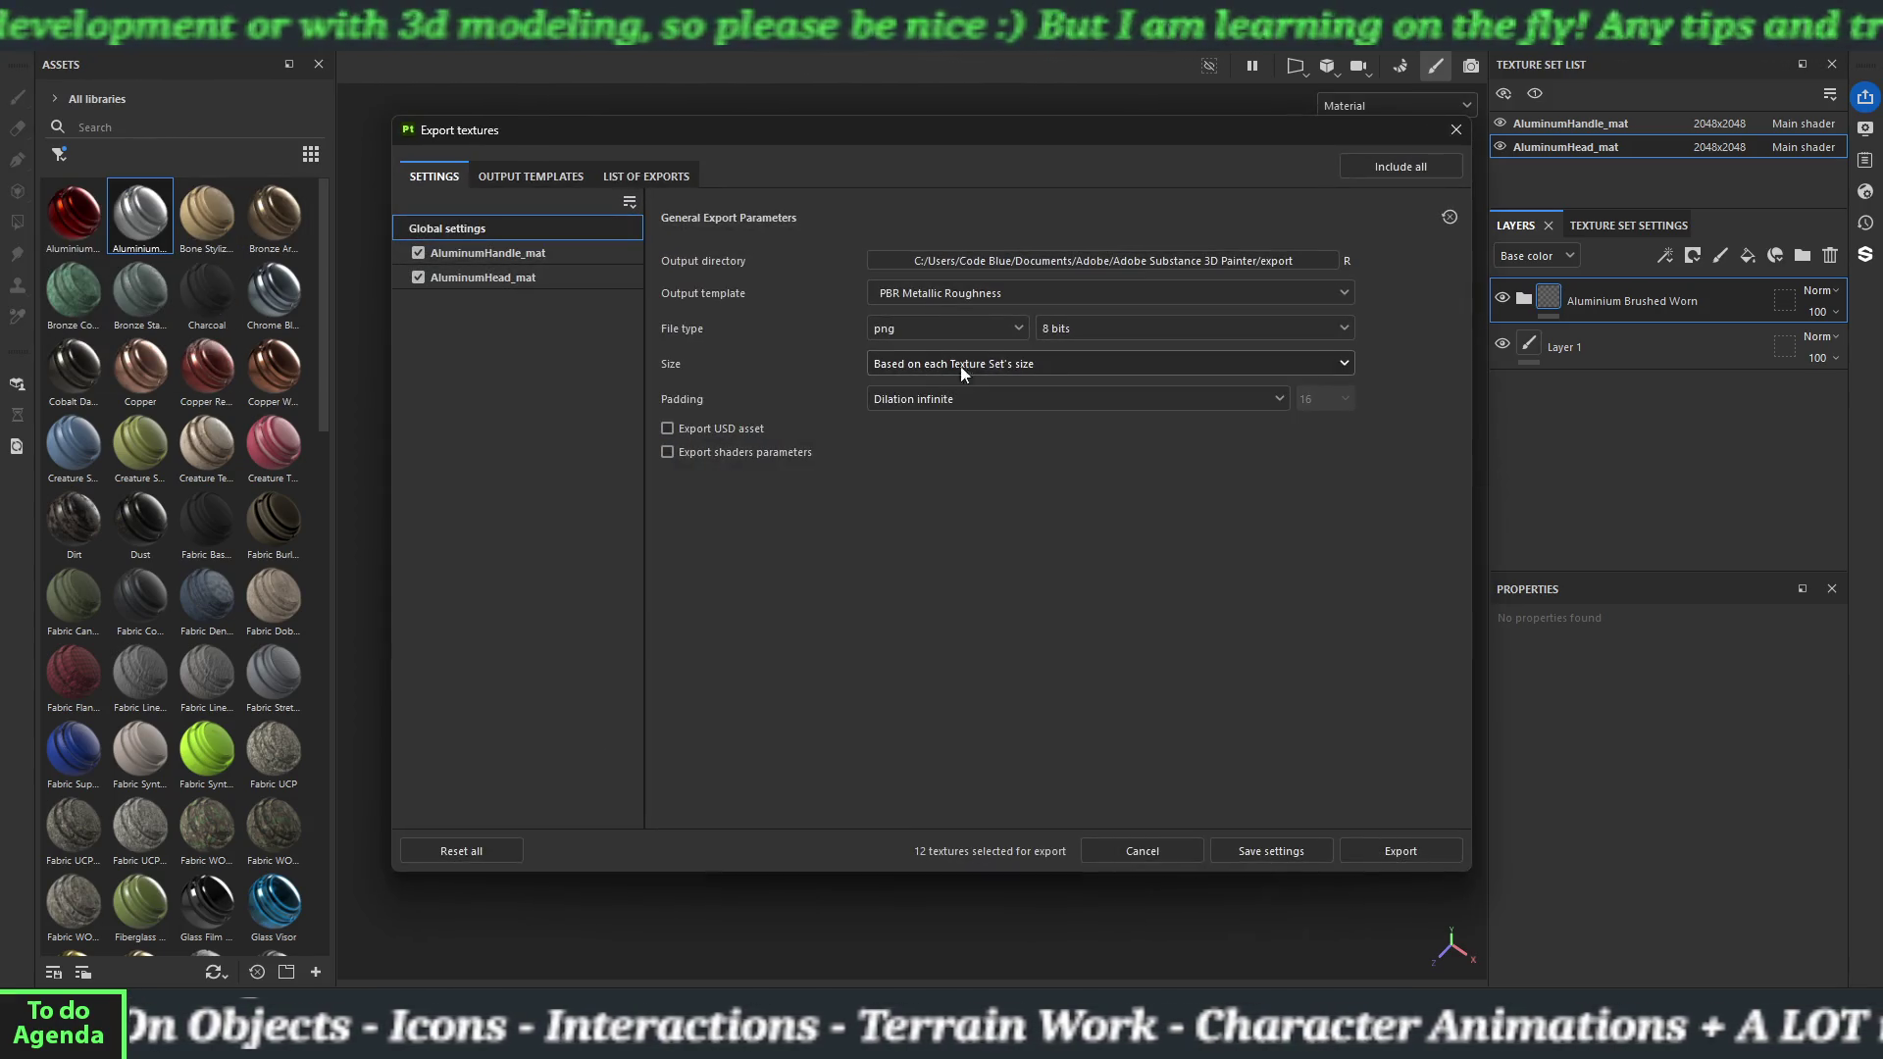
left_click(1056, 364)
left_click(901, 496)
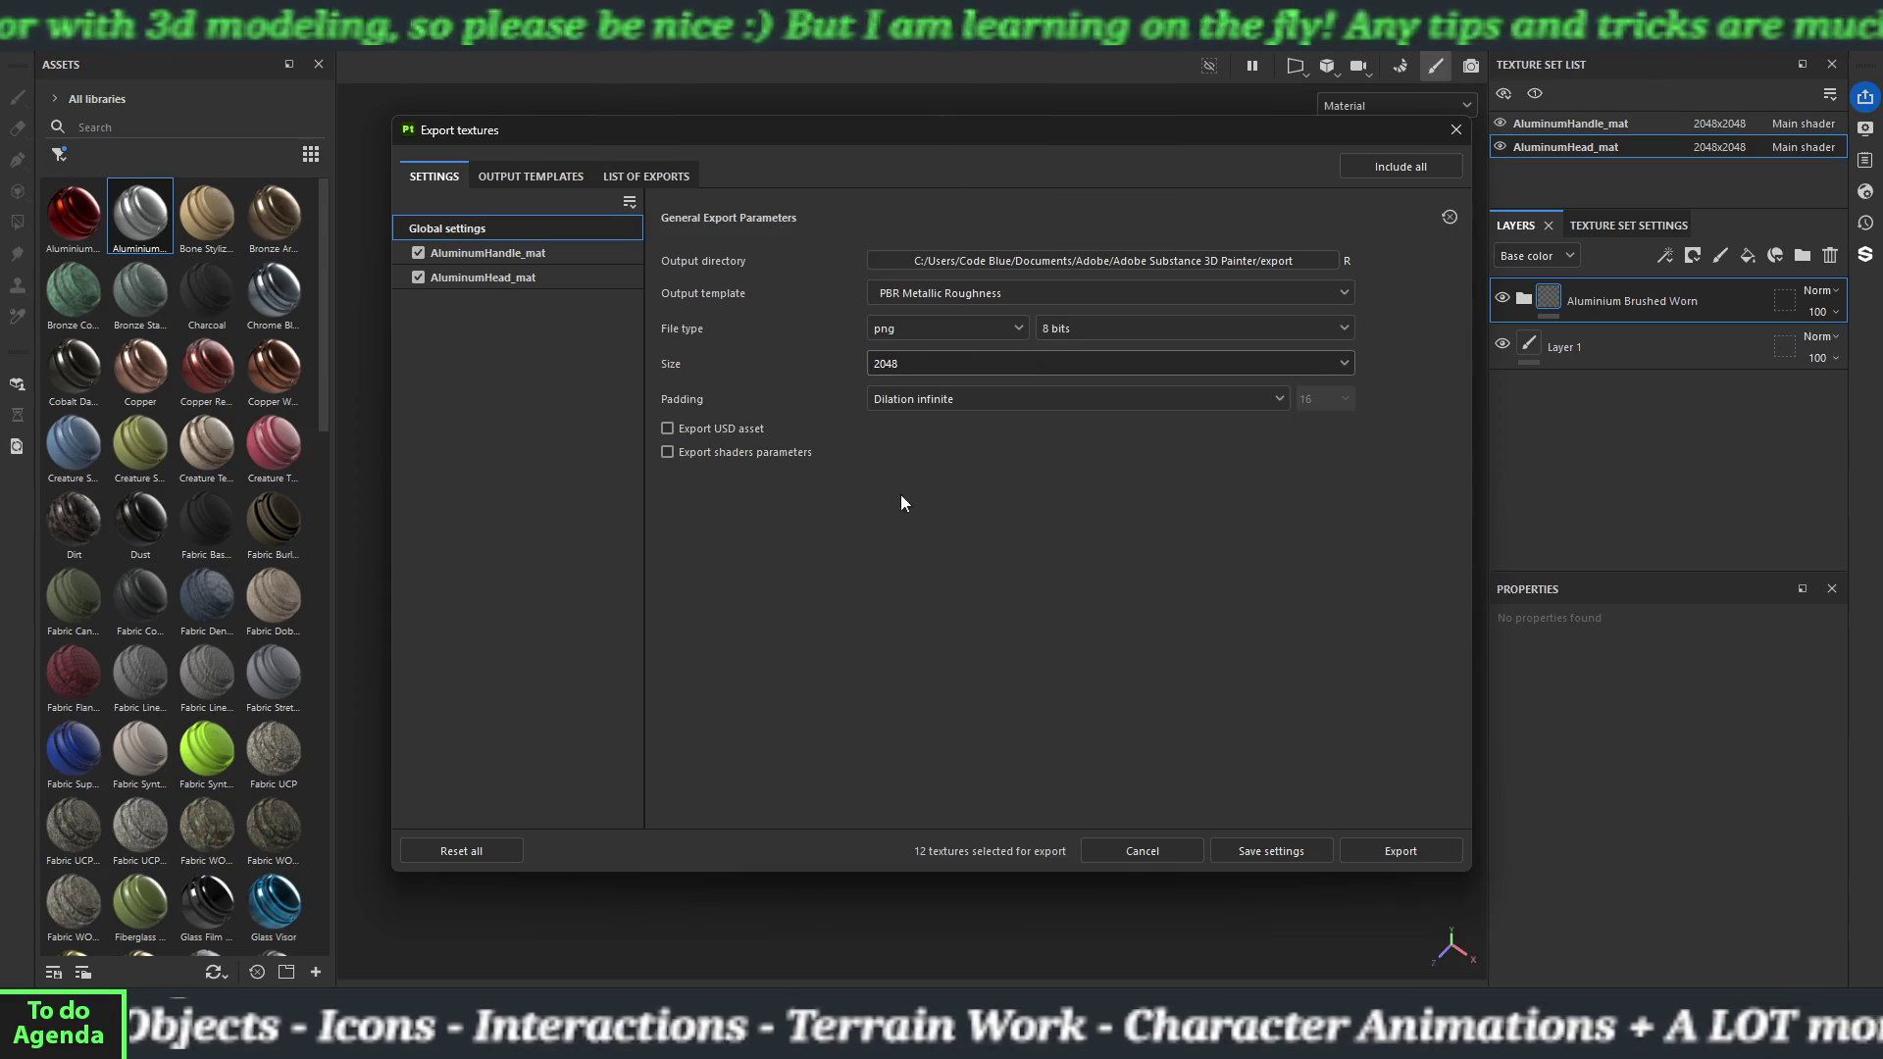
left_click(944, 403)
left_click(950, 501)
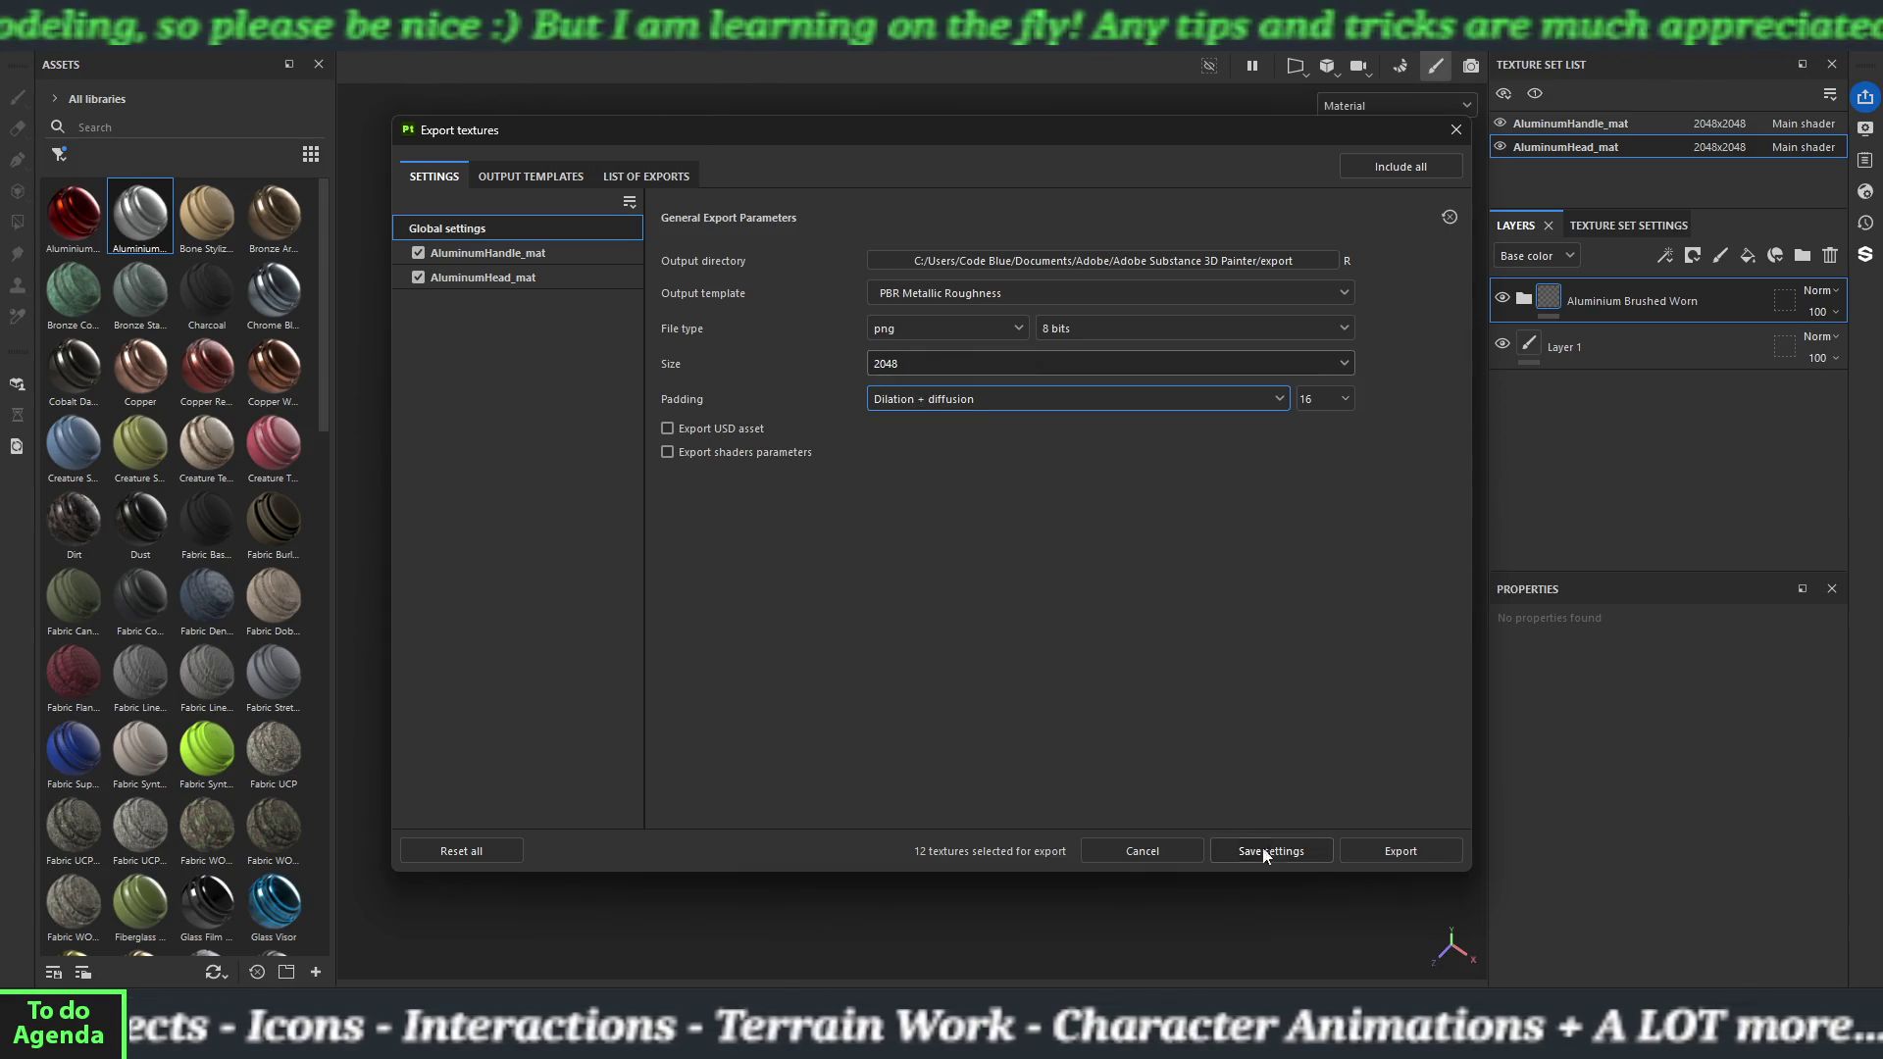
left_click(1379, 857)
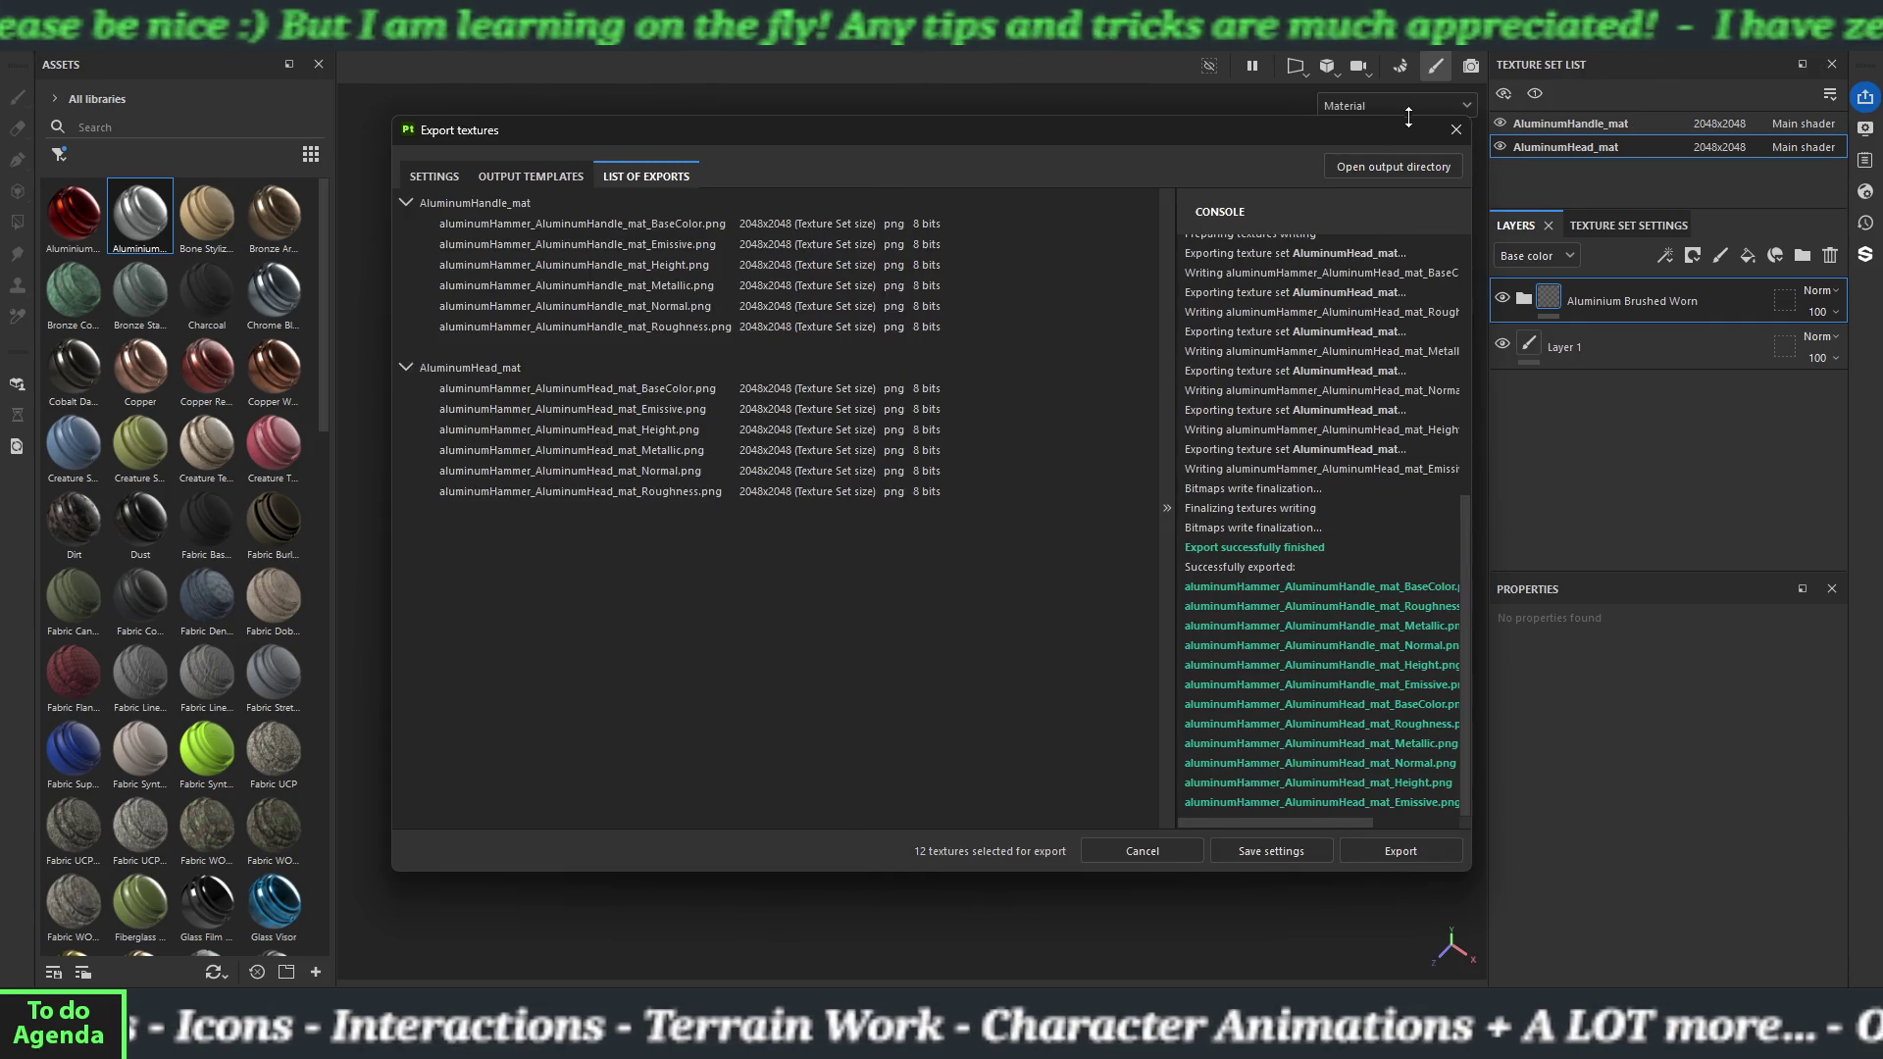
left_click(1455, 130)
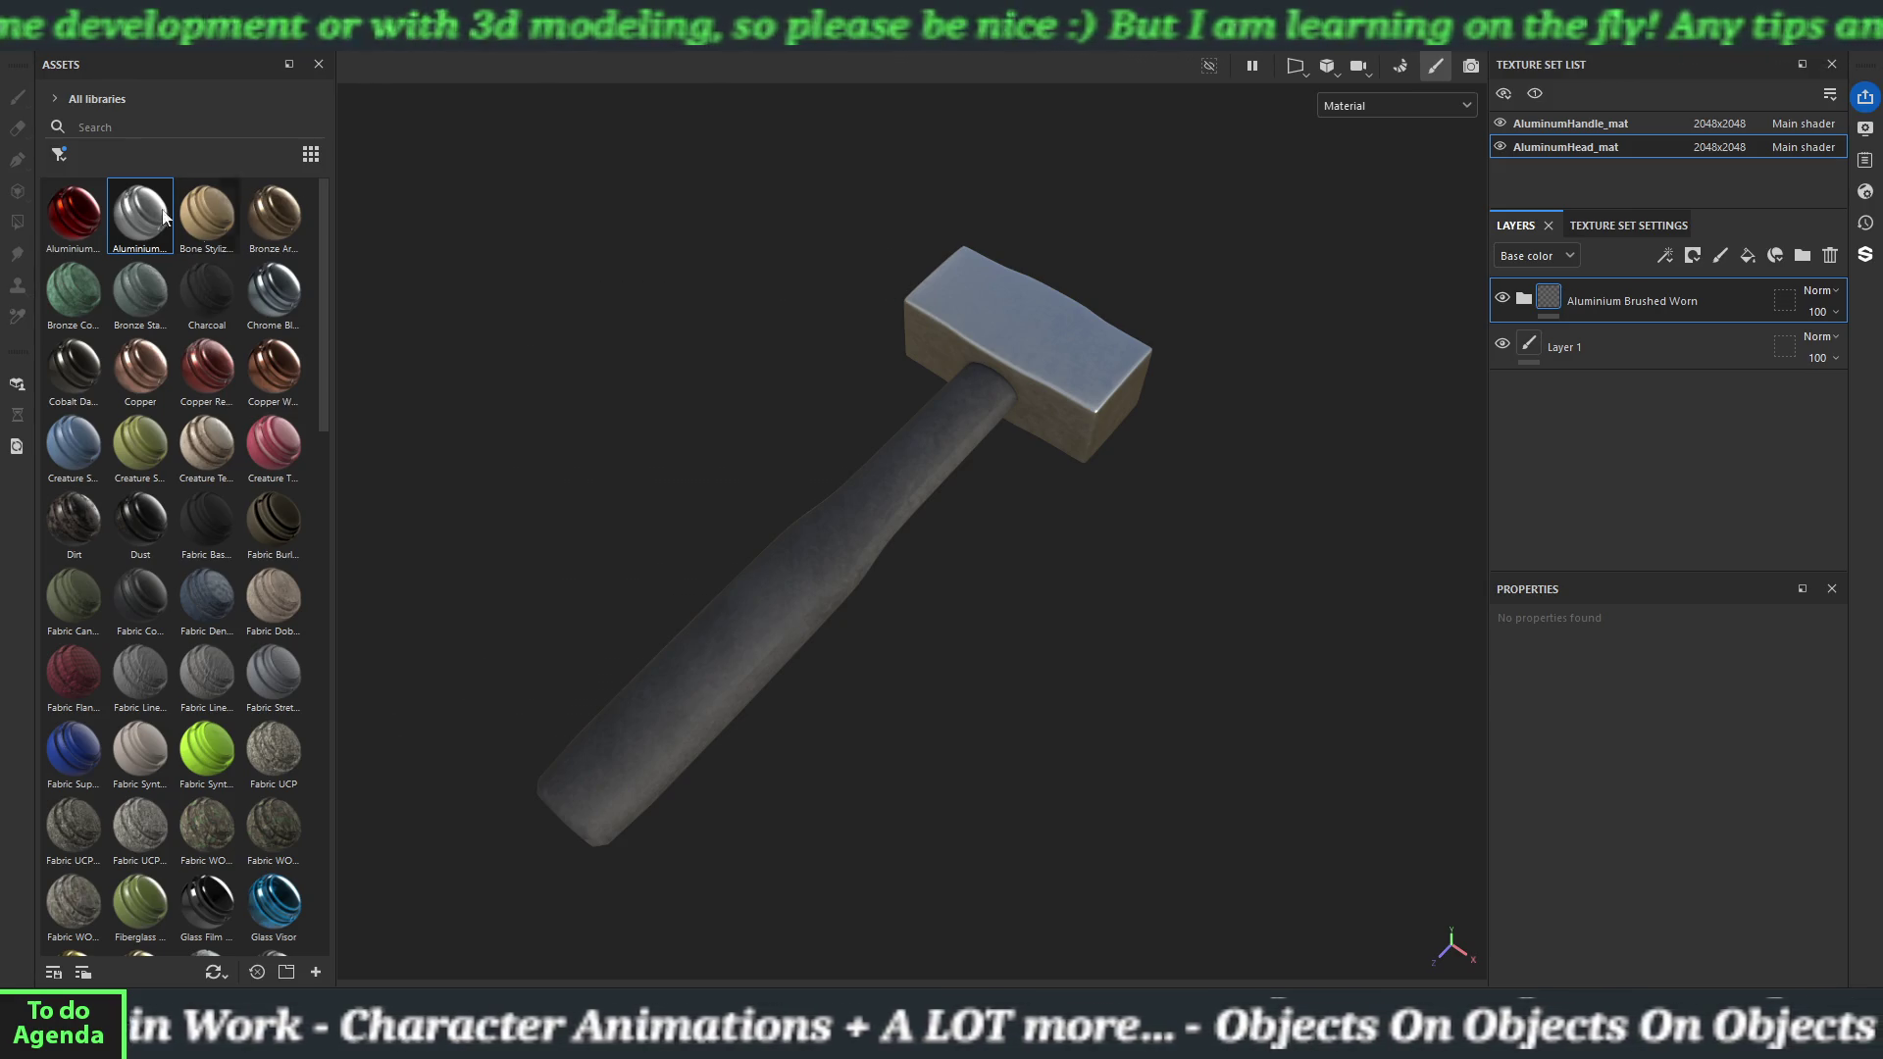
Create a new steelHammer project at 2048 x 2048 with OpenGL normal maps, discarding aluminum project changes.
left_click(22, 56)
left_click(44, 61)
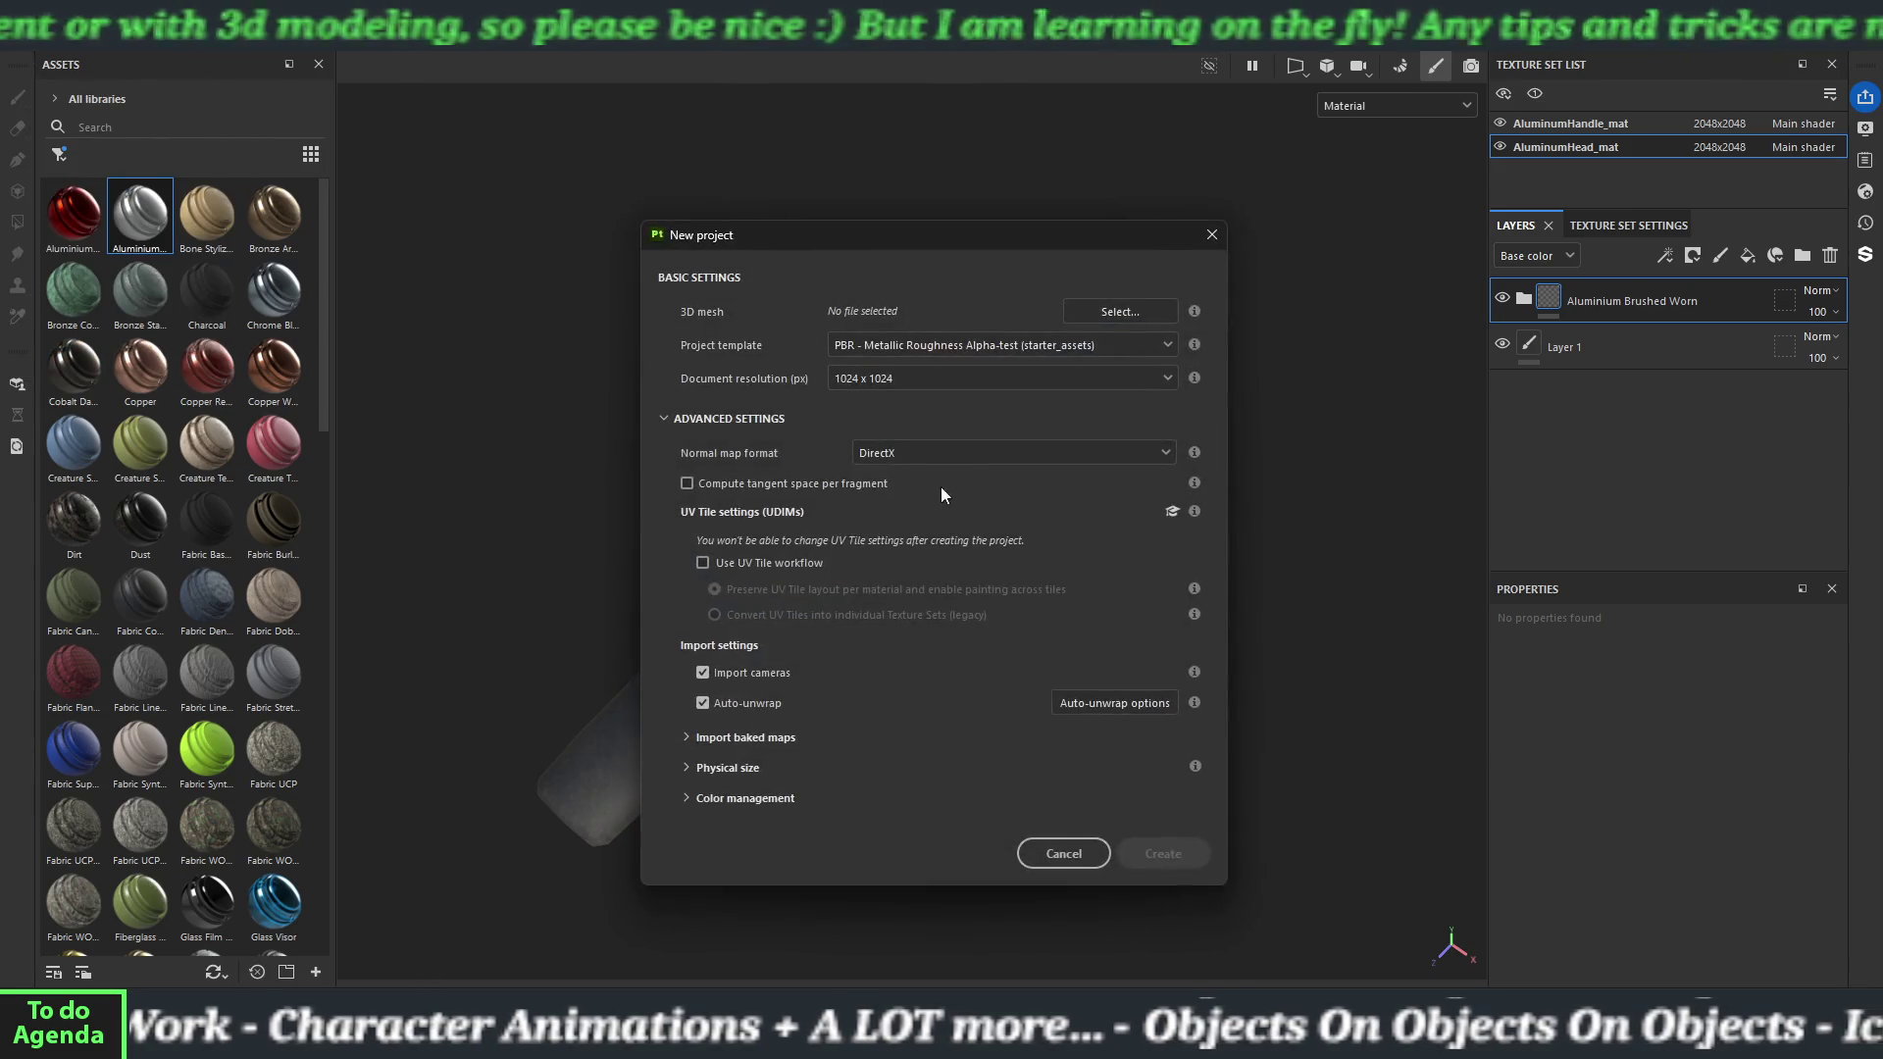
left_click(973, 374)
left_click(957, 475)
left_click(940, 459)
left_click(947, 498)
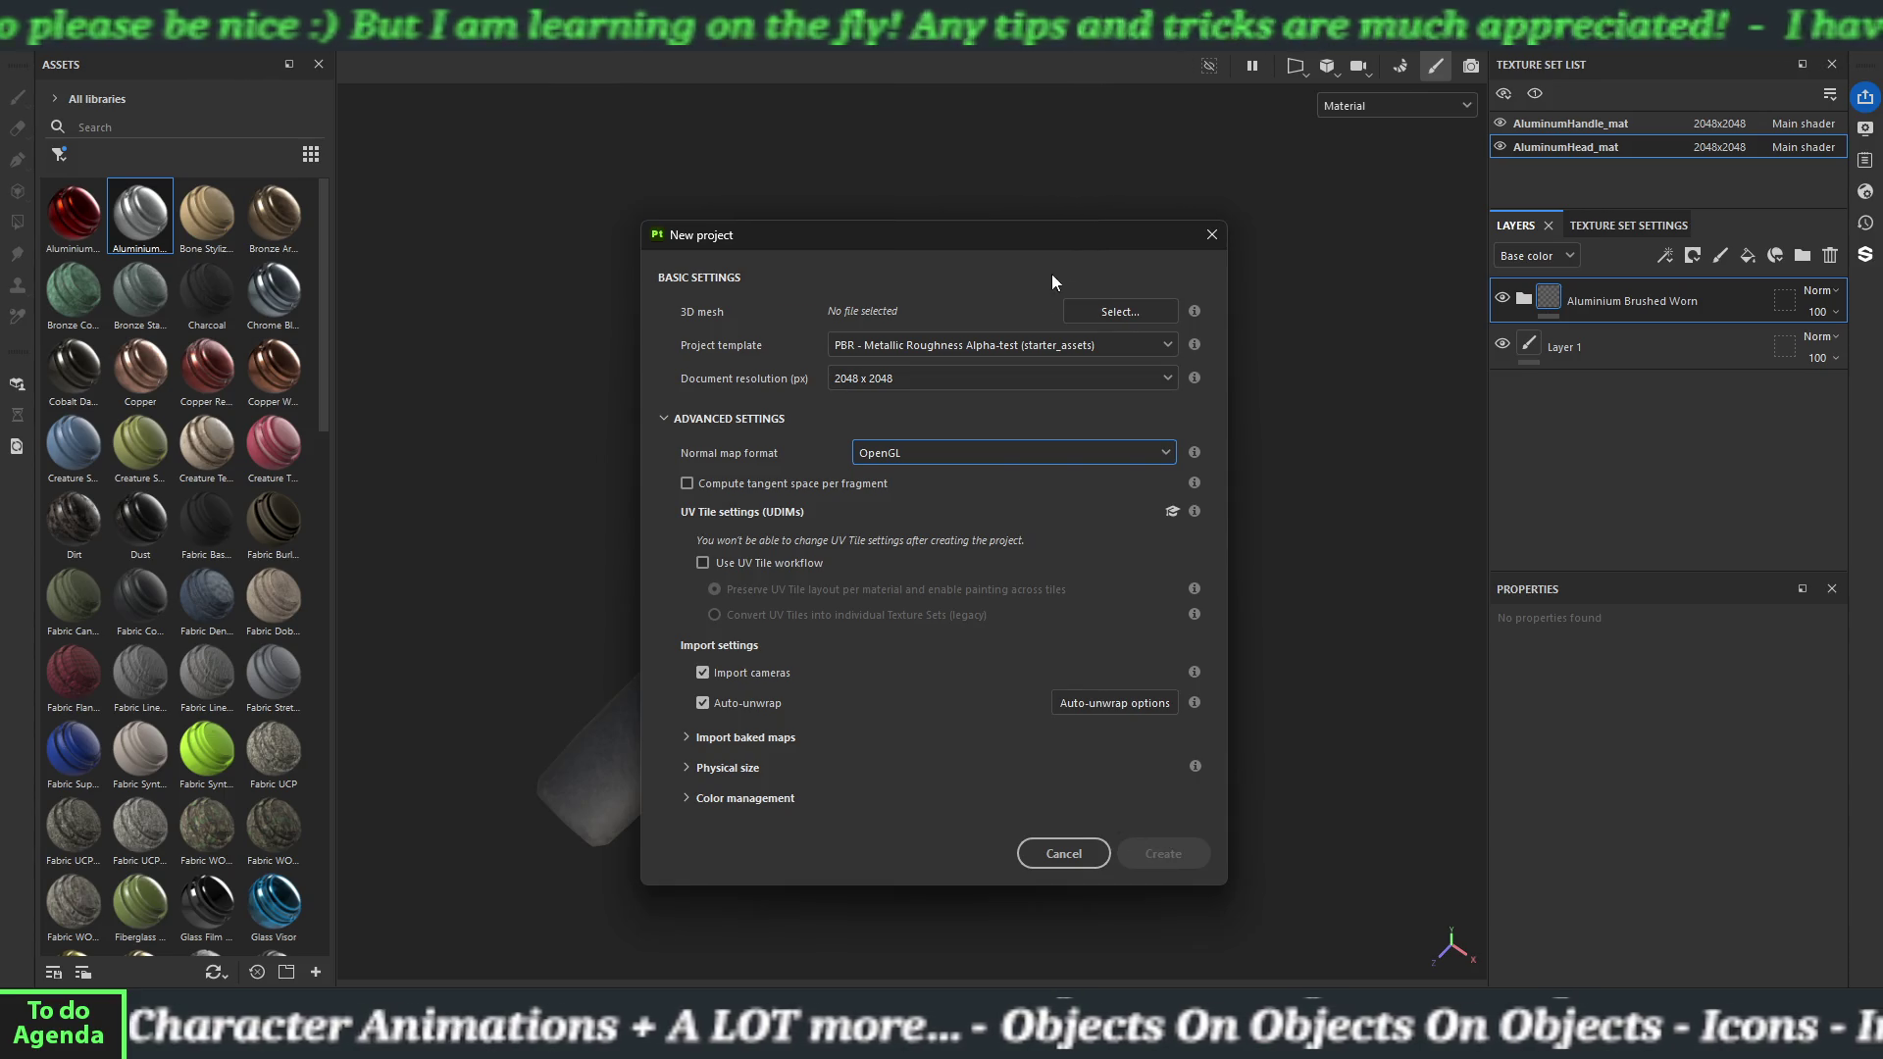
left_click(1066, 313)
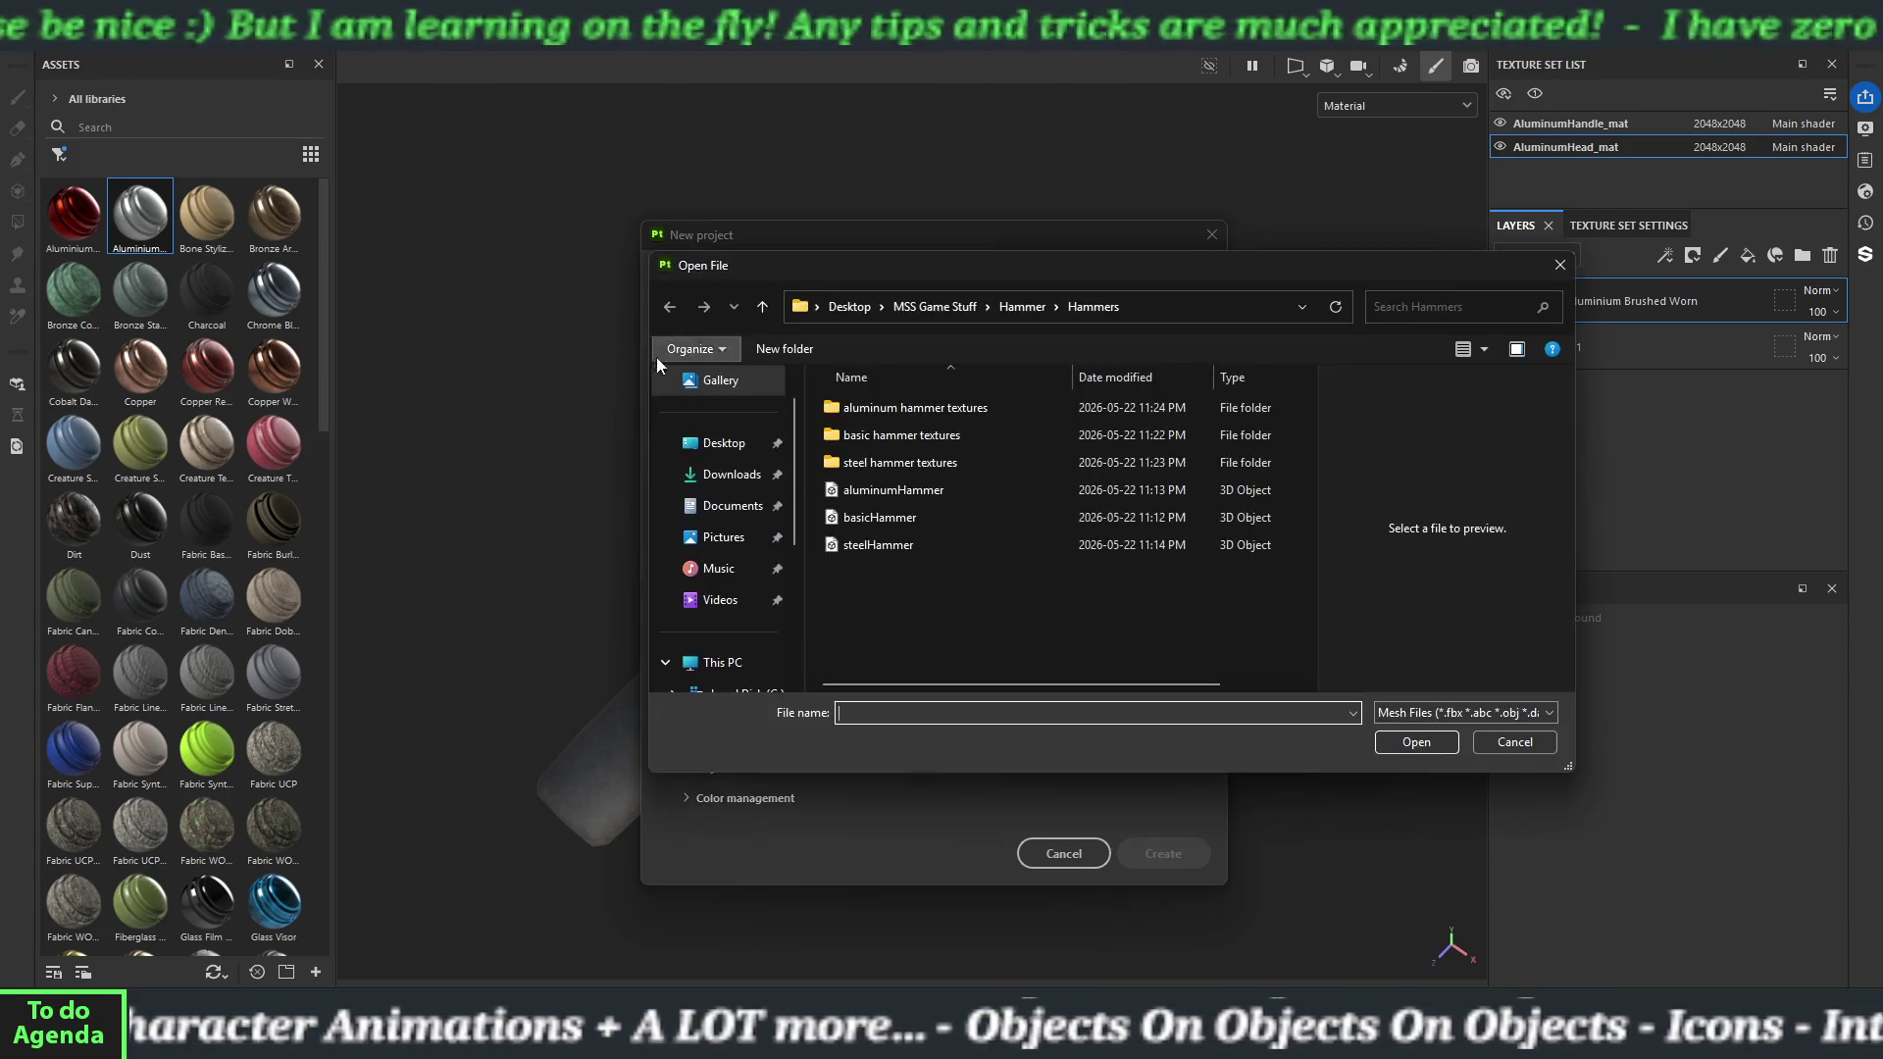
double_click(863, 545)
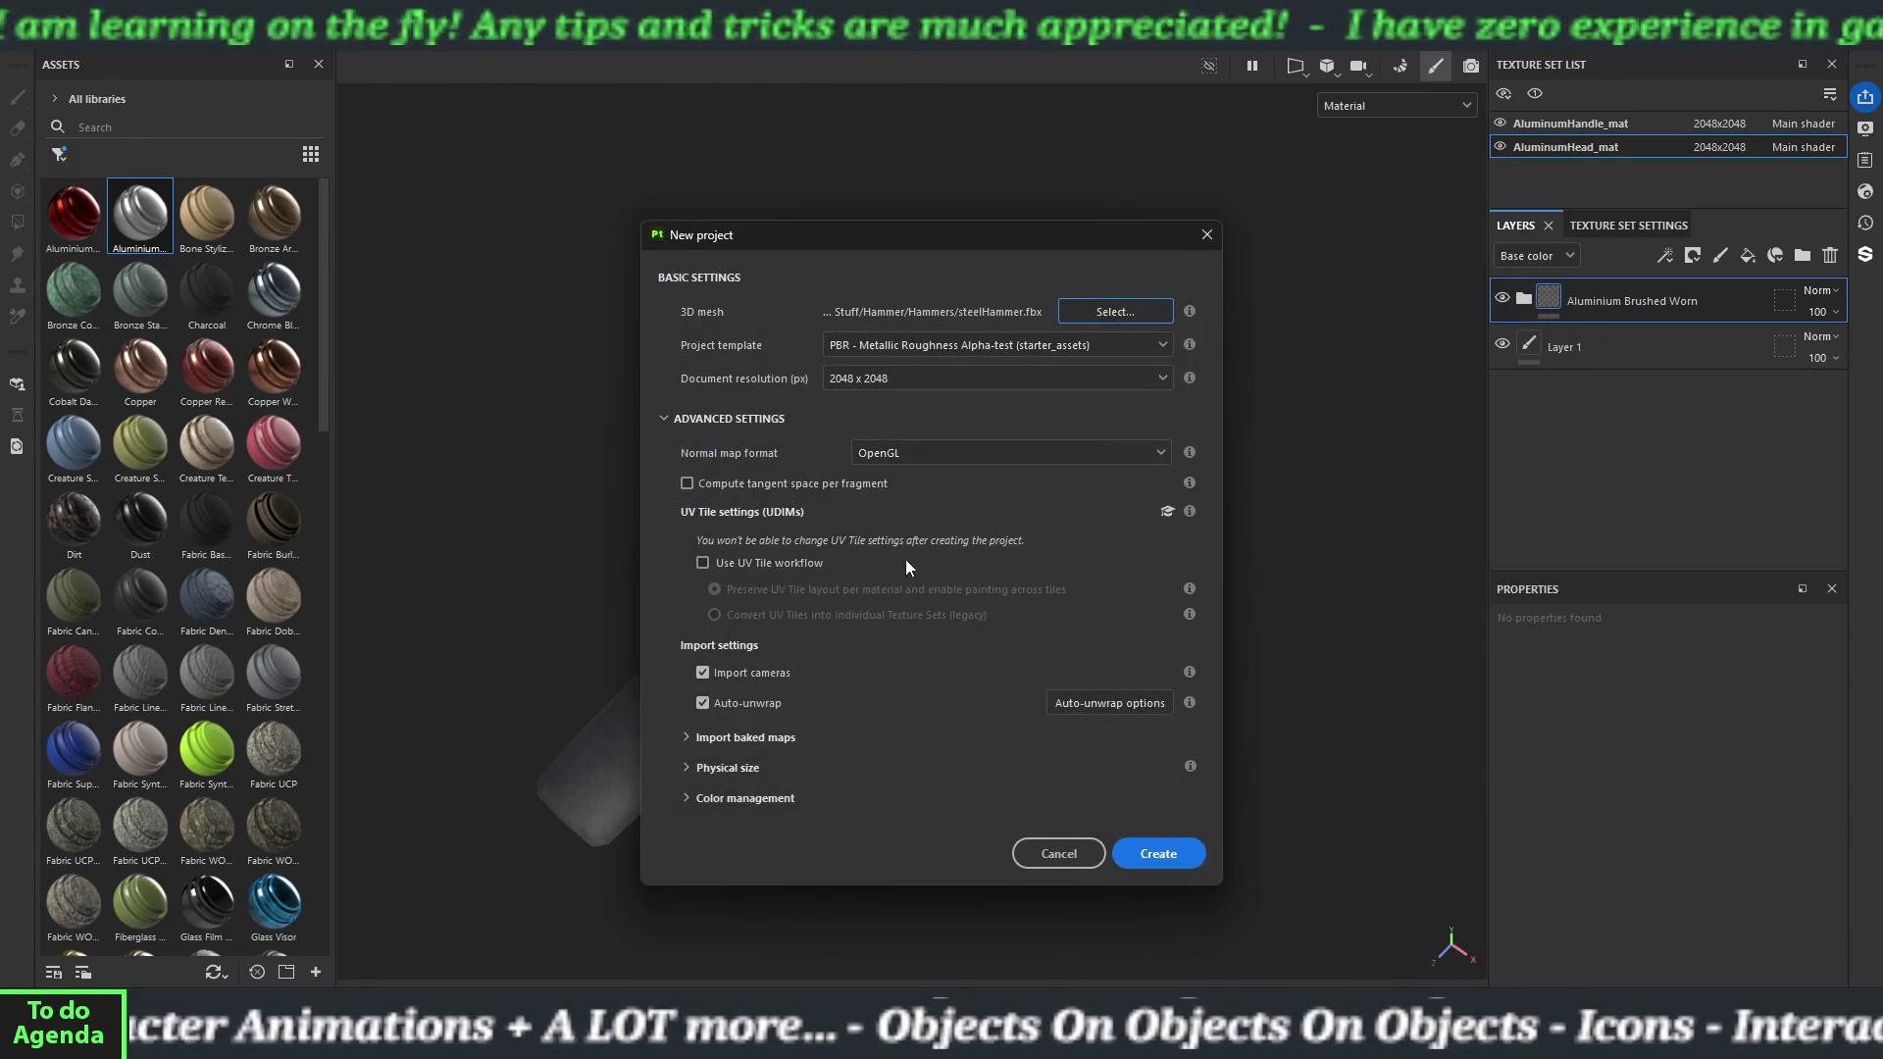
left_click(1157, 846)
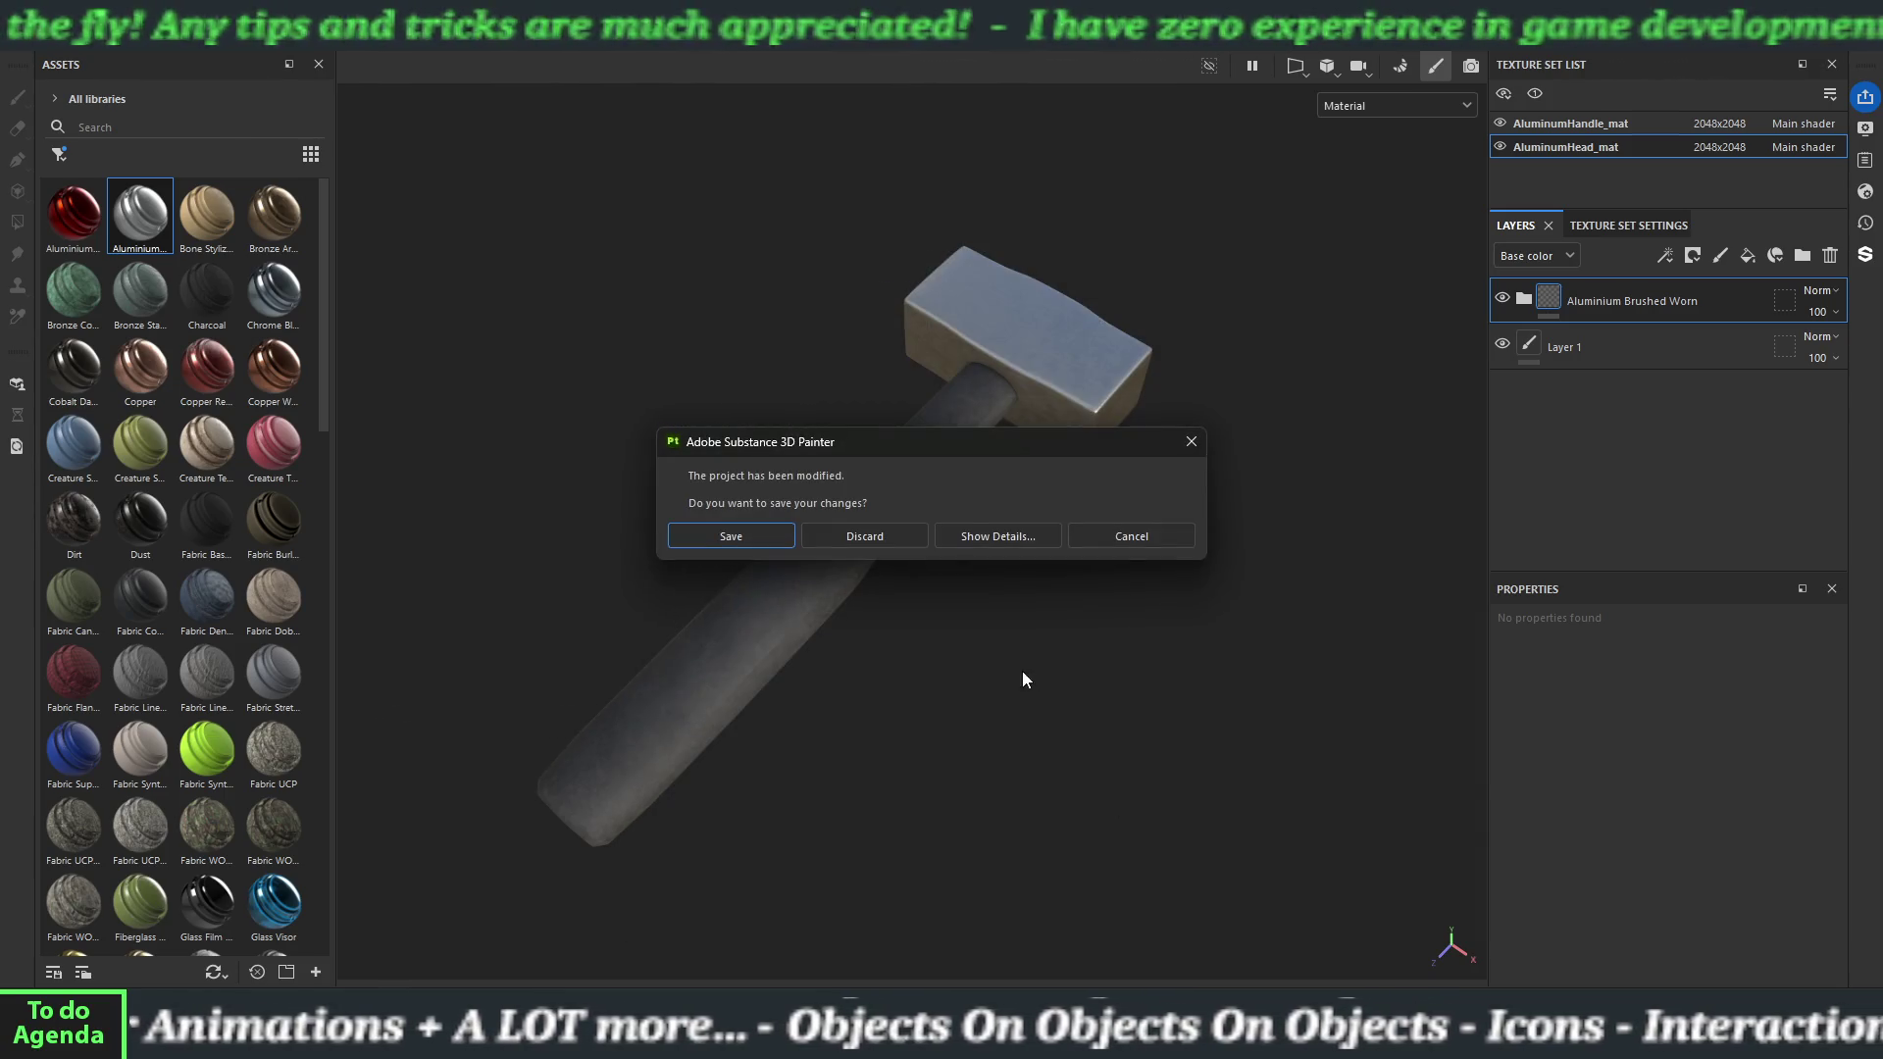
left_click(908, 530)
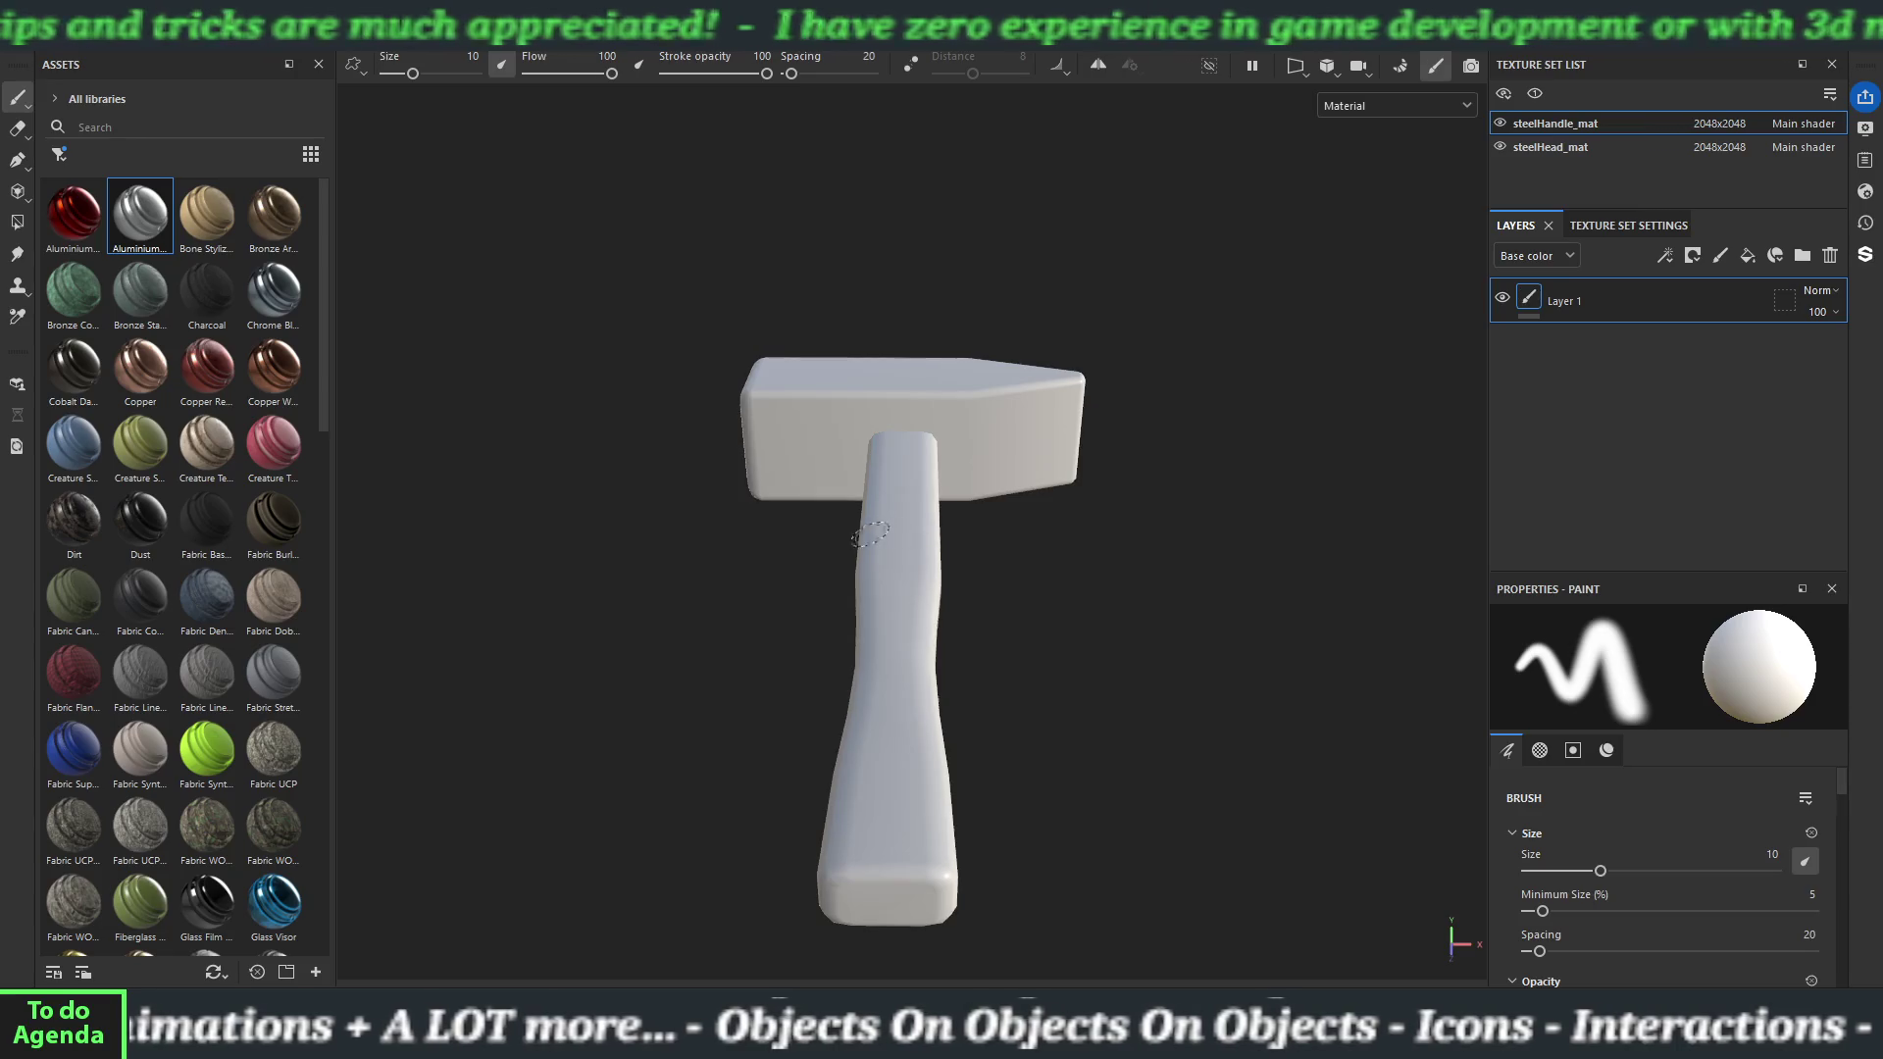
Set the steel hammer bake to 2048 output, low poly as high poly, and no ID map.
left_click(1400, 66)
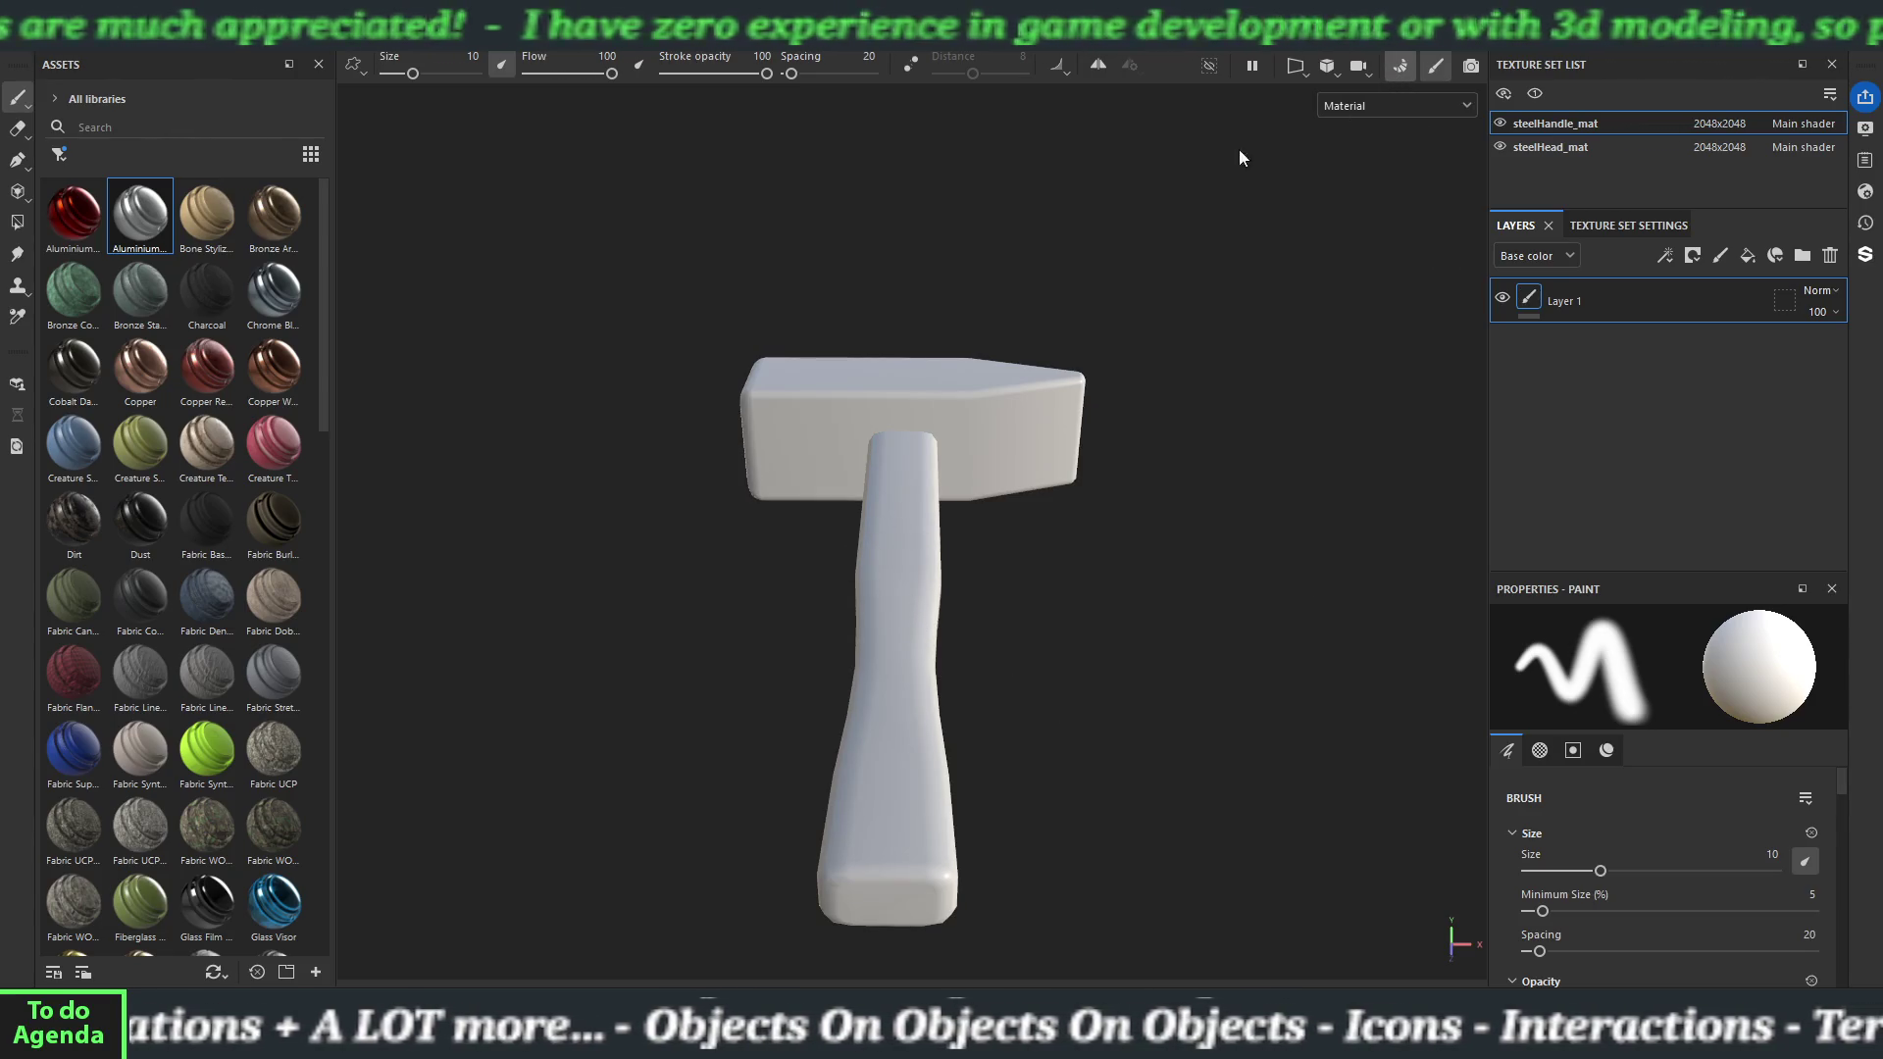
left_click(383, 168)
left_click(373, 327)
left_click(373, 326)
left_click(55, 604)
Bake the mesh maps with Subsampling 4x4 antialiasing, then return to painting.
left_click(485, 775)
left_click(514, 832)
left_click(509, 781)
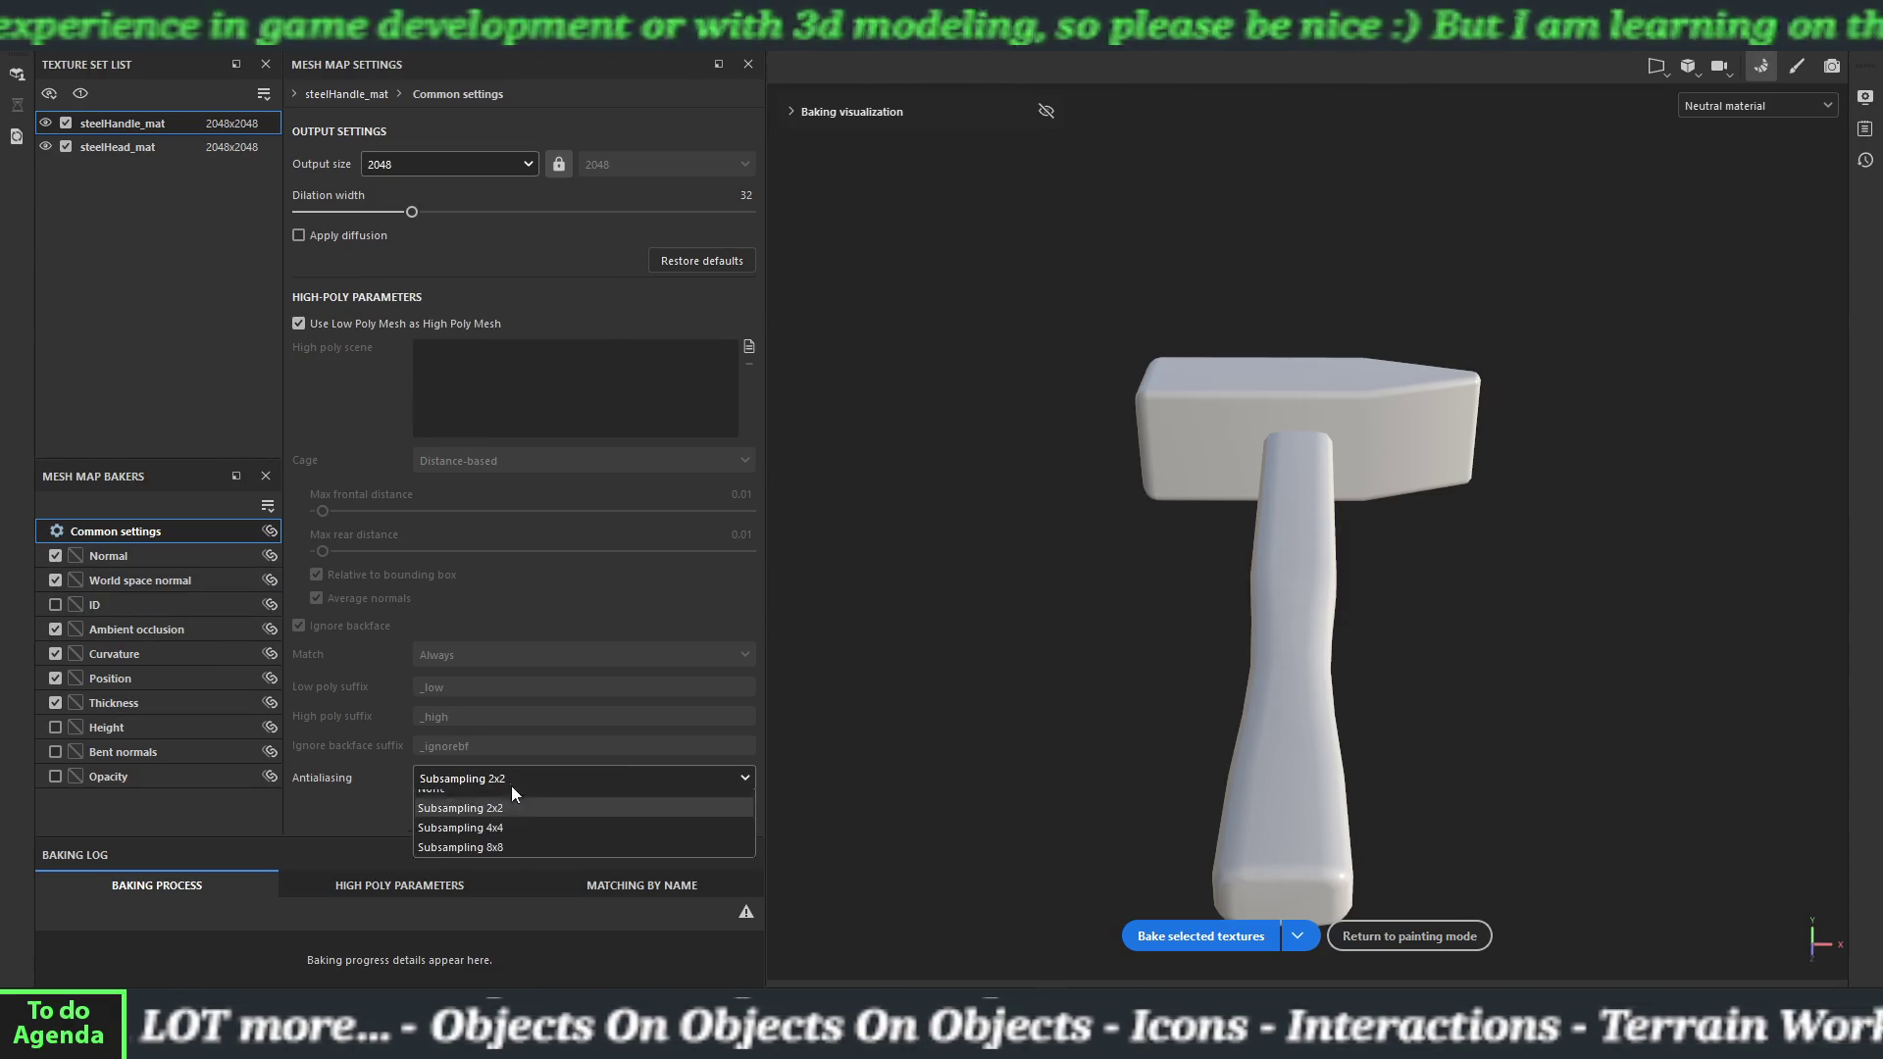
left_click(512, 816)
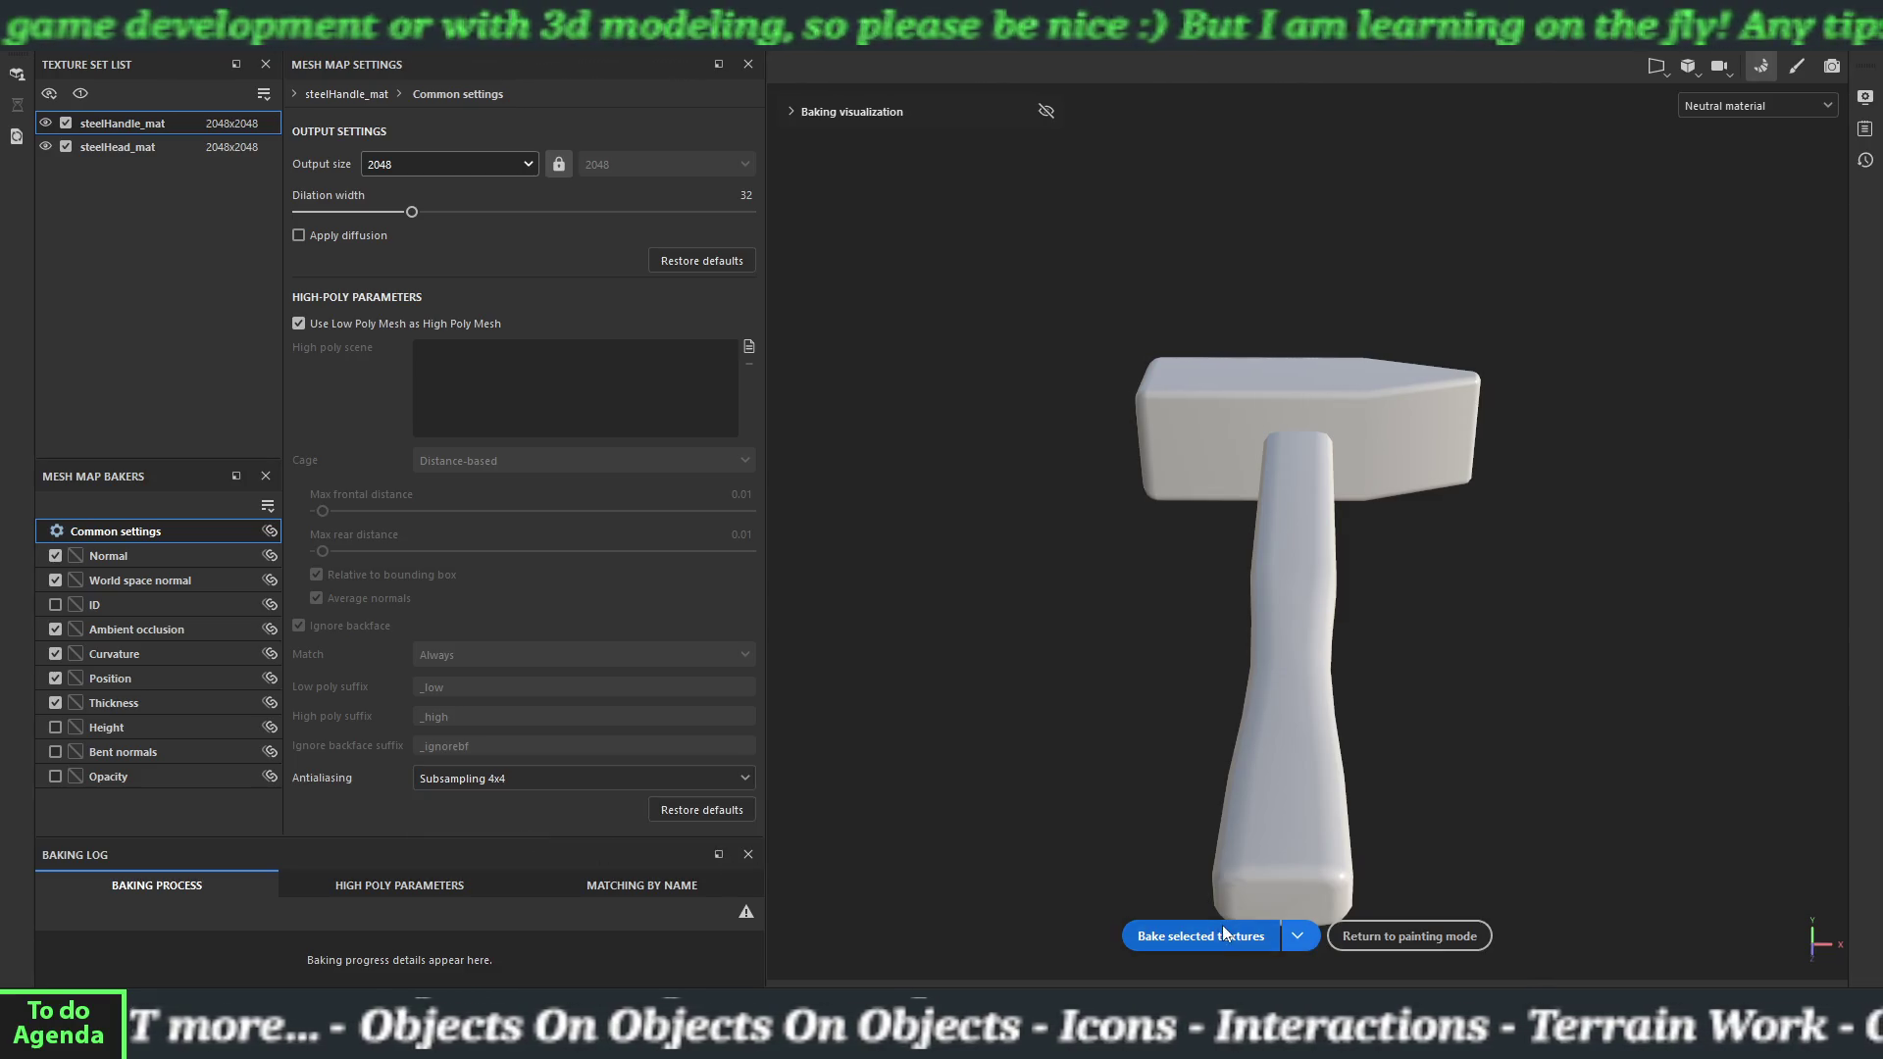
left_click(1222, 928)
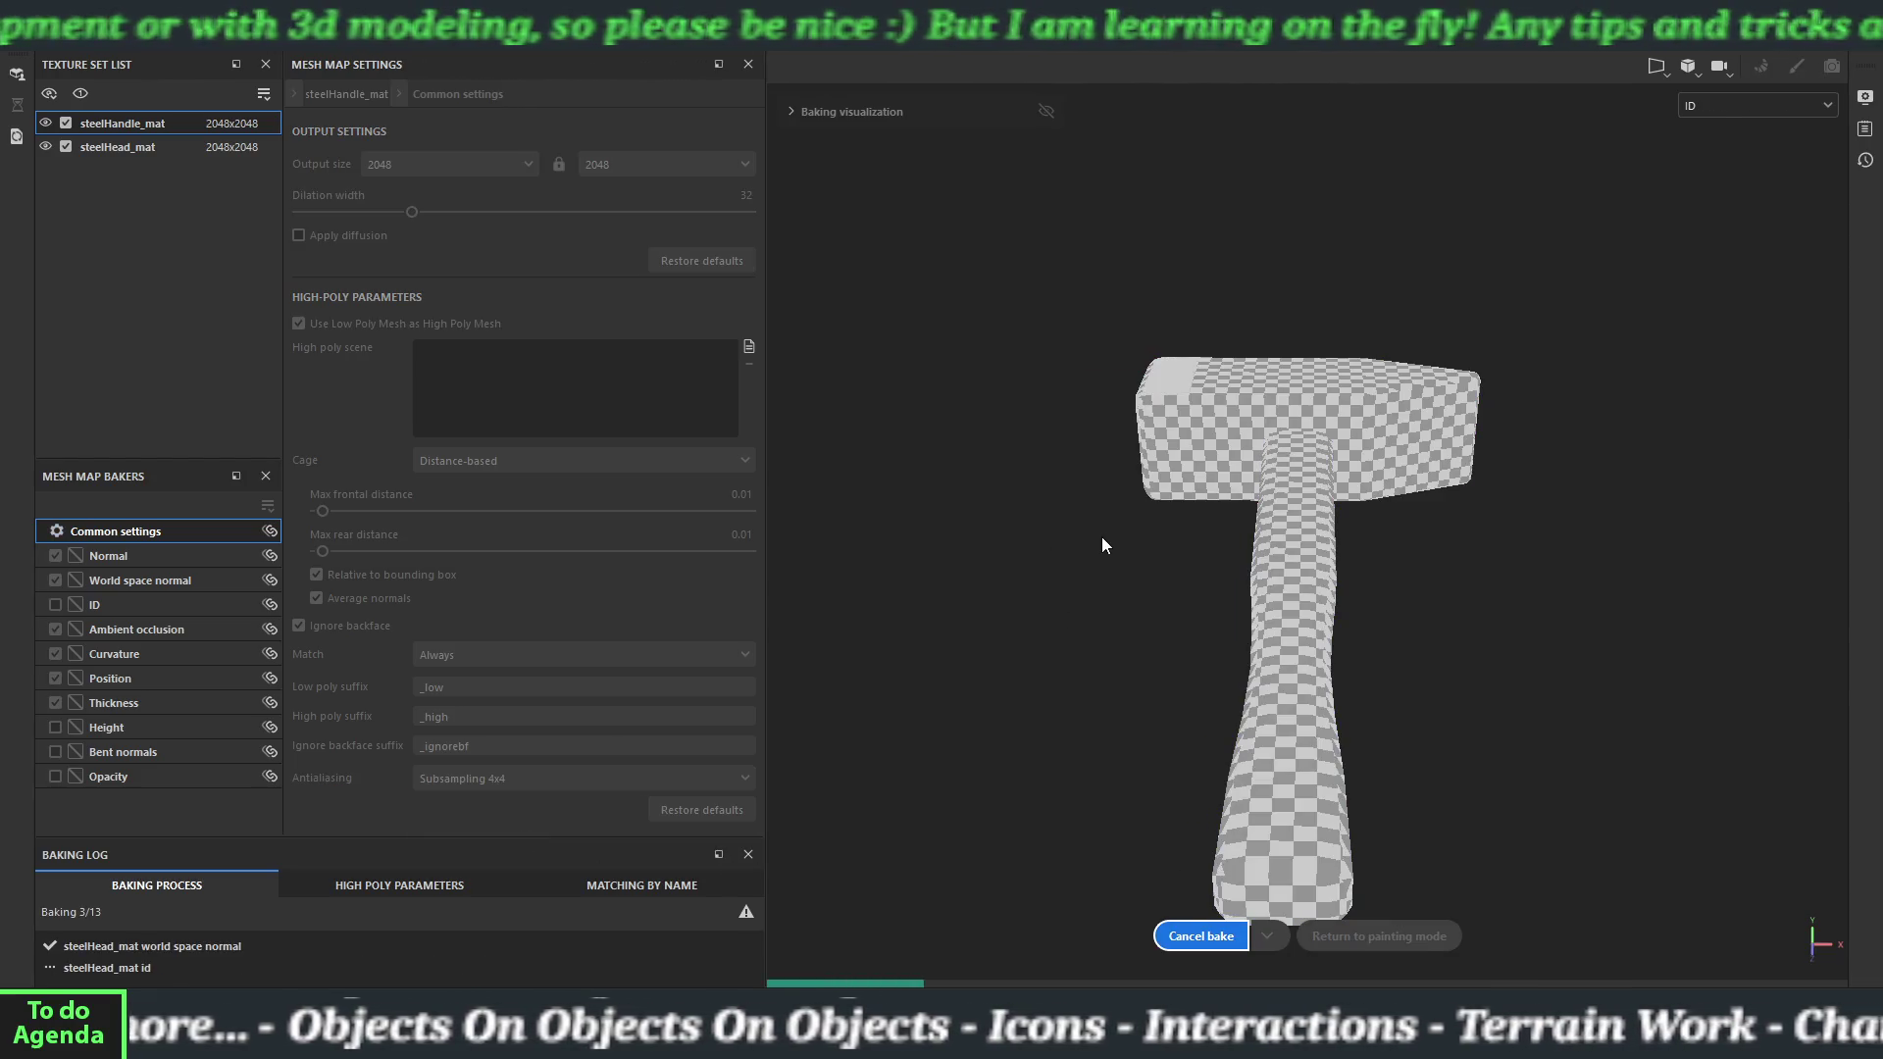
mouse_move(1214, 593)
left_mouse_down()
mouse_move(1081, 522)
mouse_move(1374, 509)
mouse_move(1341, 688)
left_mouse_up()
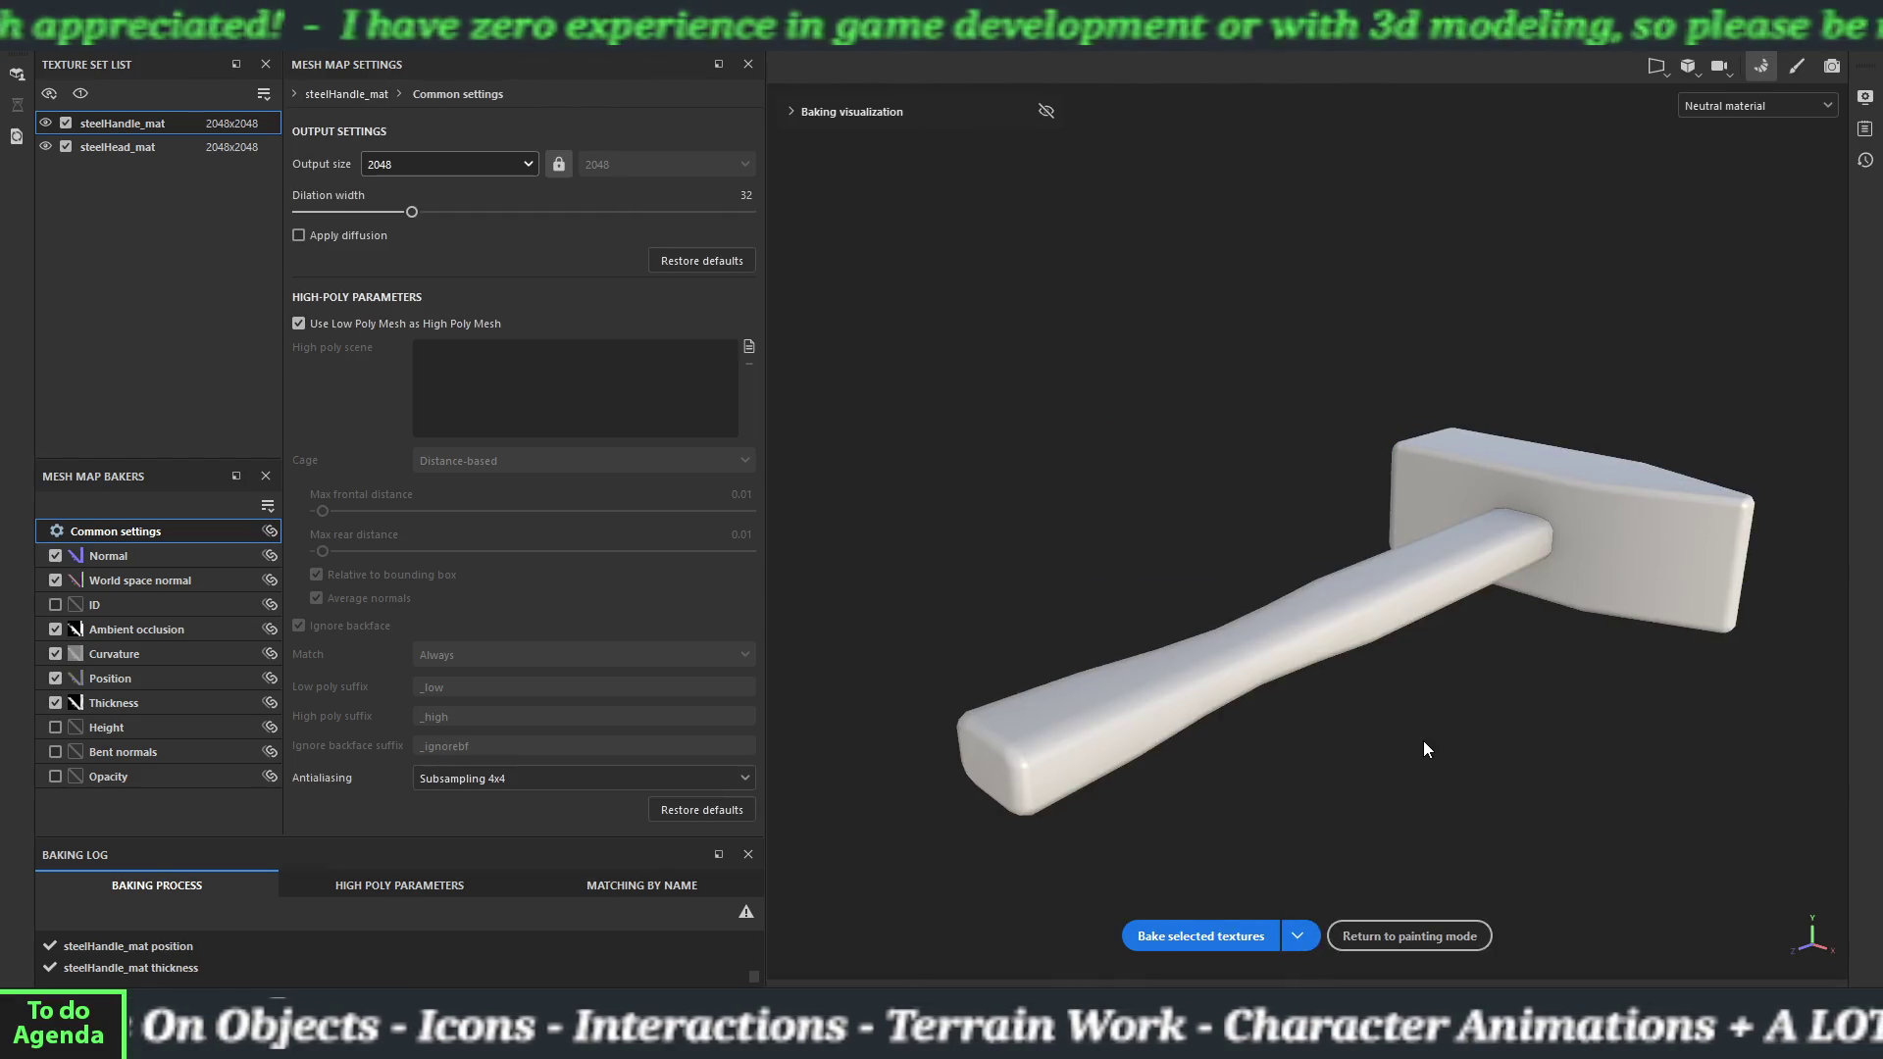
left_click(1408, 934)
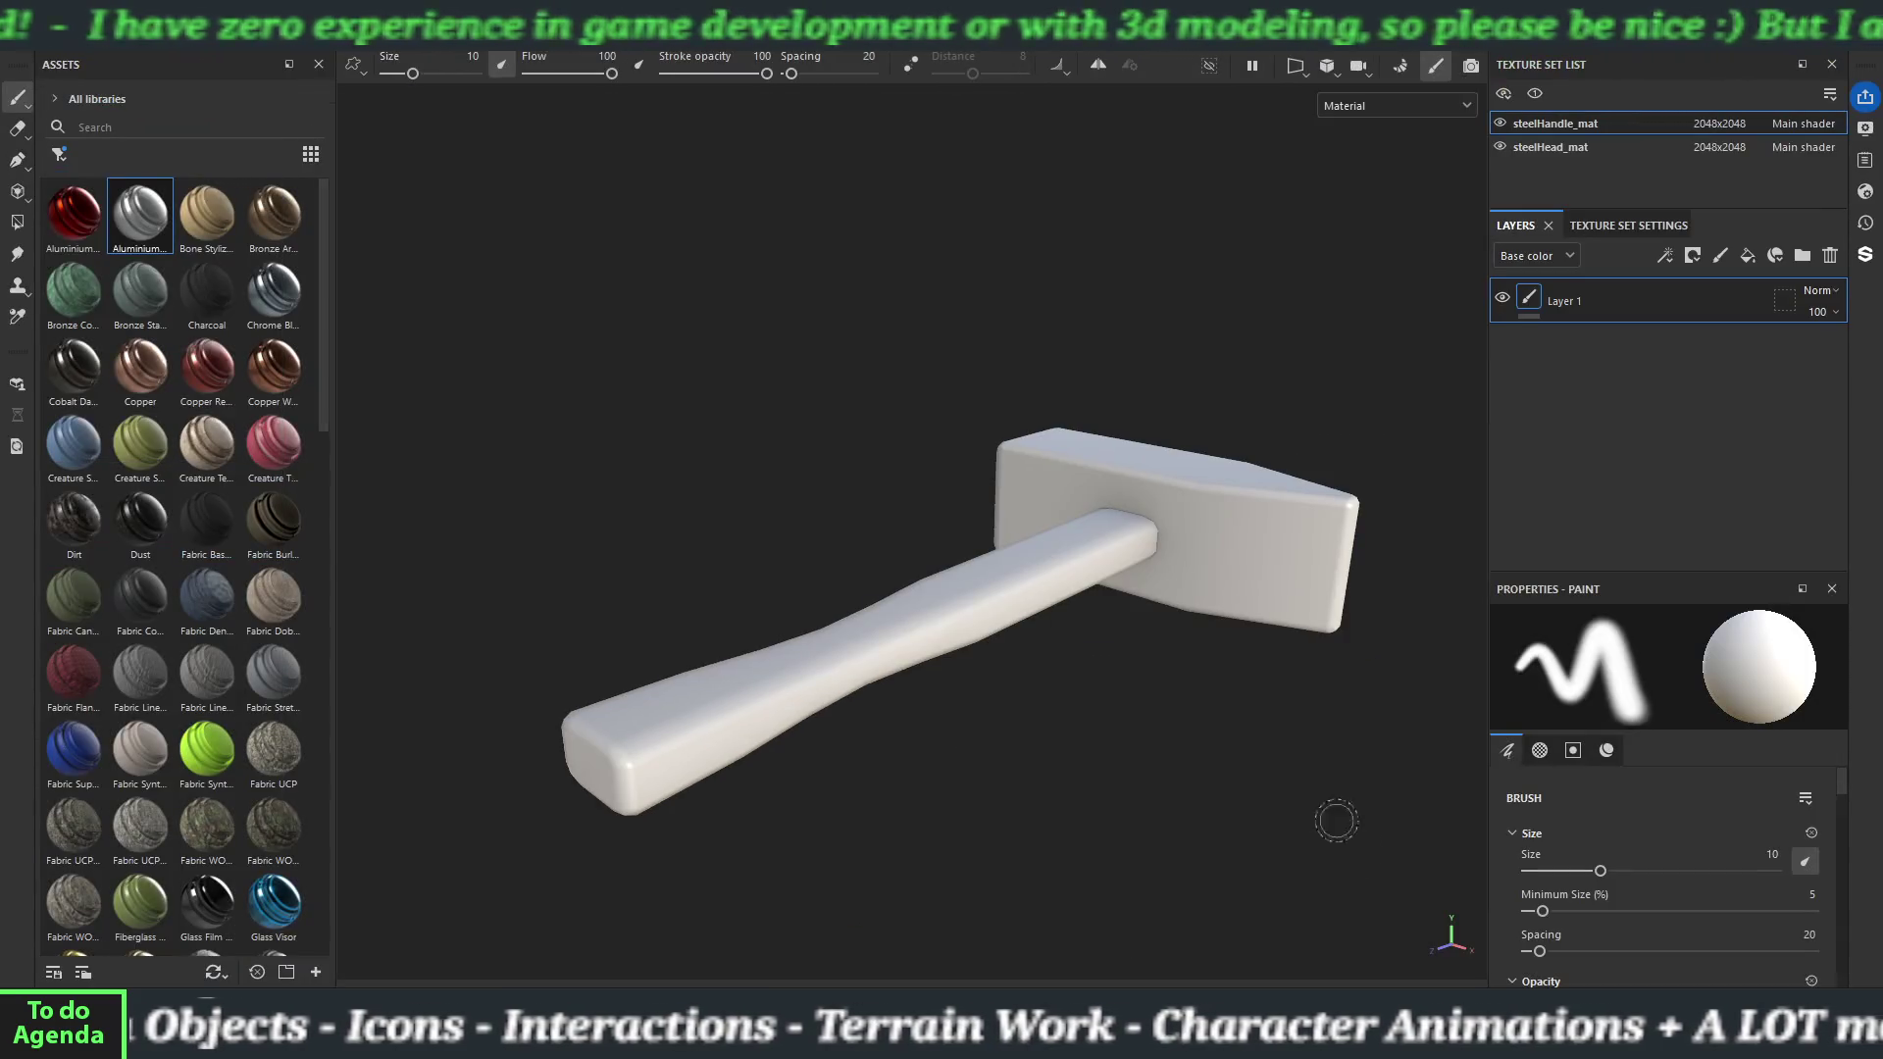
Apply Wood Ship Hull Nordic to the hammer handle.
scroll(173, 406, "down", 15)
mouse_move(79, 832)
left_mouse_down()
mouse_move(384, 829)
mouse_move(458, 803)
mouse_move(62, 845)
left_mouse_up()
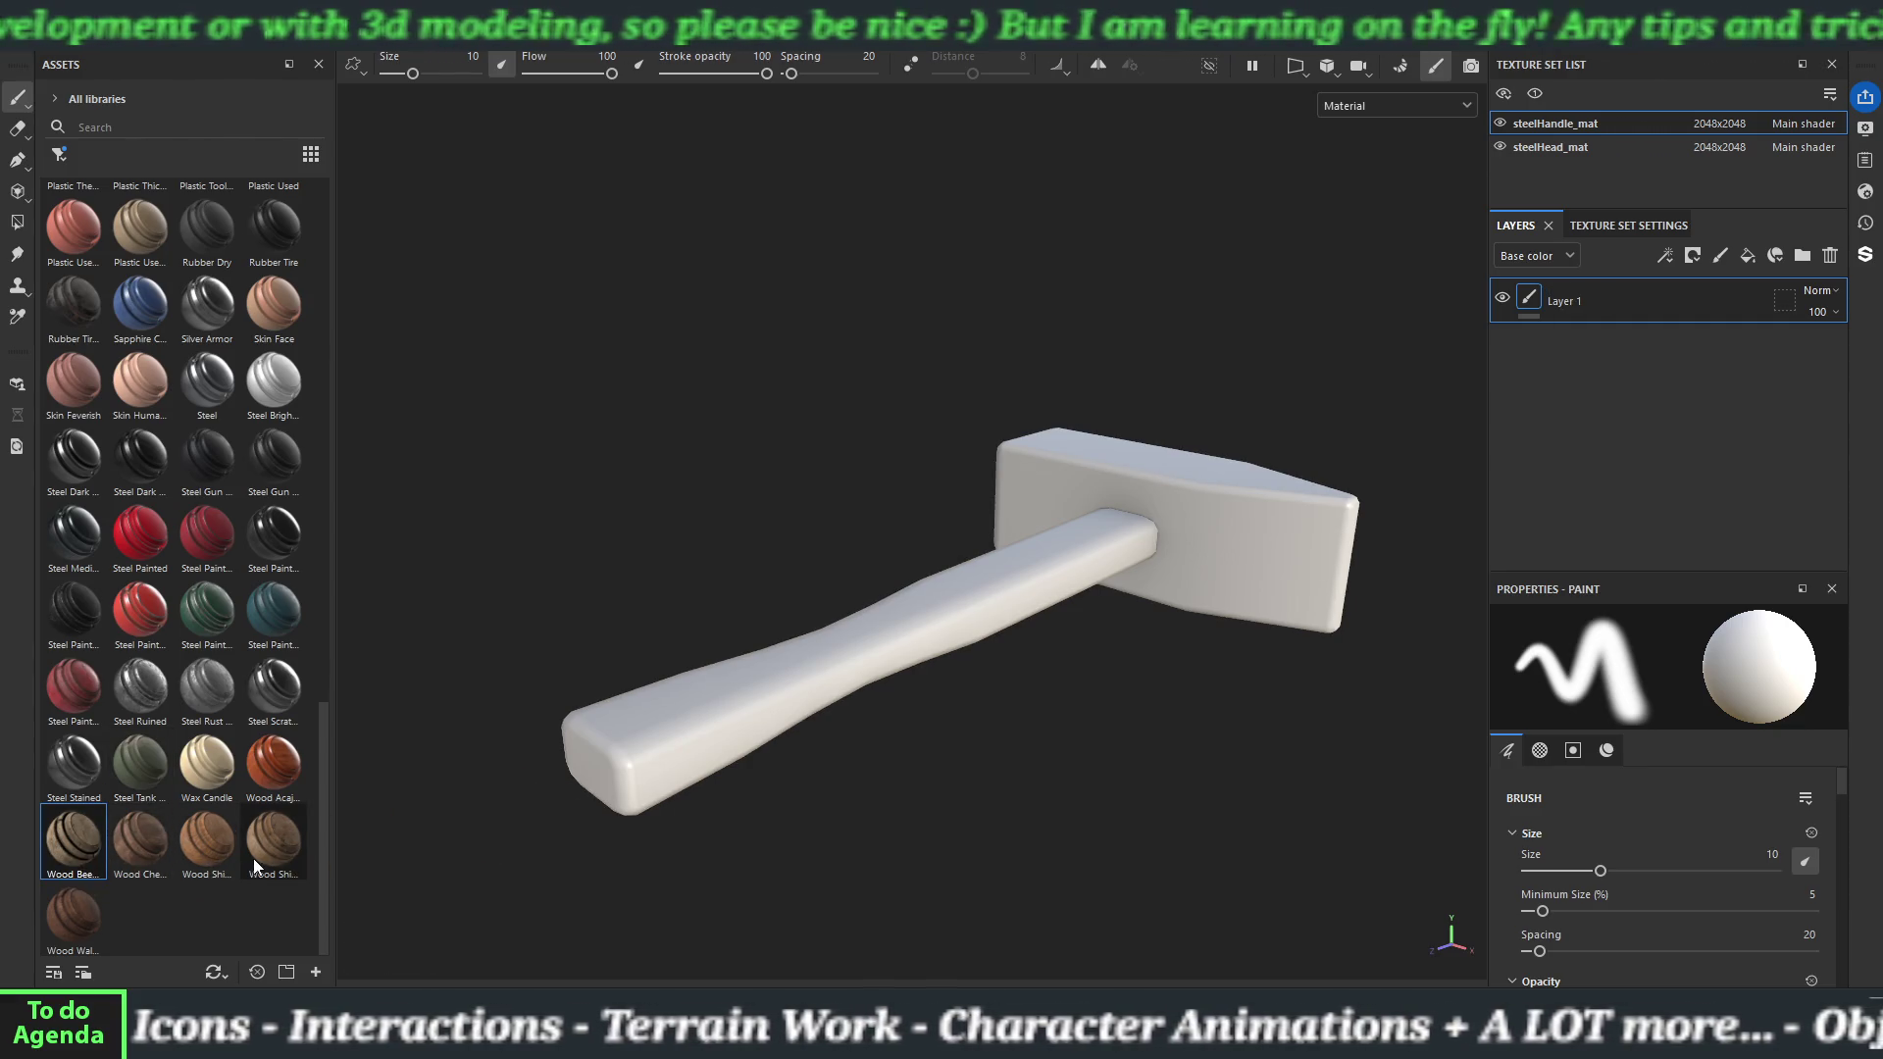
mouse_move(269, 863)
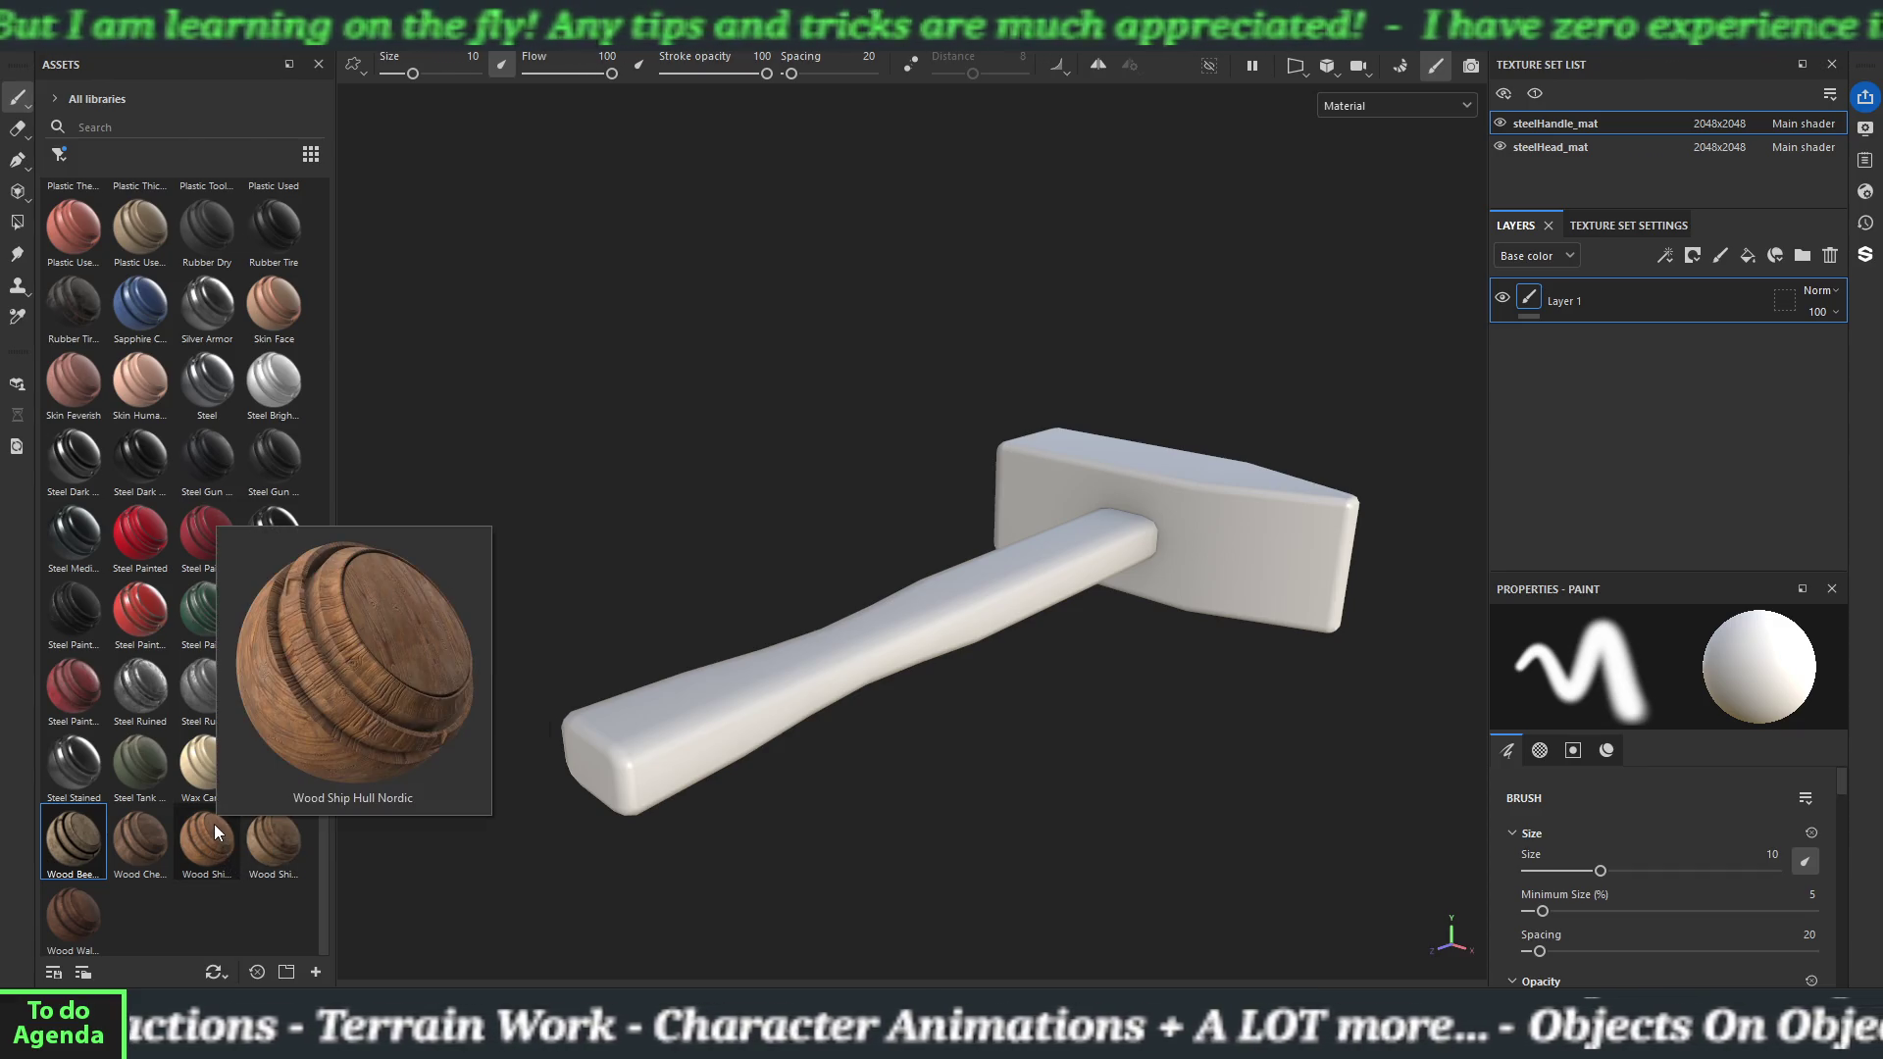
mouse_move(214, 824)
left_mouse_down()
mouse_move(260, 843)
mouse_move(680, 755)
mouse_move(737, 819)
mouse_move(688, 796)
left_mouse_up()
mouse_move(898, 623)
left_mouse_down()
mouse_move(732, 715)
mouse_move(857, 492)
mouse_move(853, 525)
mouse_move(931, 606)
left_mouse_up()
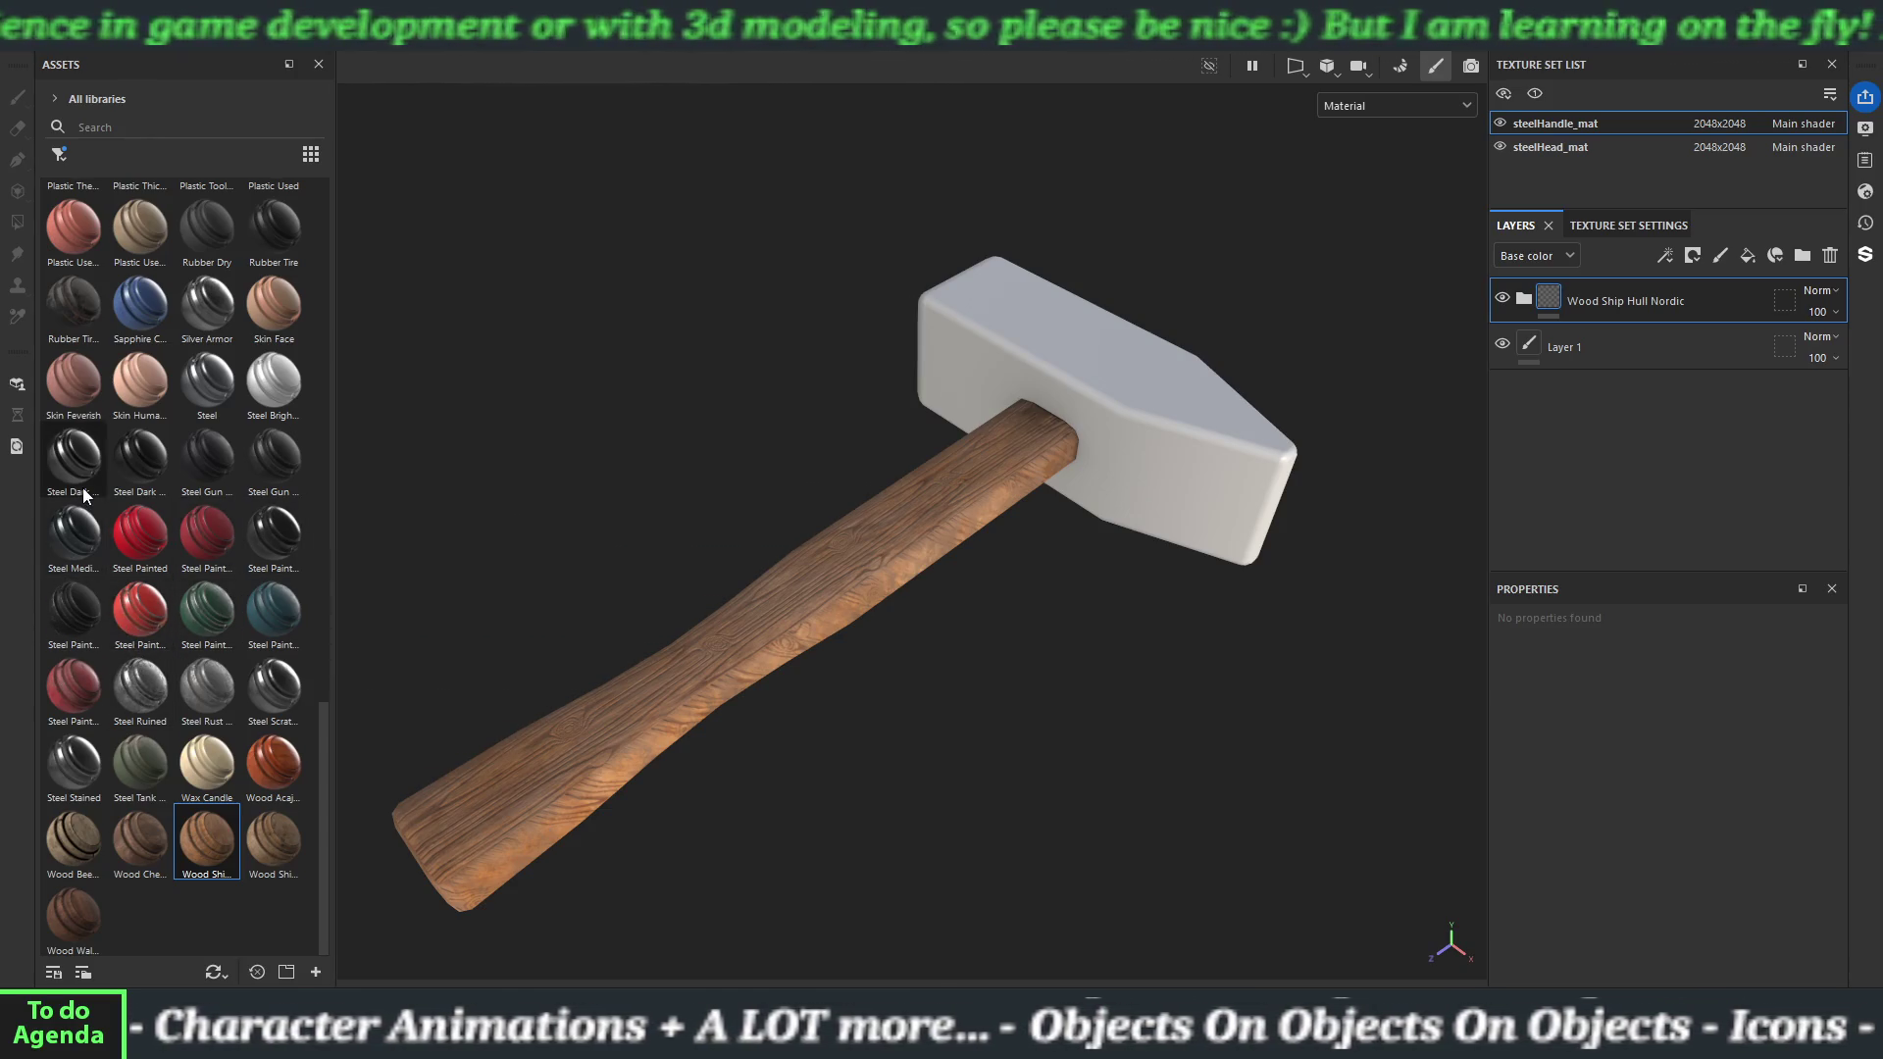
Apply Steel Dark Aged to the hammer head.
mouse_move(82, 484)
left_click_drag(81, 484, 567, 481)
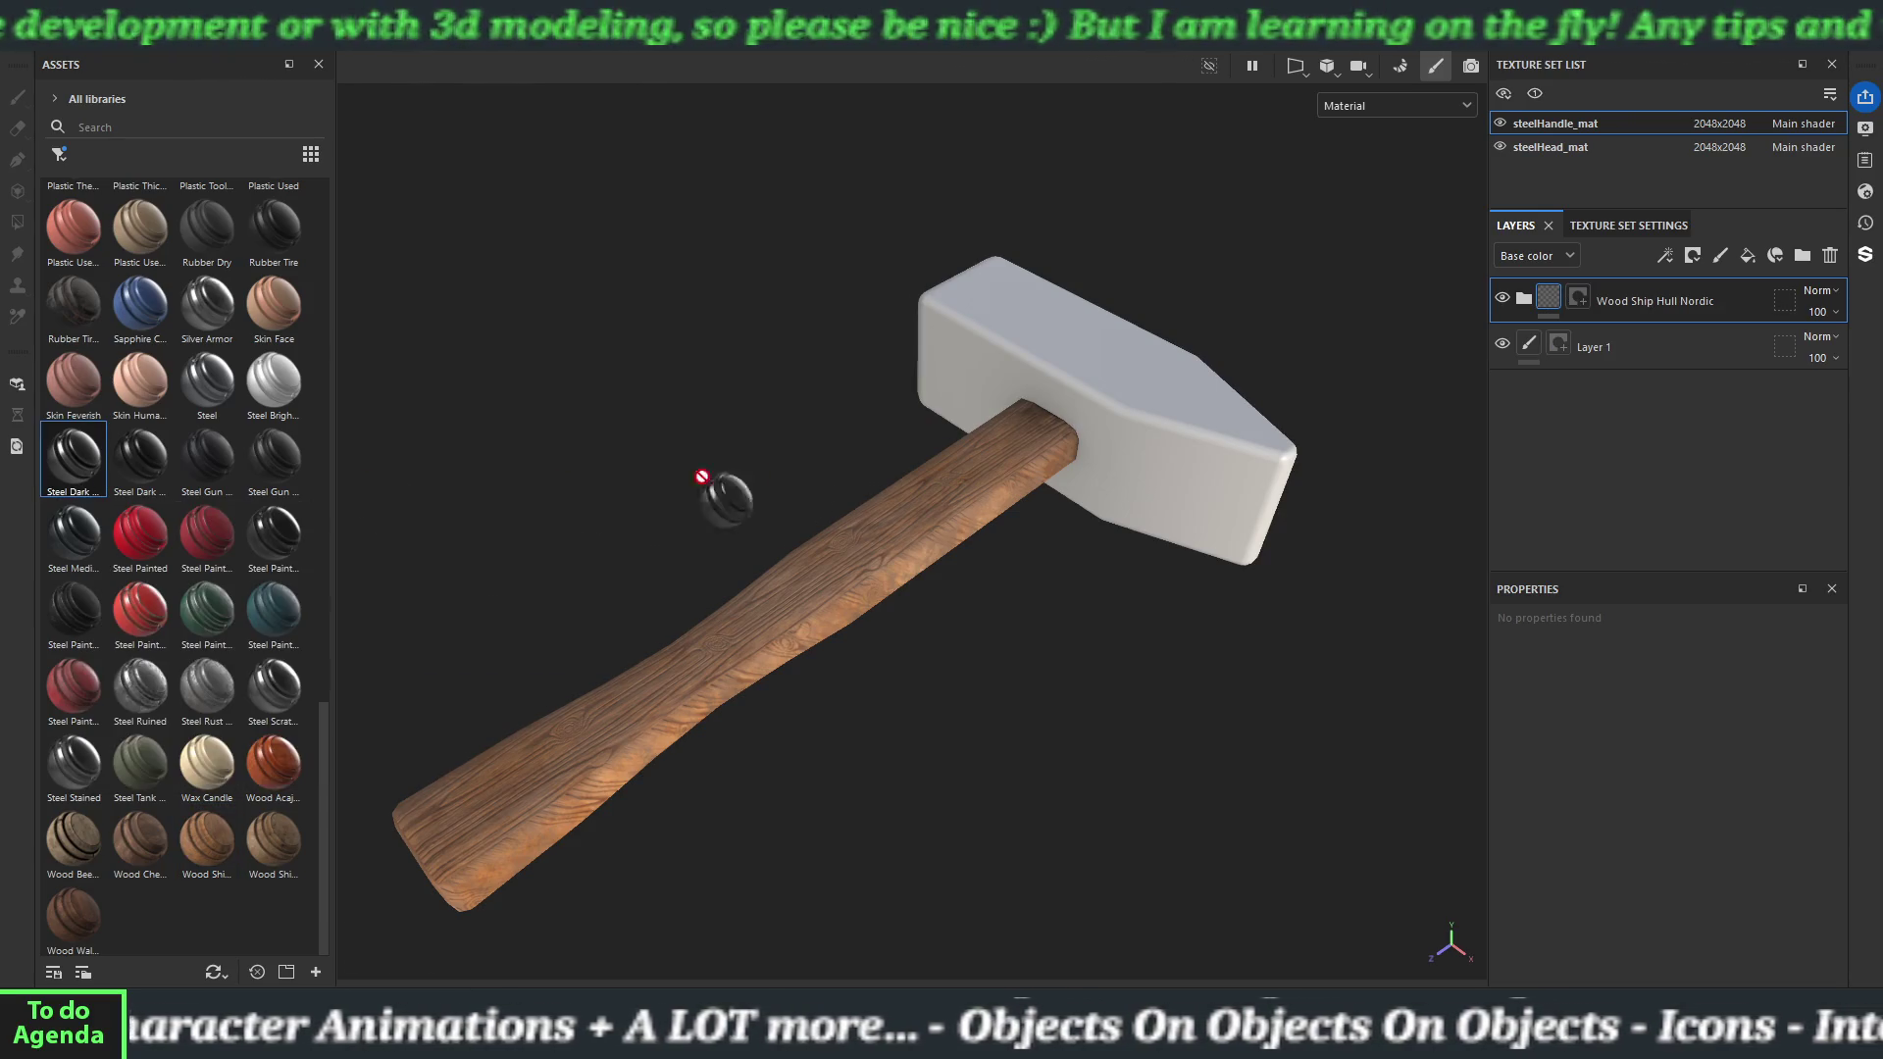
left_click_drag(1205, 432, 1177, 471)
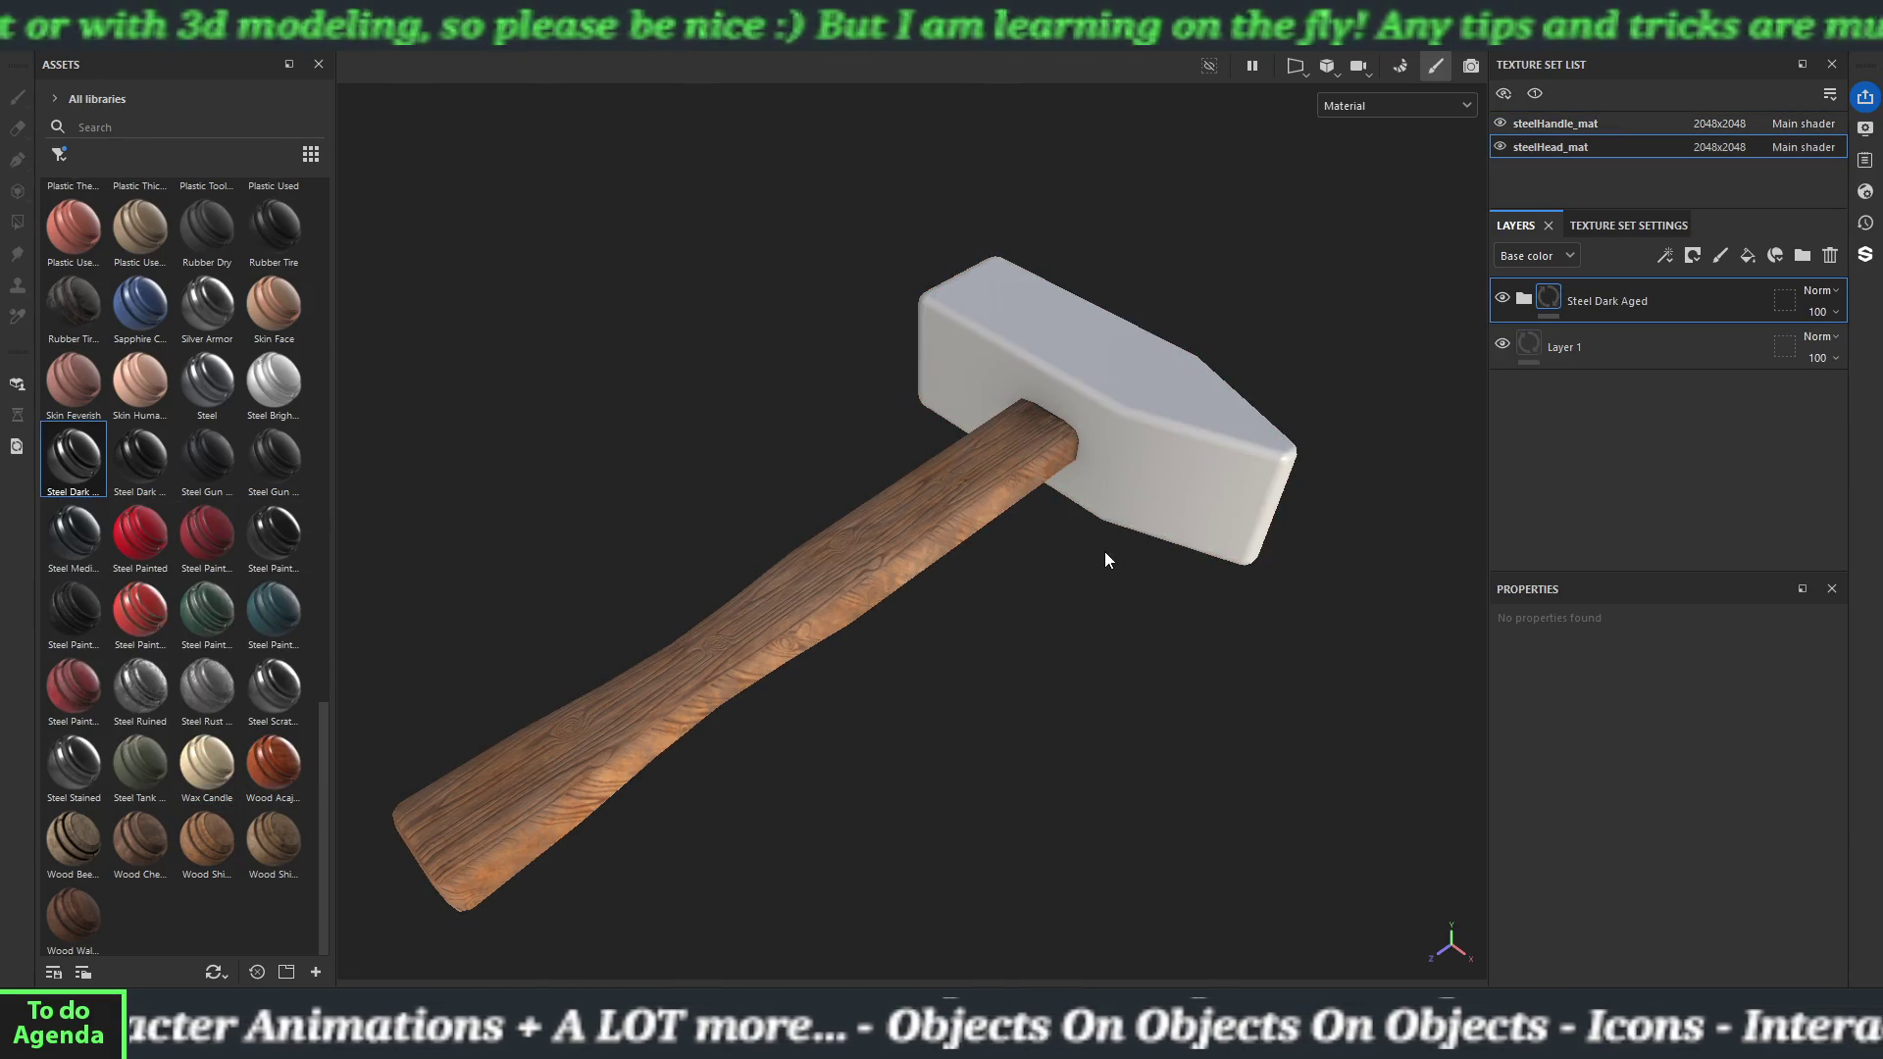
mouse_move(1051, 566)
left_mouse_down()
mouse_move(1021, 567)
mouse_move(1014, 638)
mouse_move(1311, 496)
mouse_move(1102, 631)
mouse_move(1177, 769)
mouse_move(1188, 385)
left_mouse_up()
mouse_move(1319, 465)
left_mouse_down()
mouse_move(954, 411)
mouse_move(896, 350)
mouse_move(942, 215)
mouse_move(991, 366)
mouse_move(1354, 597)
mouse_move(1448, 524)
left_mouse_up()
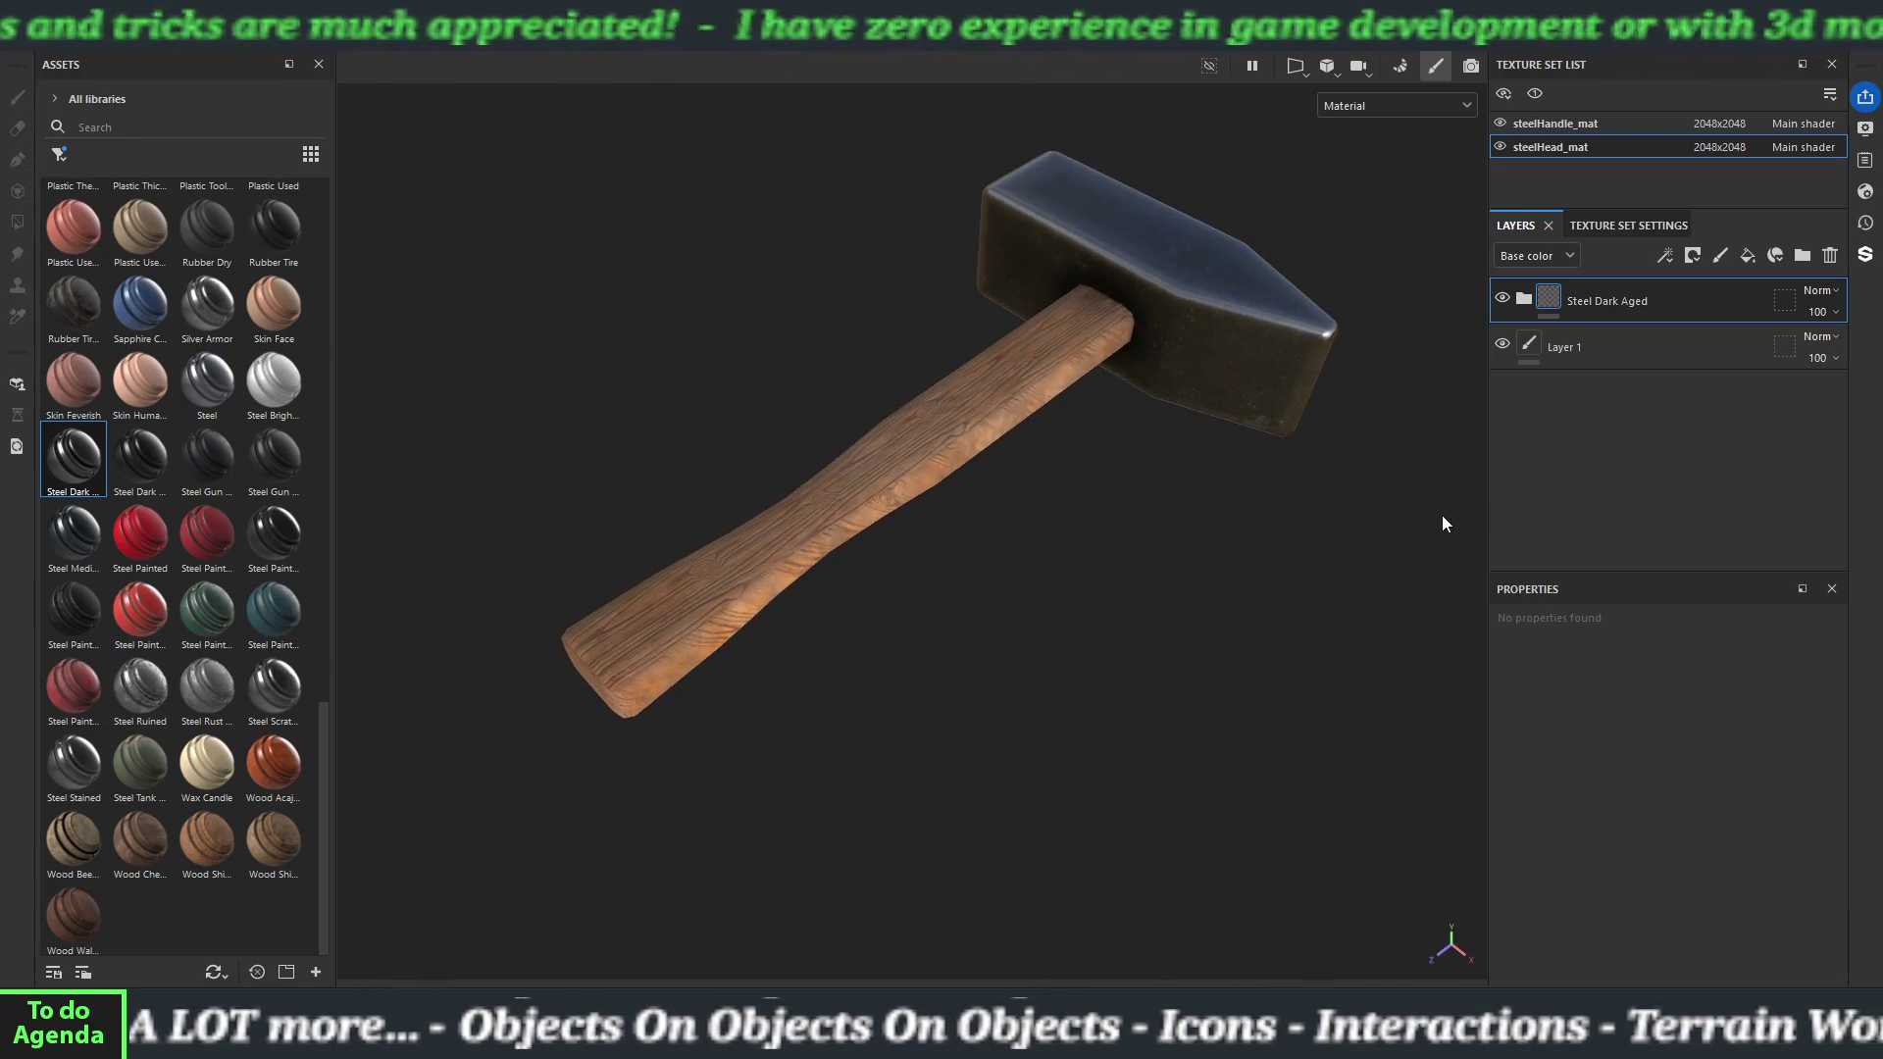
Export the 12 steel hammer textures at 2048 with Dilation + diffusion padding.
left_click(18, 34)
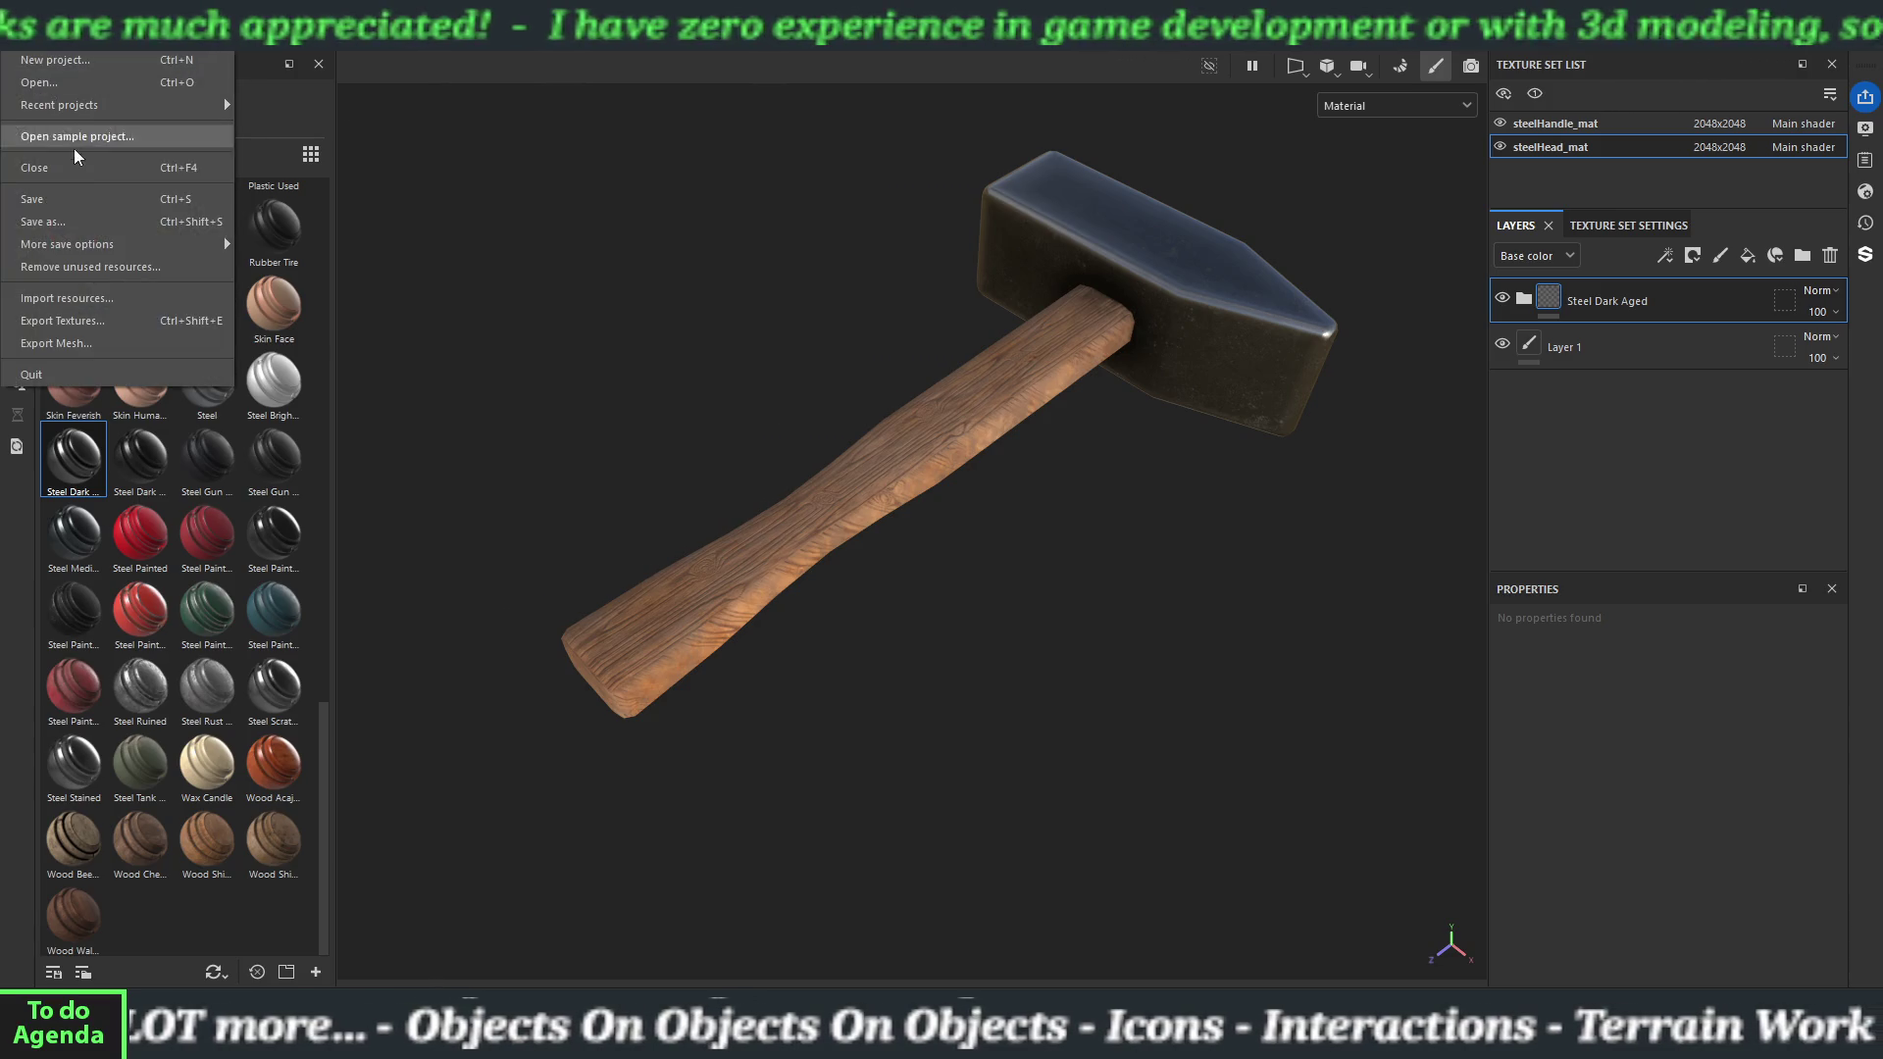
left_click(92, 310)
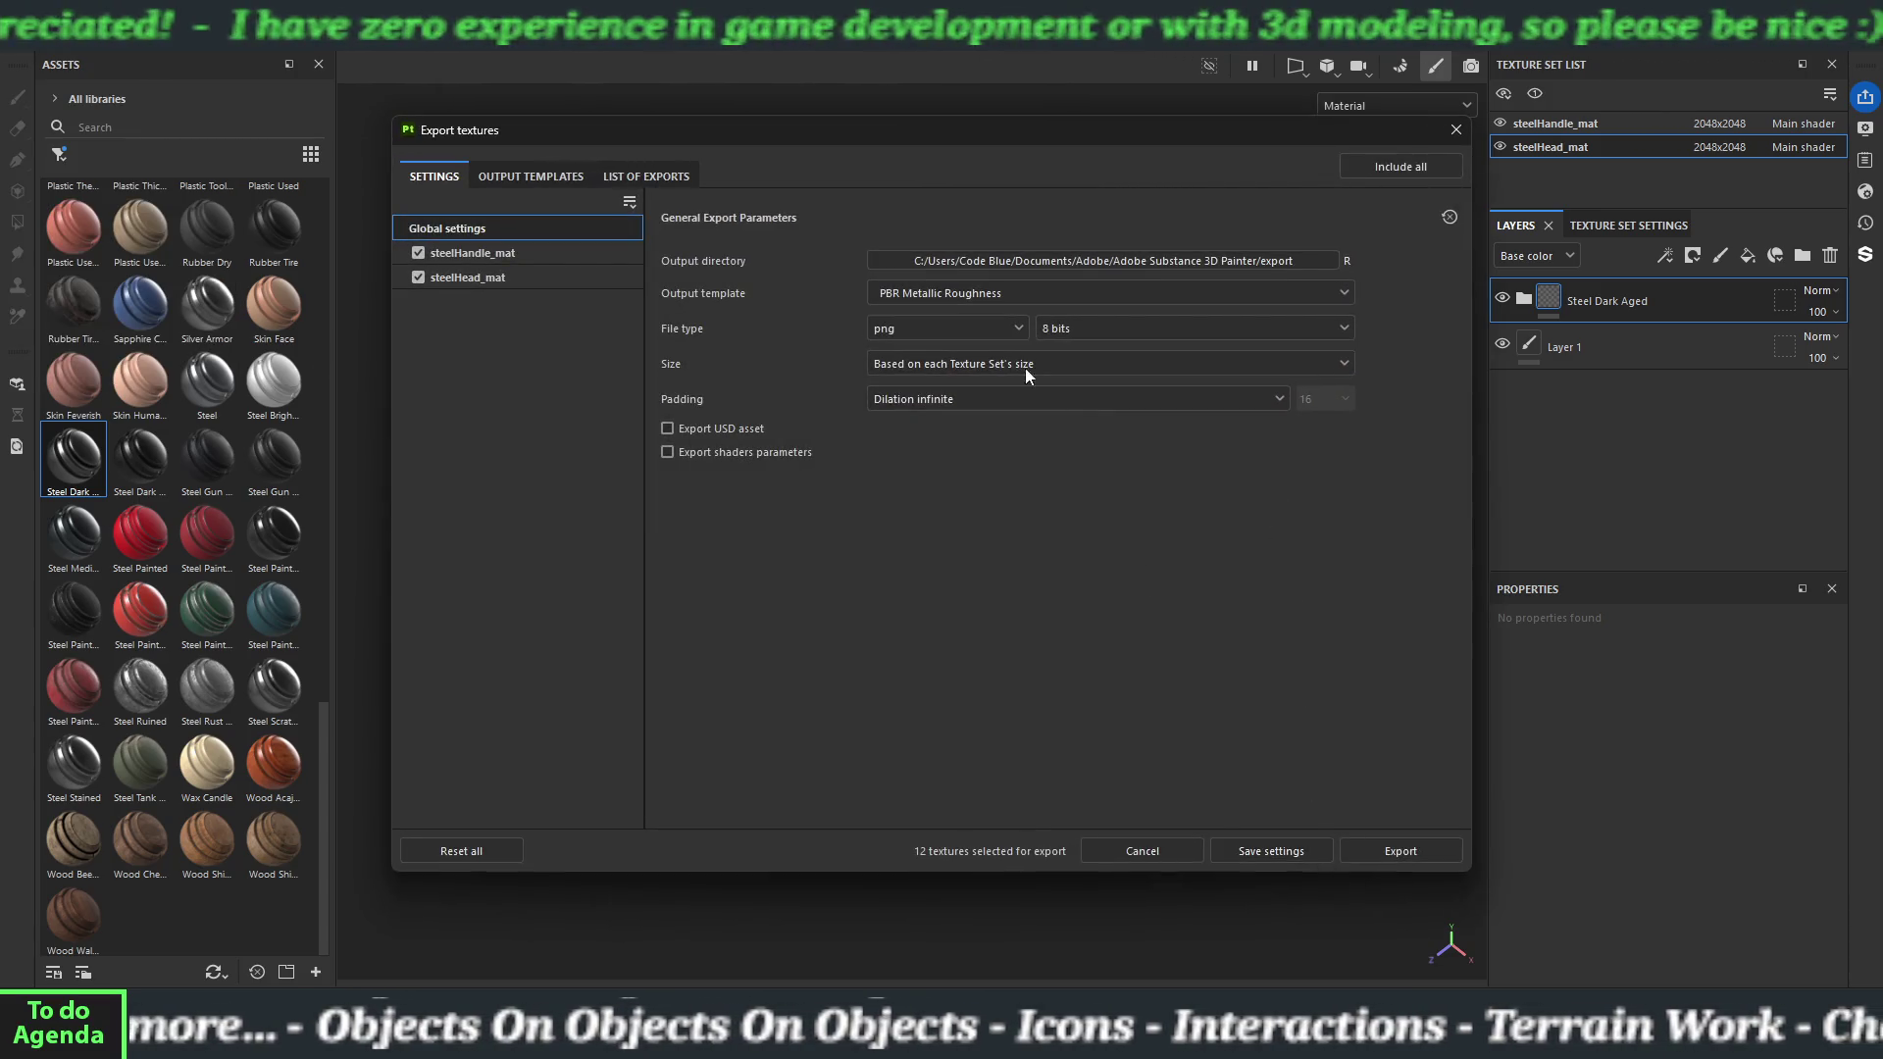
left_click(1009, 363)
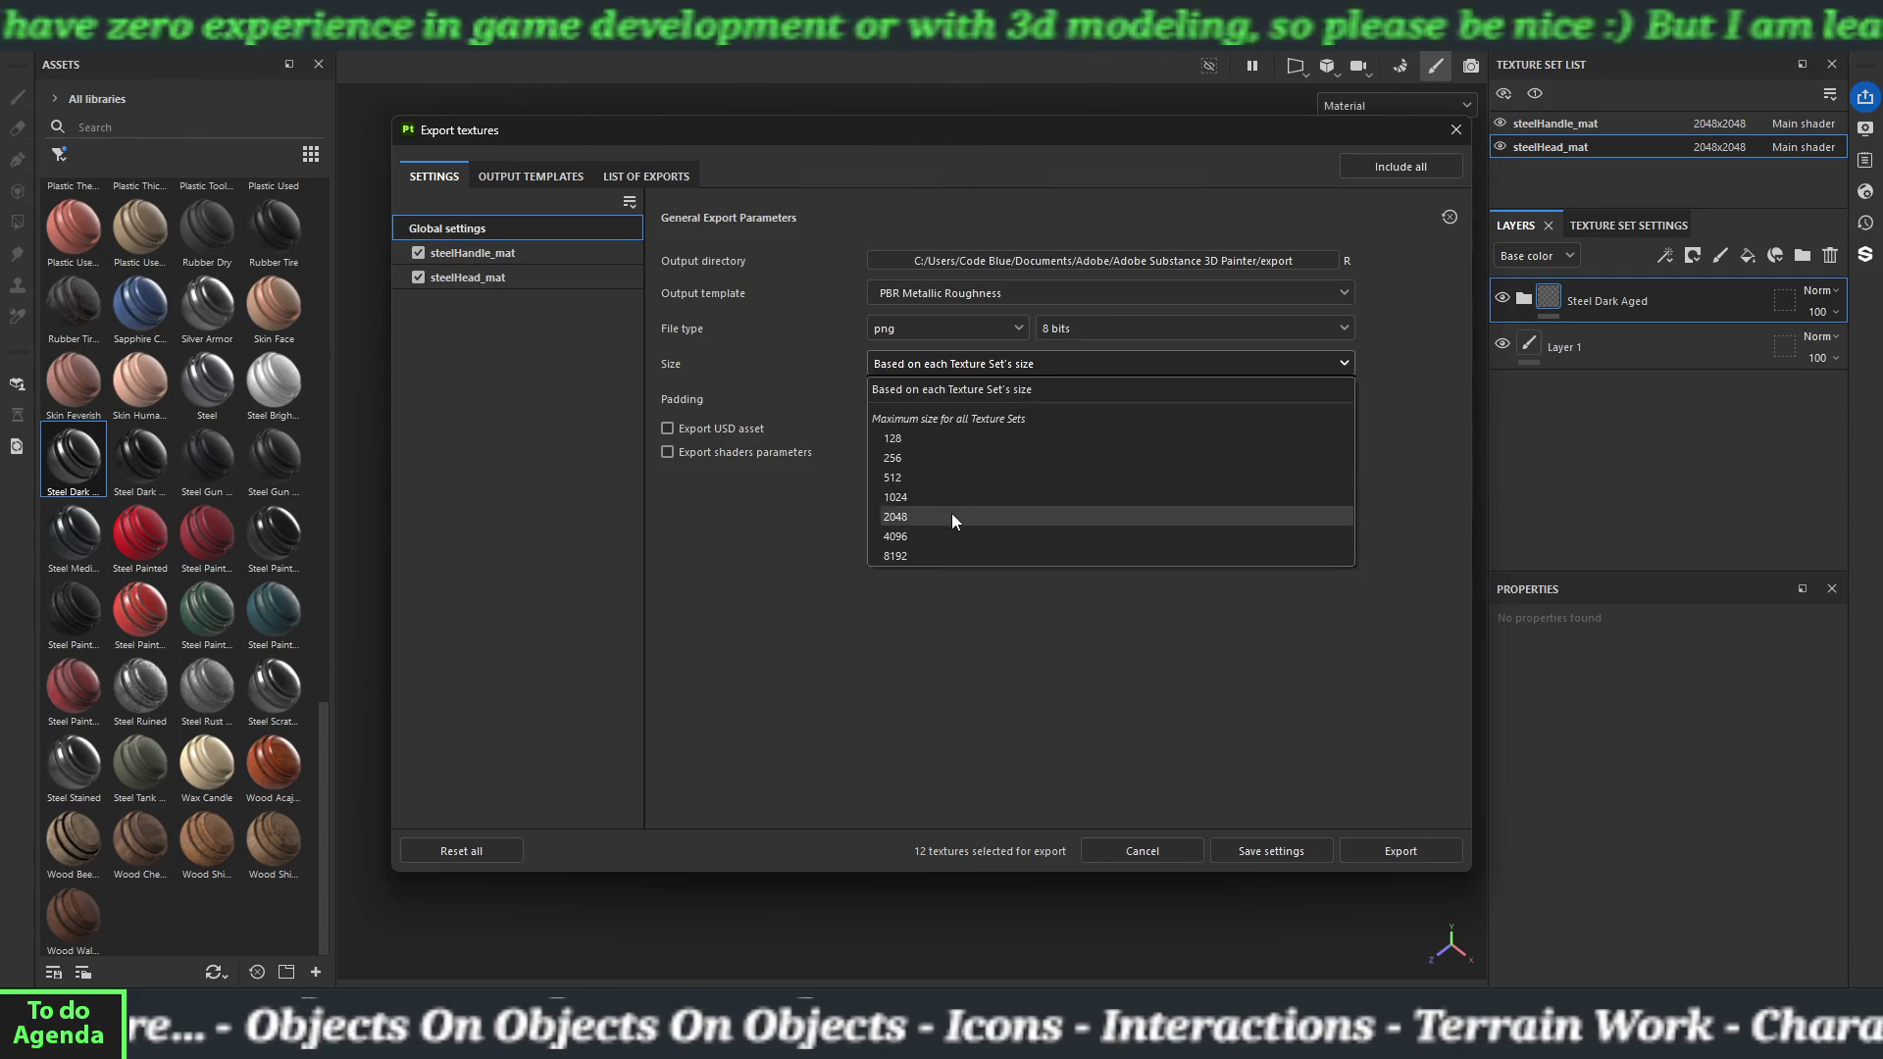
left_click(952, 514)
left_click(968, 406)
left_click(1020, 506)
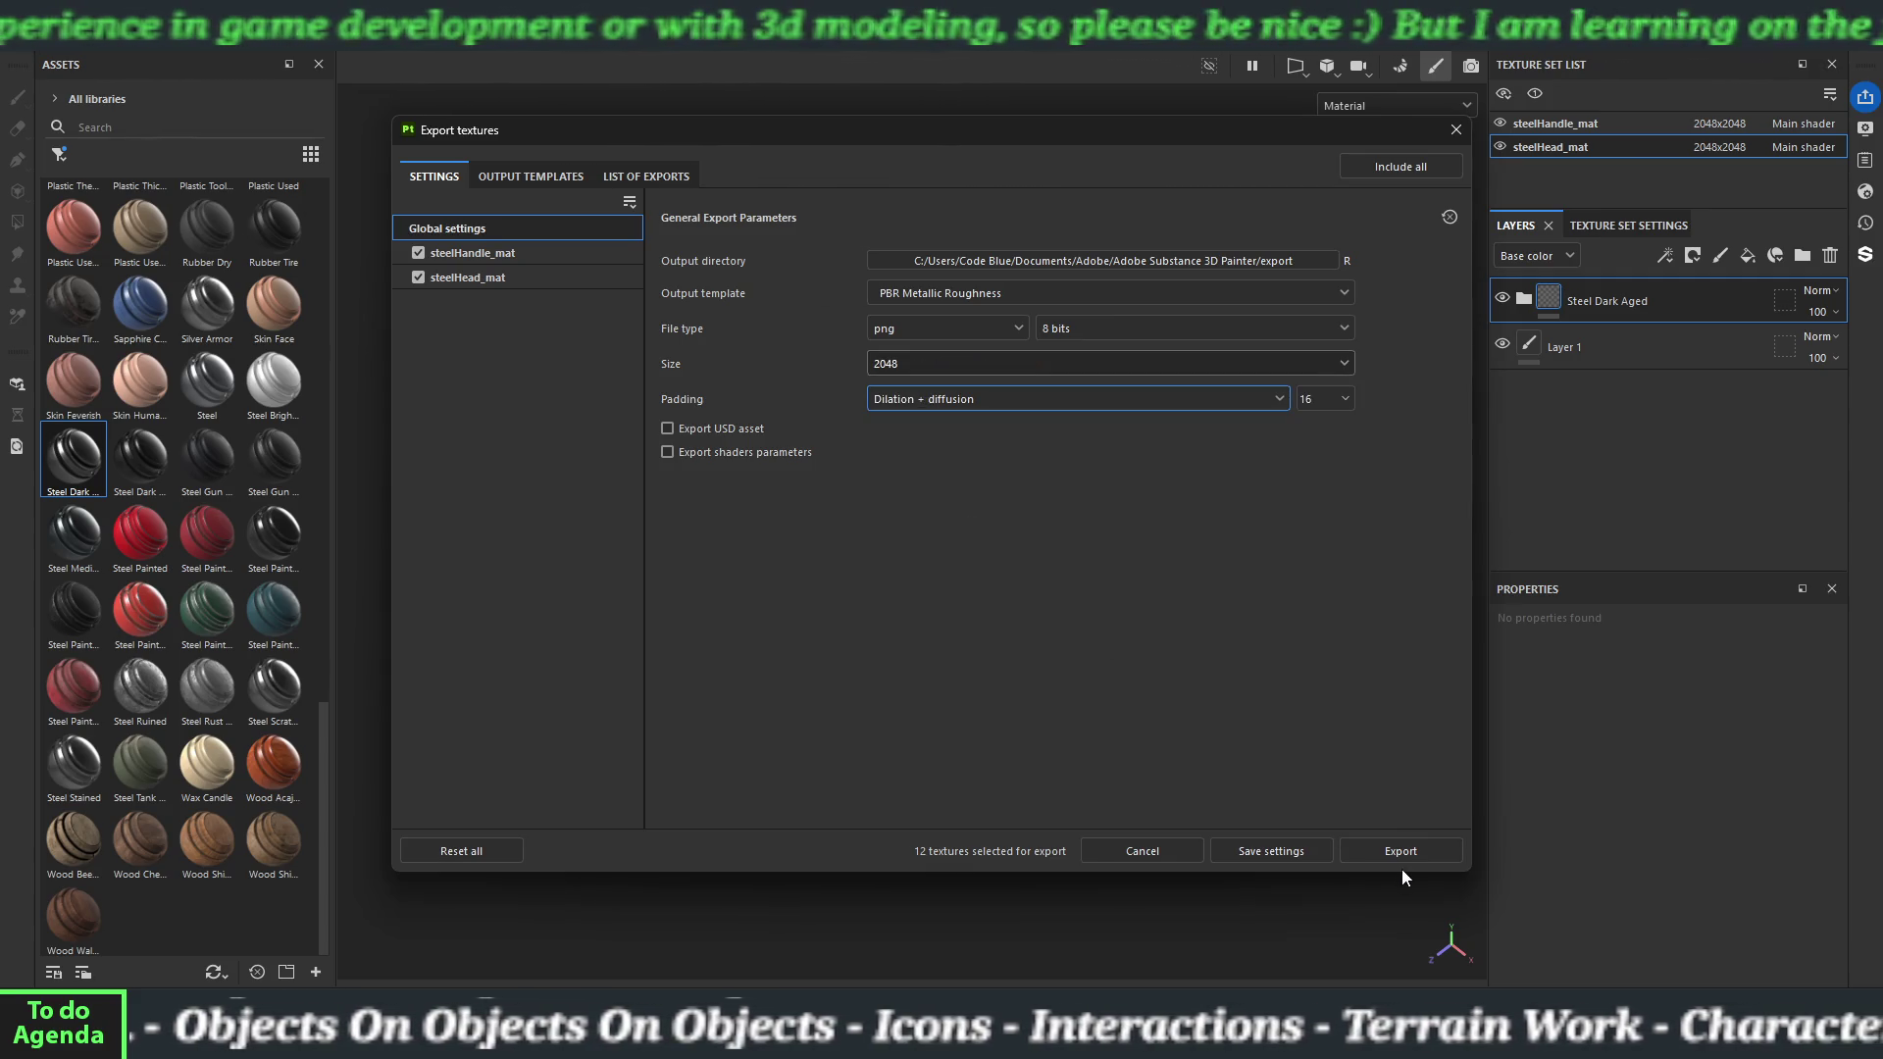
left_click(1395, 856)
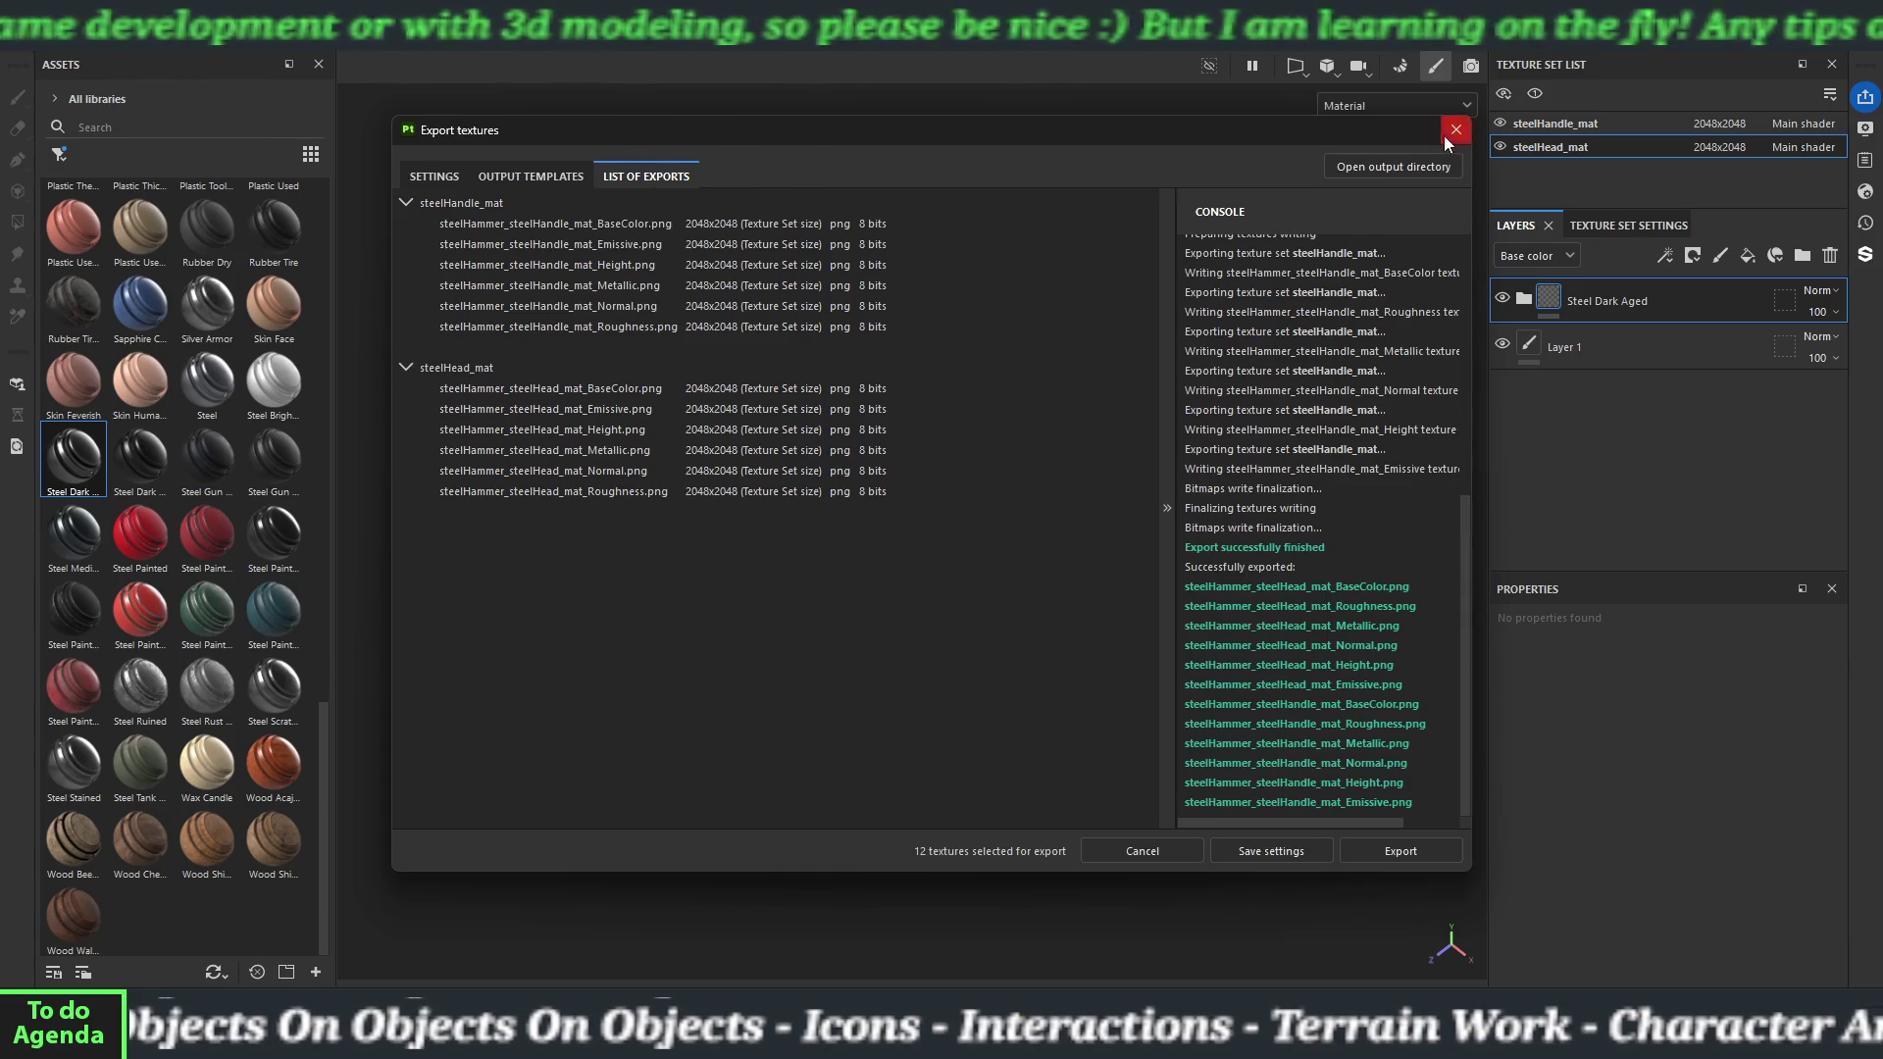
Close the export window and quit Substance 3D Painter without saving the steel hammer project.
left_click(1455, 130)
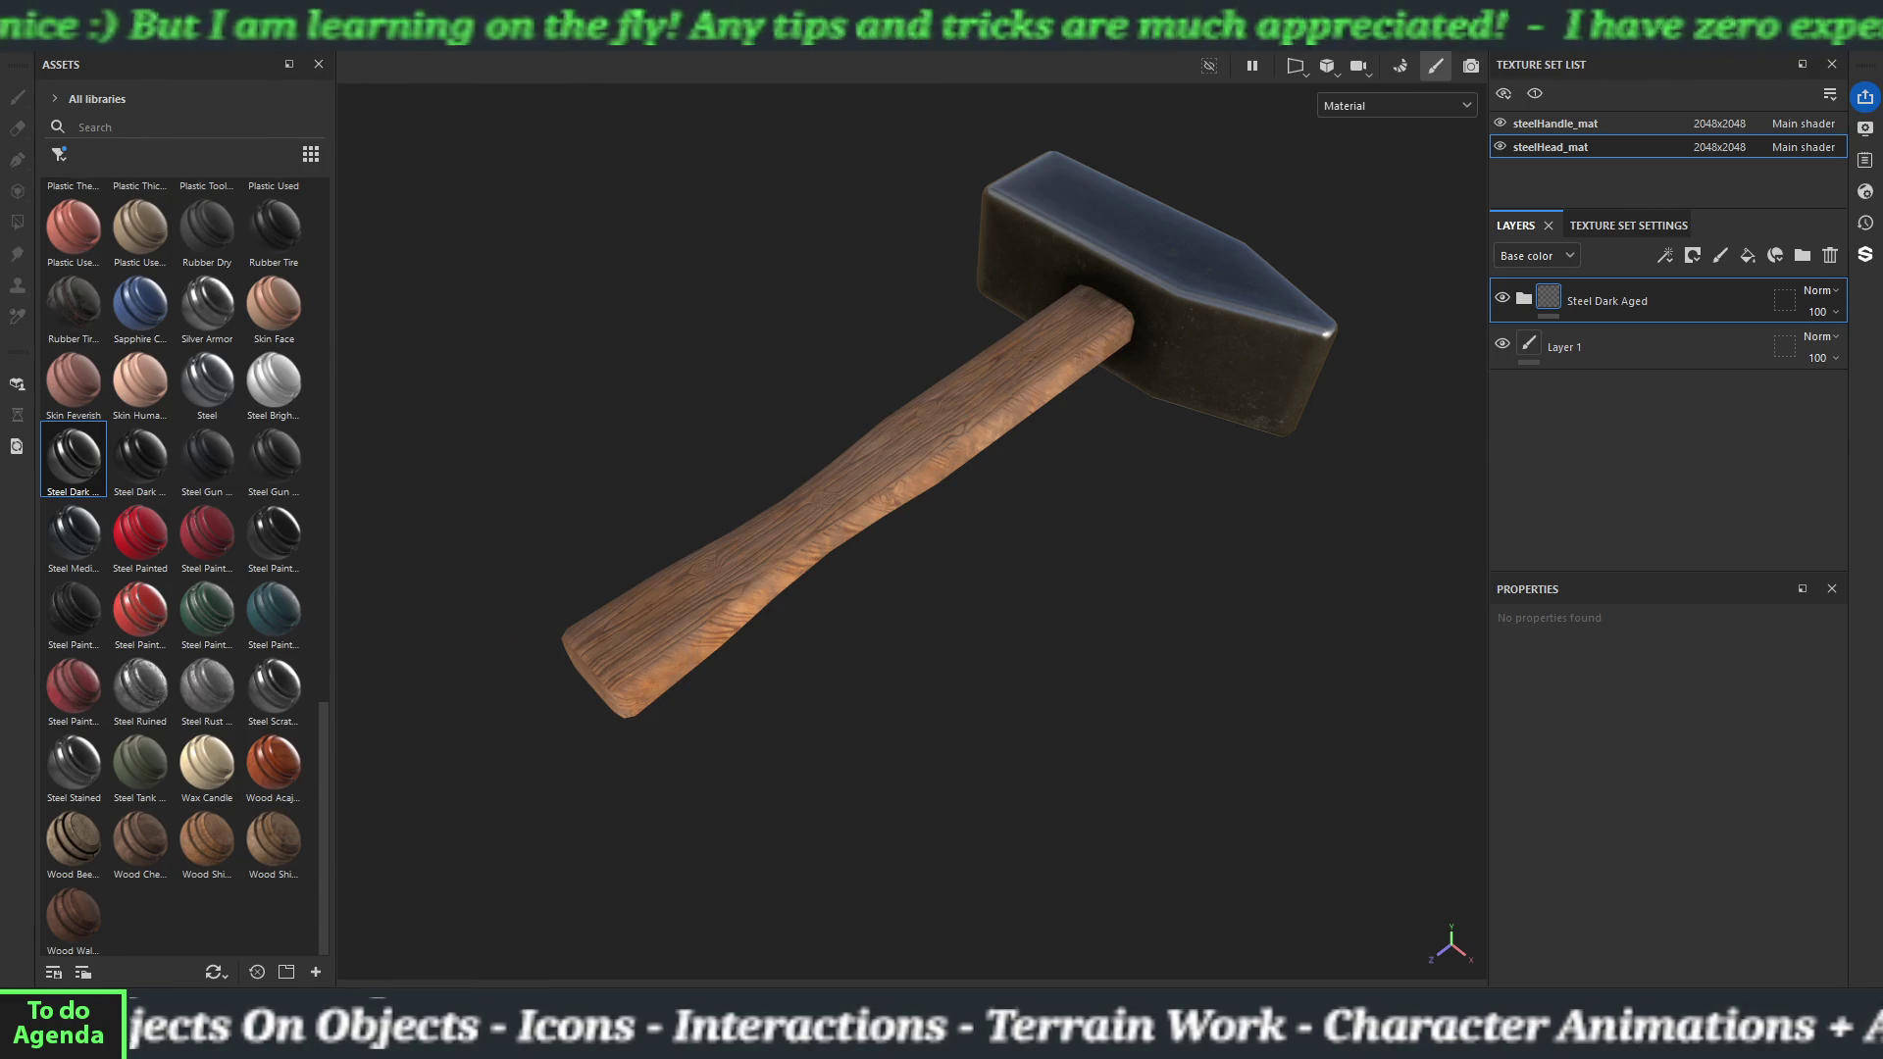
key("ctrl+w")
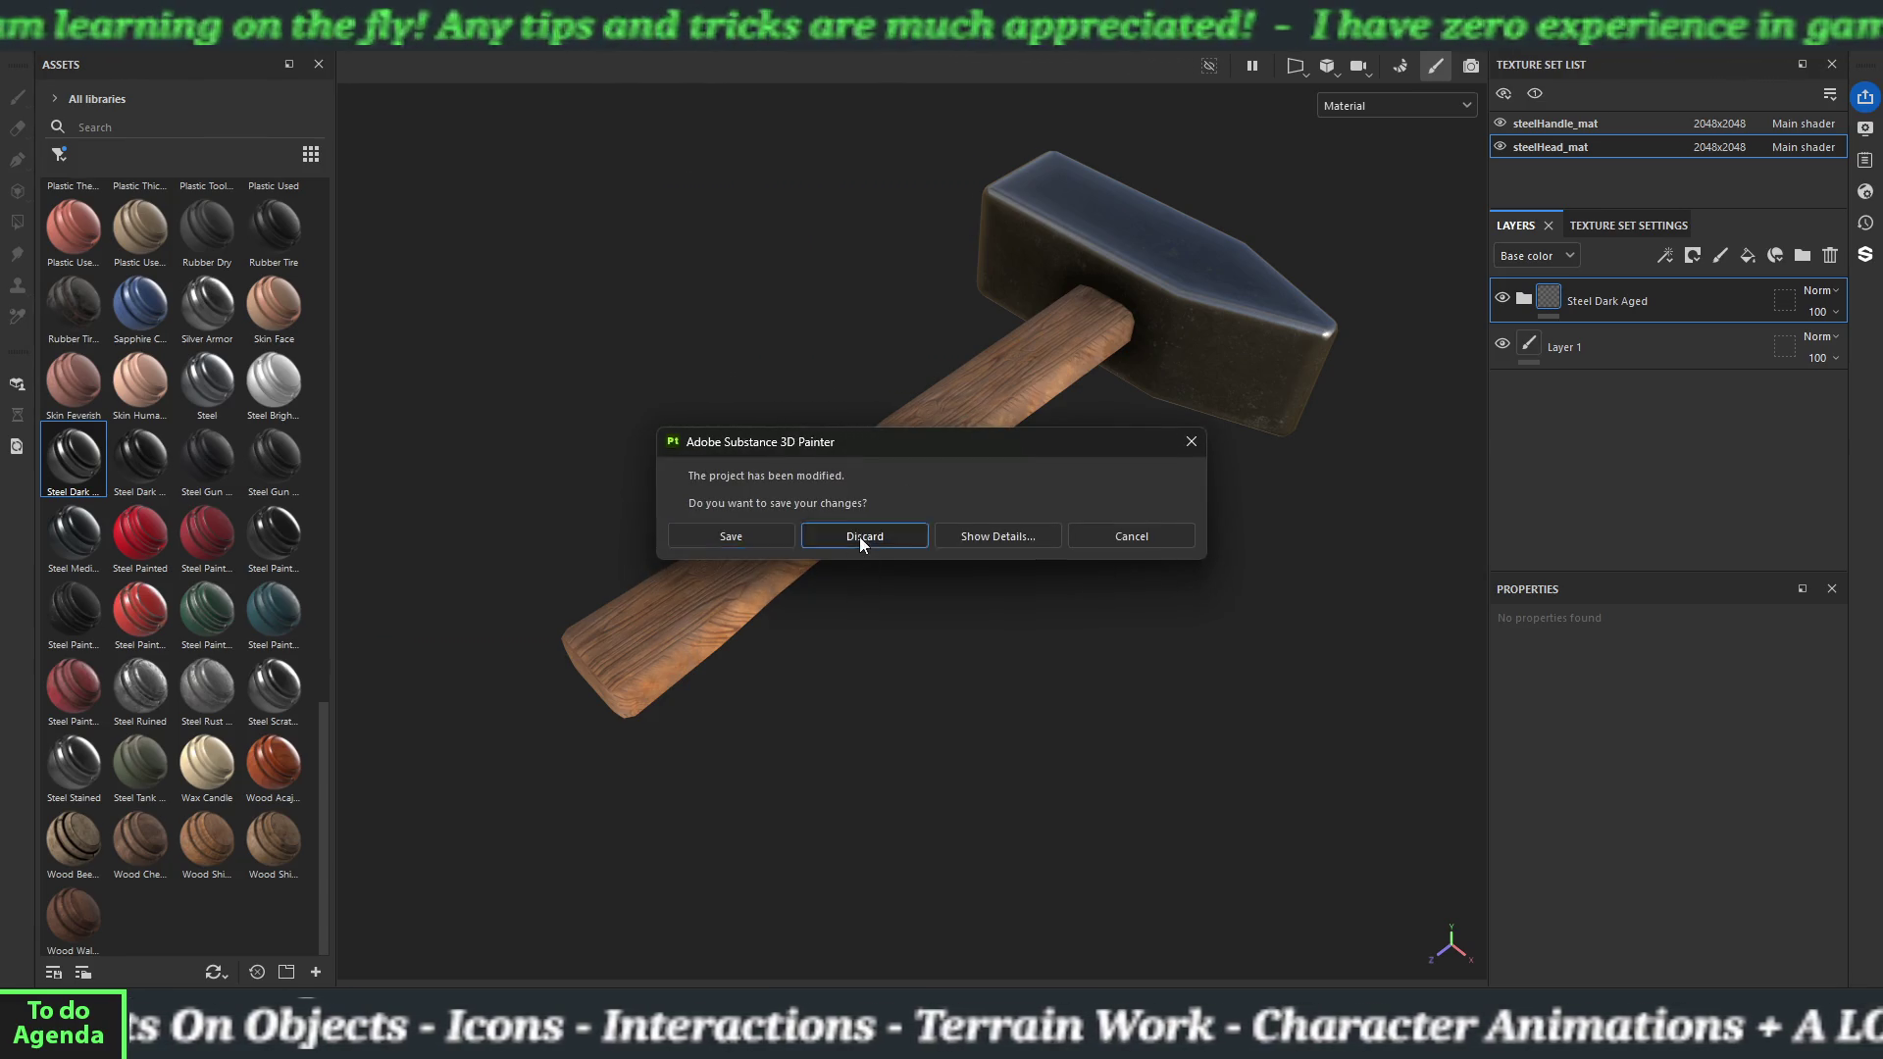
left_click(859, 538)
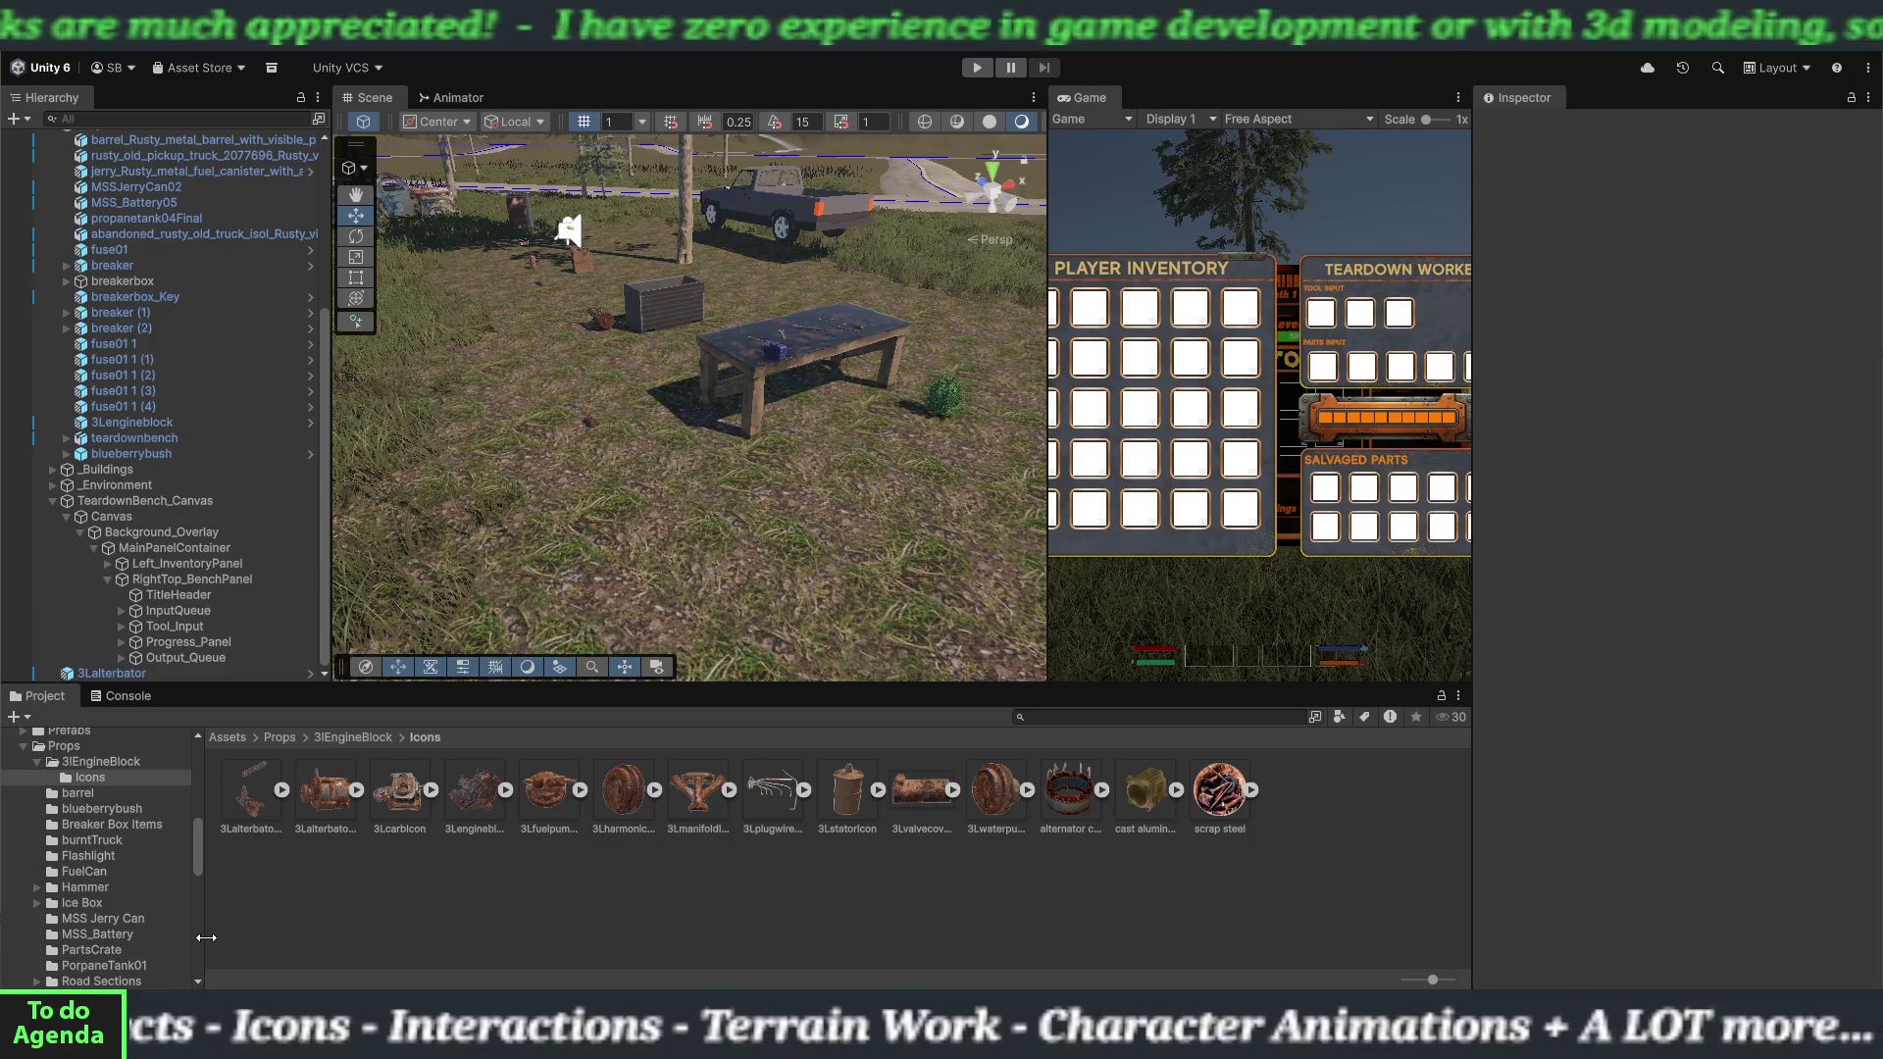
Create a folder named '3 tier hammers' inside Props/Hammer and open it.
left_click(127, 898)
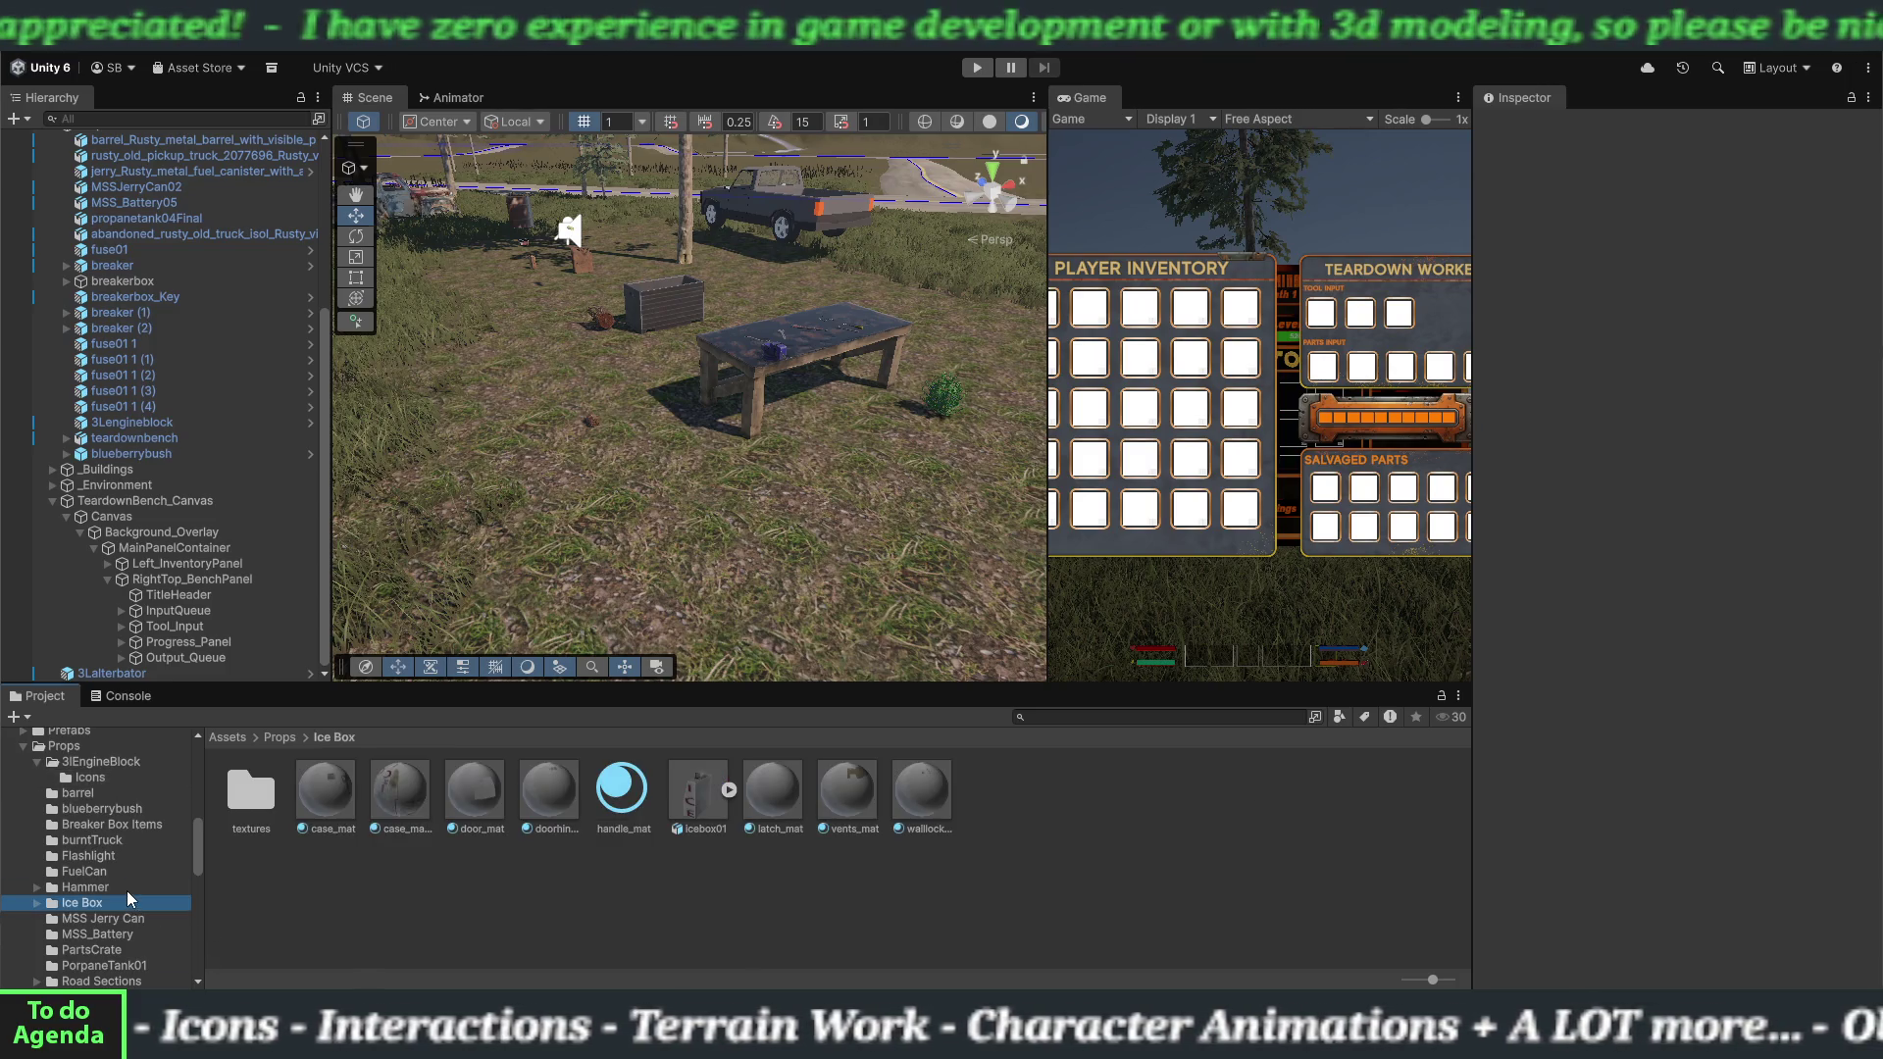
left_click(126, 889)
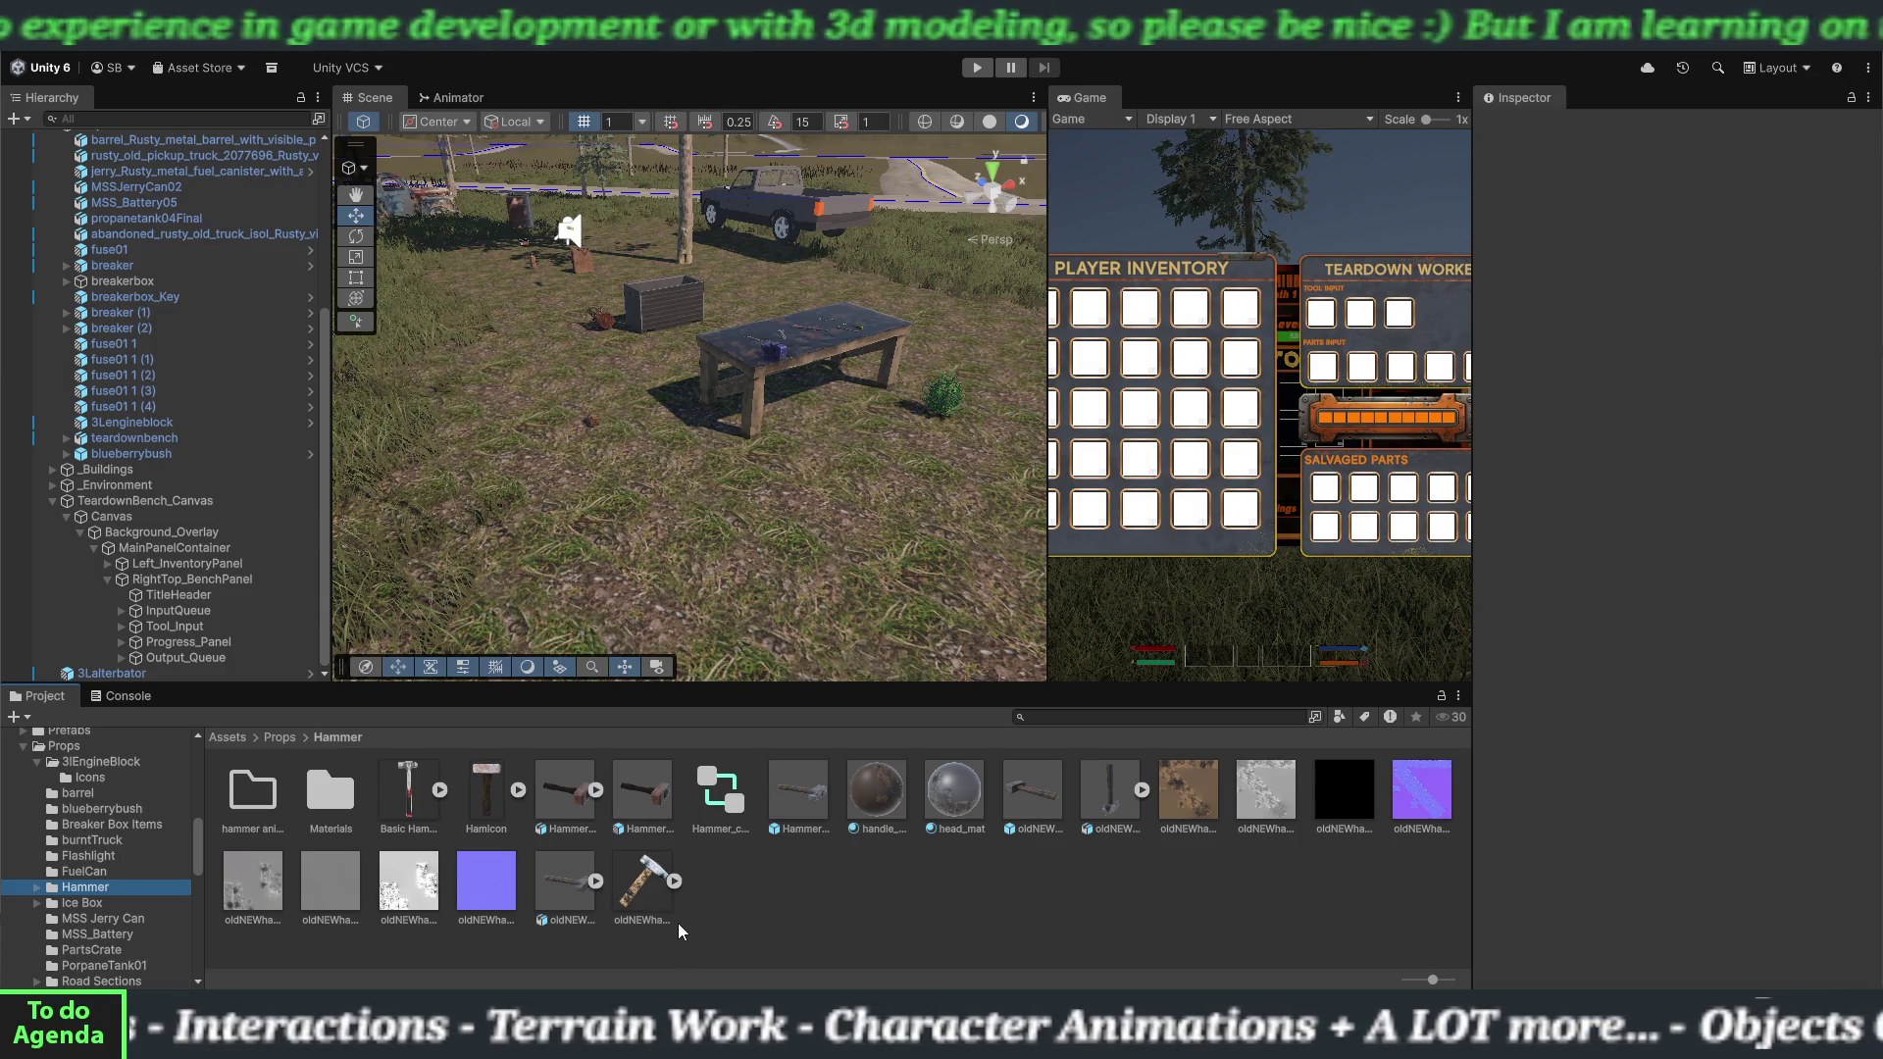
right_click(785, 907)
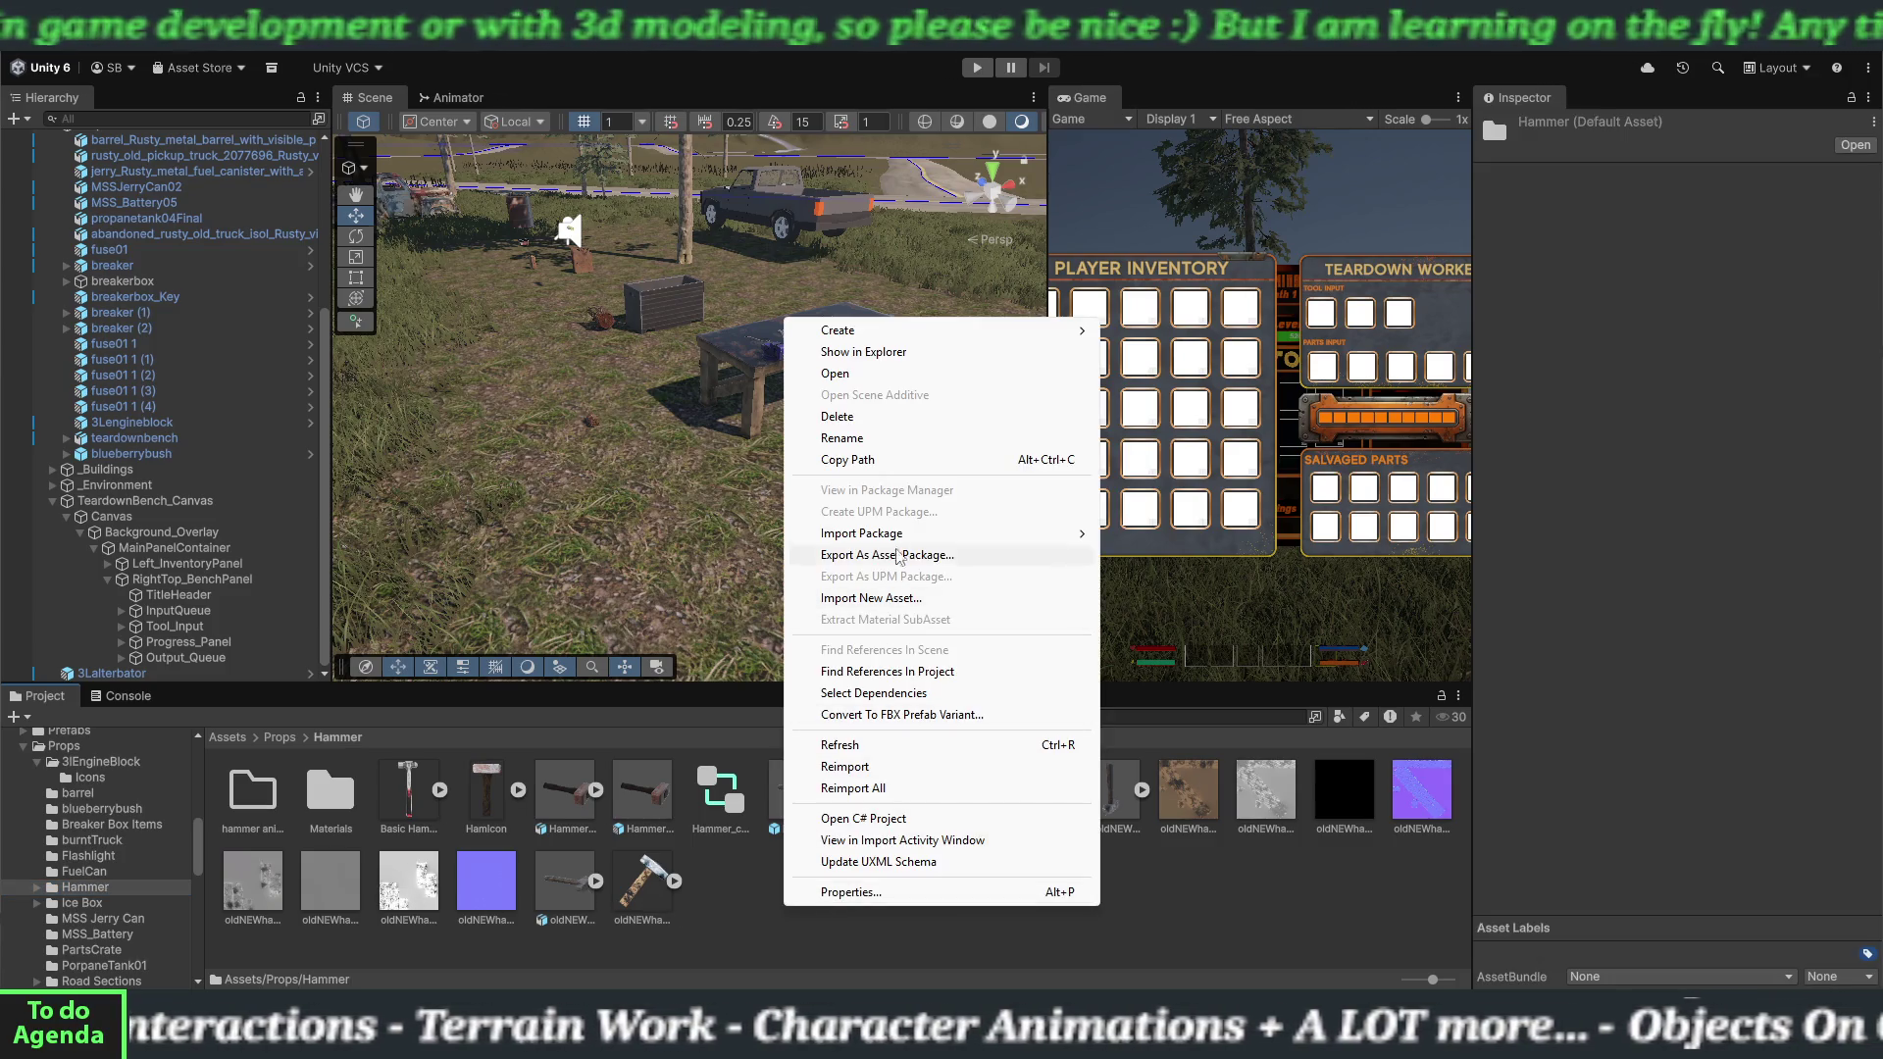
mouse_move(971, 332)
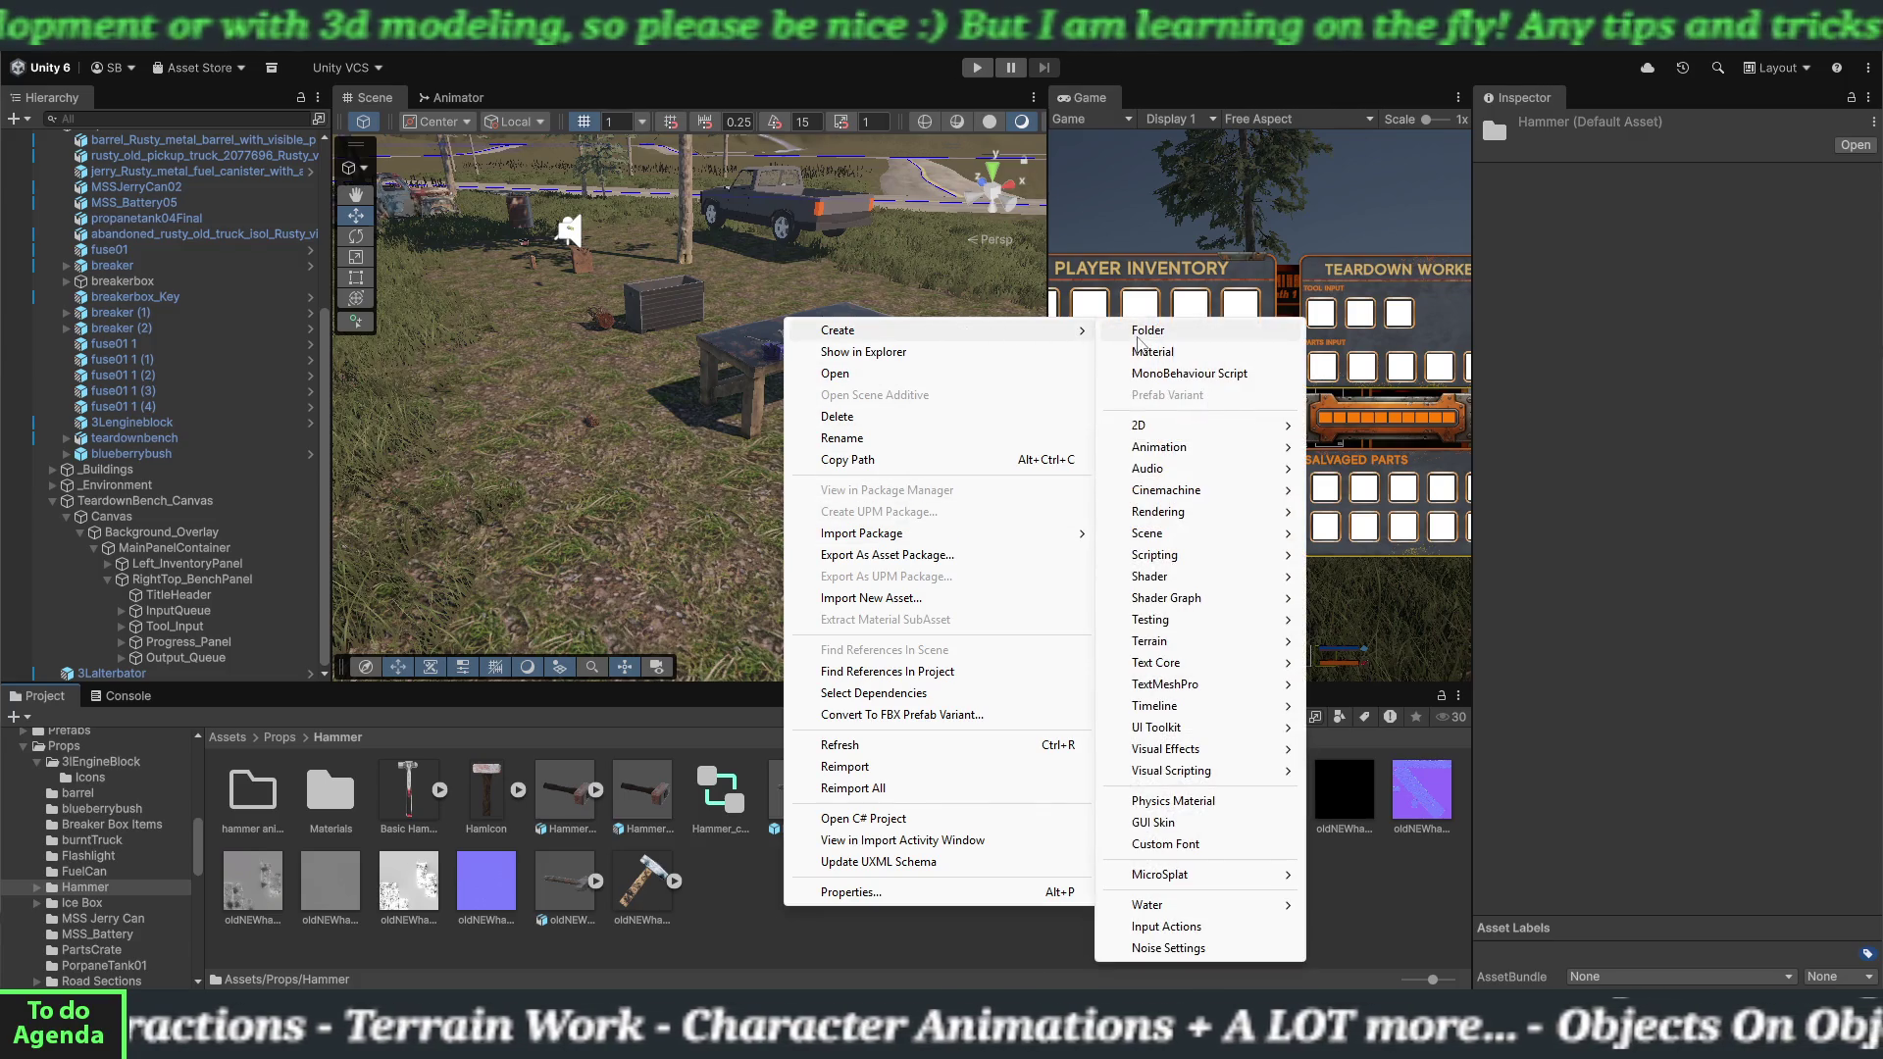
left_click(1140, 334)
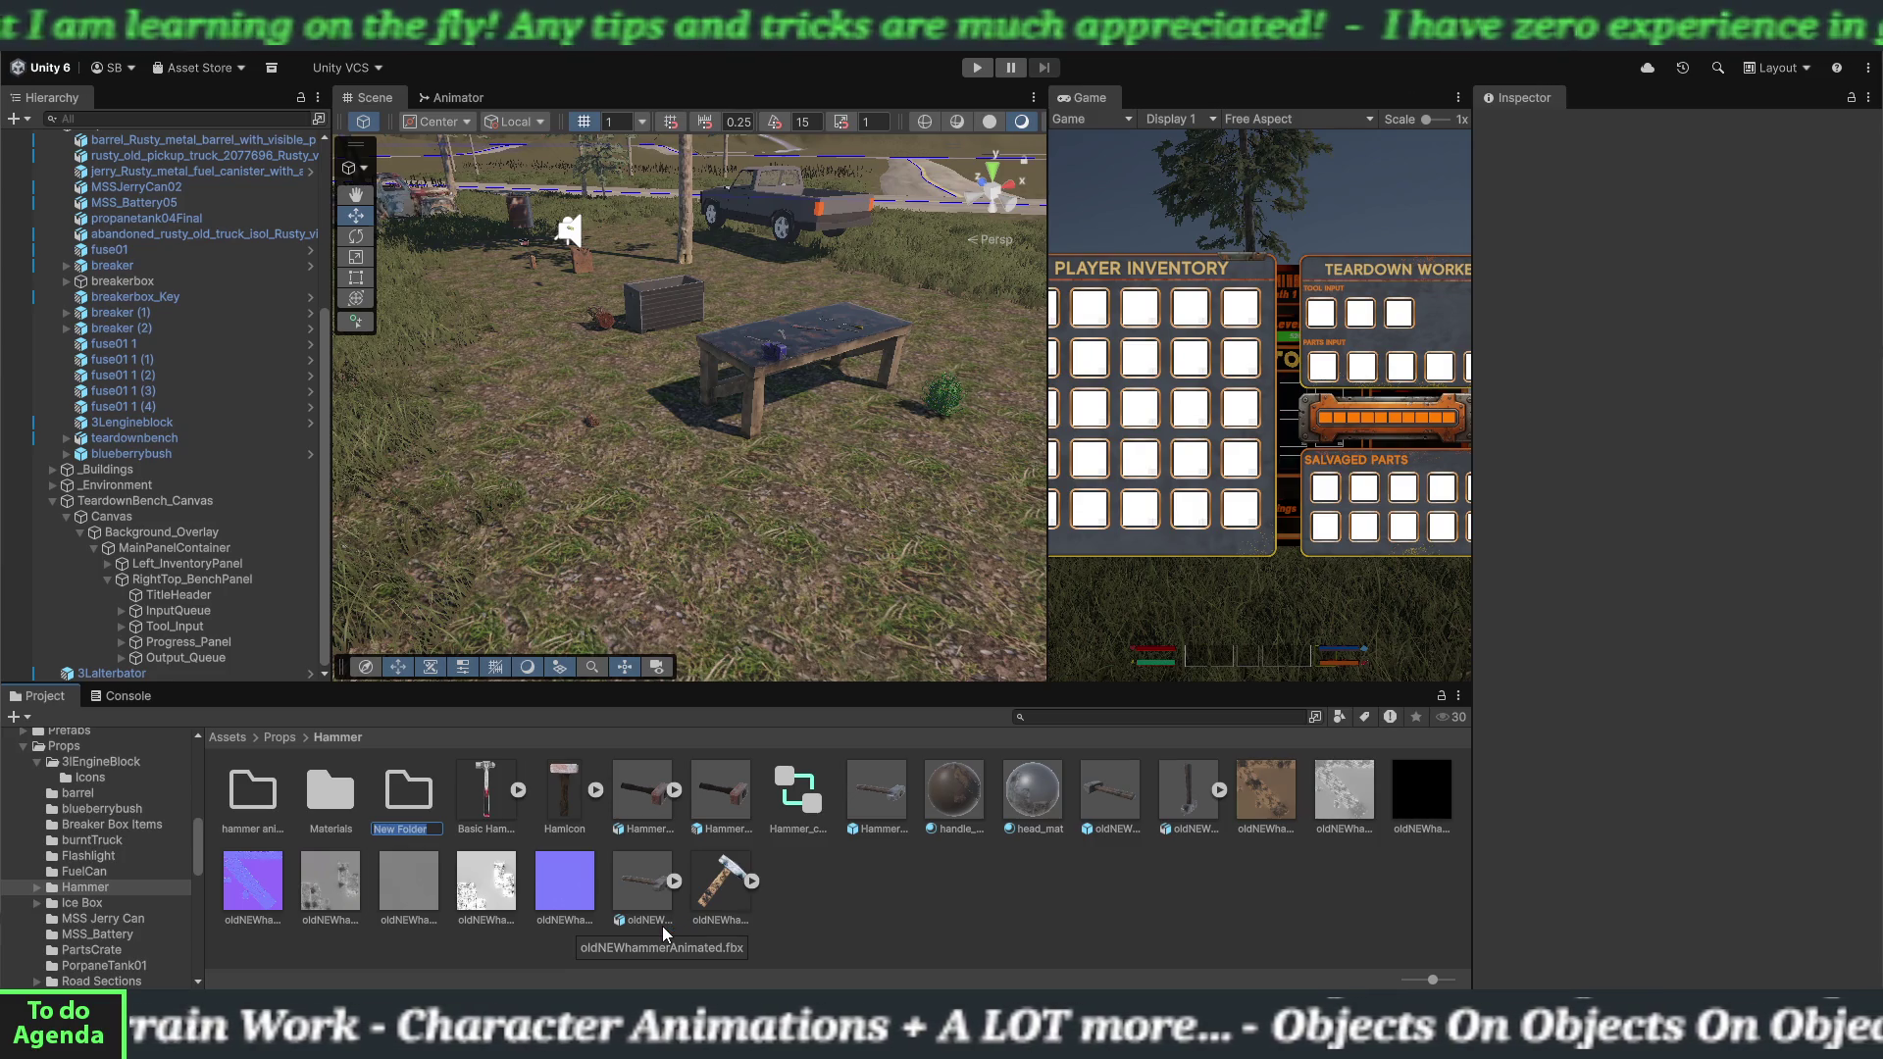
type("3")
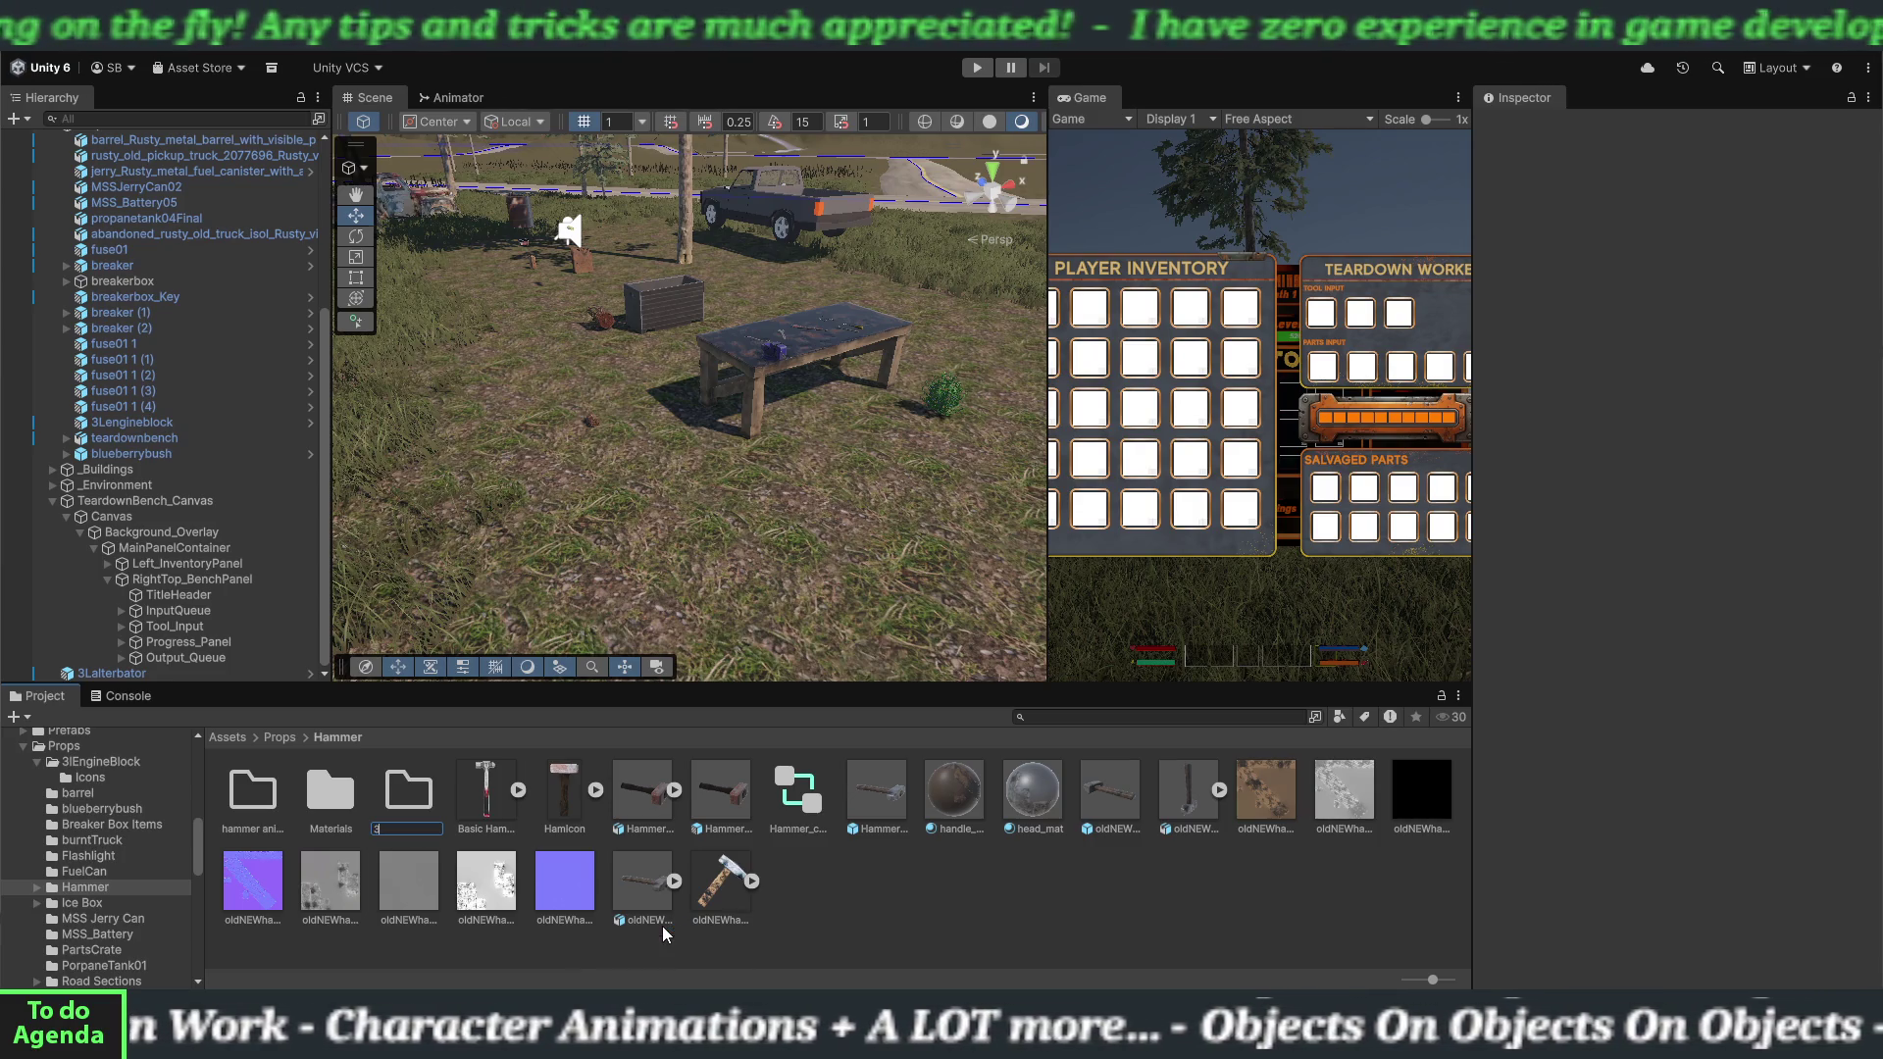
type(" tier hammer")
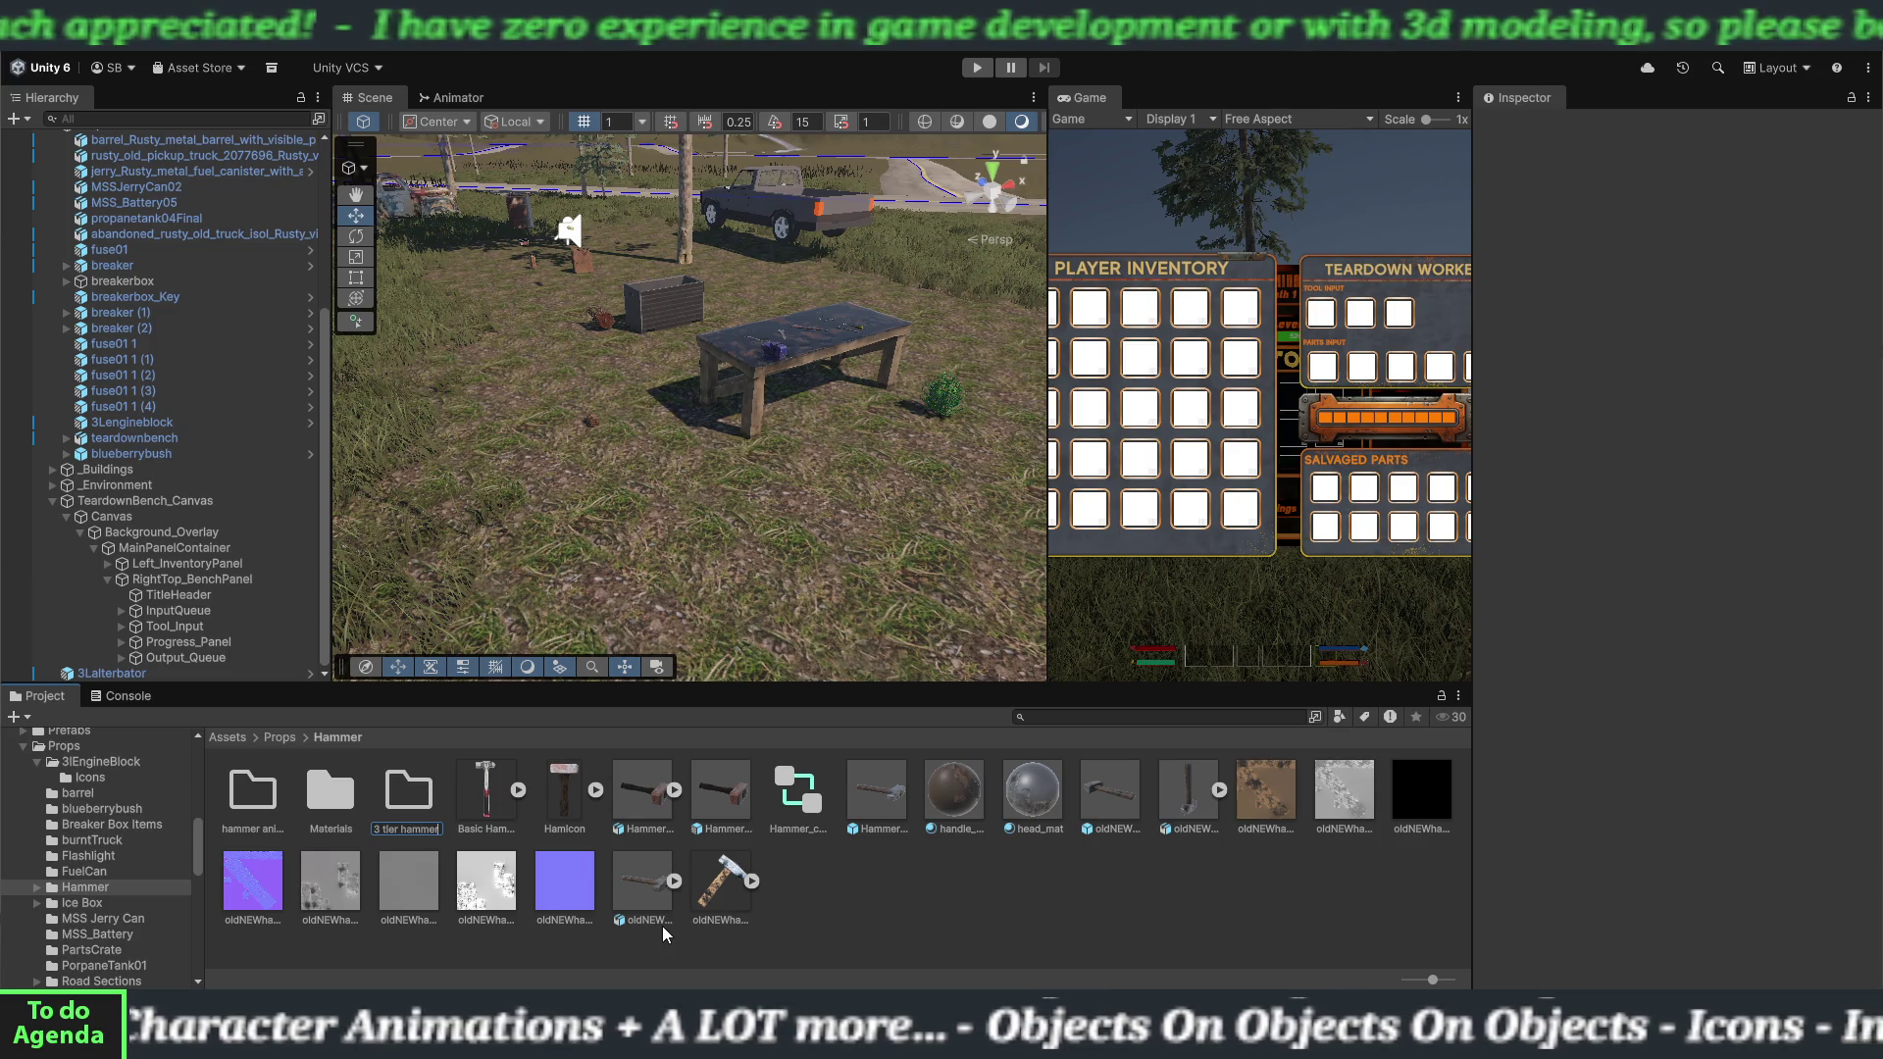
type("s")
key("Return")
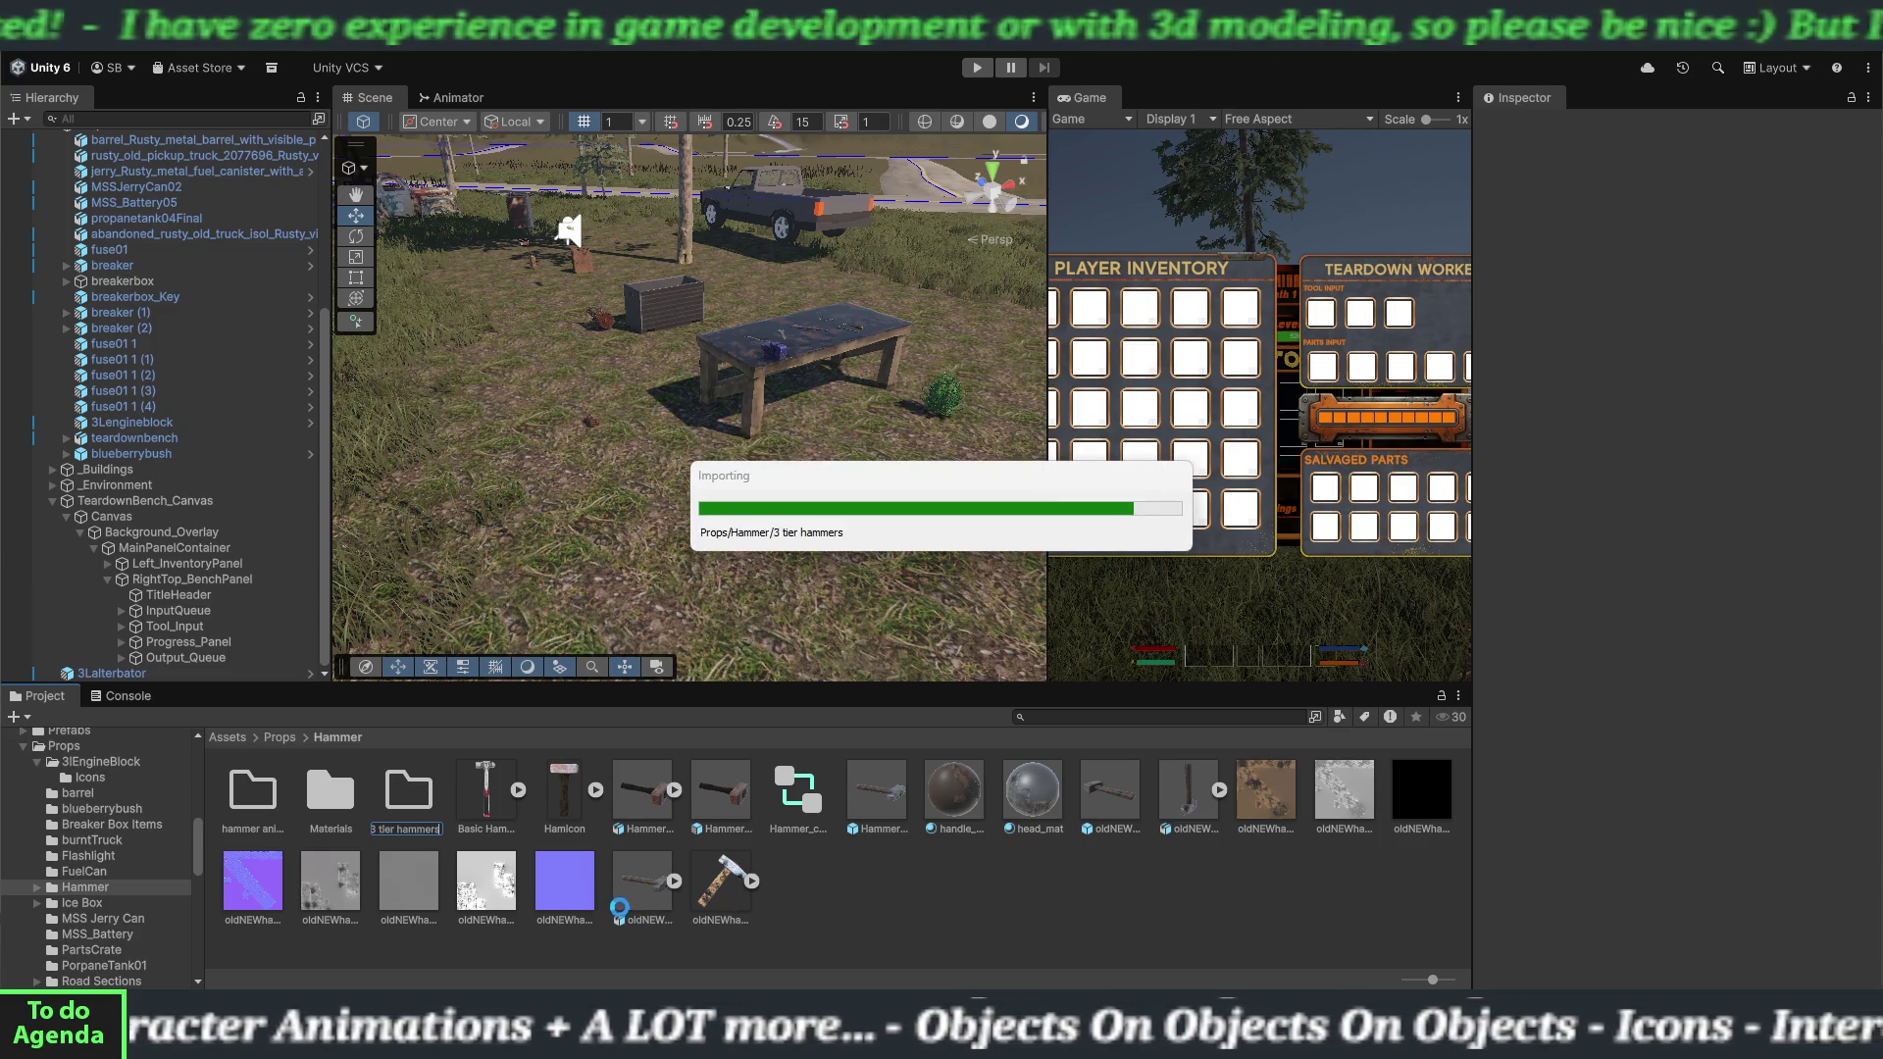
double_click(252, 799)
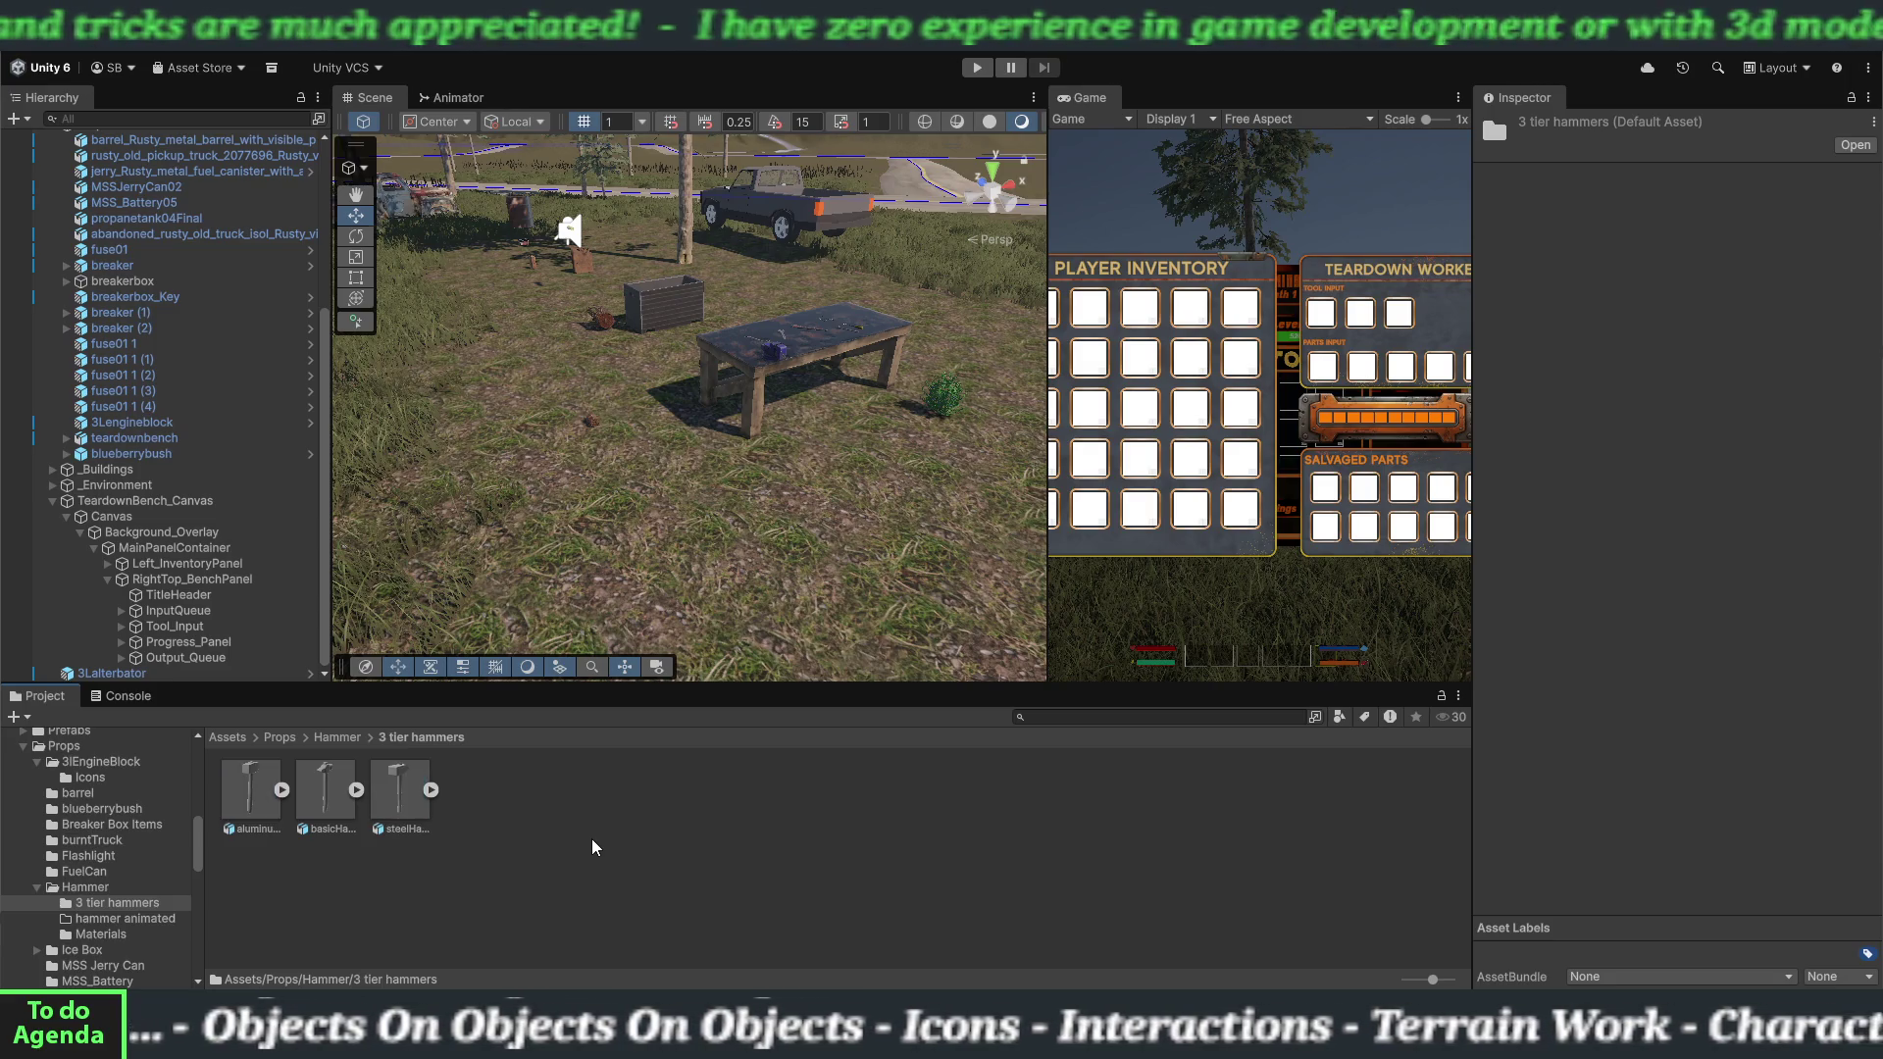
Select basicHammer and extract its materials into the 3 tier hammers folder.
left_click(336, 820)
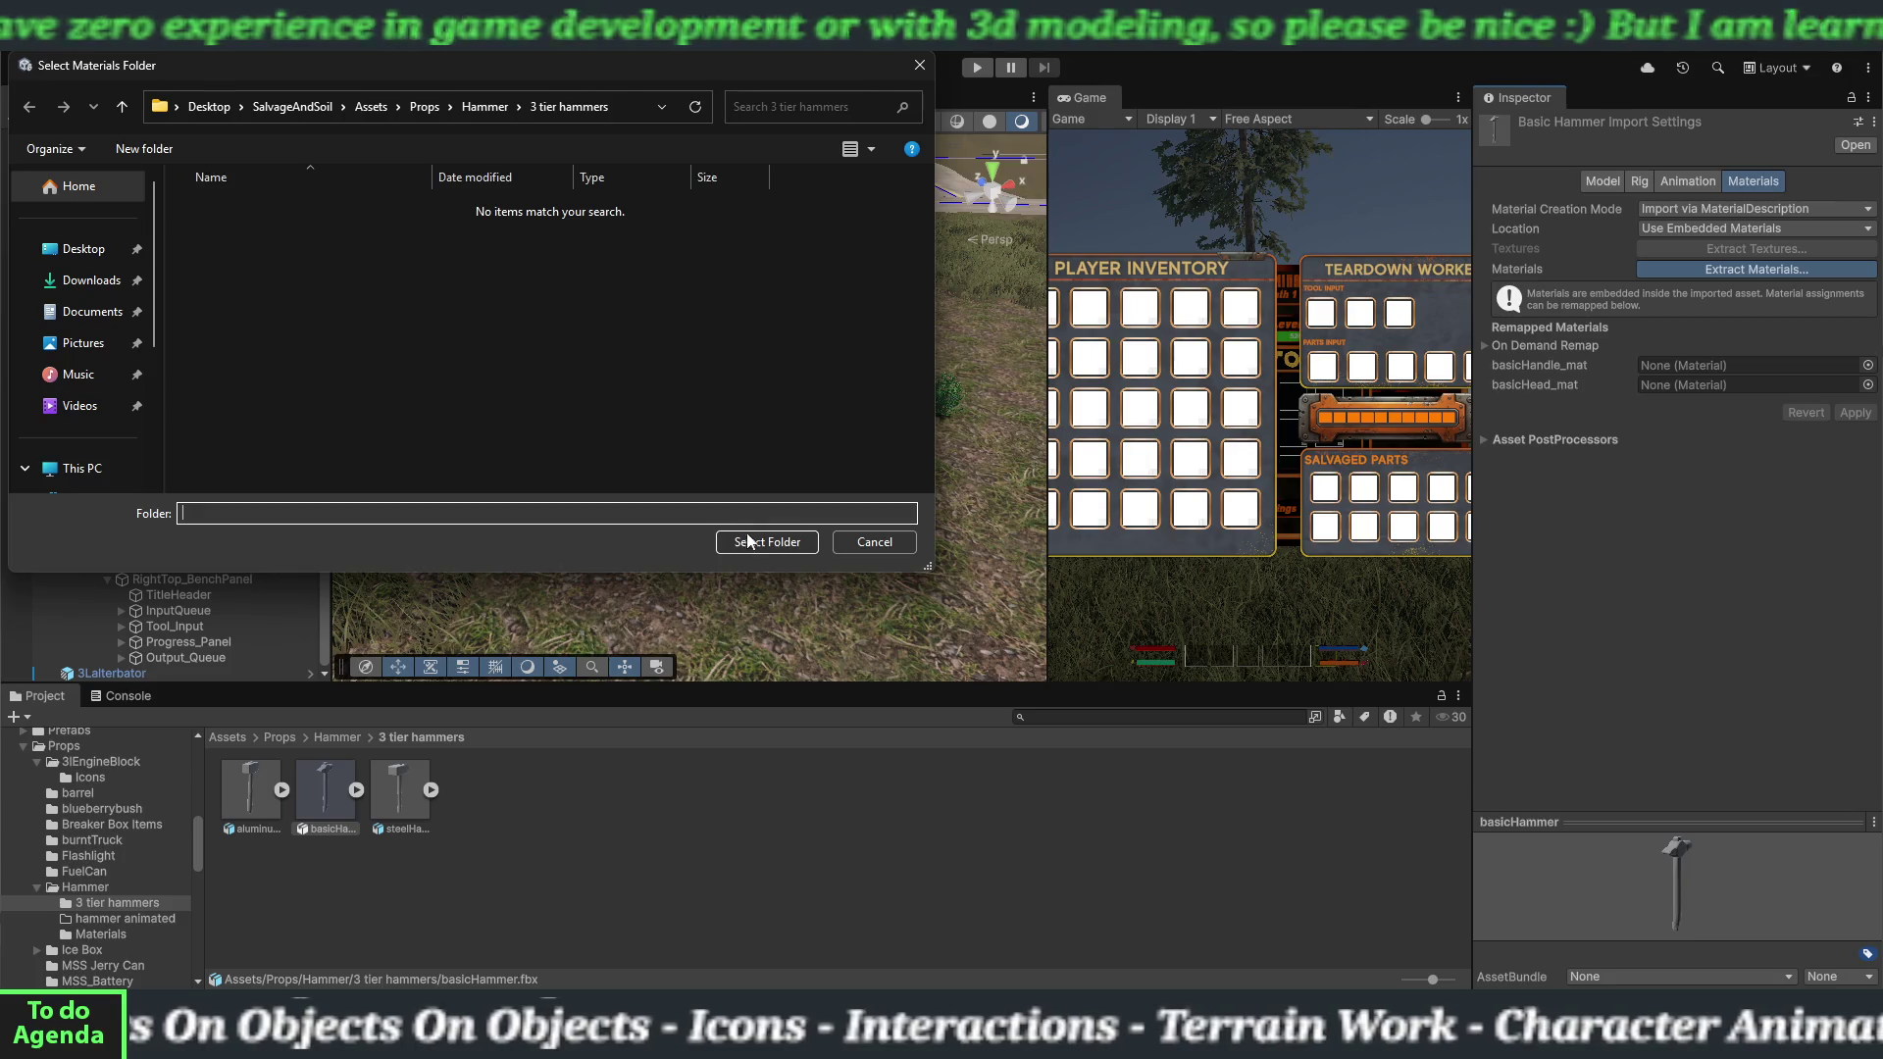
left_click(748, 542)
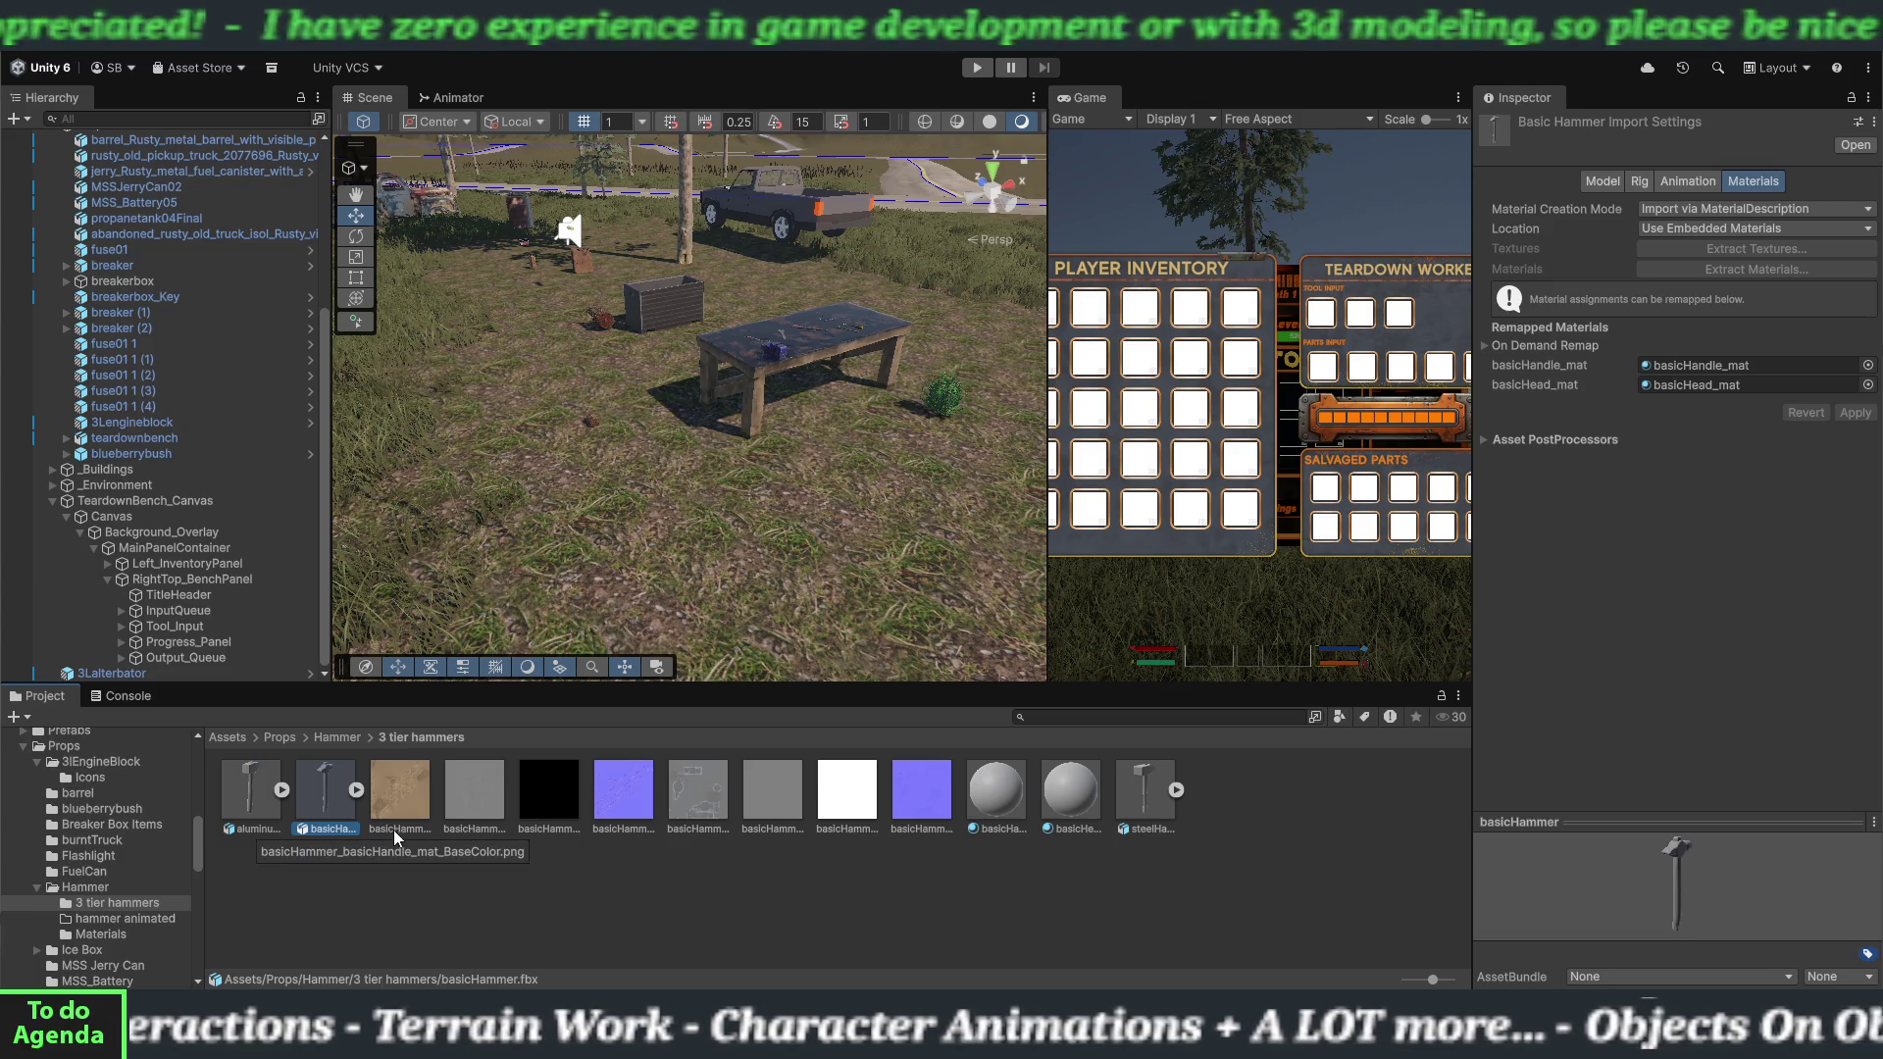
Give basicHandle_mat its brown base colour, grey height, black metallic and purple normal textures, fixing the normal map.
left_click(993, 800)
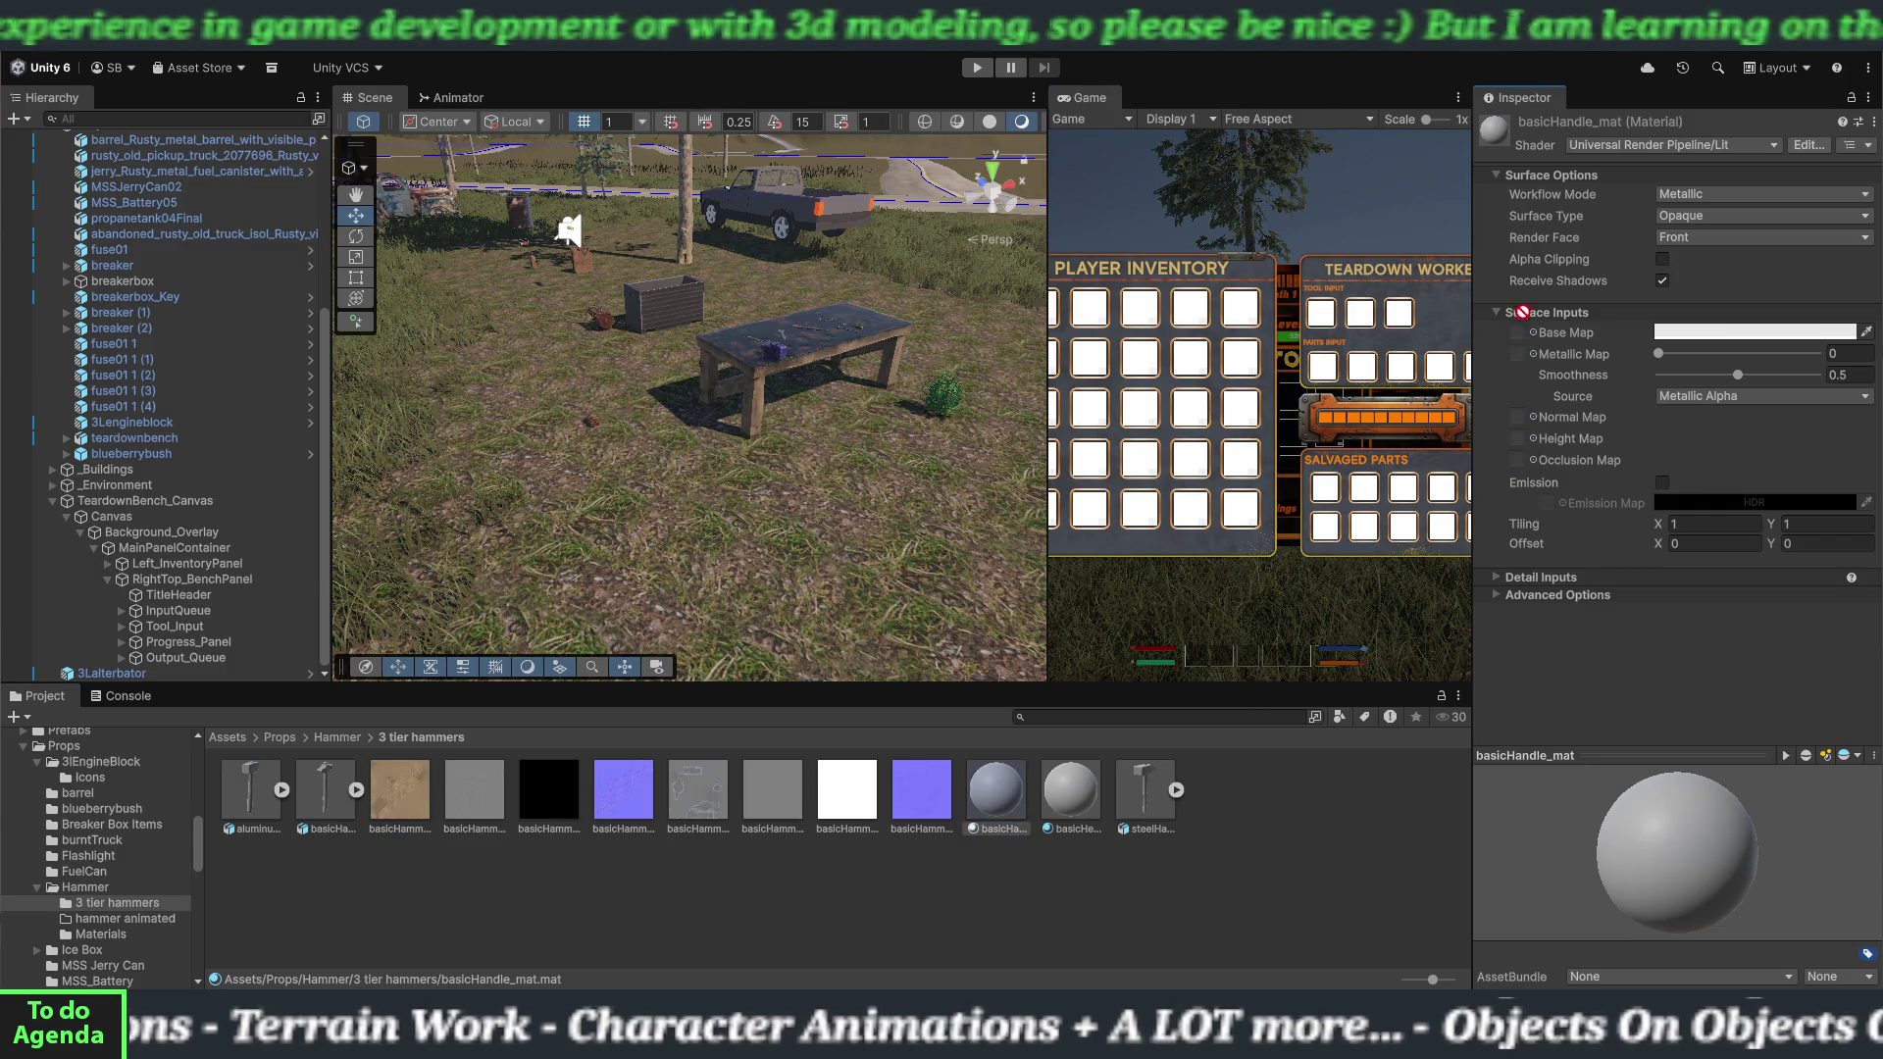
left_click_drag(1523, 334, 1525, 338)
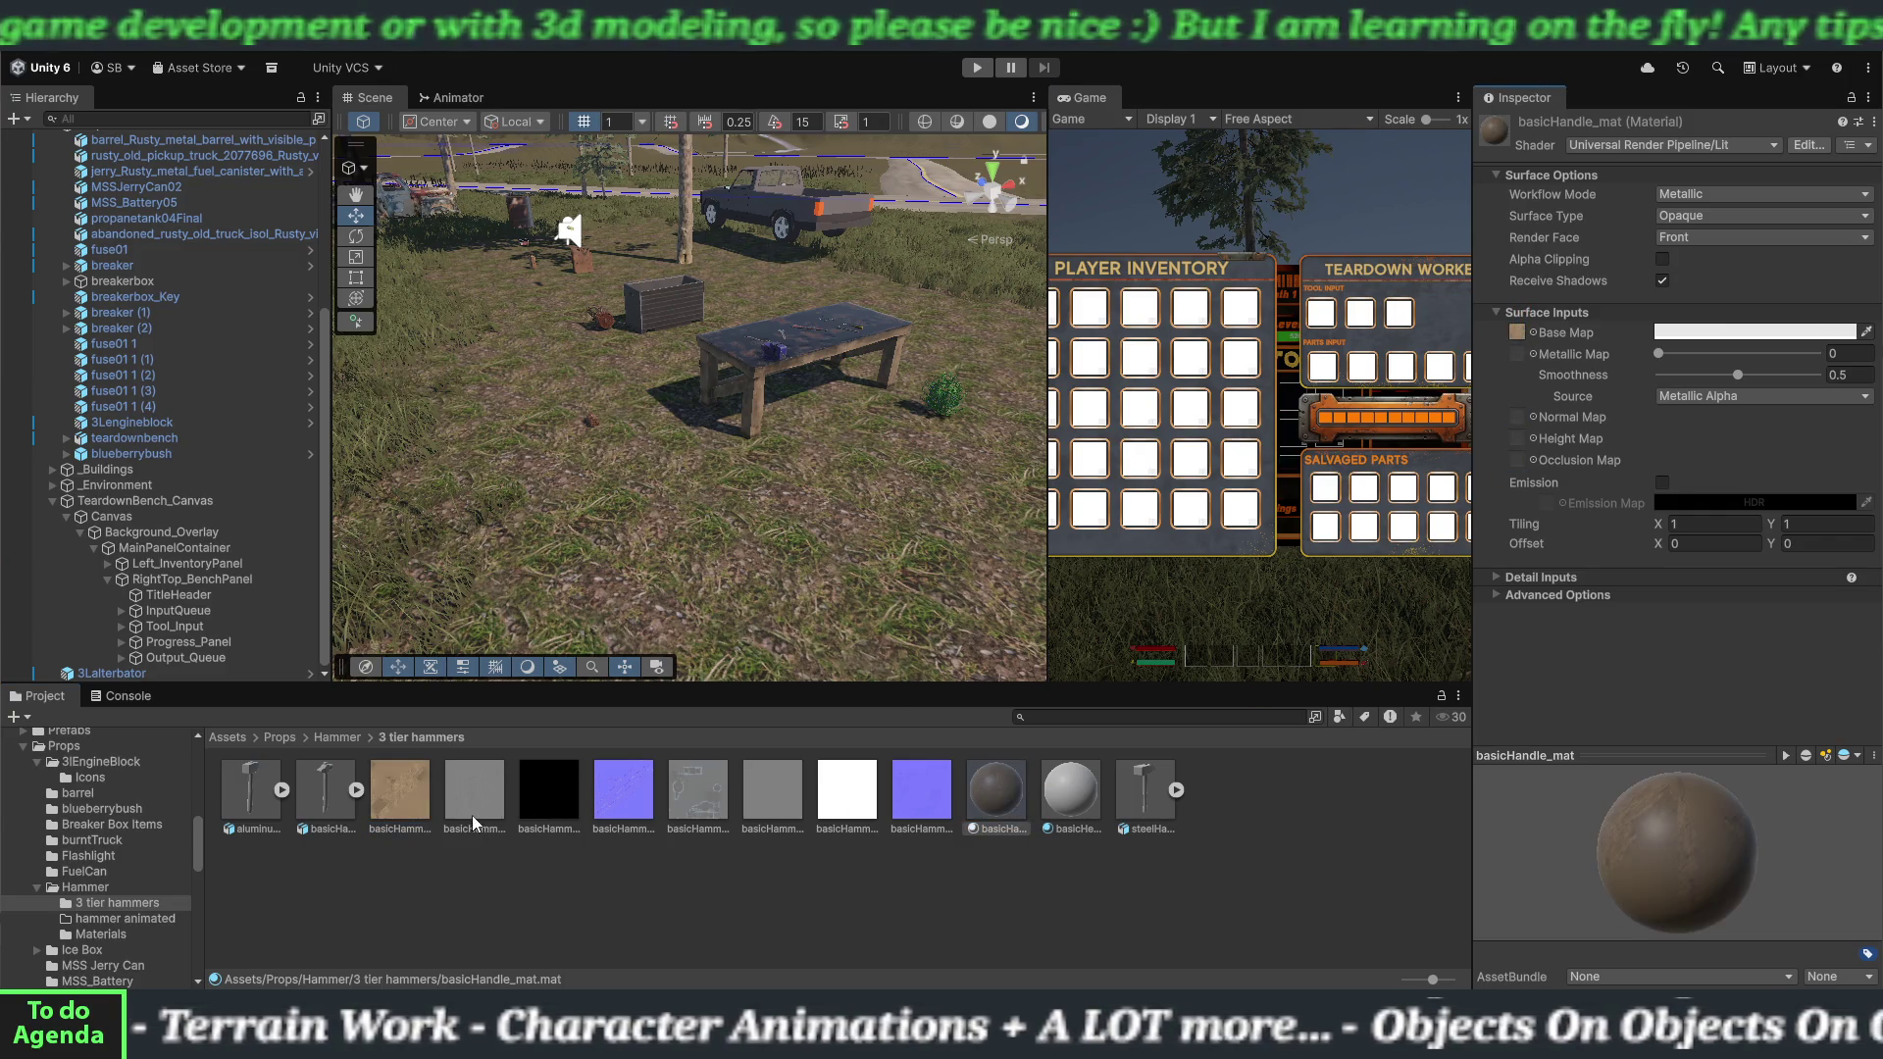
left_click_drag(477, 803, 1351, 640)
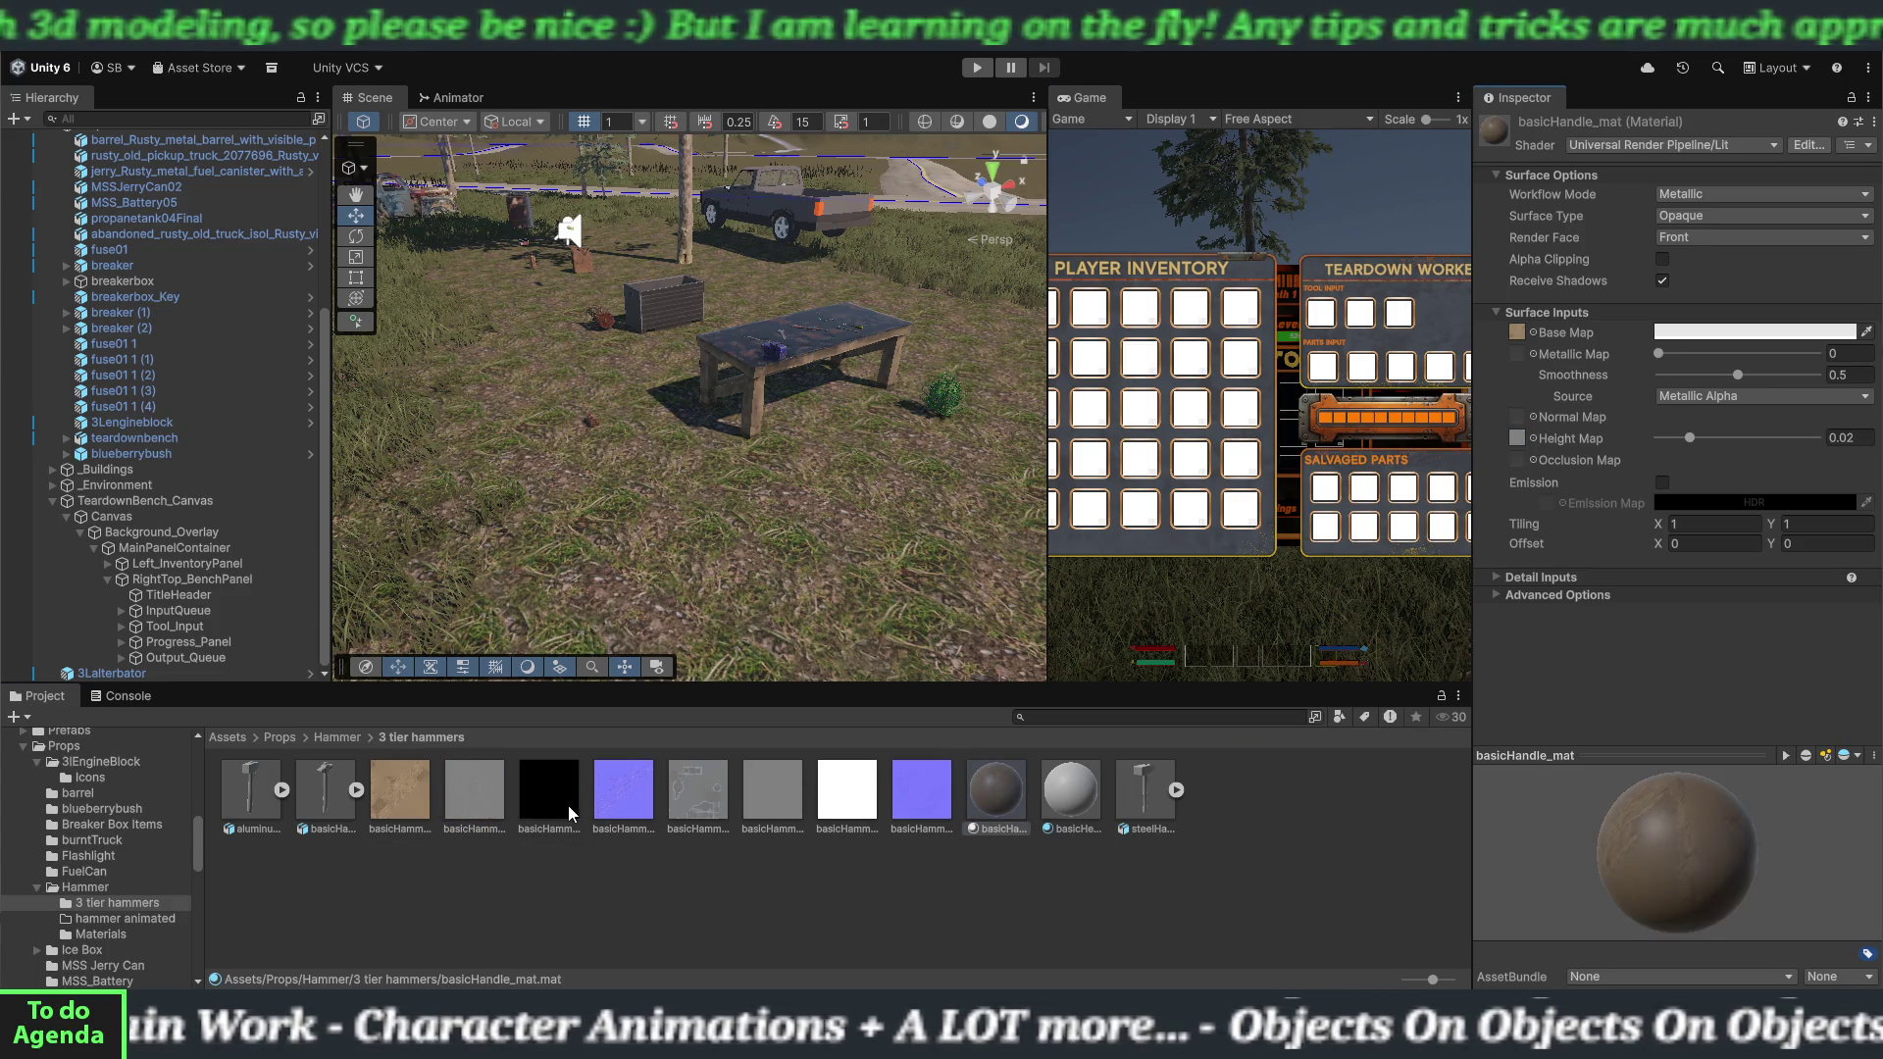
left_click_drag(1535, 386, 1524, 354)
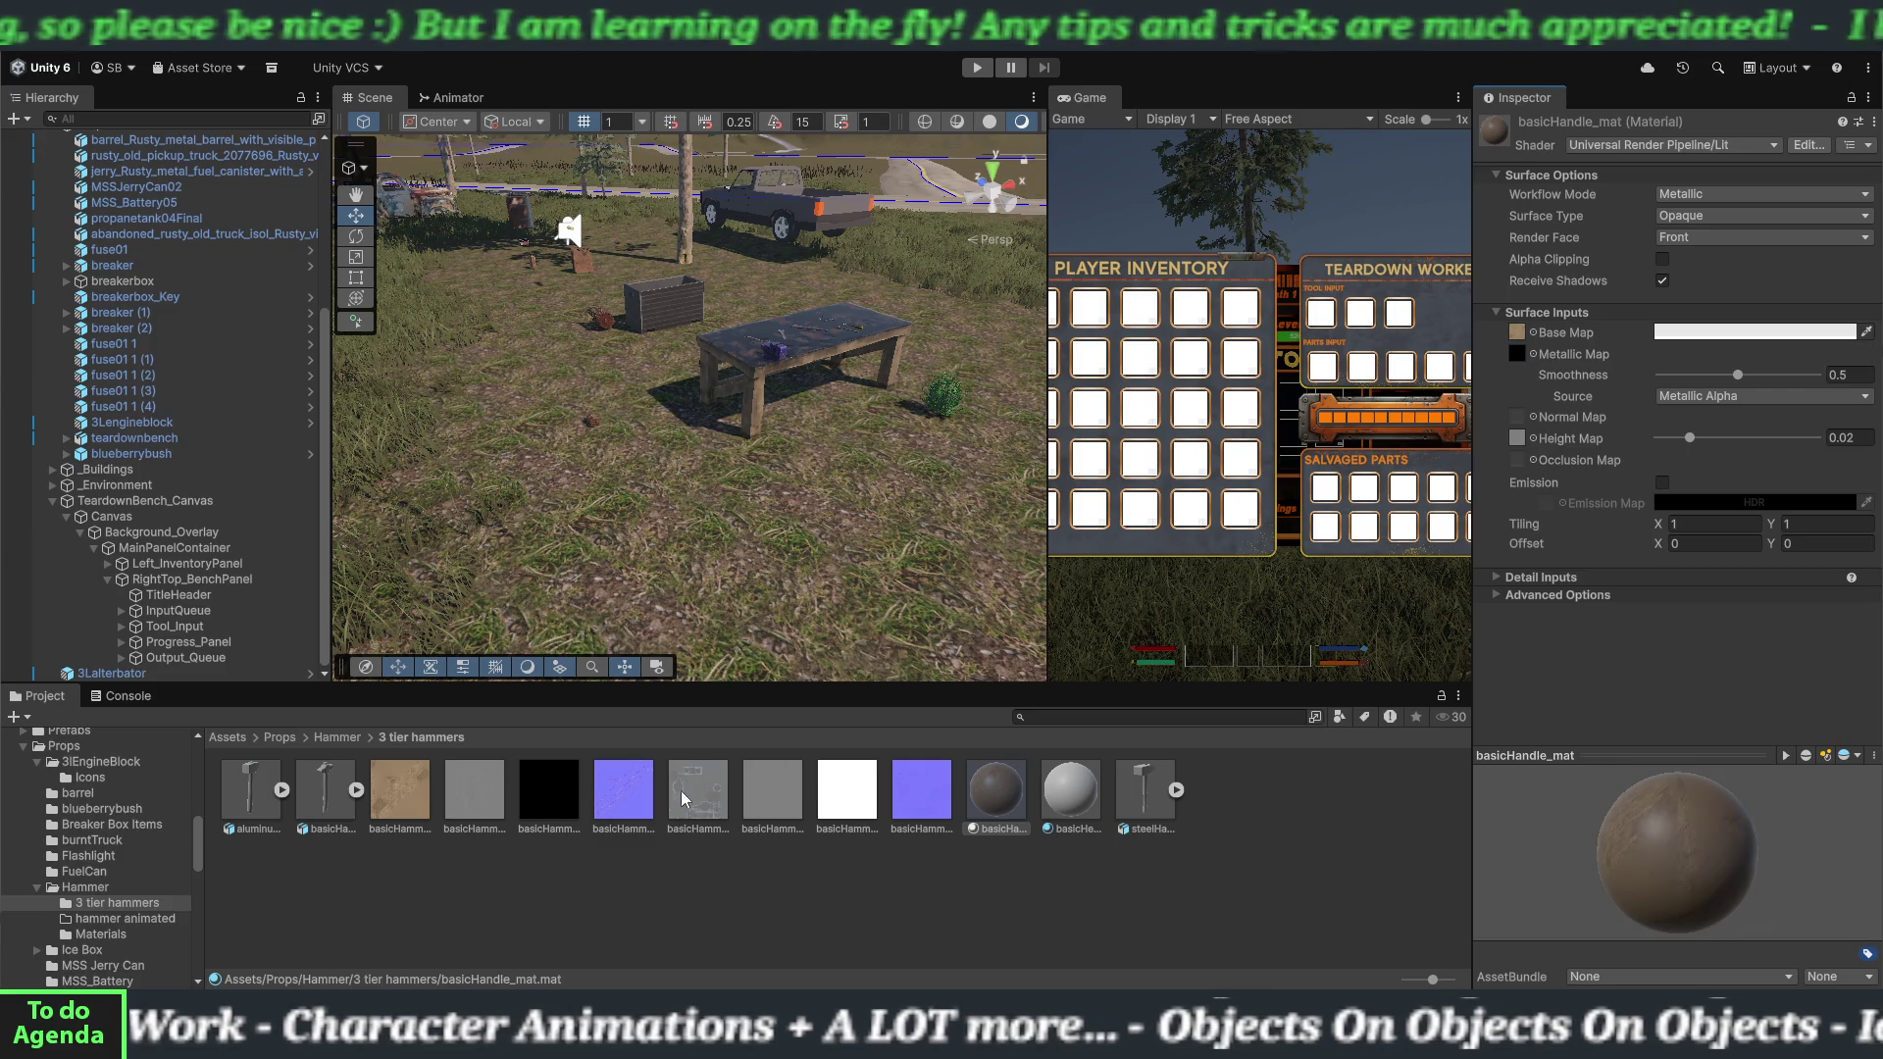
left_click_drag(1523, 424, 1519, 418)
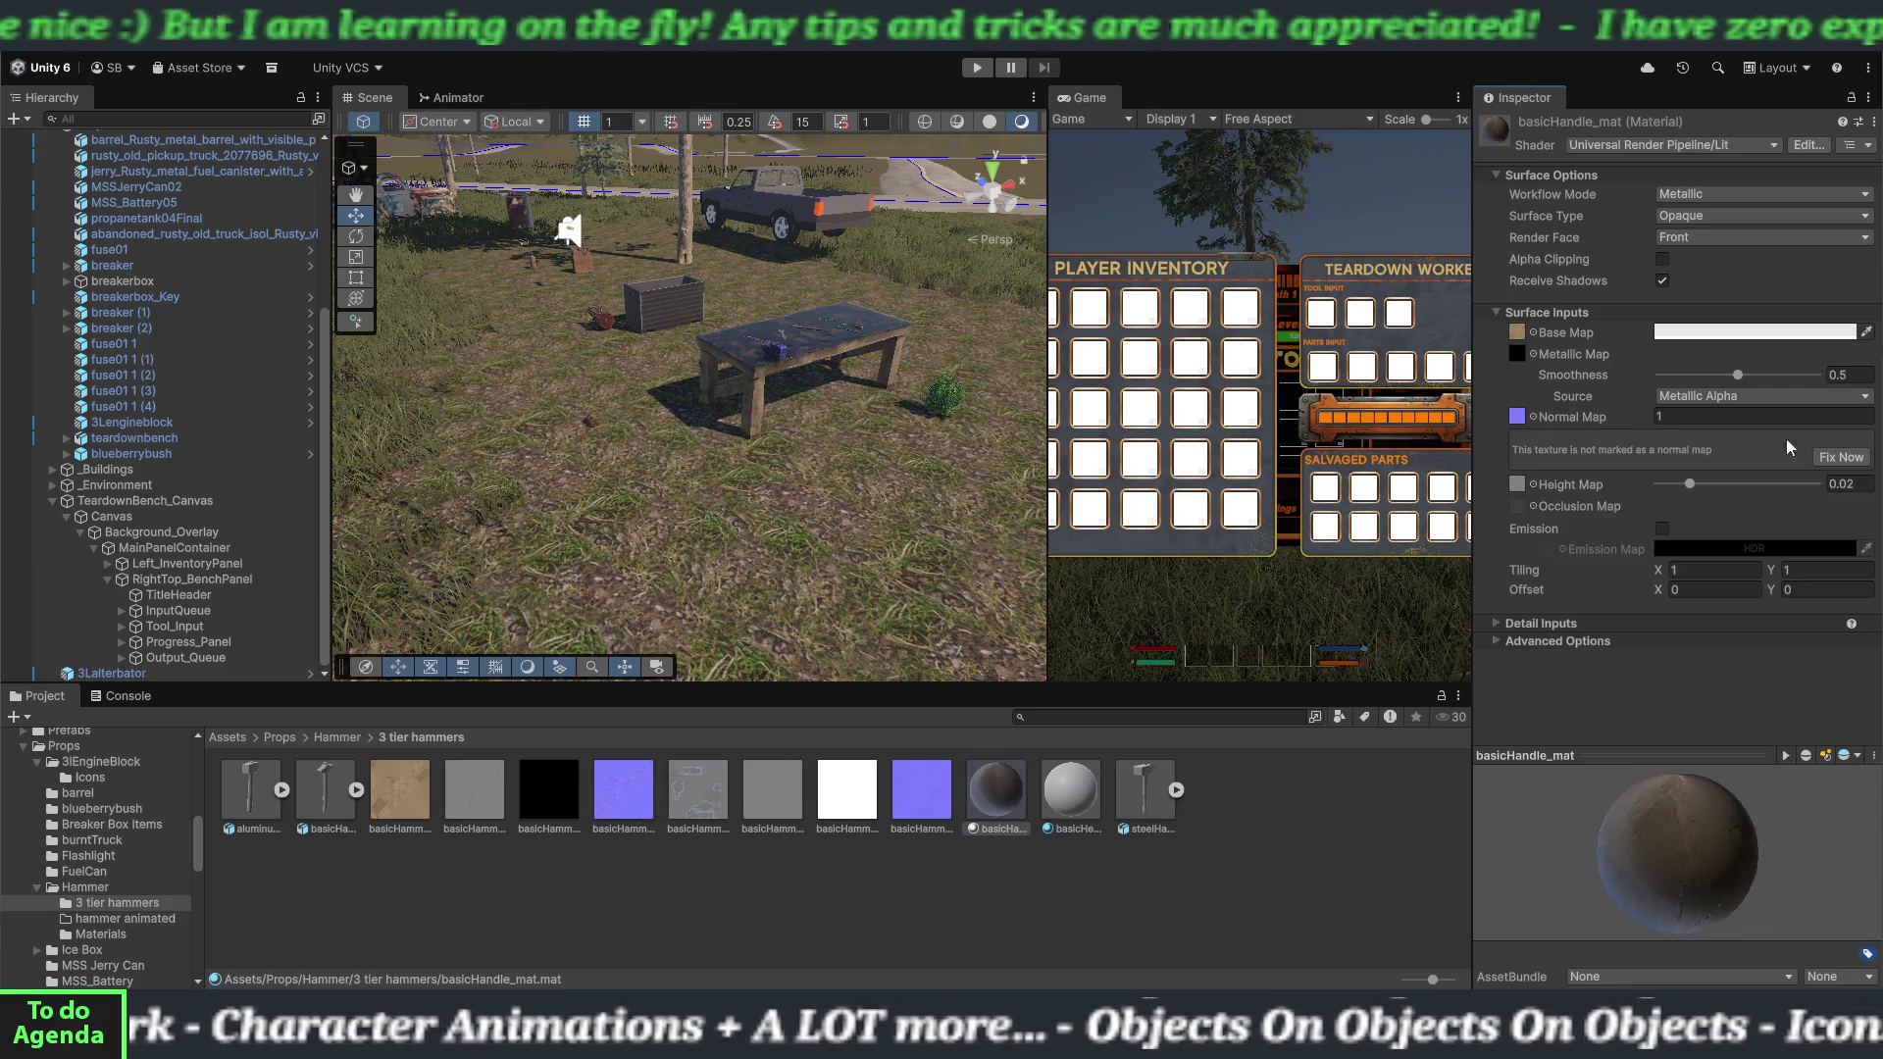
left_click(1841, 458)
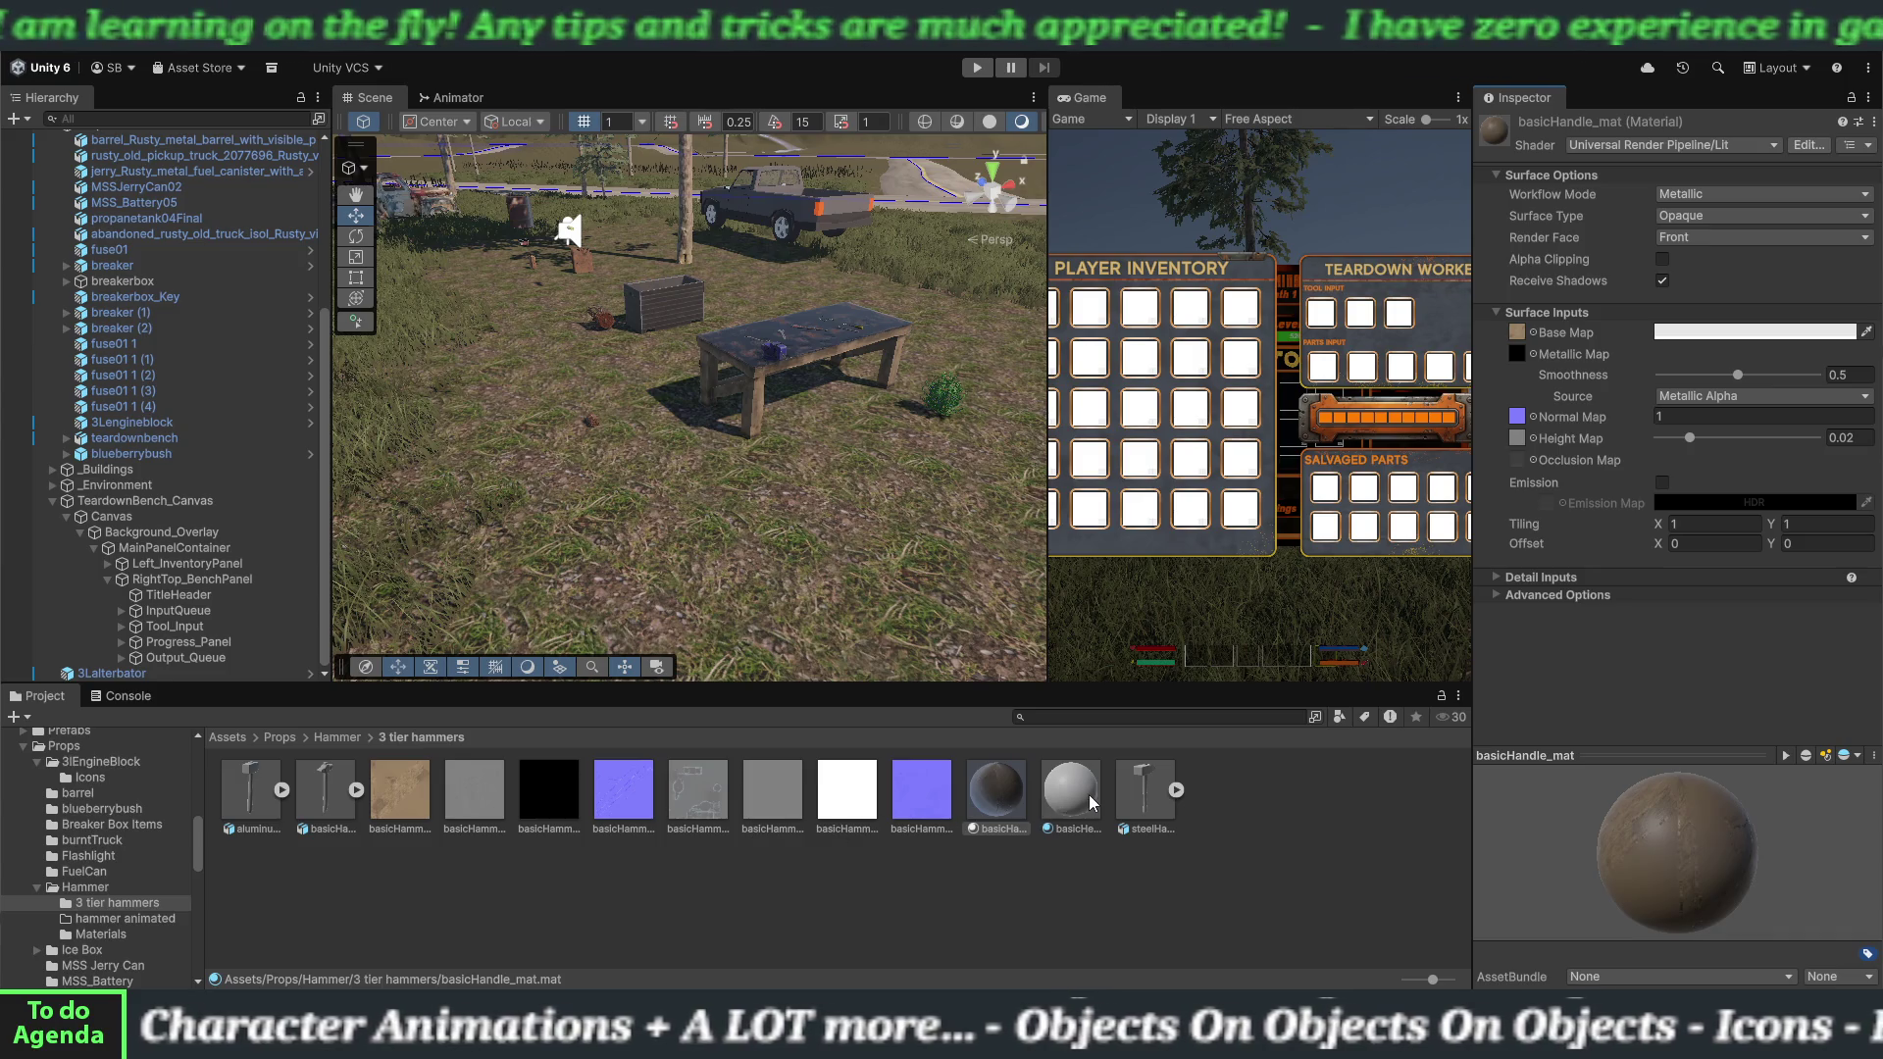
Compare basicHead_mat's settings with basicHandle_mat, then select basicHead_mat for editing.
left_click(1092, 803)
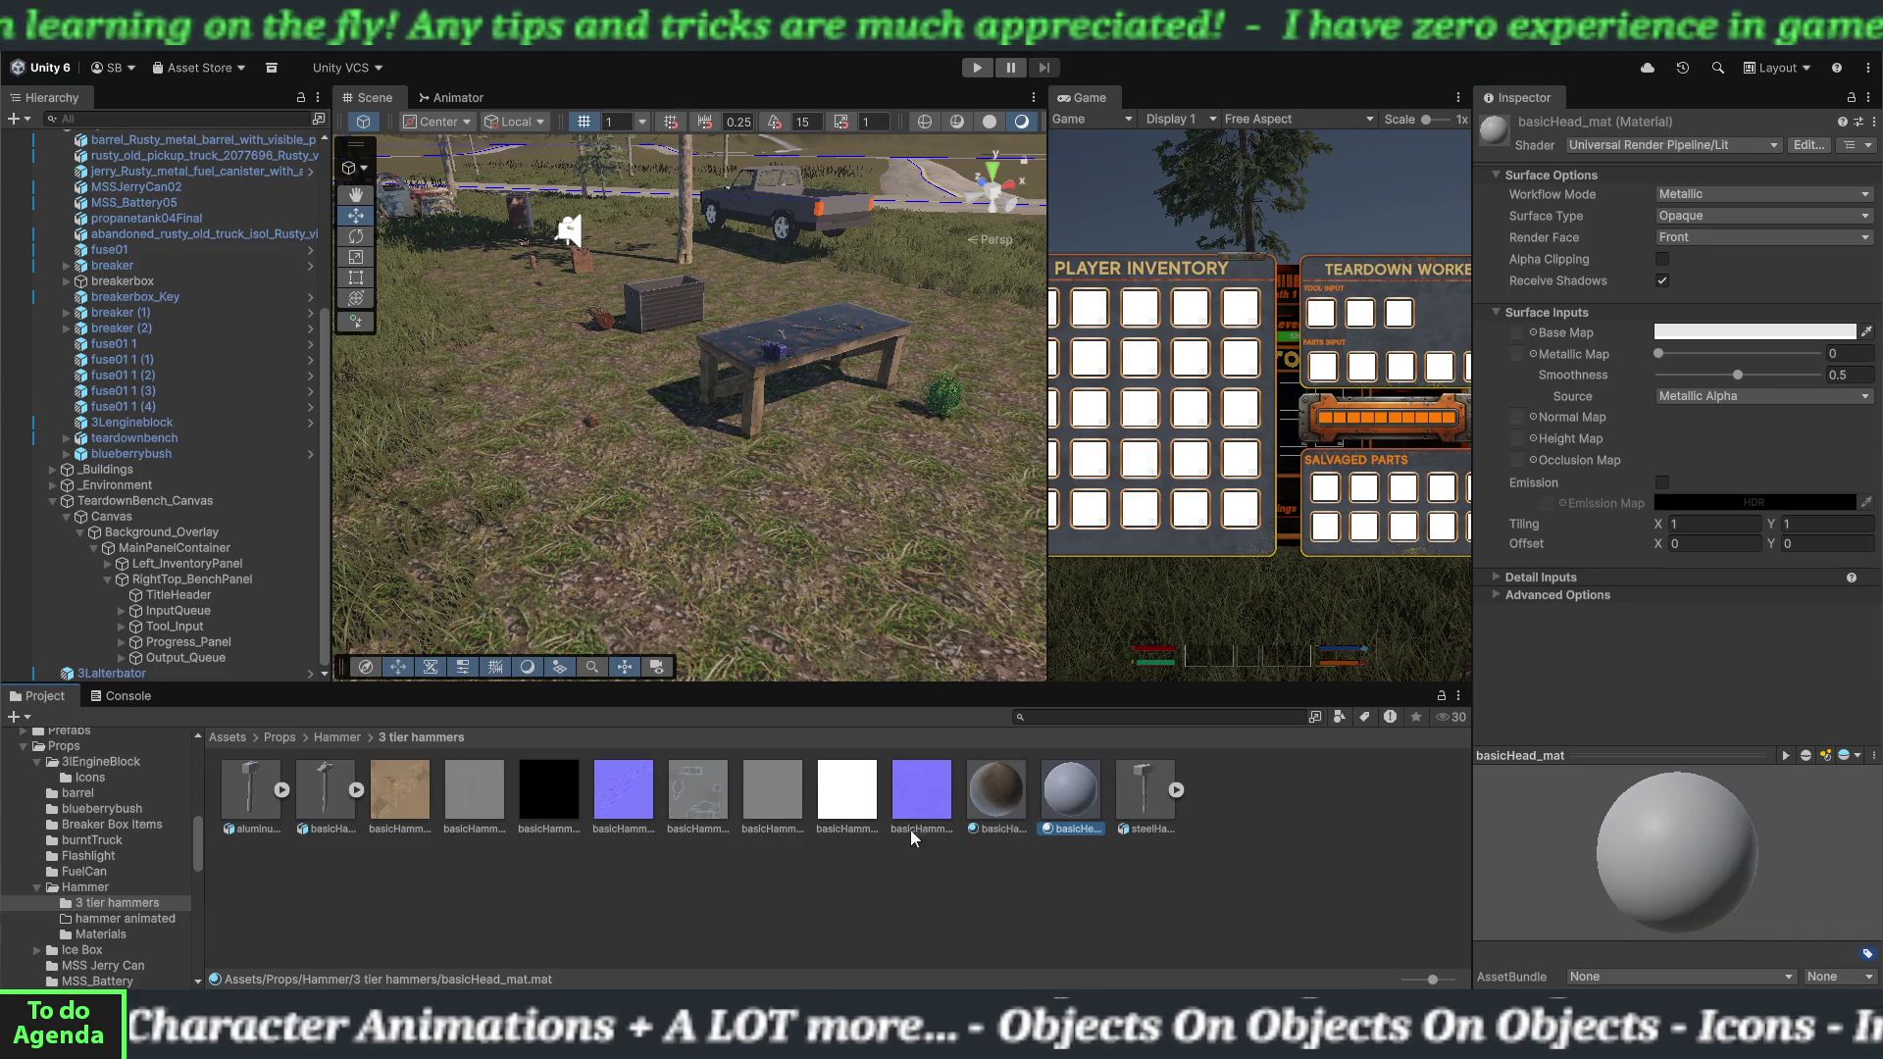
left_click(992, 791)
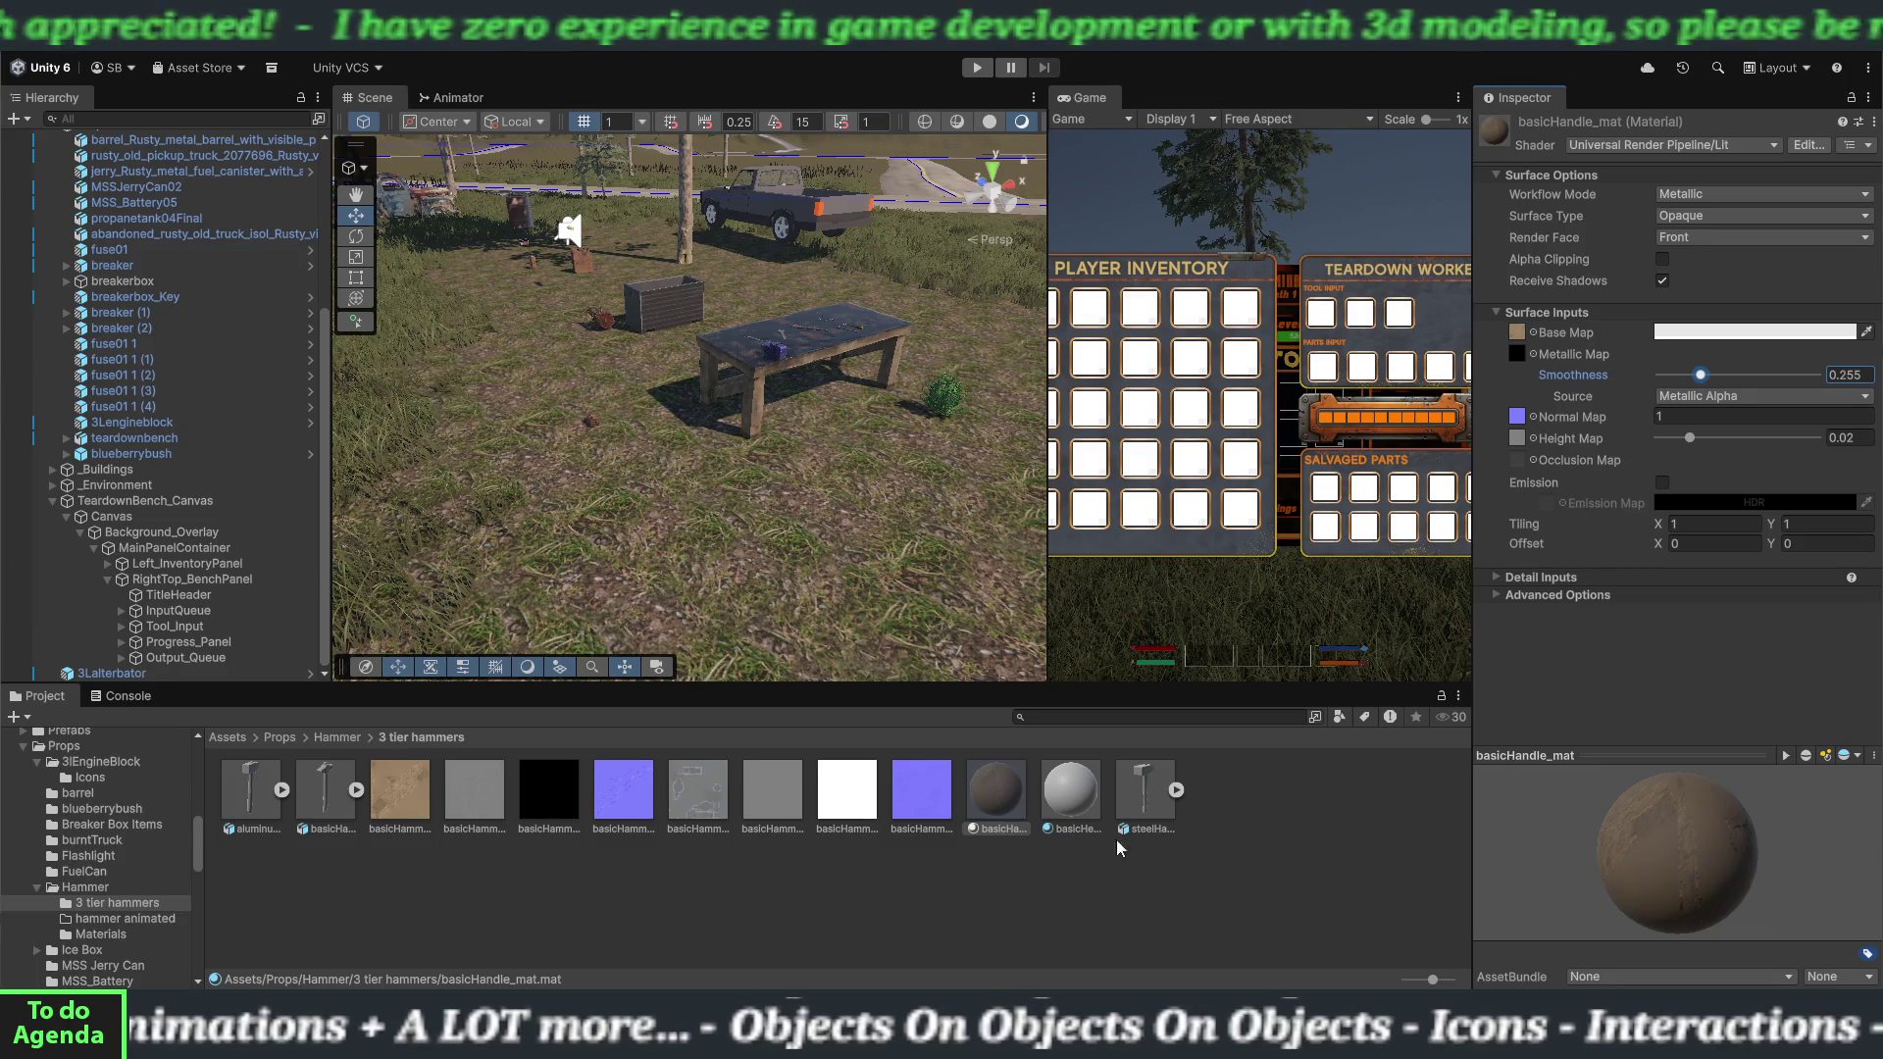
left_click(1058, 807)
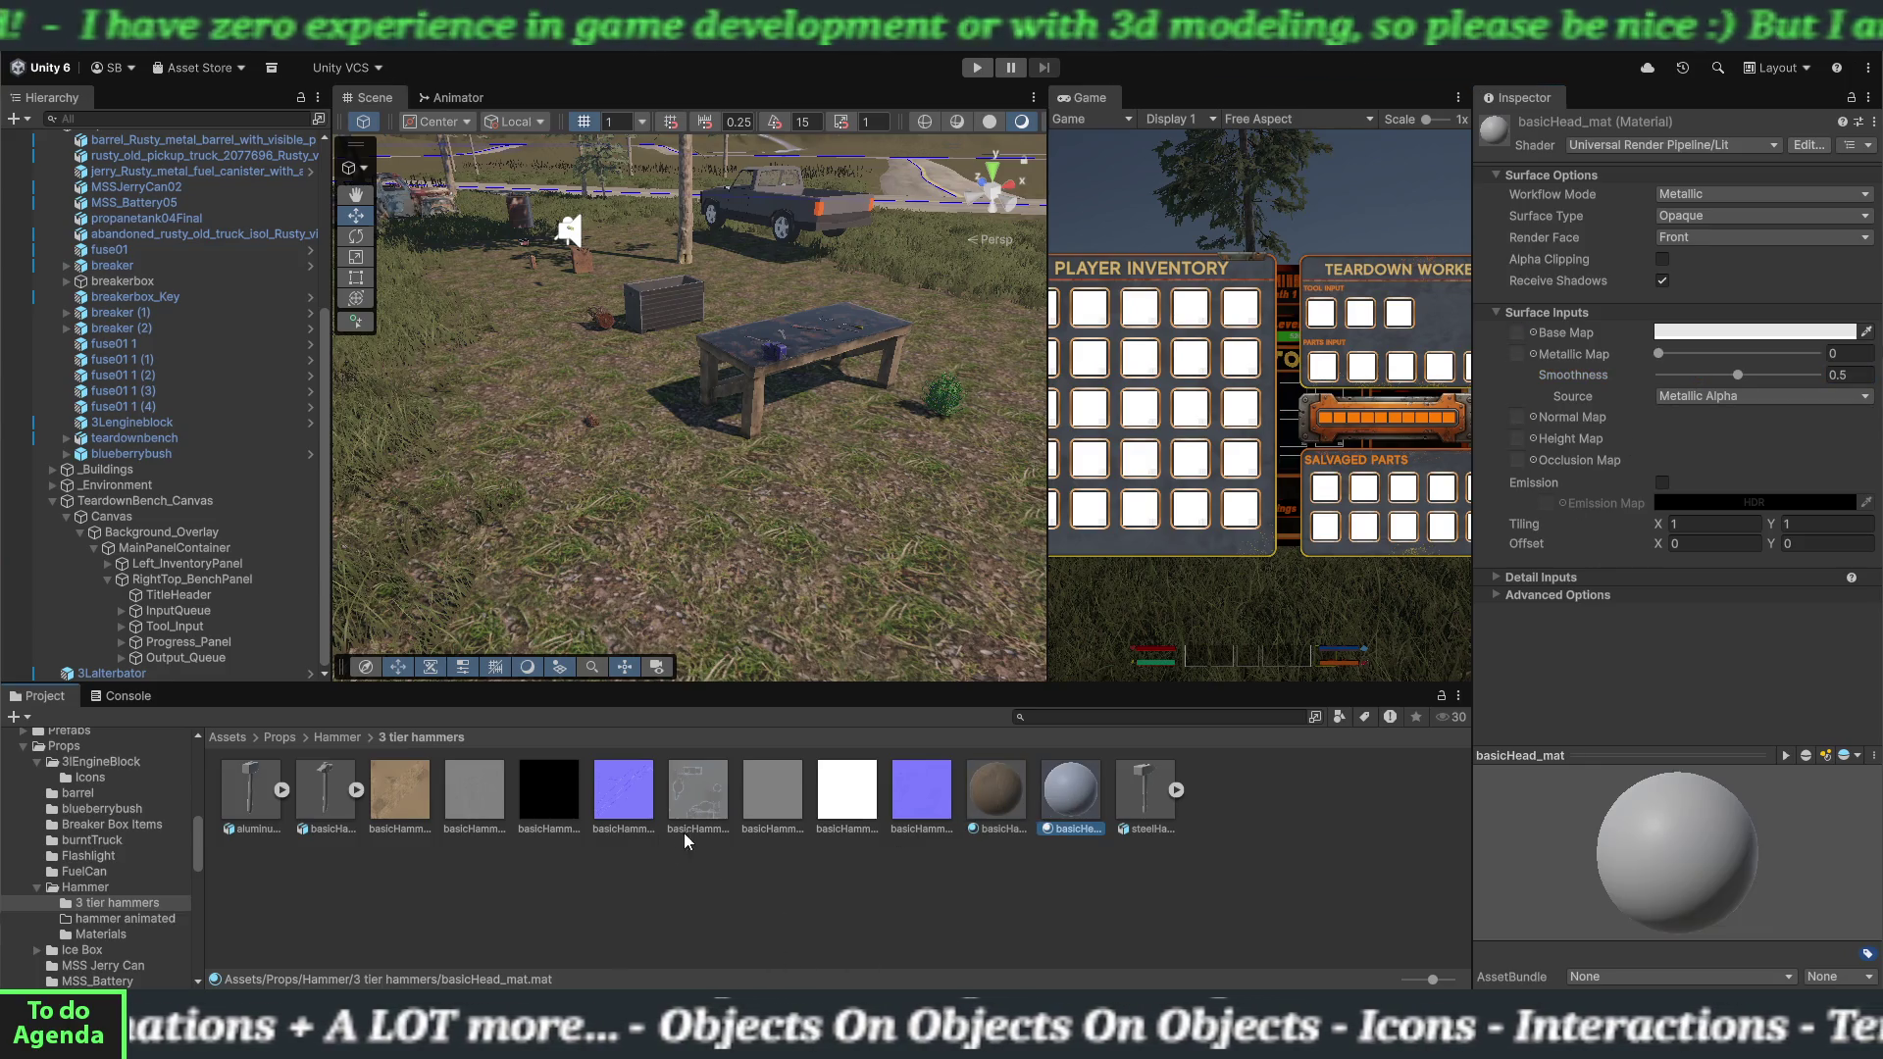
Fill basicHead_mat with base colour, grey height, white metallic and fixed purple normal maps, smoothness 0.079.
mouse_move(1071, 789)
left_mouse_down()
mouse_move(840, 786)
mouse_move(1437, 430)
left_mouse_up()
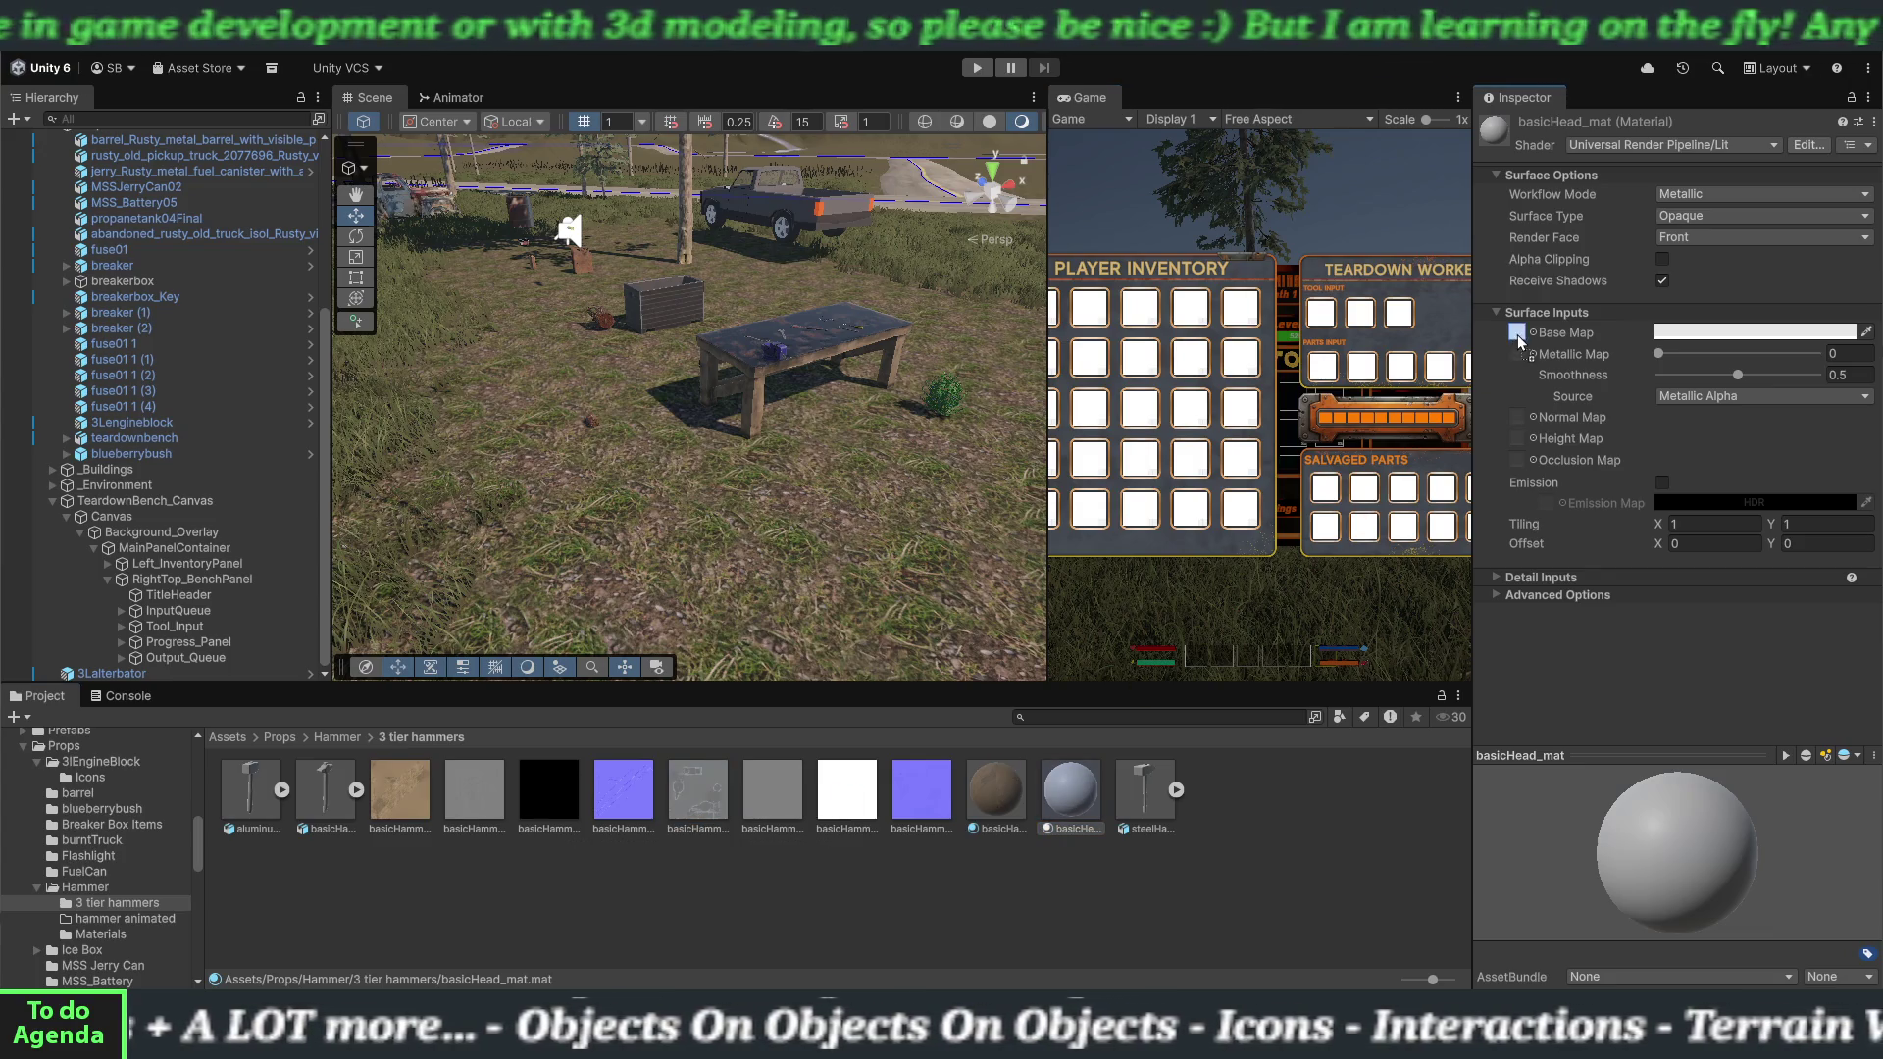
left_click_drag(1518, 341, 1518, 337)
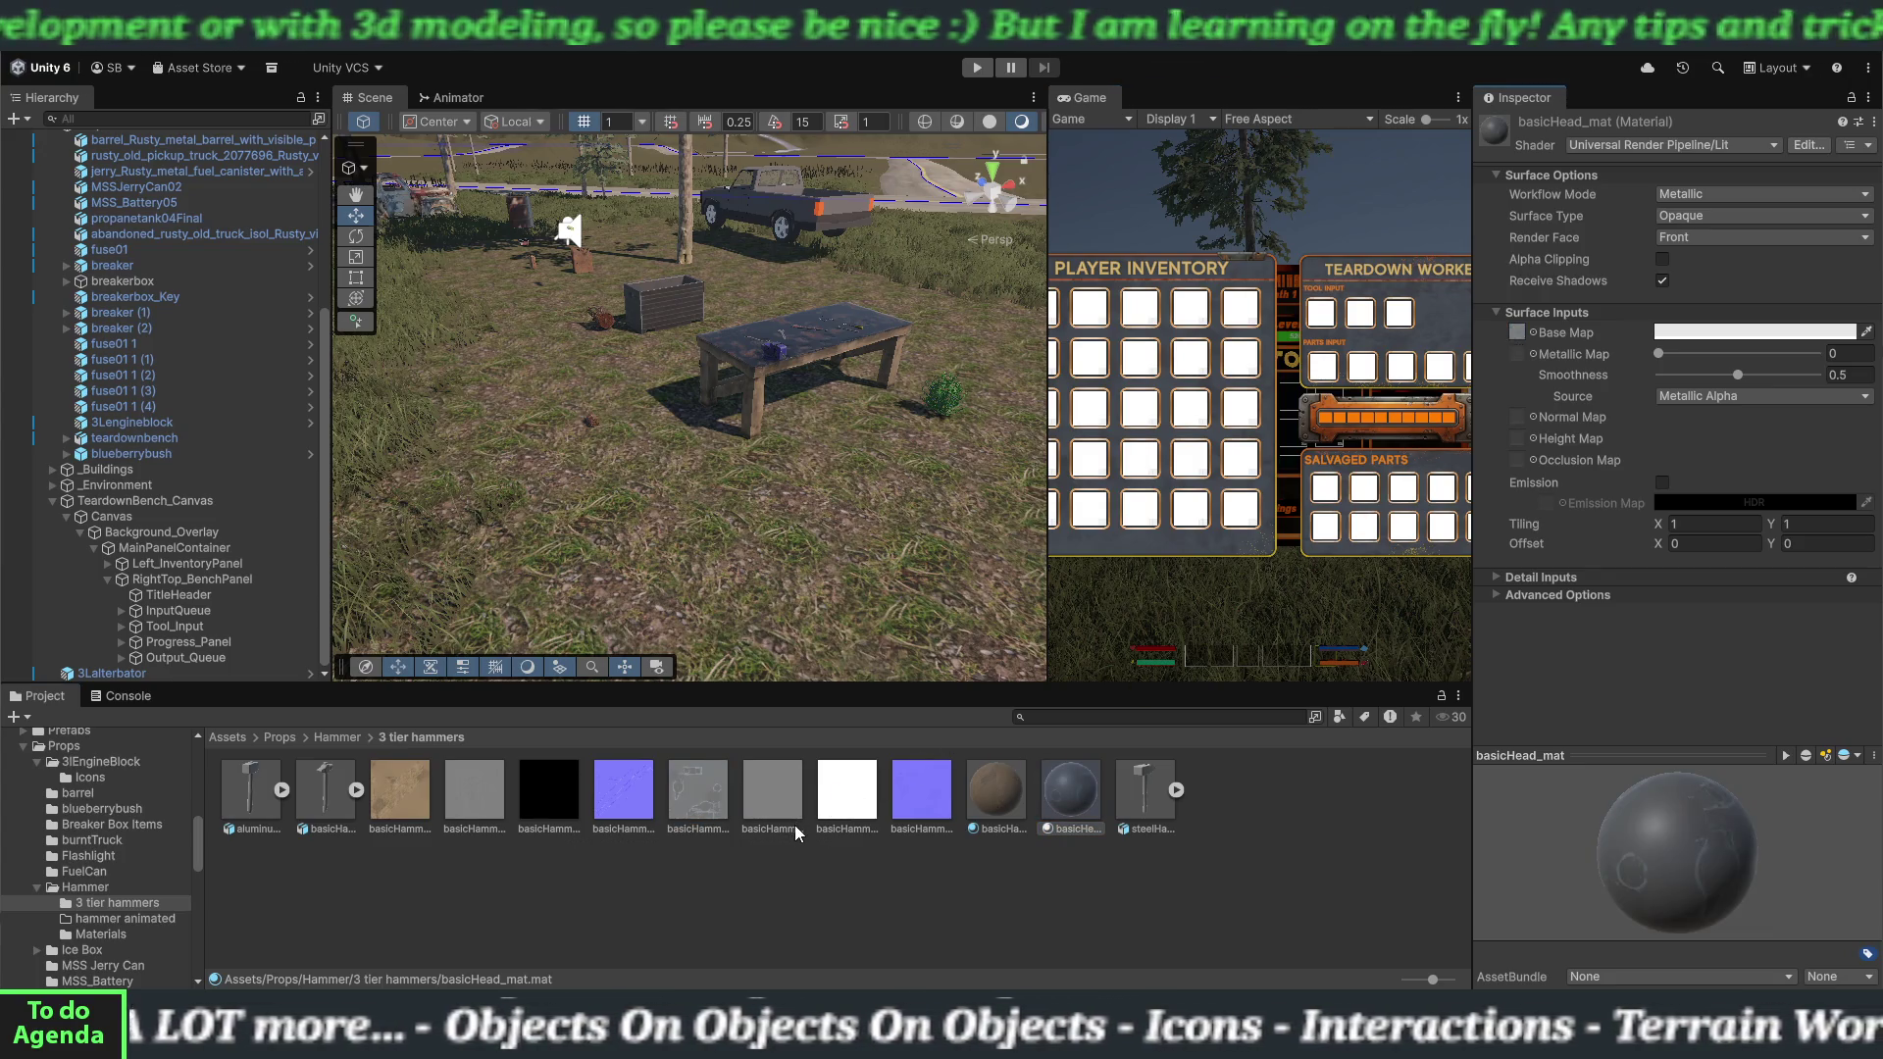
mouse_move(1071, 789)
left_mouse_down()
mouse_move(1267, 655)
mouse_move(1506, 438)
left_mouse_up()
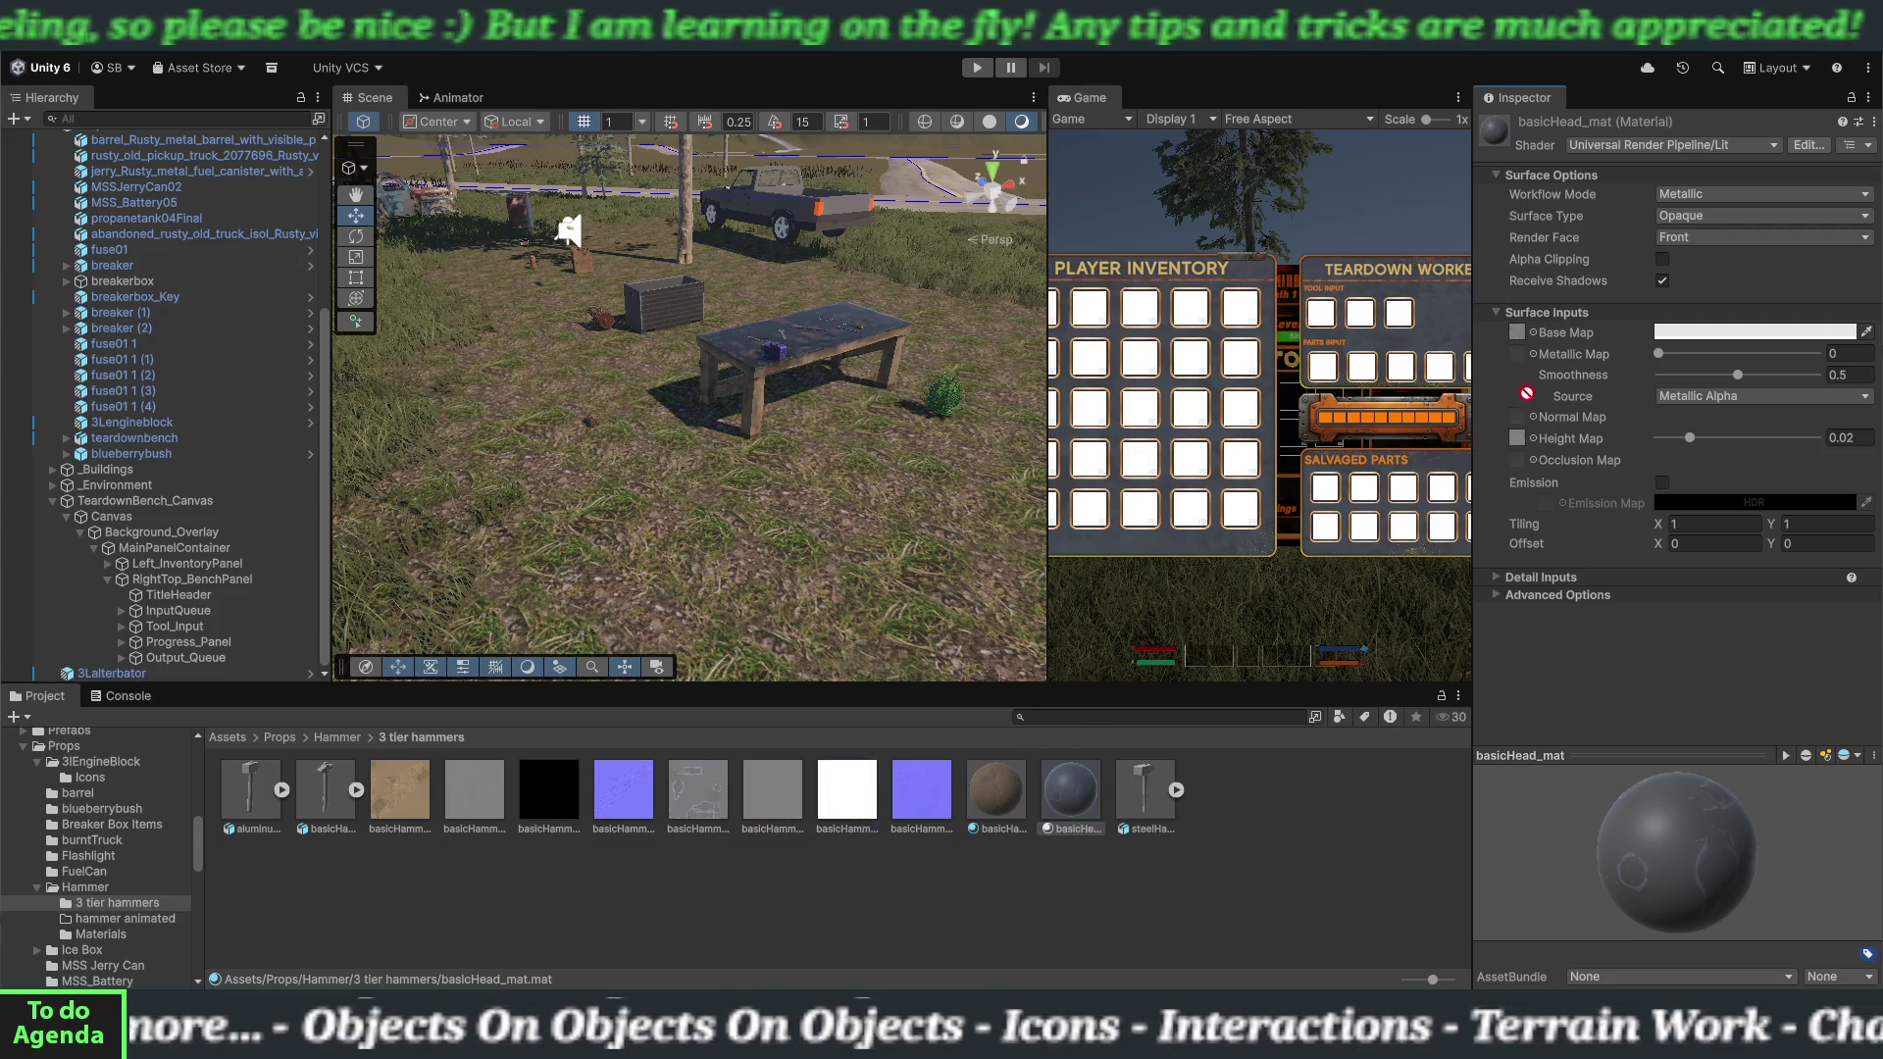
left_click_drag(1523, 363, 1520, 357)
mouse_move(950, 824)
left_mouse_down()
mouse_move(937, 809)
mouse_move(1574, 428)
mouse_move(1518, 417)
left_mouse_up()
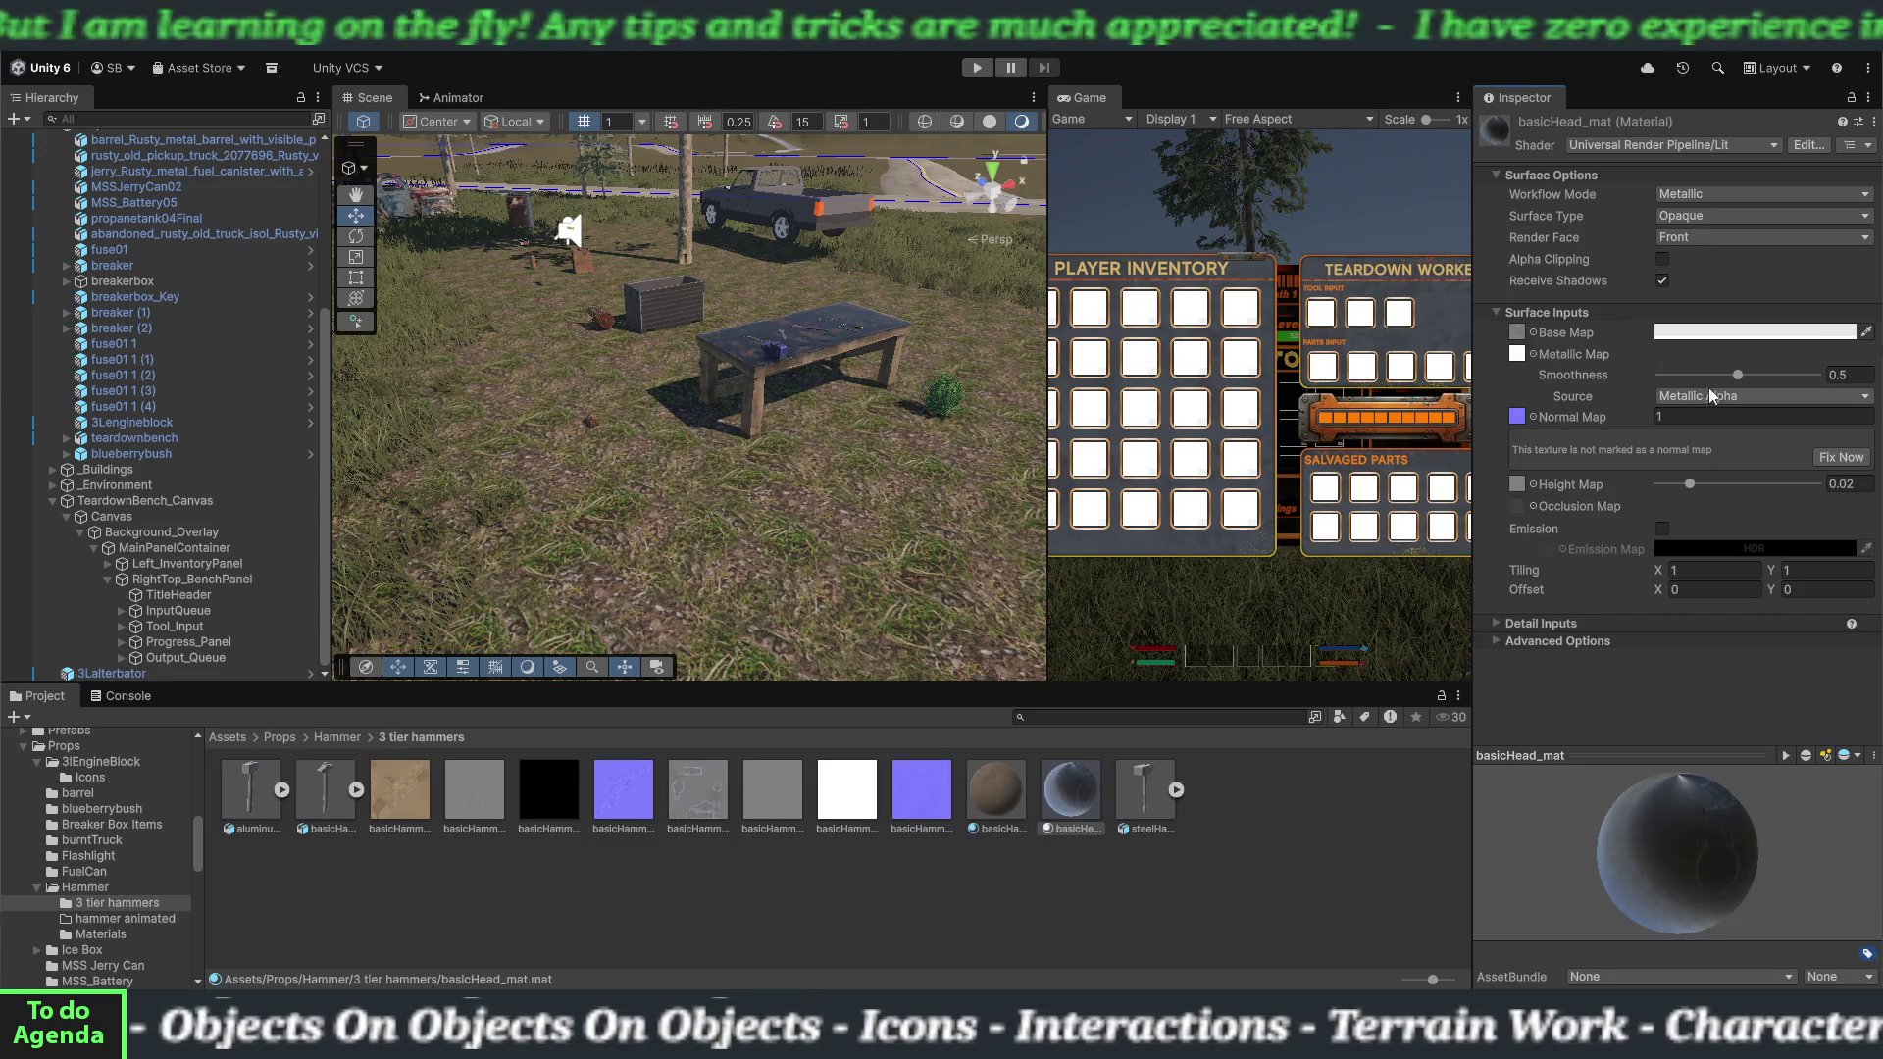
left_click_drag(1738, 374, 1690, 379)
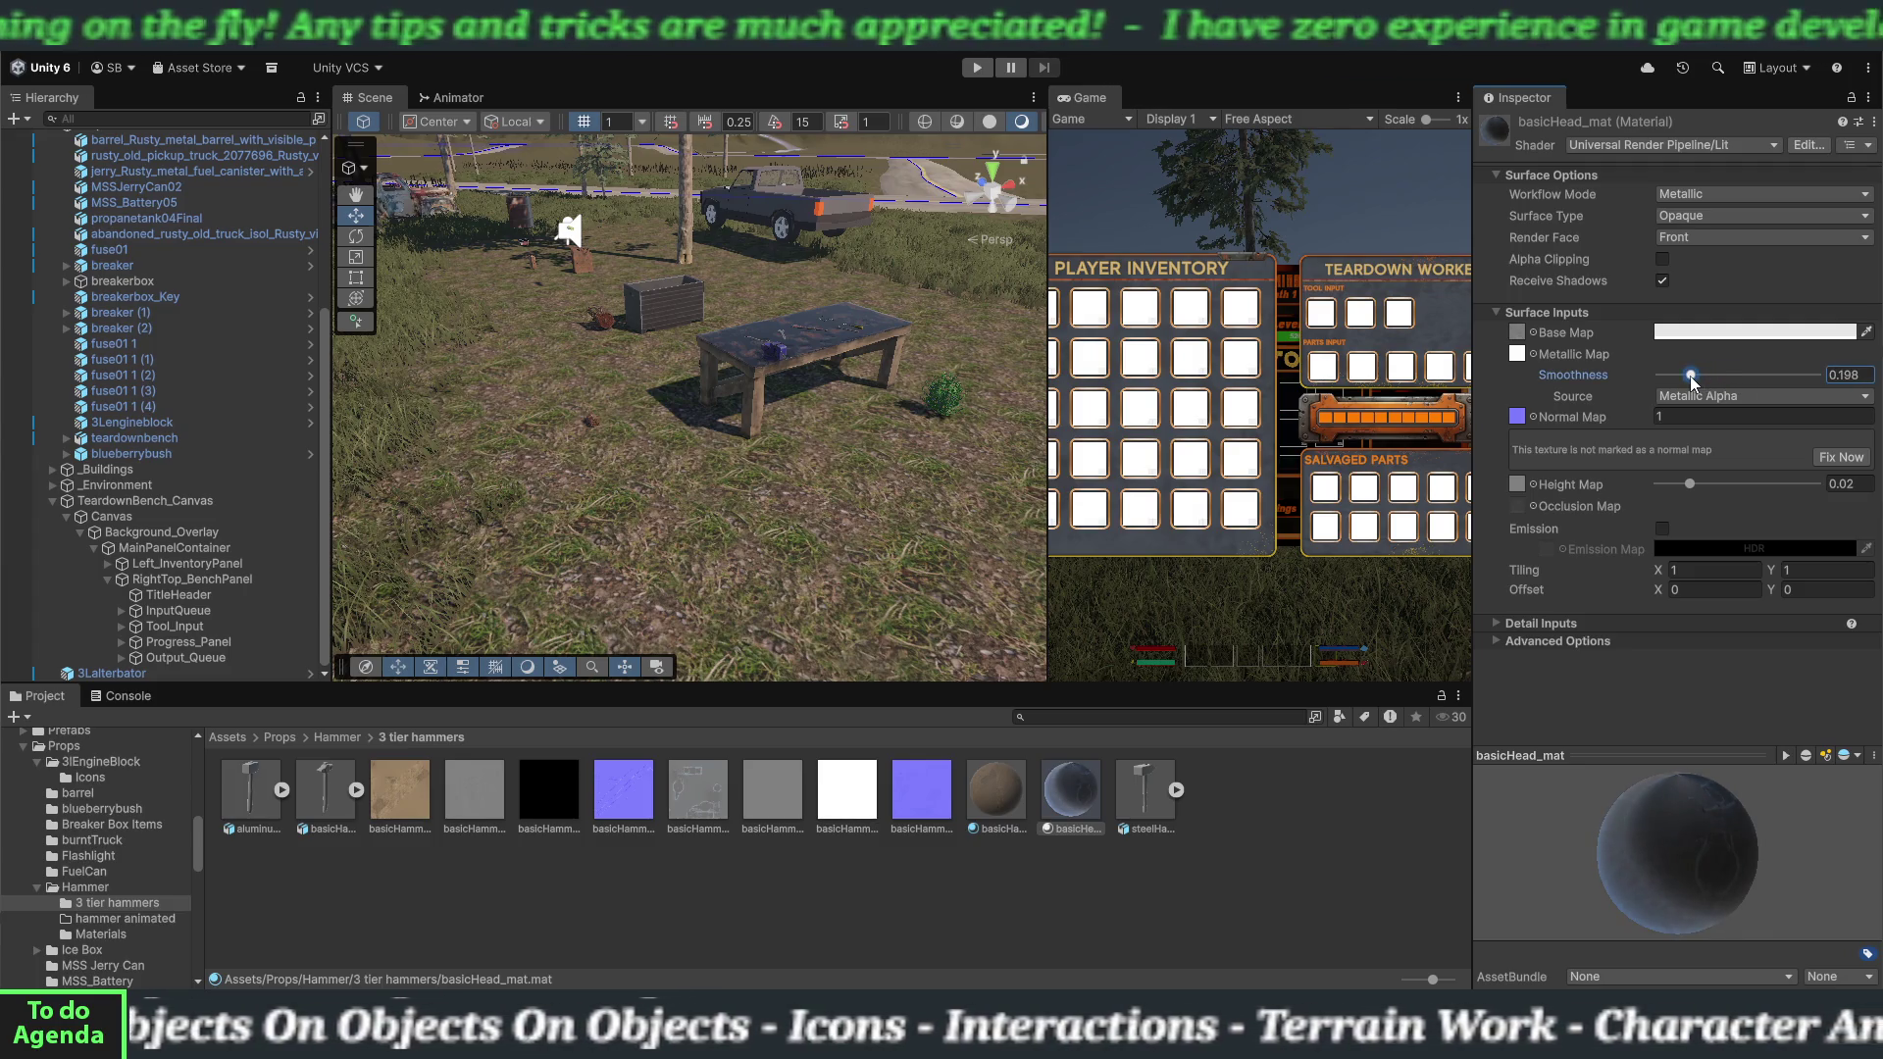
left_click(1841, 458)
left_click_drag(1690, 375, 1673, 373)
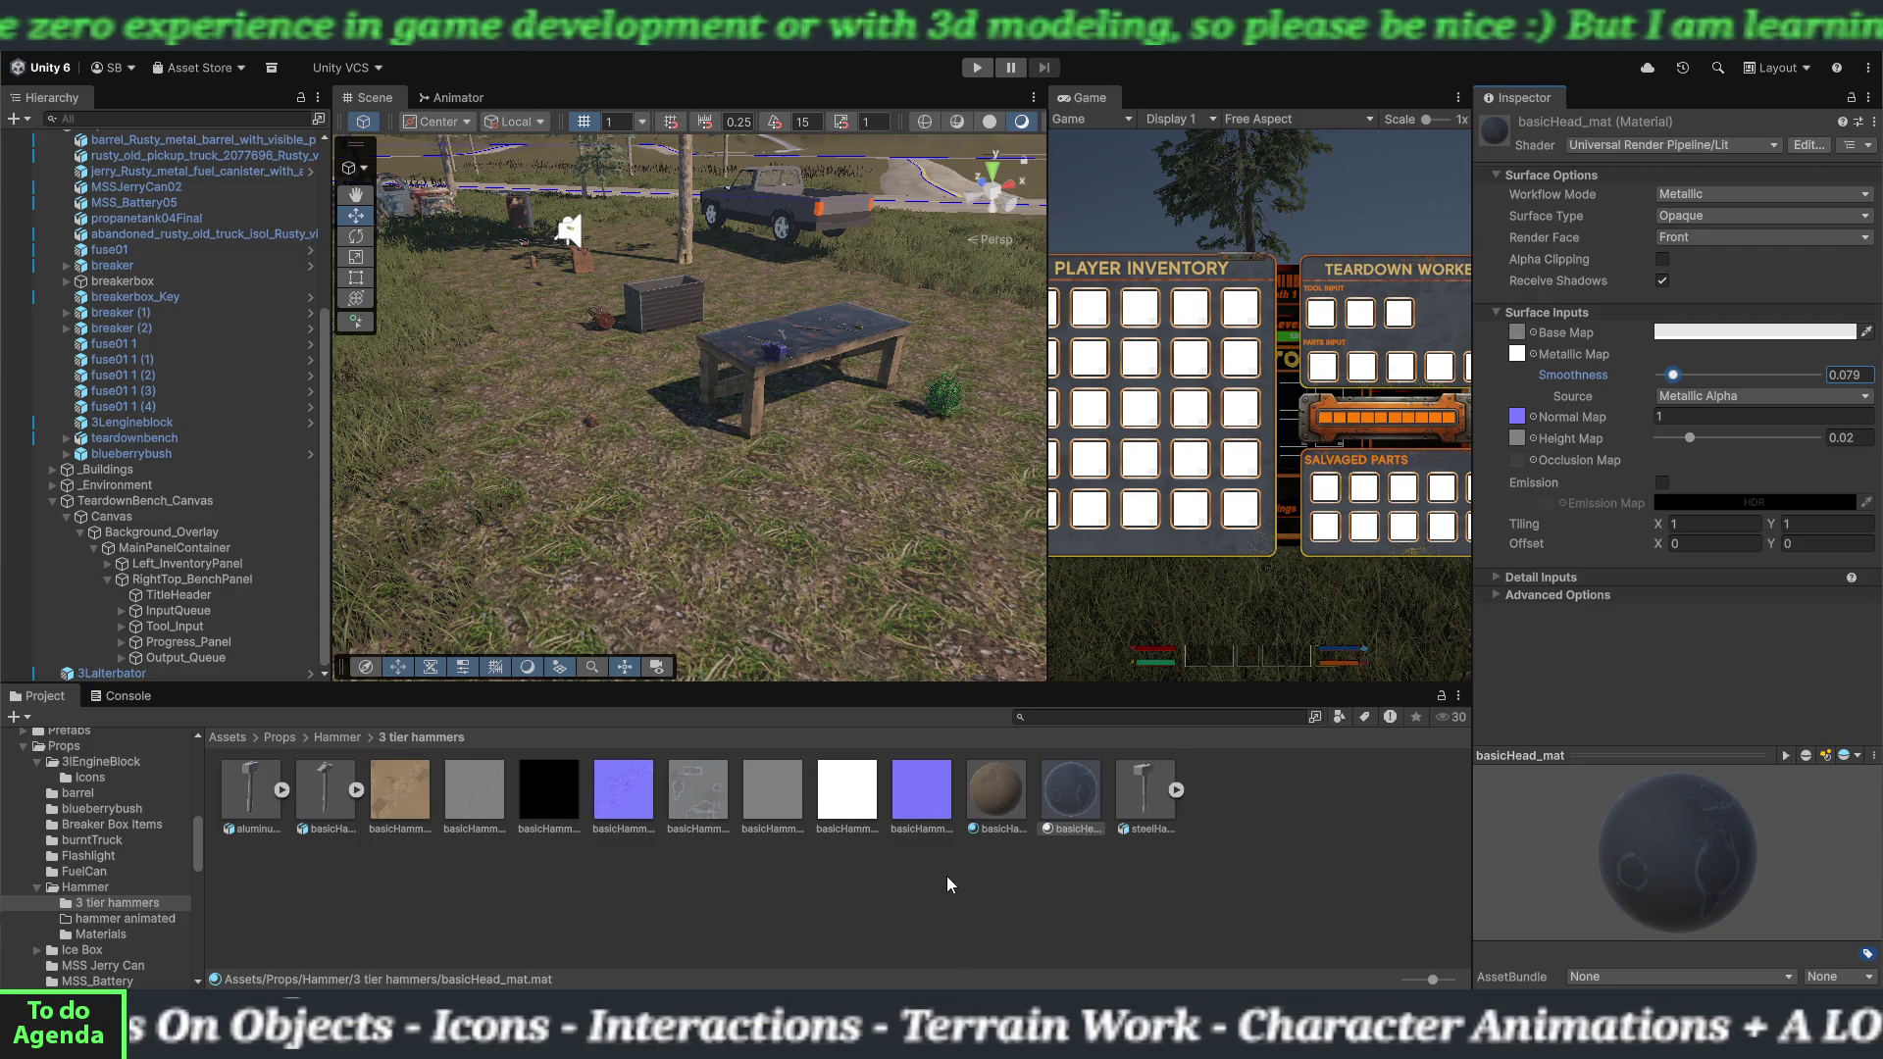
left_click(1073, 898)
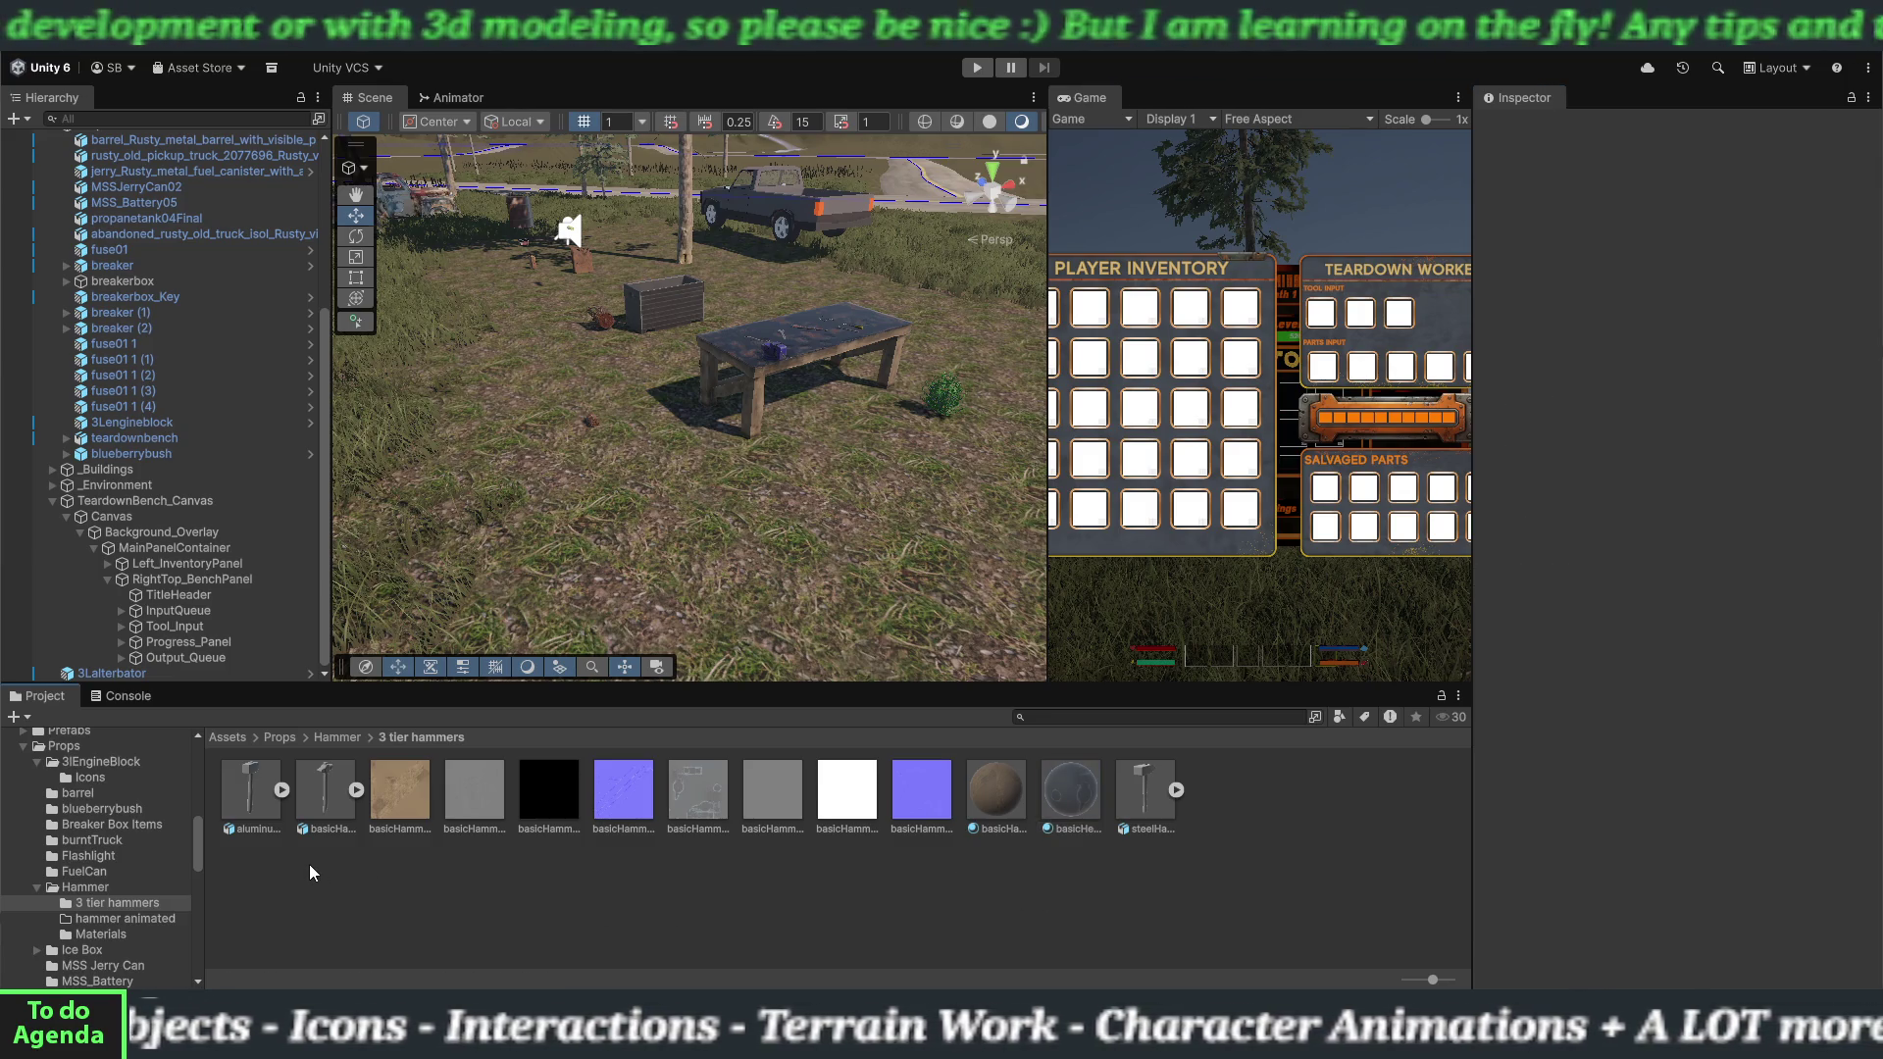
Create a new folder named 'textures' inside 3 tier hammers.
right_click(420, 861)
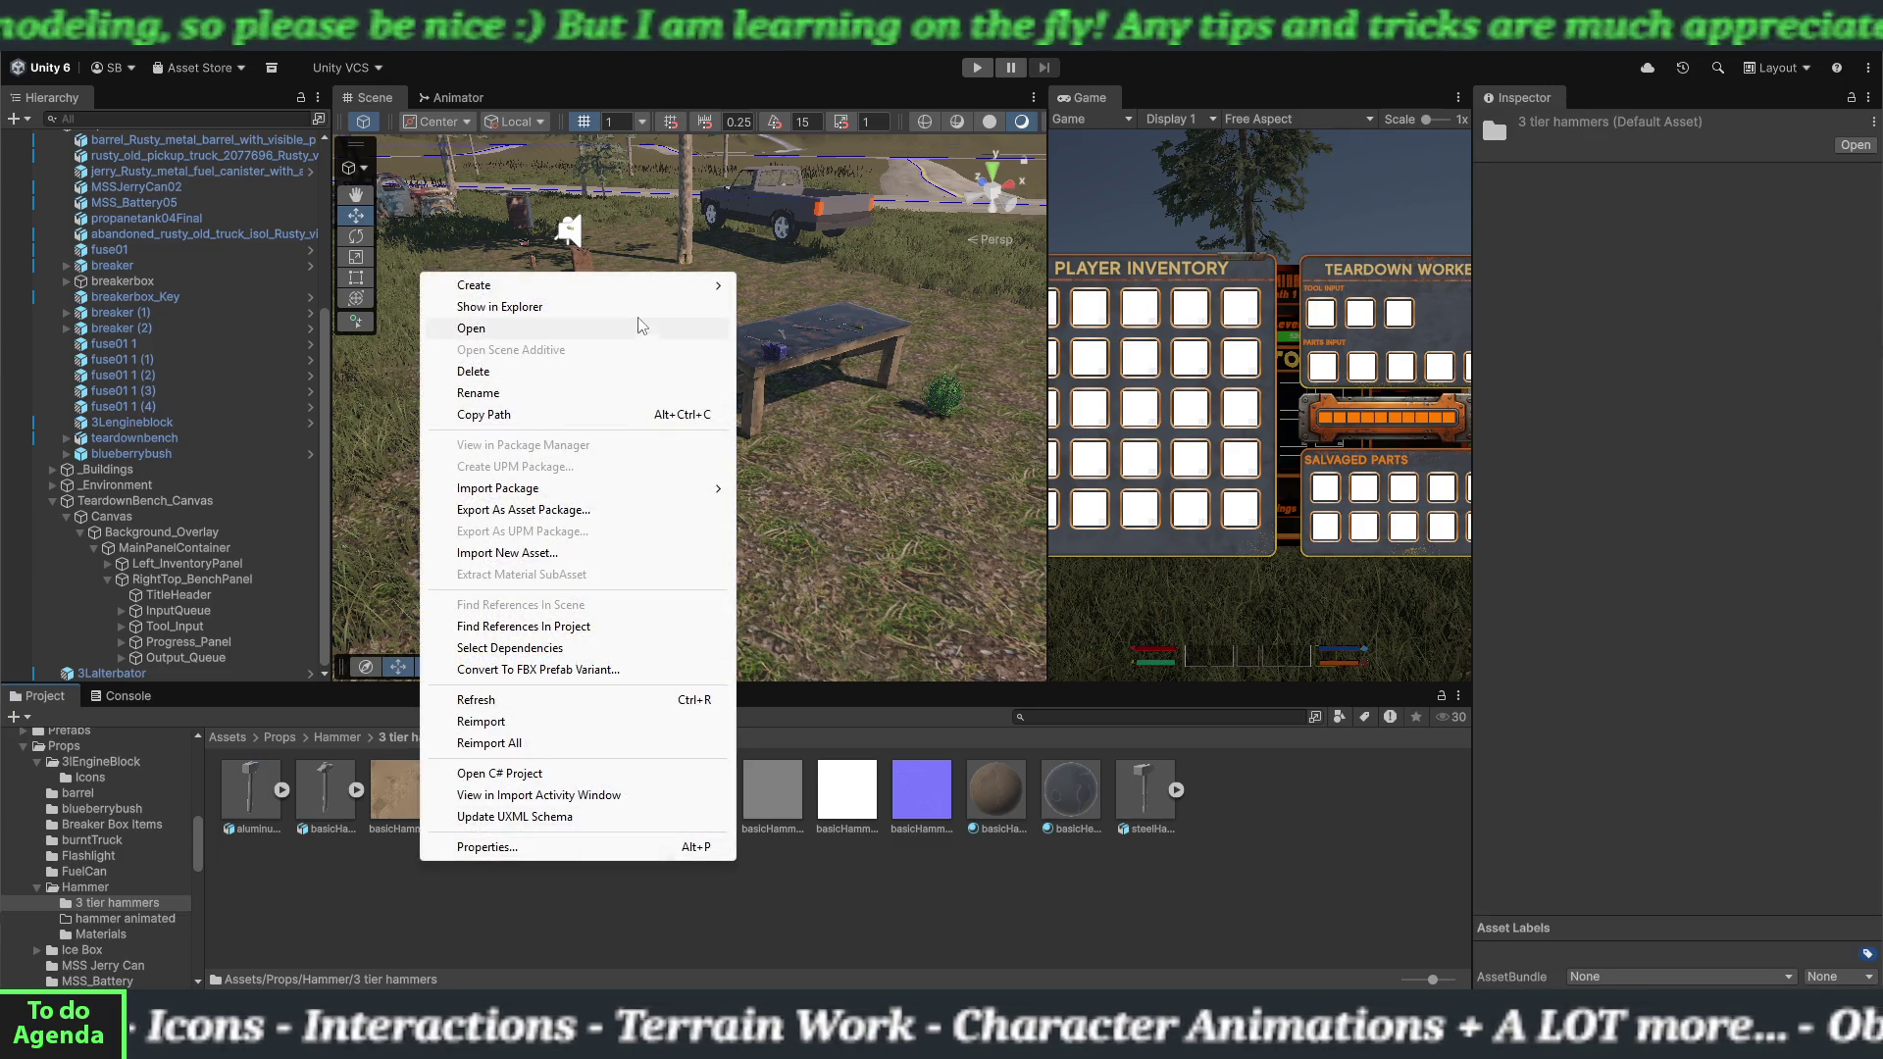
mouse_move(721, 291)
left_click(785, 285)
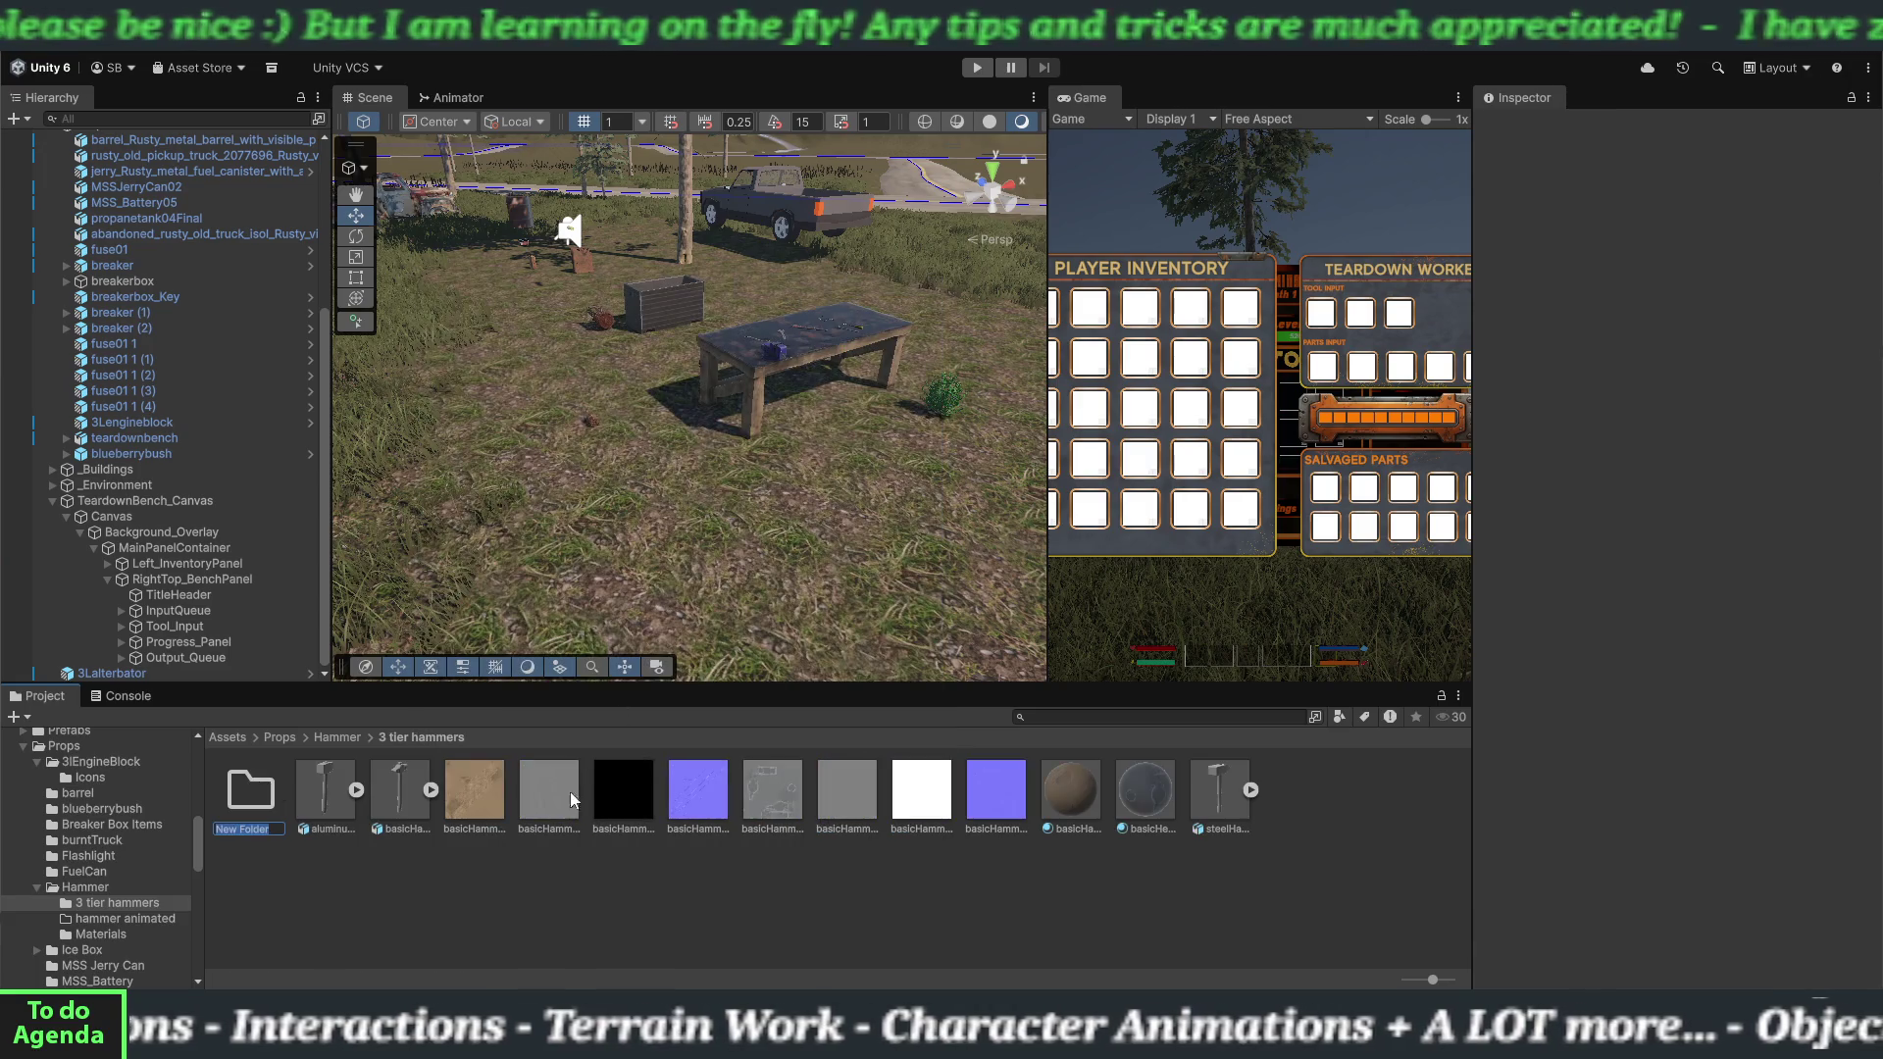
type("textures")
key("Return")
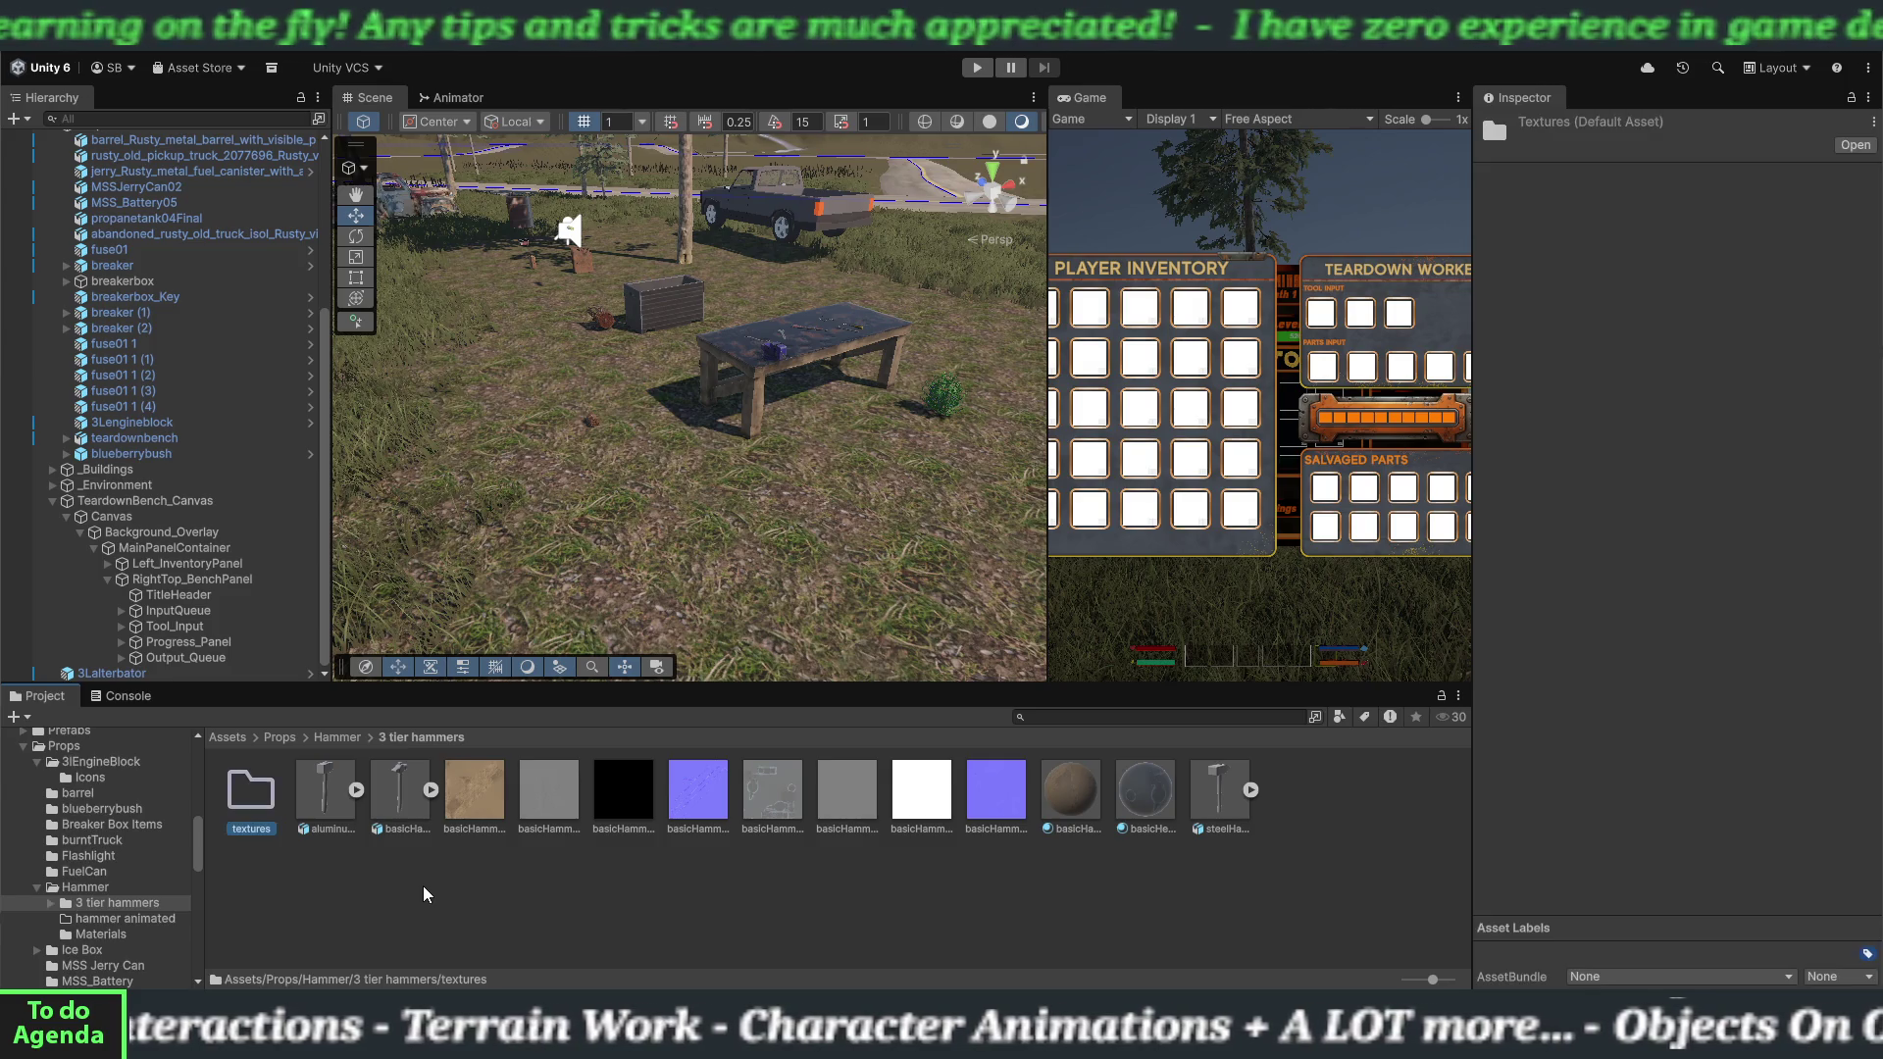
Move the eight basicHammer textures into the textures folder.
left_click(475, 827)
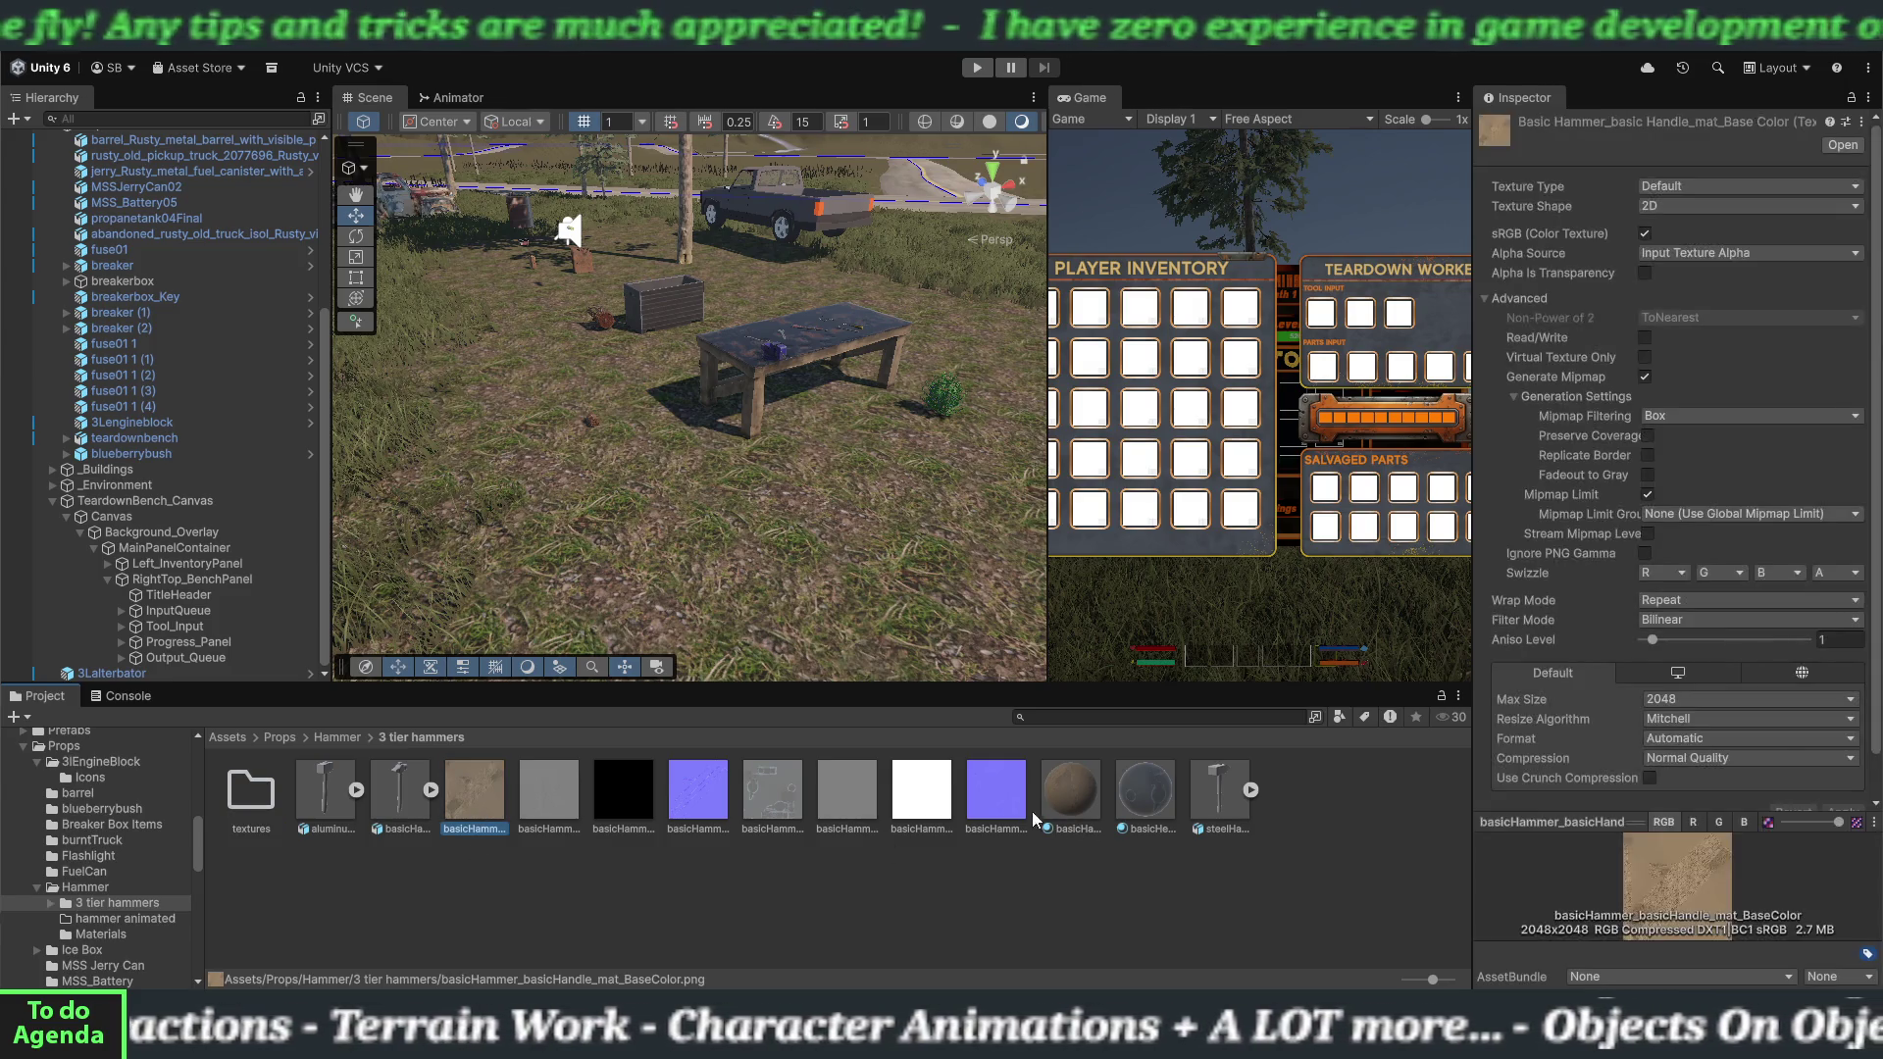
left_click(997, 804, "shift")
left_click_drag(242, 810, 239, 802)
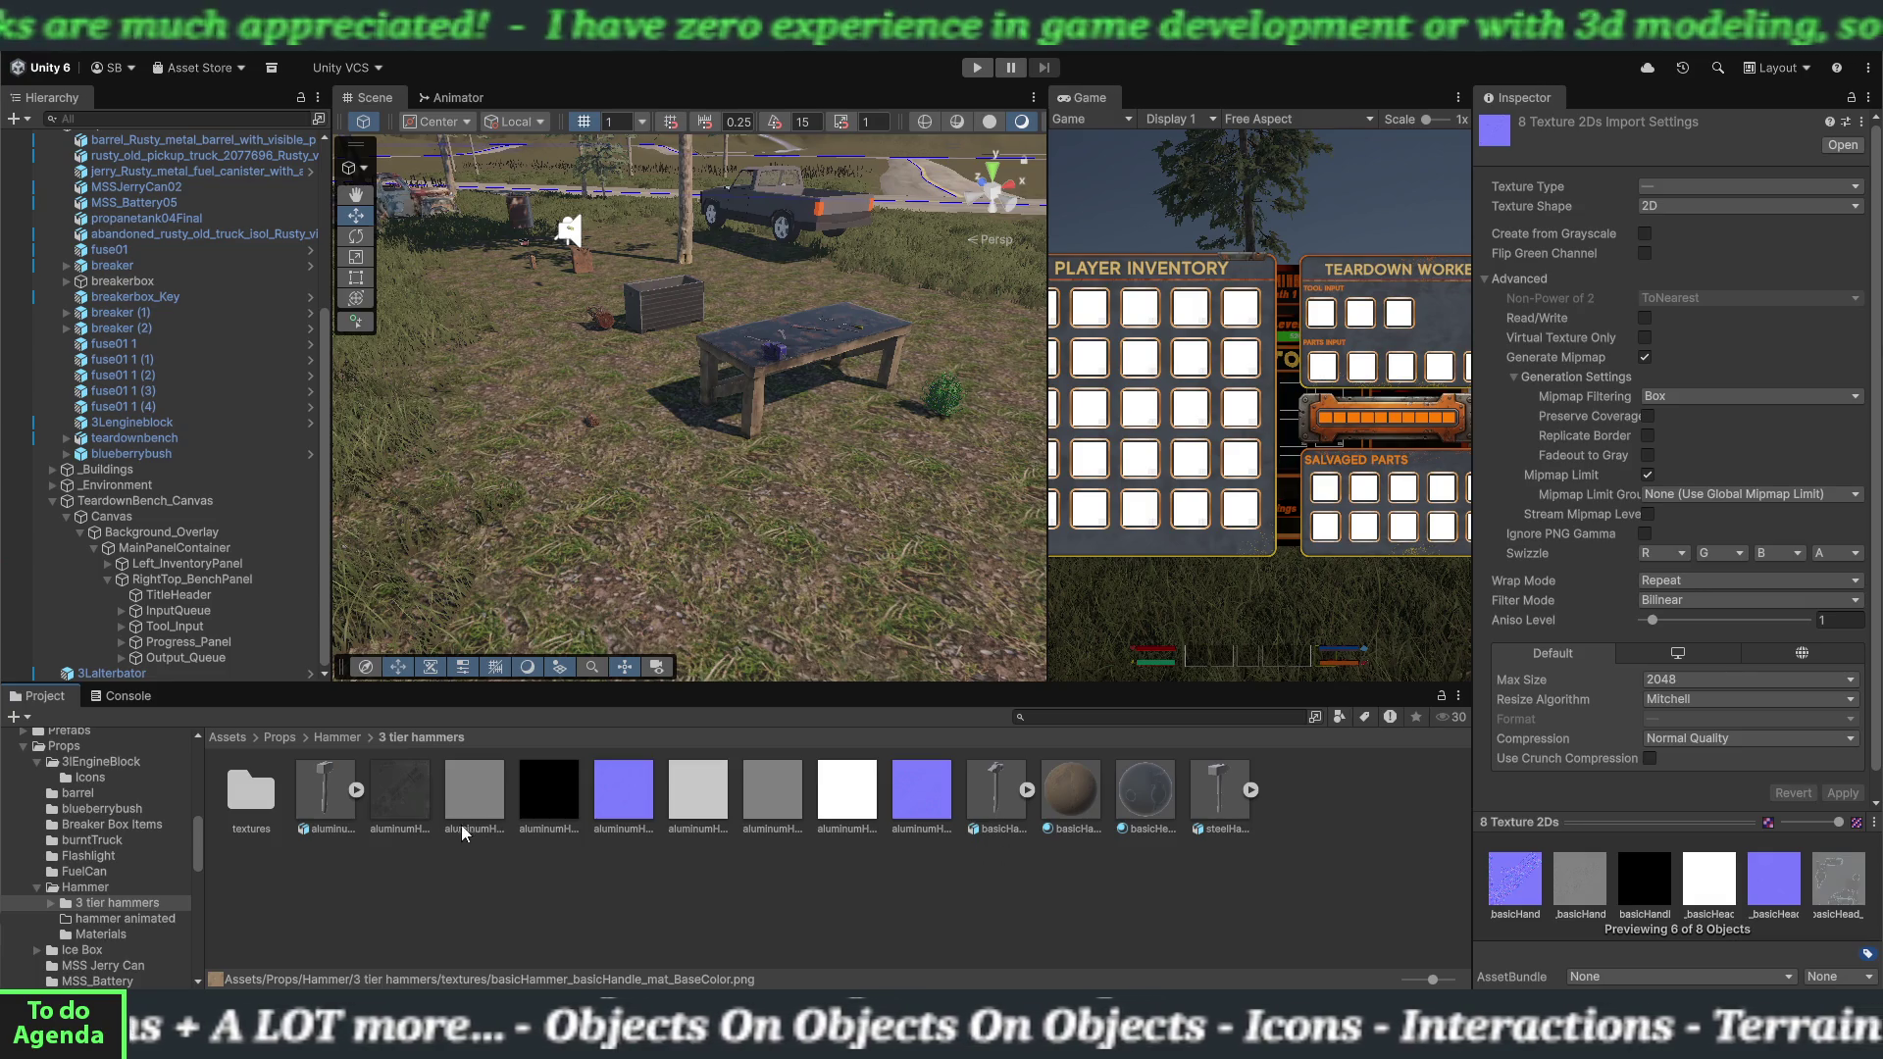
left_click(328, 816)
Extract the aluminum hammer's materials into the 3 tier hammers folder.
left_click(1734, 273)
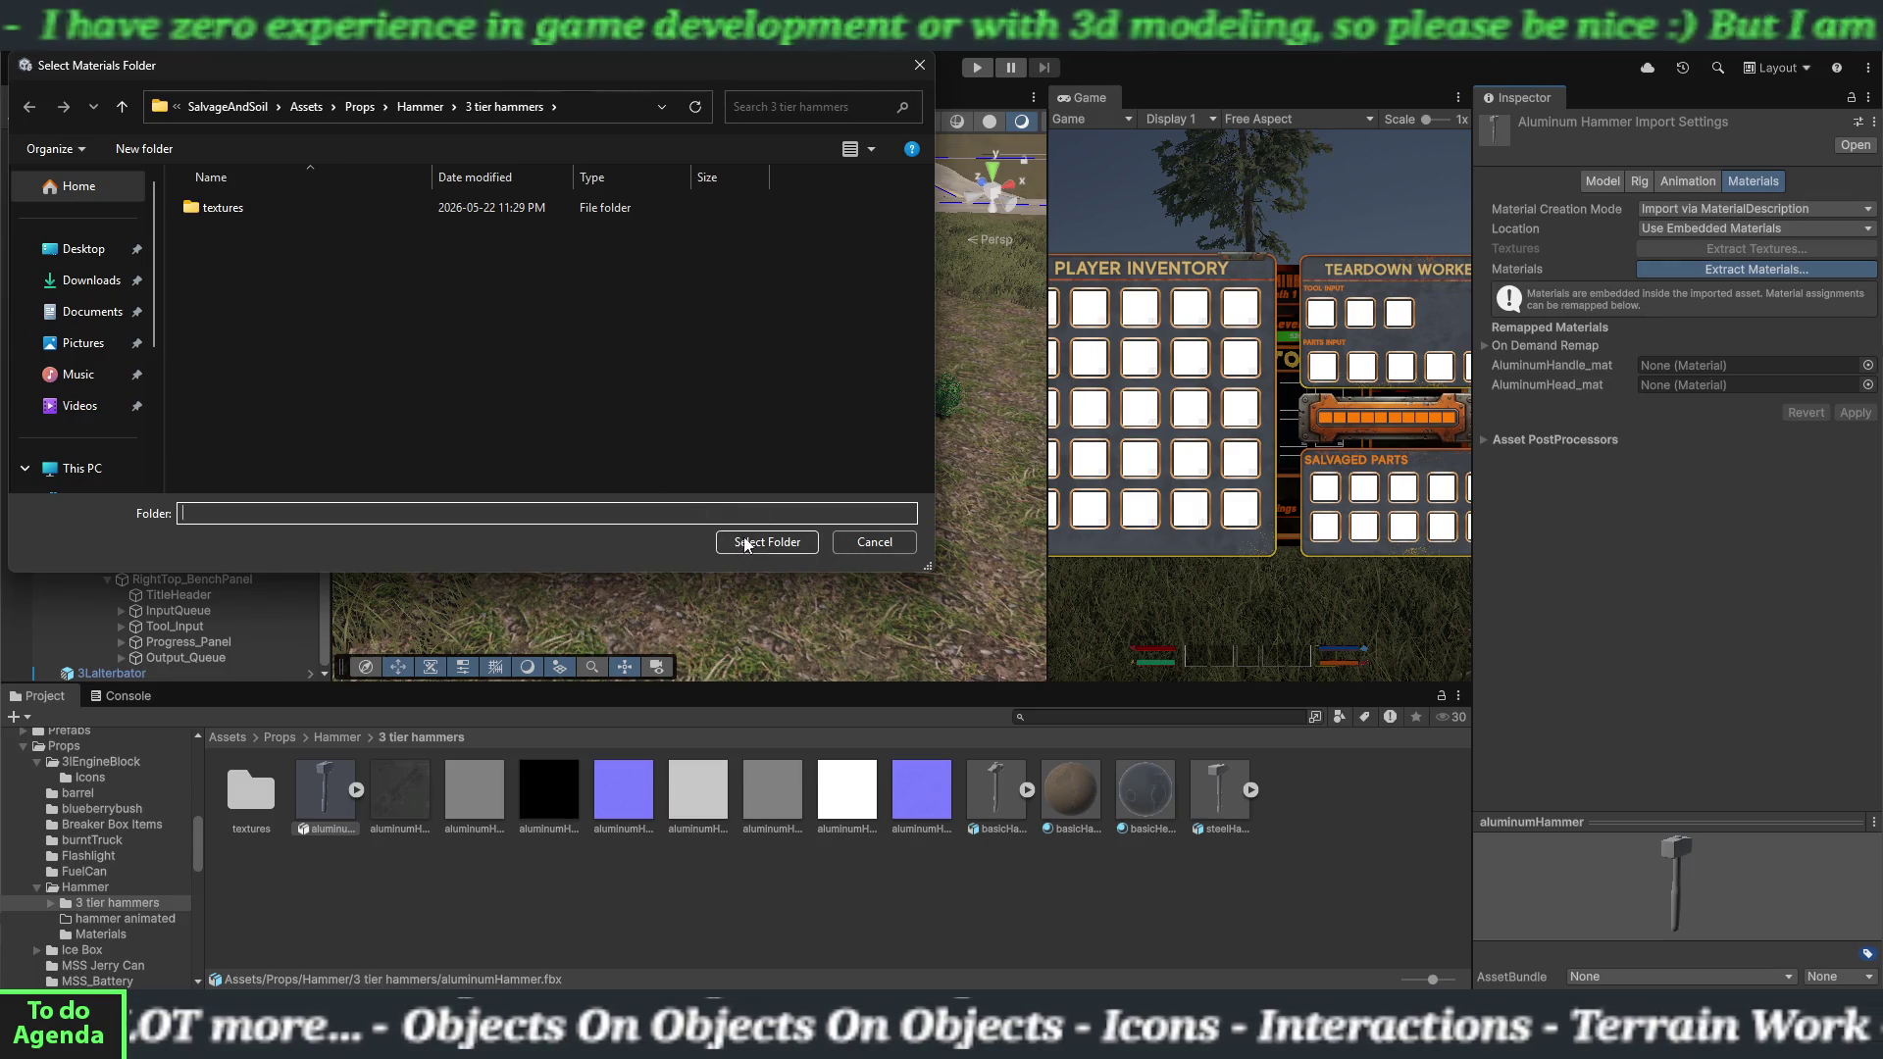
left_click(755, 544)
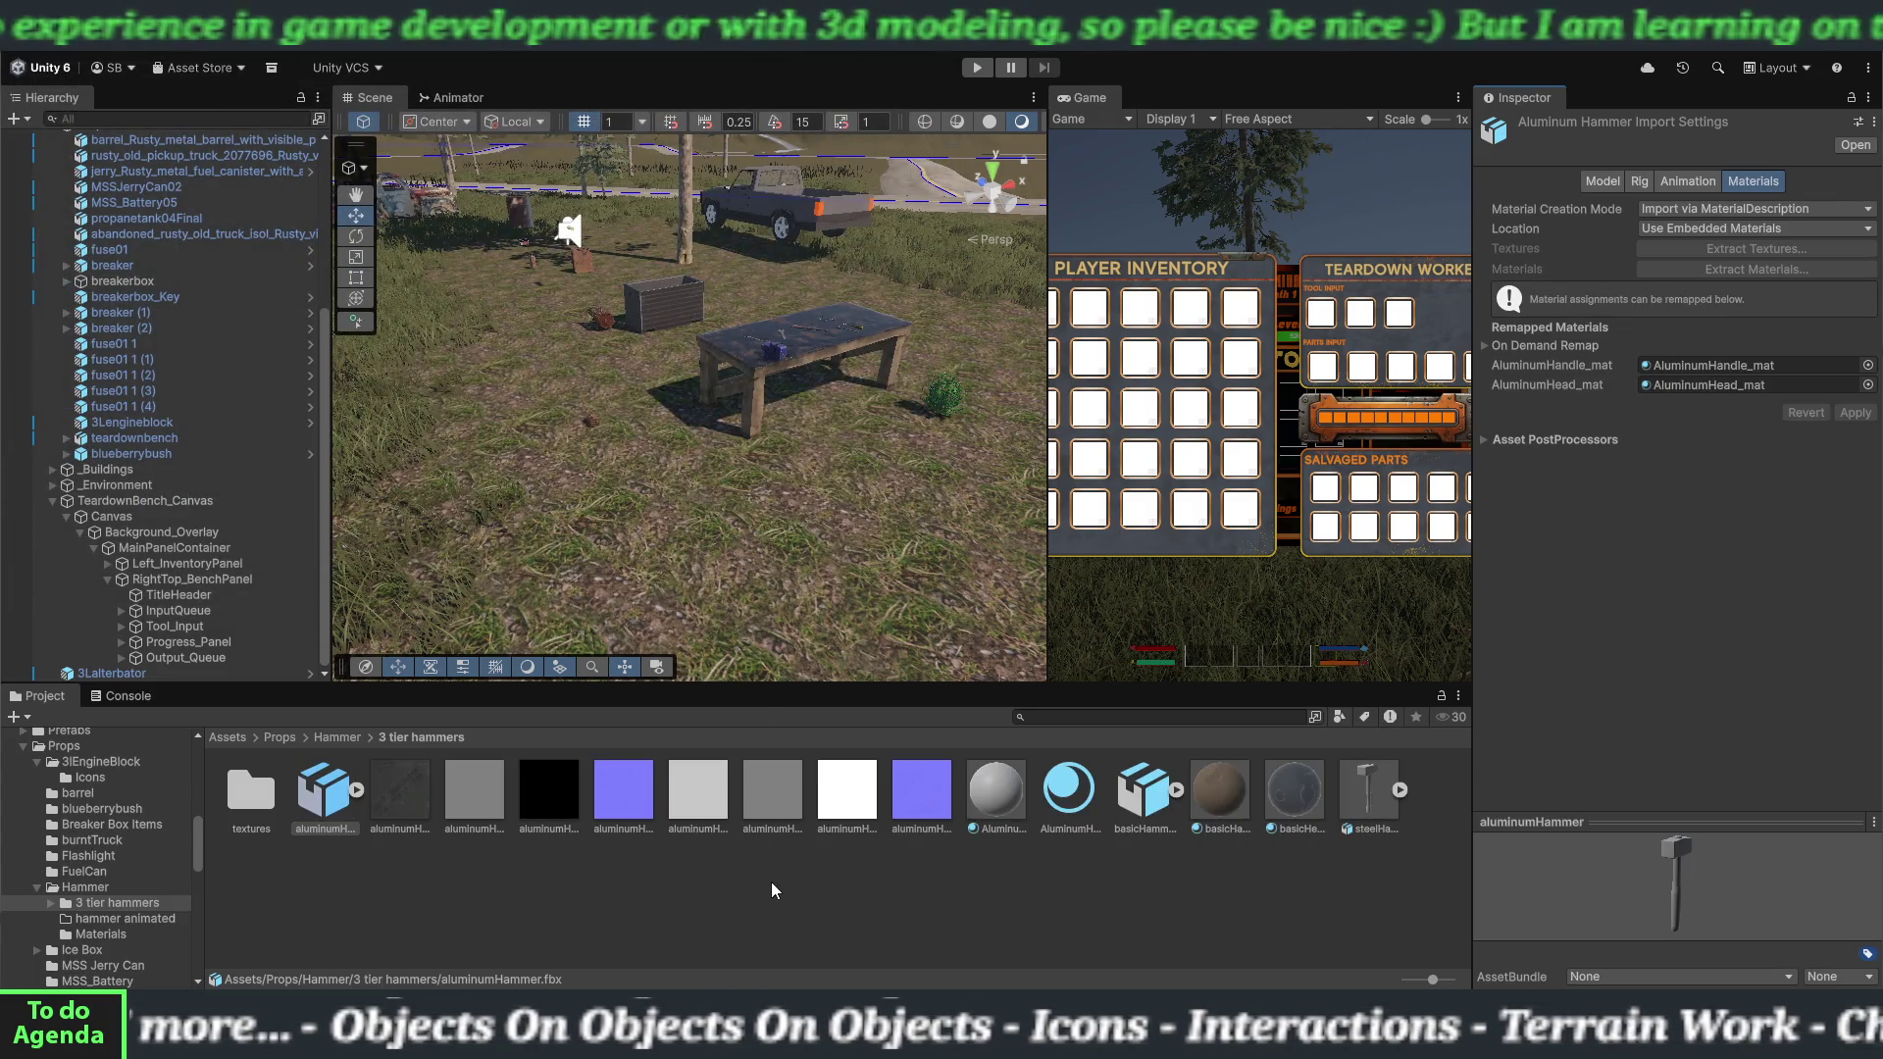
left_click(997, 806)
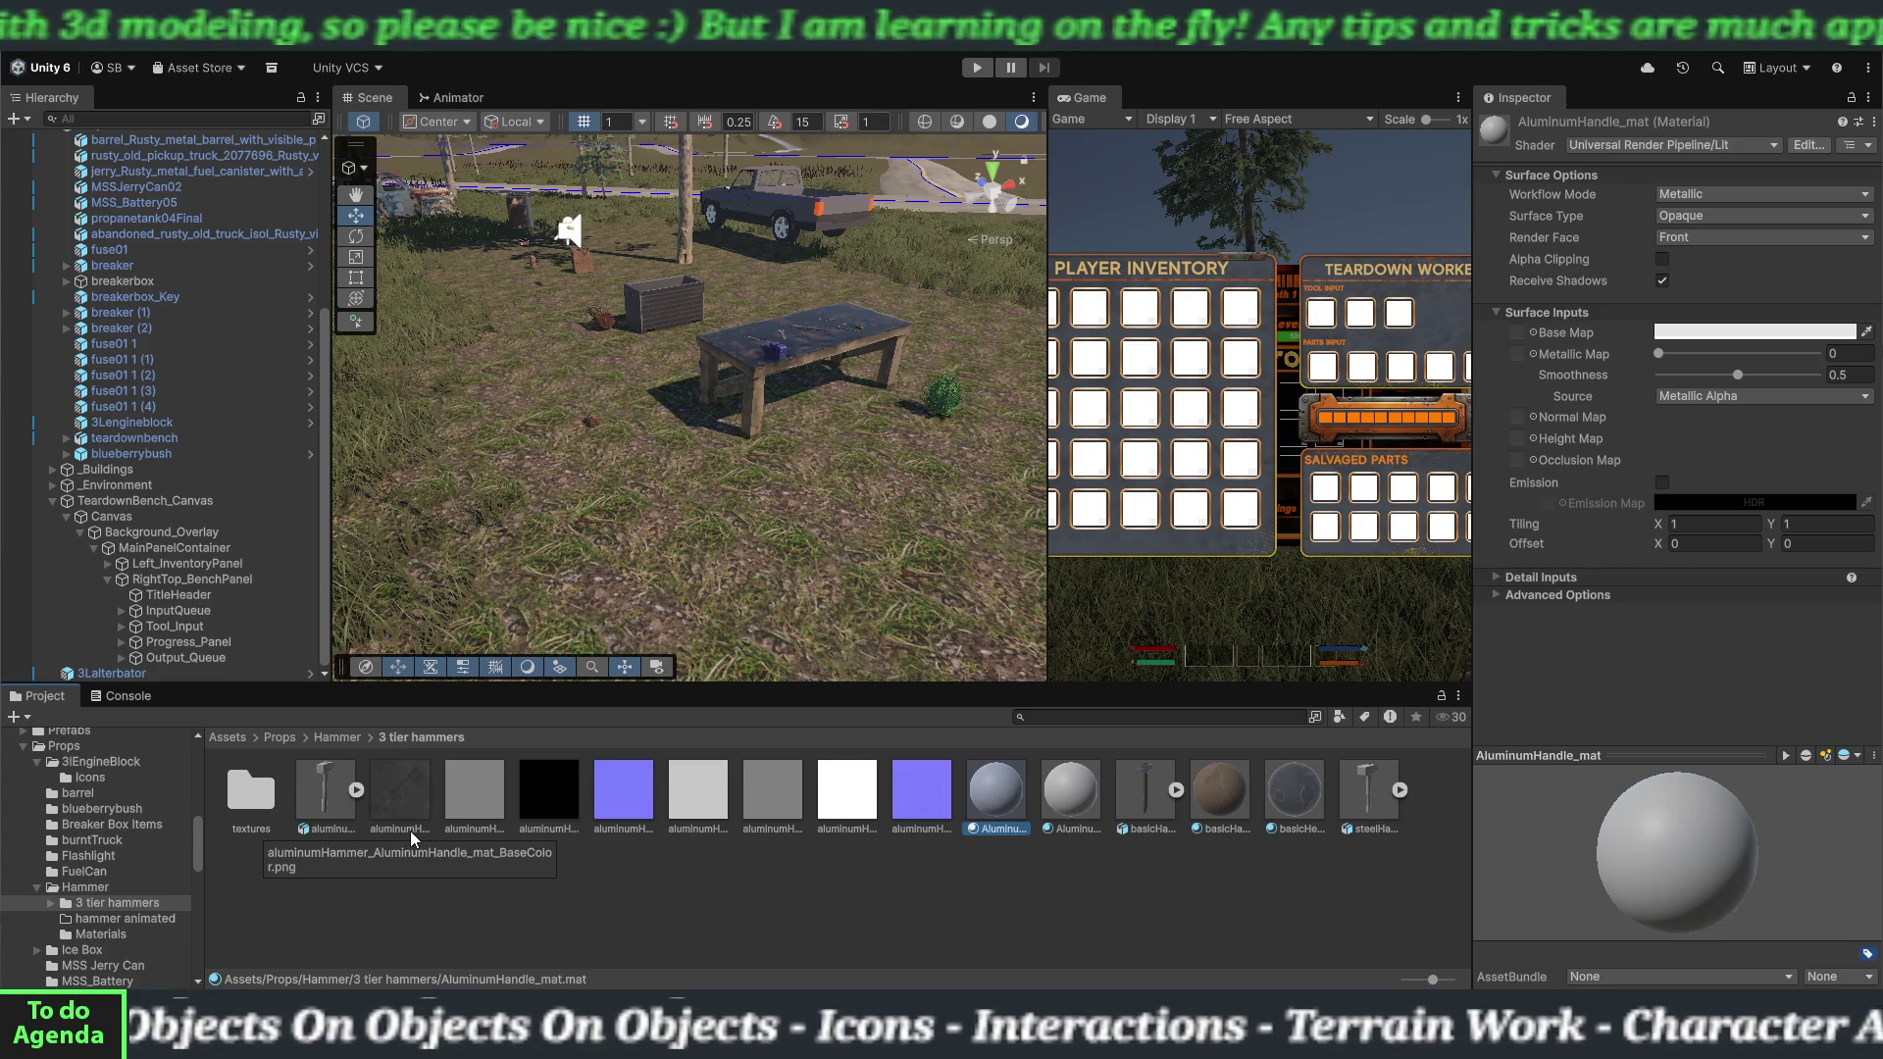
Assign AluminumHandle_mat's grey height, black metallic and purple normal textures, fixing the normal map.
mouse_move(410, 831)
left_mouse_down()
mouse_move(409, 804)
mouse_move(1157, 717)
mouse_move(1537, 359)
mouse_move(1519, 354)
left_mouse_up()
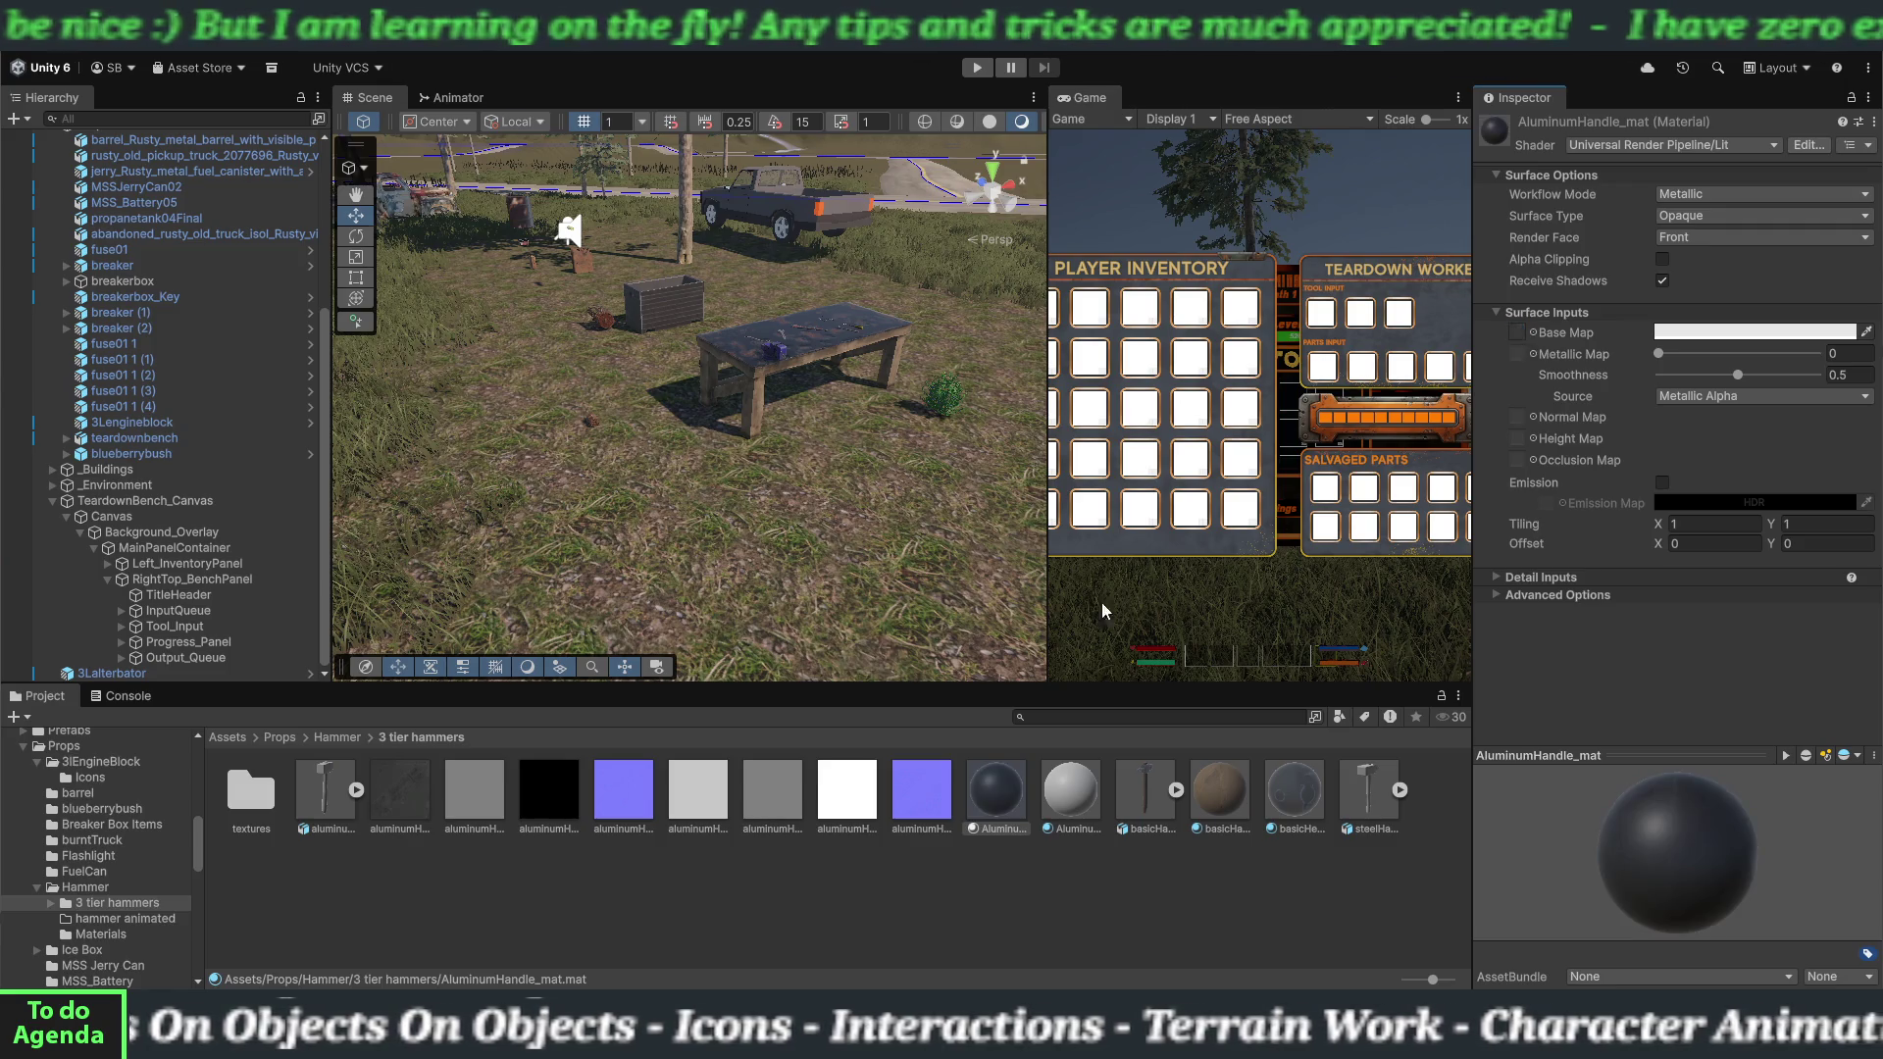
left_click_drag(487, 796, 1523, 446)
mouse_move(569, 767)
left_mouse_down()
mouse_move(981, 637)
mouse_move(1524, 359)
left_mouse_up()
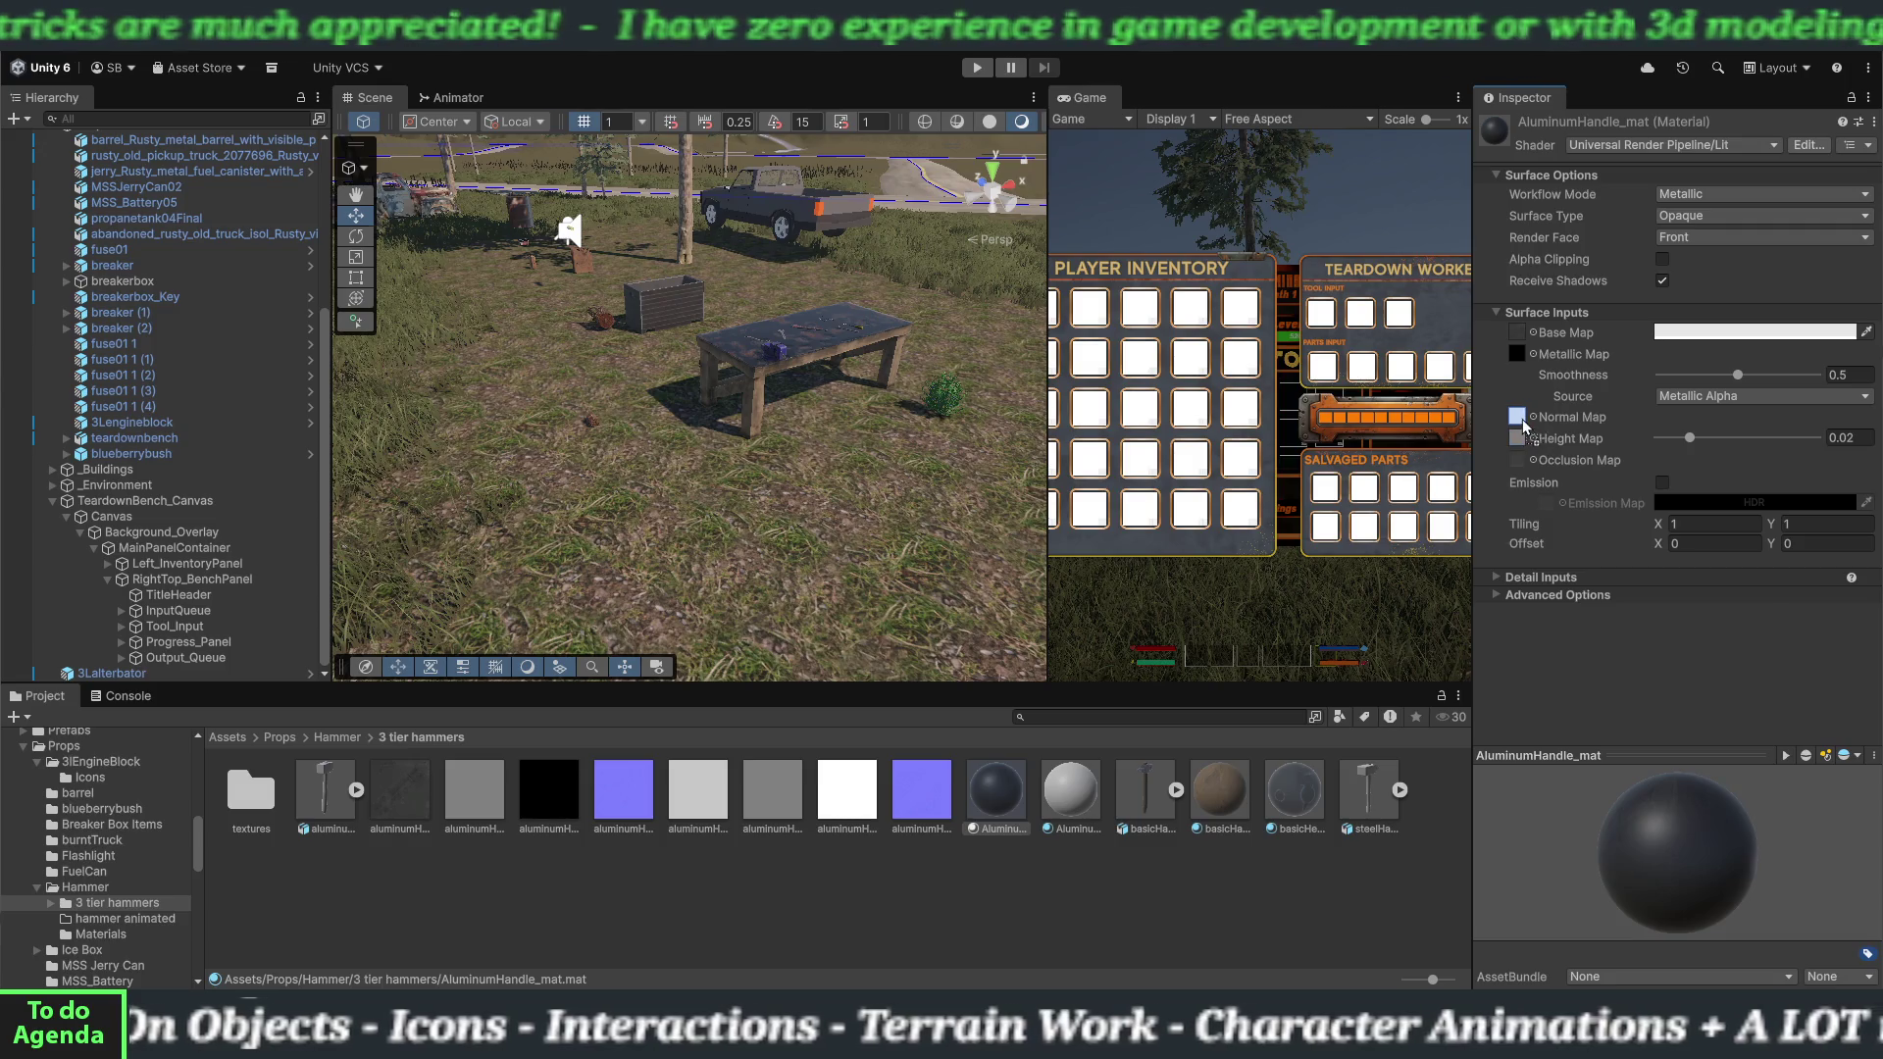
left_click_drag(1525, 427, 1525, 424)
left_click(1841, 457)
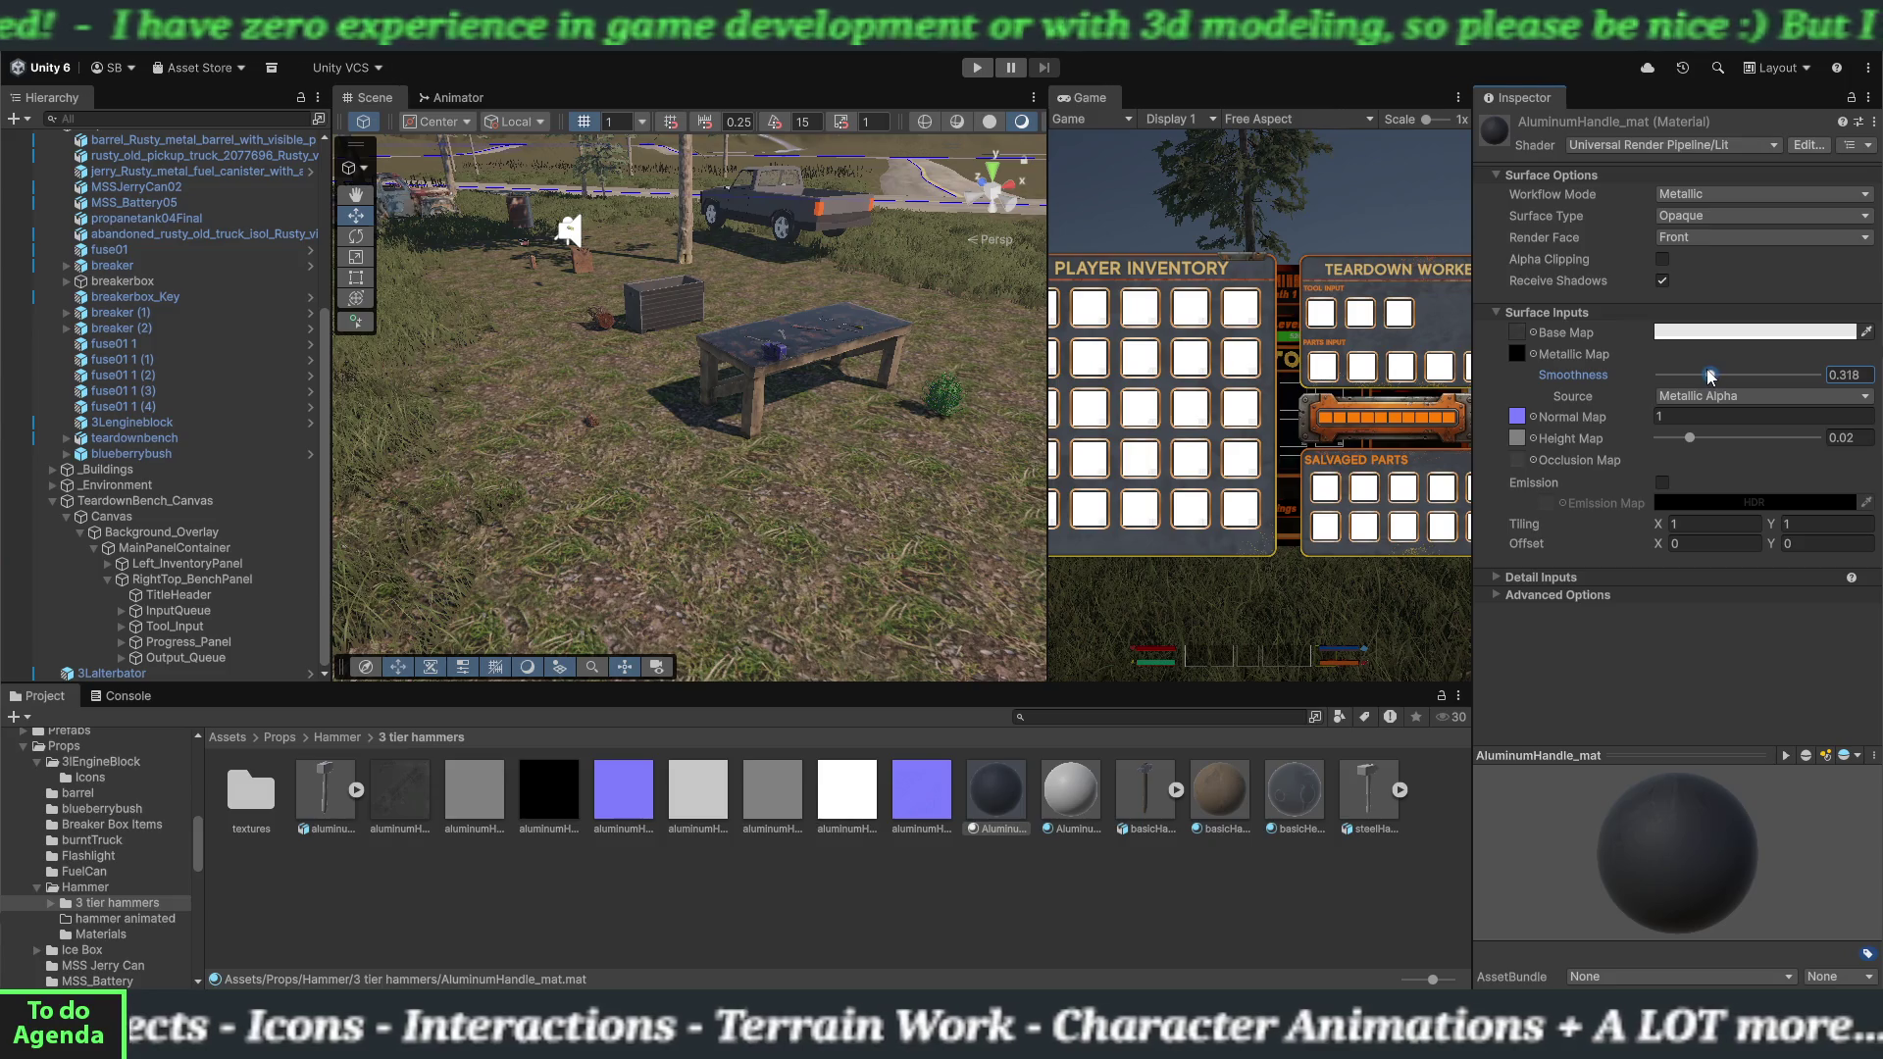
left_click(1097, 798)
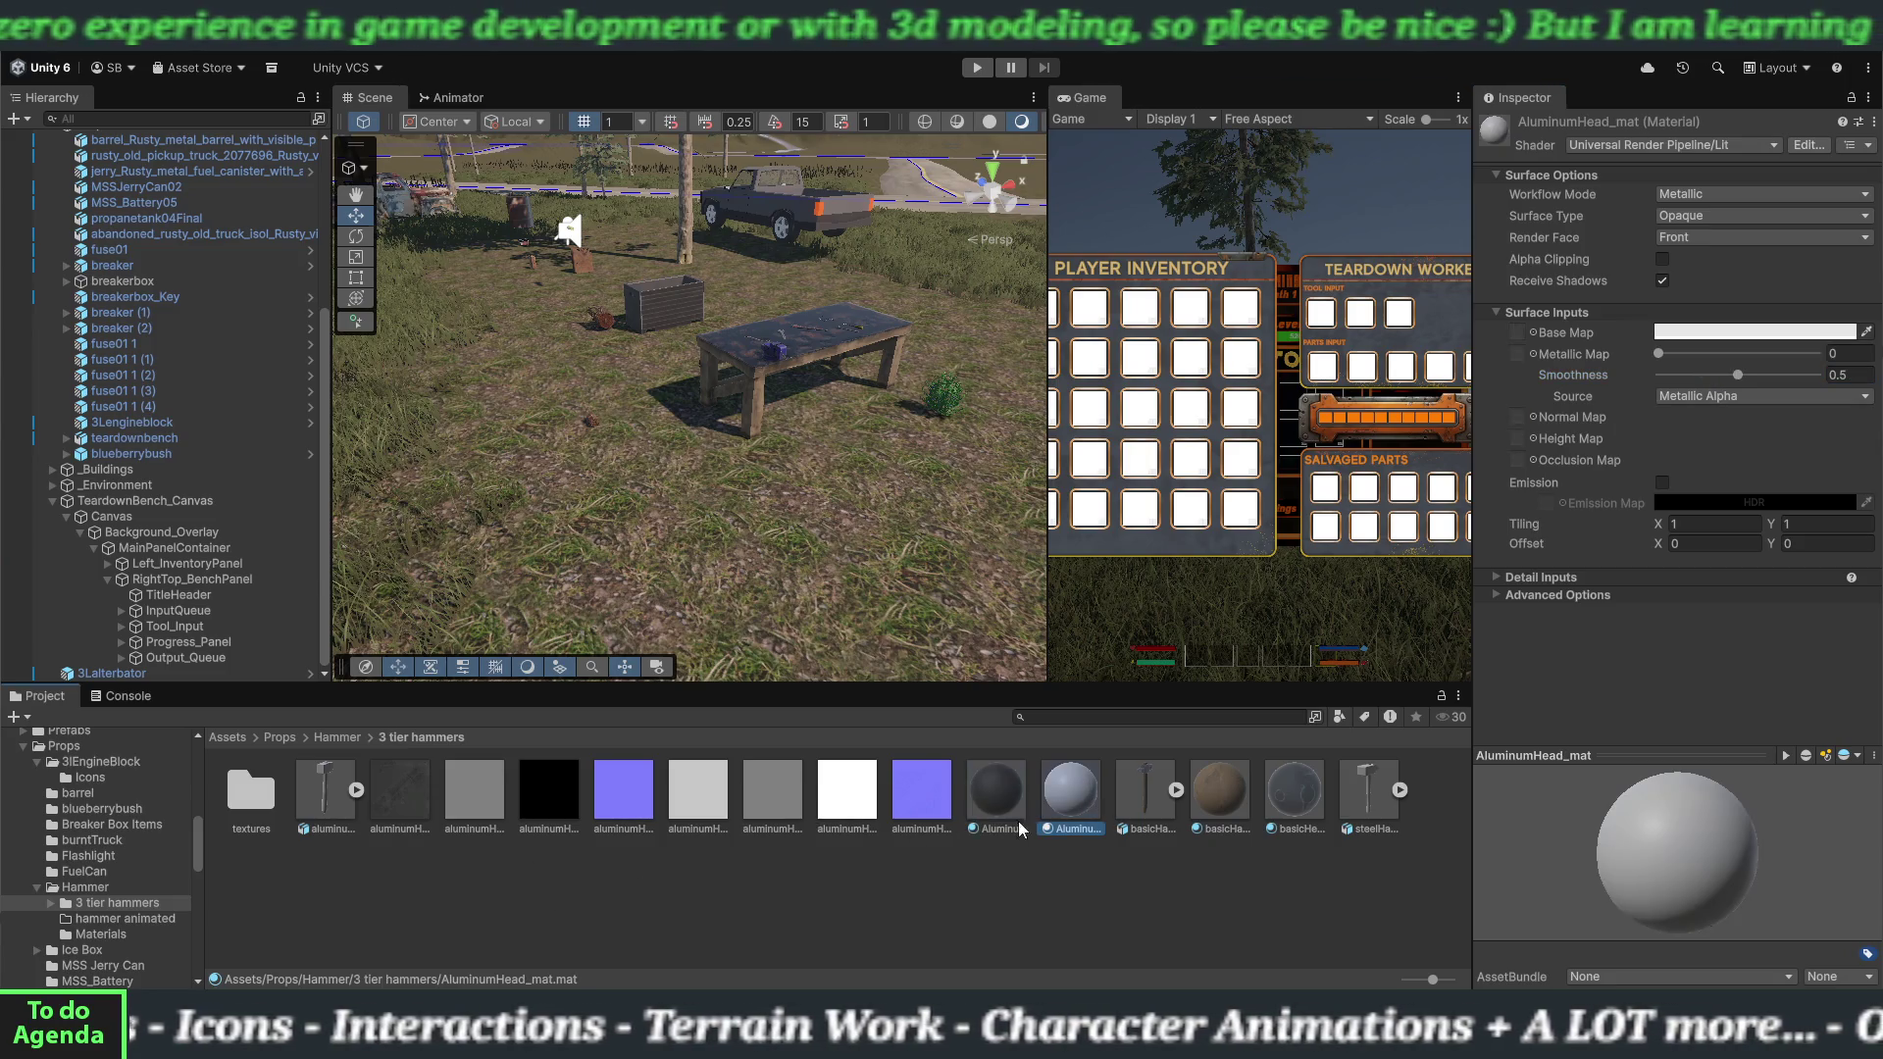
Place a texture on AluminumHead_mat and check which aluminum texture is the grey height map.
left_click_drag(698, 822, 1519, 333)
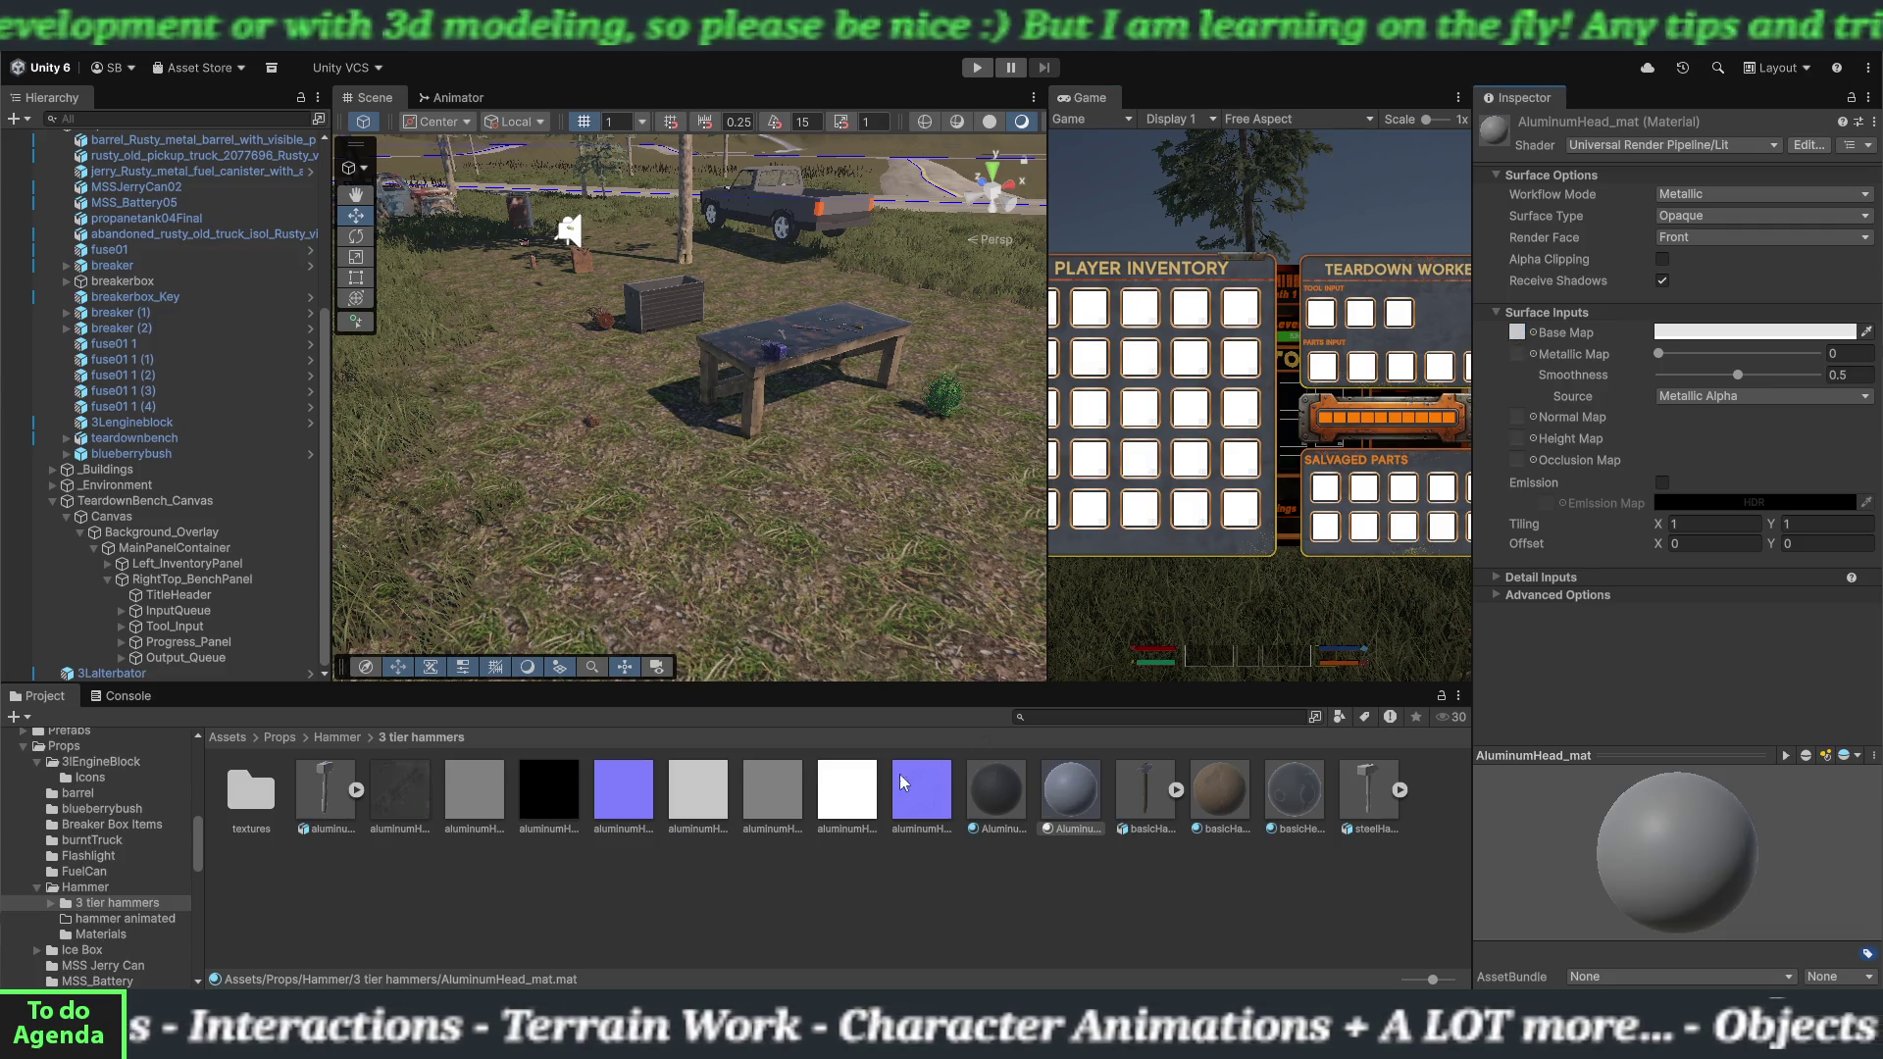
left_click(777, 811)
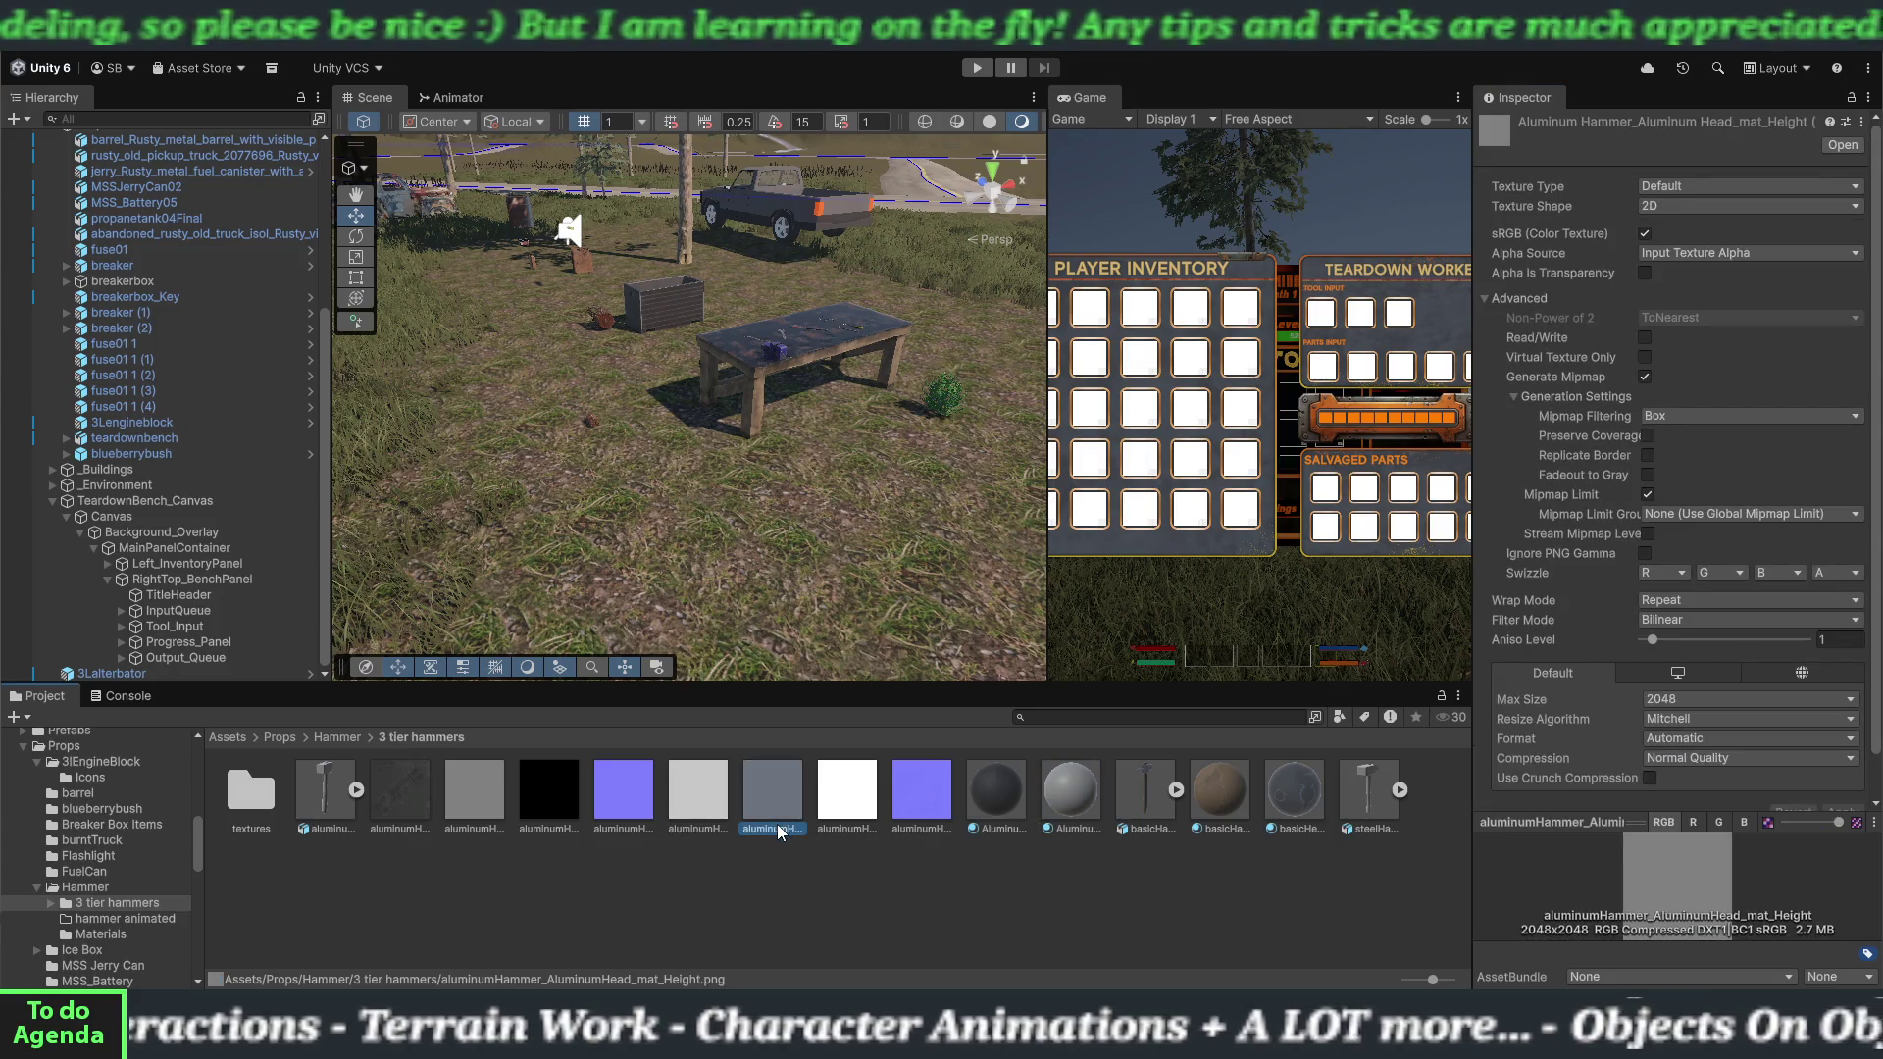
left_click(1071, 794)
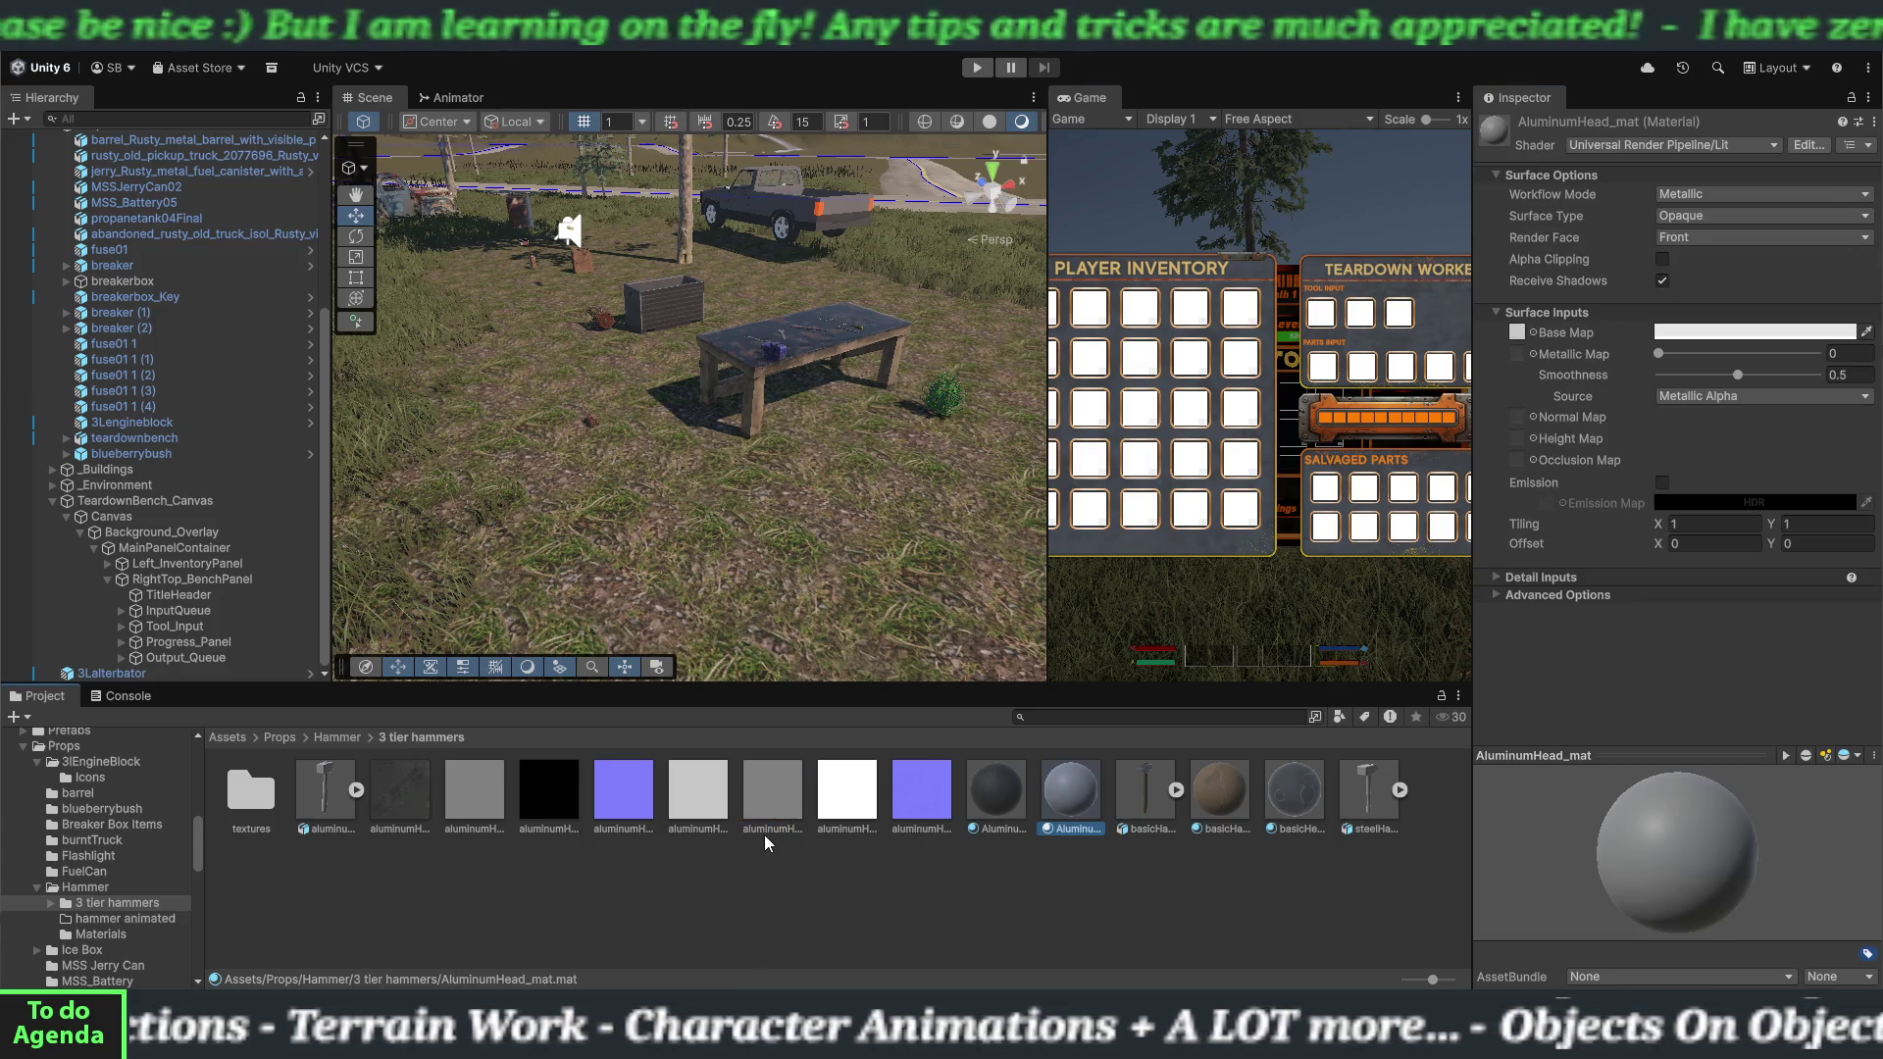
Give AluminumHead_mat its height, metallic and normal maps, smoothness 0.336, then select the eight aluminum textures.
mouse_move(763, 834)
left_mouse_down()
mouse_move(775, 807)
mouse_move(1383, 628)
mouse_move(1522, 443)
left_mouse_up()
mouse_move(847, 796)
left_mouse_down()
mouse_move(1275, 490)
mouse_move(1538, 363)
left_mouse_up()
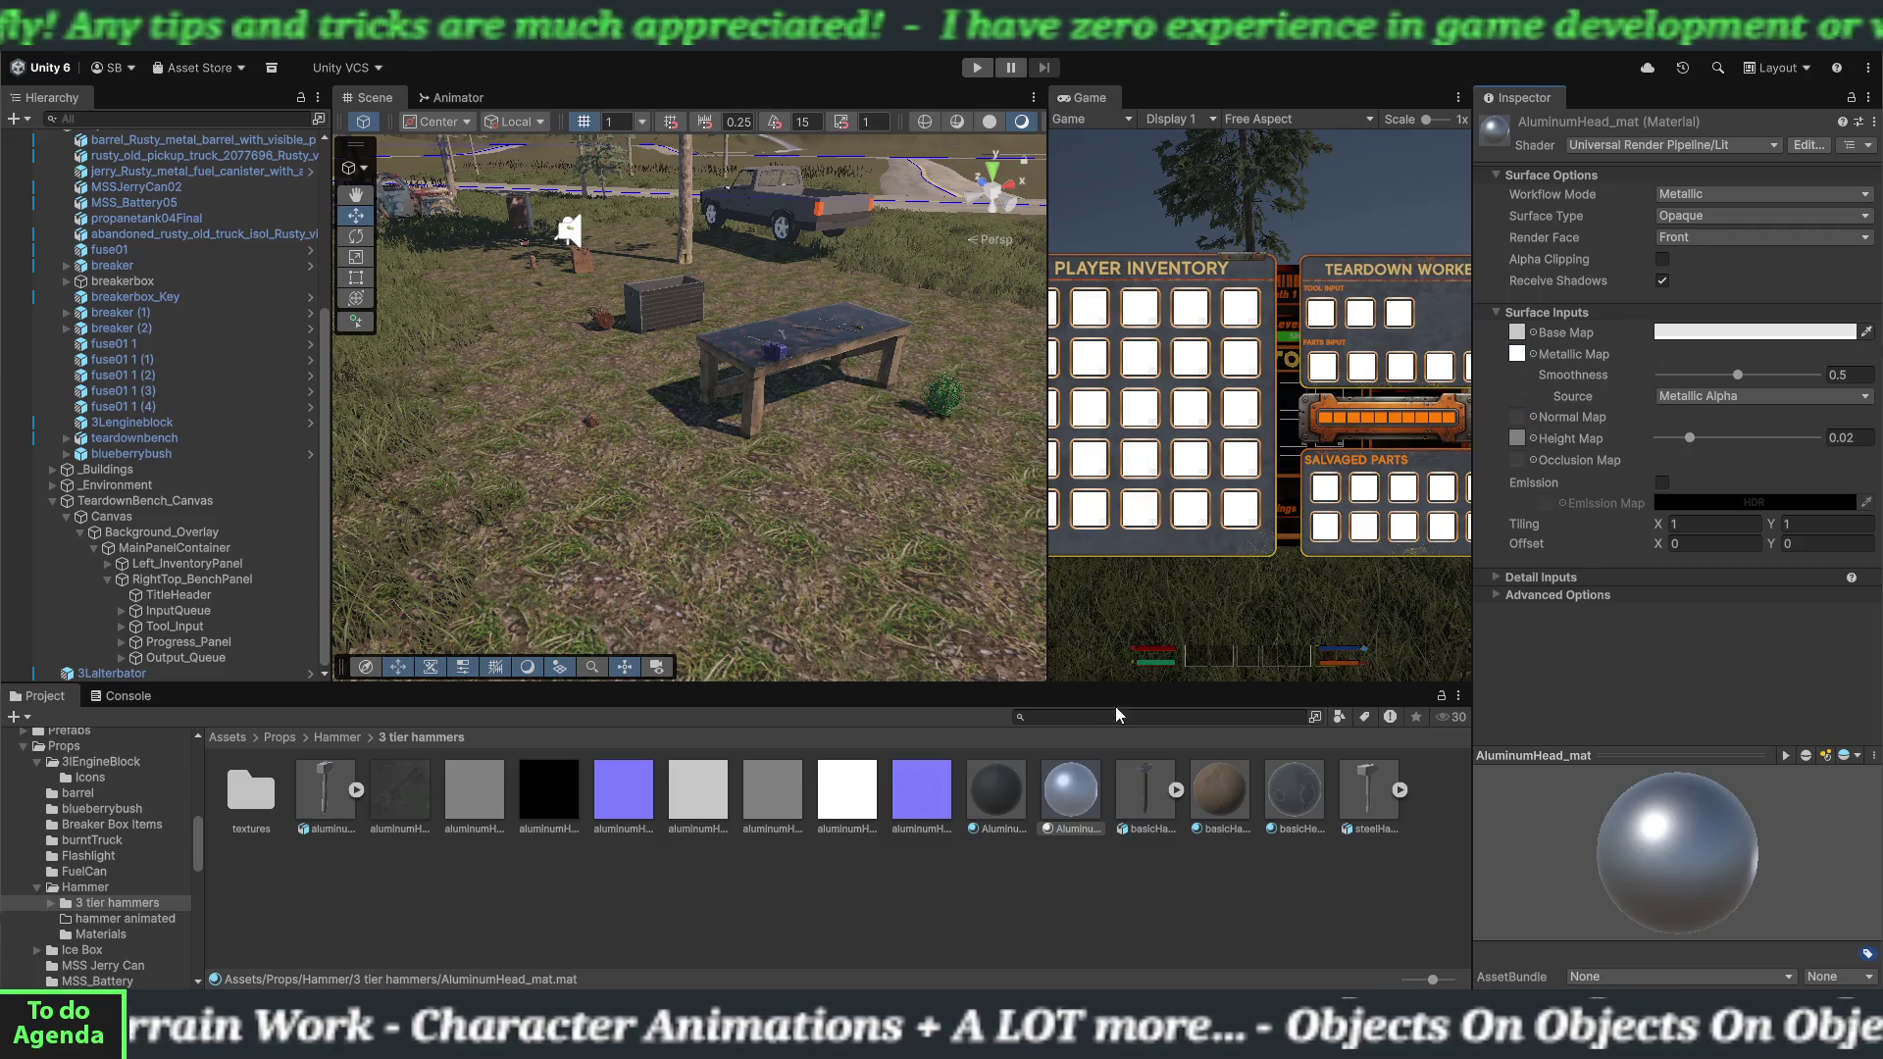
left_click_drag(914, 805, 1530, 424)
left_click(1841, 457)
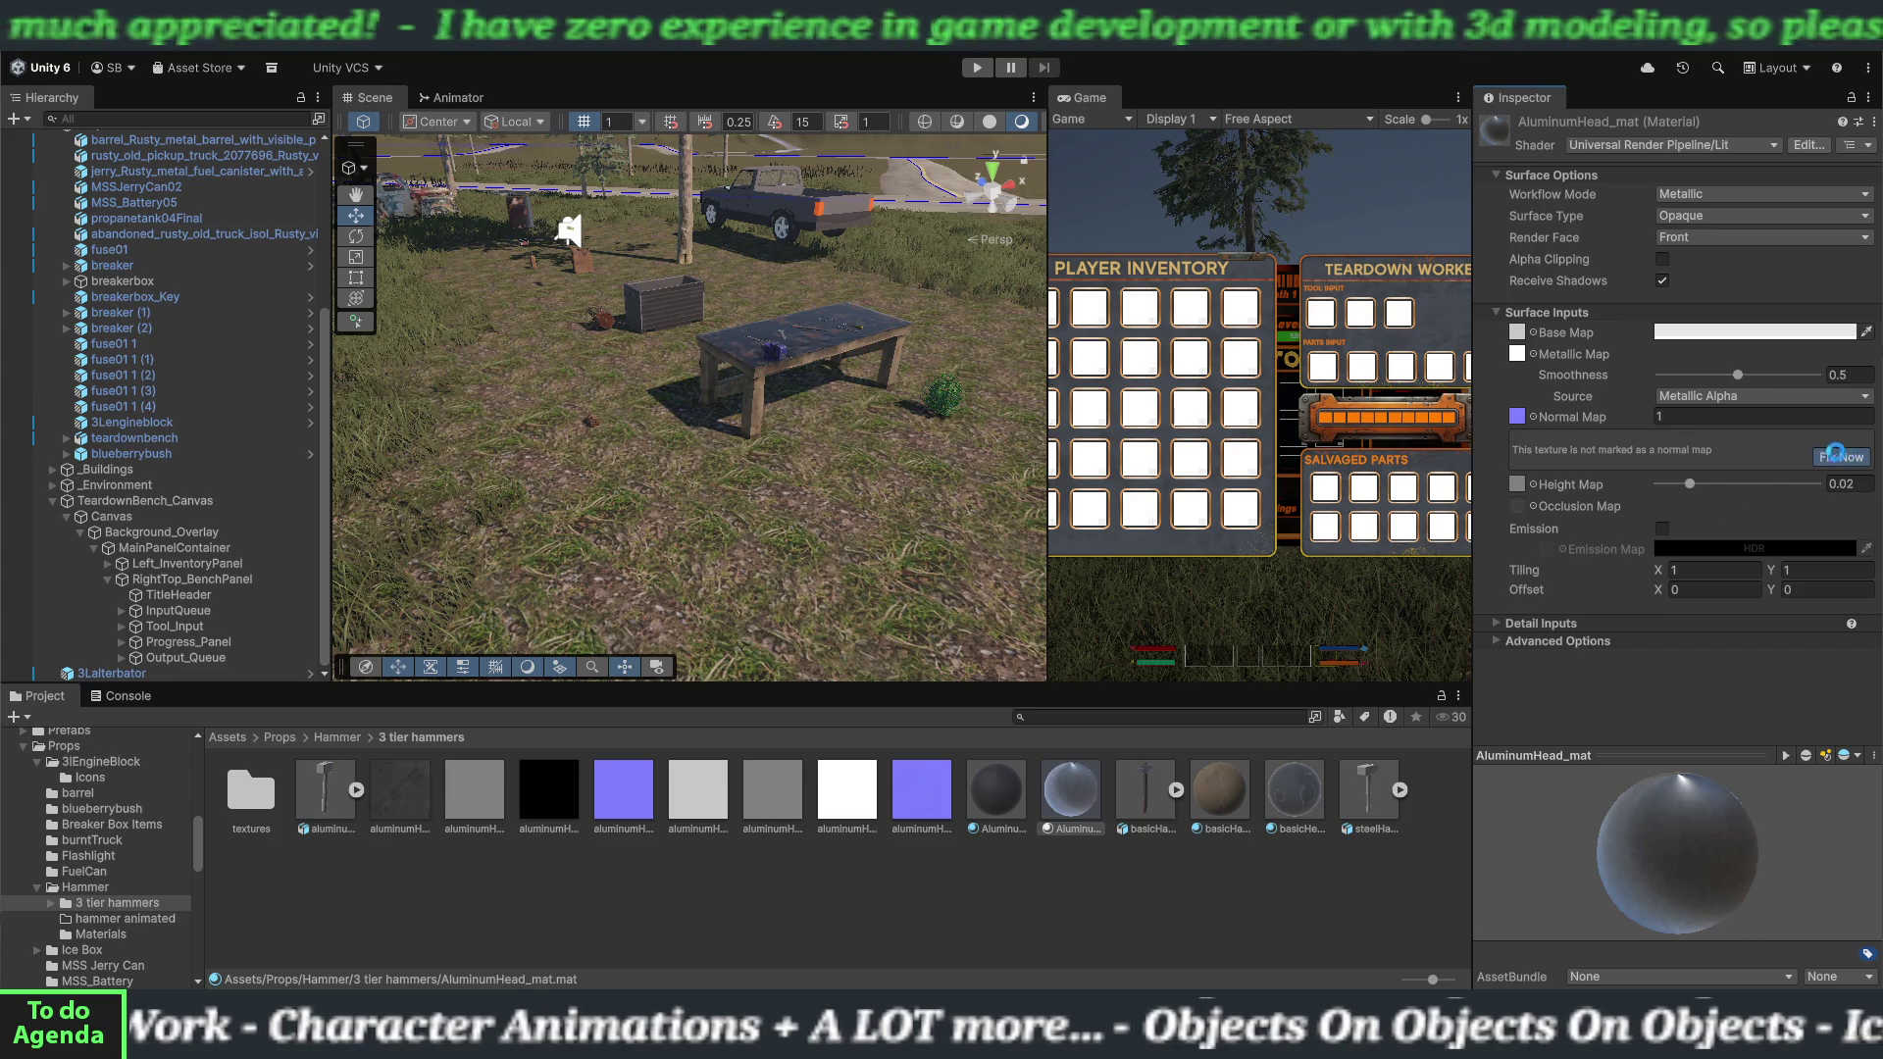
left_click_drag(1737, 375, 1712, 375)
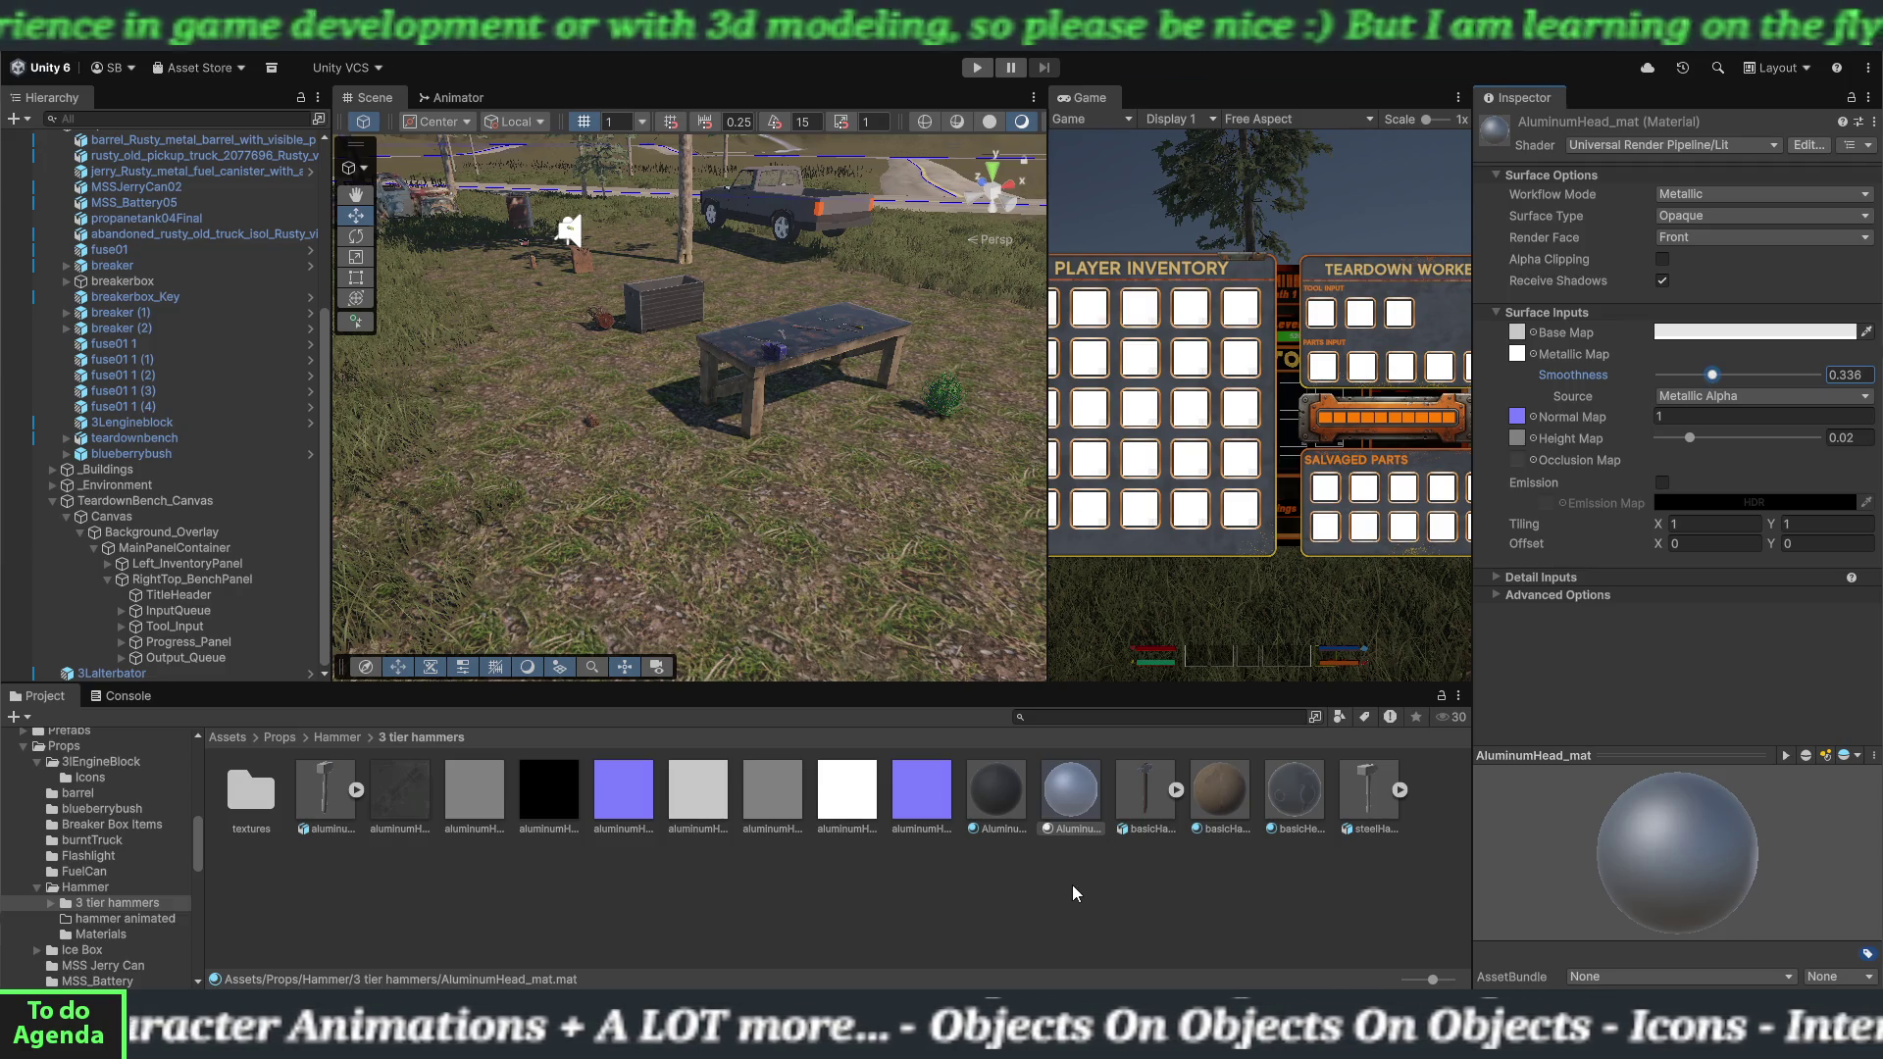
left_click(404, 803)
left_click(908, 812, "shift")
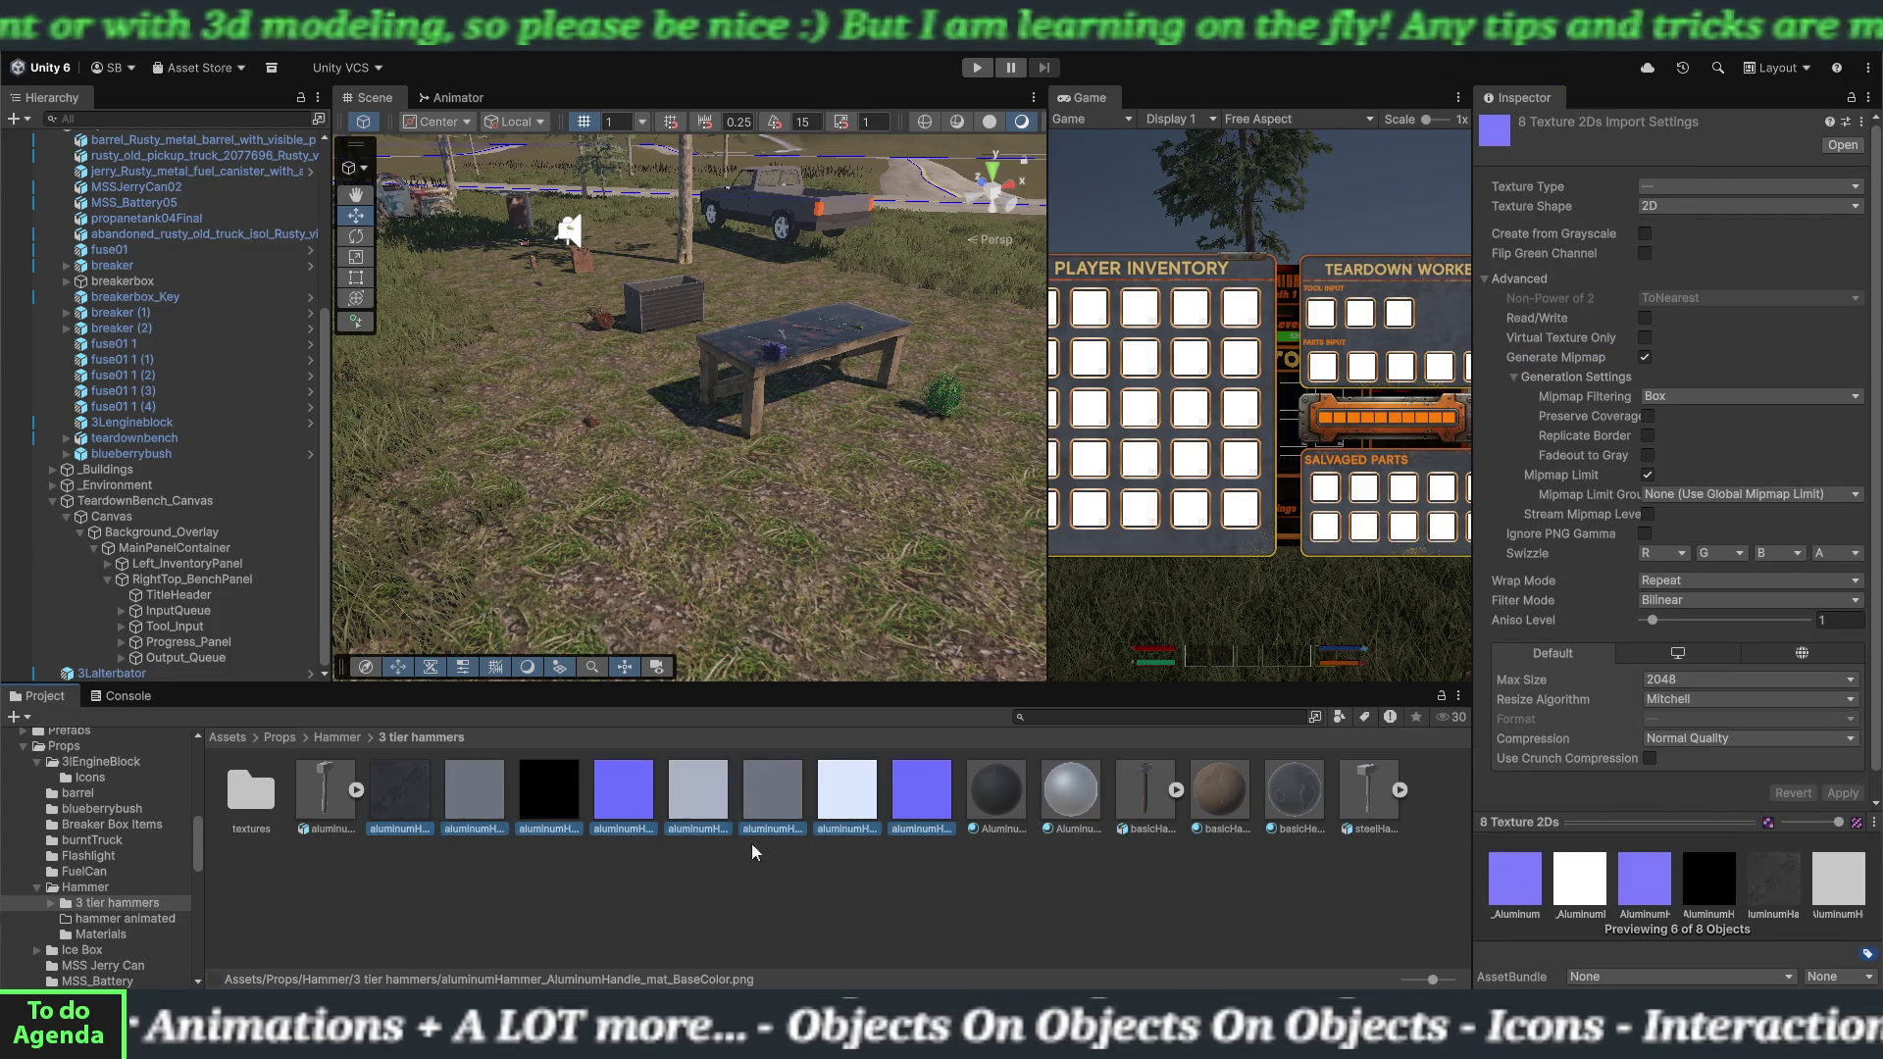
Move the aluminum textures into the textures folder and extract steelHammer's handle and head materials.
left_click_drag(451, 796, 261, 804)
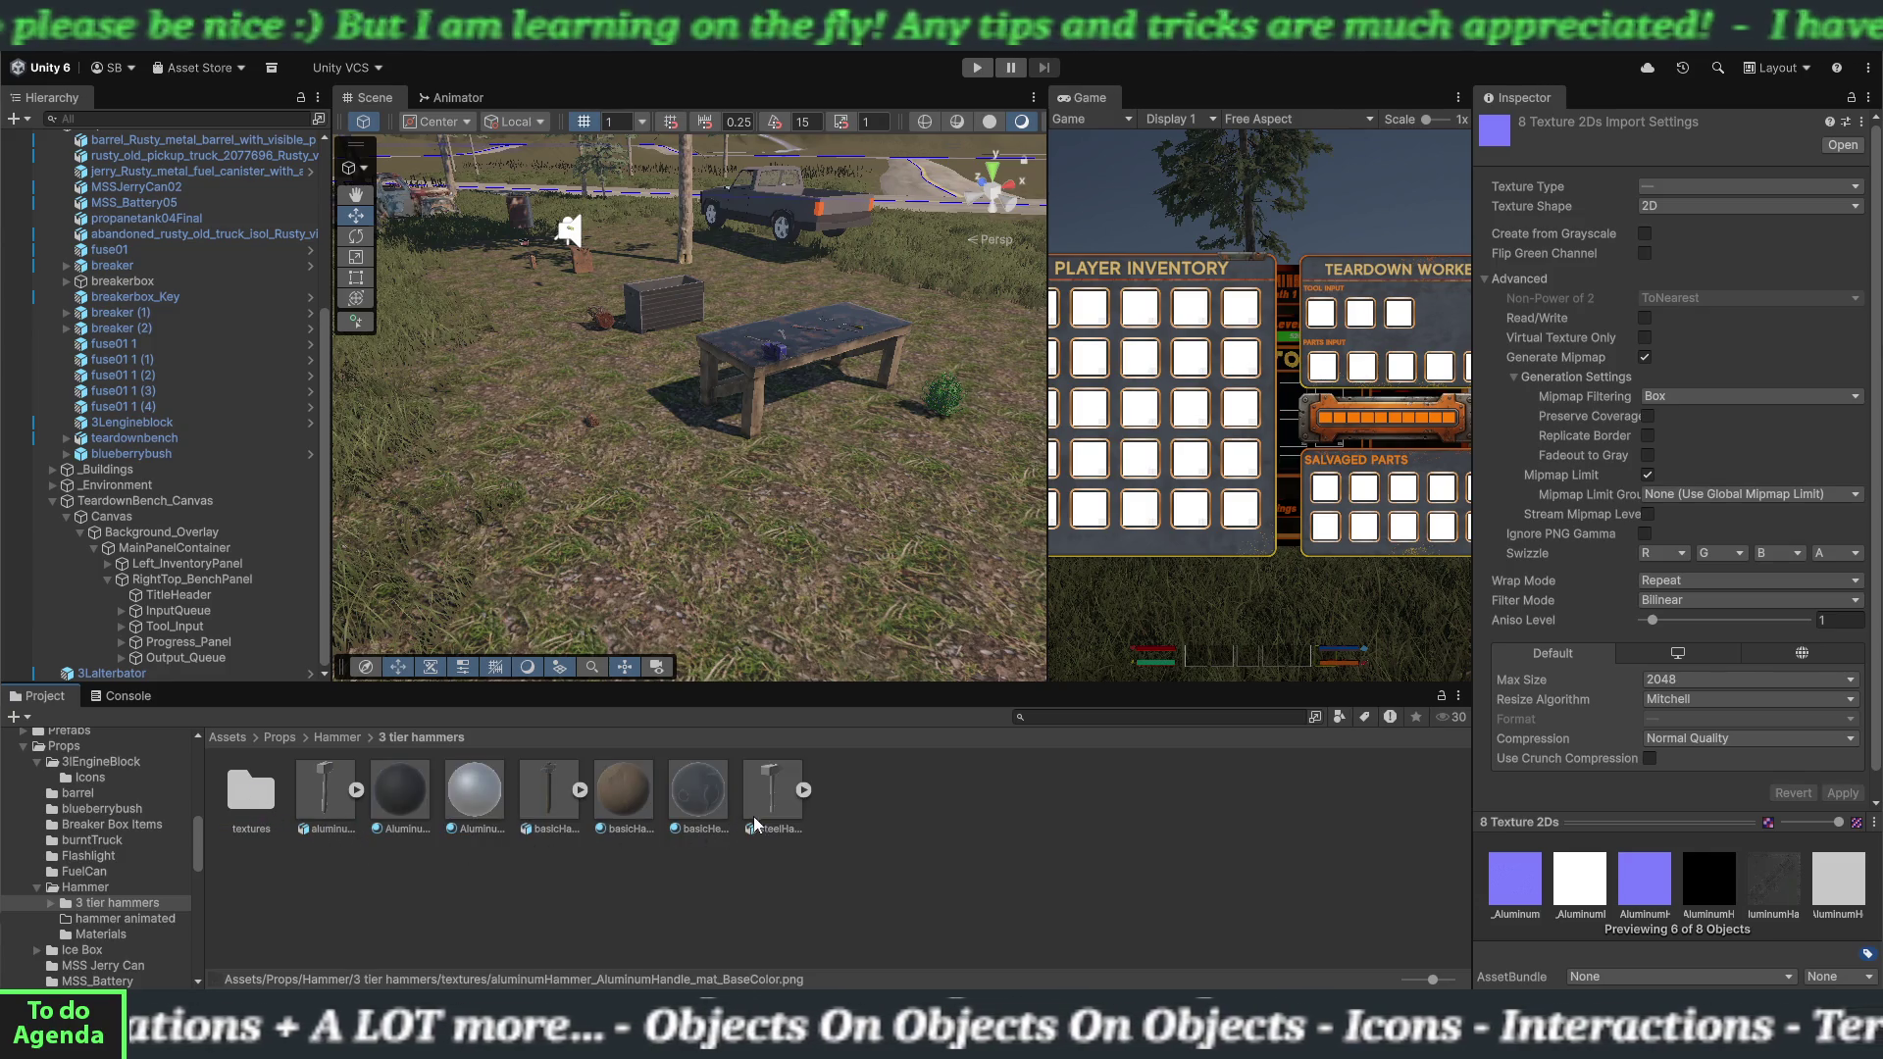
left_click(761, 814)
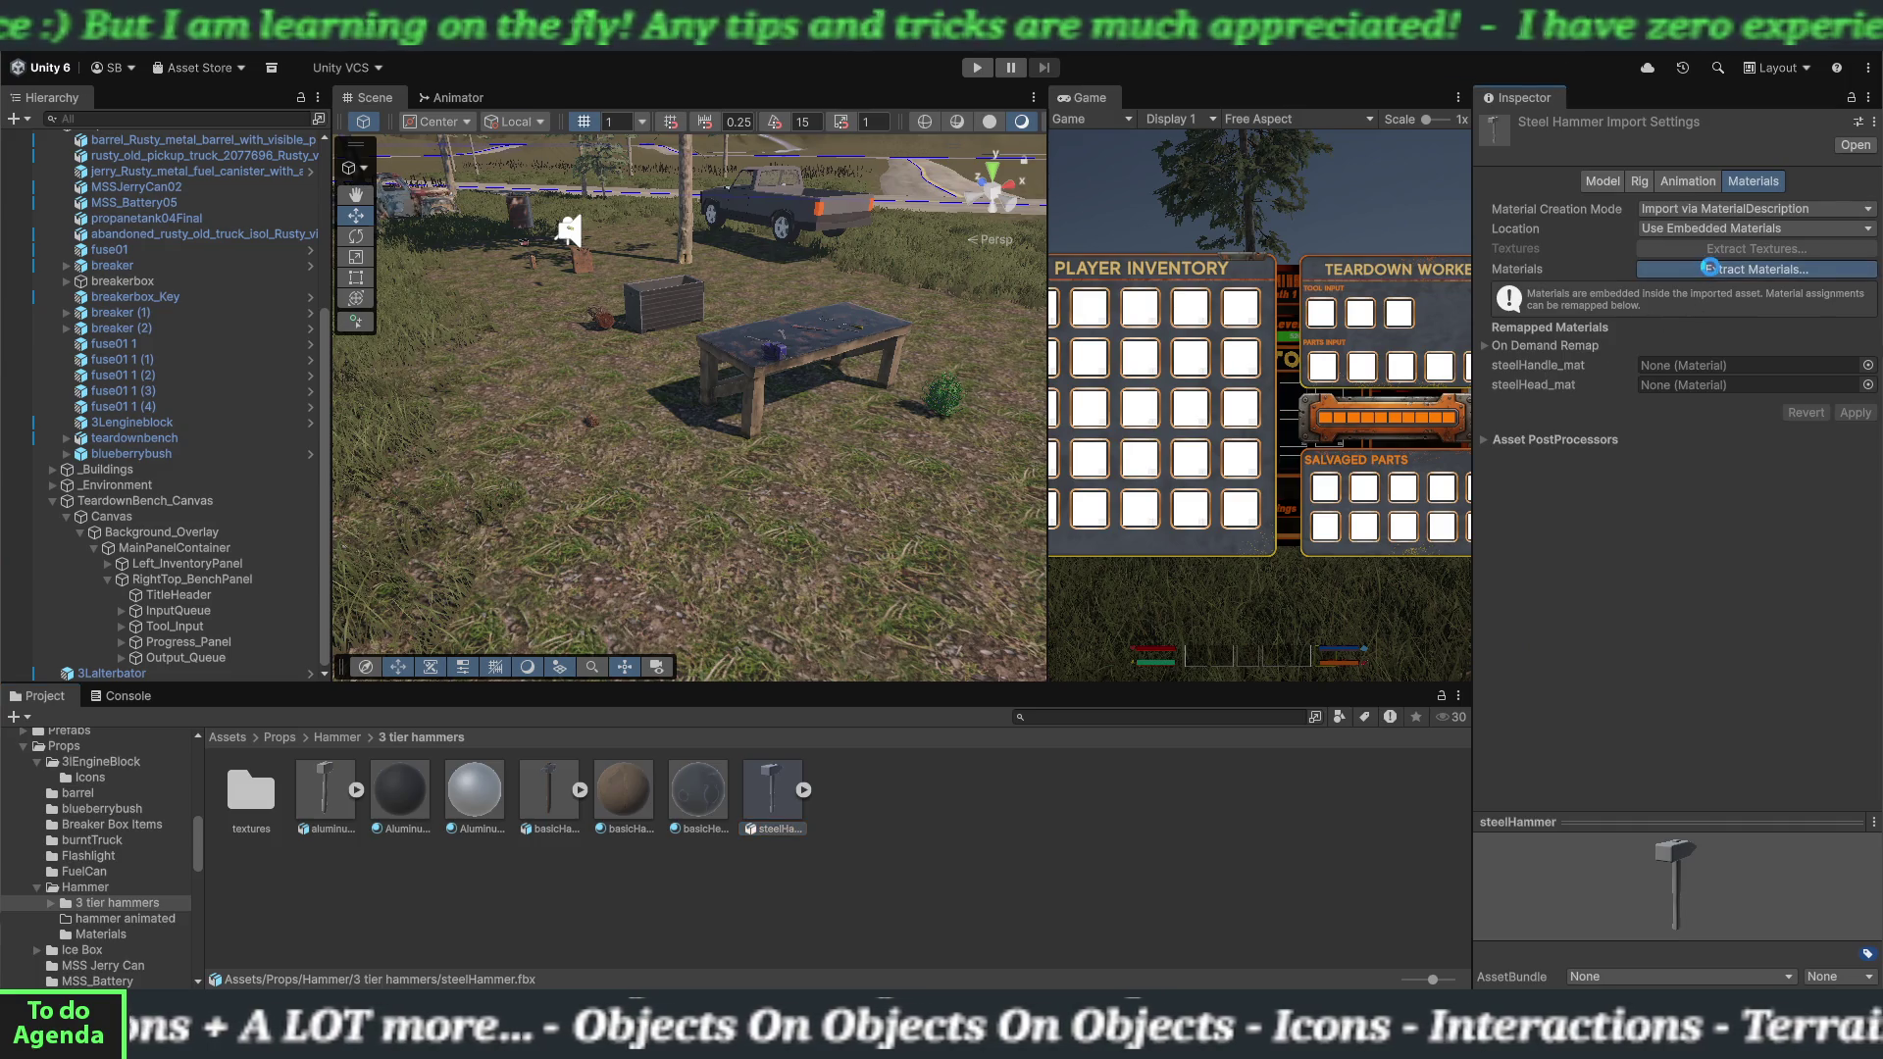
key("Escape")
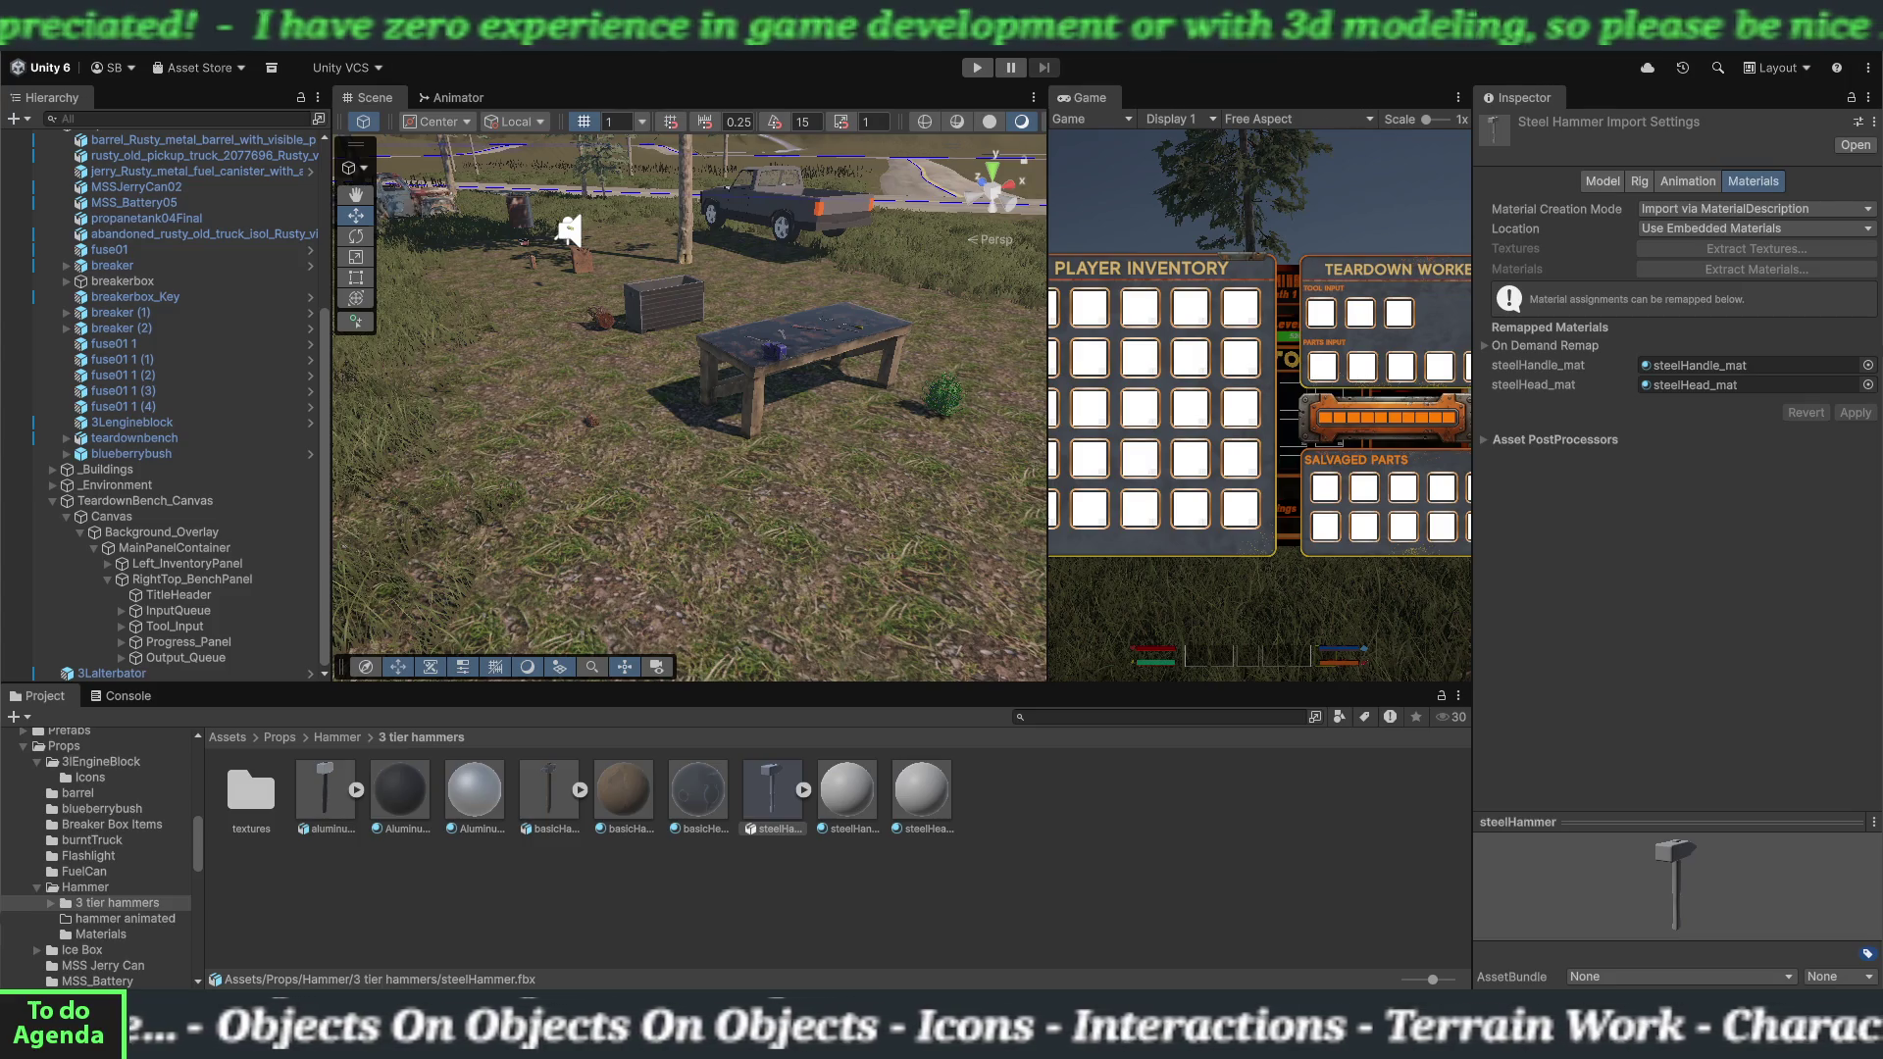
left_click(1024, 810)
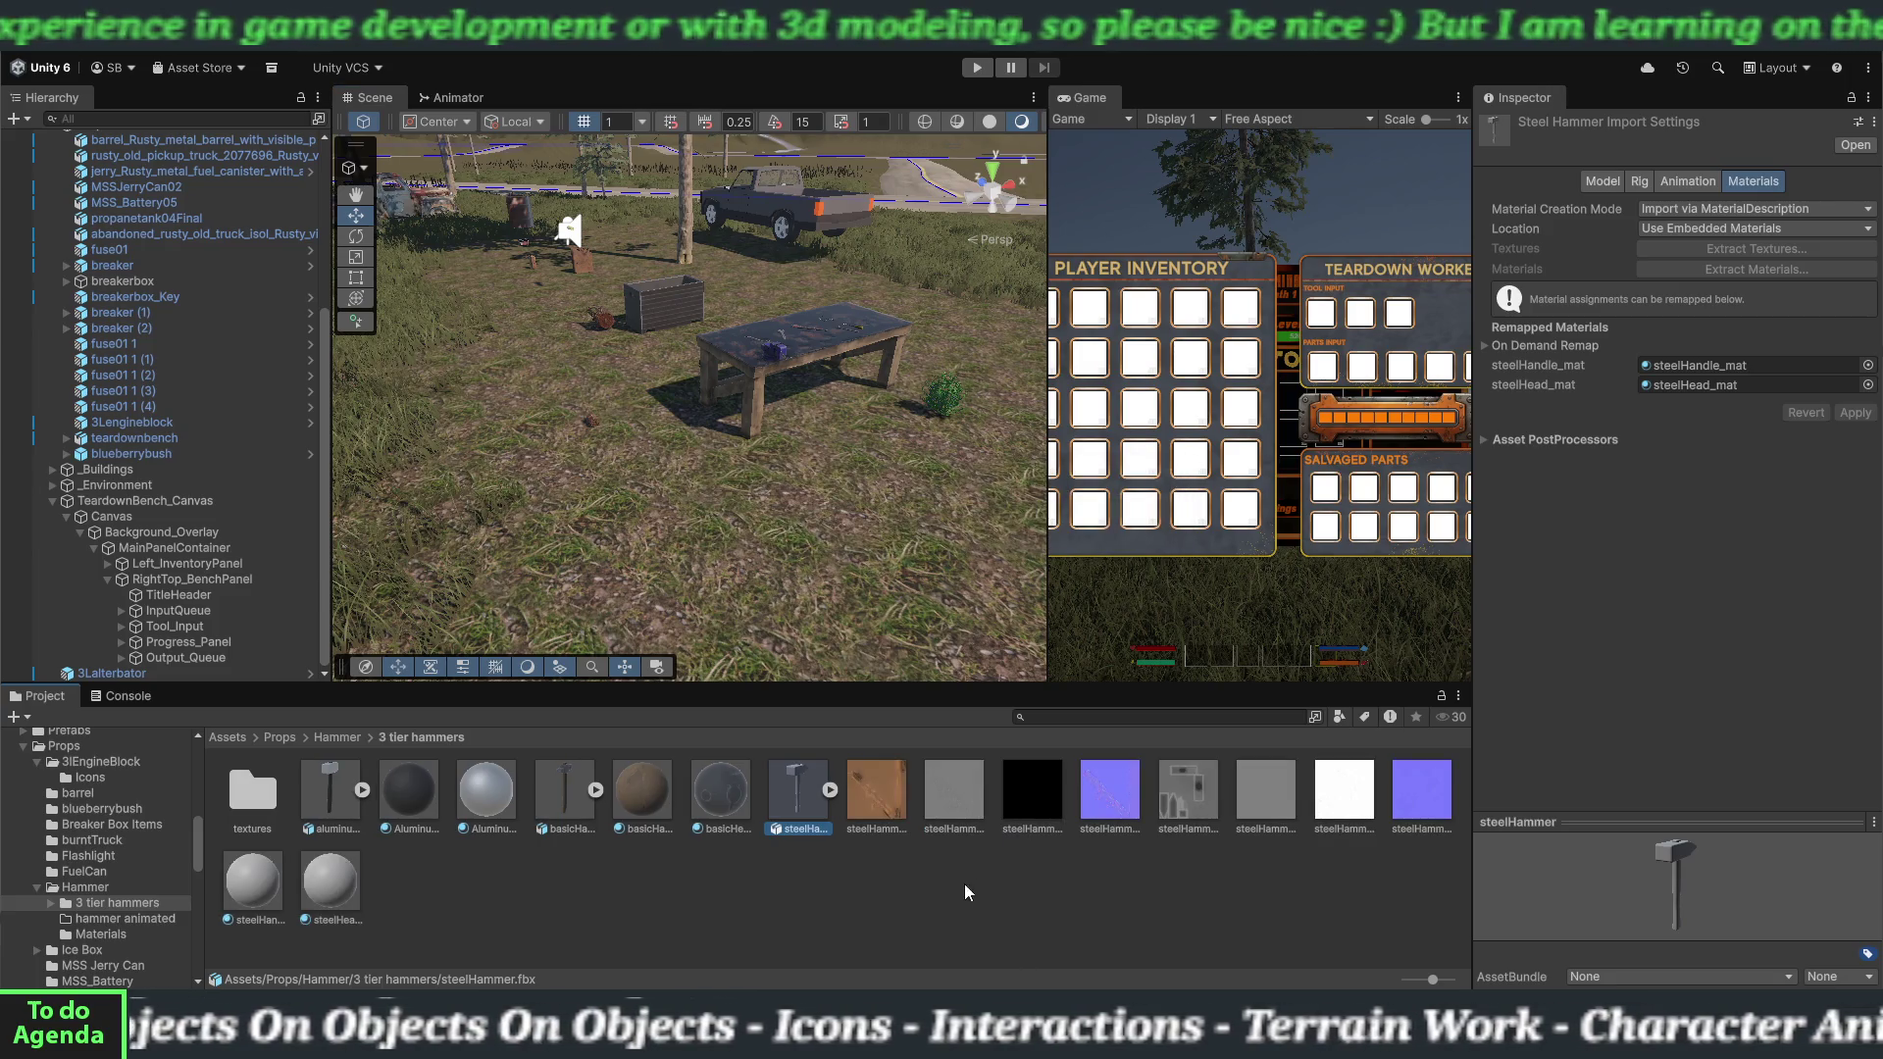
left_click(245, 898)
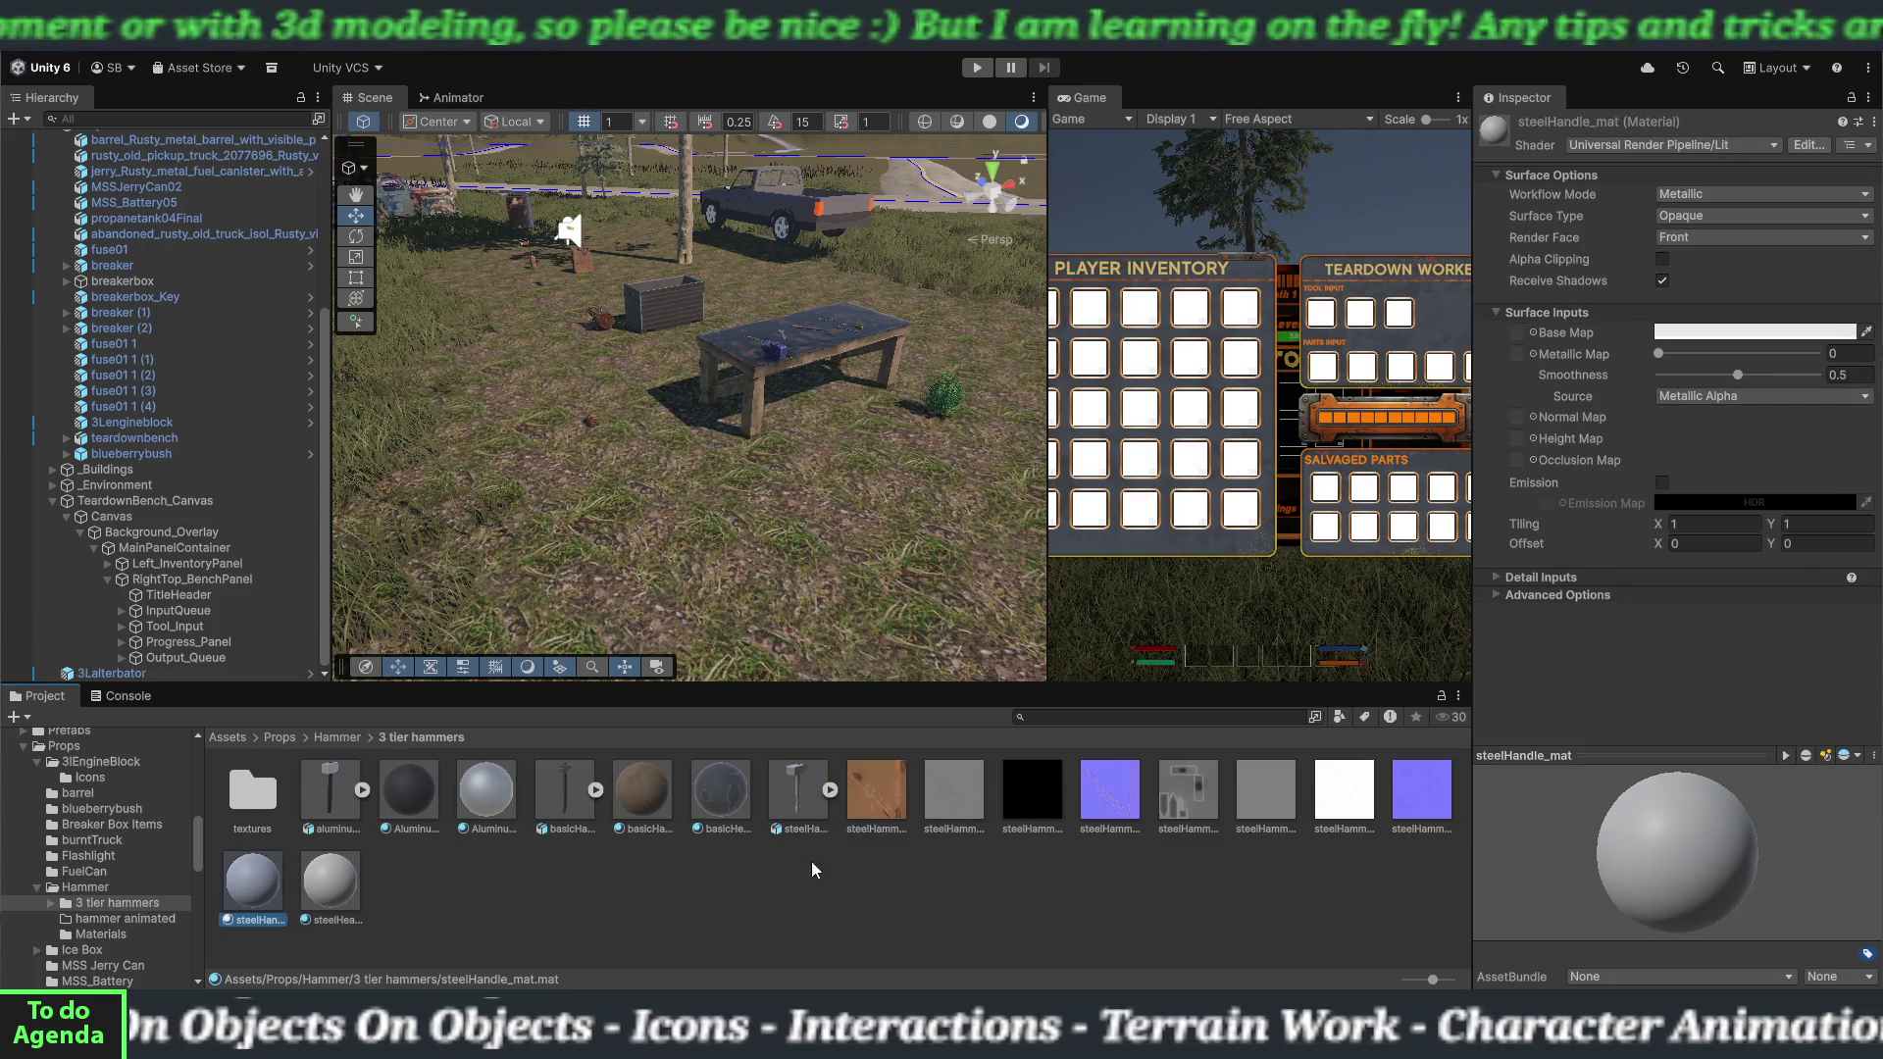
Give steelHandle_mat its base colour, black metallic and purple normal textures, fixing the normal map.
mouse_move(875, 832)
left_mouse_down()
mouse_move(873, 803)
mouse_move(1534, 420)
mouse_move(1522, 335)
left_mouse_up()
mouse_move(943, 794)
left_mouse_down()
mouse_move(1324, 589)
mouse_move(1518, 442)
left_mouse_up()
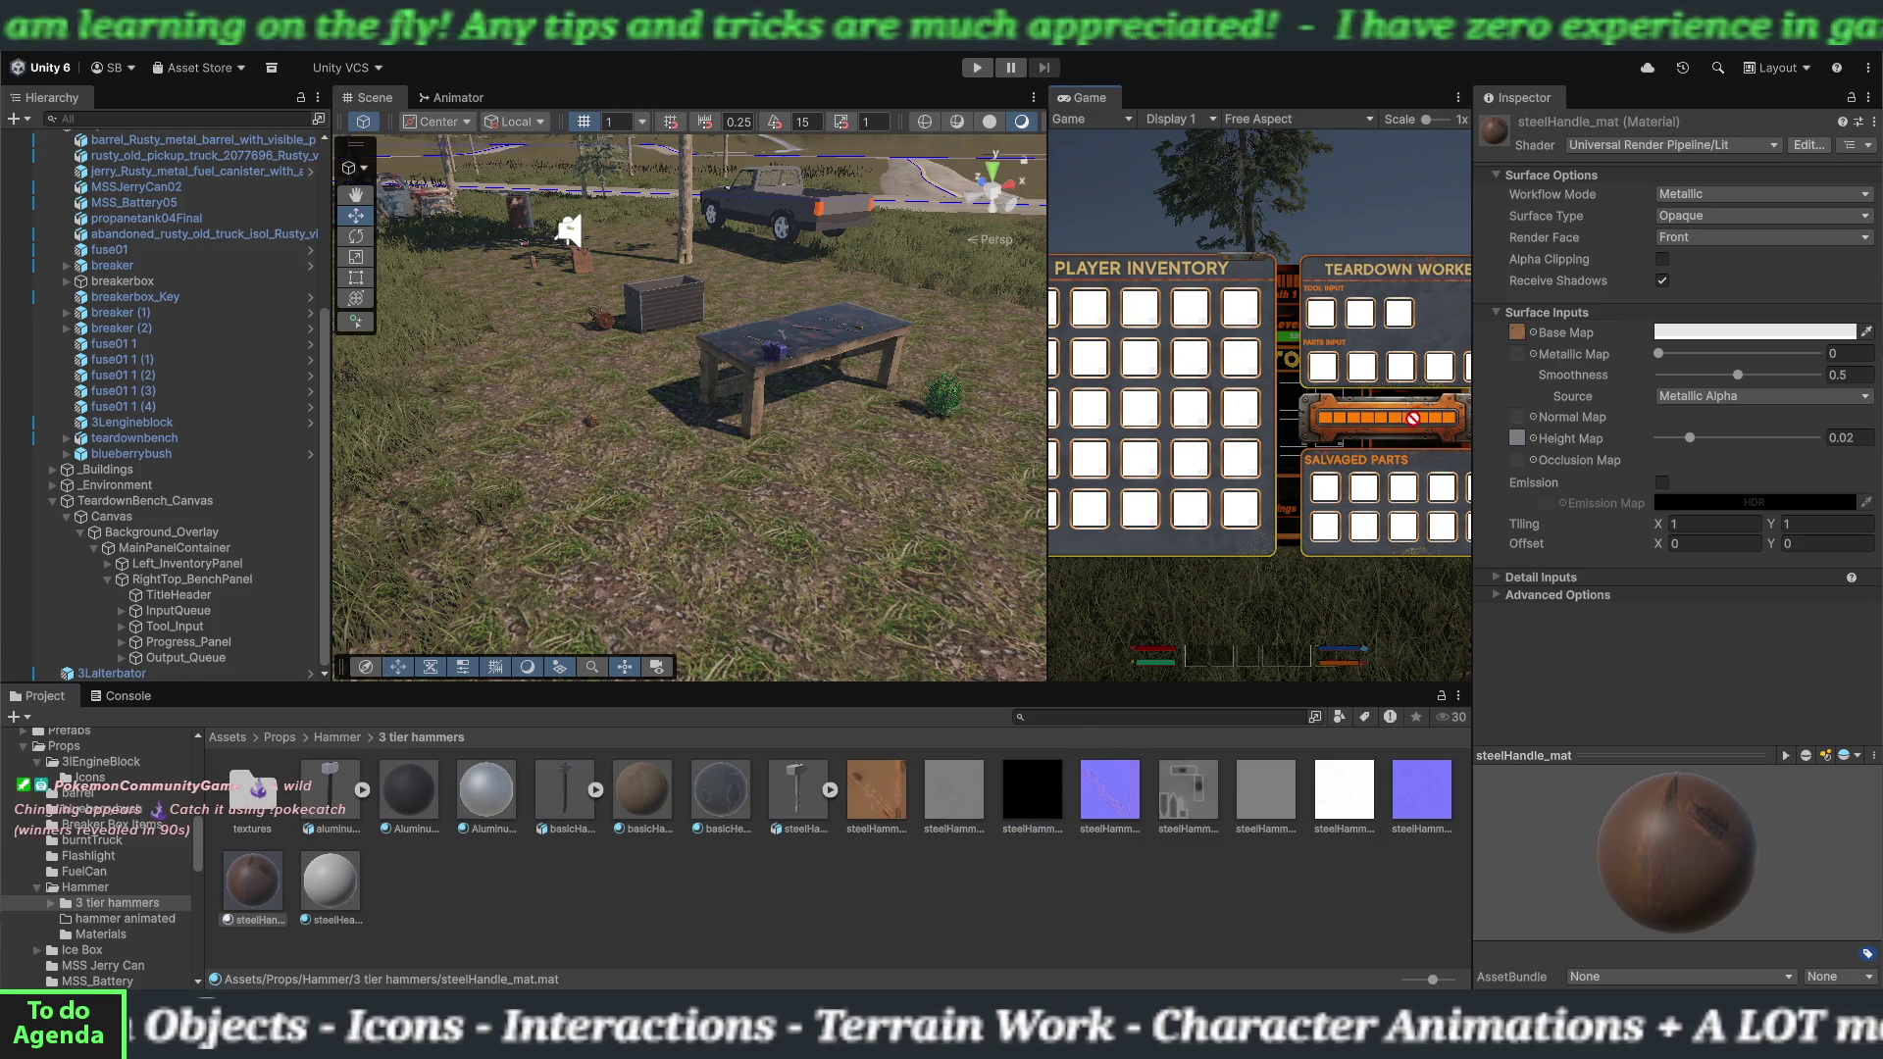
left_click_drag(1032, 790, 1518, 353)
mouse_move(1104, 802)
left_mouse_down()
mouse_move(1560, 421)
mouse_move(1745, 434)
mouse_move(1732, 374)
mouse_move(1712, 381)
left_mouse_up()
left_click(1841, 458)
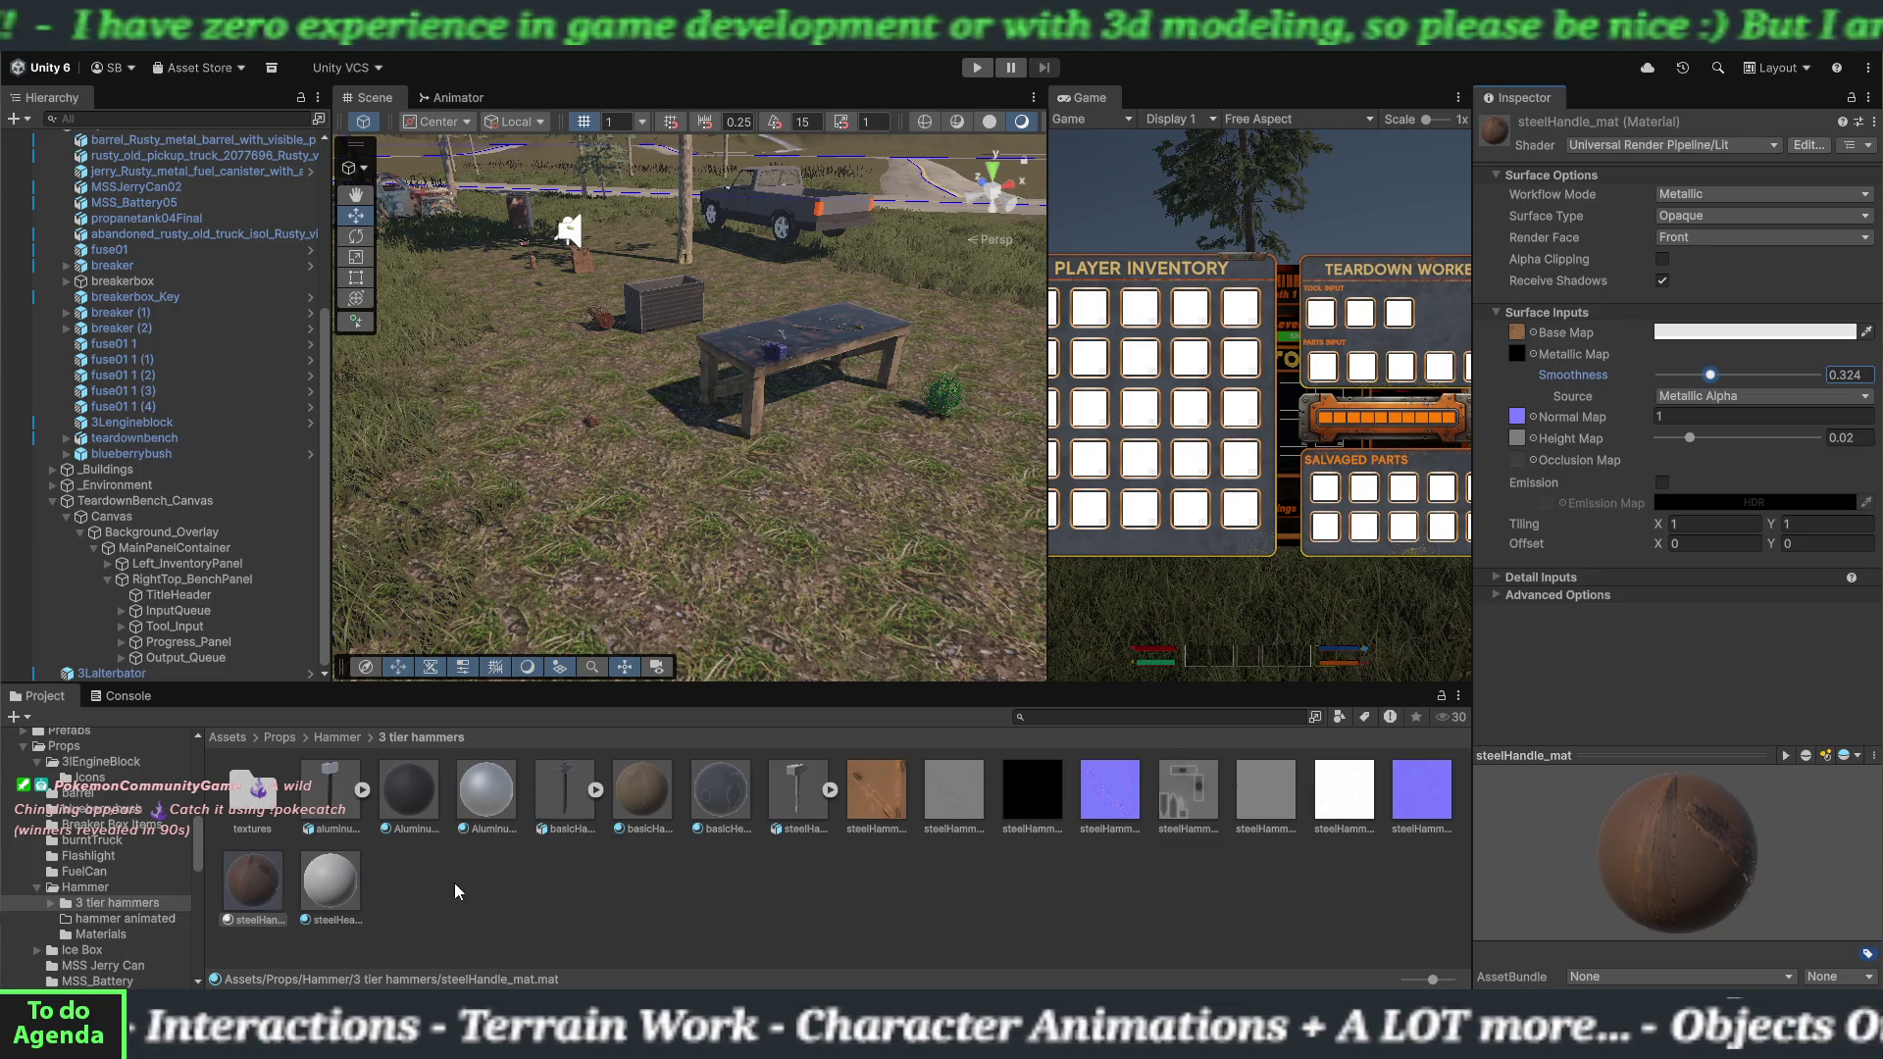
Give steelHead_mat base colour, white metallic and blue normal maps with smoothness 0.305, then select the eight steel textures.
left_click(327, 894)
left_click_drag(1189, 814, 1470, 483)
left_click_drag(1526, 336, 1520, 333)
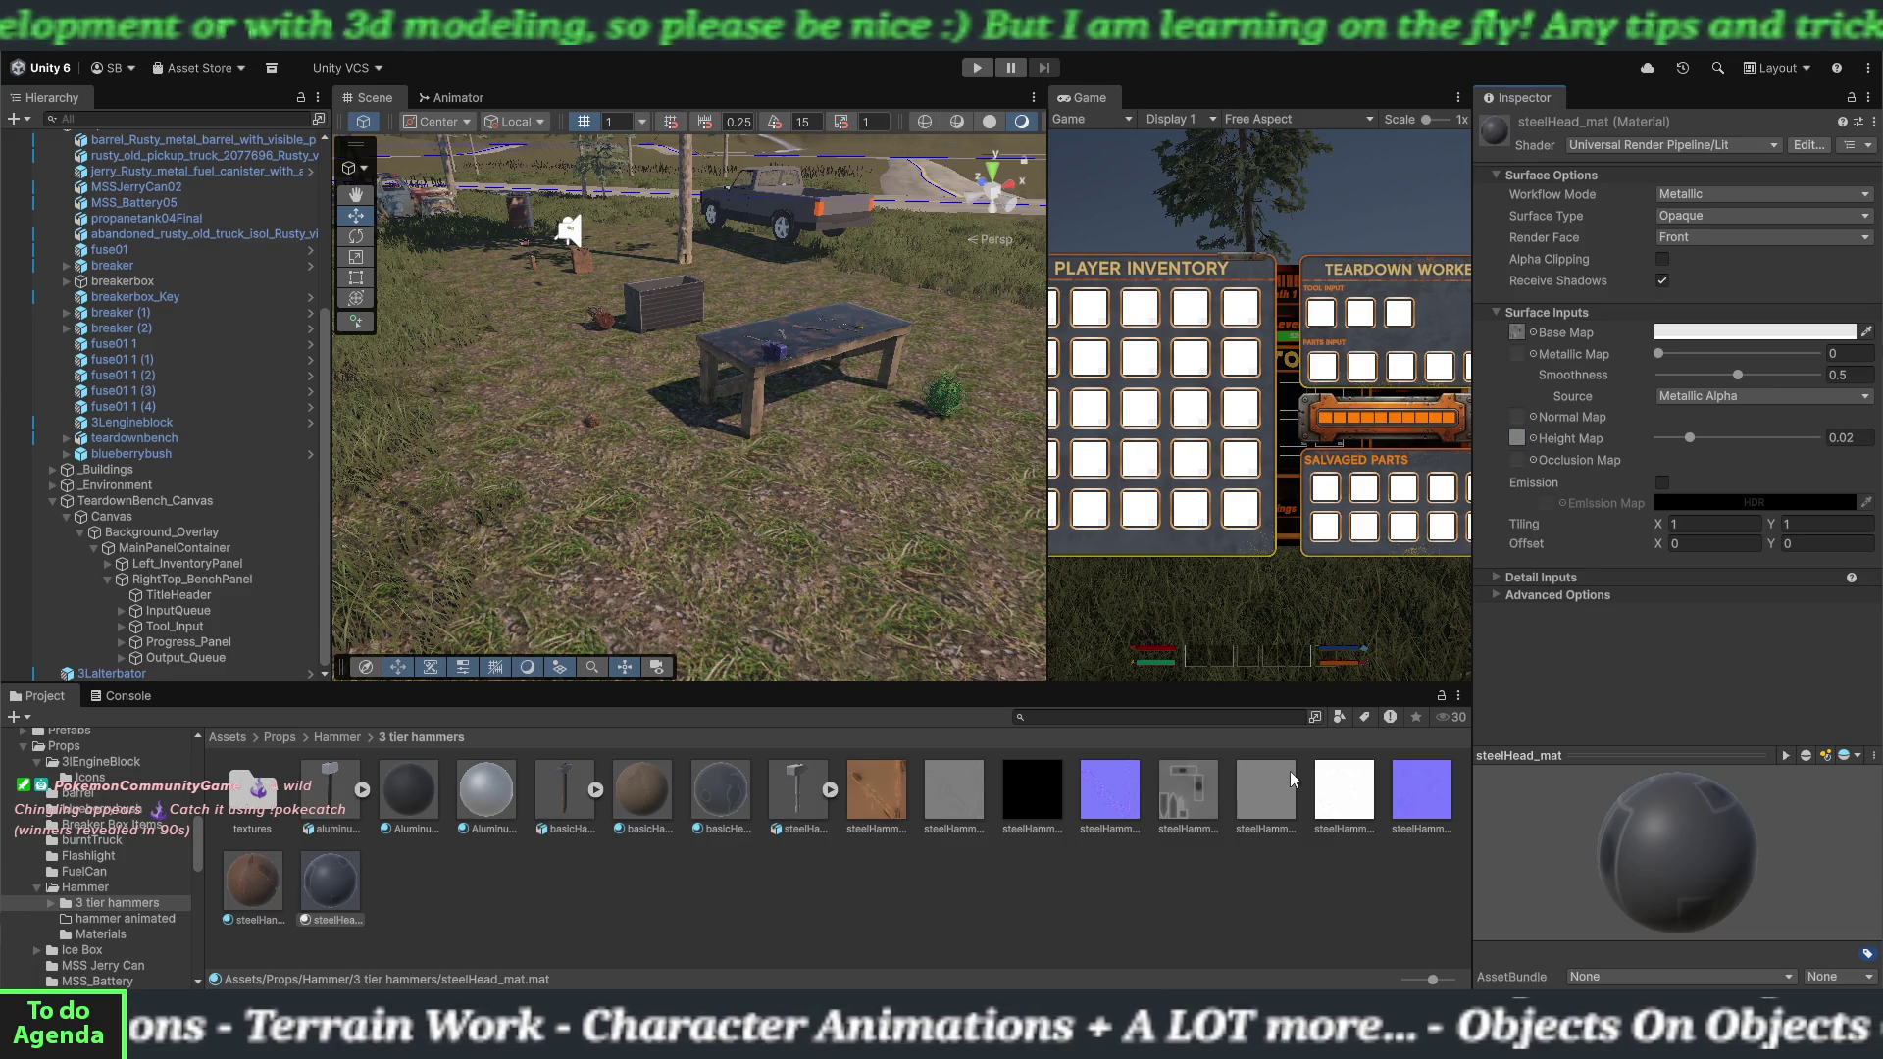
left_click_drag(1527, 363, 1519, 355)
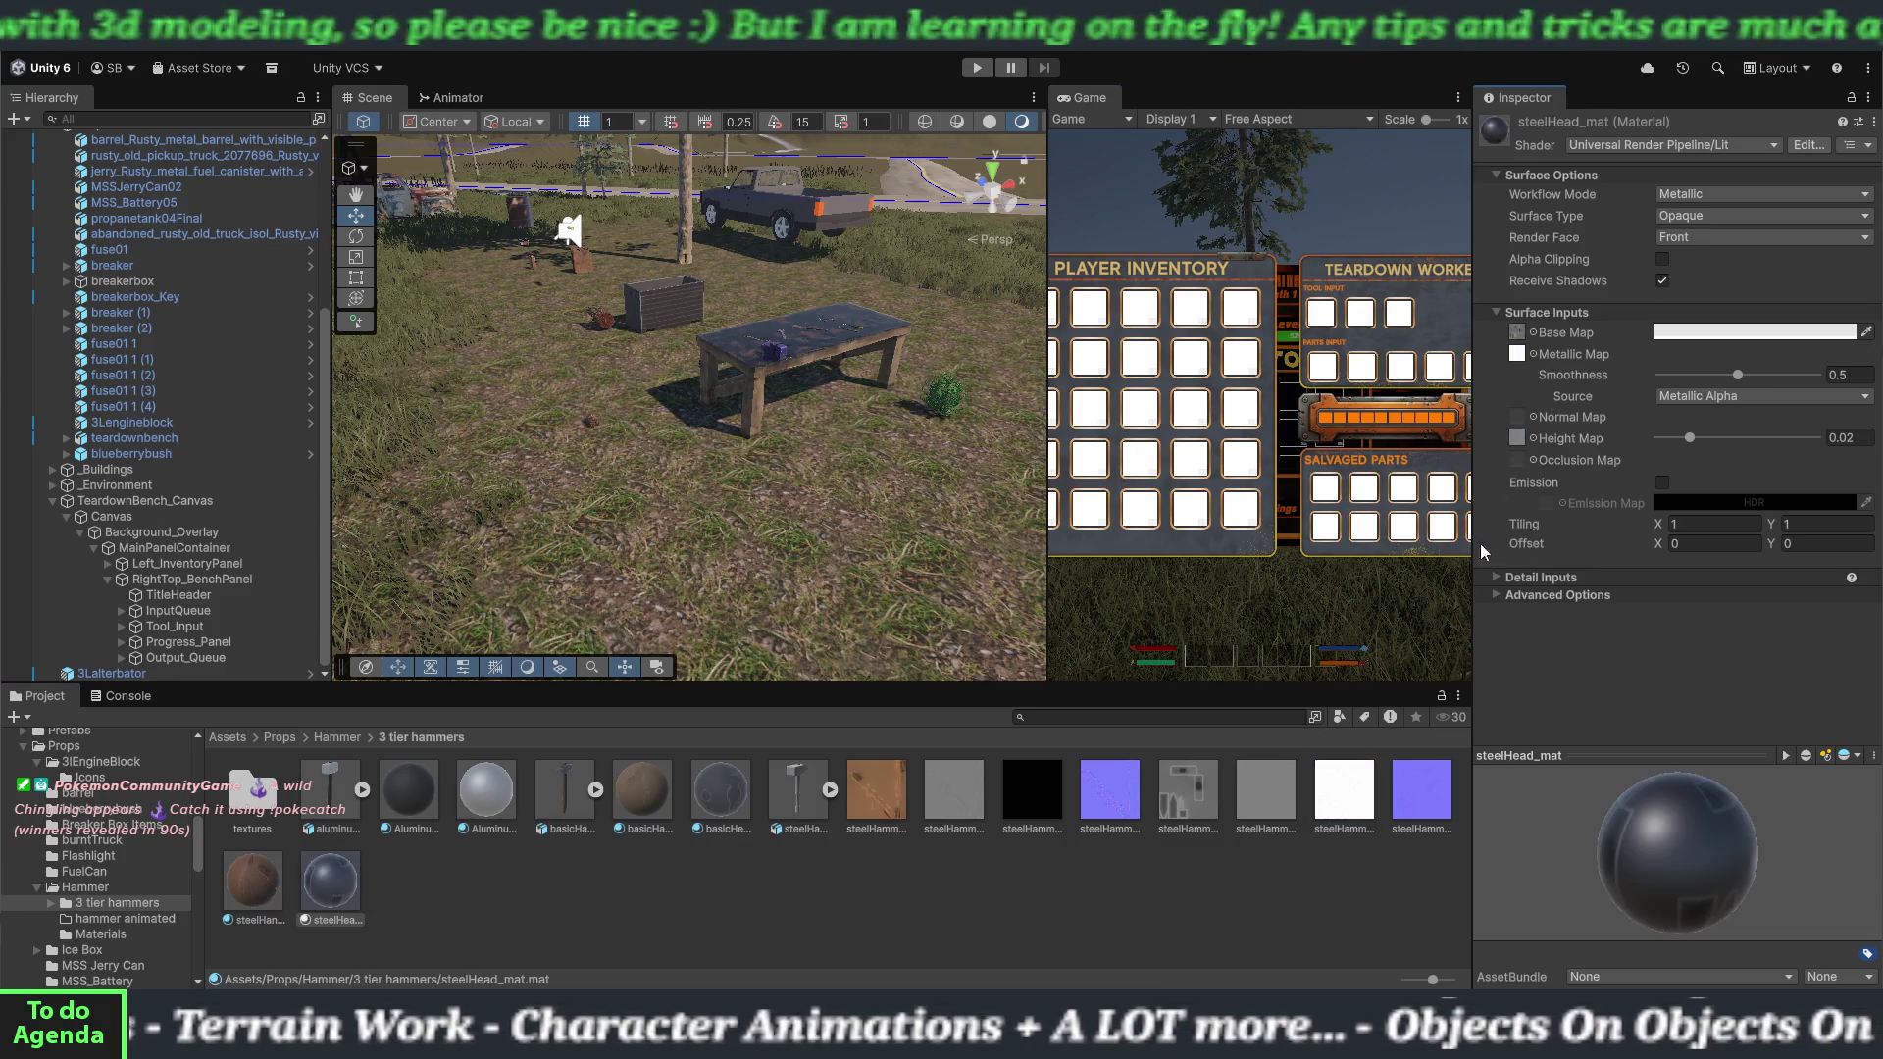
left_click_drag(1520, 472, 1526, 424)
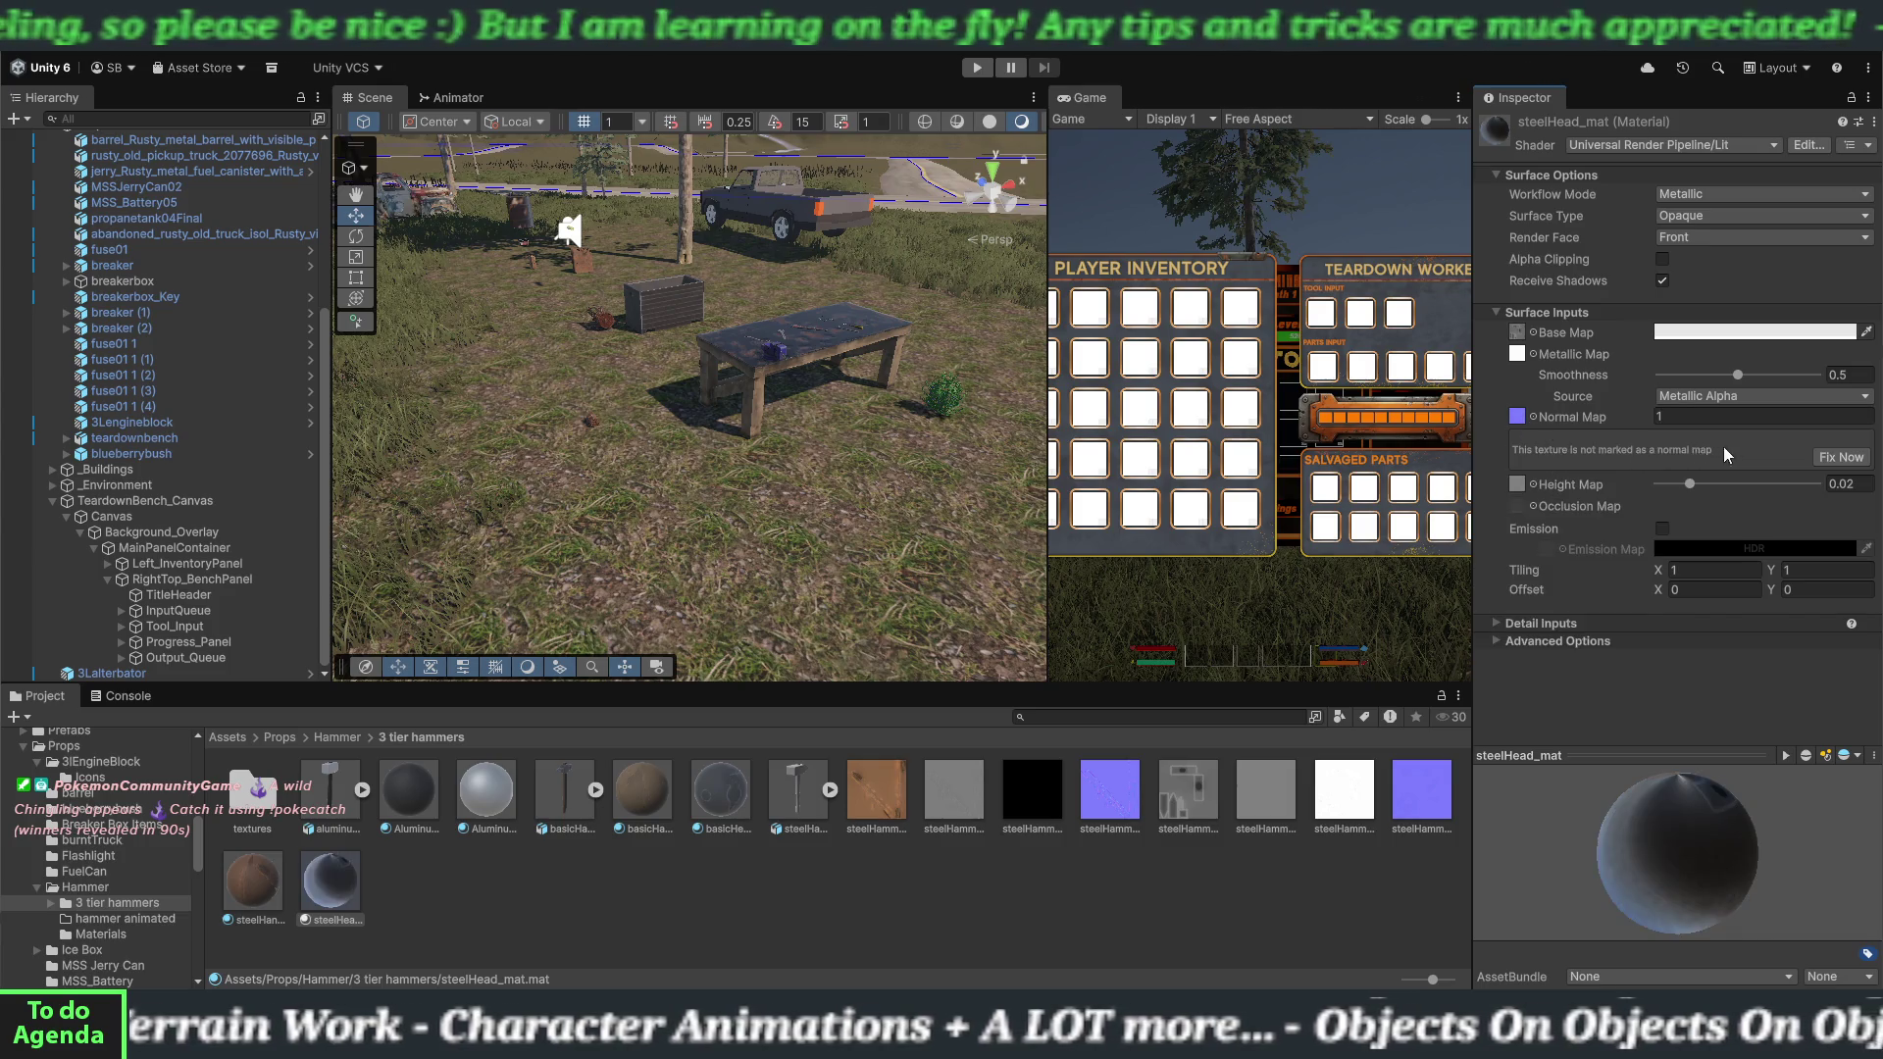
left_click(1828, 460)
left_click_drag(1739, 380, 1708, 376)
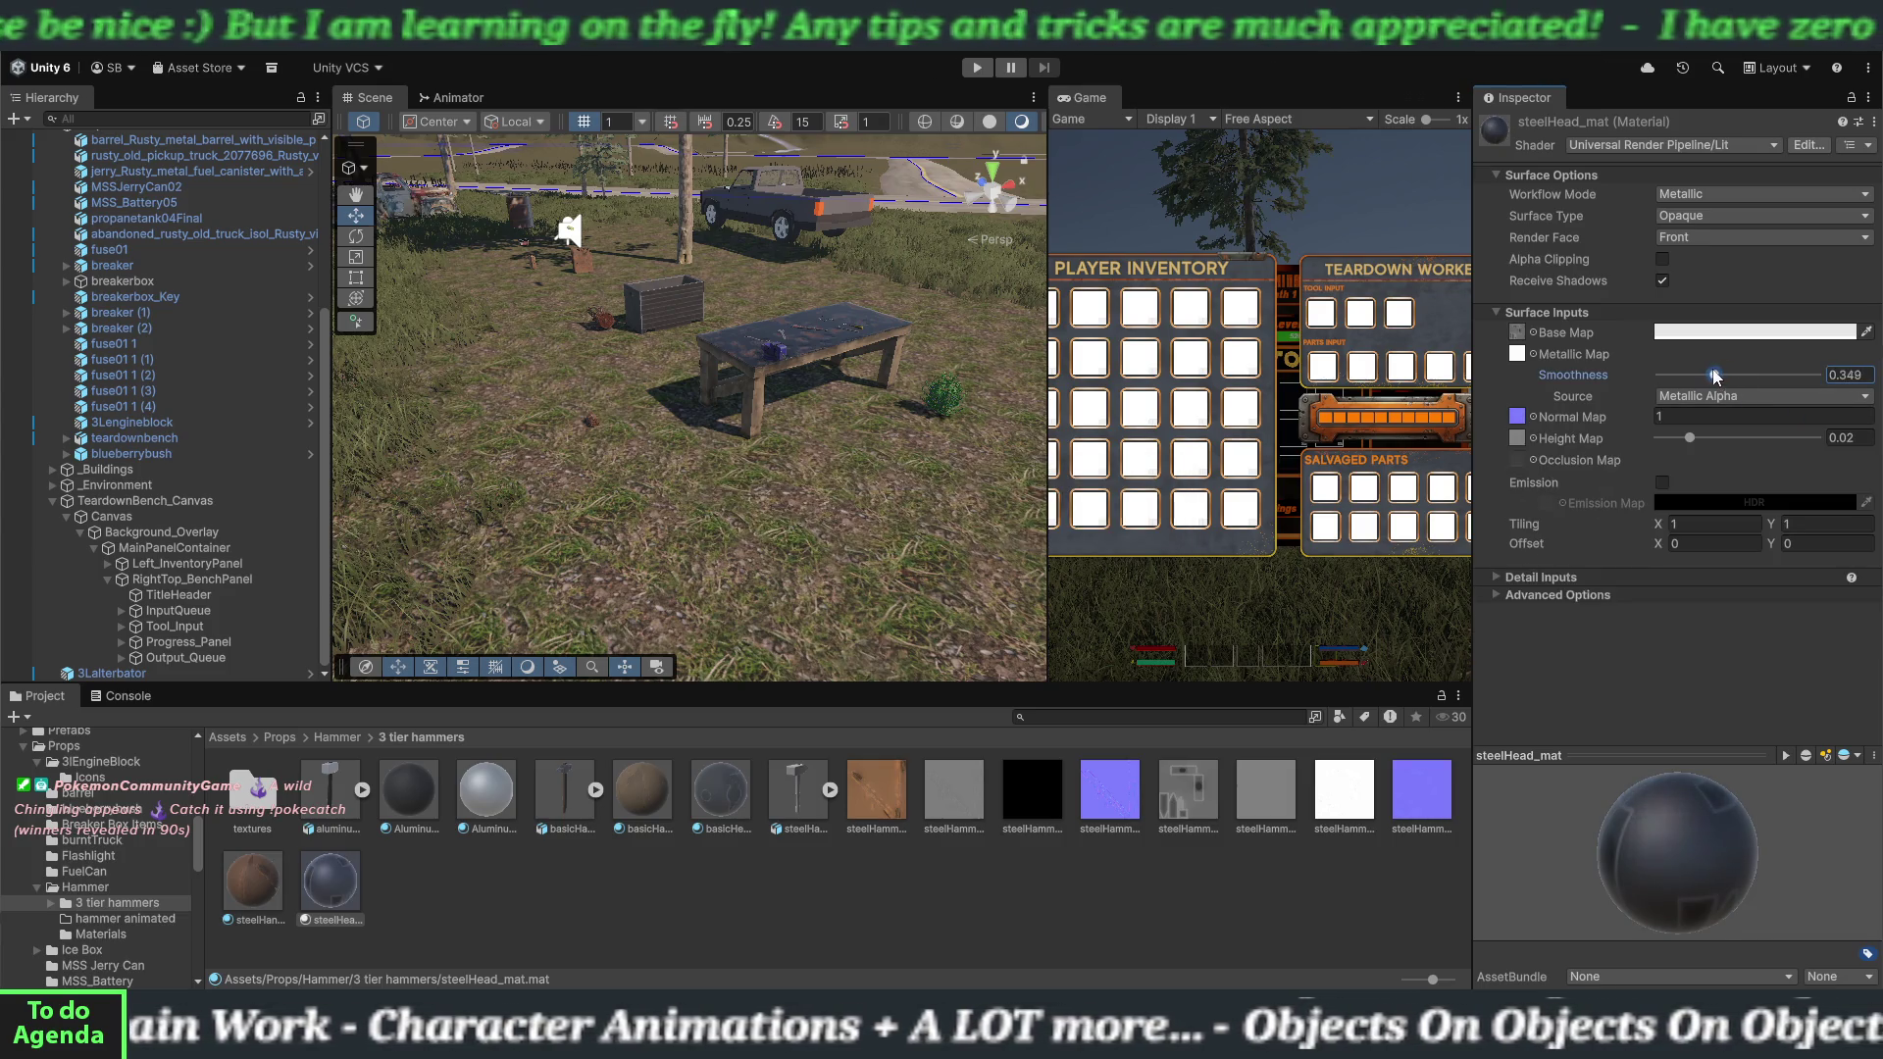
left_click(797, 914)
left_click(872, 810, "shift")
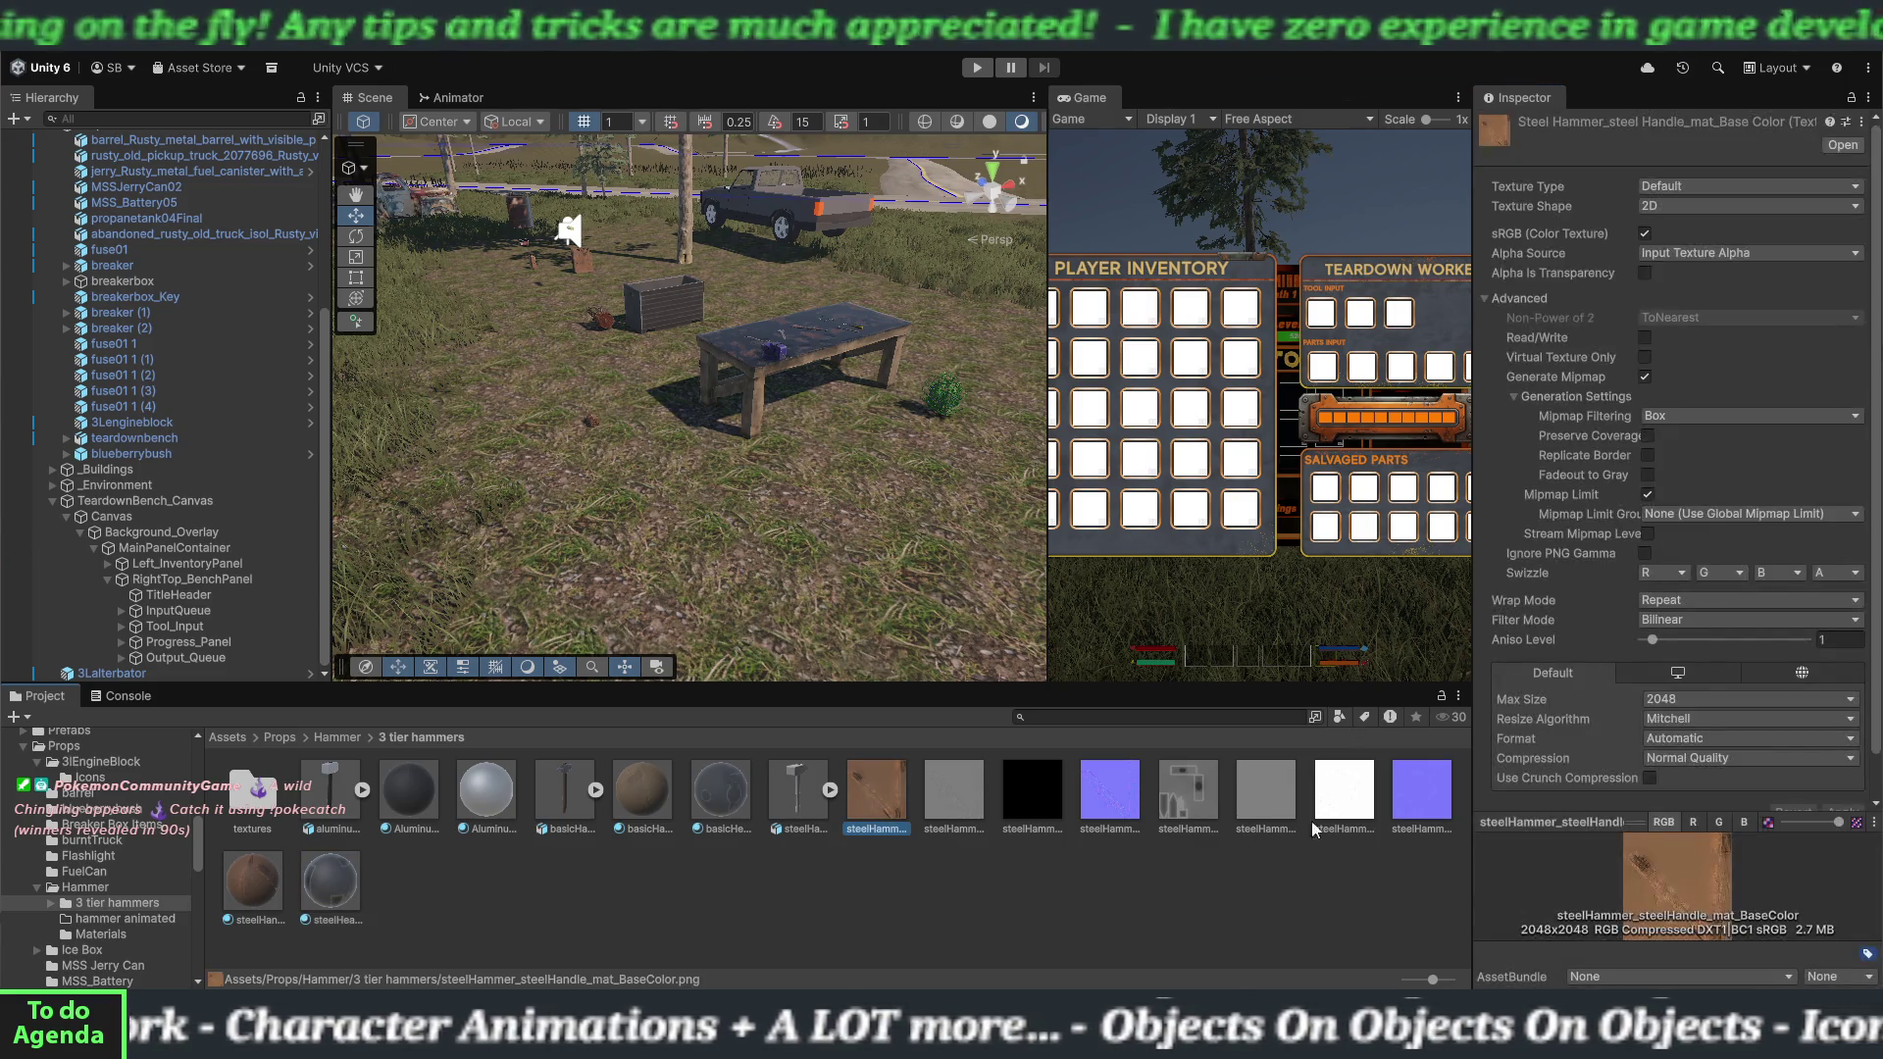
Move the eight steel textures into the textures folder and review each hammer model's material remapping.
left_click_drag(860, 826, 238, 800)
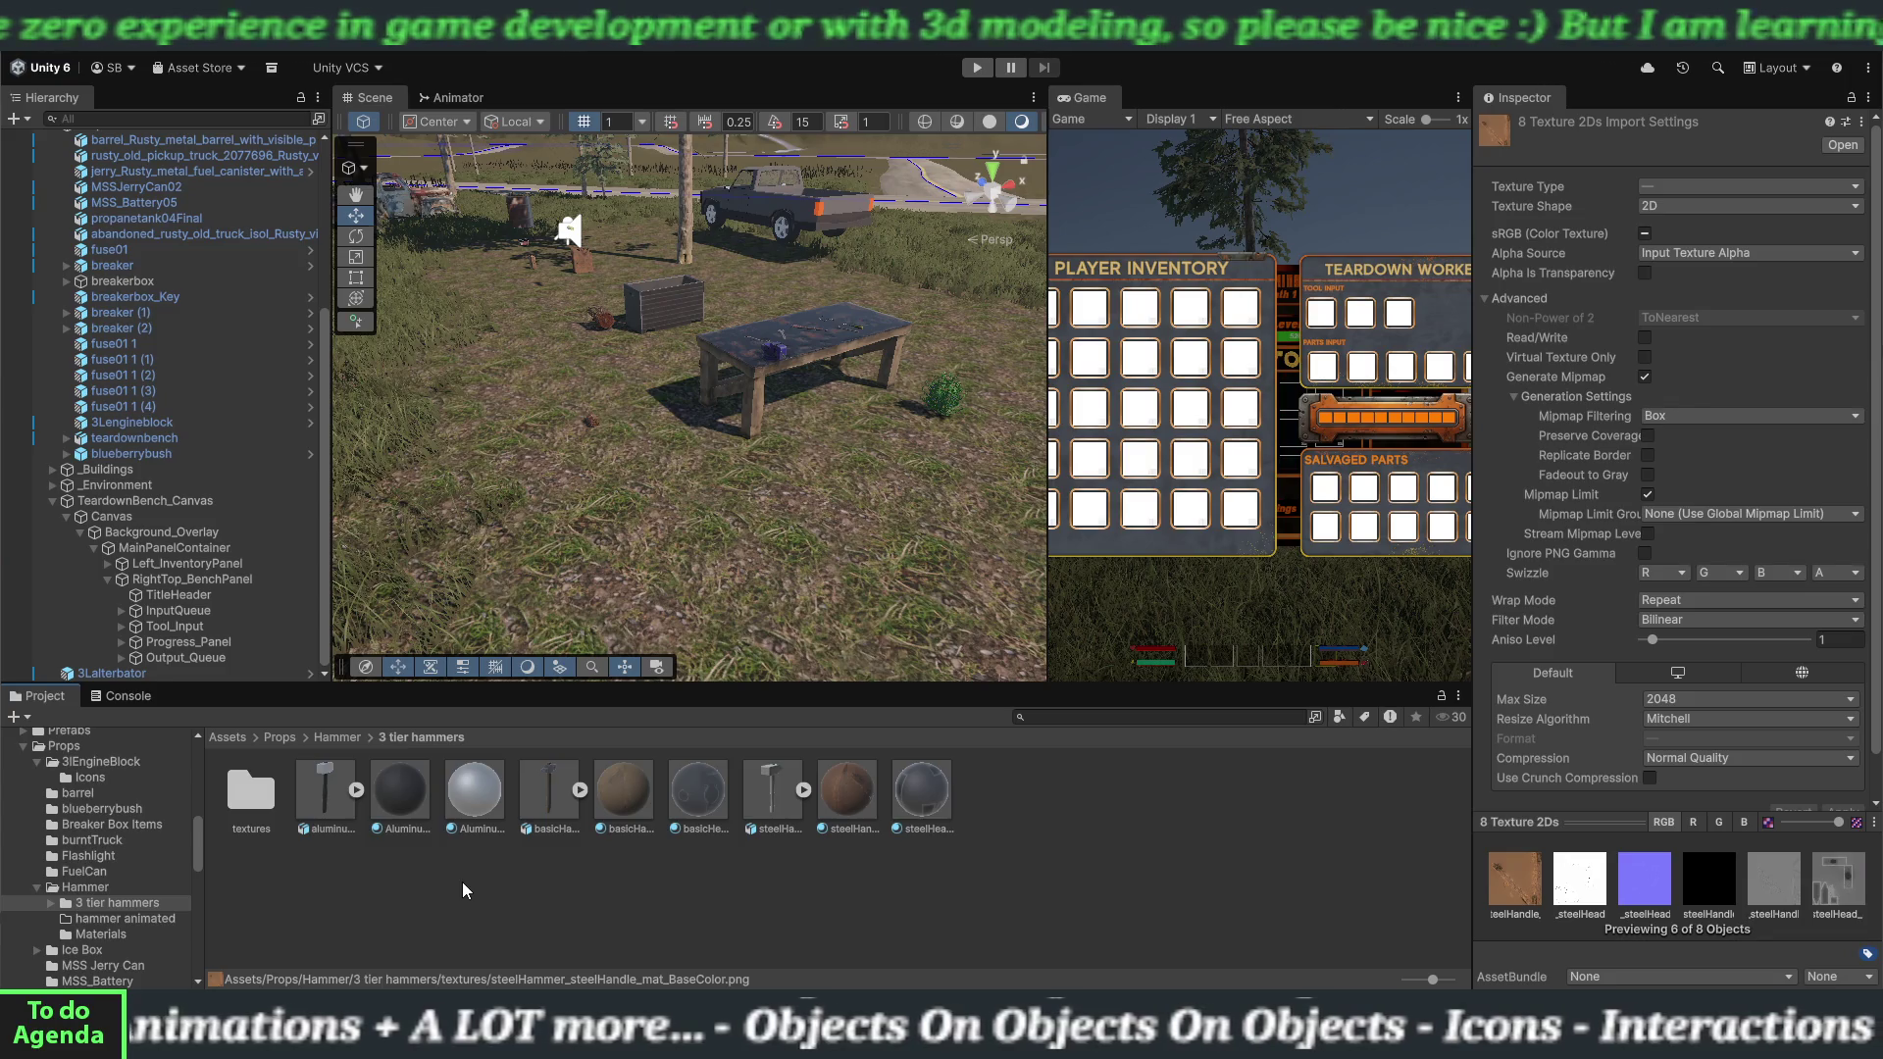
left_click(779, 815)
left_click(551, 824)
left_click(327, 800)
left_click(553, 800)
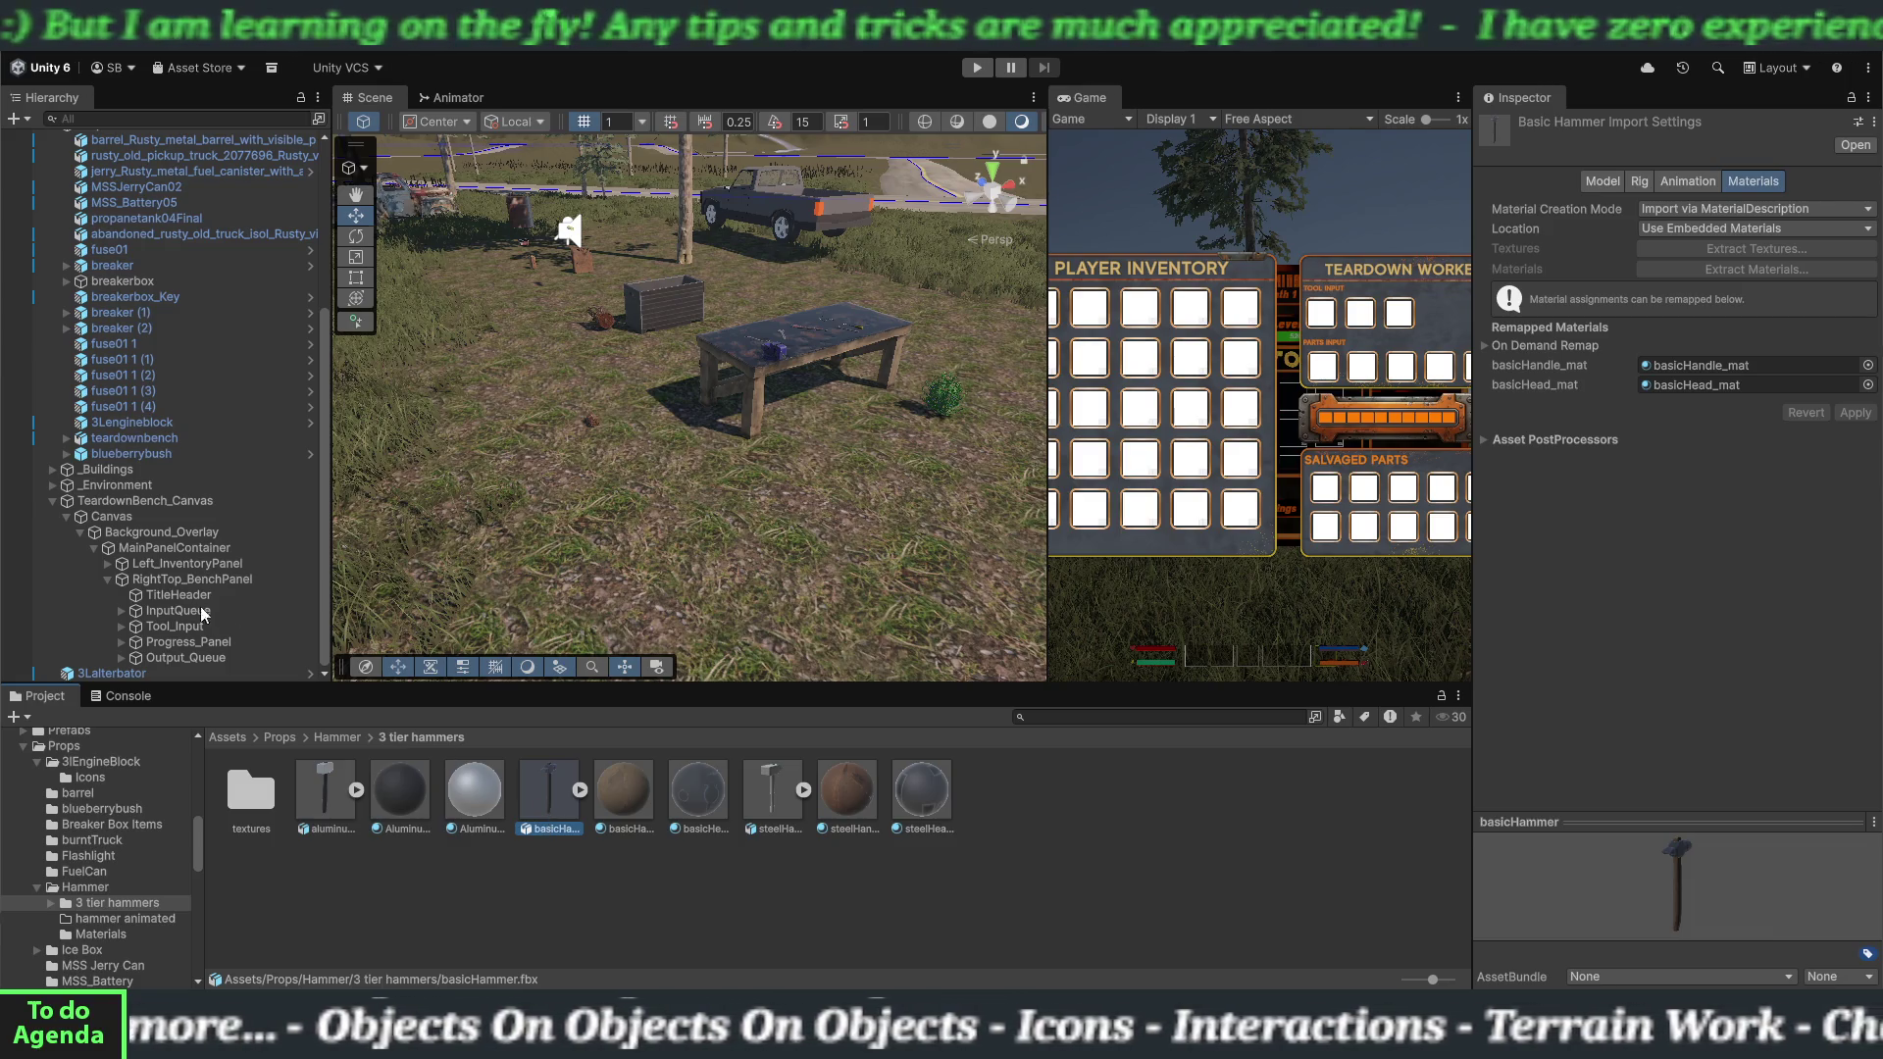
left_click(50, 493)
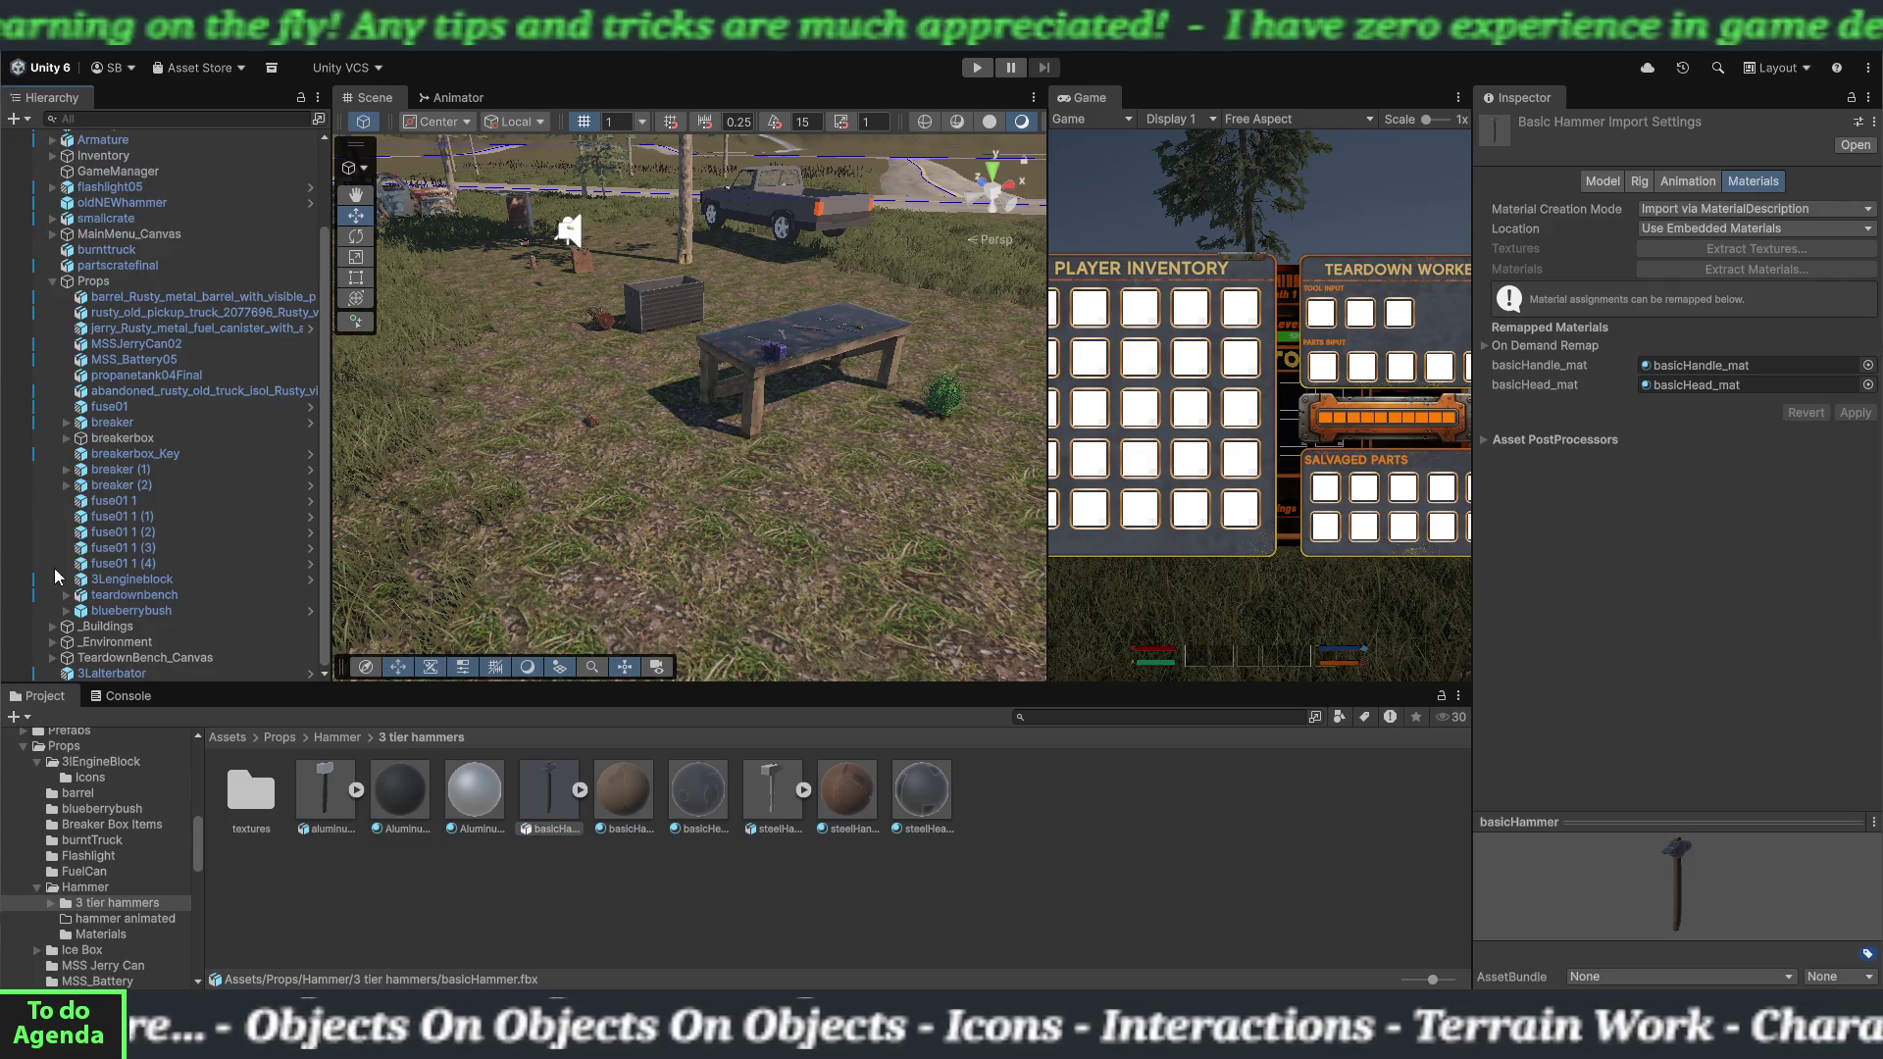